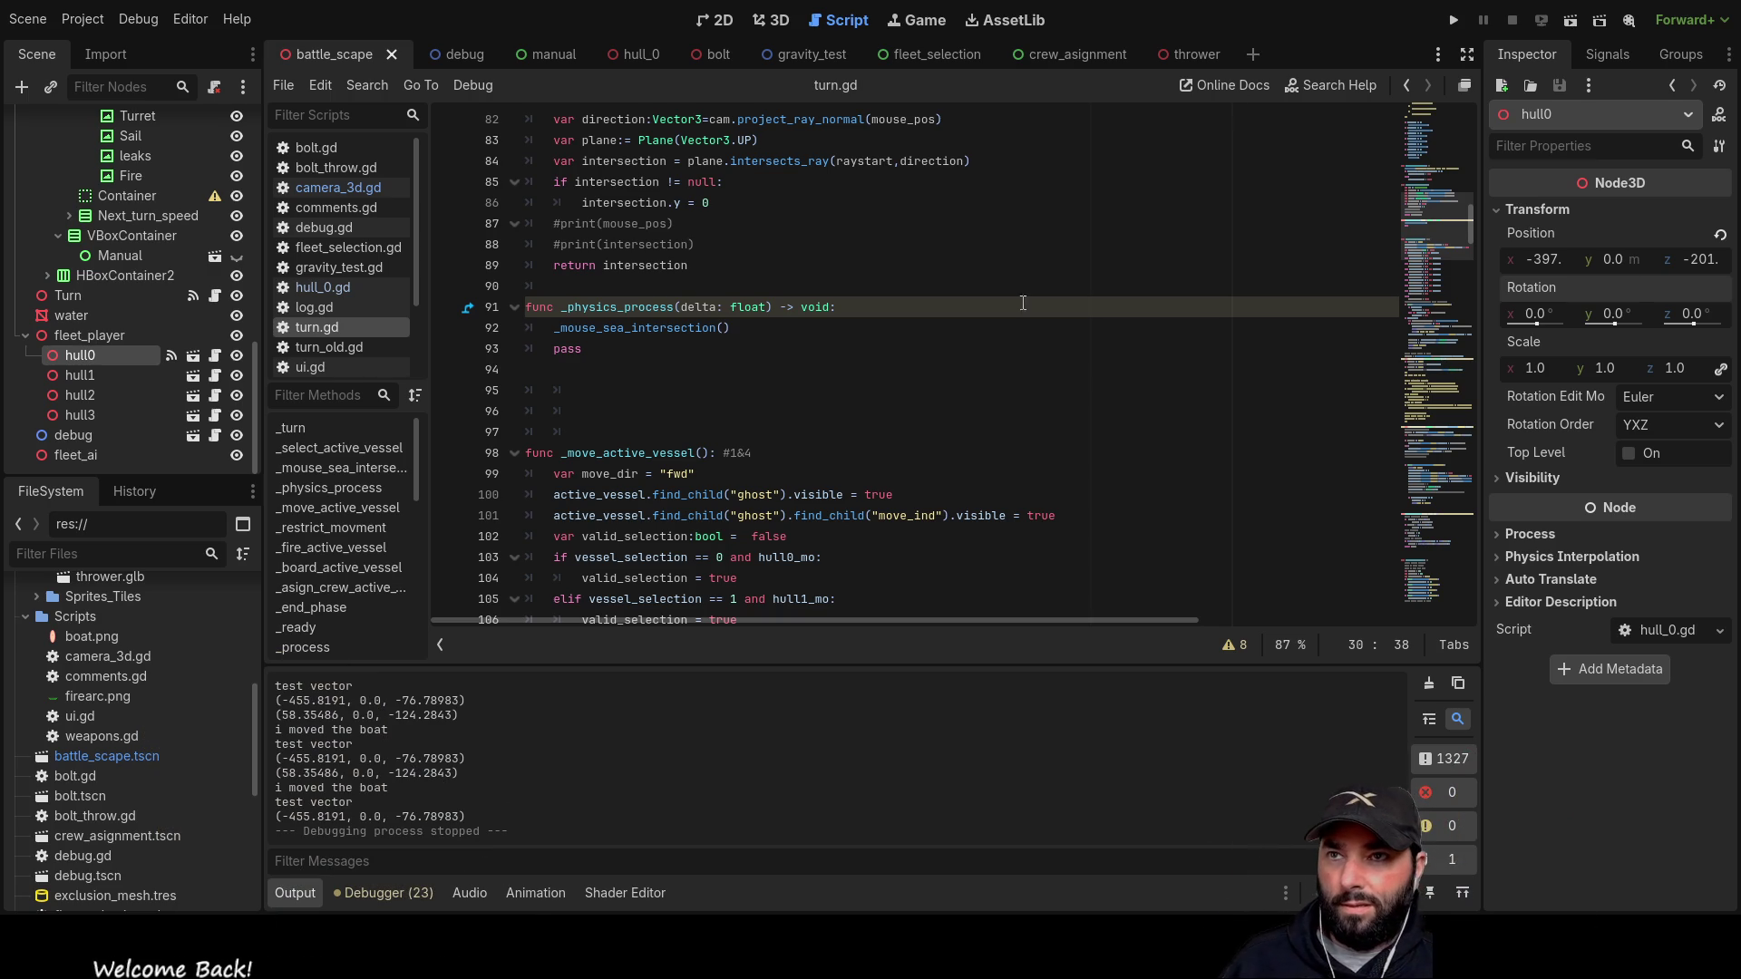
Step: Remove the extra empty line after the temp_vec declaration and save turn.gd
scroll(818, 437, "up", 20)
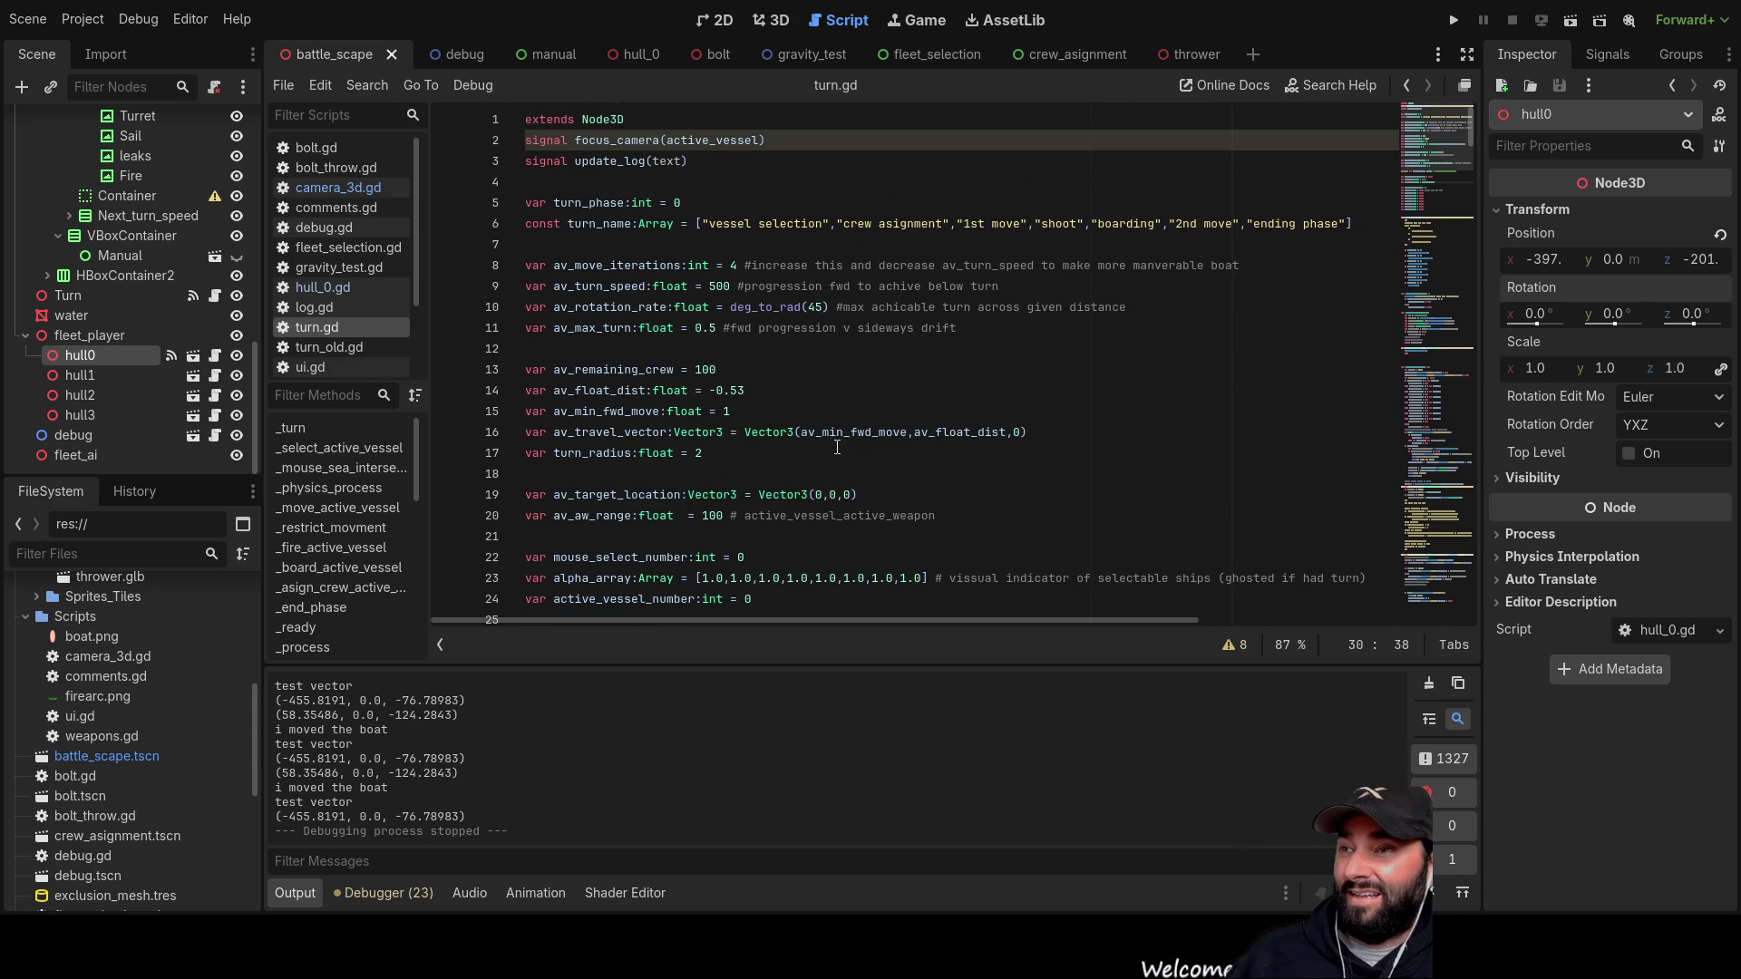
scroll(821, 435, "down", 11)
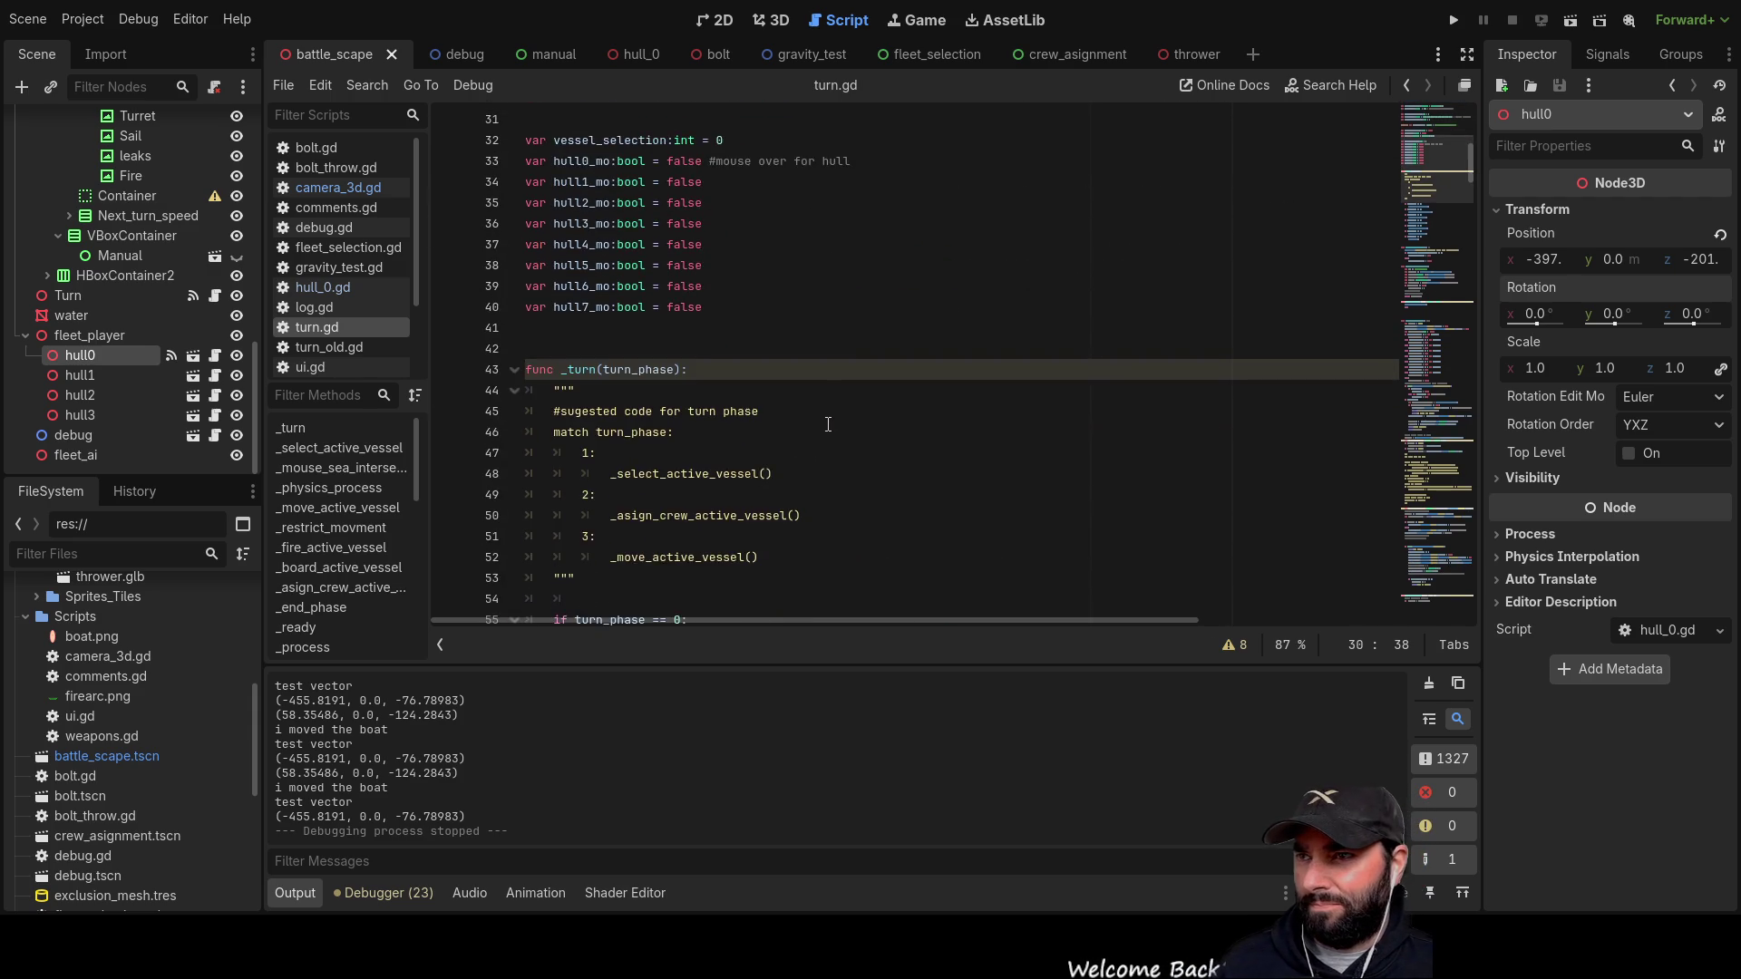
scroll(828, 420, "down", 10)
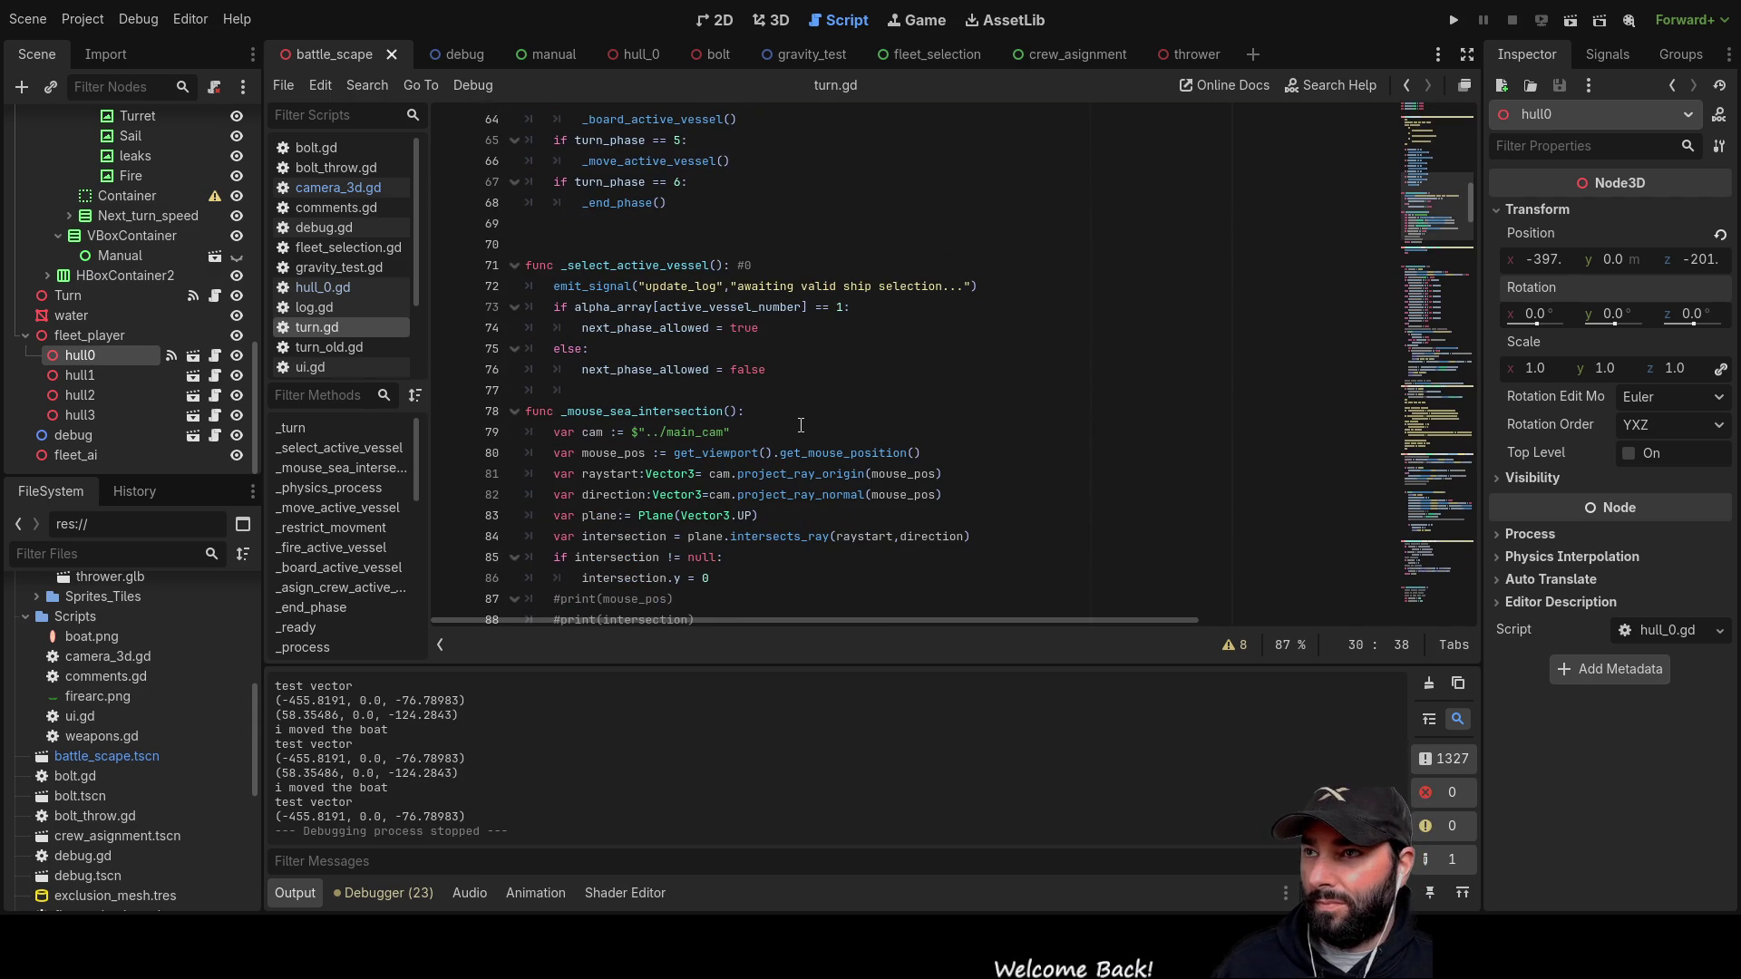
scroll(799, 427, "up", 11)
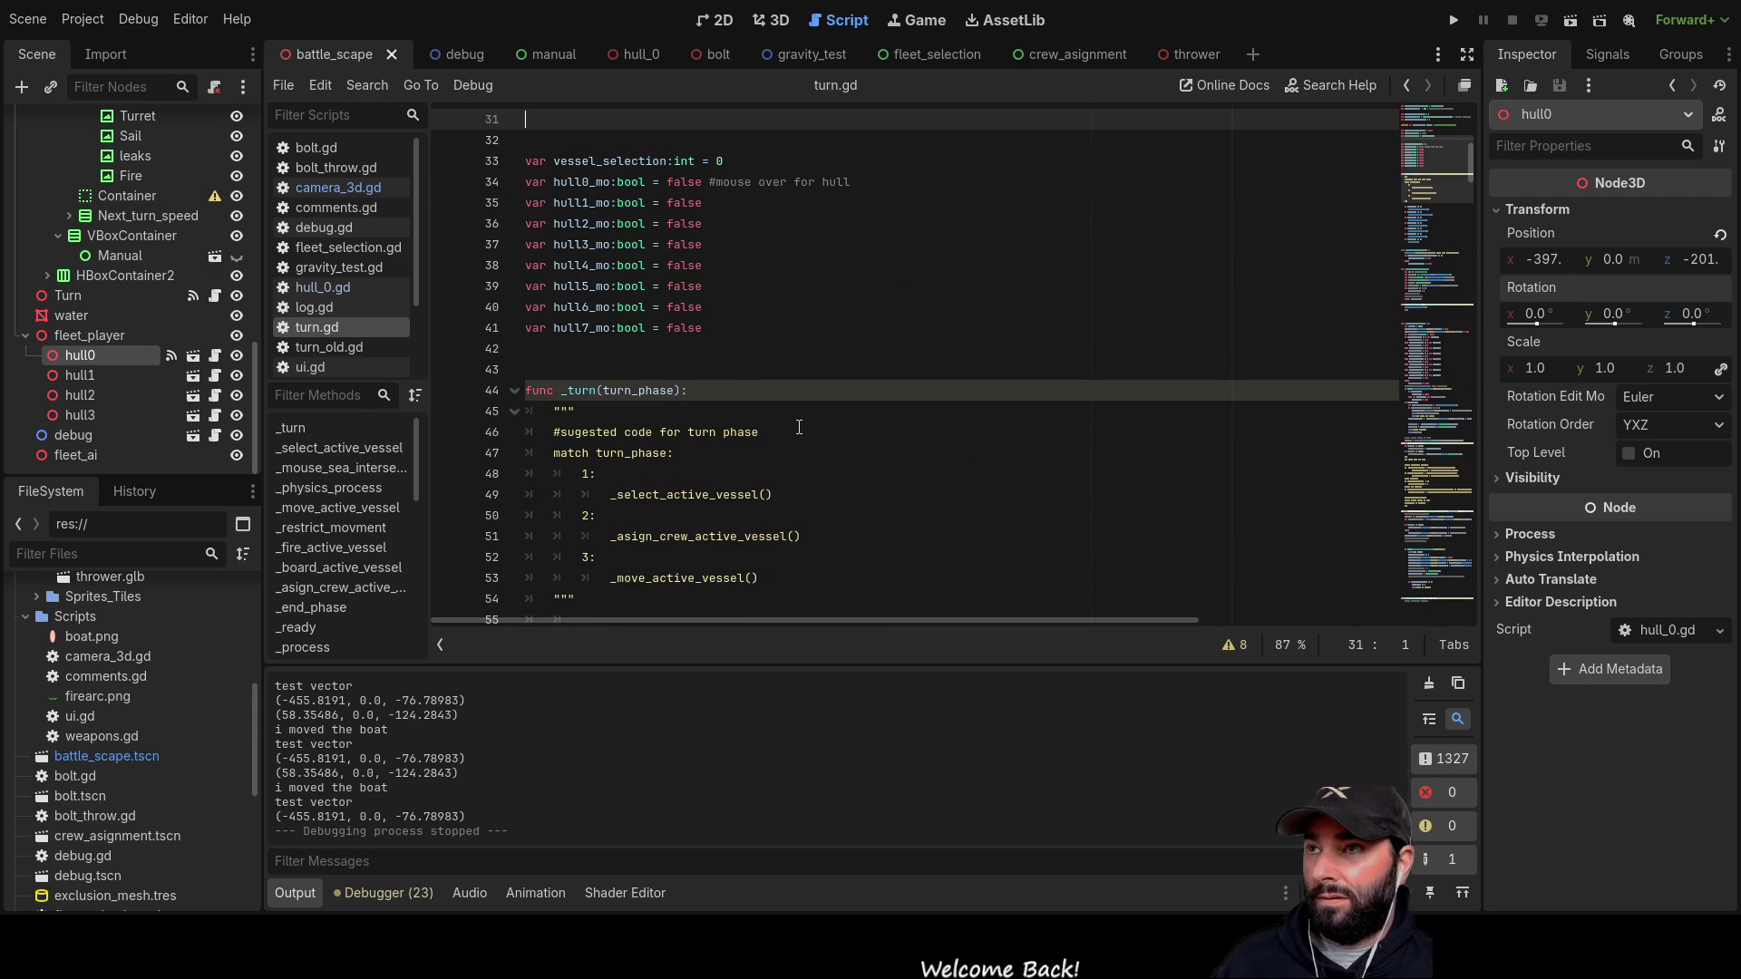
key("Delete")
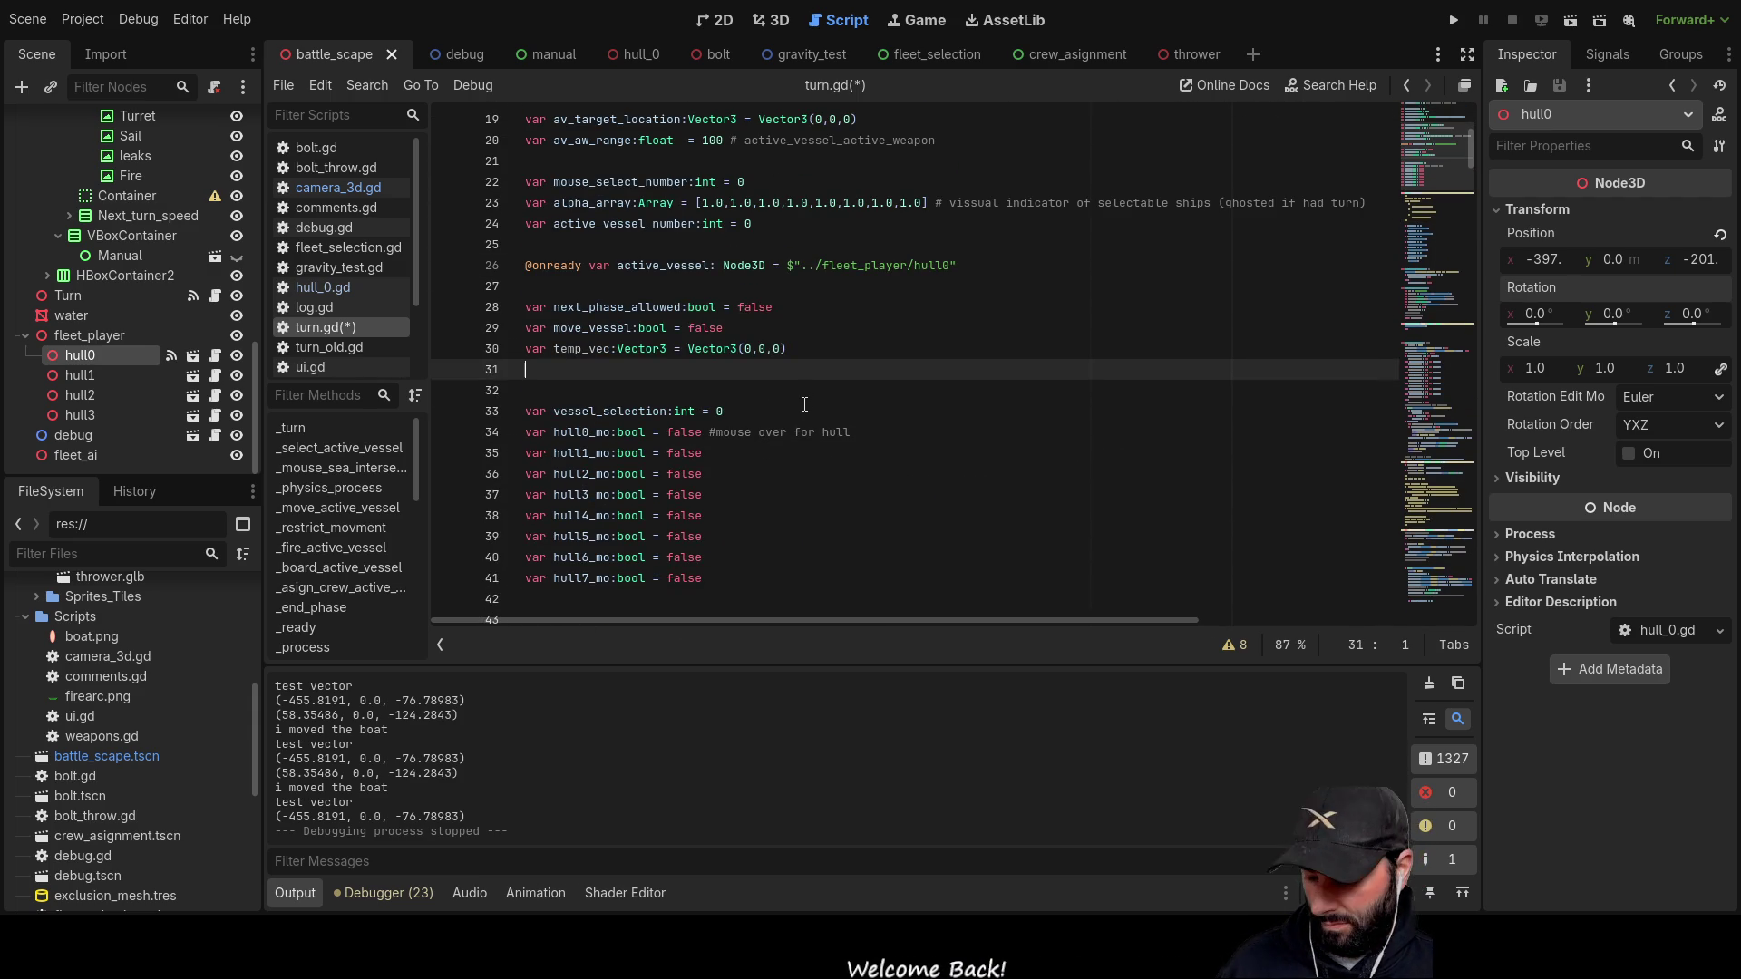
key("BackSpace")
scroll(771, 434, "down", 6)
key("ctrl+s")
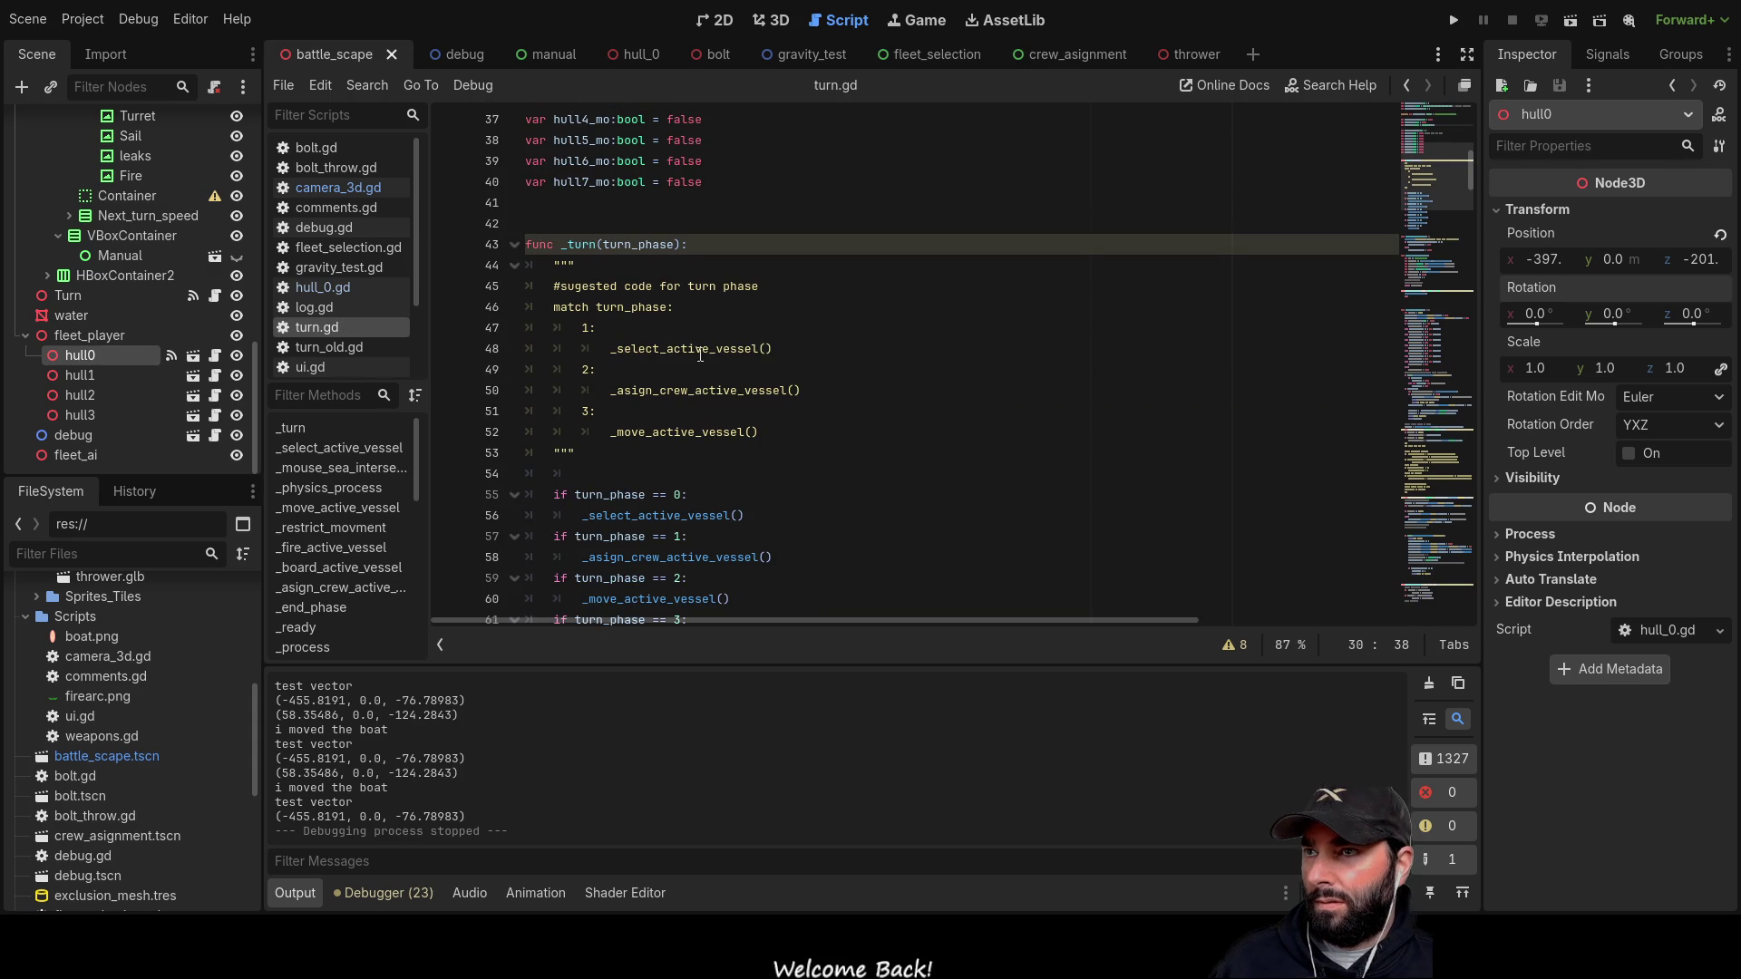
Step: Browse turn.gd to the blank line after _physics_process and the move_dir declaration
scroll(670, 286, "down", 8)
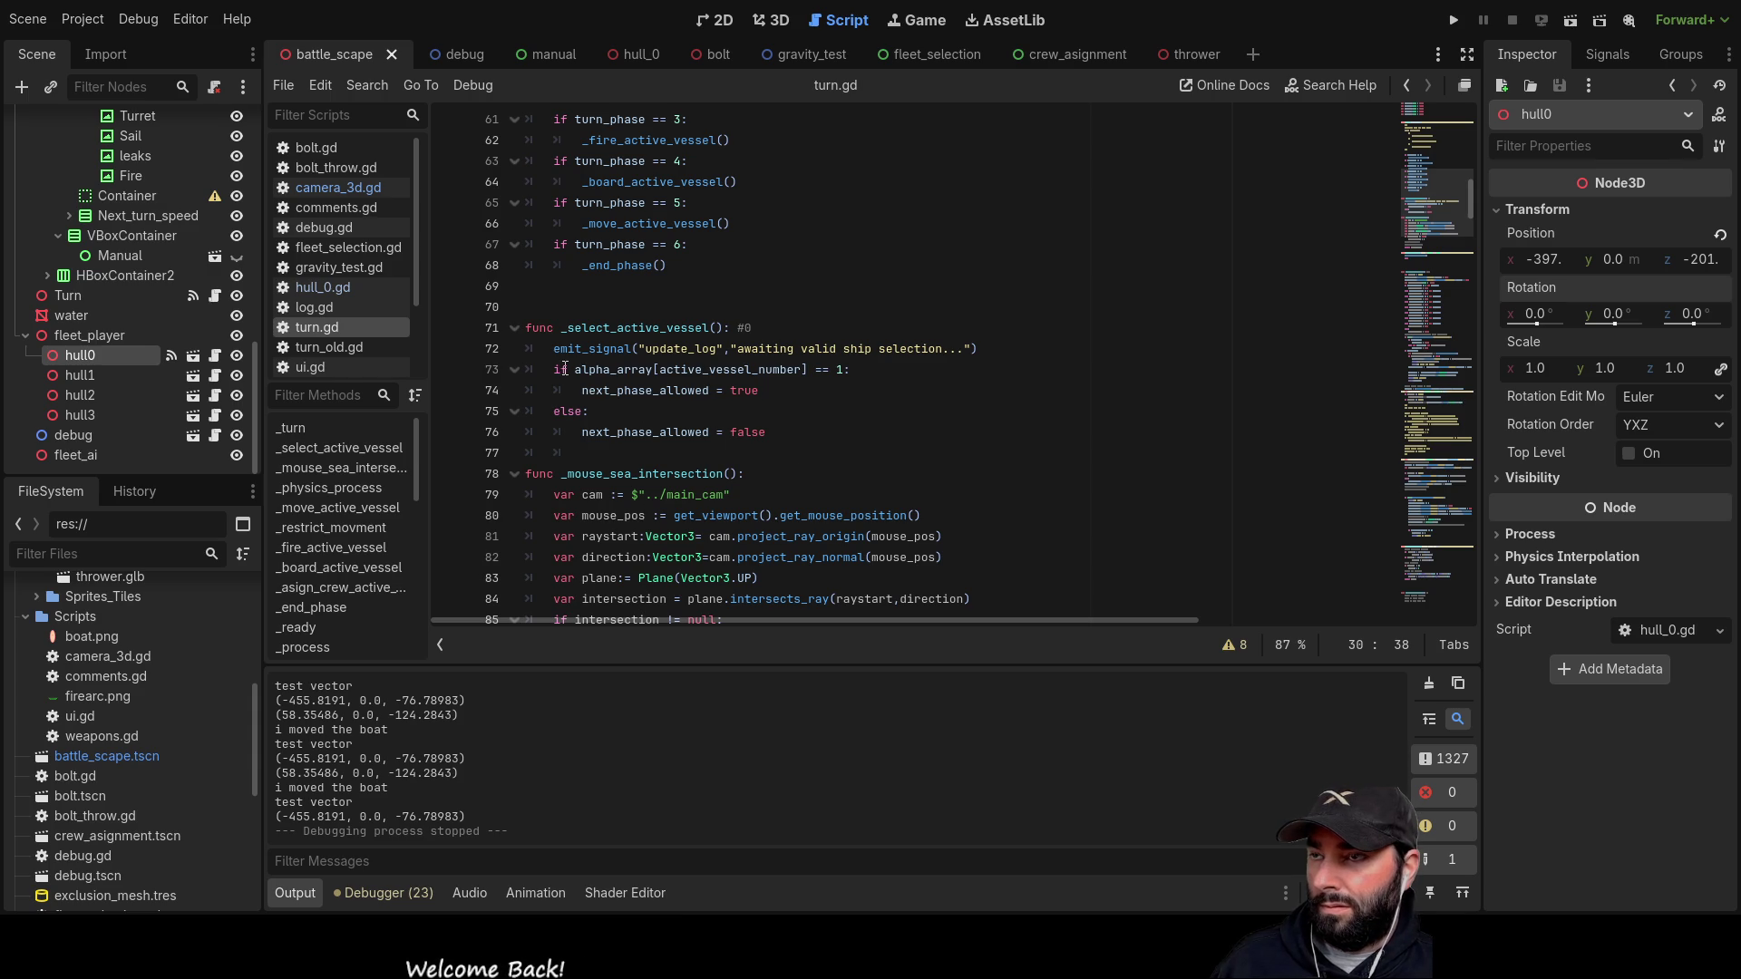
scroll(628, 470, "down", 4)
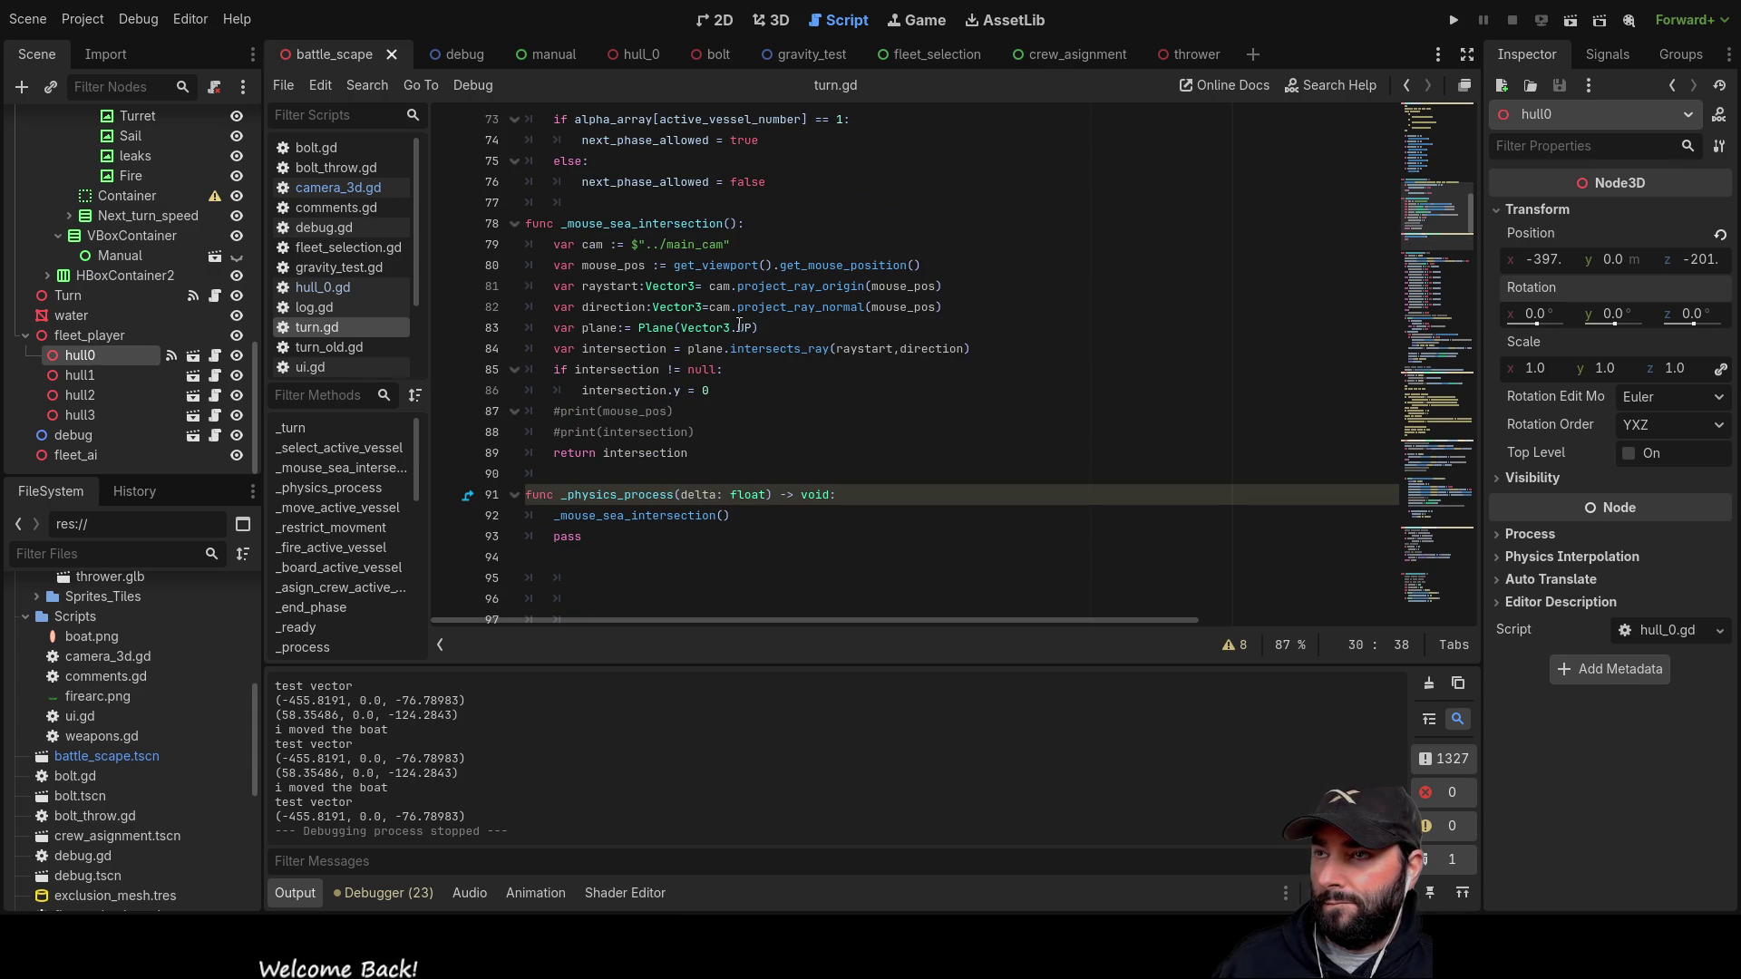
scroll(727, 470, "down", 2)
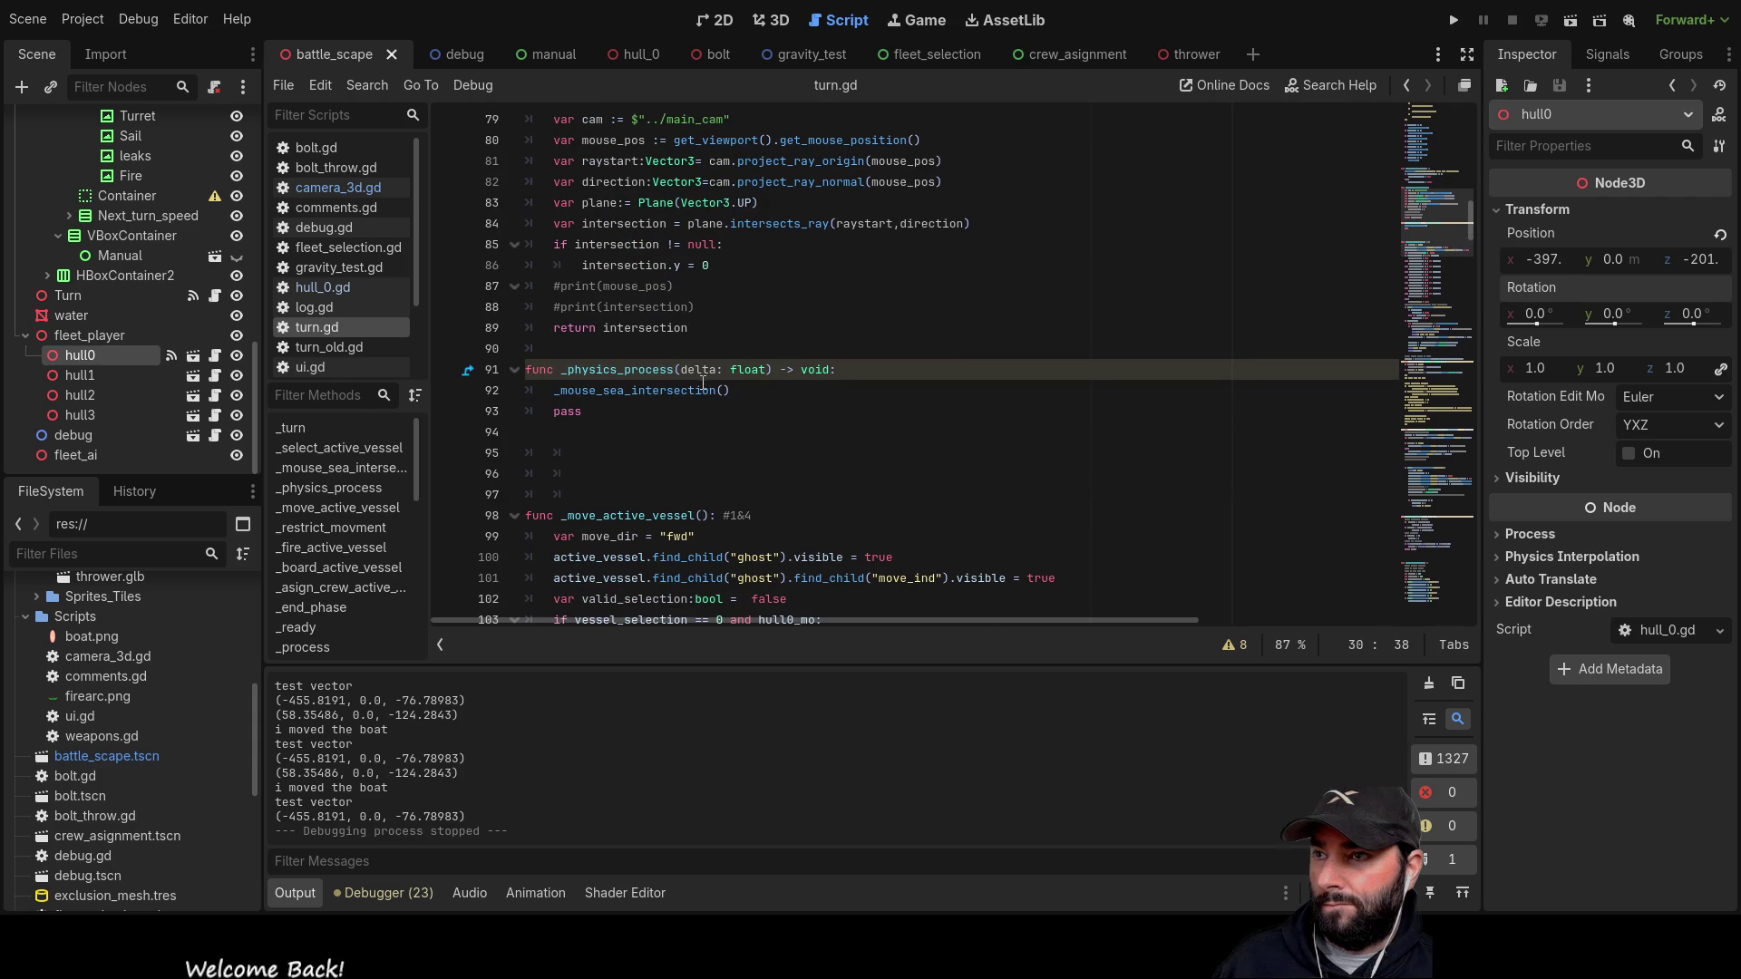
left_click(614, 444)
scroll(703, 444, "down", 3)
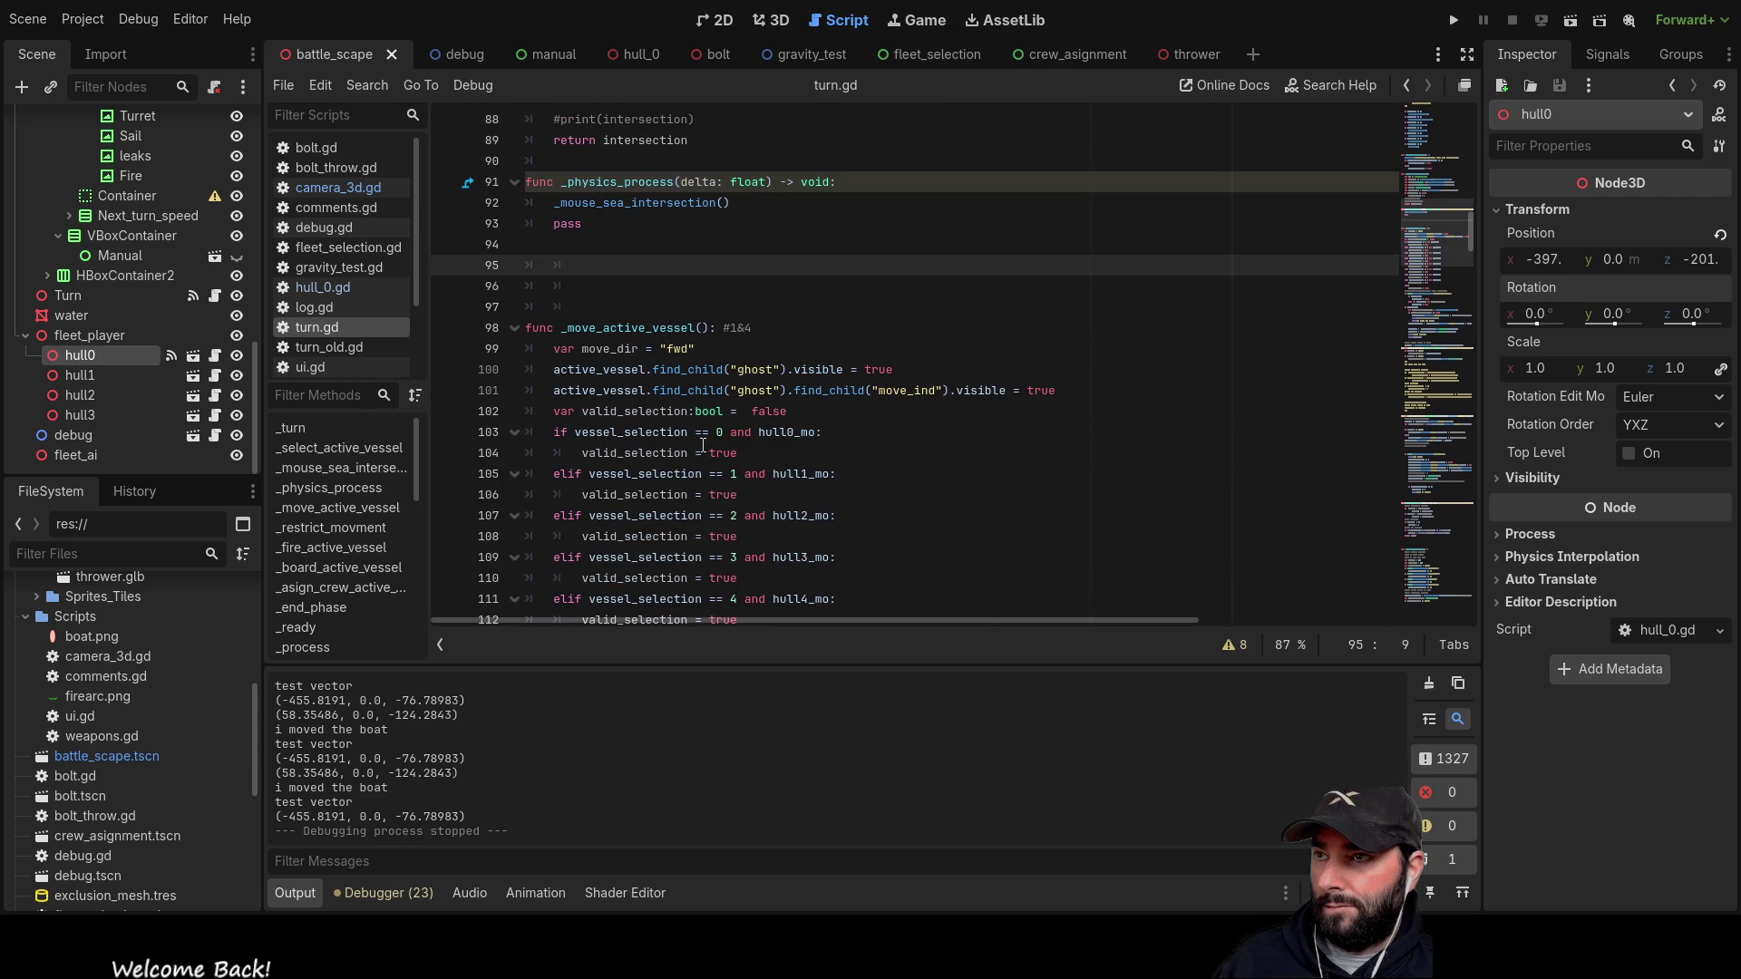
left_click(724, 348)
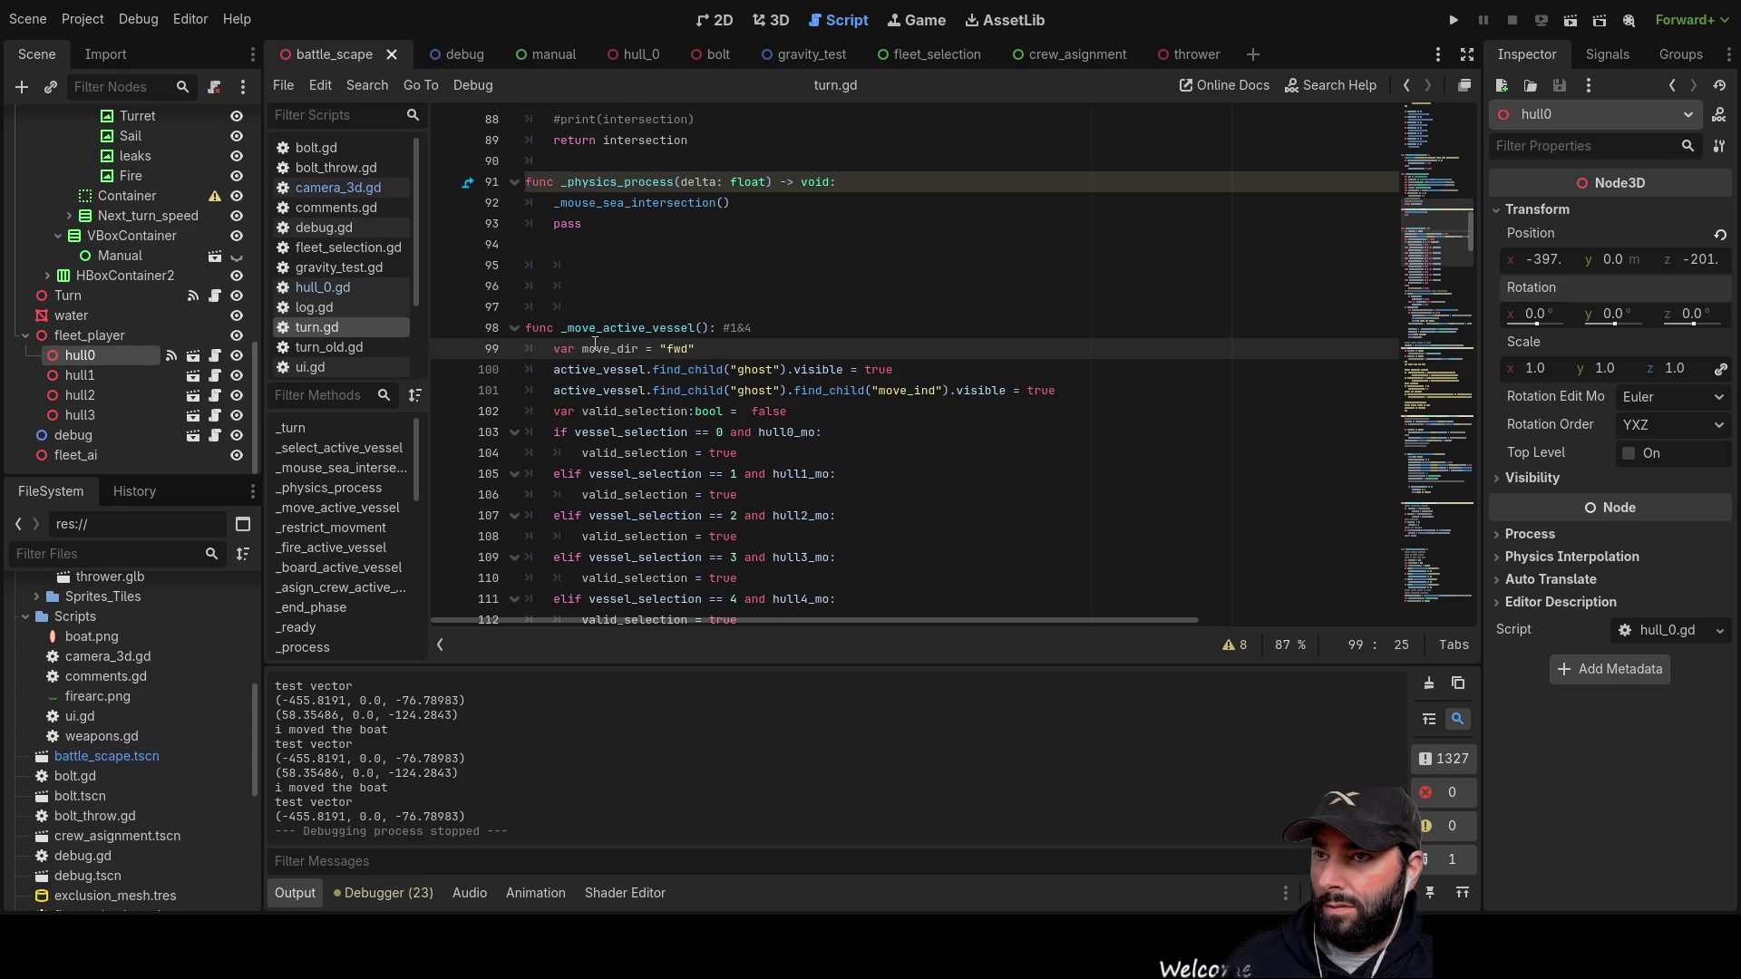
scroll(672, 360, "up", 20)
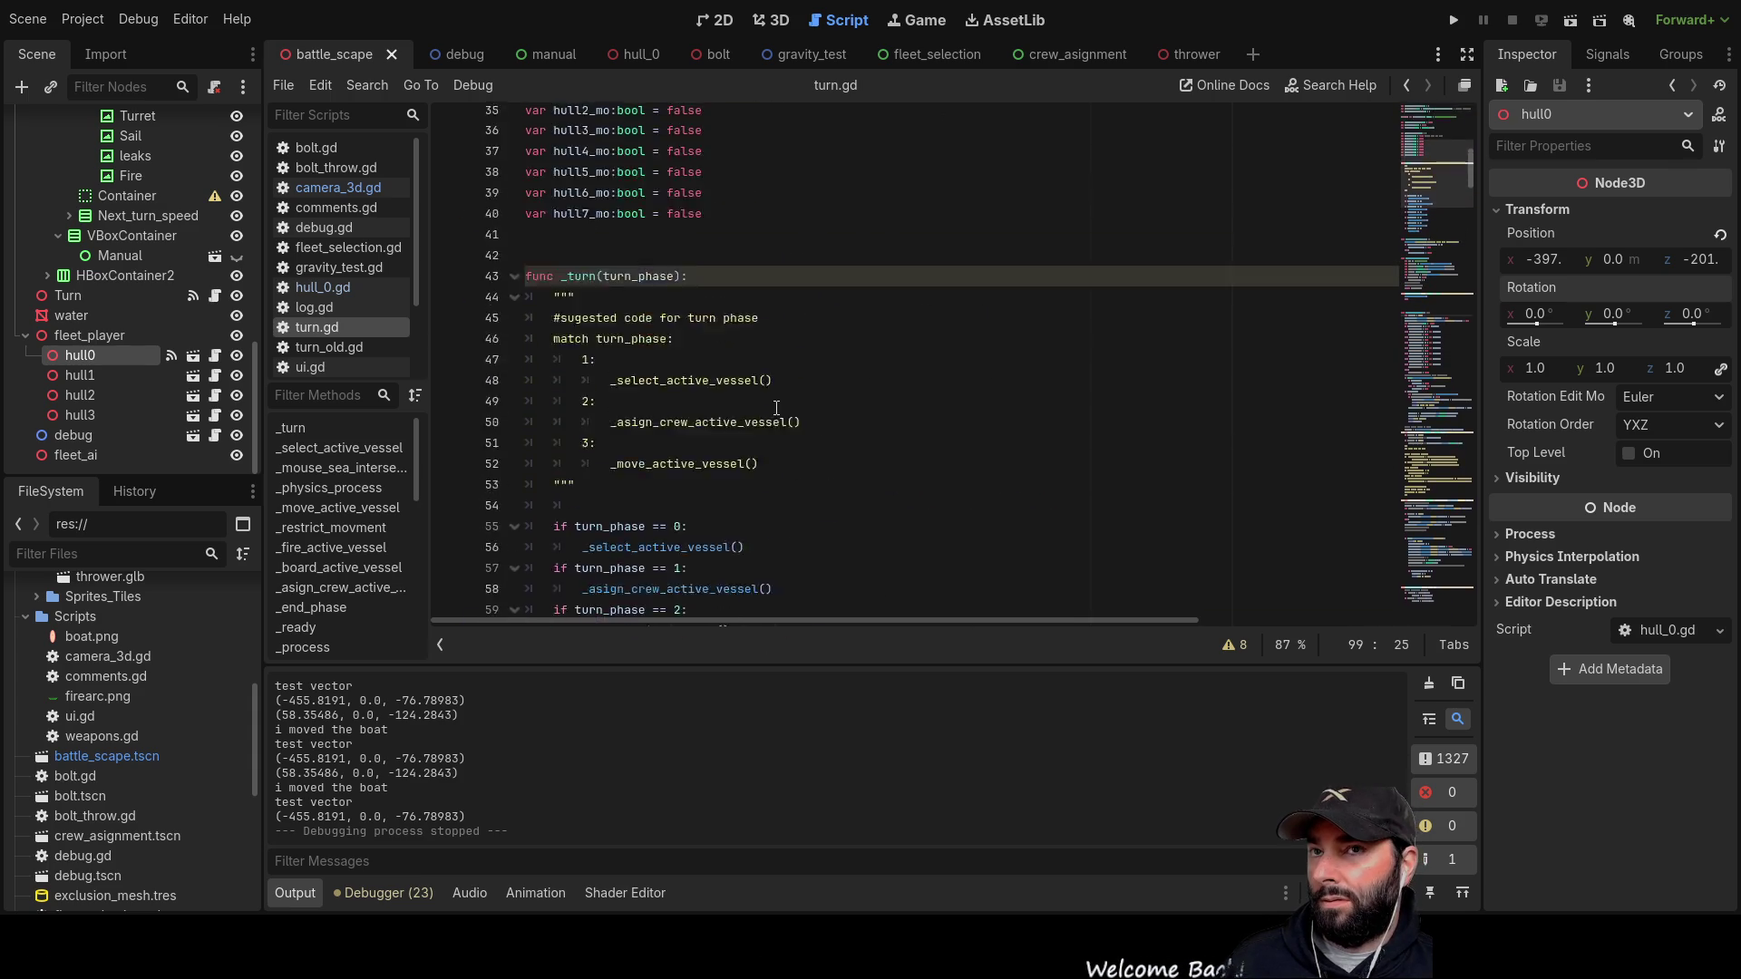
scroll(770, 423, "down", 1)
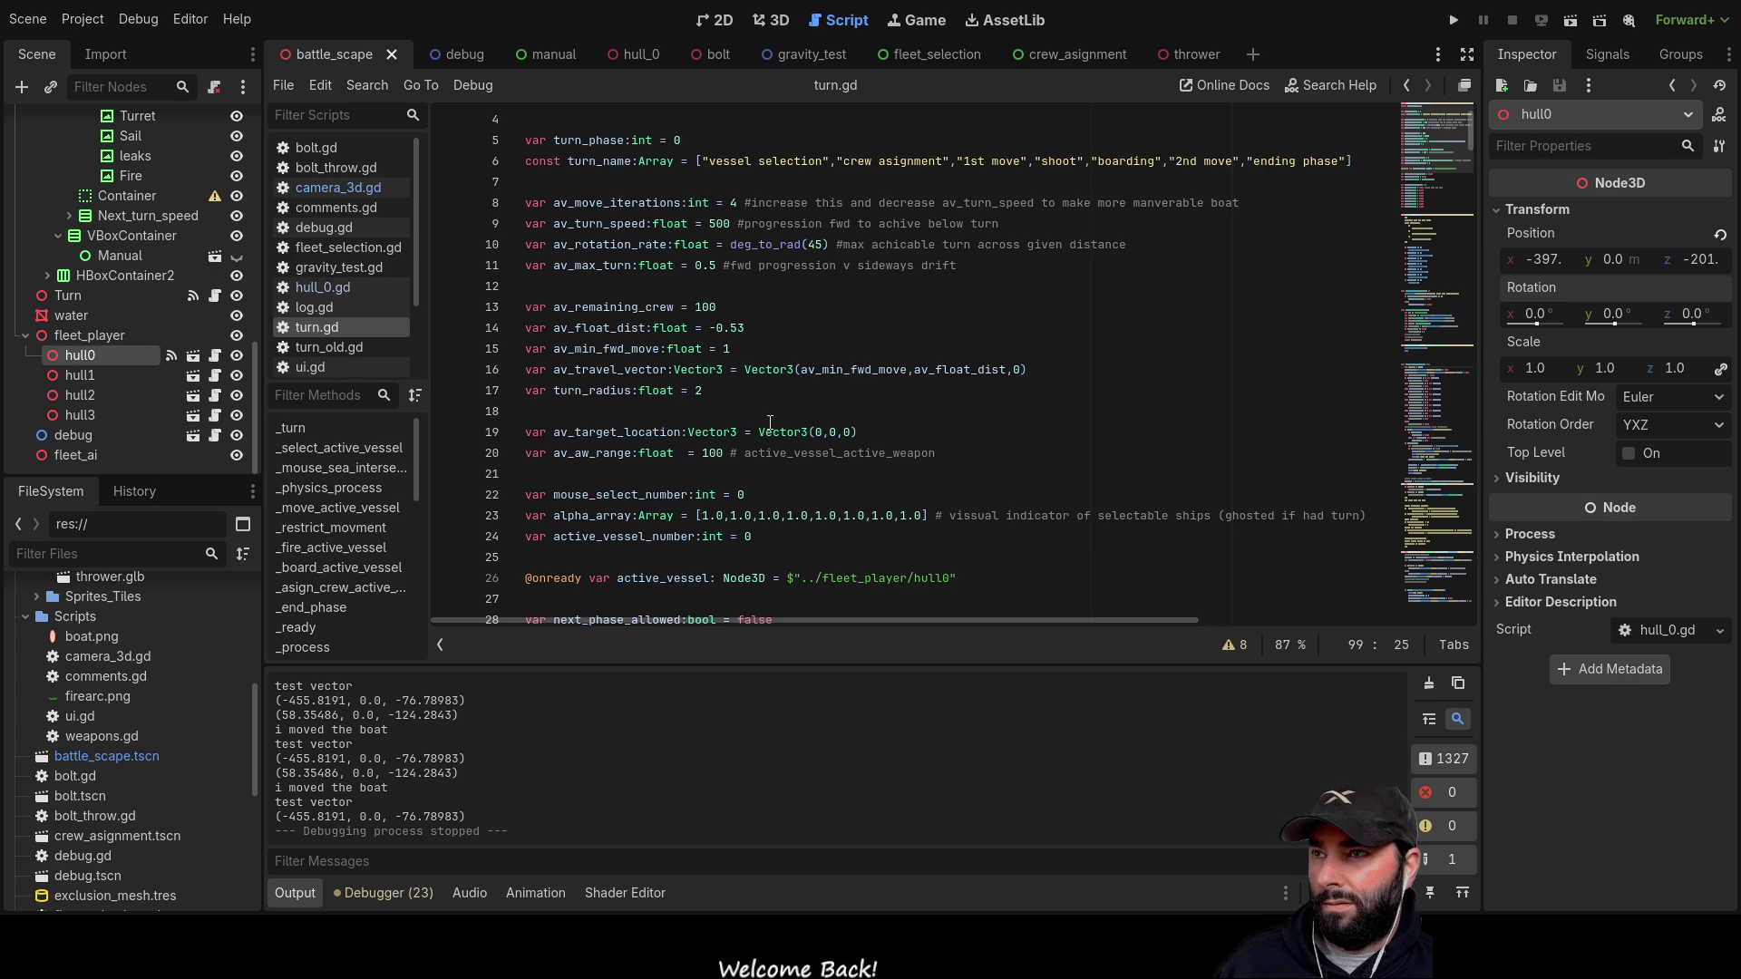
scroll(685, 304, "down", 4)
scroll(686, 308, "up", 5)
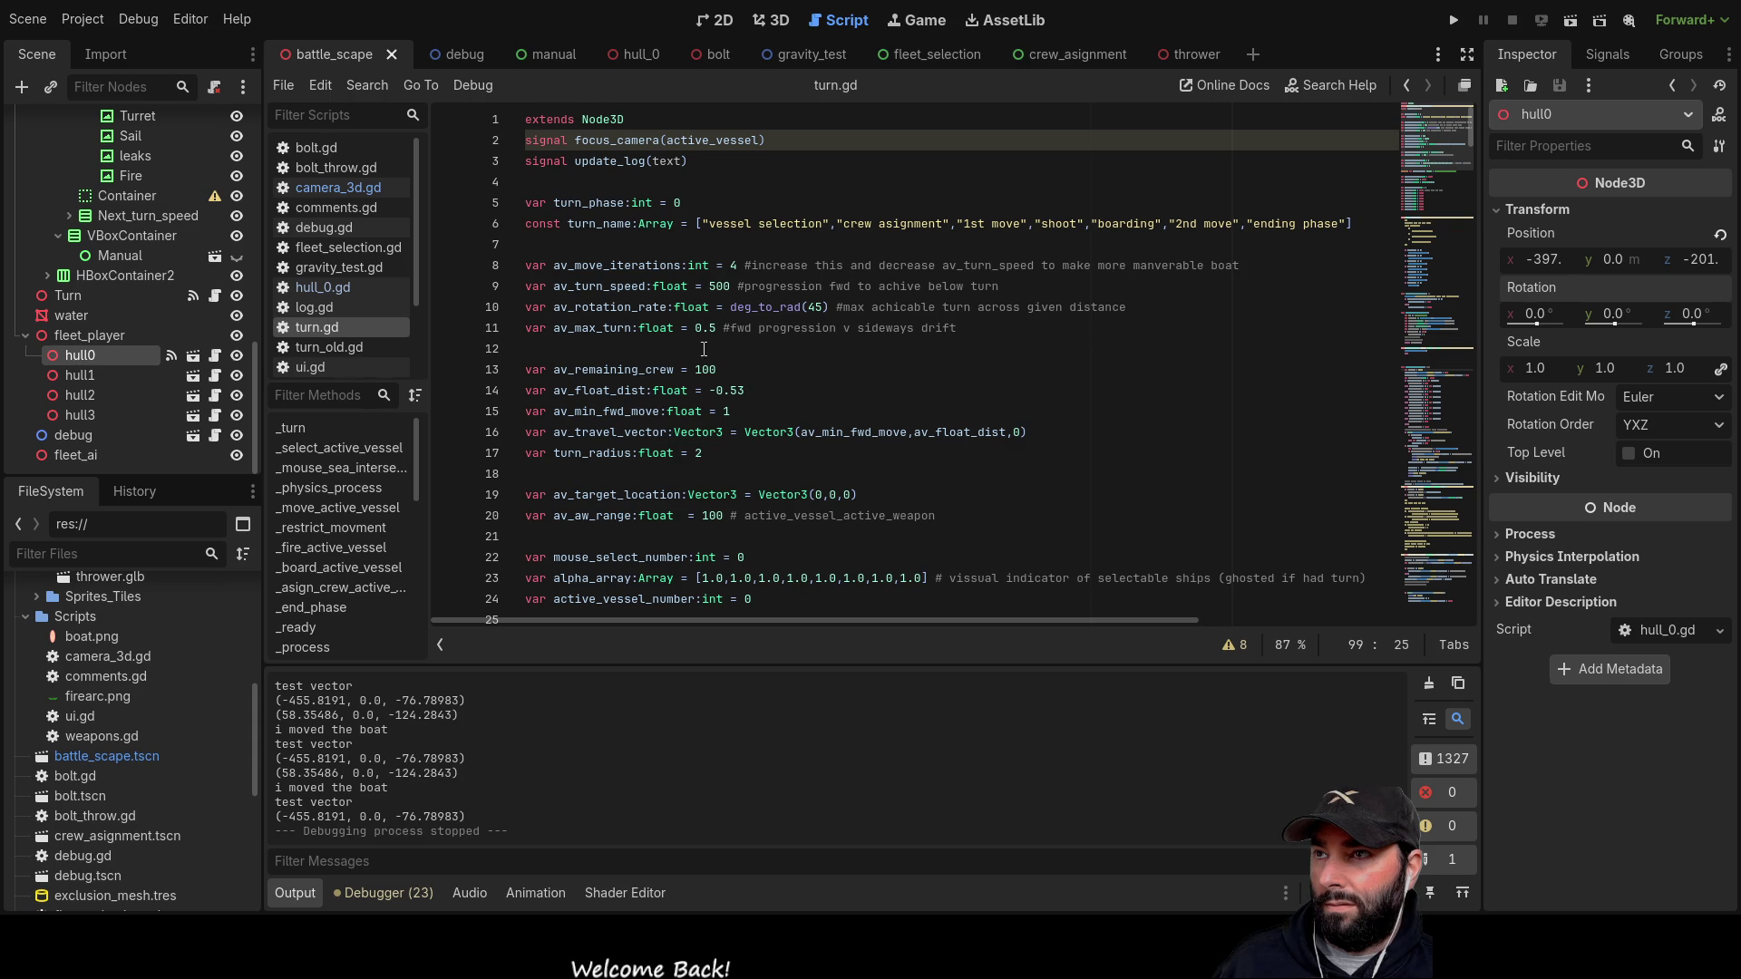
scroll(695, 477, "down", 6)
scroll(825, 401, "up", 4)
Step: Review the vessel movement declarations, then delete the empty line after the commented match block
left_click_drag(859, 369, 460, 218)
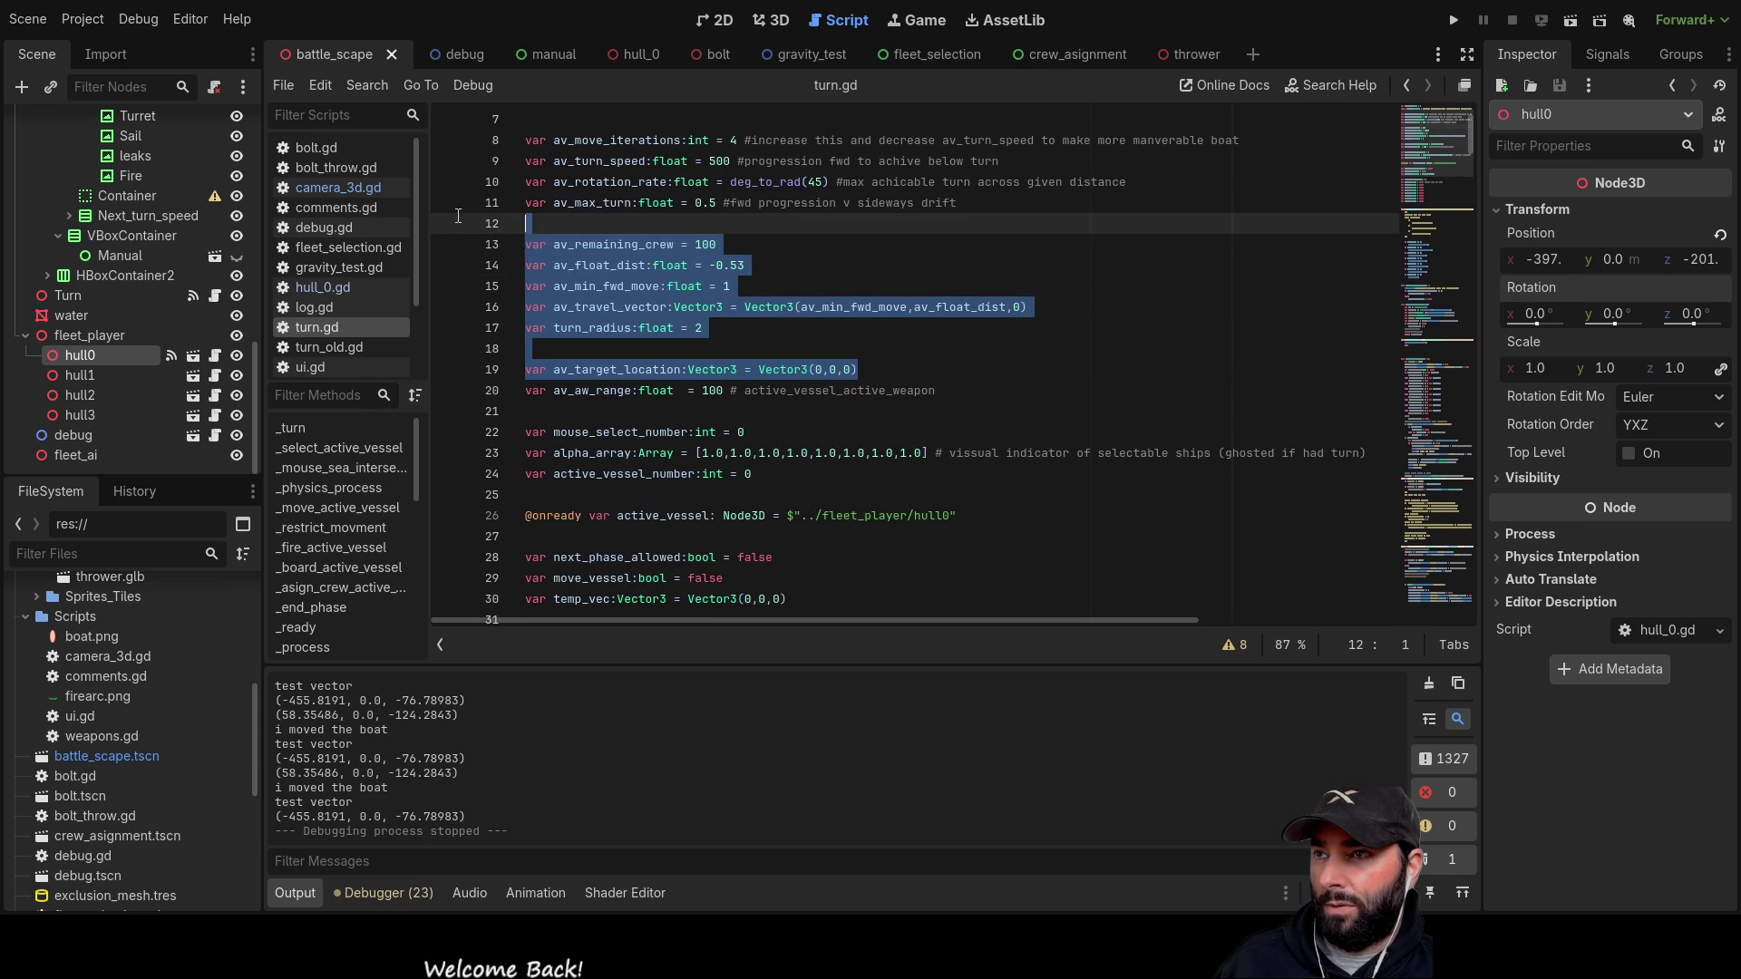
scroll(964, 463, "up", 2)
scroll(761, 434, "down", 18)
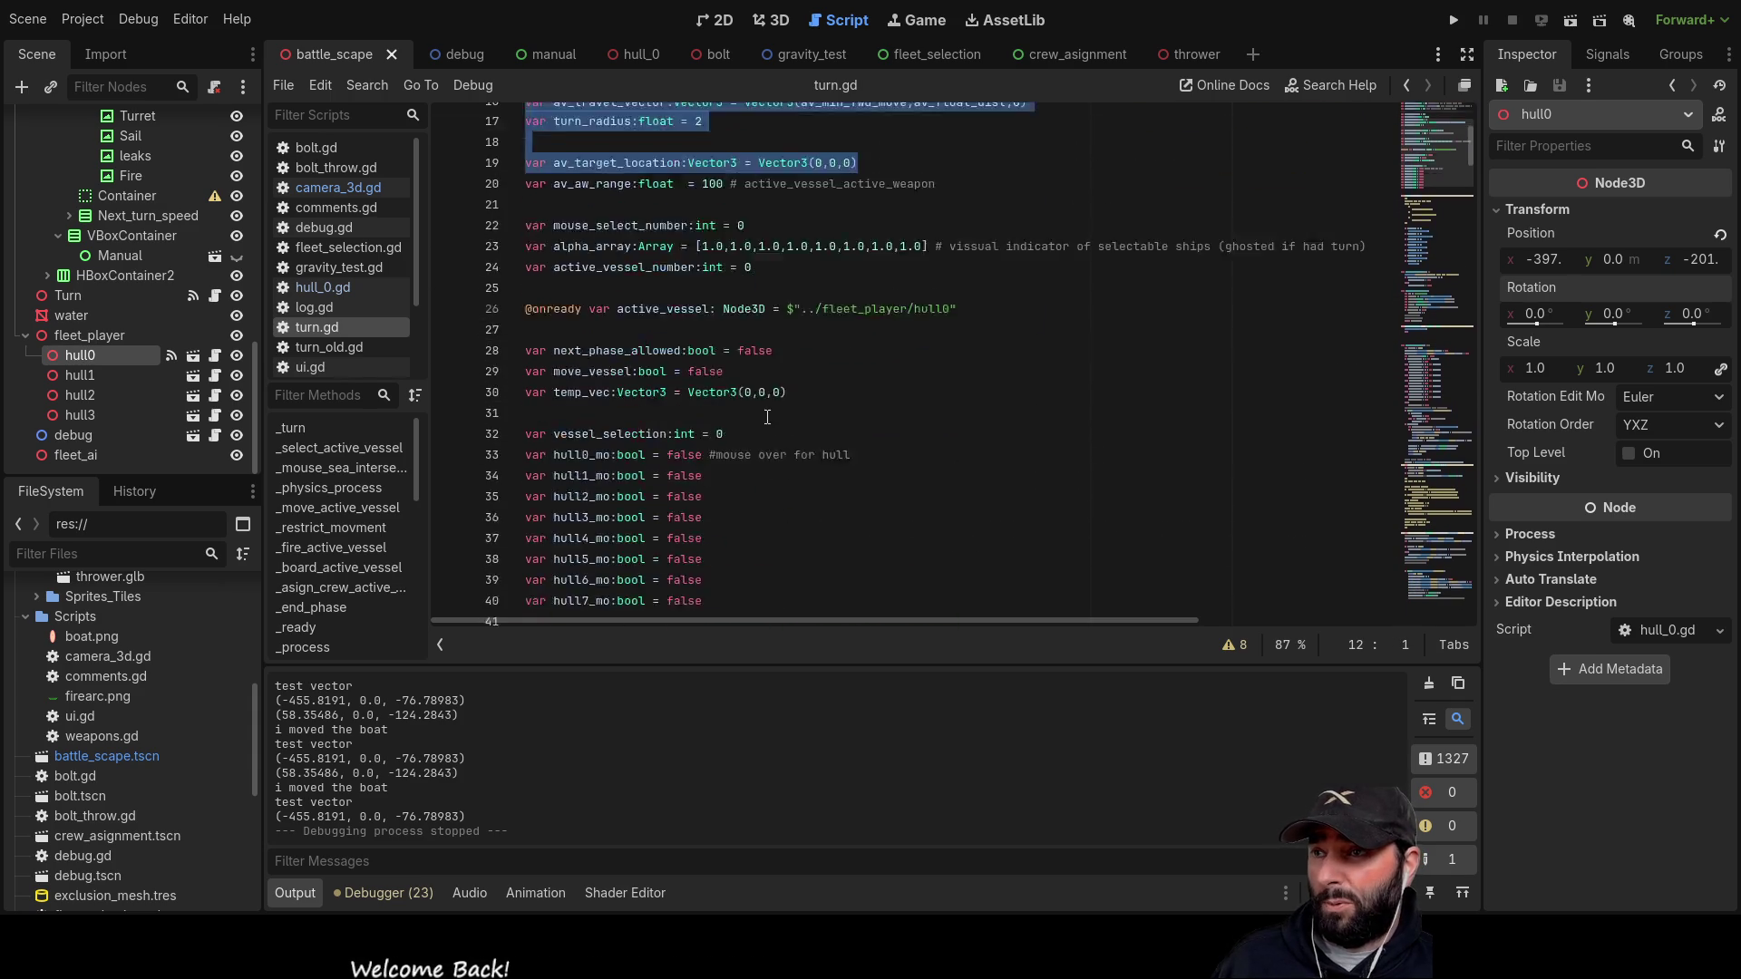
scroll(775, 413, "up", 5)
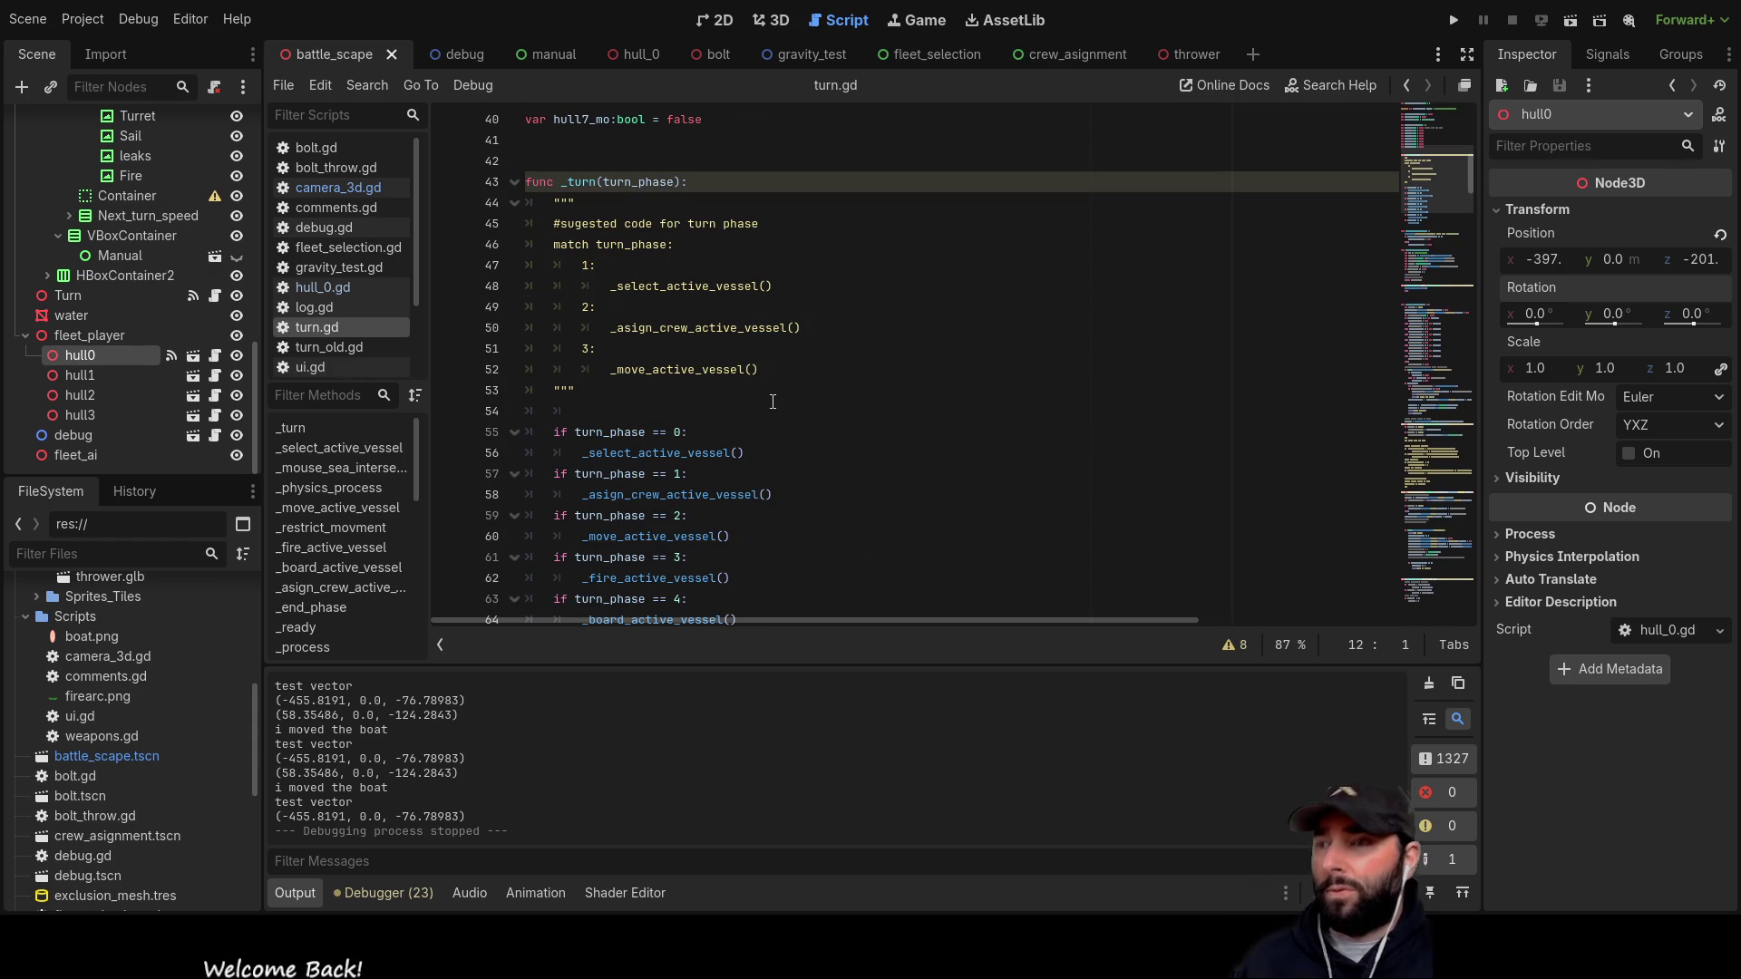
left_click(634, 412)
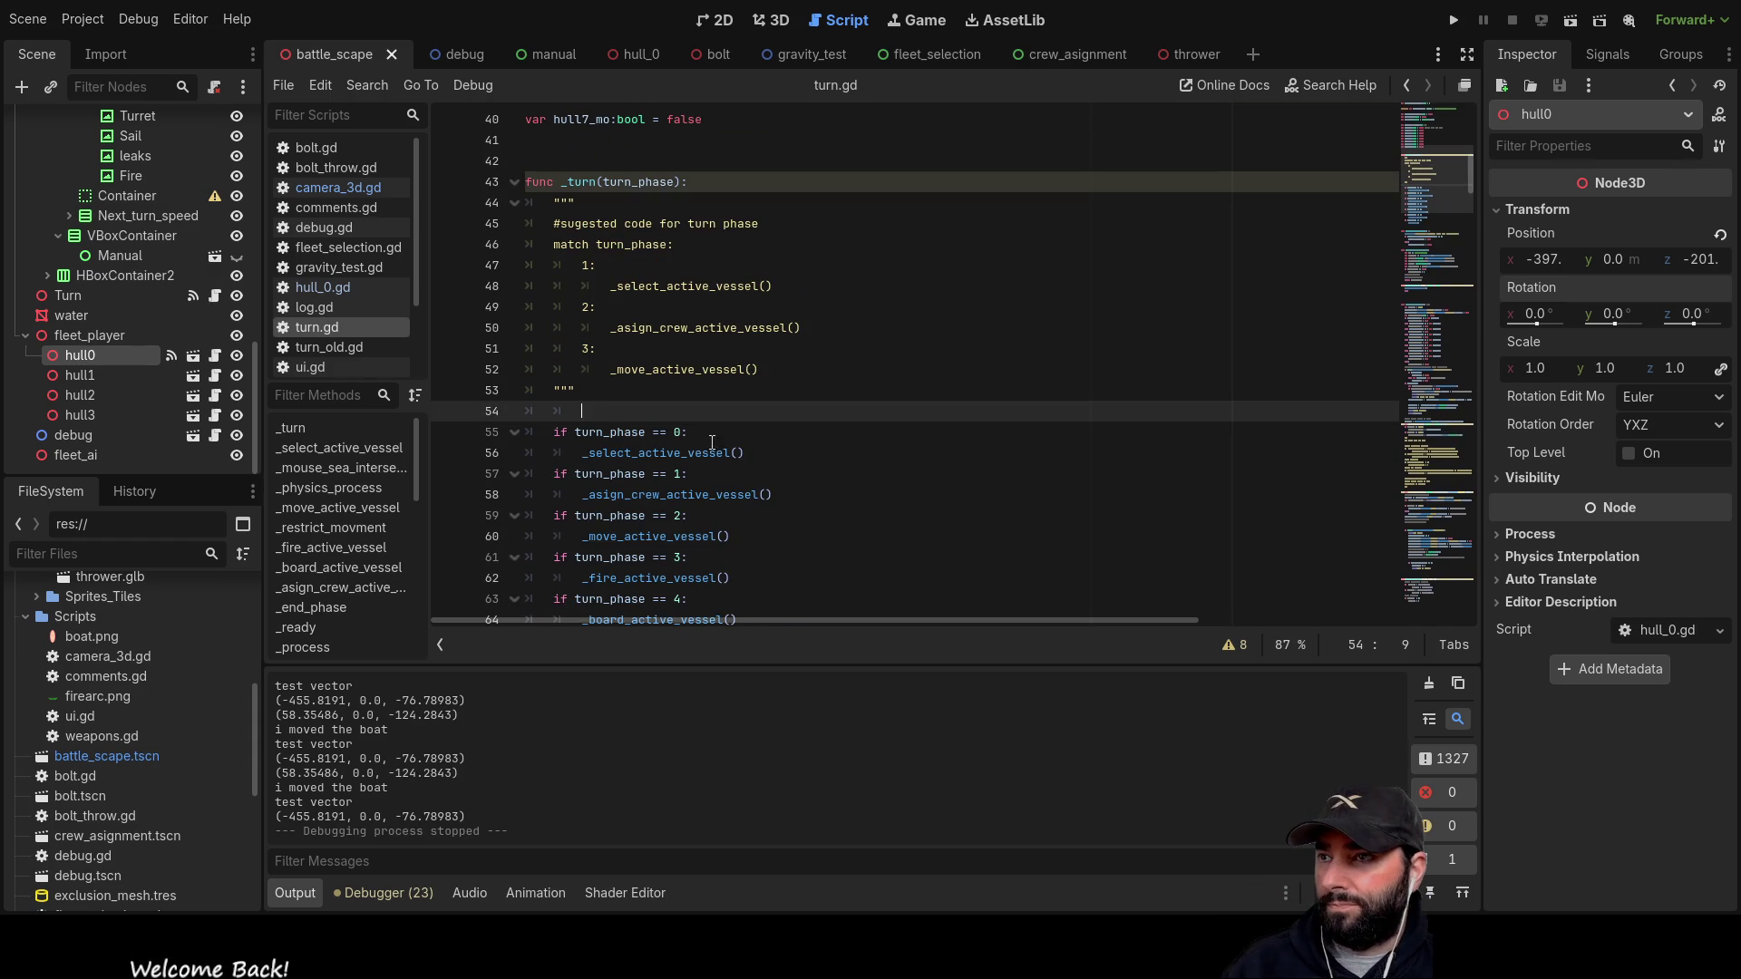
key("BackSpace")
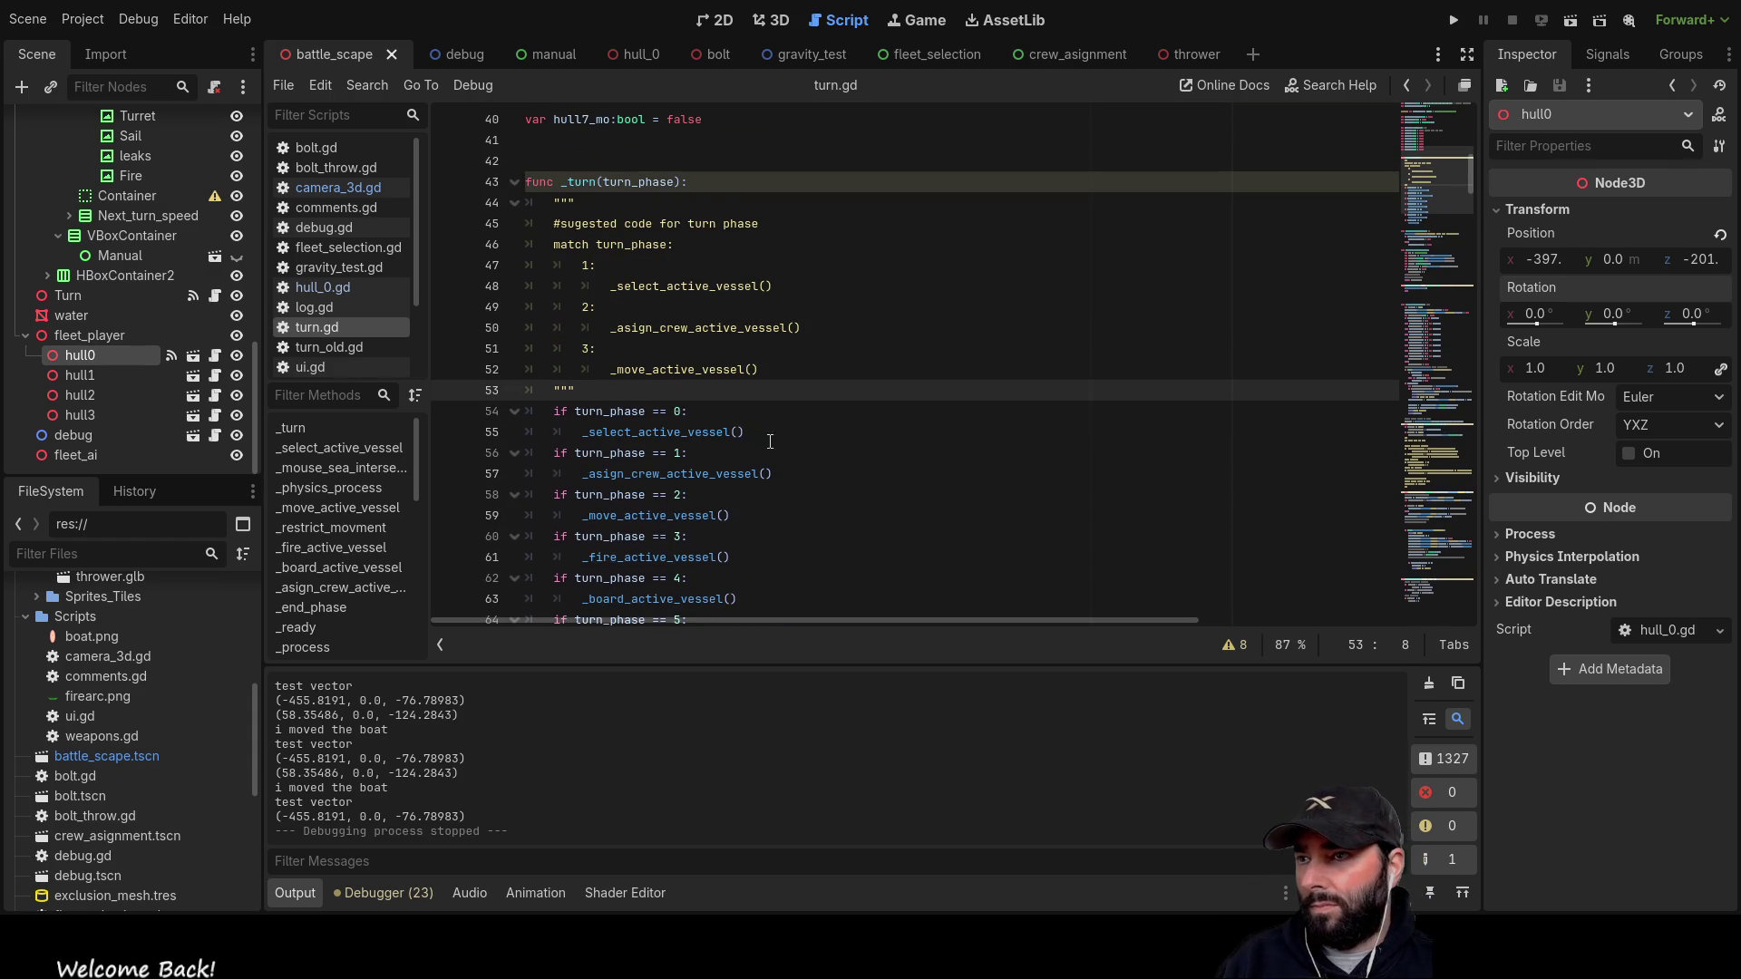
scroll(825, 476, "down", 7)
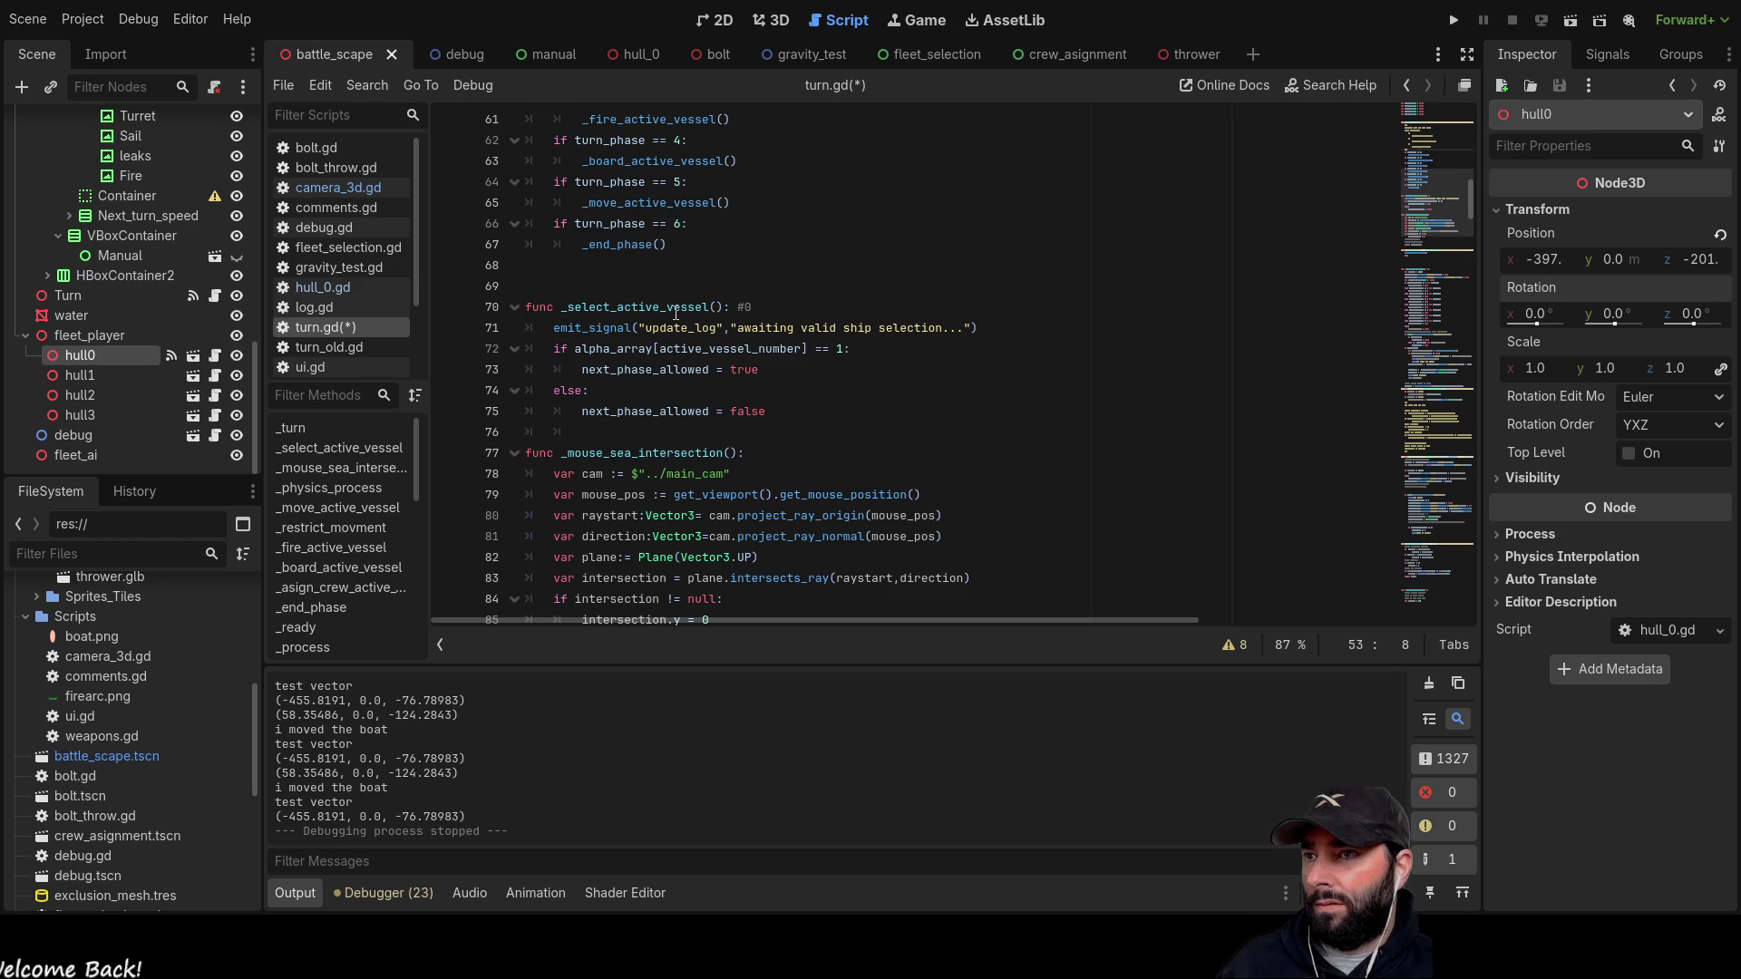
scroll(716, 337, "down", 3)
scroll(645, 280, "down", 4)
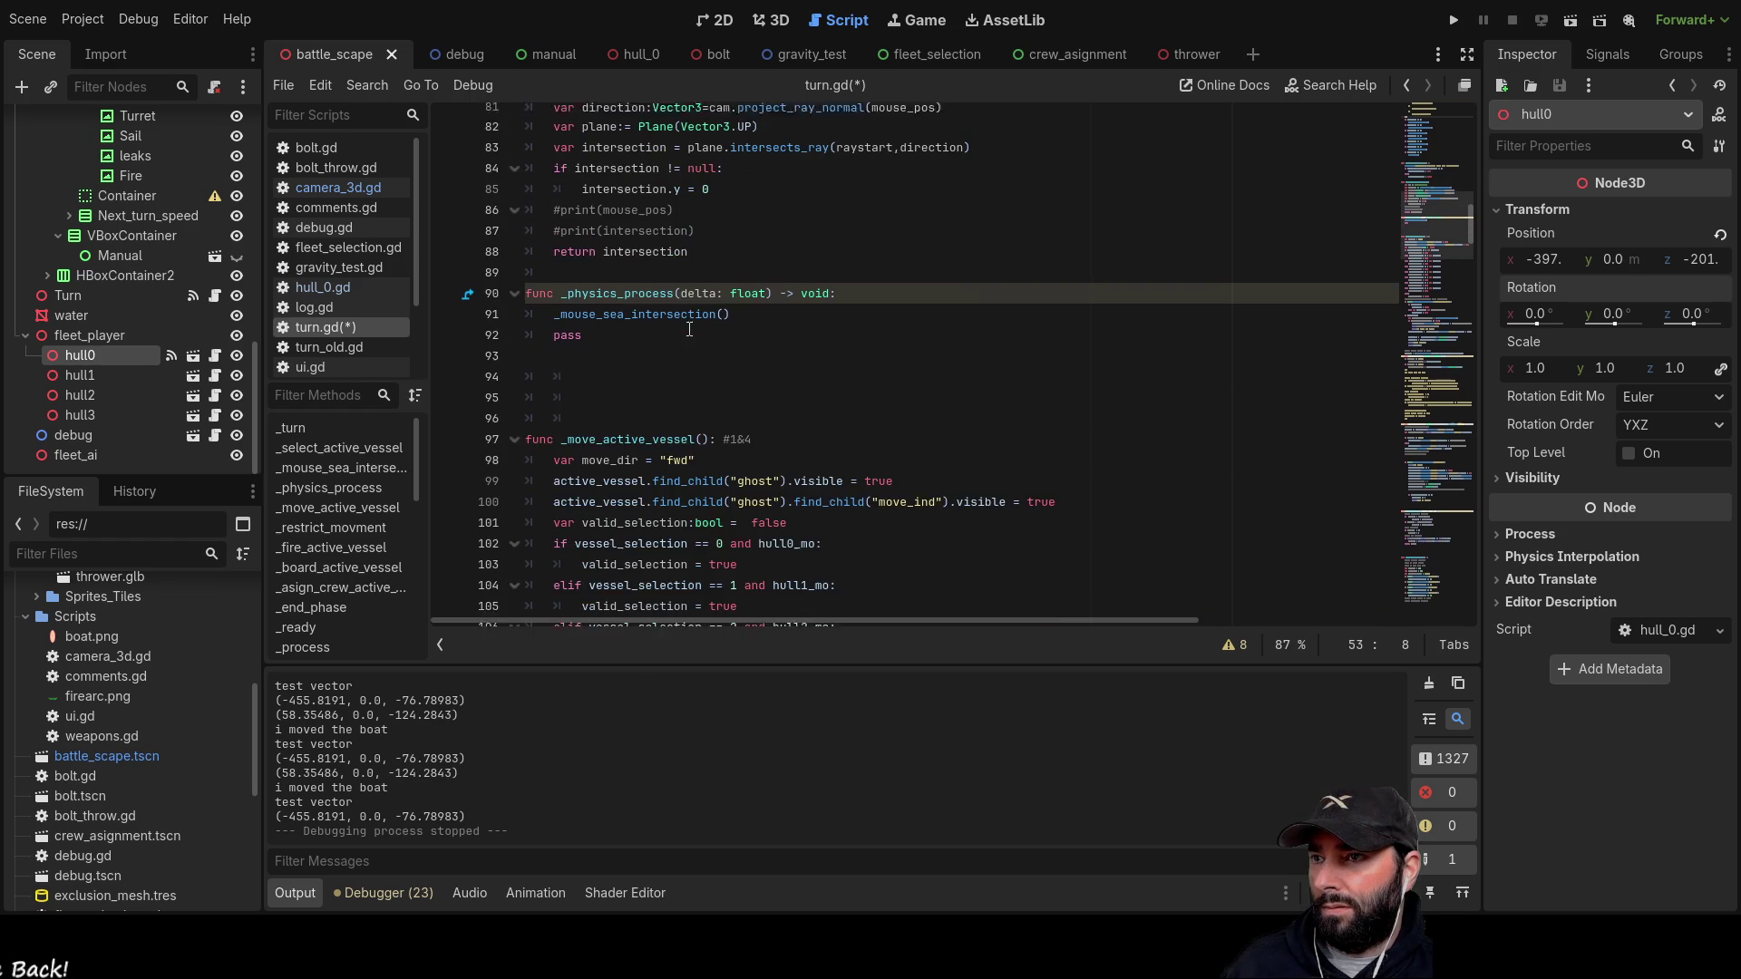
scroll(700, 357, "down", 3)
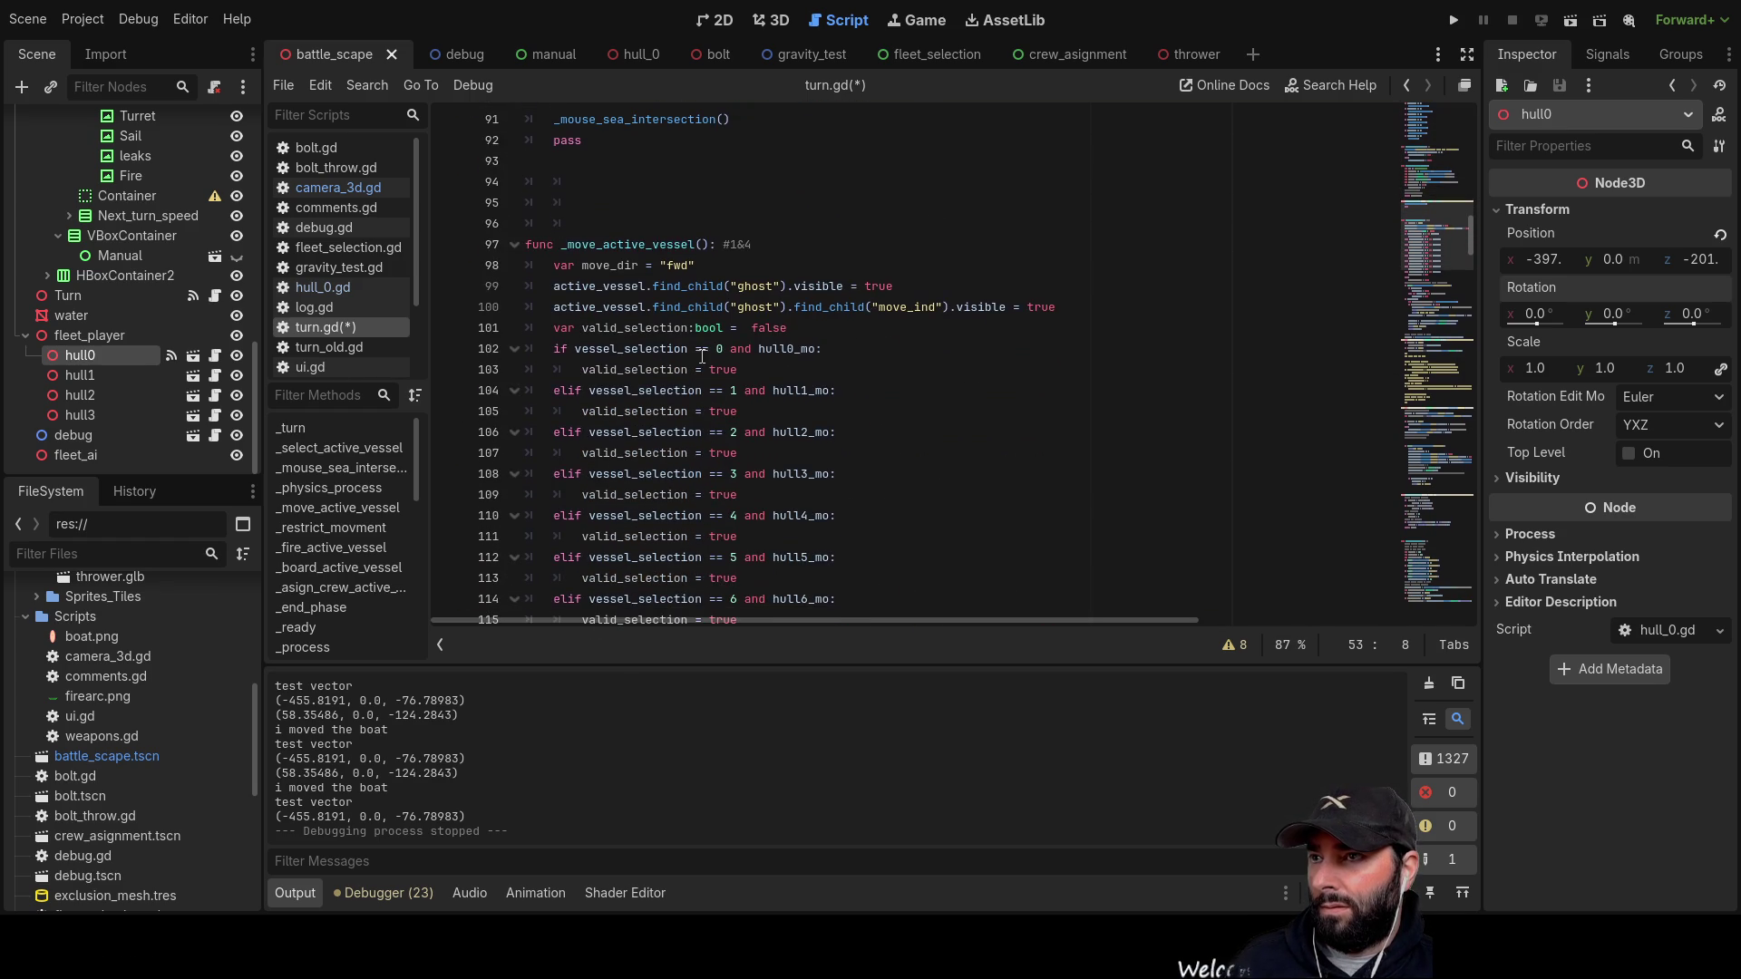
left_click(733, 264)
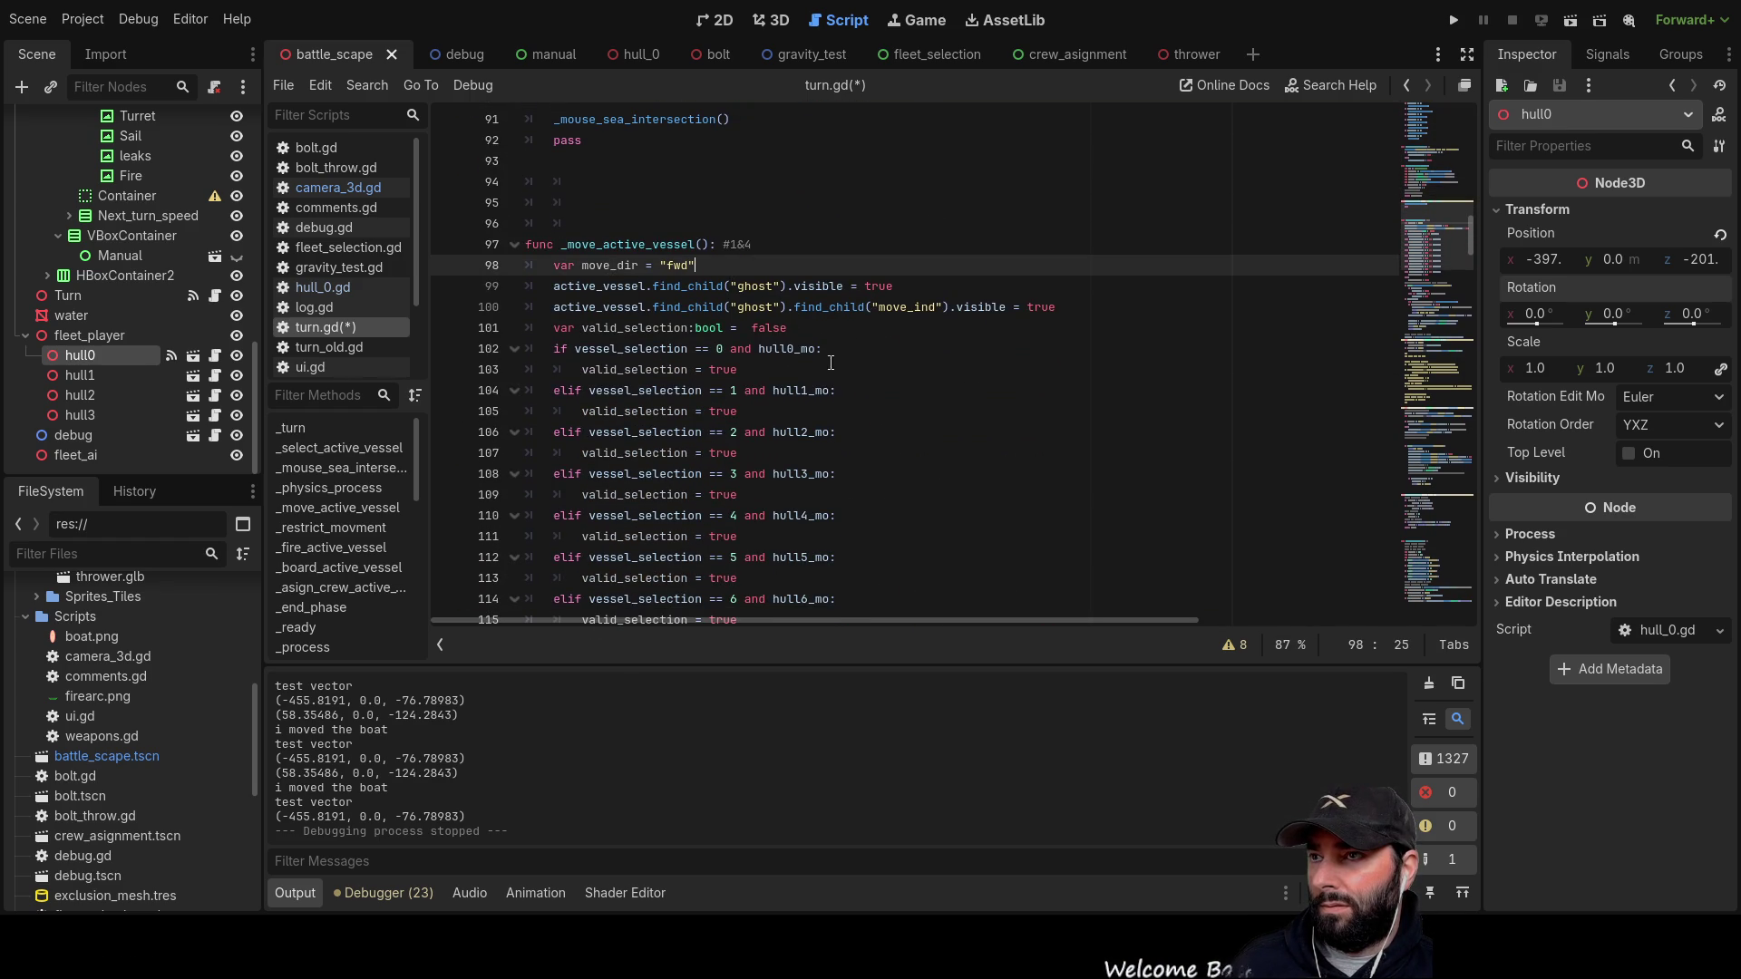
Step: Make the move_dir comment read 'temp move direction indicator, to be replaced with dynamic user selected speed'
type("# ")
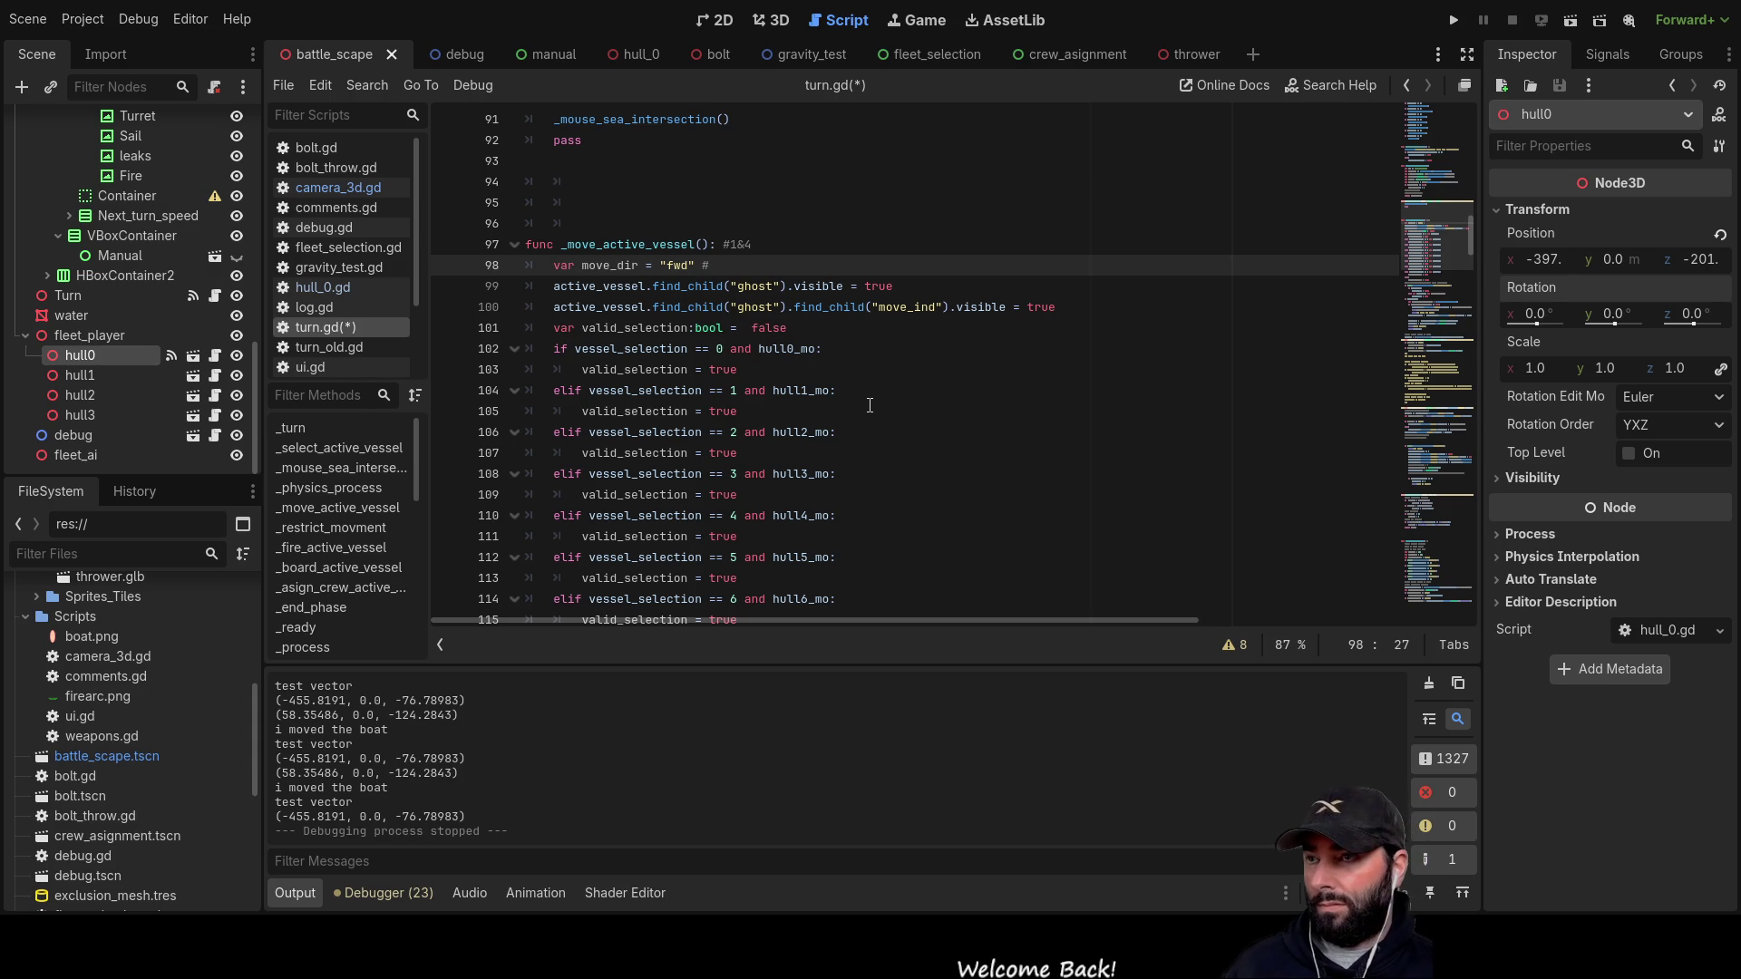
type("temp ")
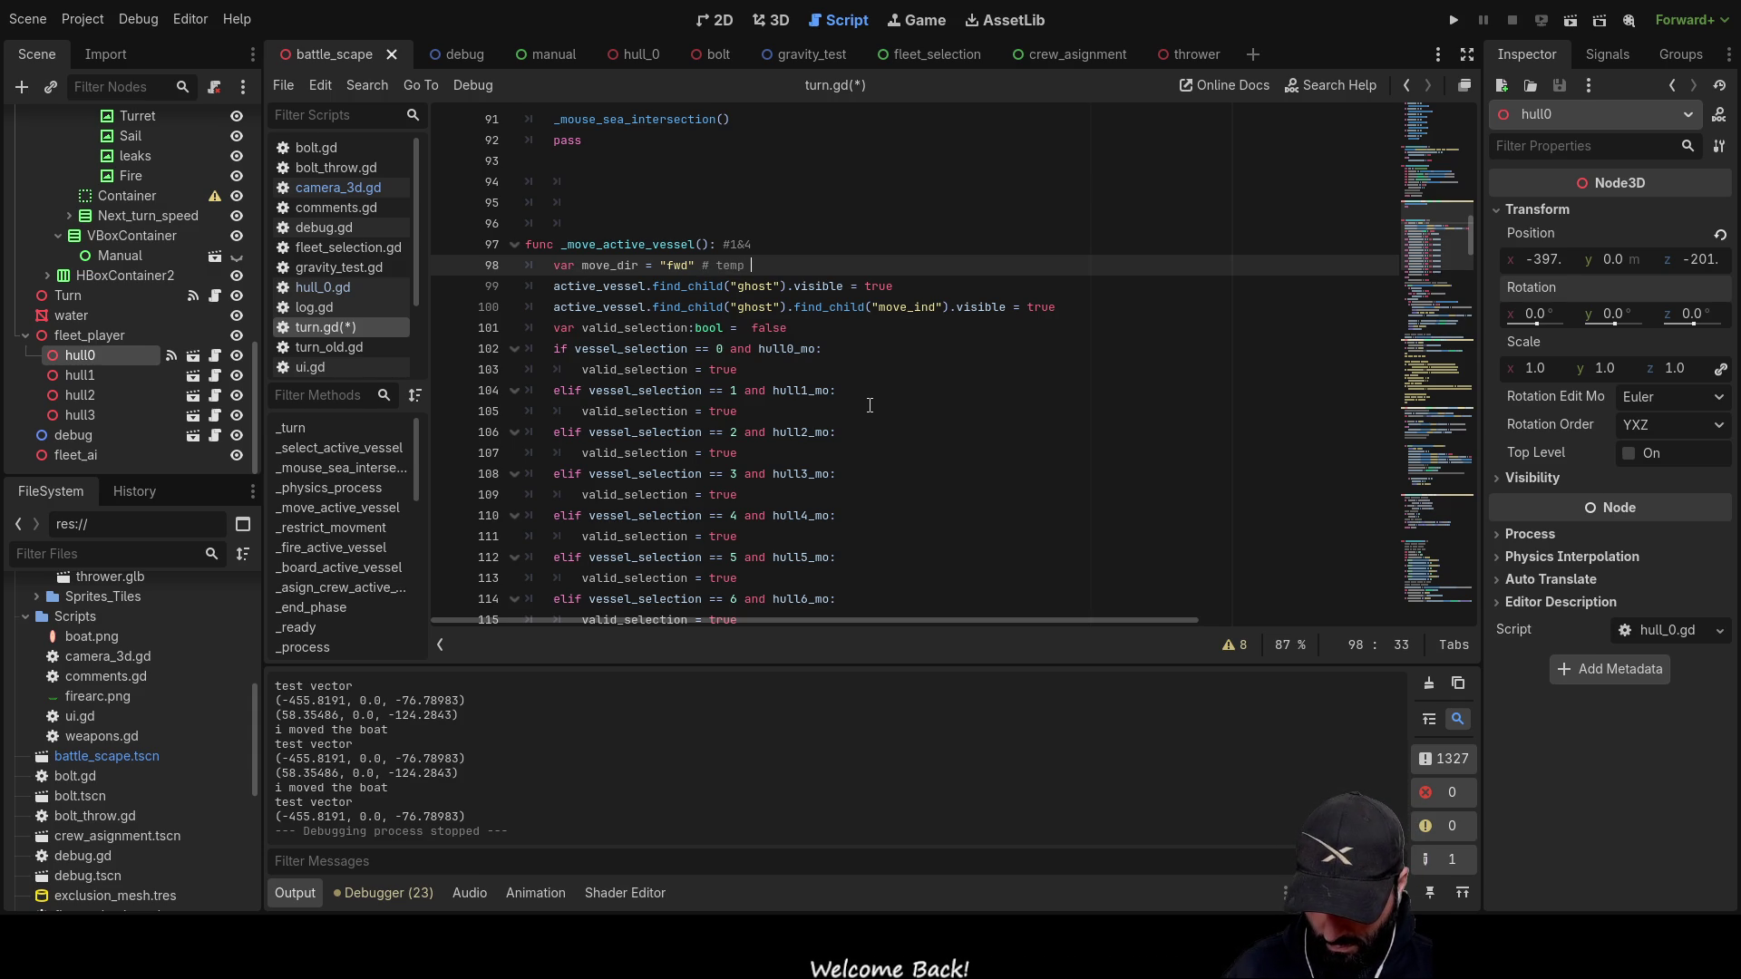
type("move dir")
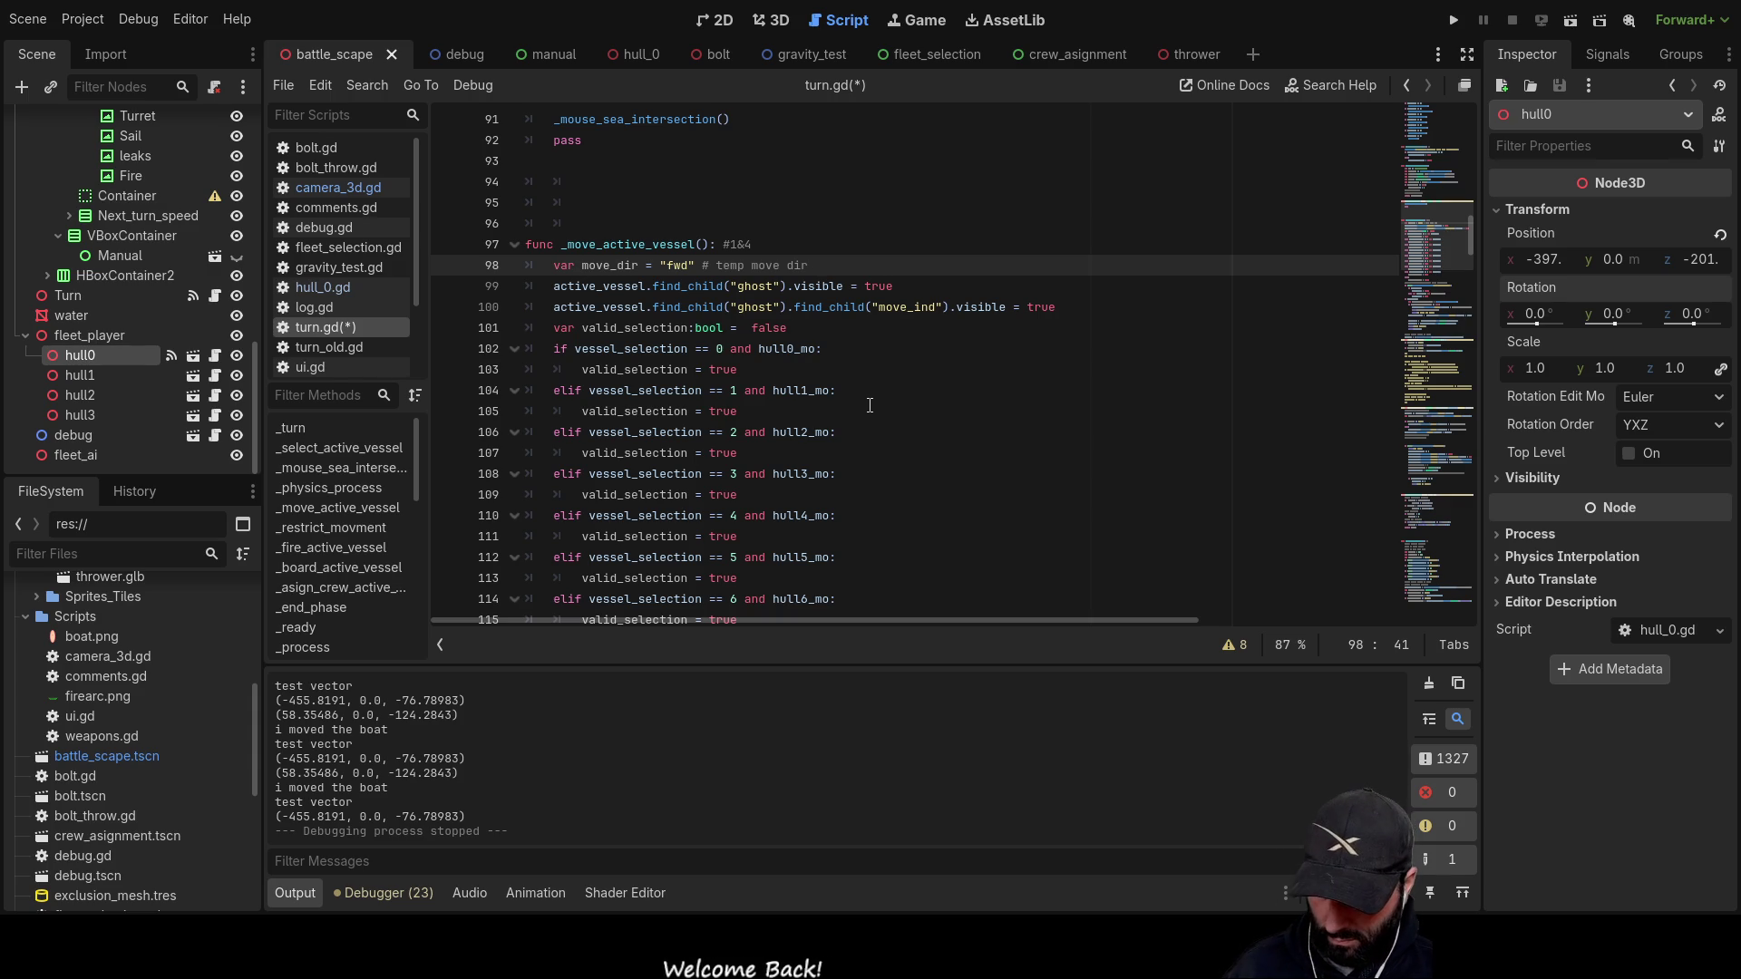
type("ection in")
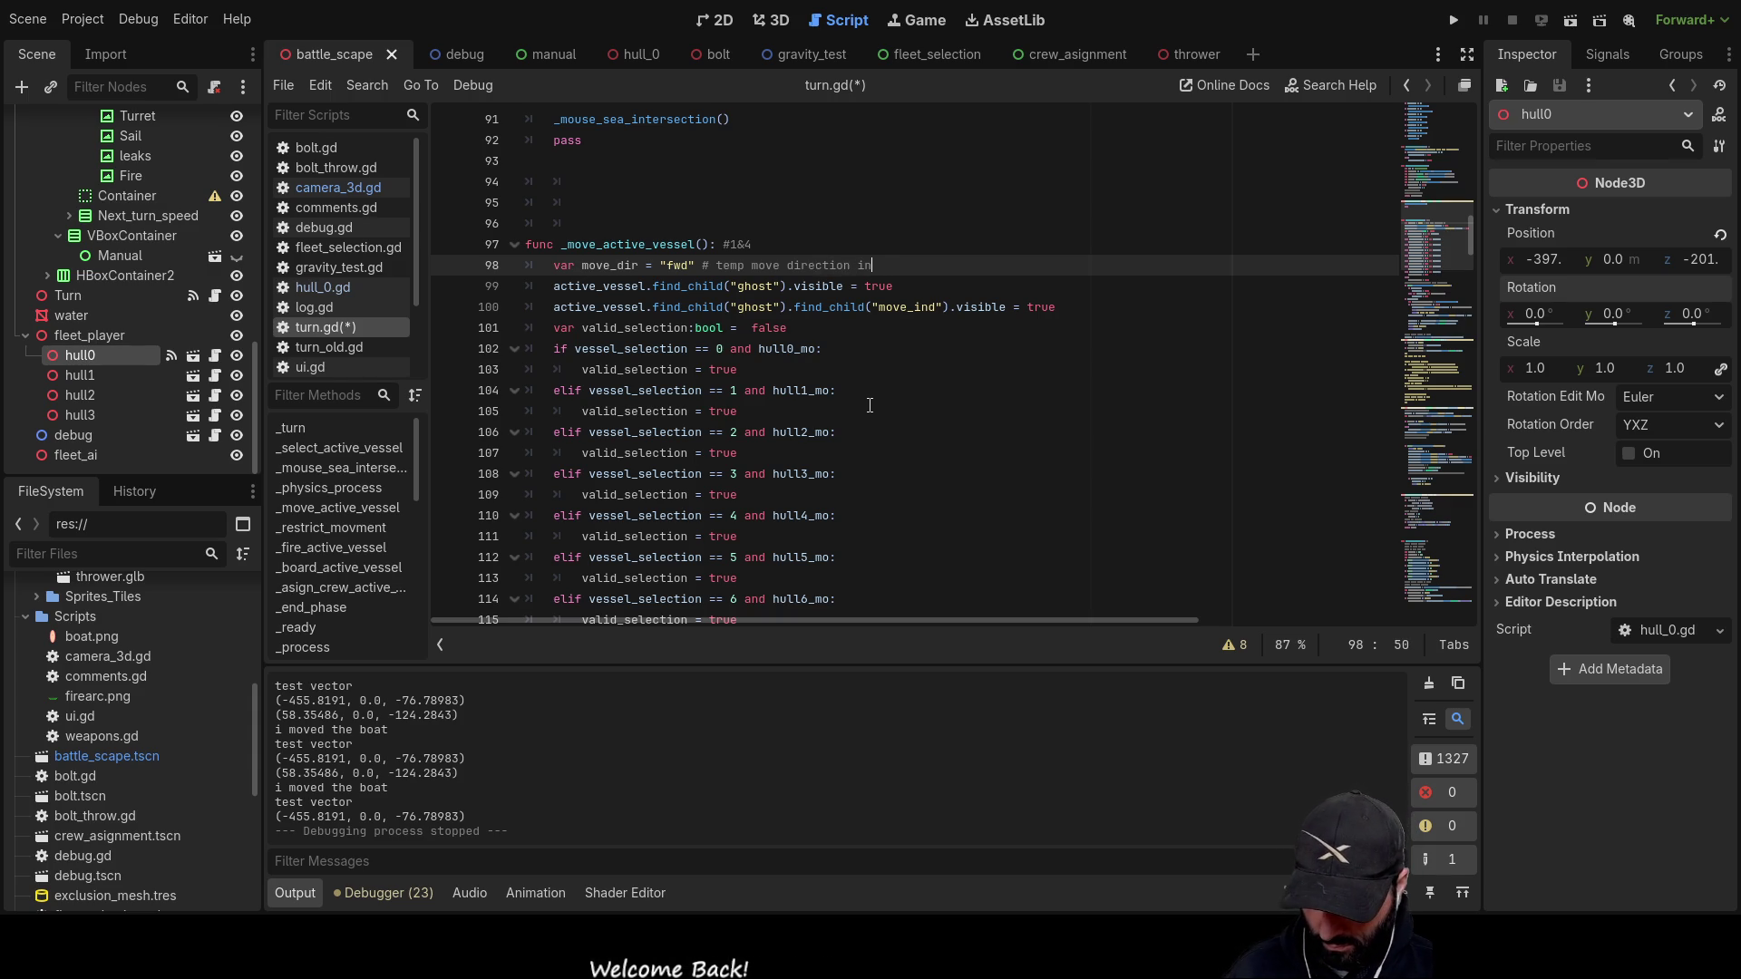
type("dicator")
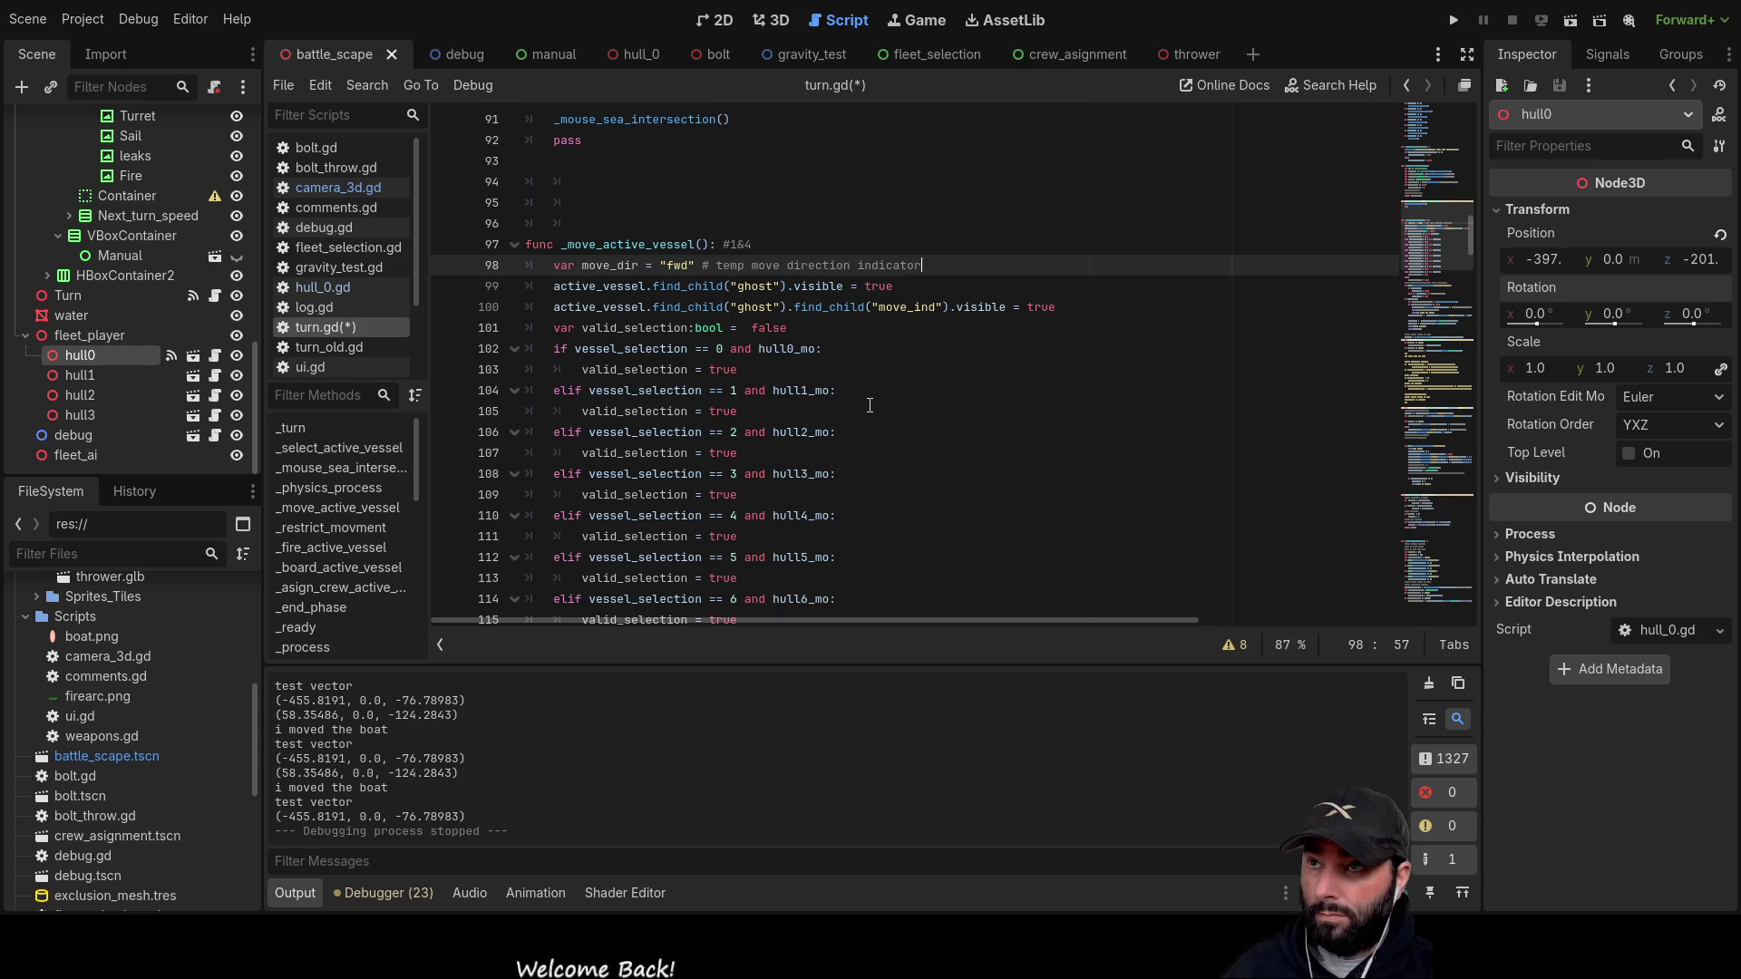
type(", to be replaced with ")
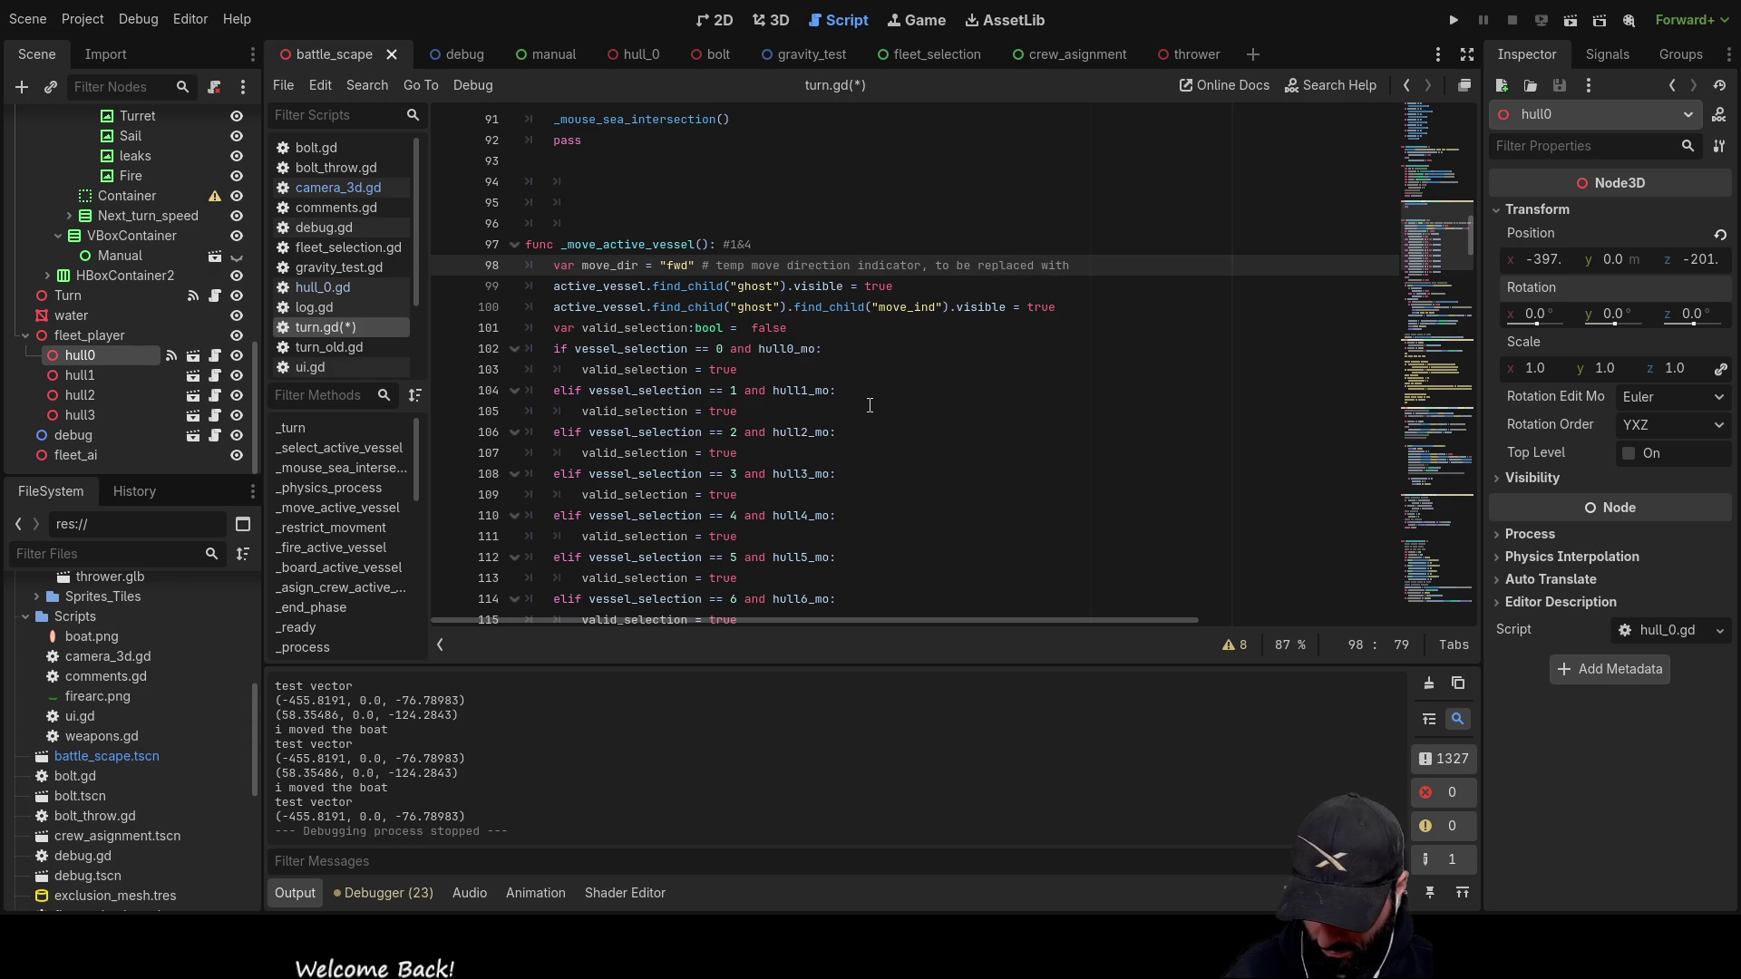
type("dynamic ")
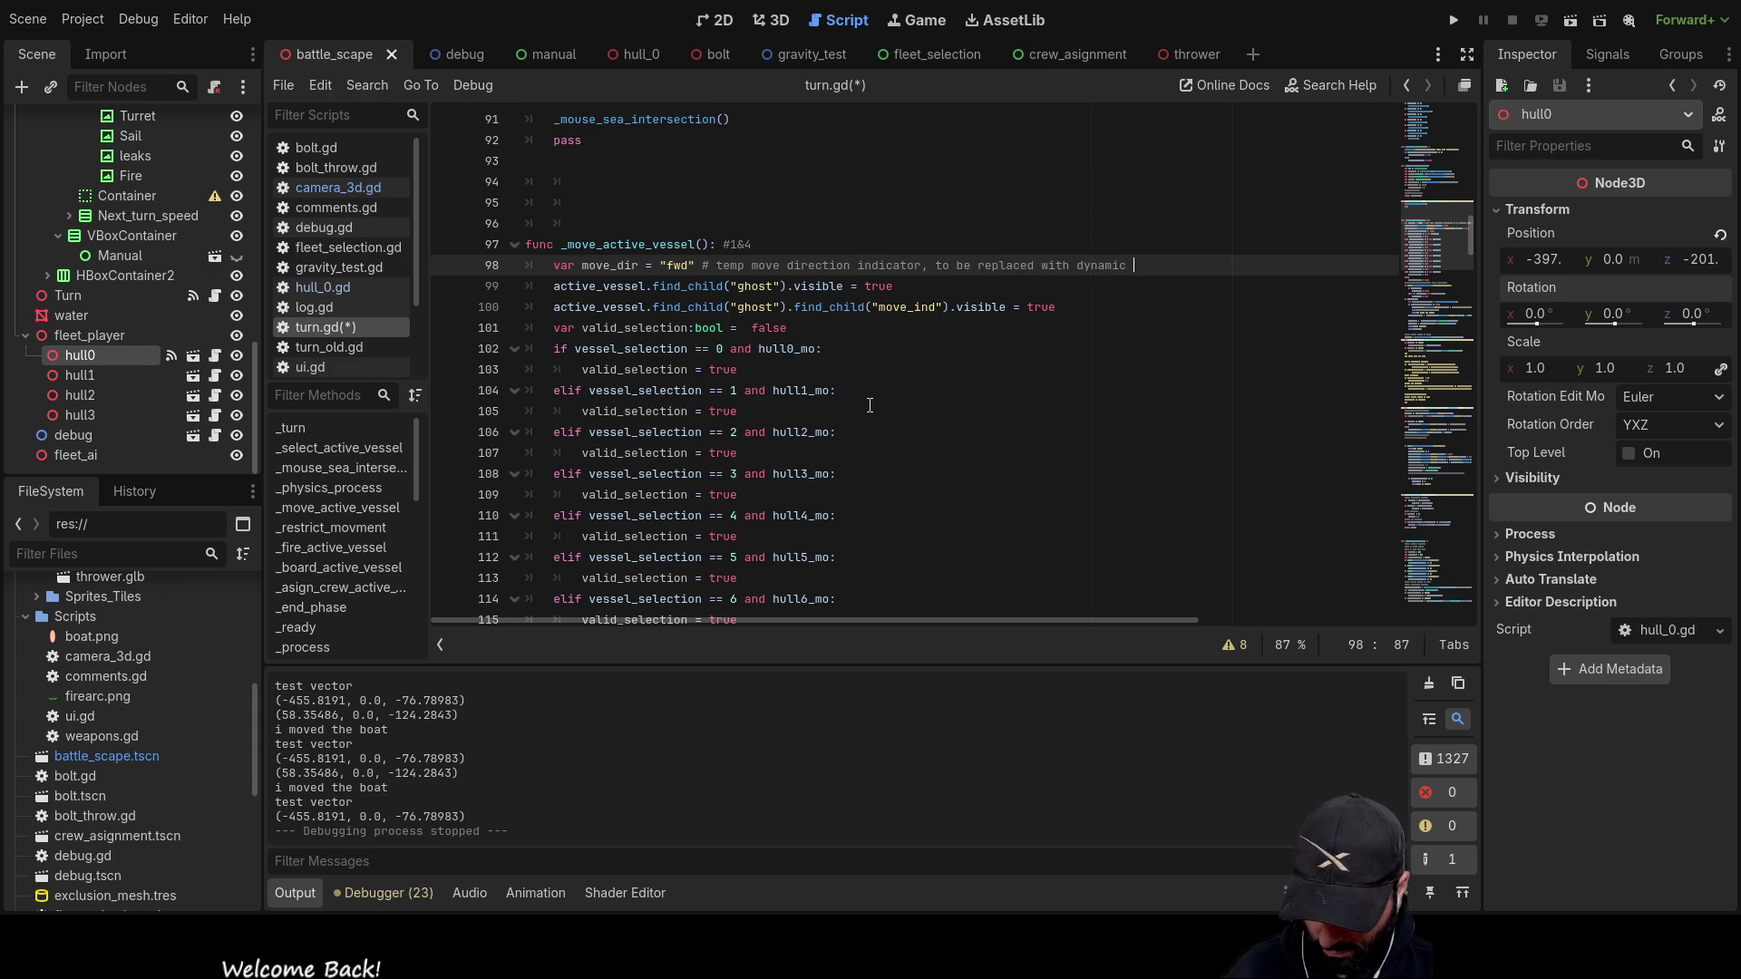
type("user selected speed")
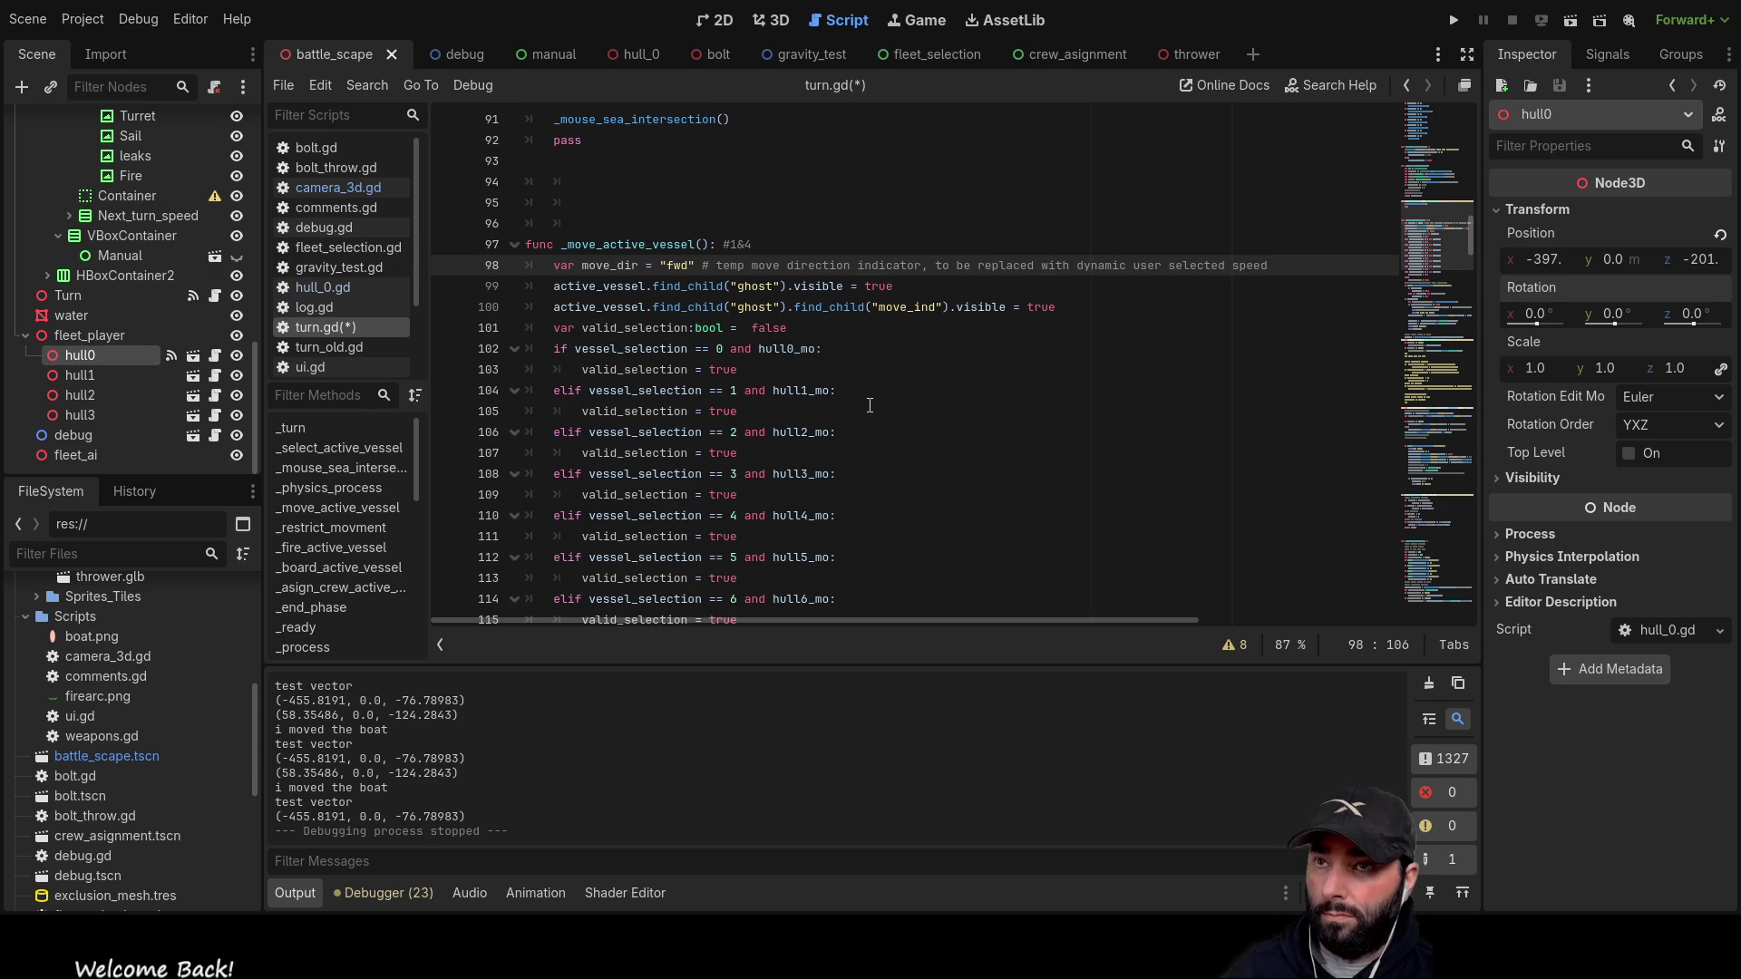
key("Down")
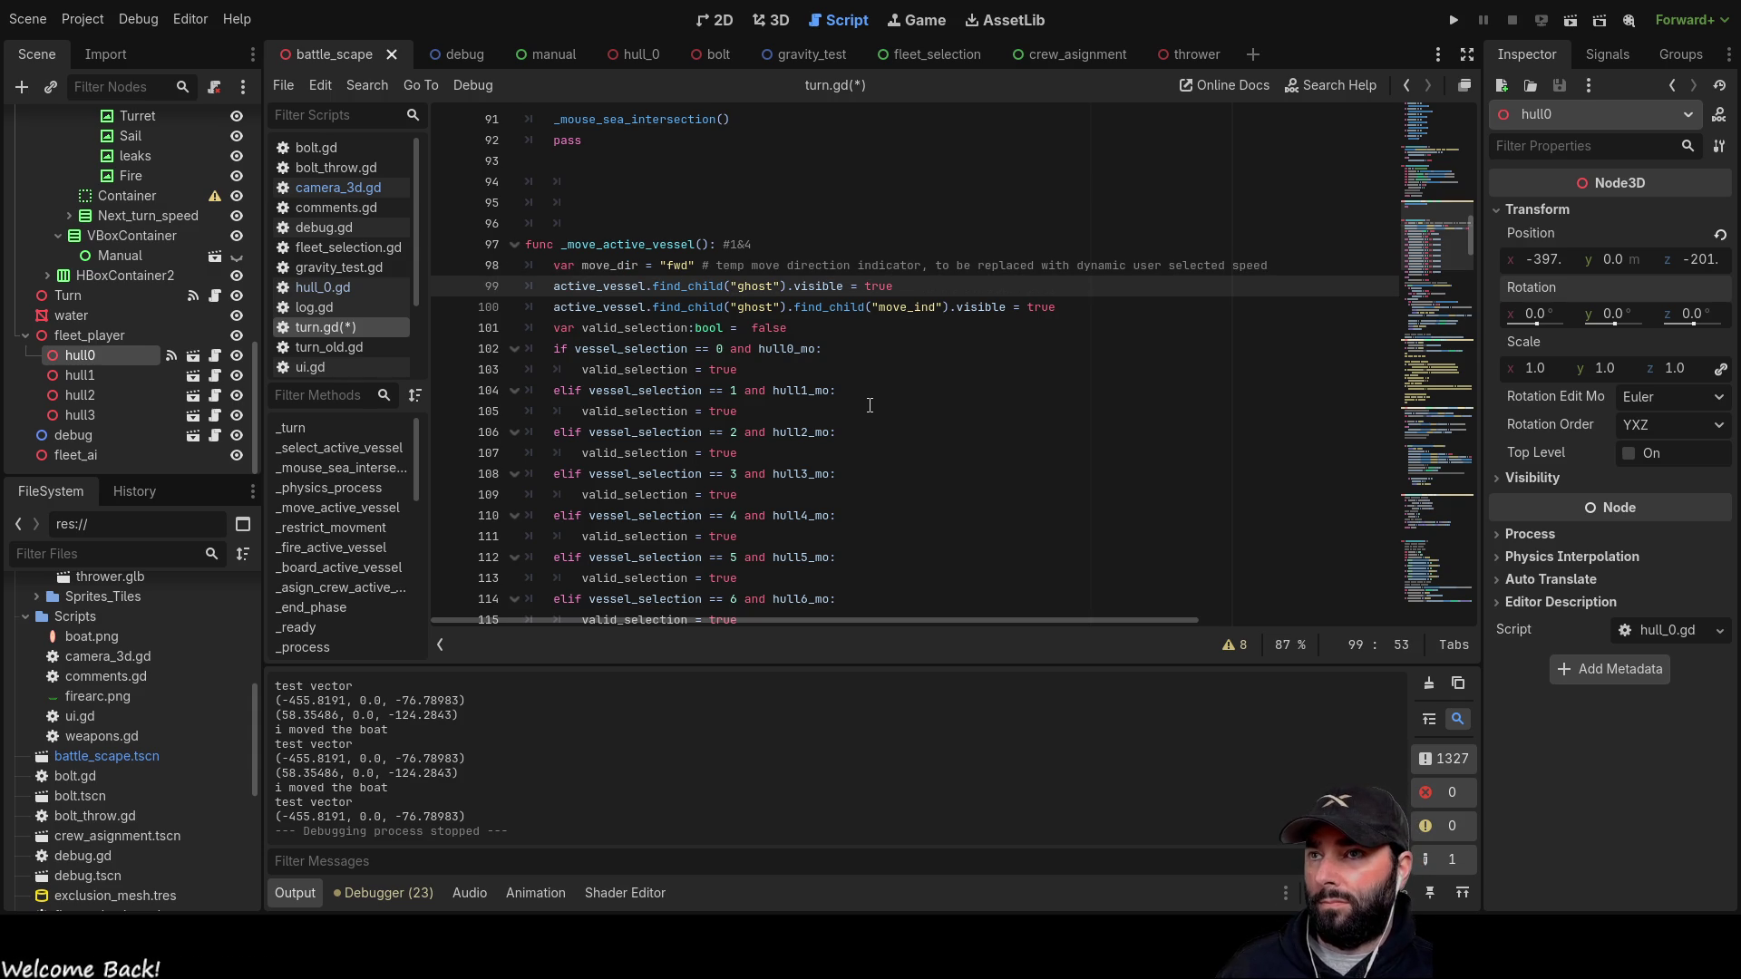
Step: Add a new line under move_dir with the comment 'max speed /back wards modifyers applied. wind dir'
key("Up")
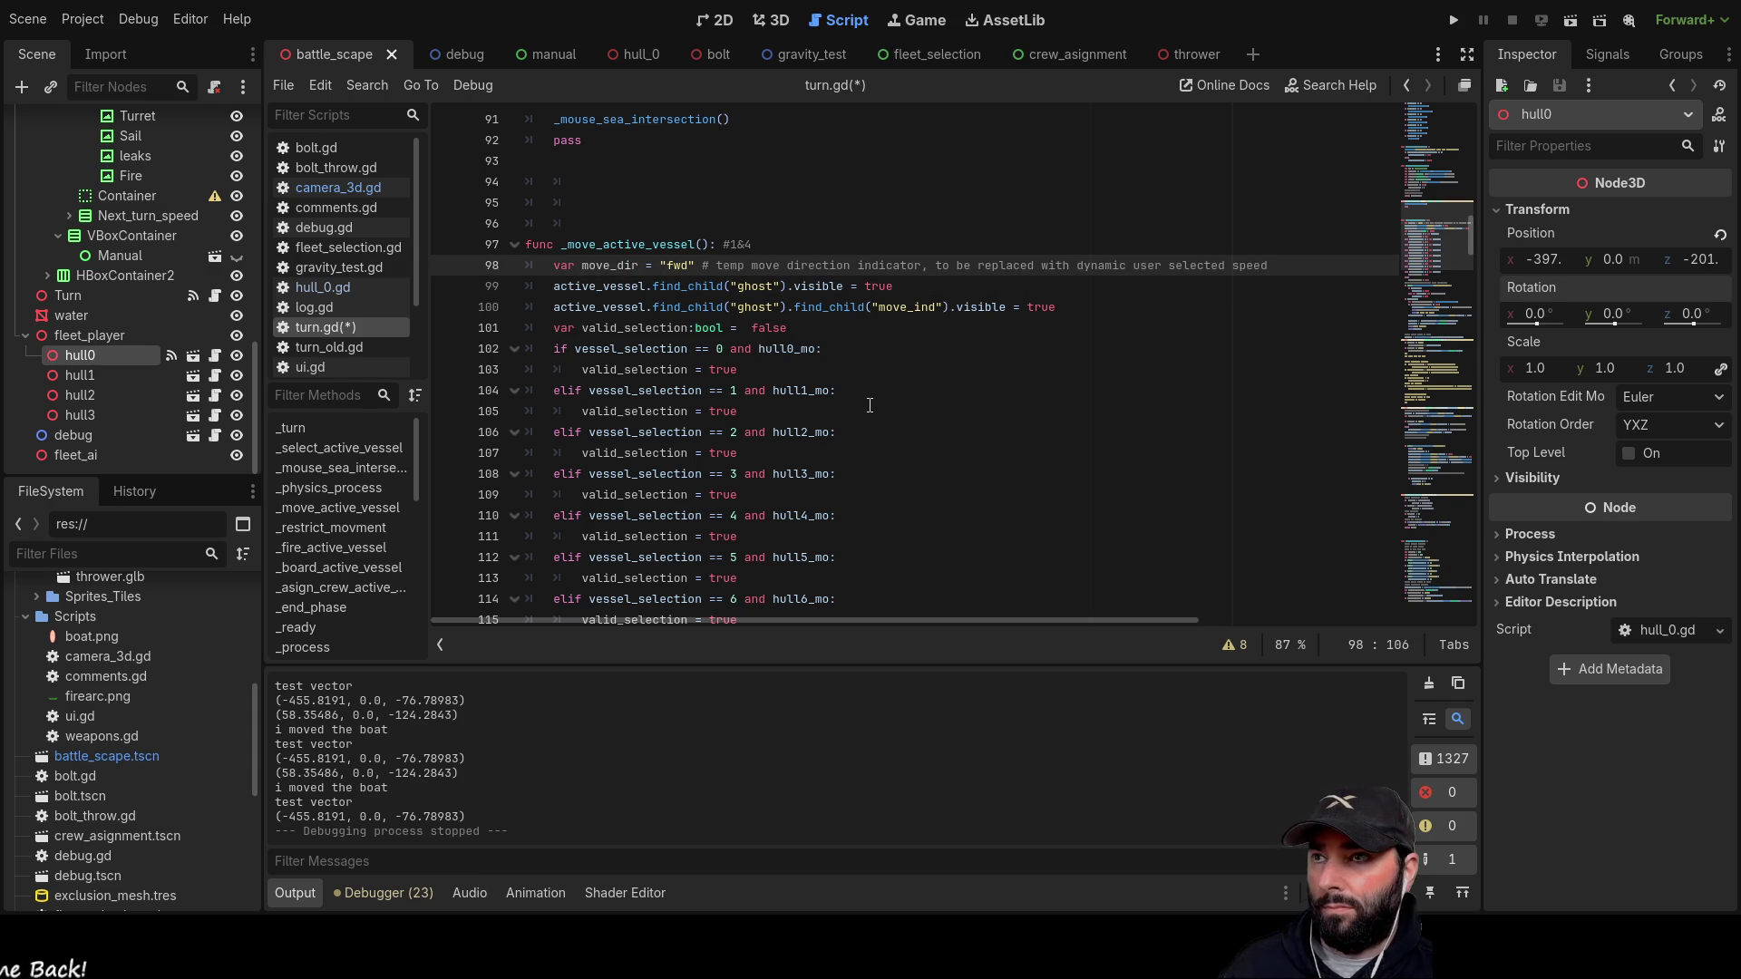
key("Return")
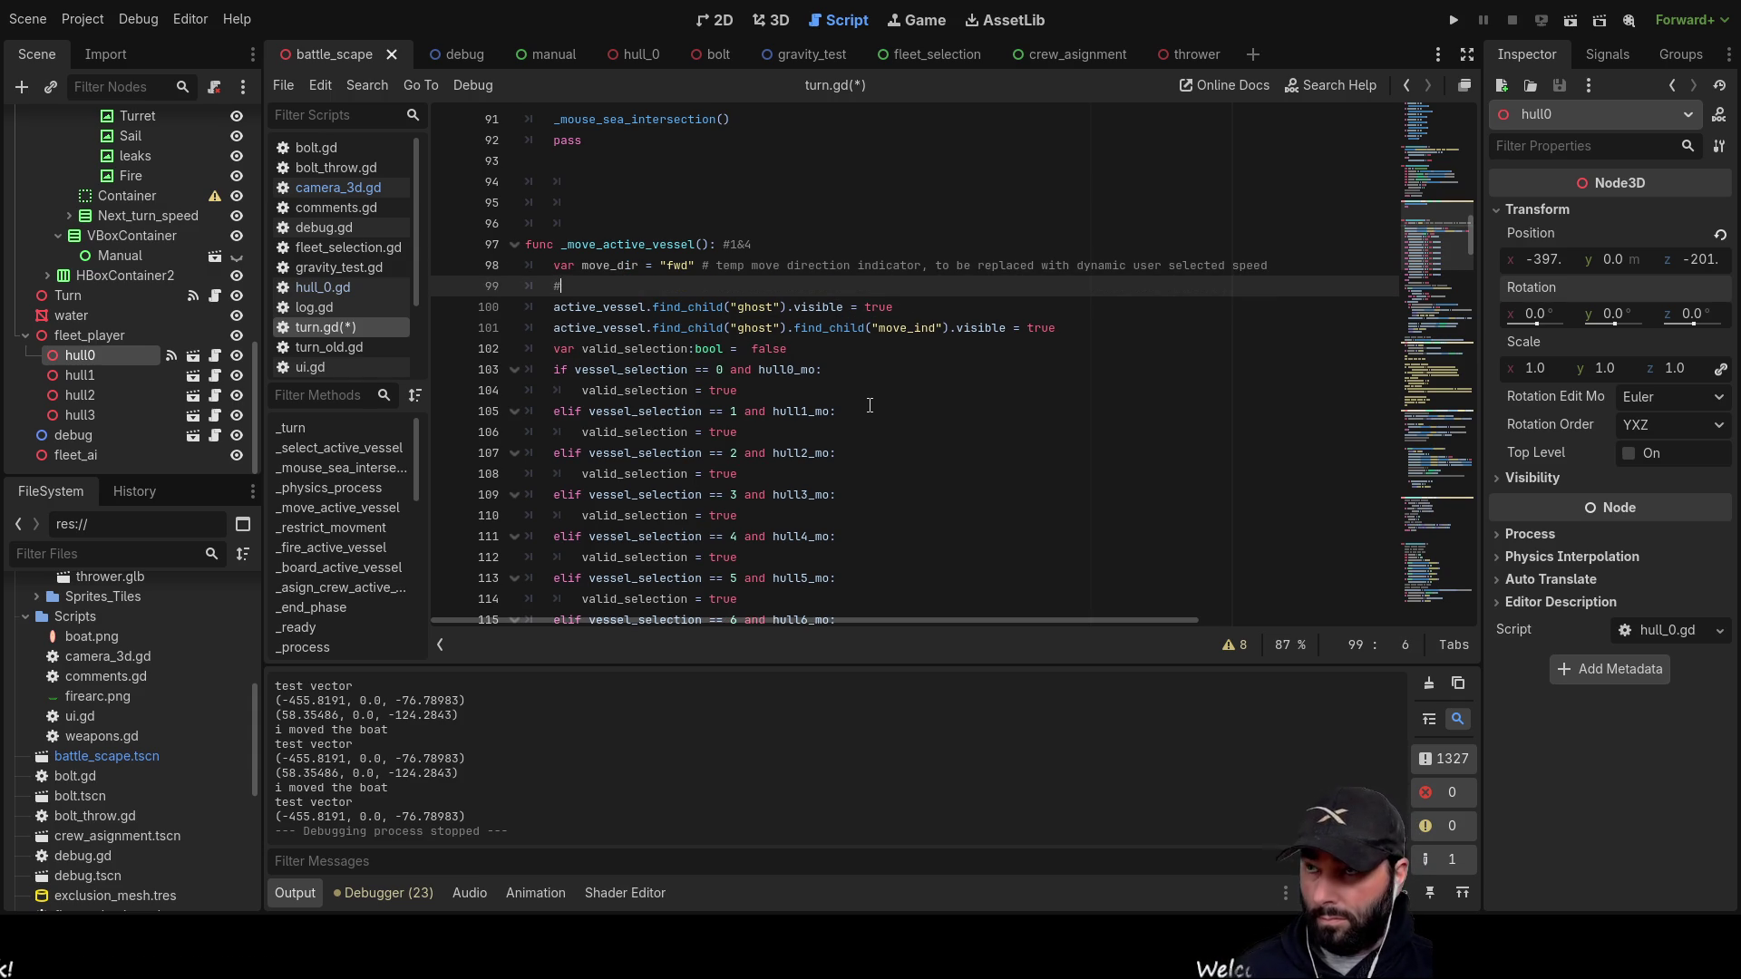
type("#speed *")
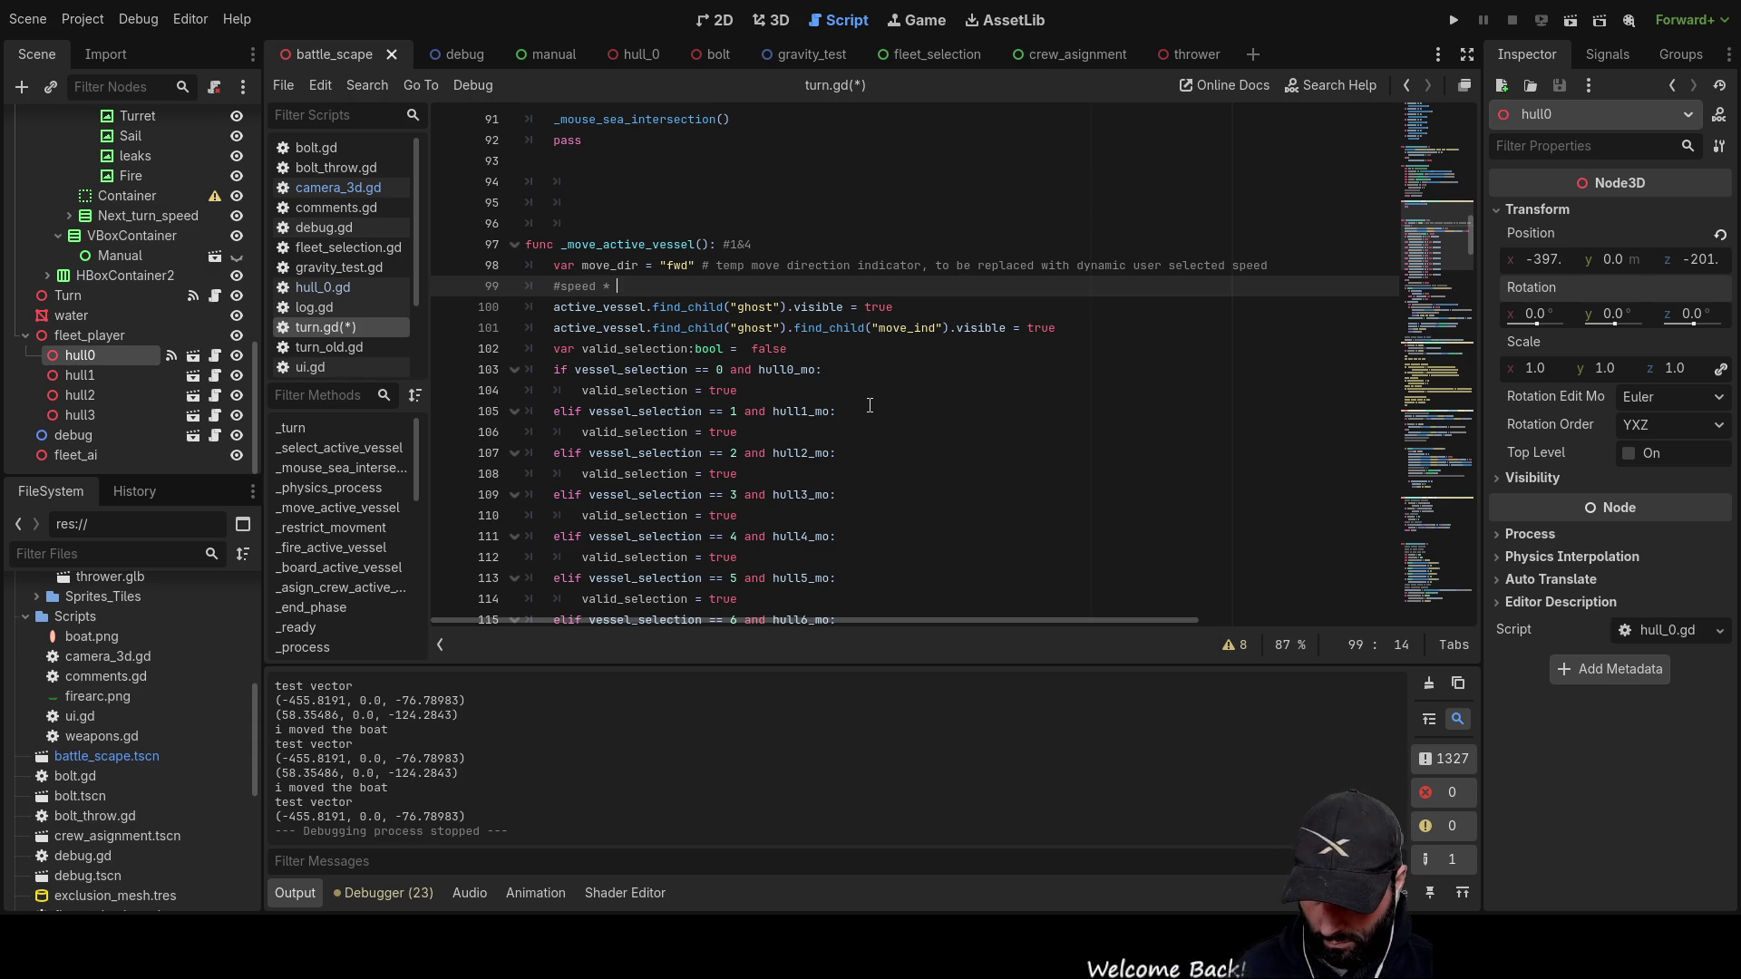
type("max speed /")
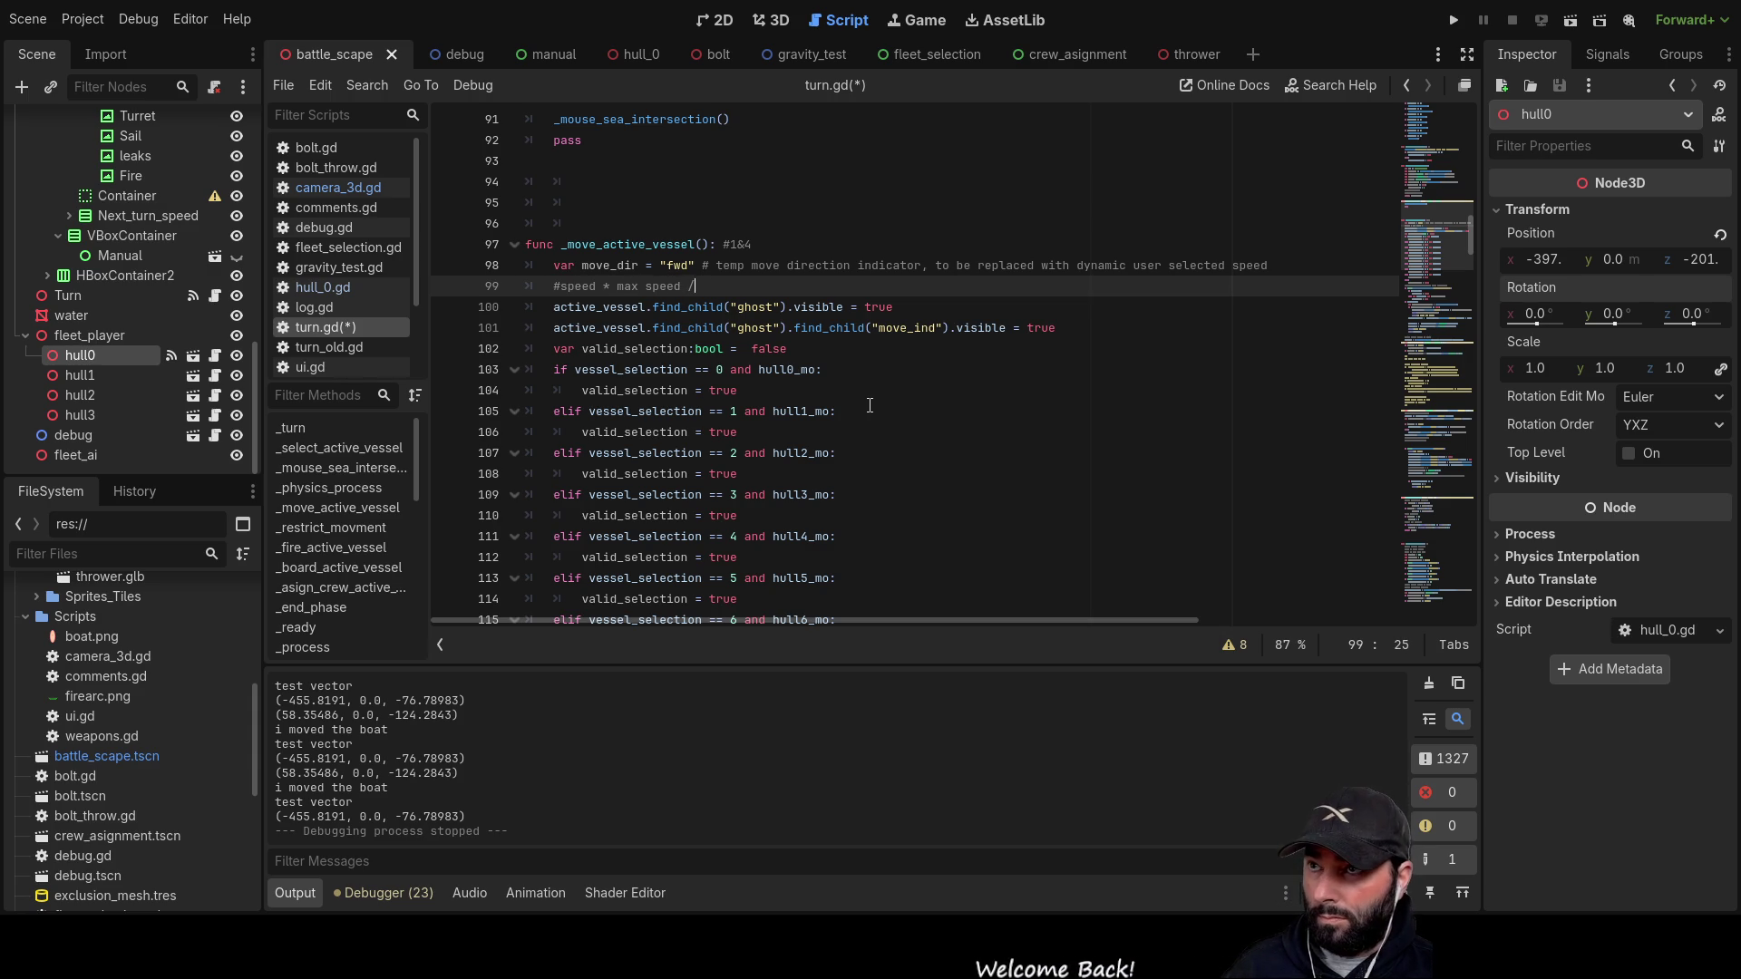
key("BackSpace")
type("or bac")
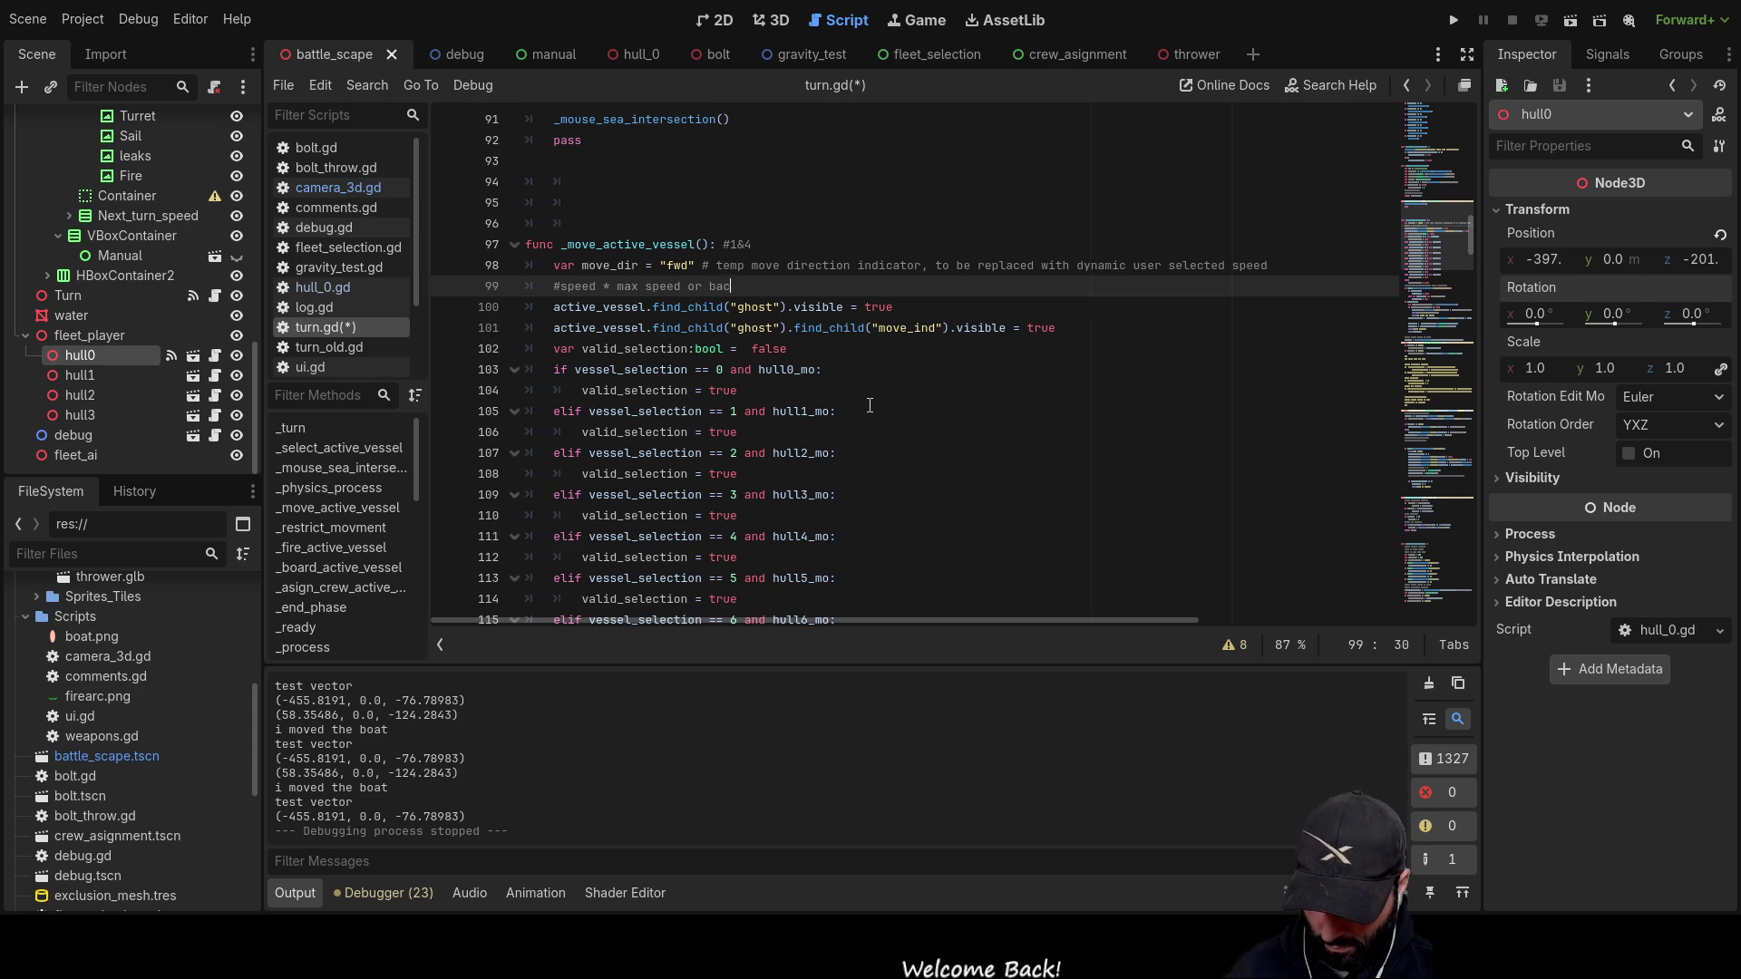
type("k wards mo")
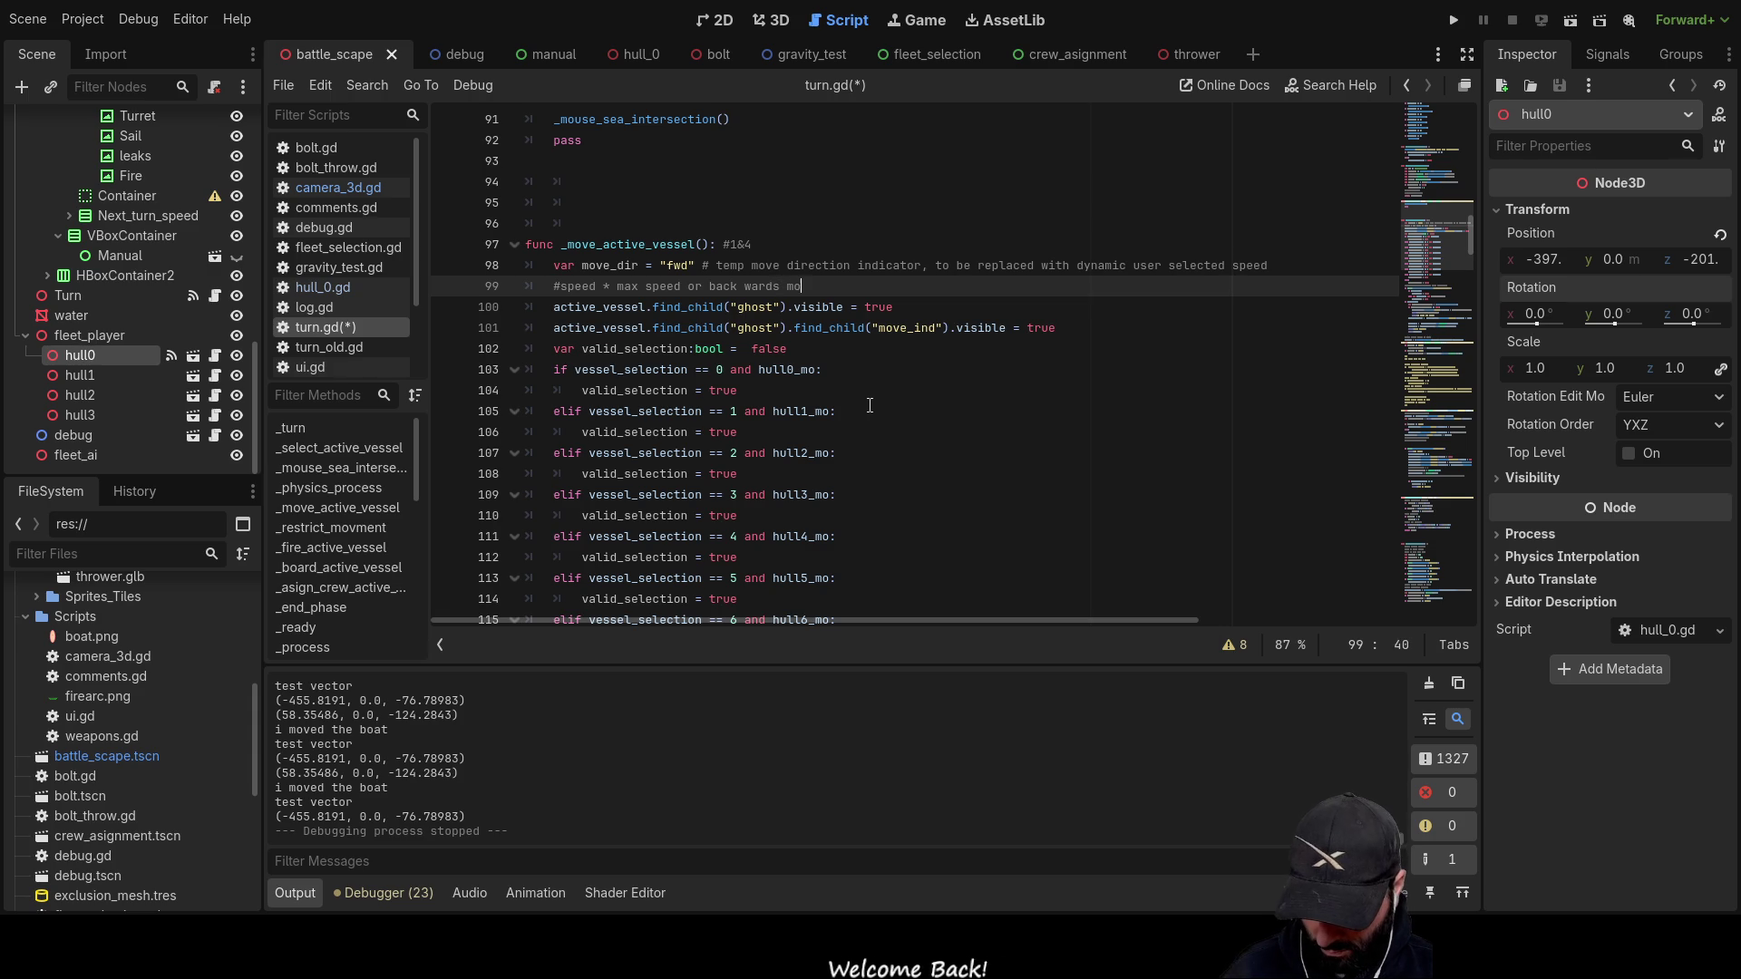
type("difyers applied")
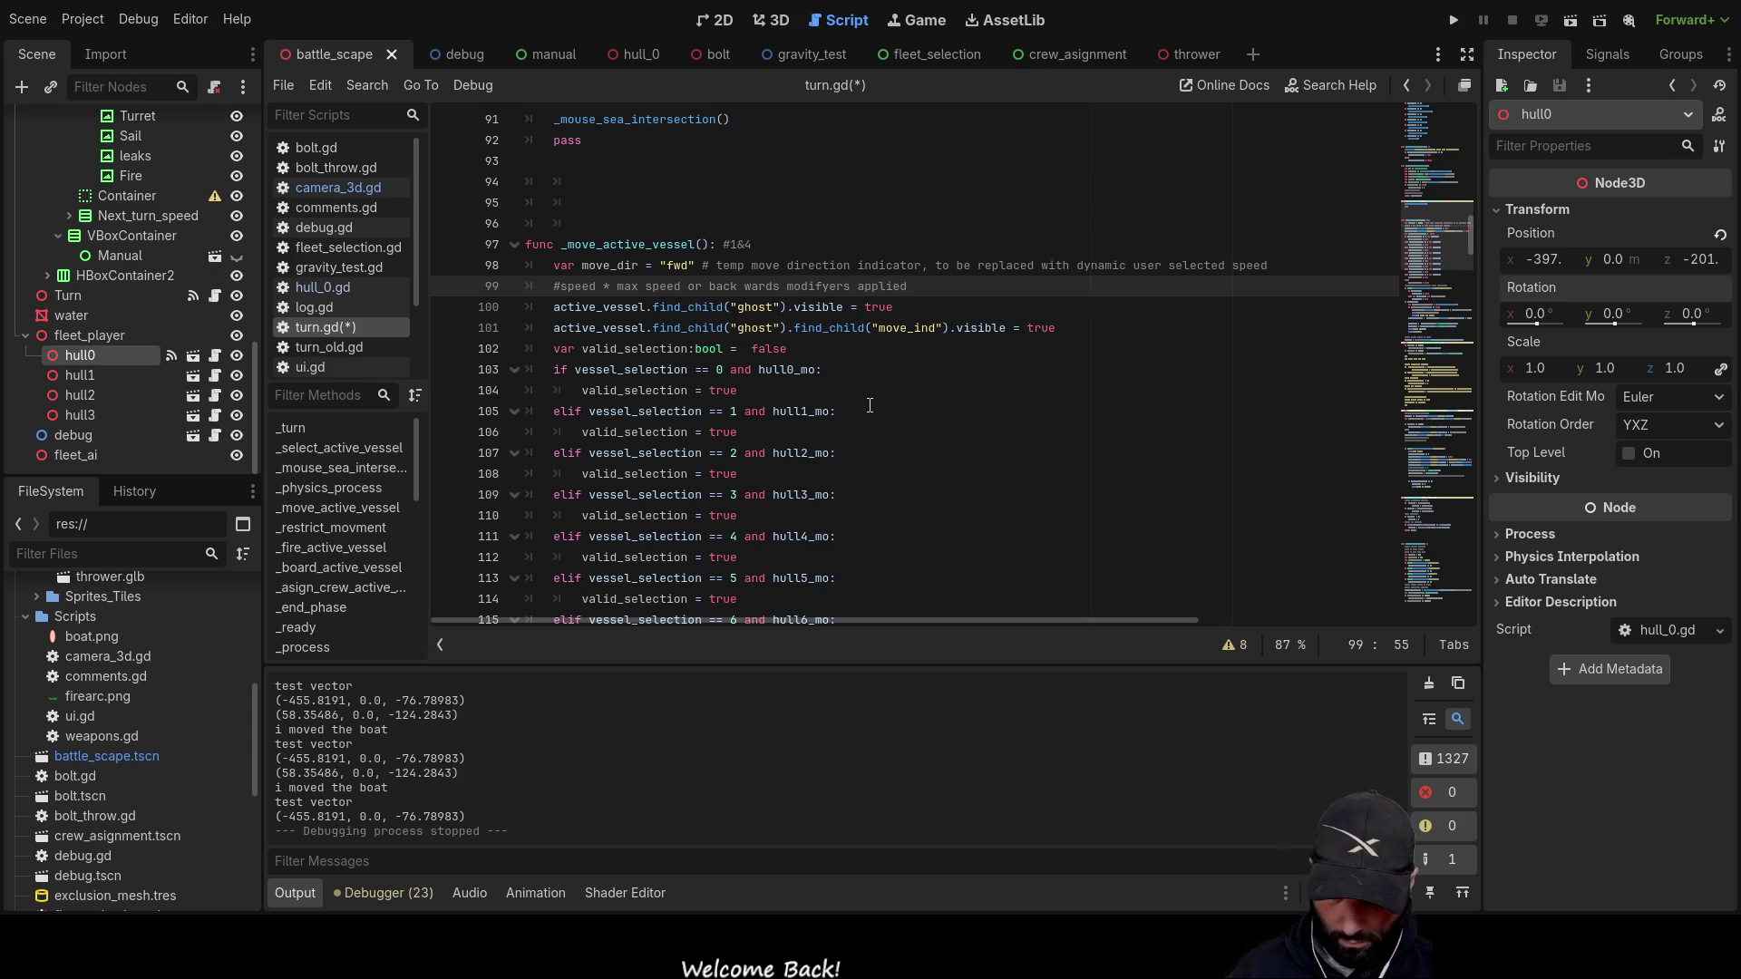
type("... win")
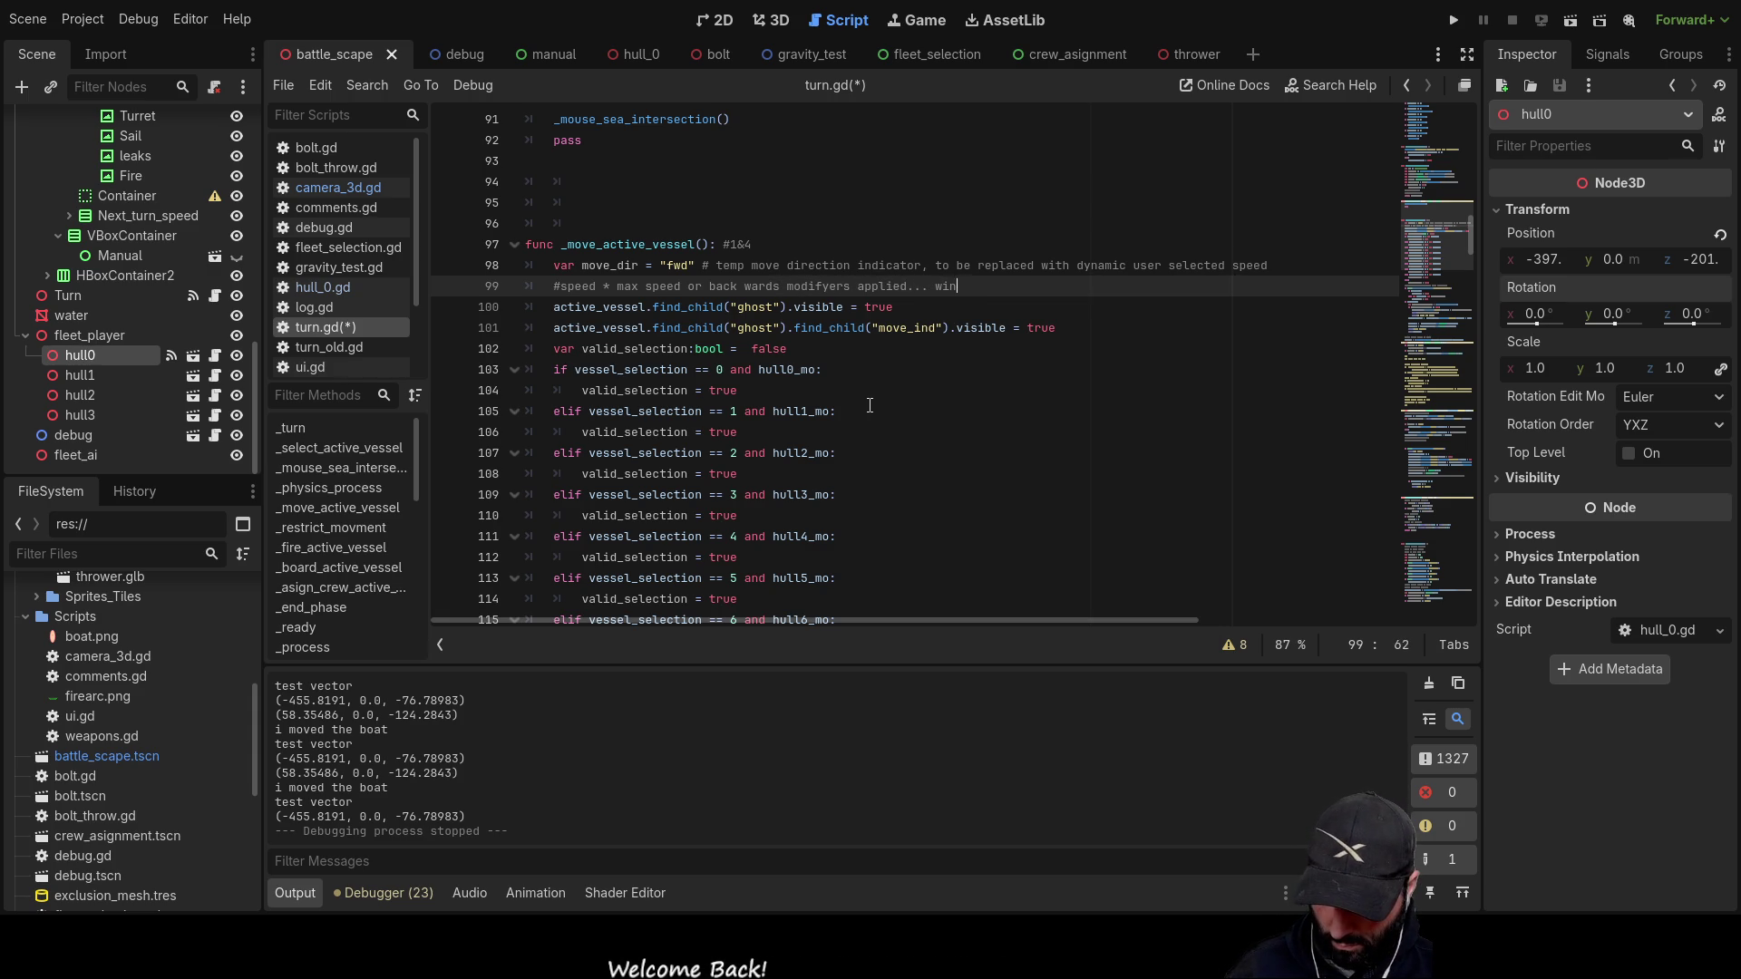
type("d dir")
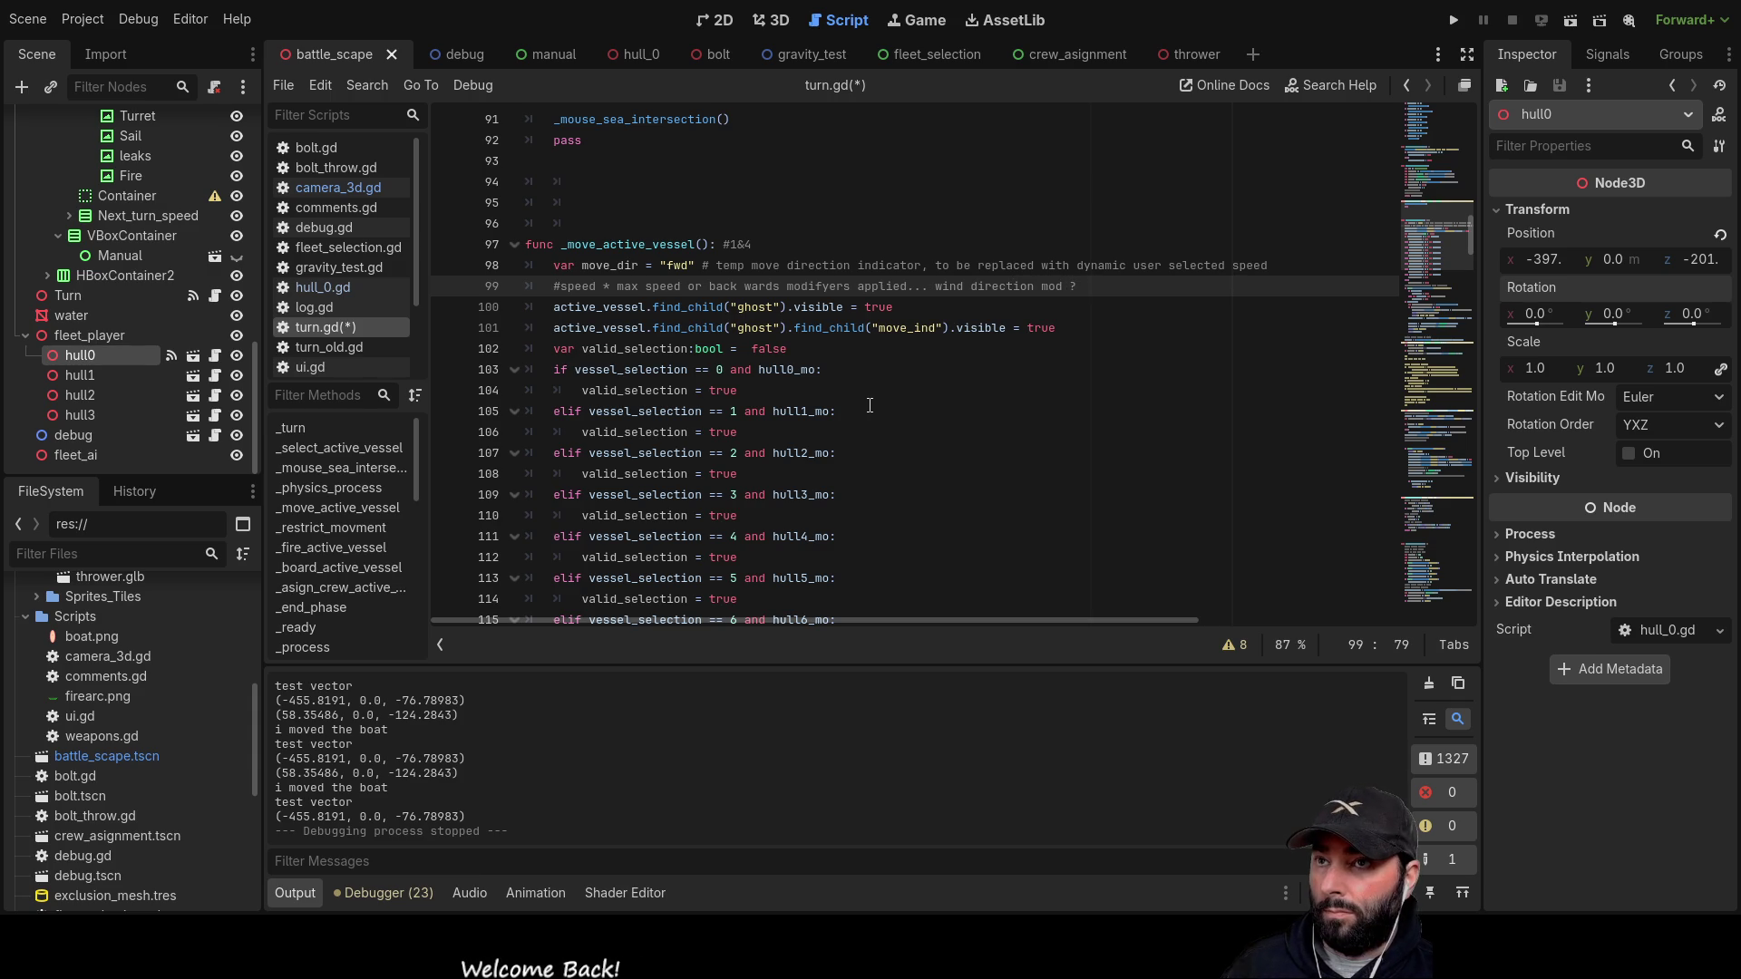
key("Down")
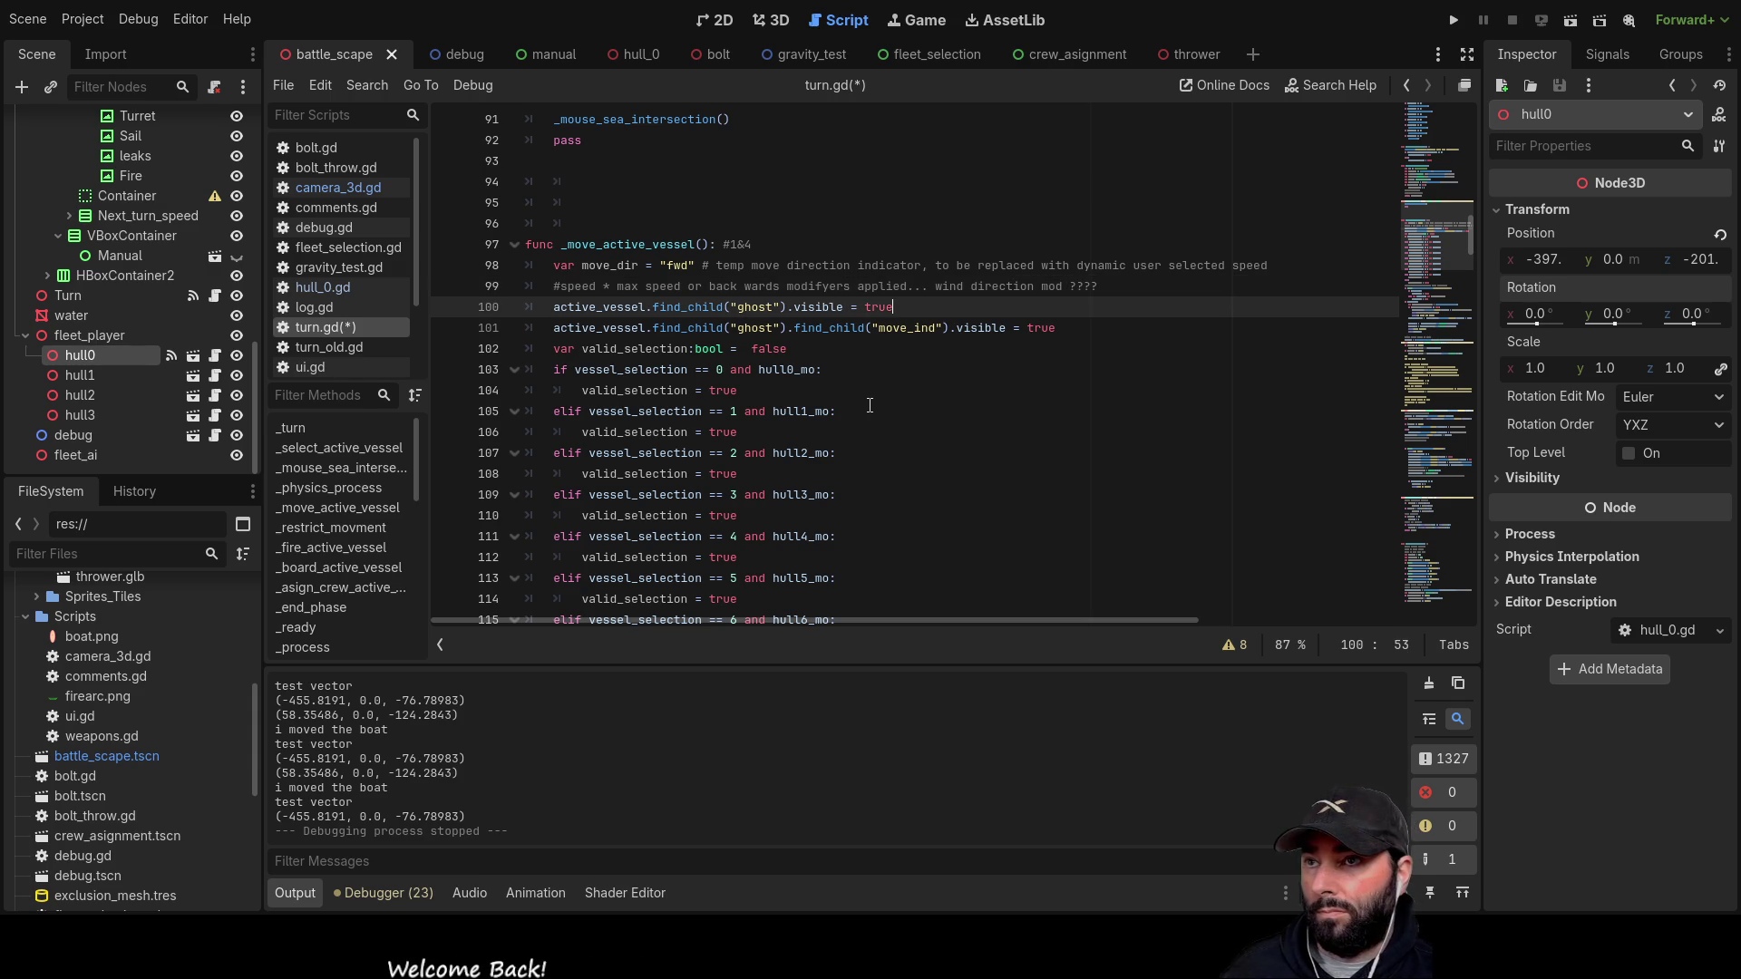
Step: Append '# make sure ship hovered over is active ship to move' to the valid_selection line
key("Down")
key("Up")
key("Down")
key("Up")
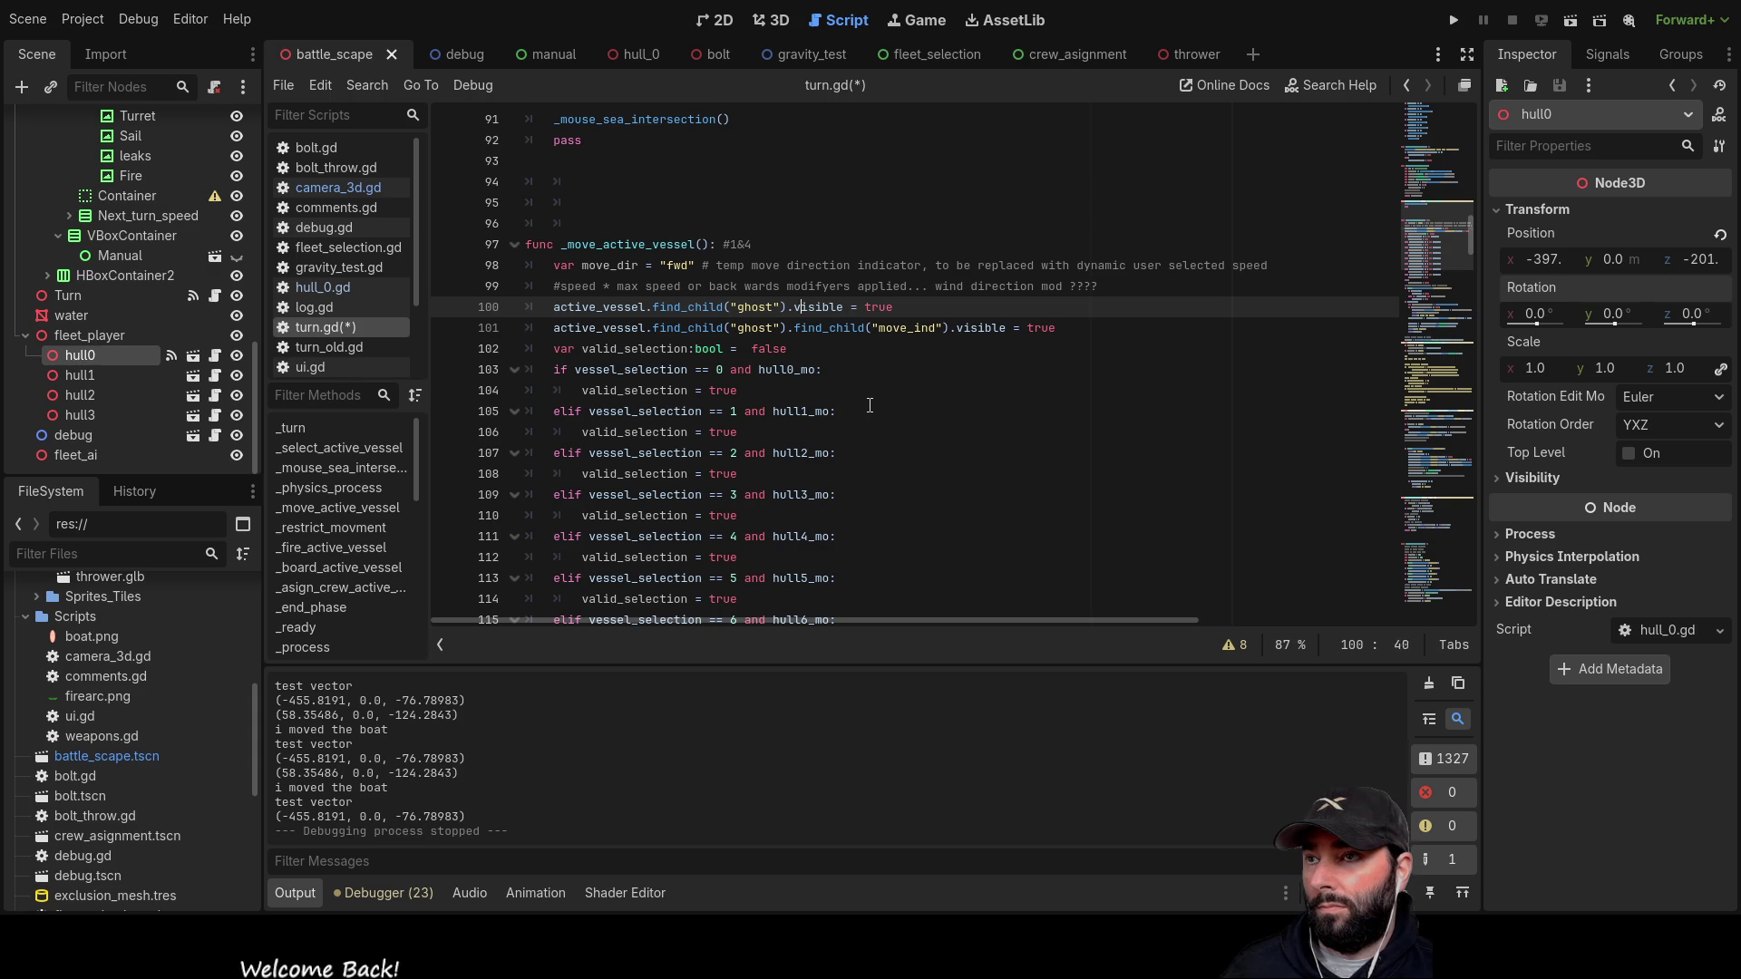
key("Down")
key("Down")
key("Down")
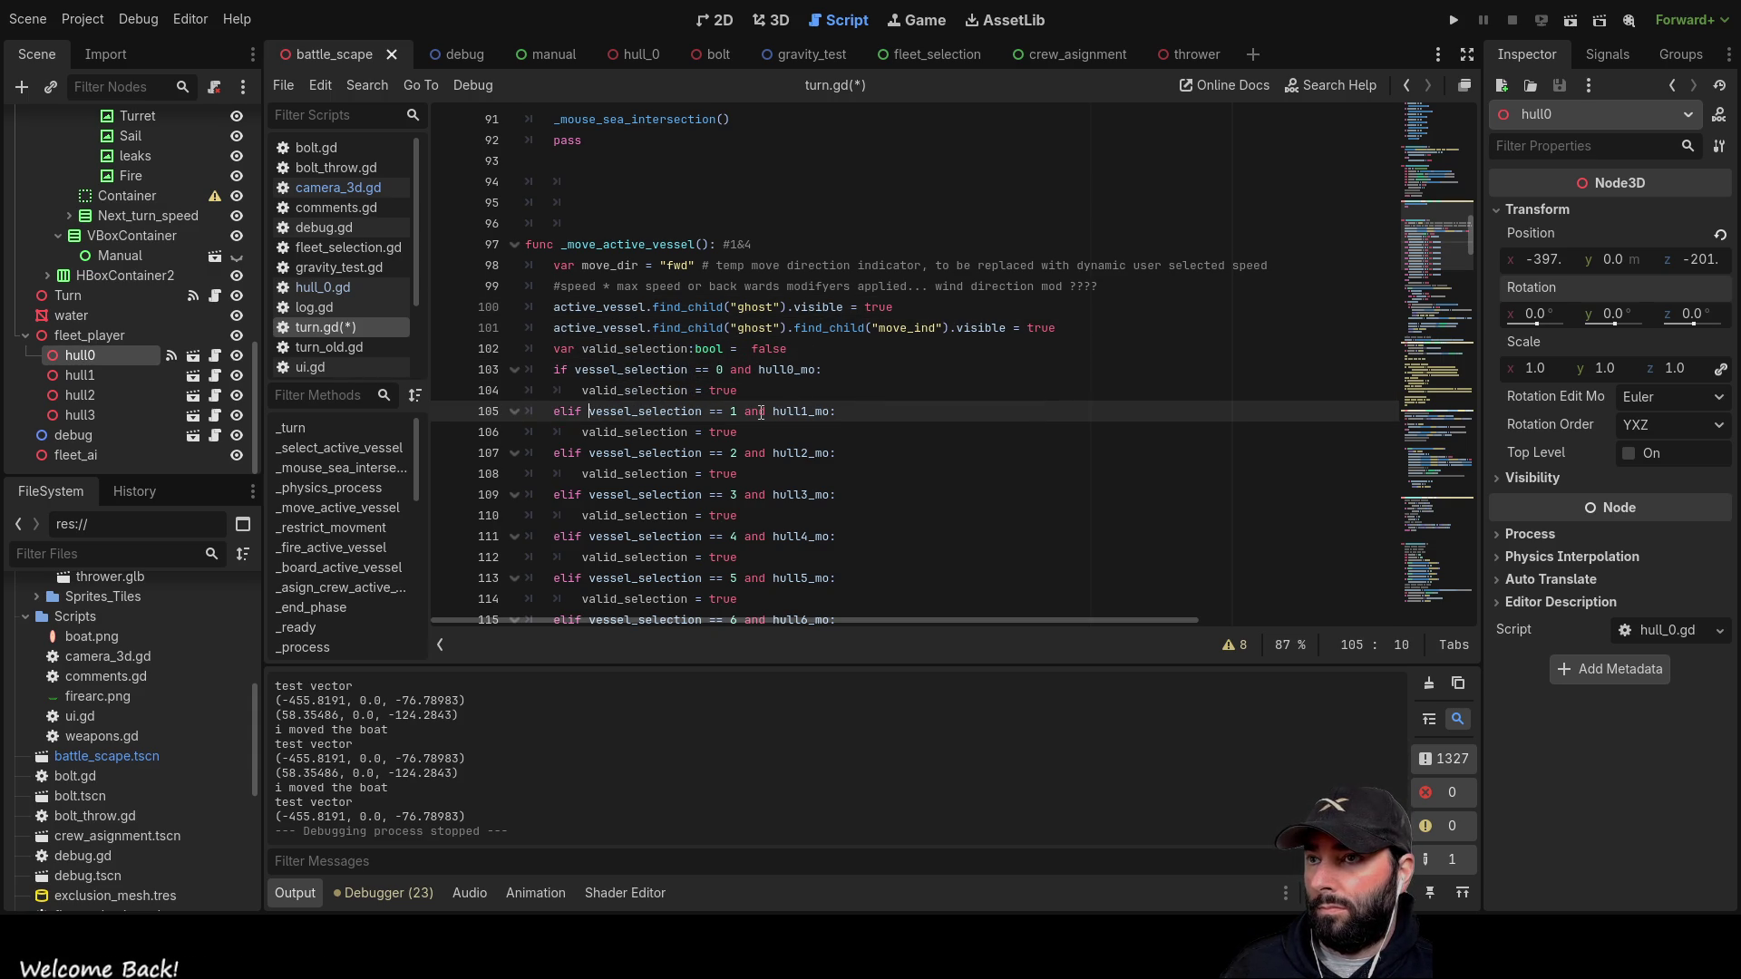
scroll(760, 413, "down", 4)
scroll(711, 421, "down", 1)
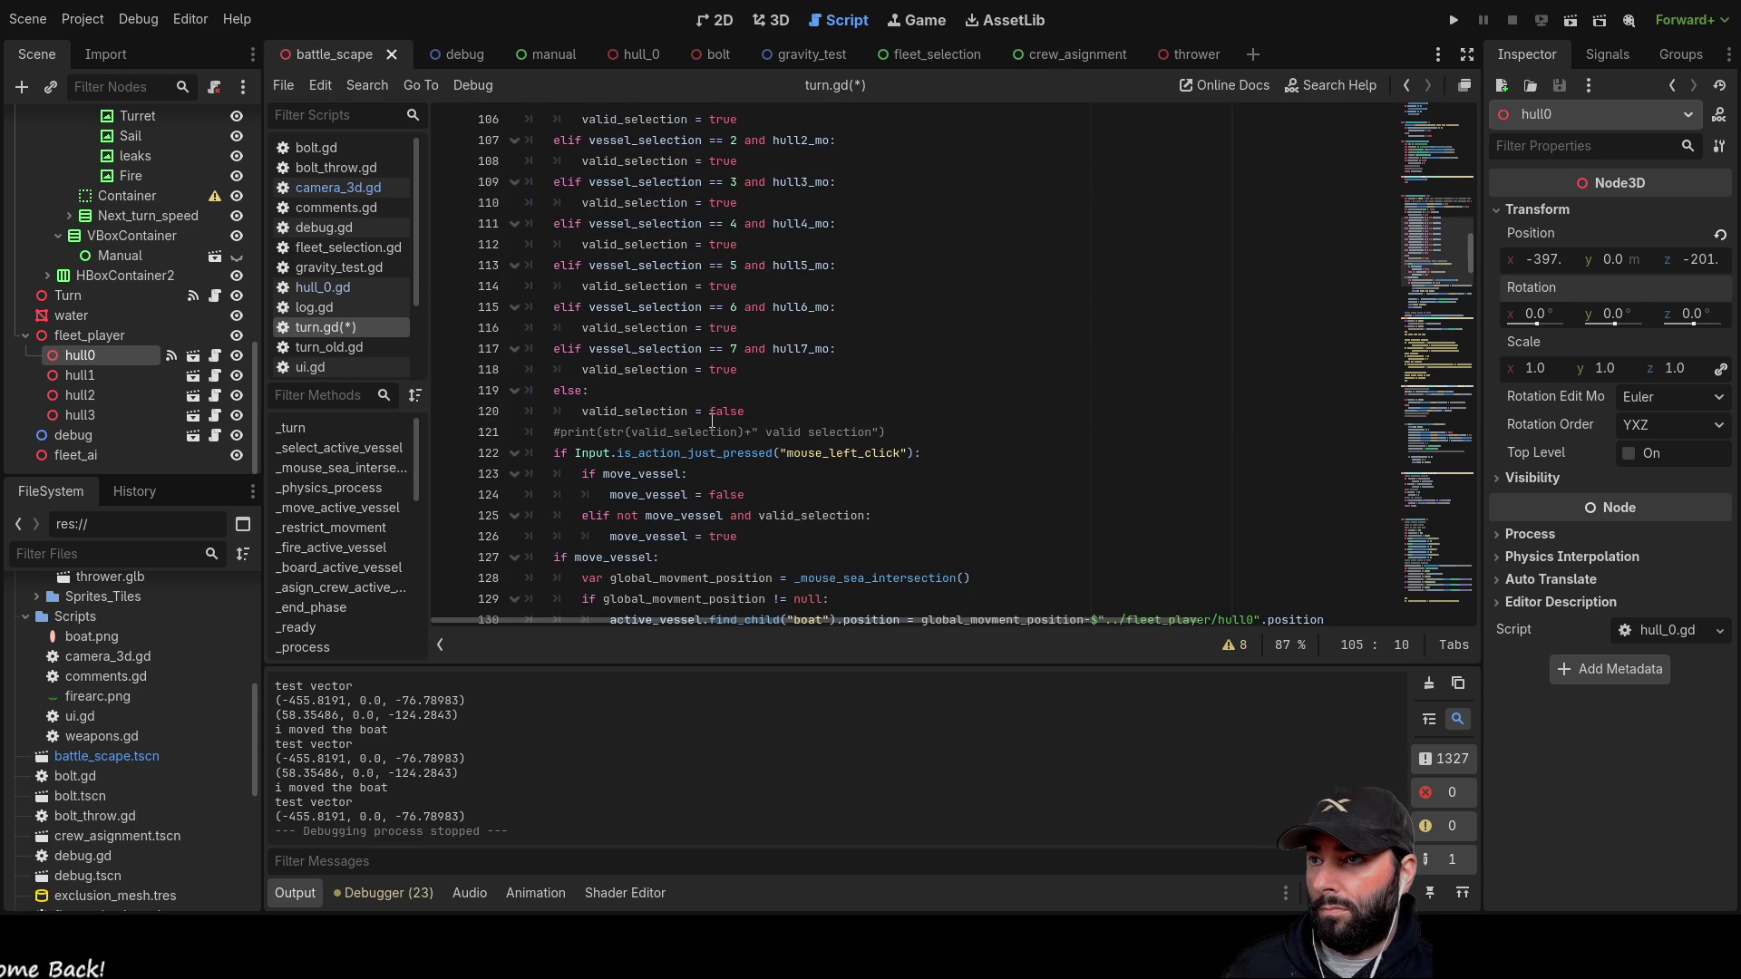
scroll(742, 401, "up", 3)
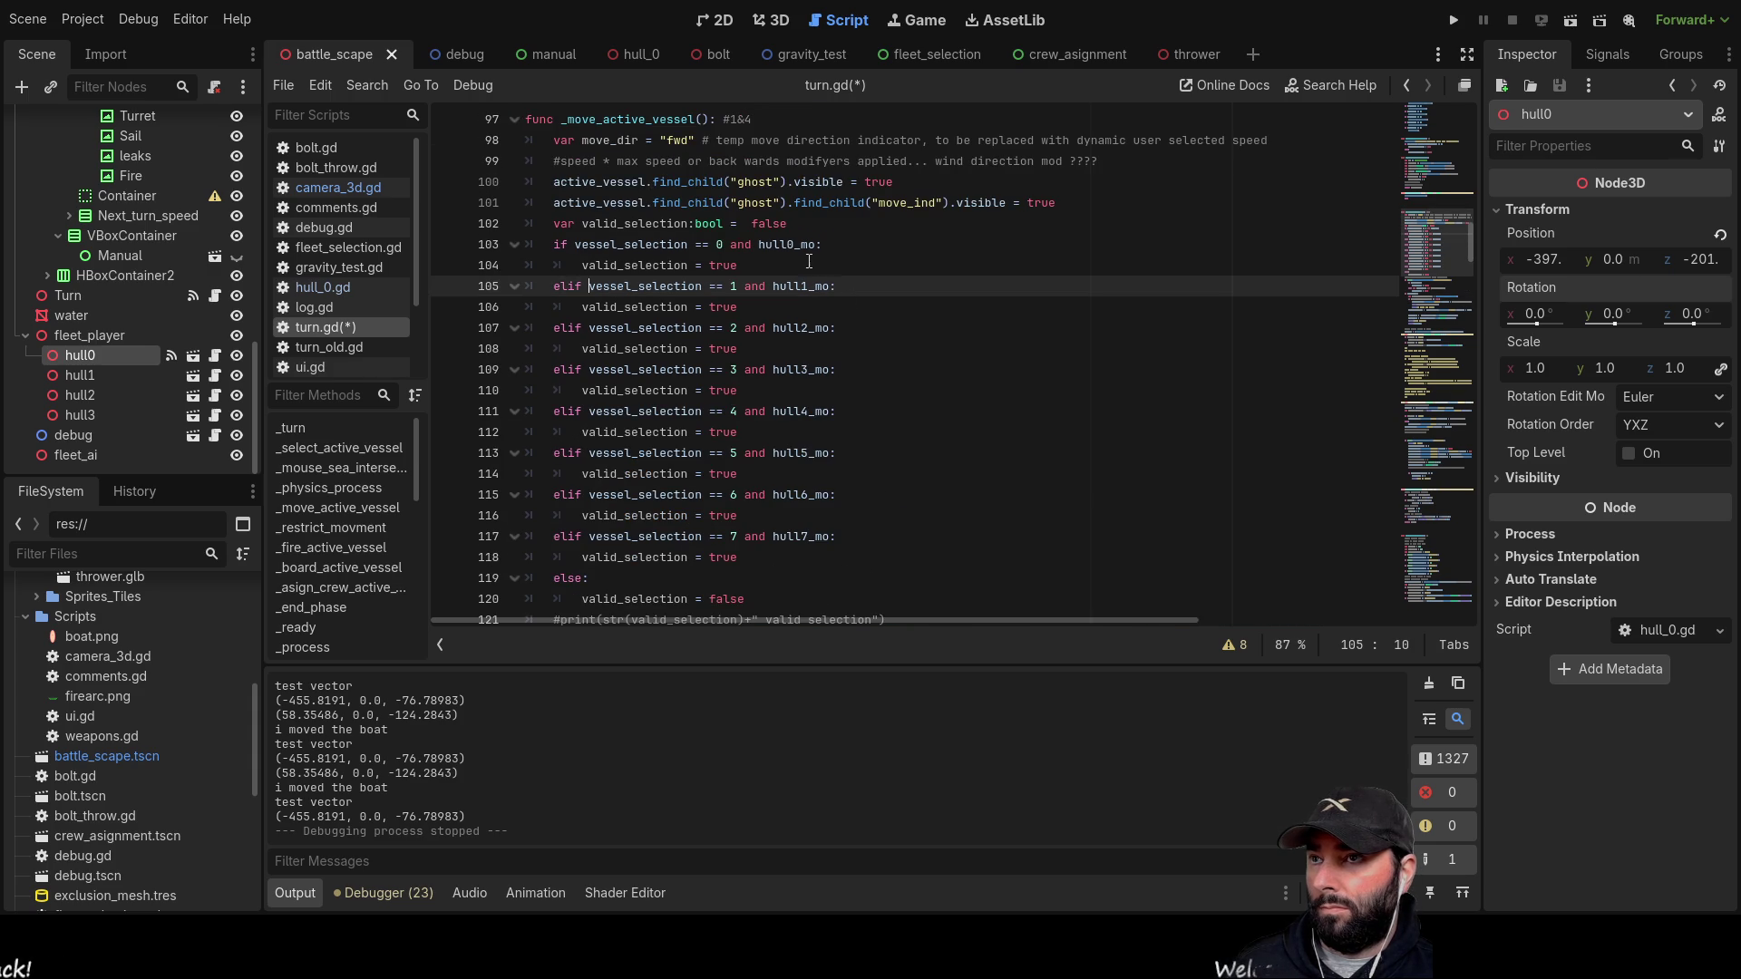
left_click(827, 225)
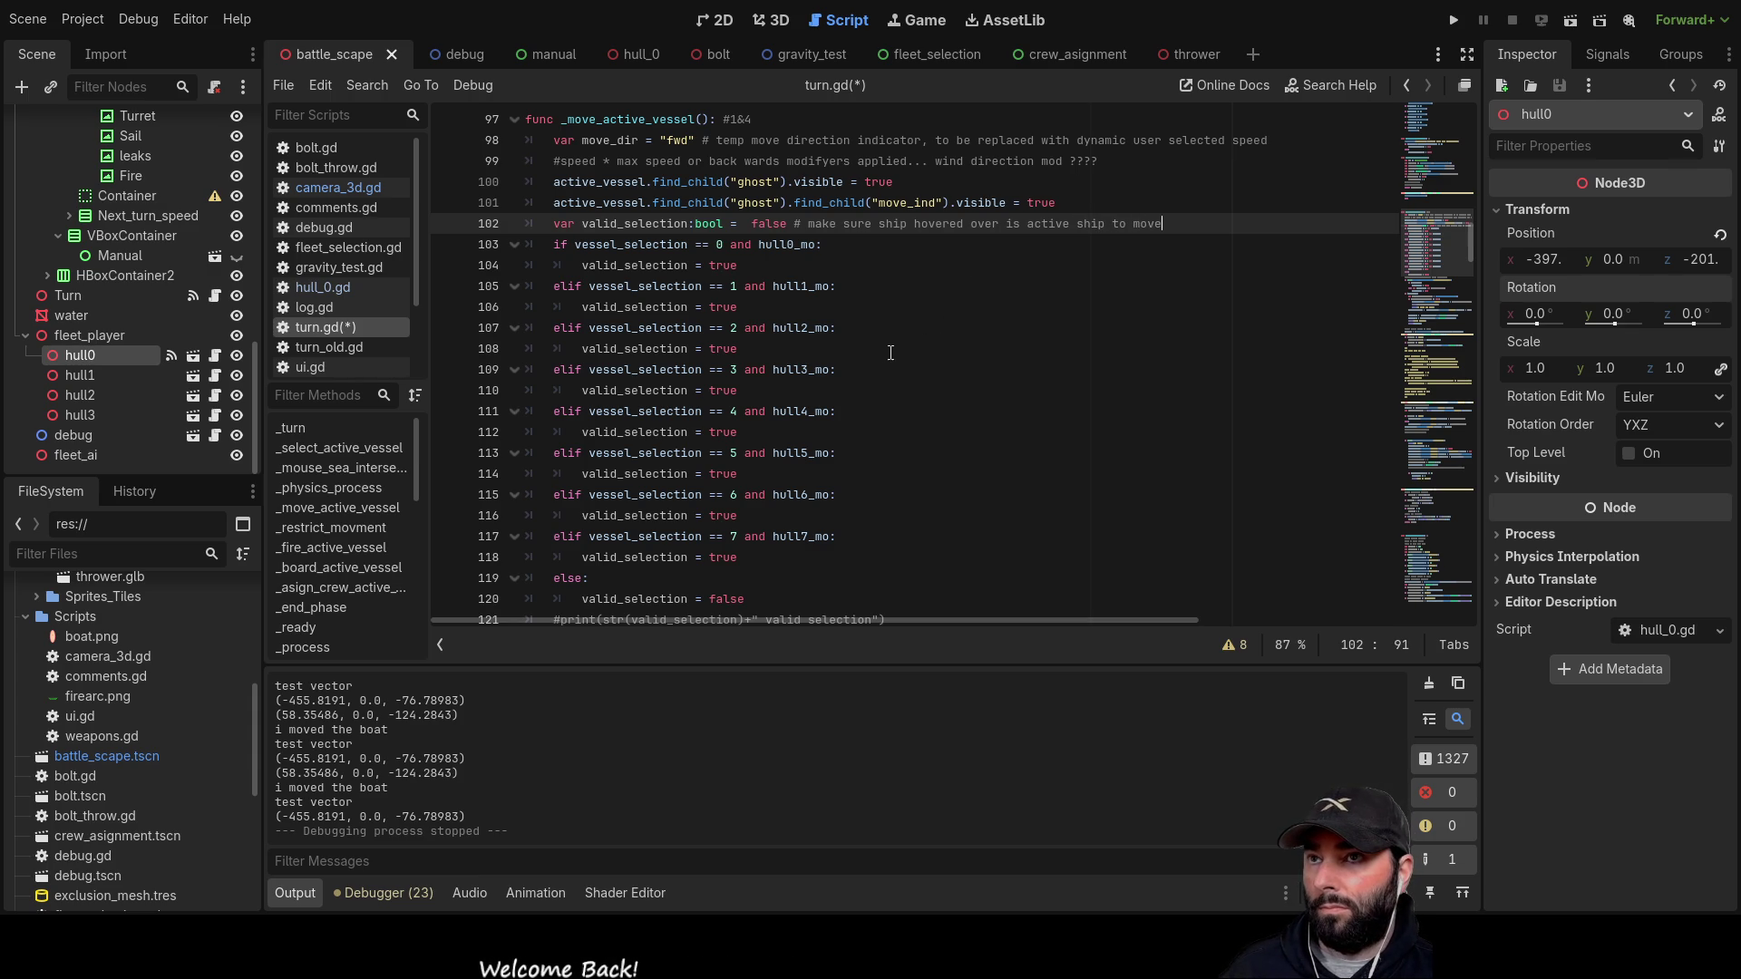
scroll(862, 362, "down", 3)
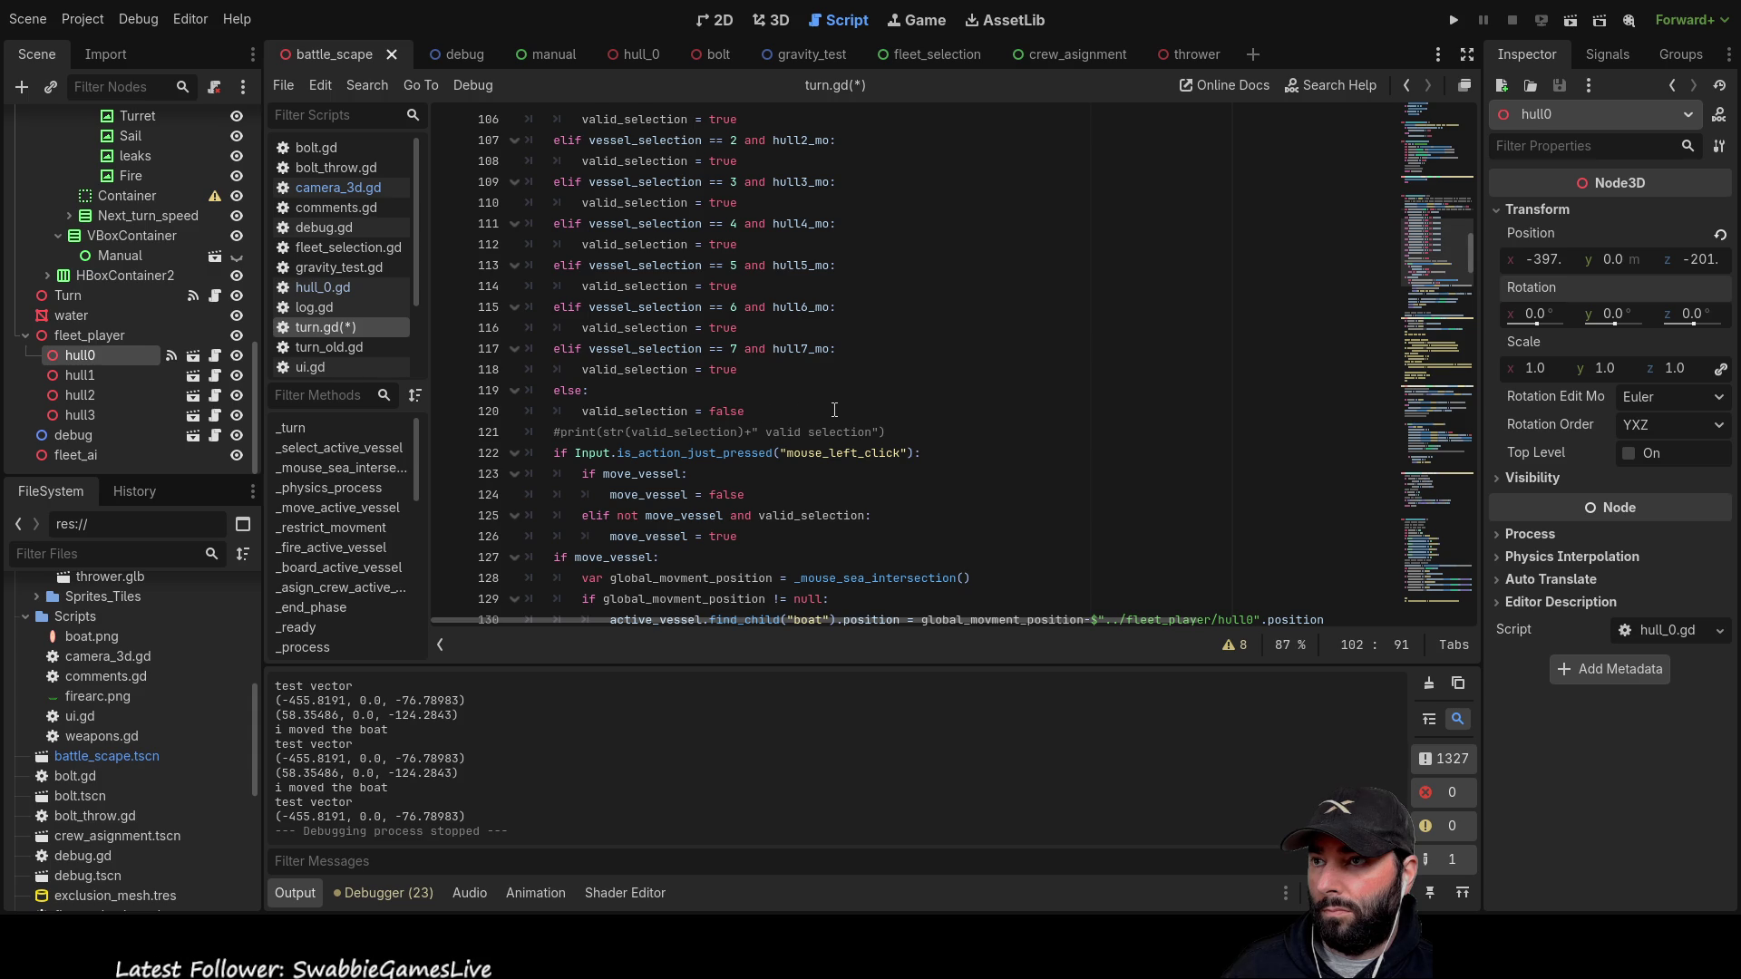
scroll(834, 410, "down", 1)
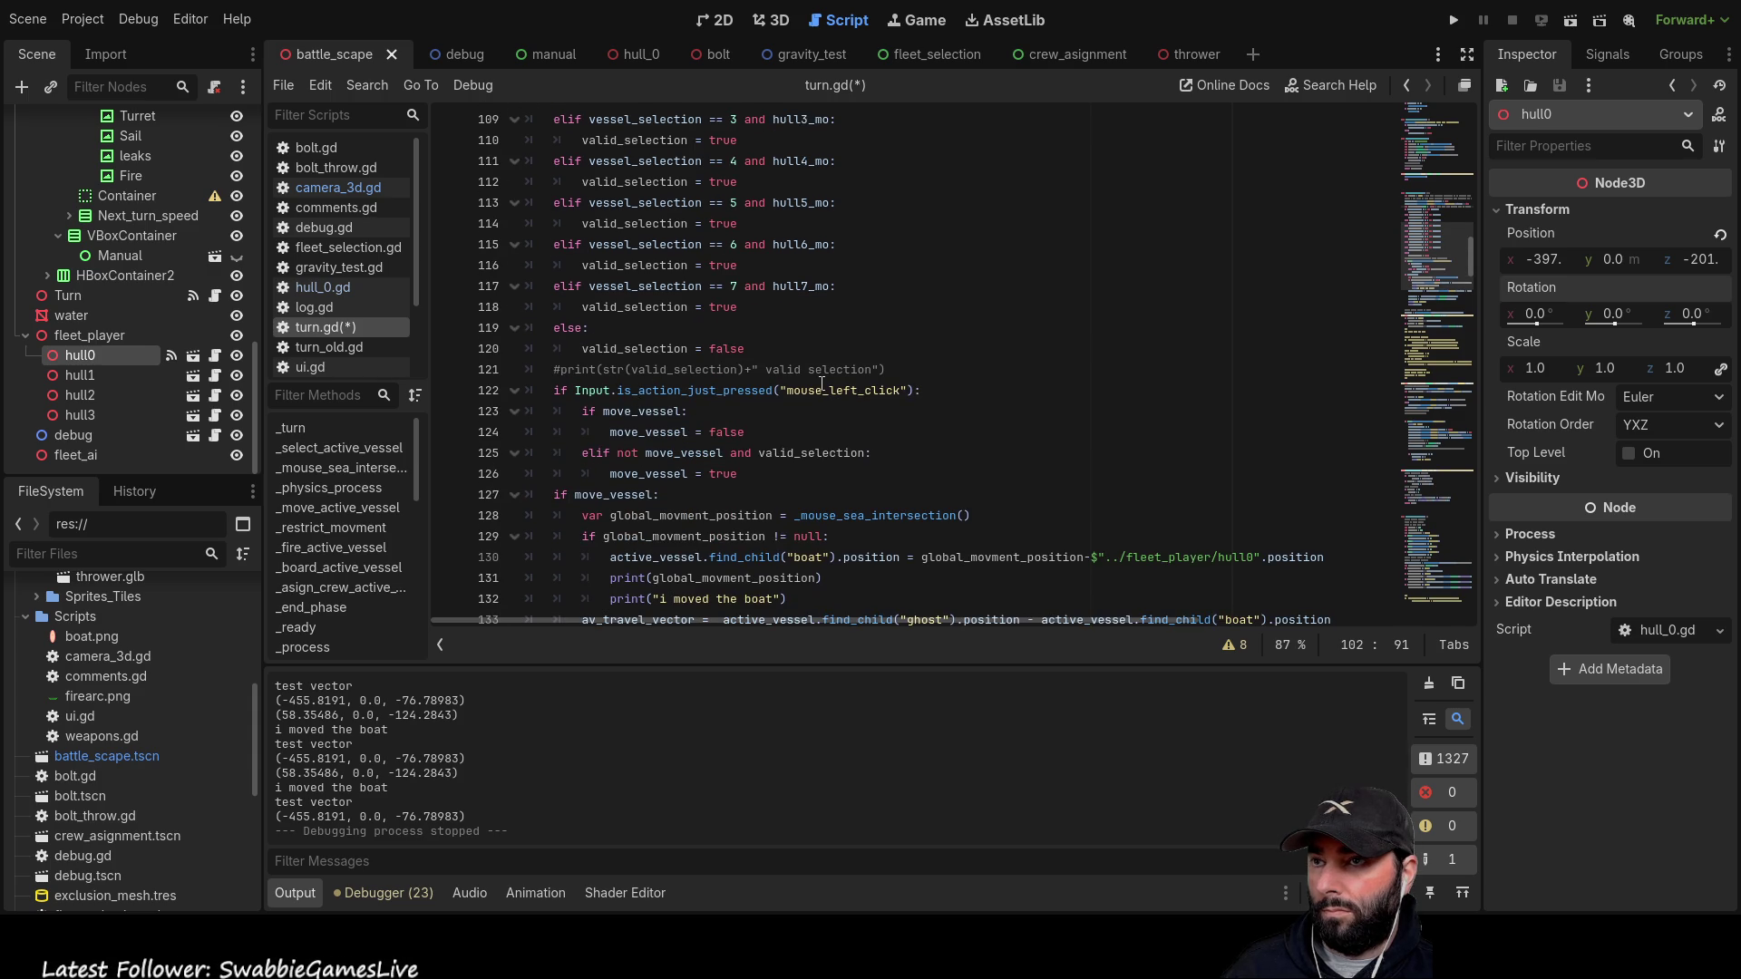
left_click(930, 390)
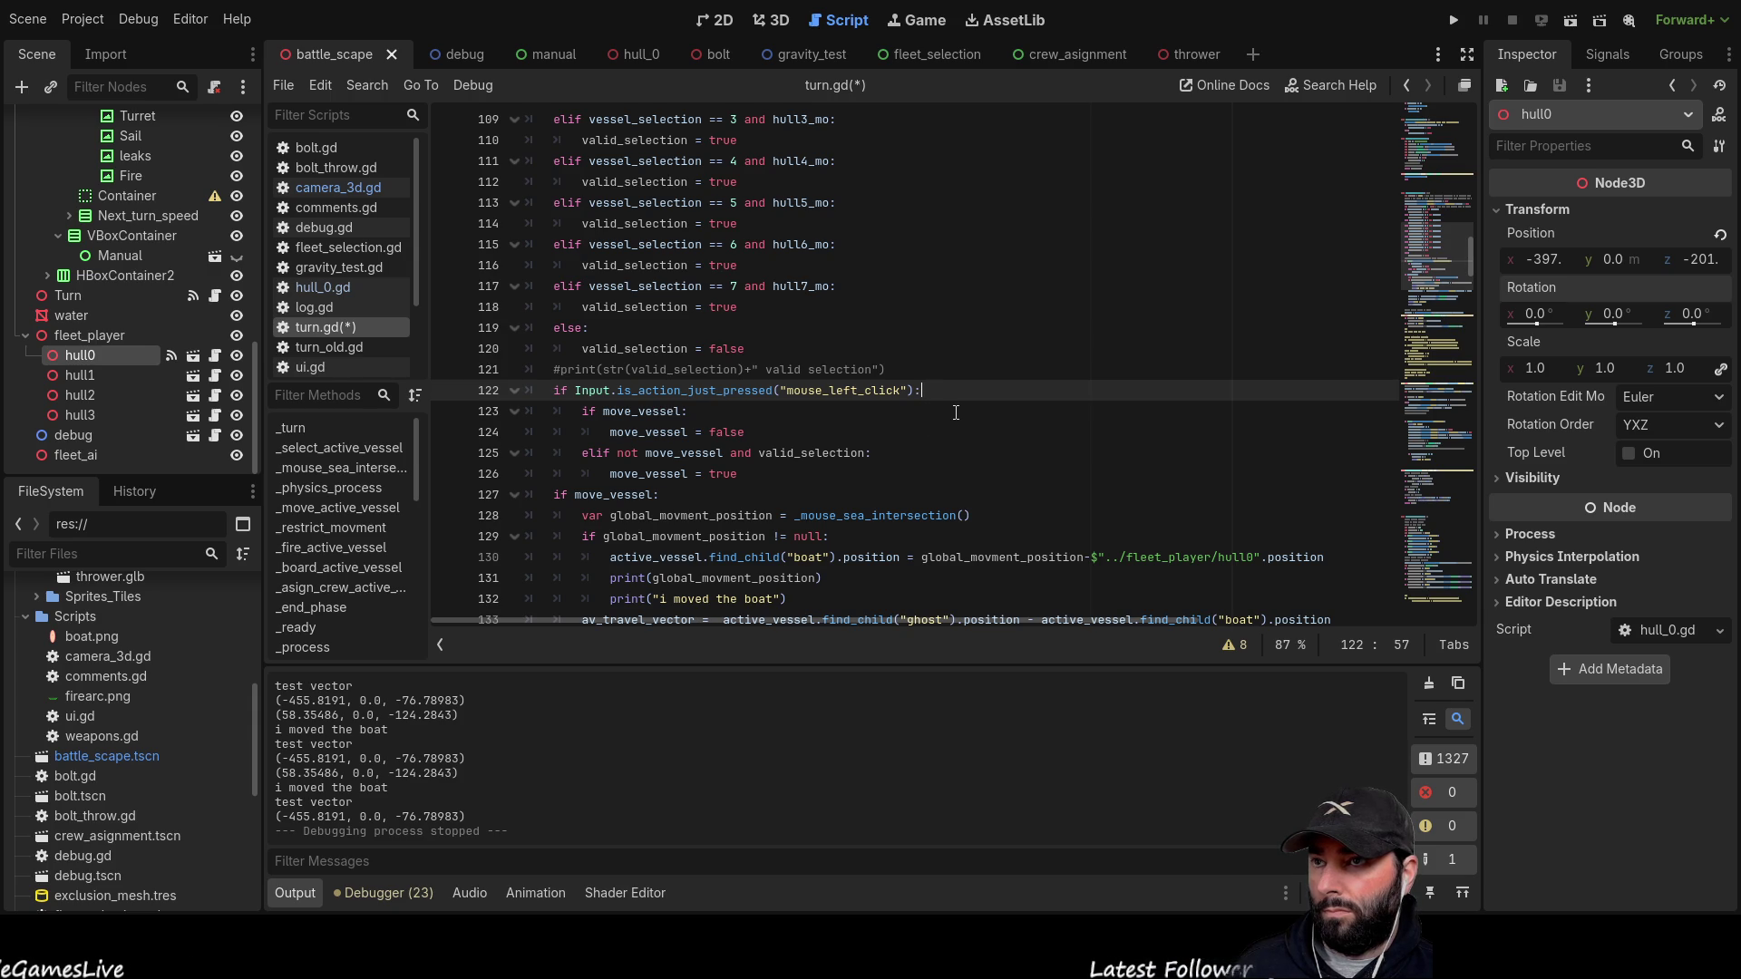
left_click(923, 434)
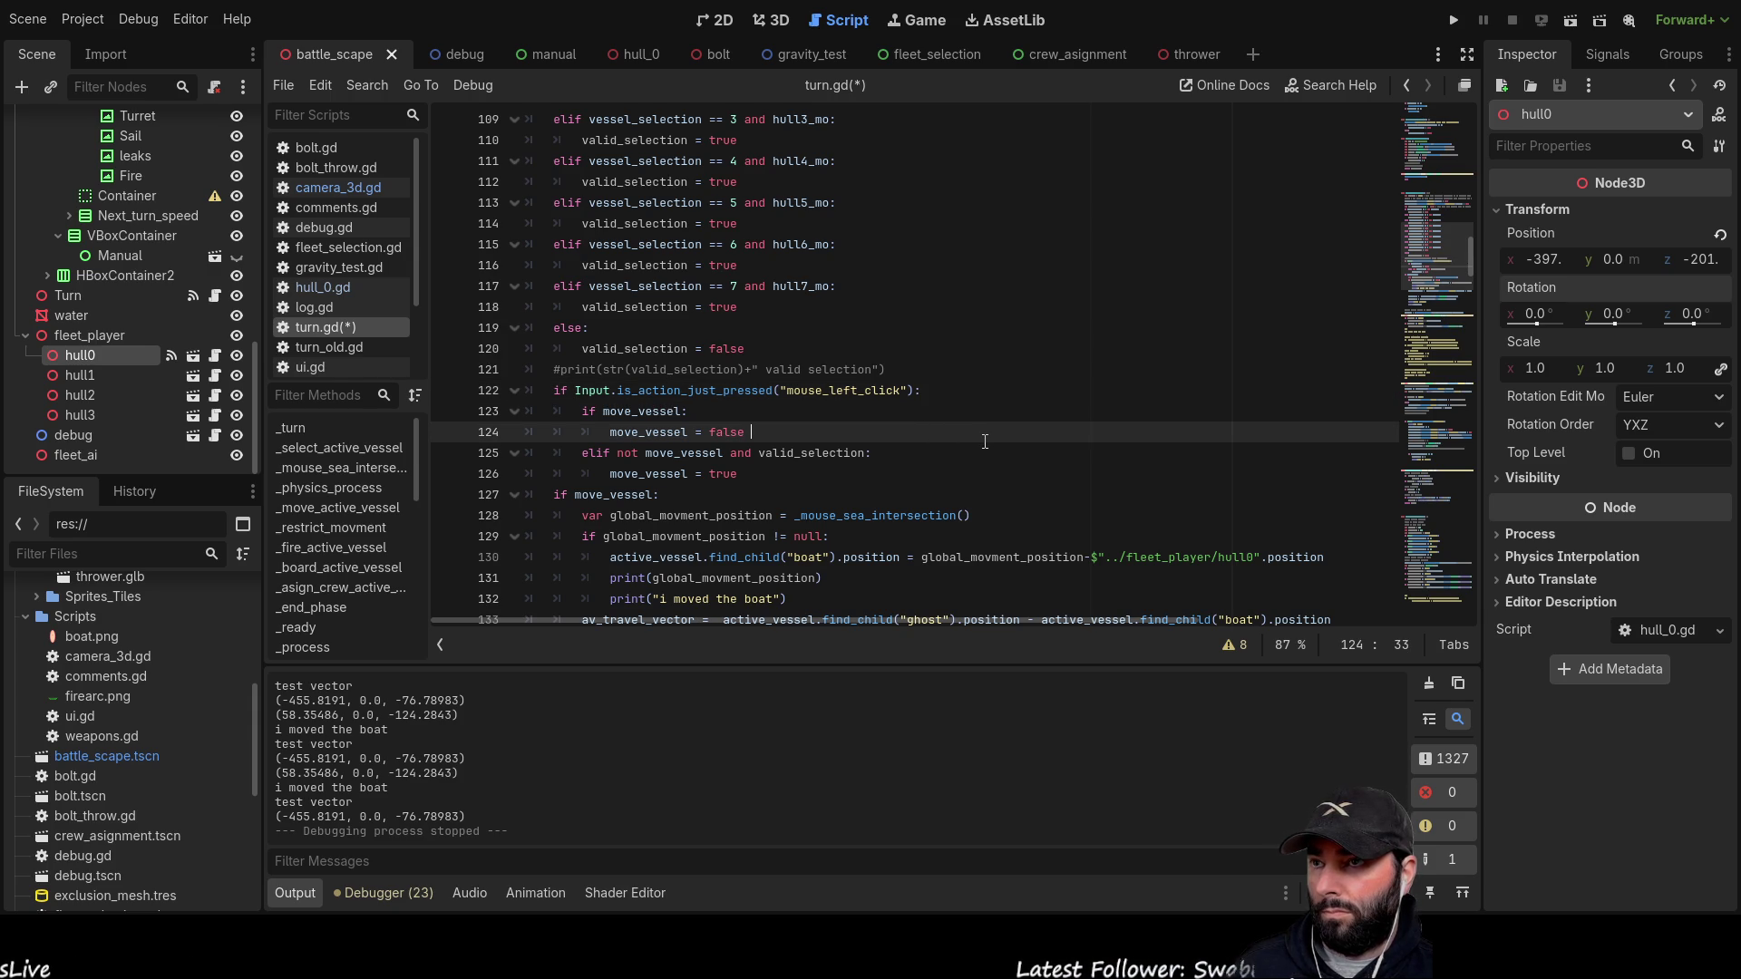
key("Down")
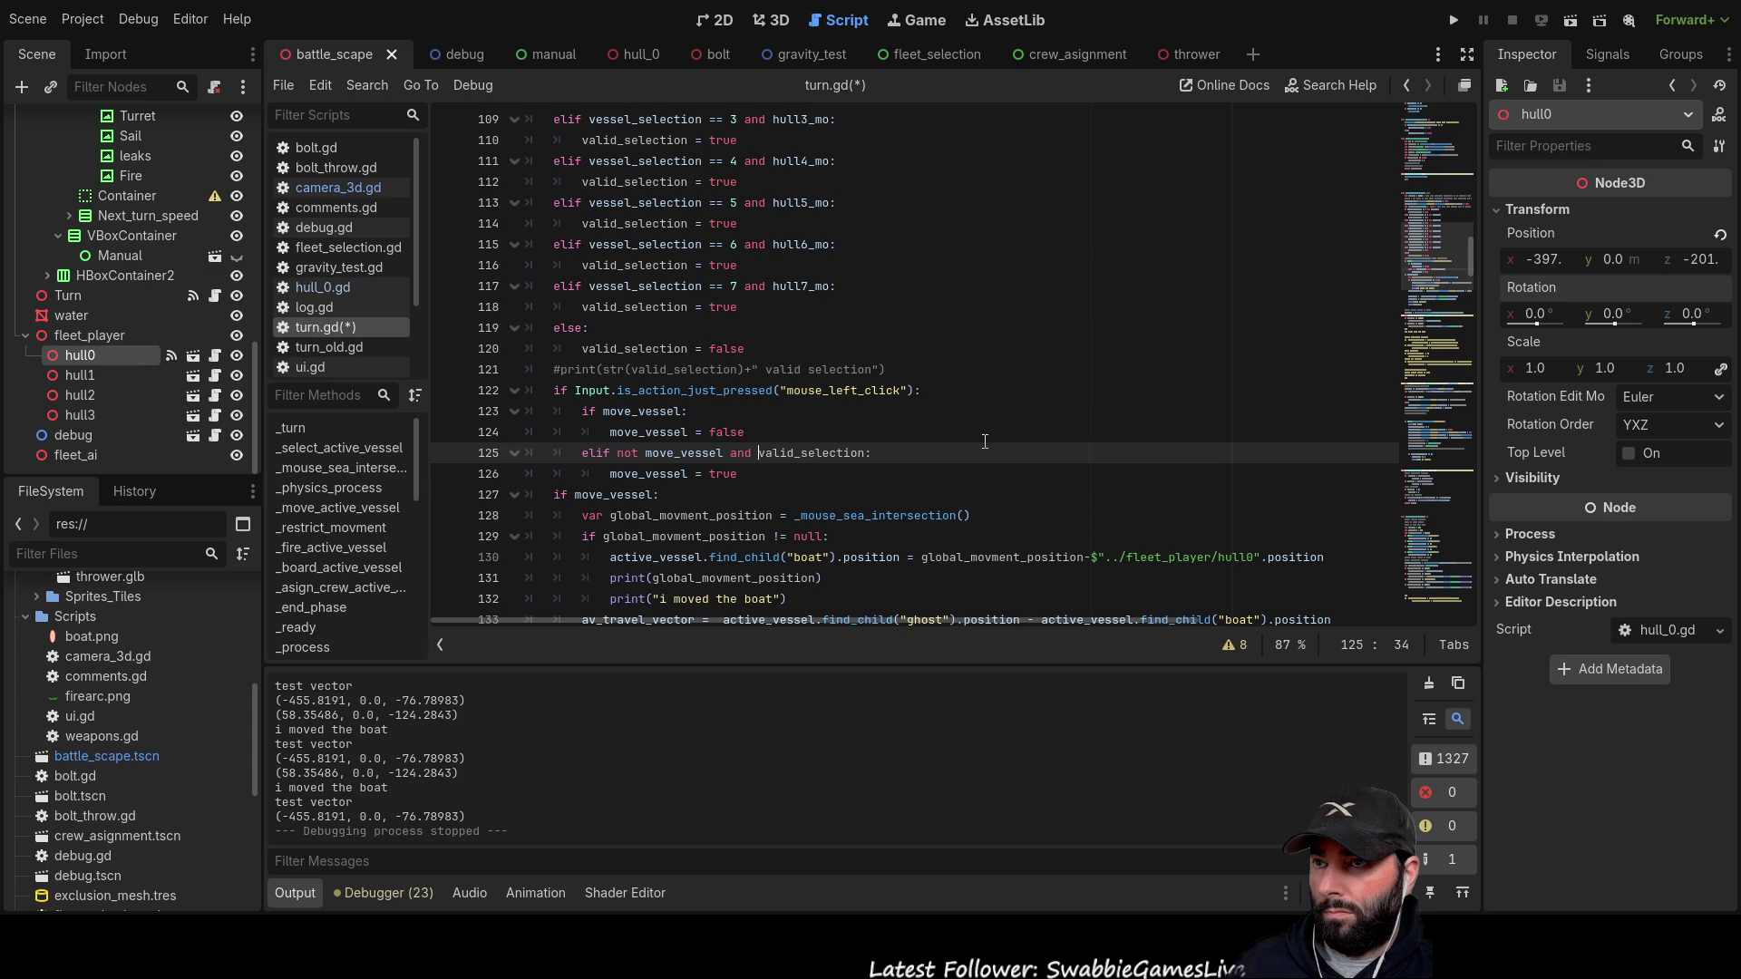
key("Down")
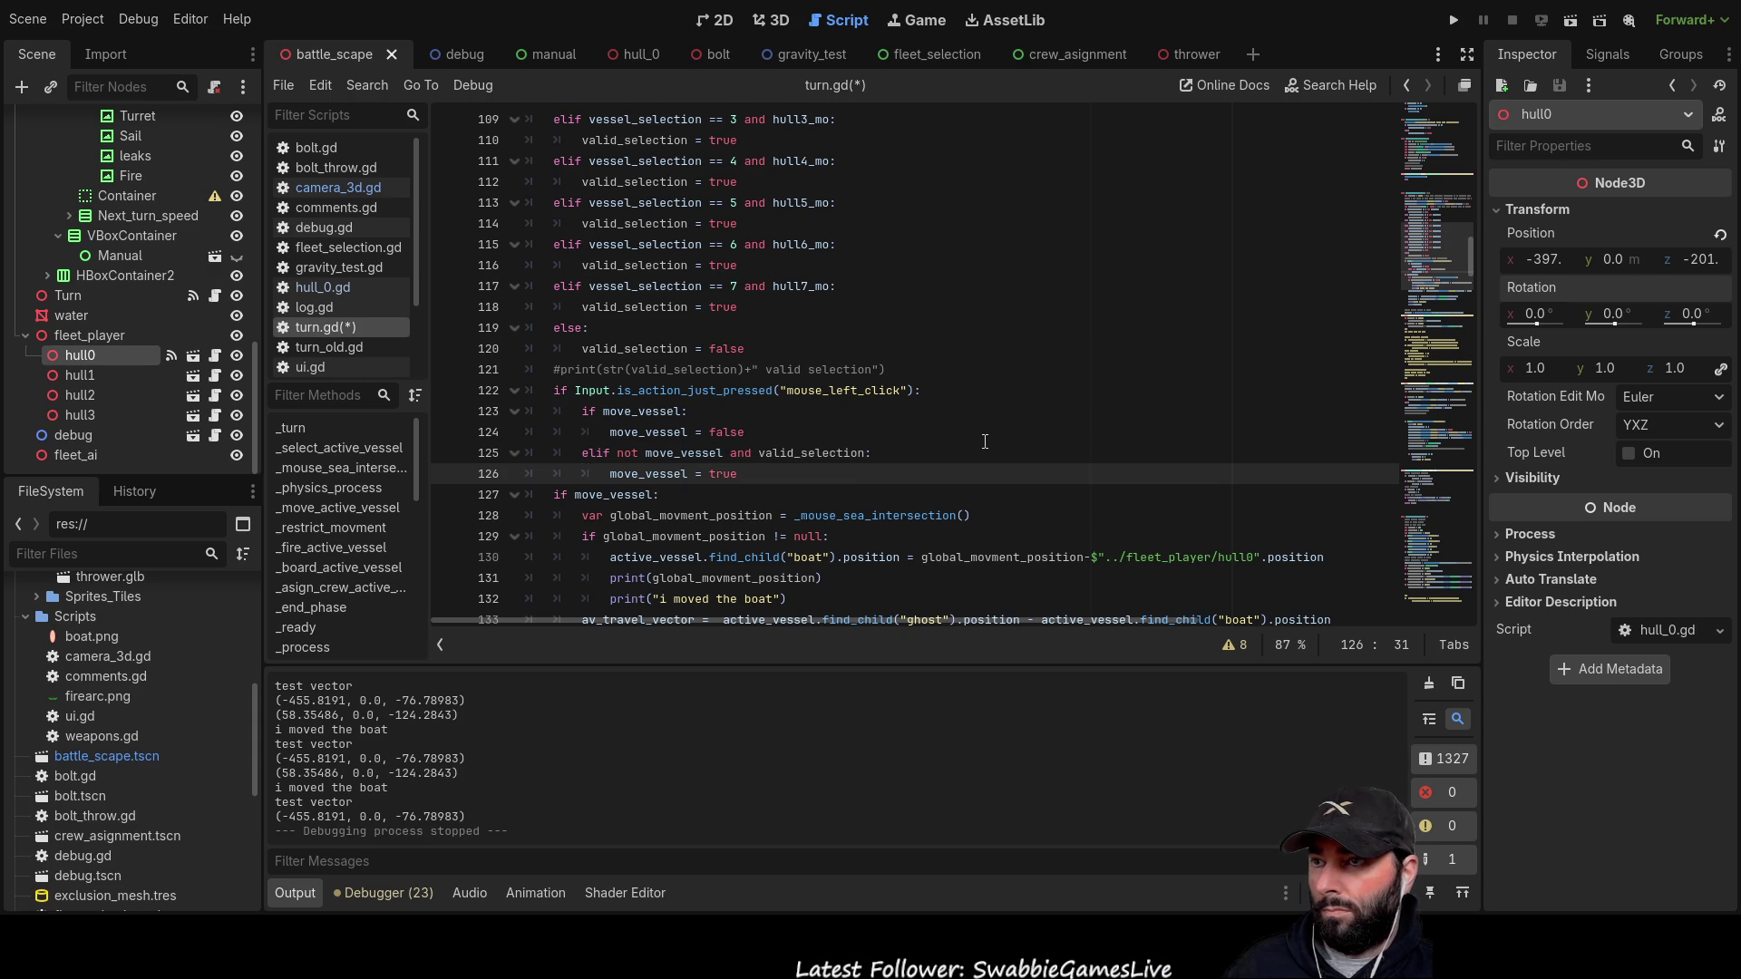
scroll(796, 403, "down", 3)
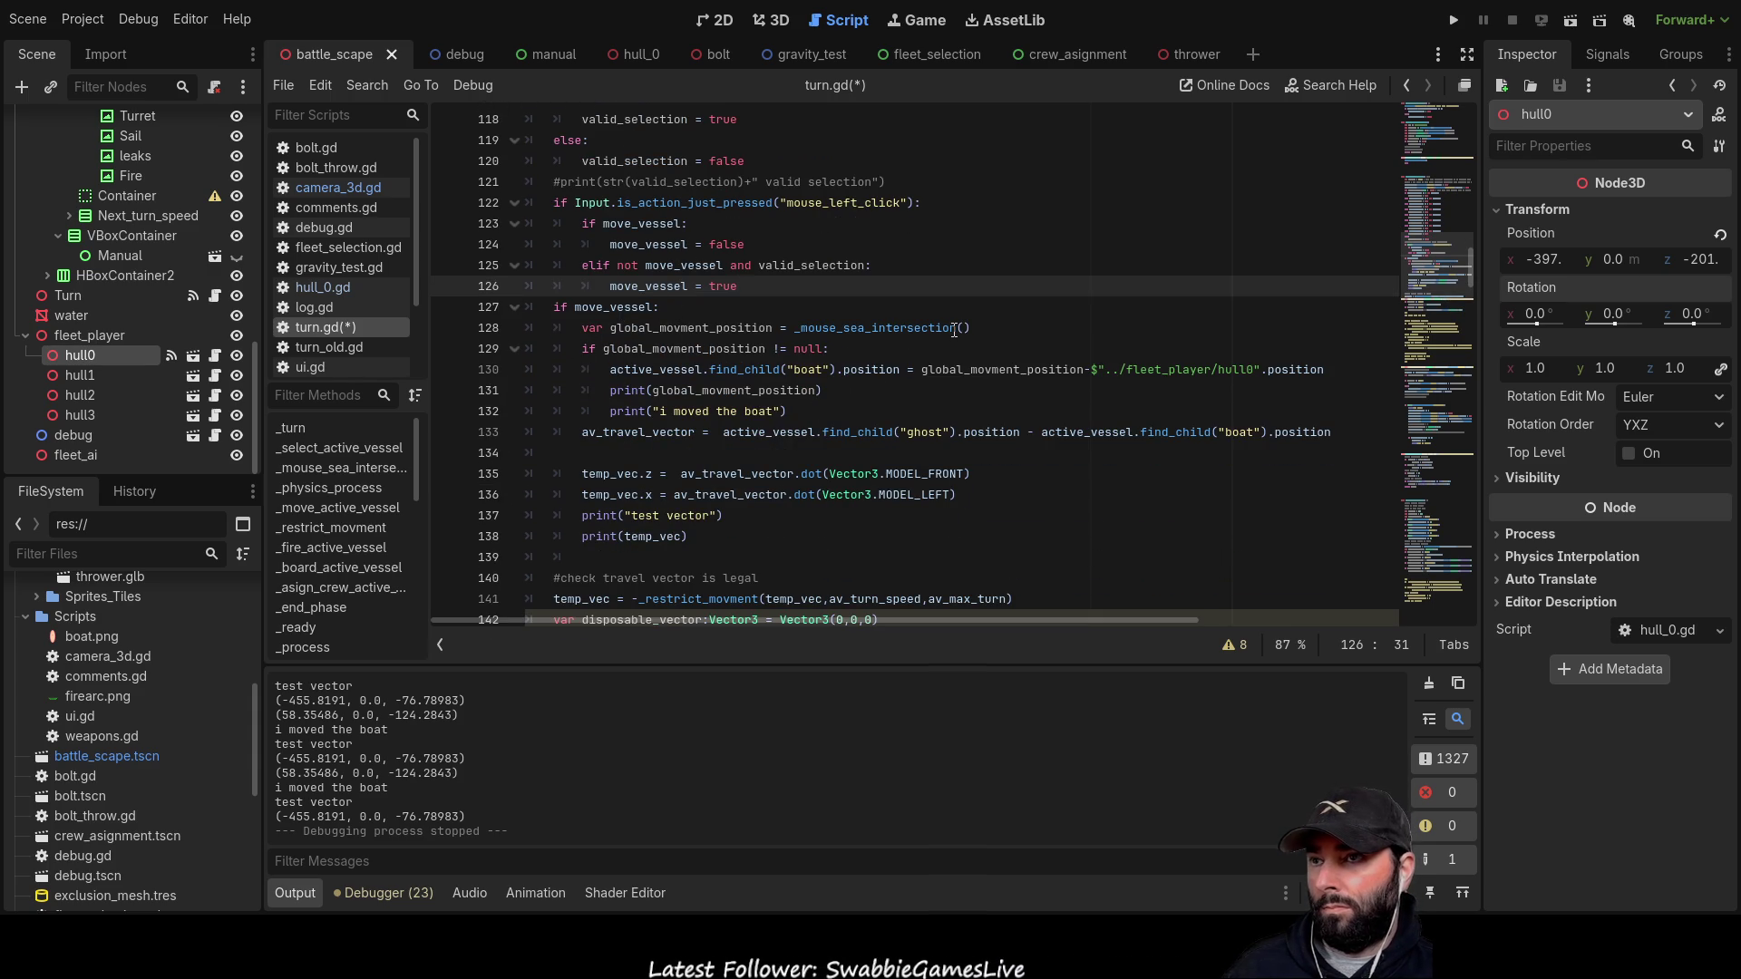
double_click(703, 330)
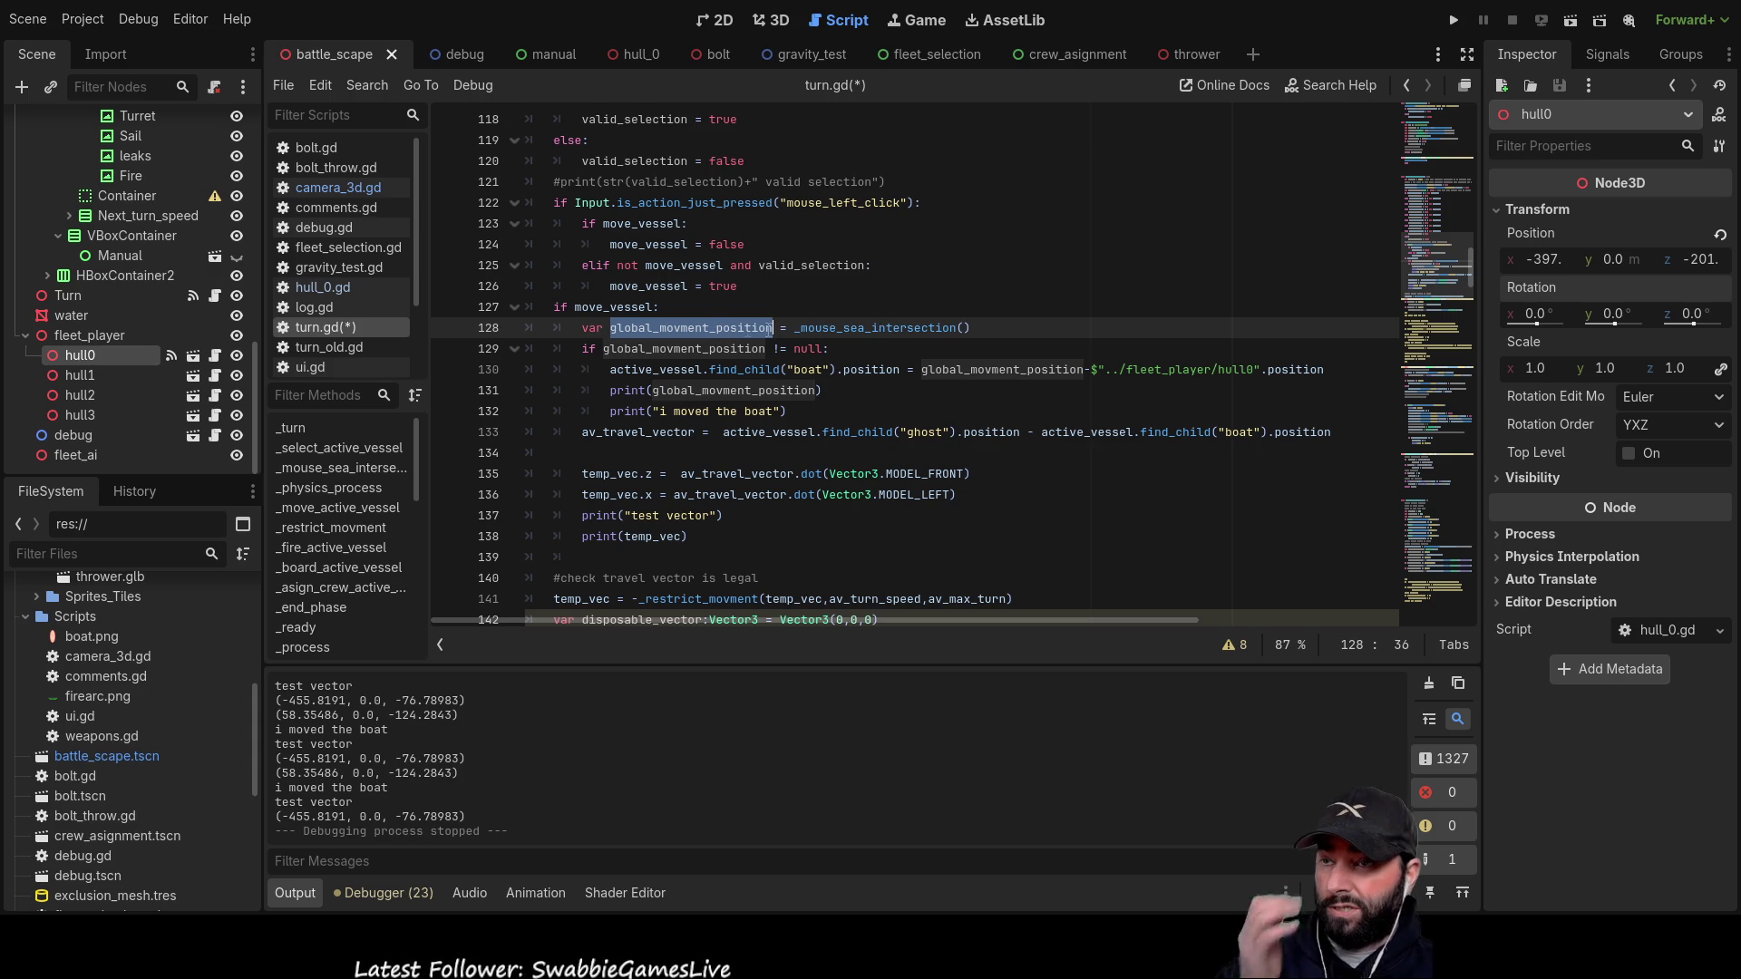
left_click(864, 329)
double_click(864, 328)
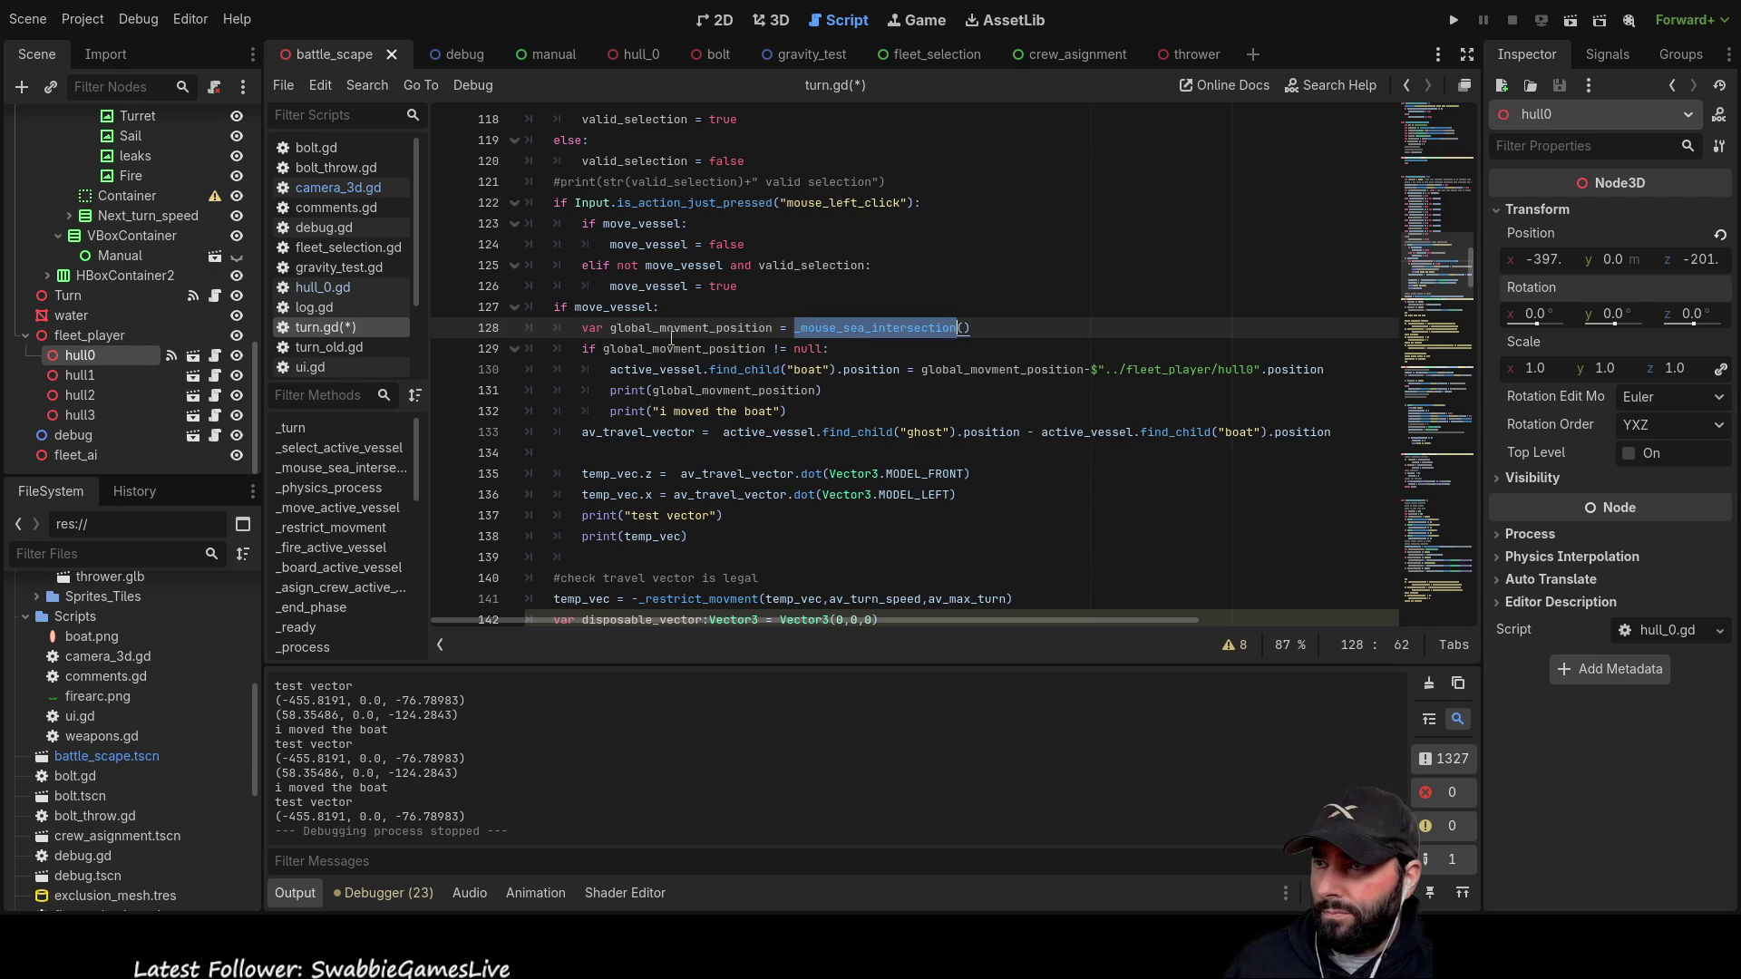
left_click(841, 351)
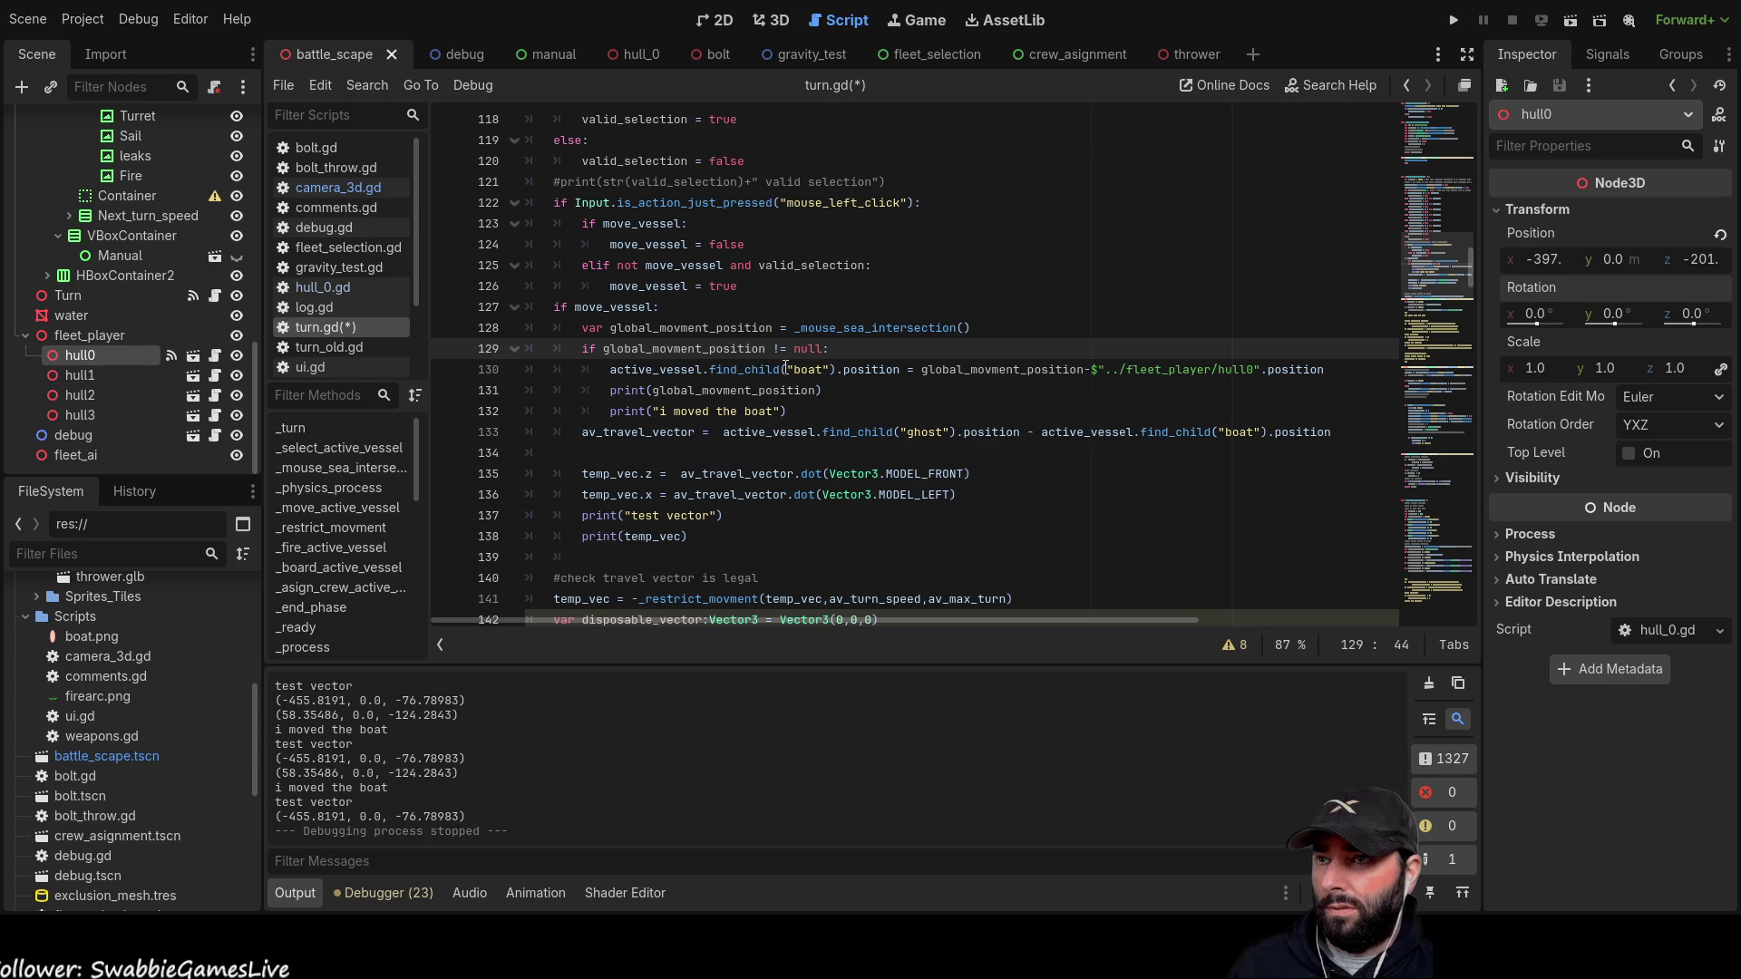
mouse_move(843, 369)
left_mouse_down()
mouse_move(1324, 372)
mouse_move(911, 391)
left_mouse_up()
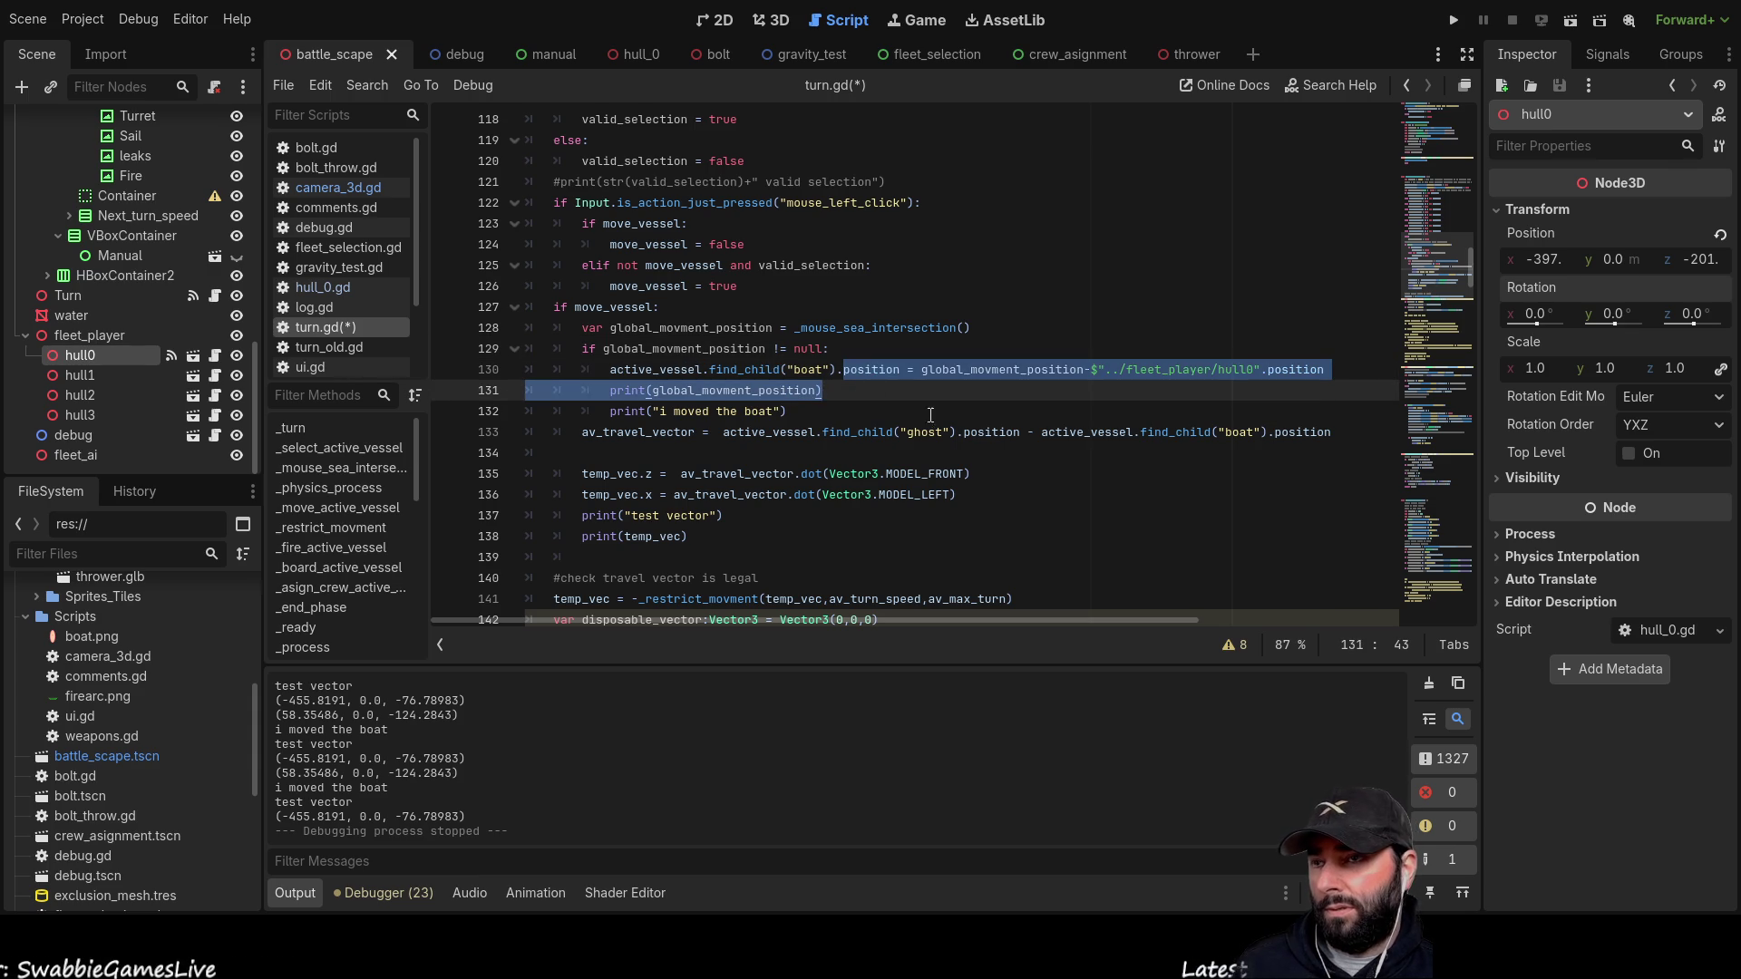
left_click(873, 369)
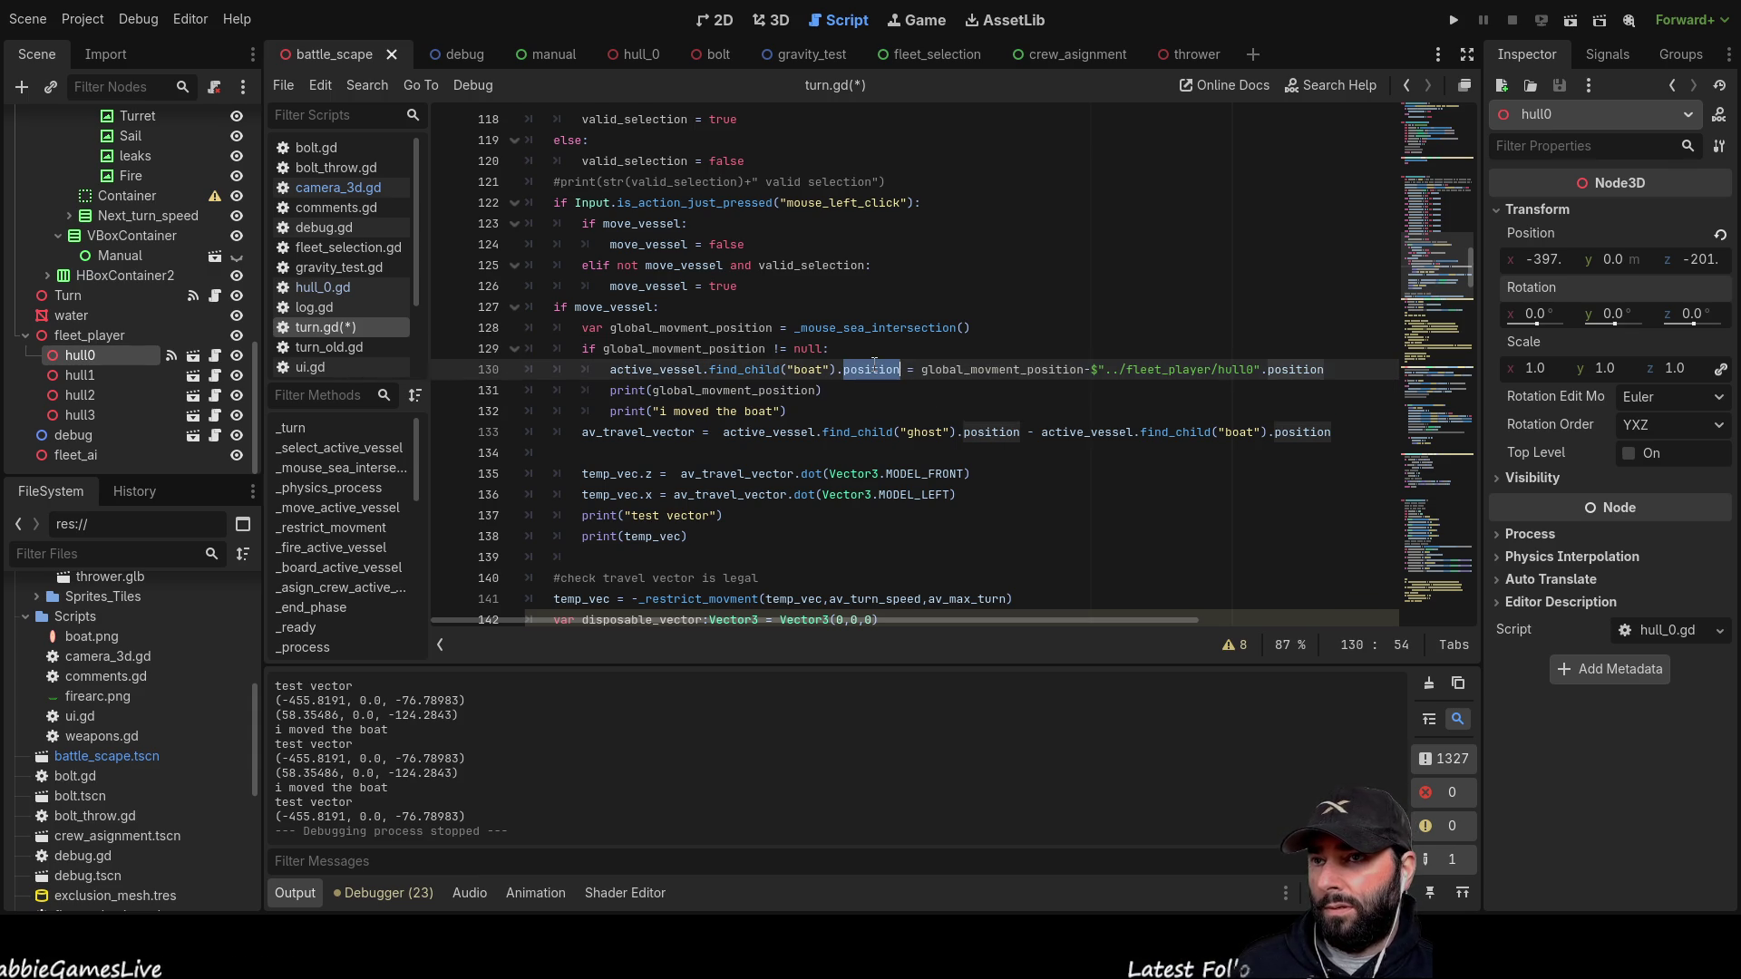
double_click(988, 370)
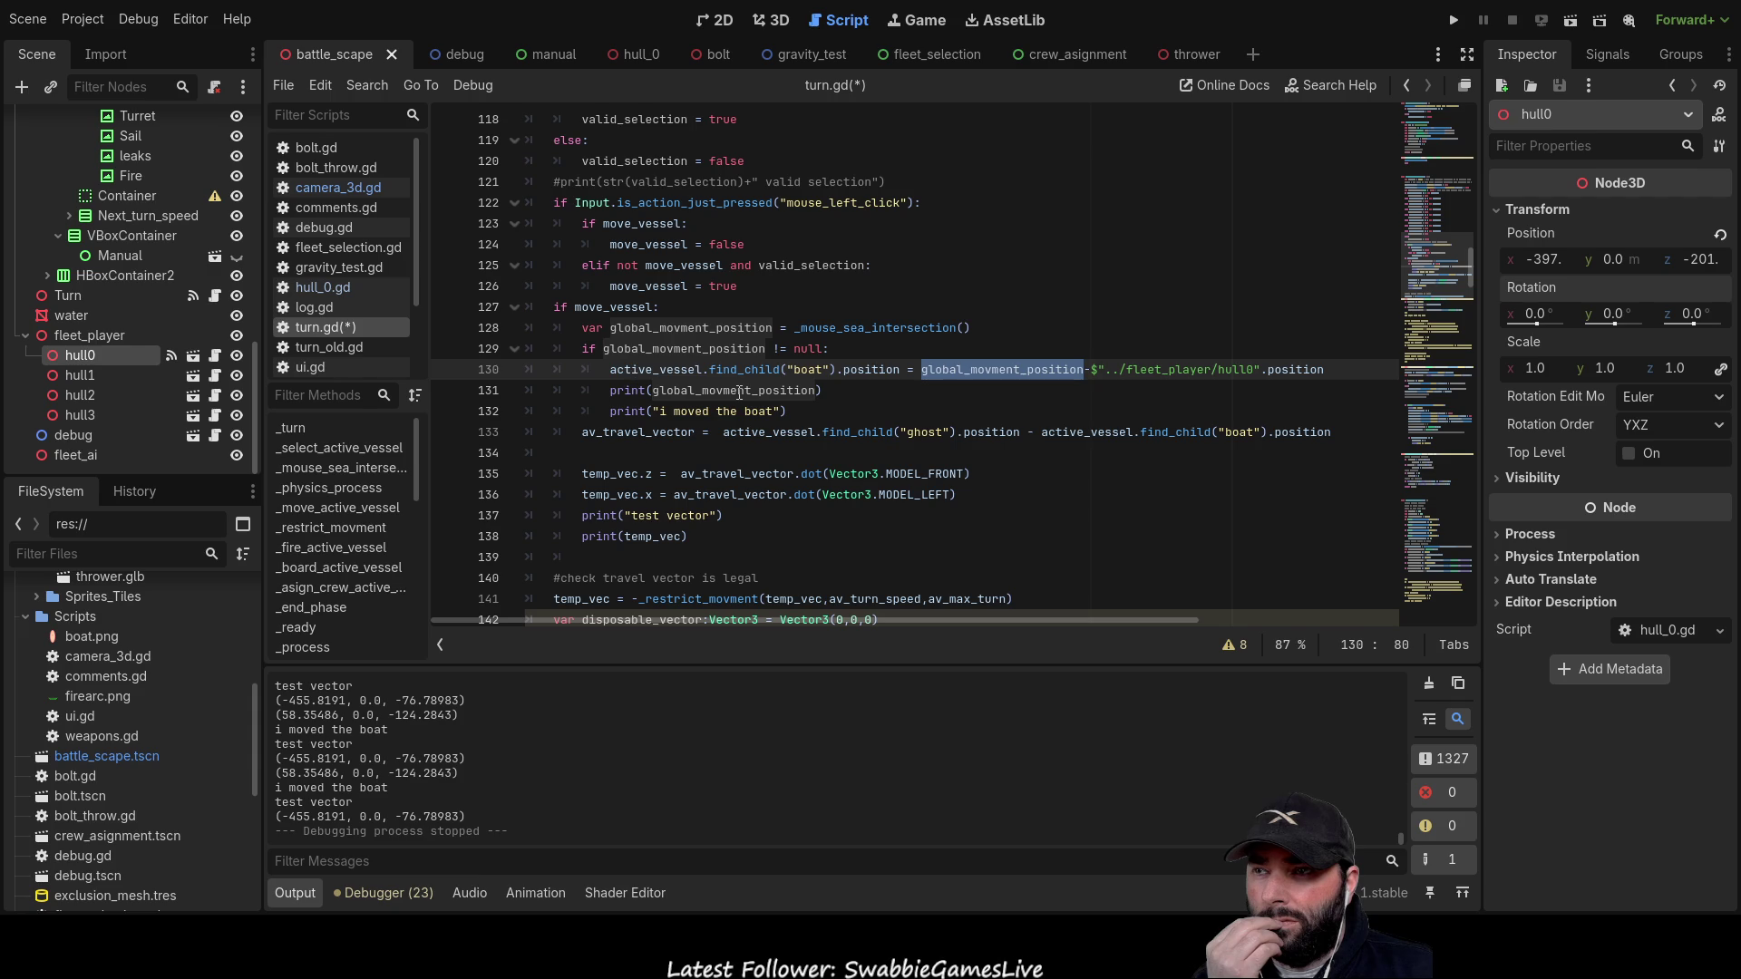
left_click(612, 390)
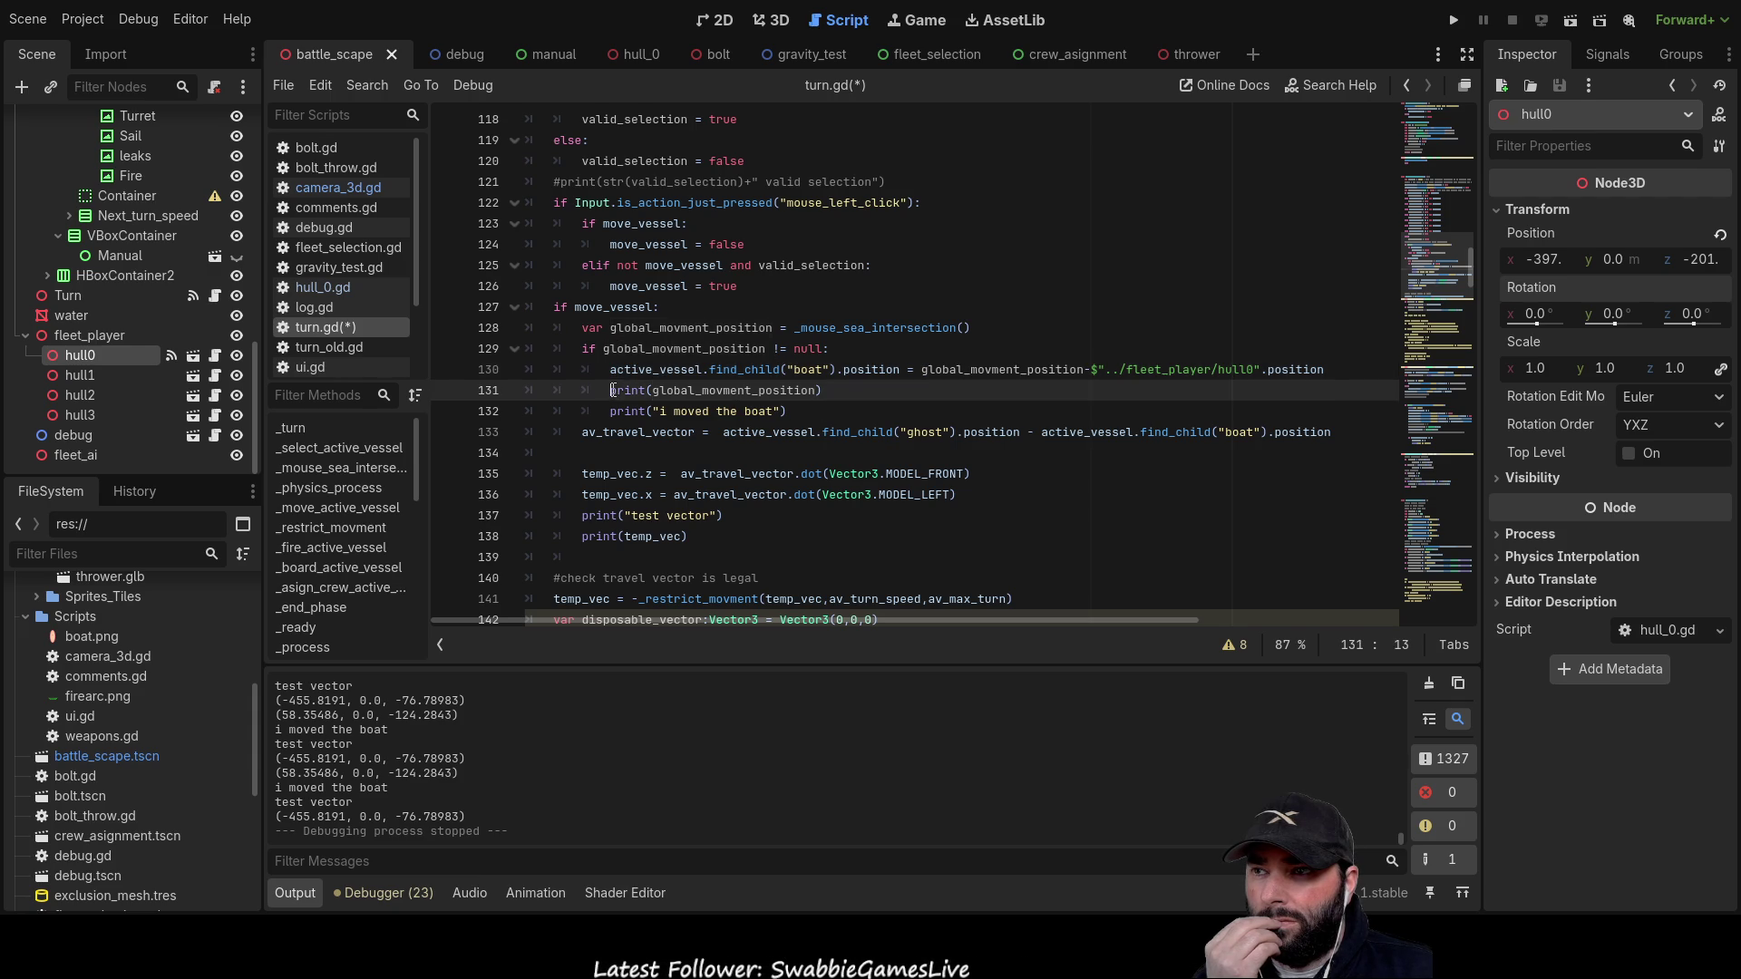
Step: Comment out lines 131–132, the global_movment_position and 'i moved the boat' prints
key("shift+Down")
key("ctrl+k")
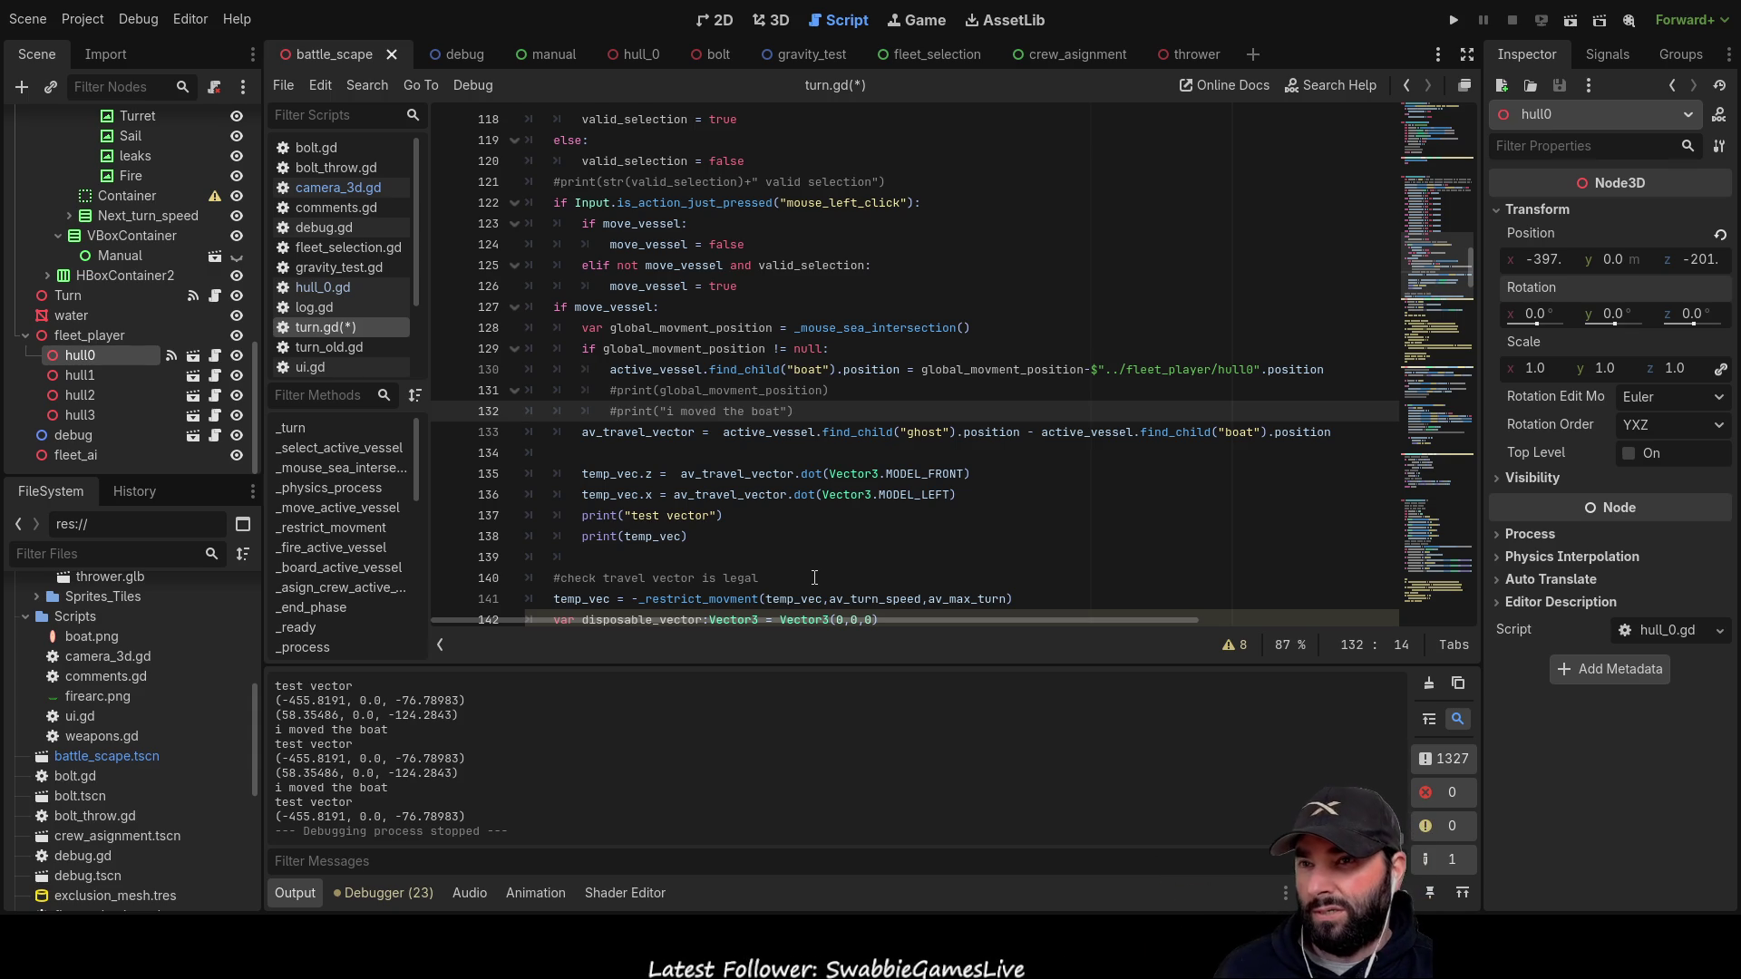
key("Down")
key("Down")
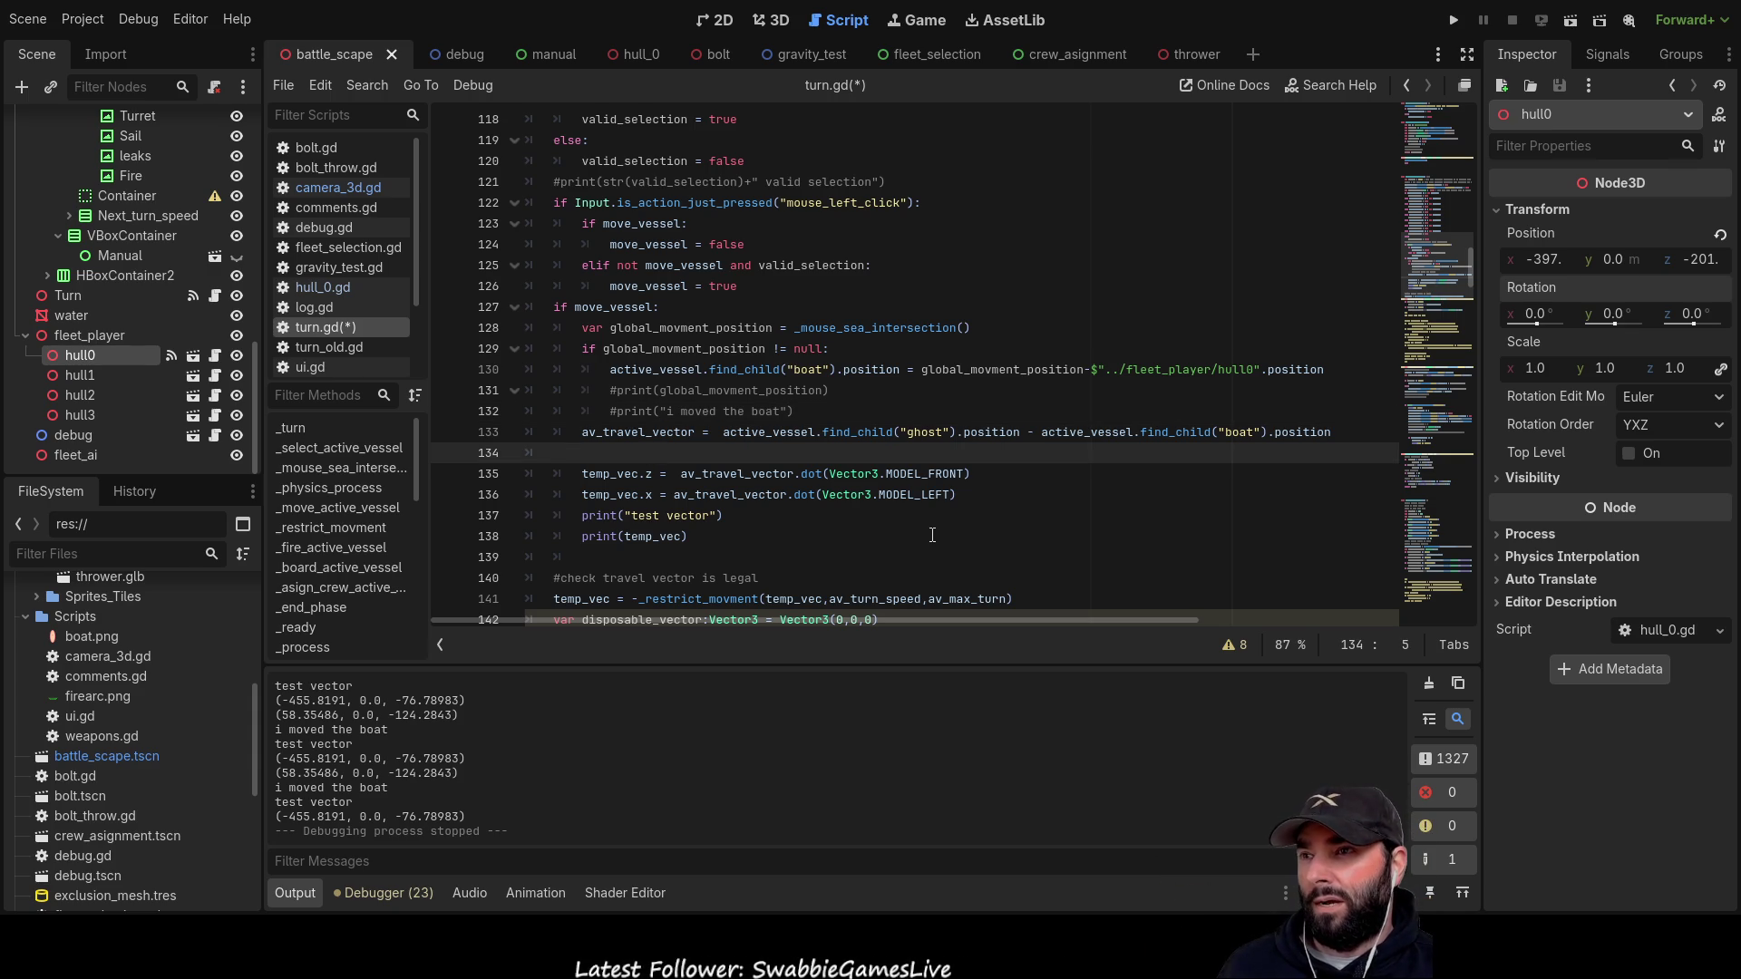
key("Up")
key("Down")
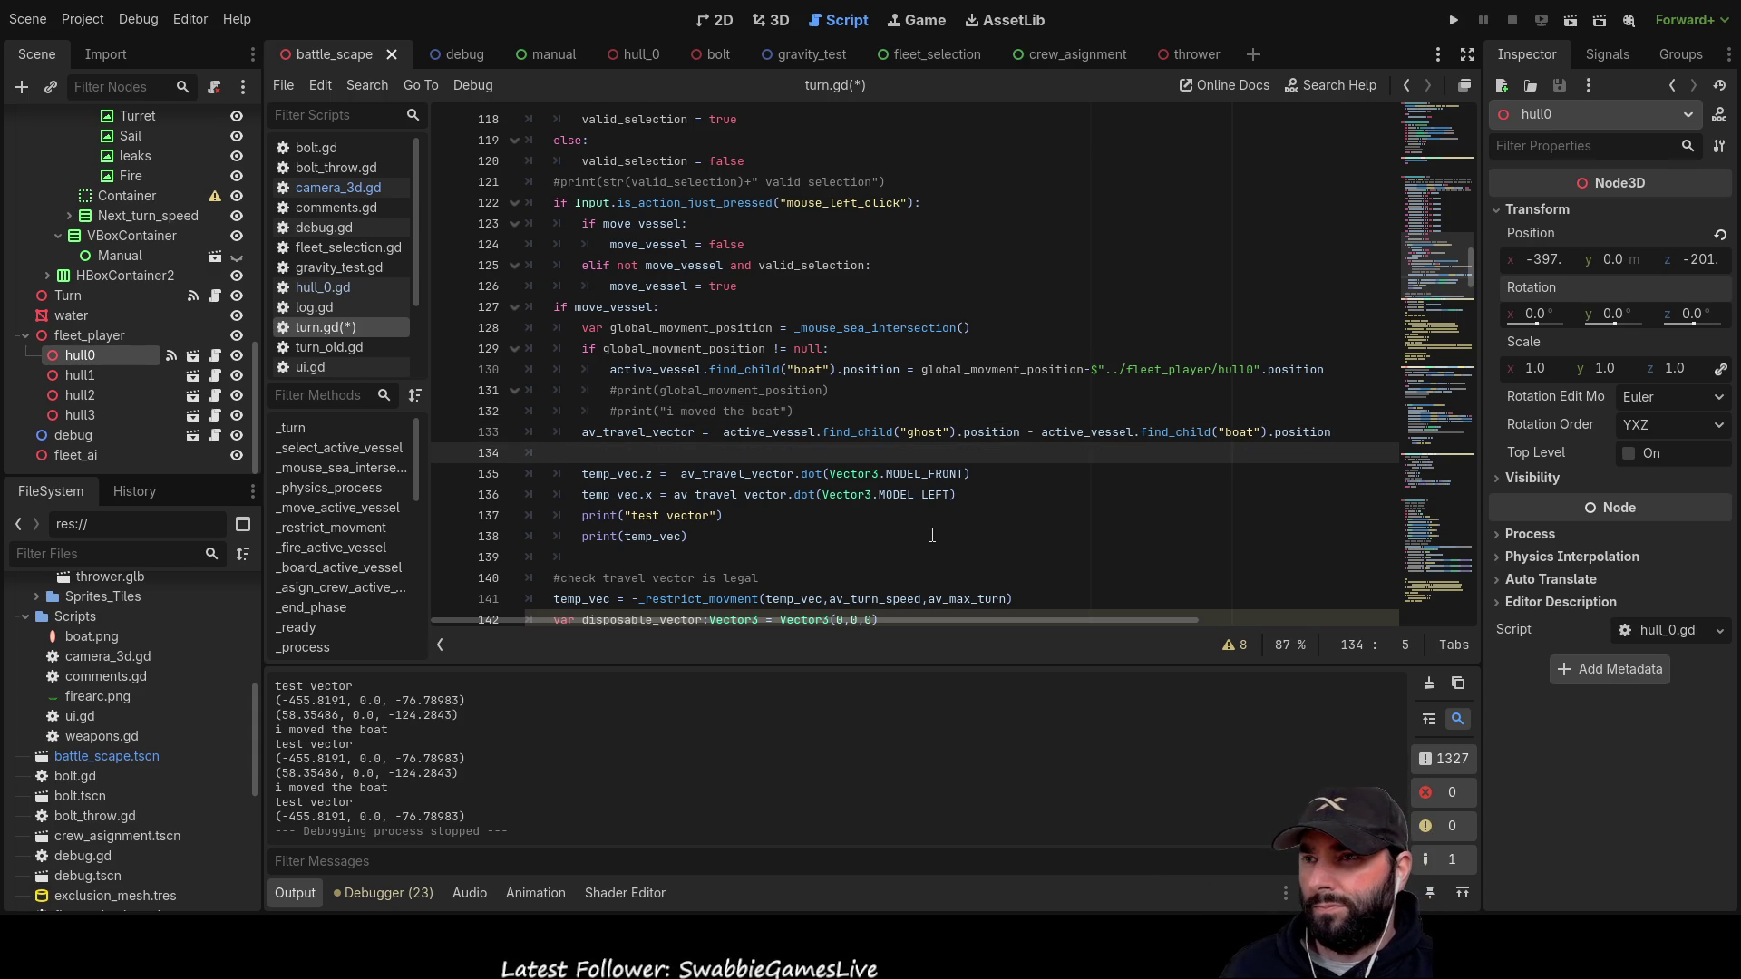
key("Up")
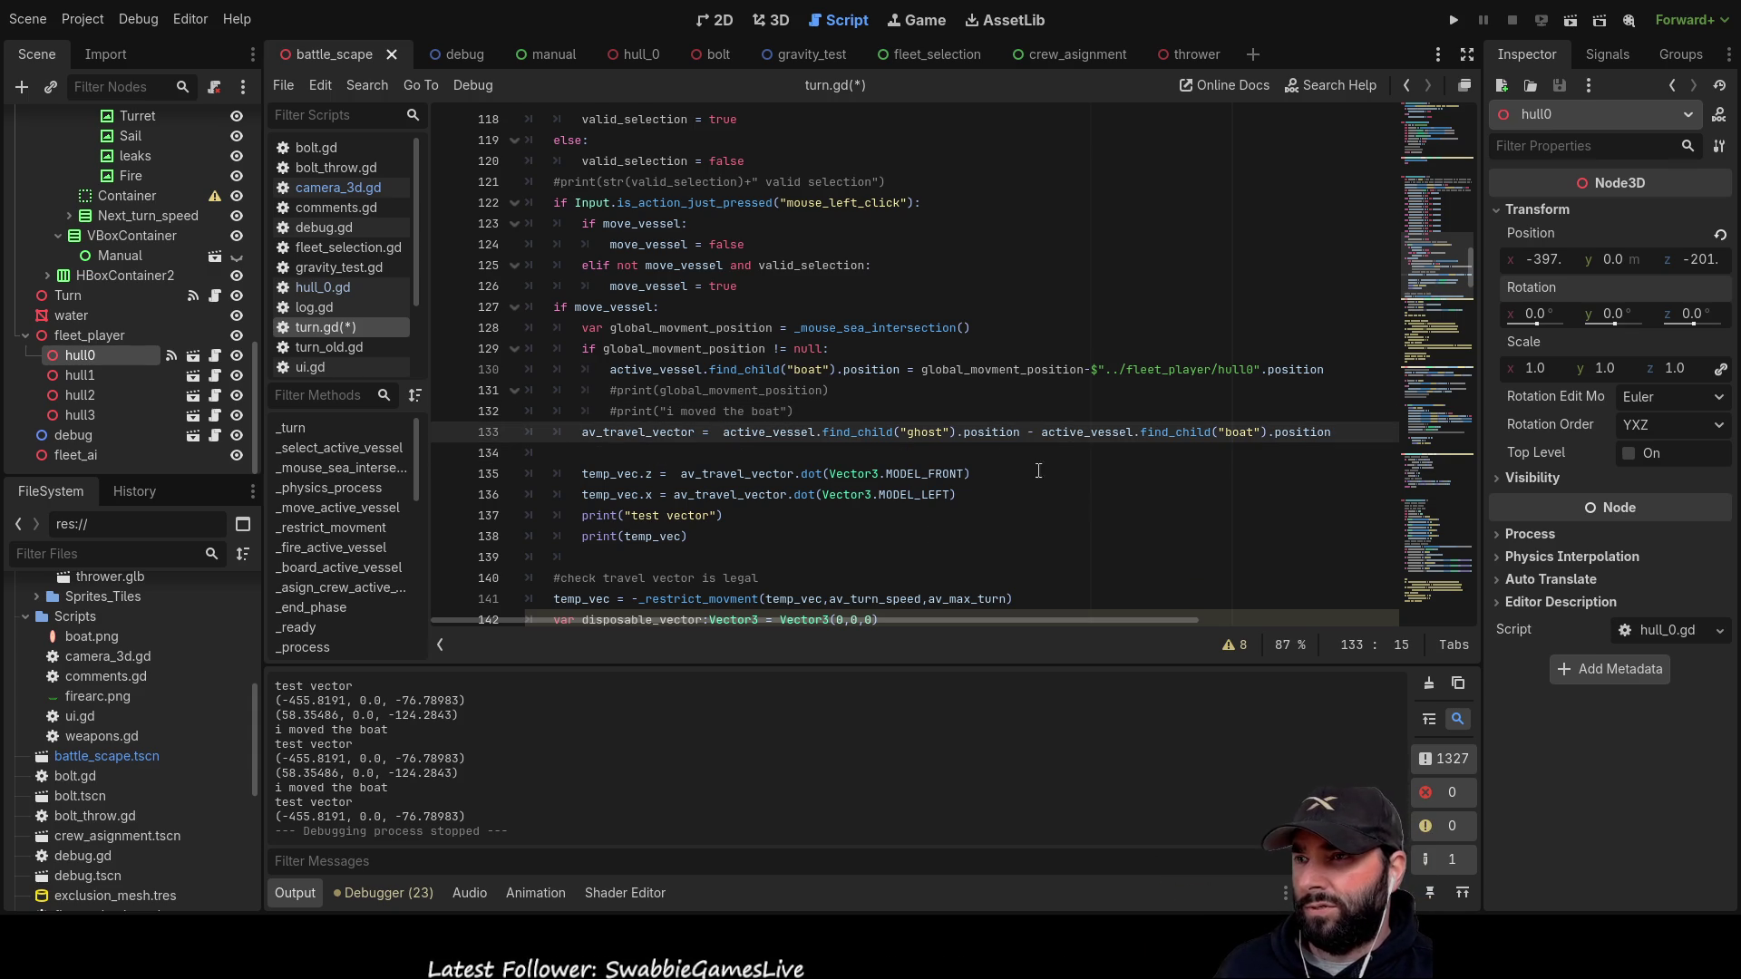
key("ctrl+d")
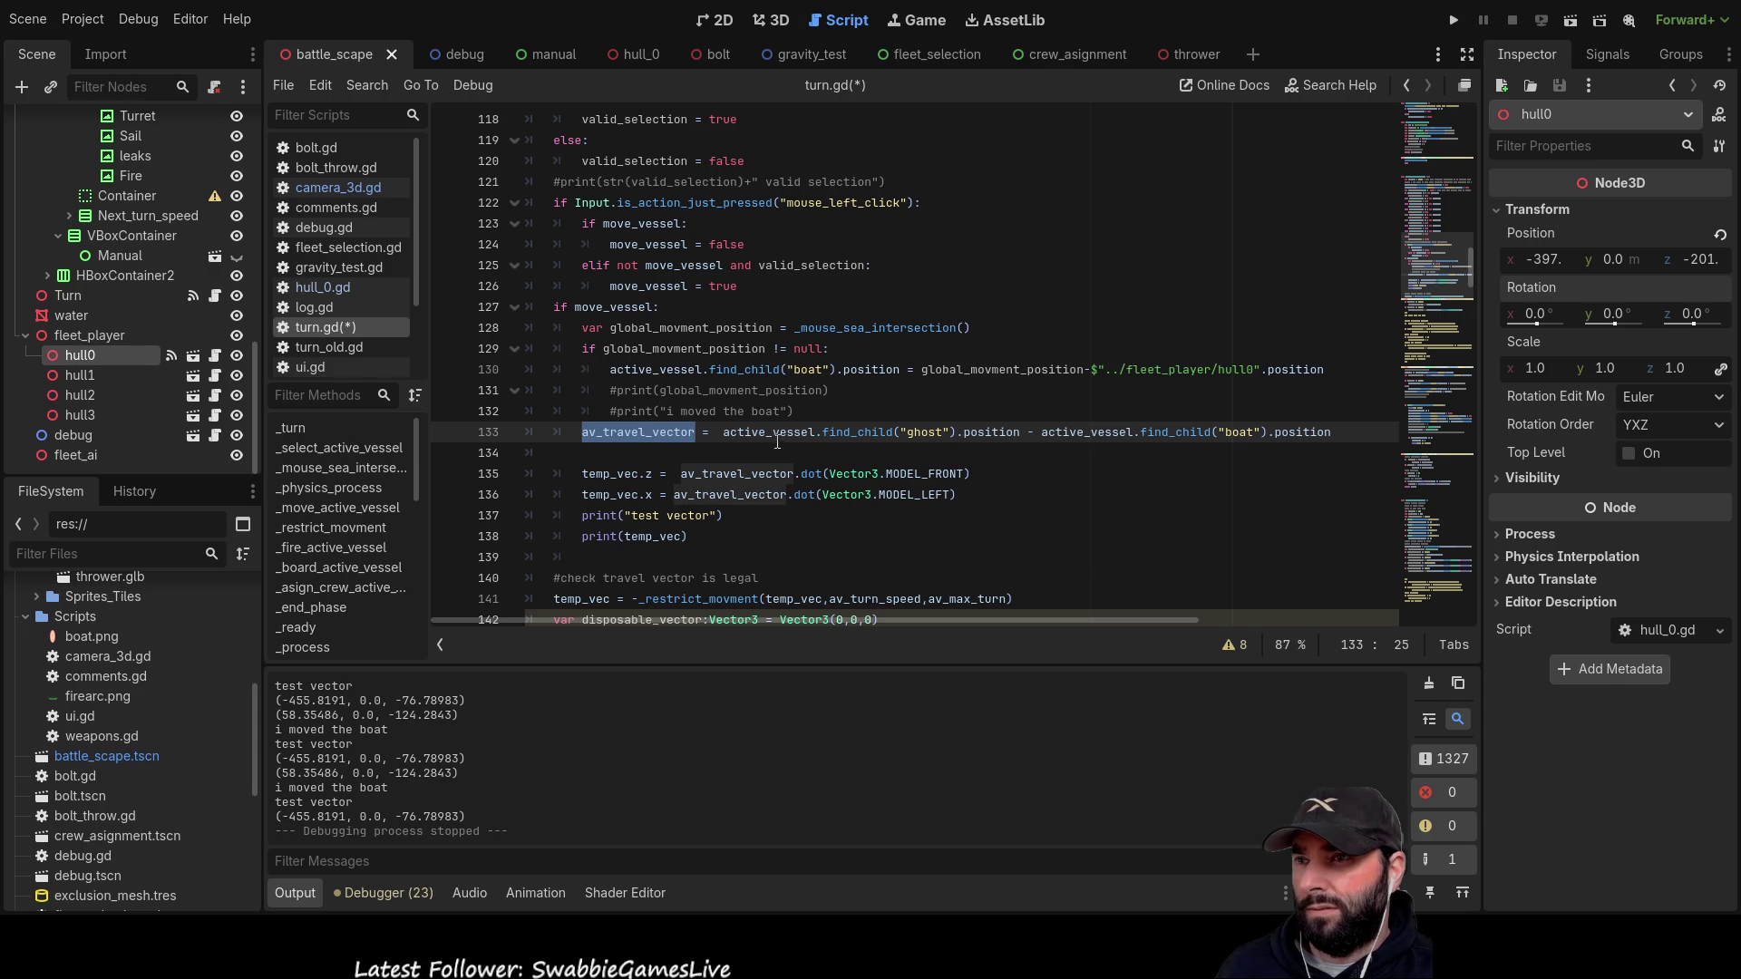
double_click(987, 432)
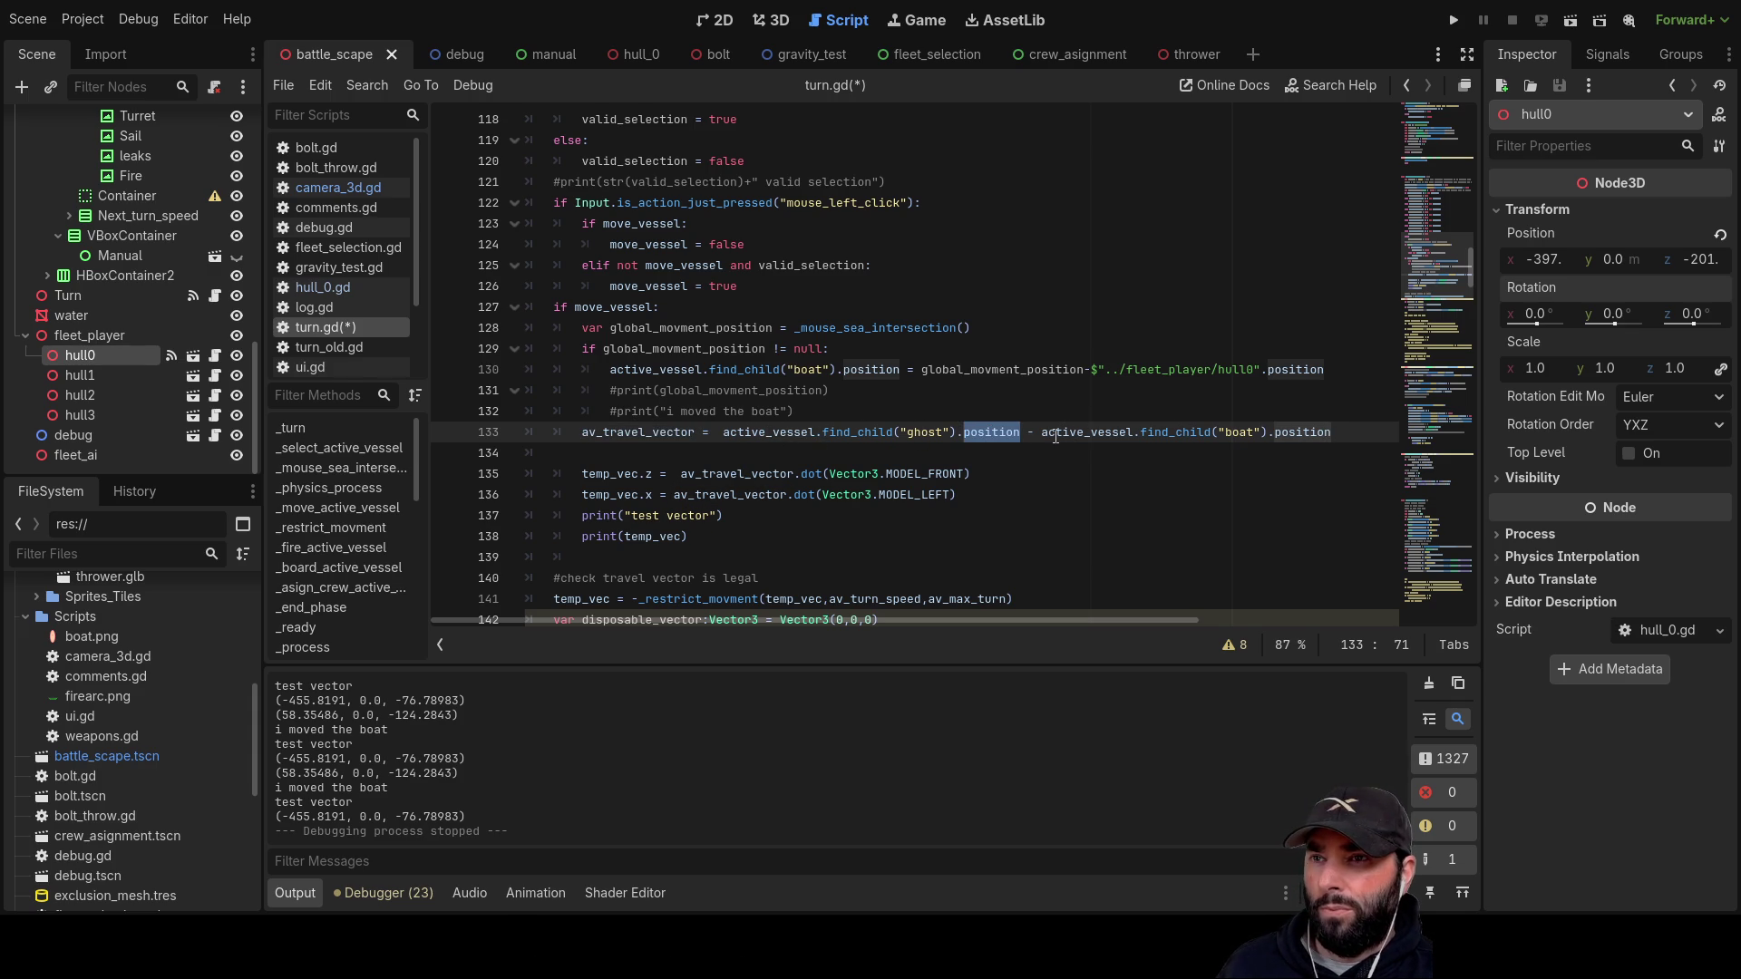
left_click_drag(1042, 432, 1333, 432)
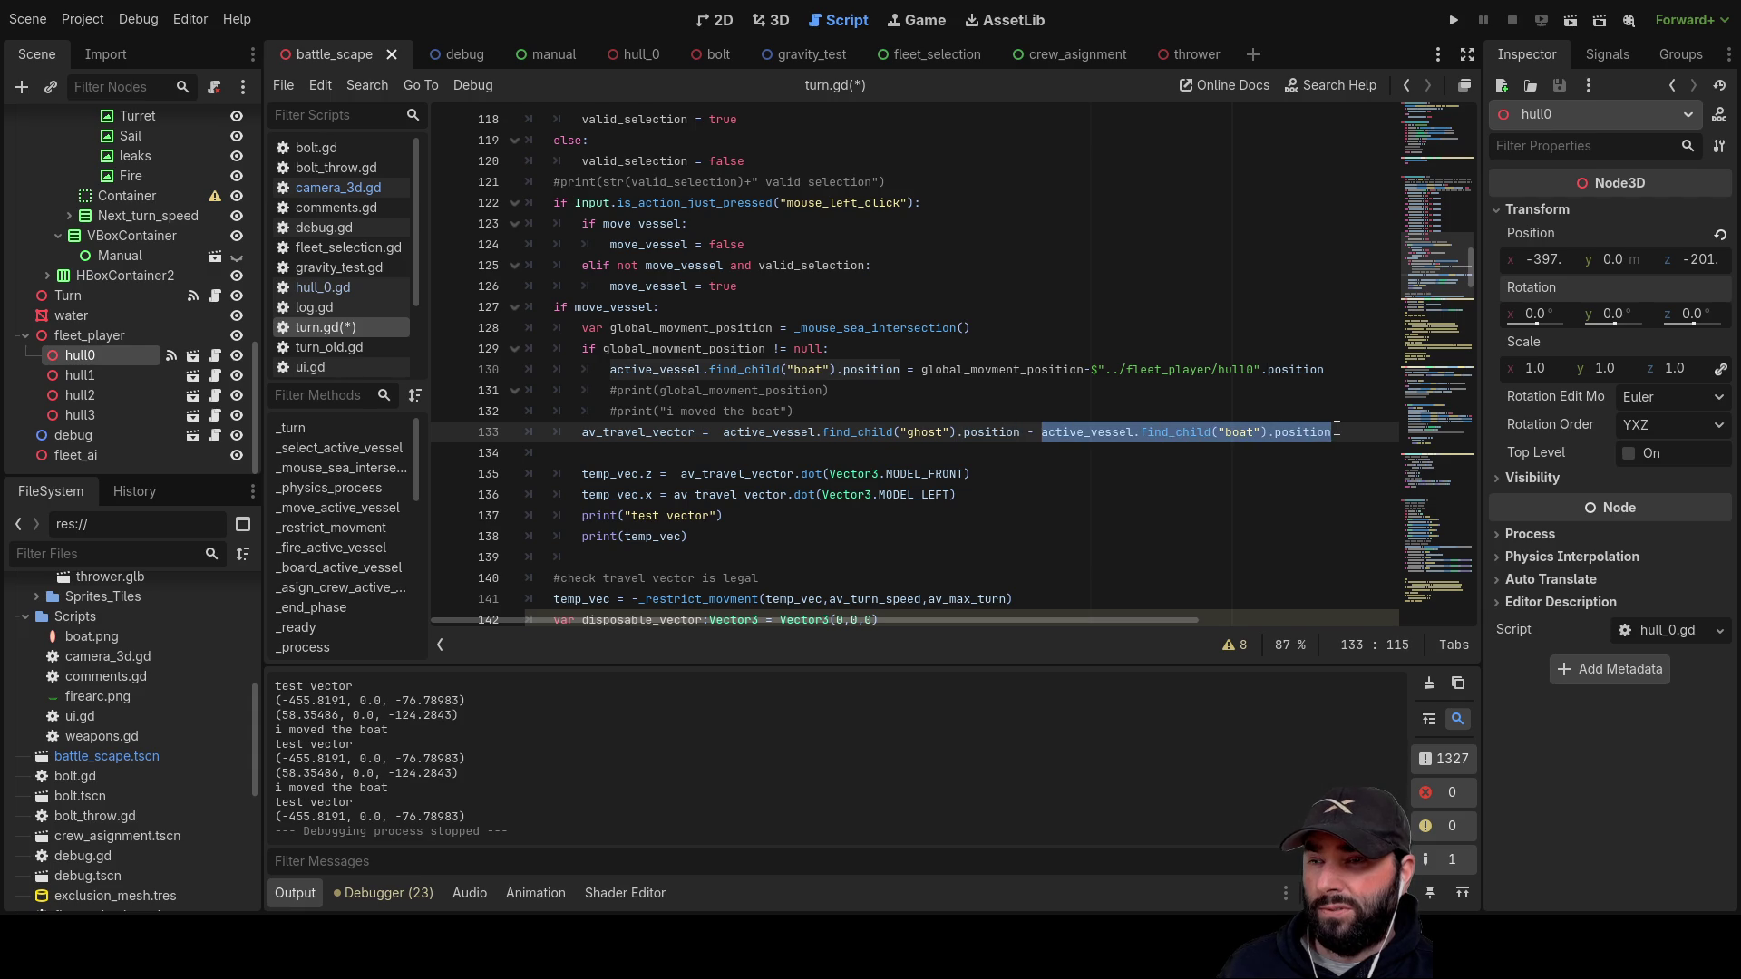
double_click(639, 432)
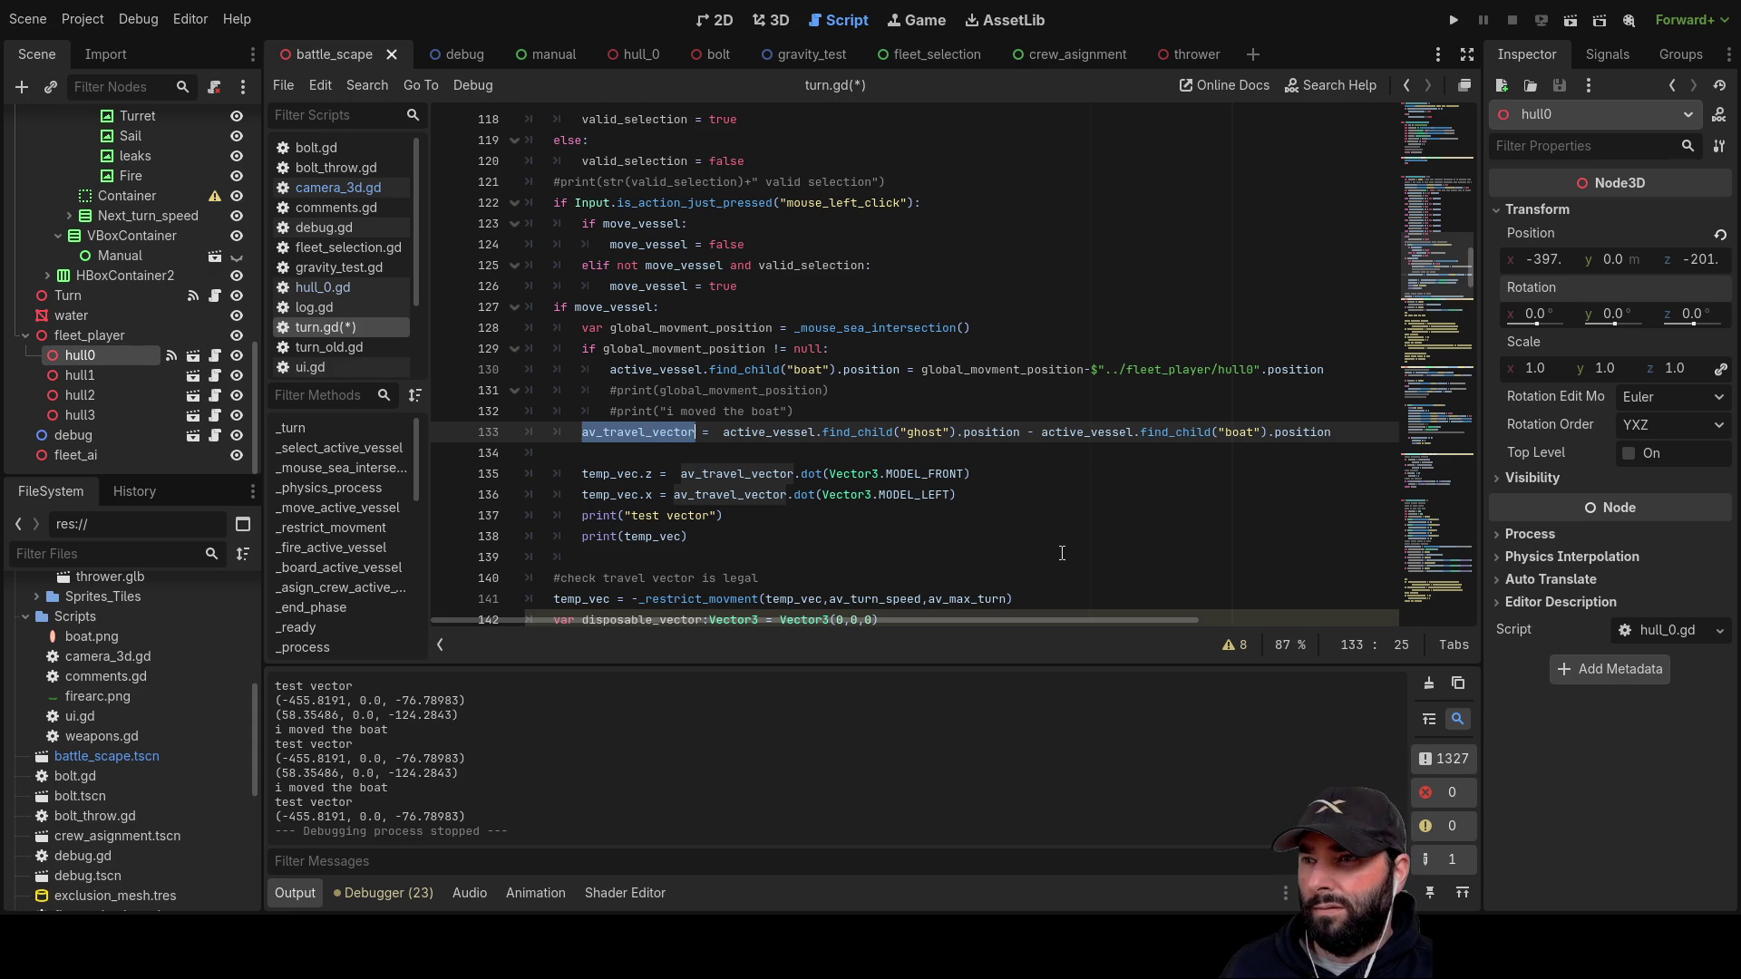
scroll(1065, 557, "down", 4)
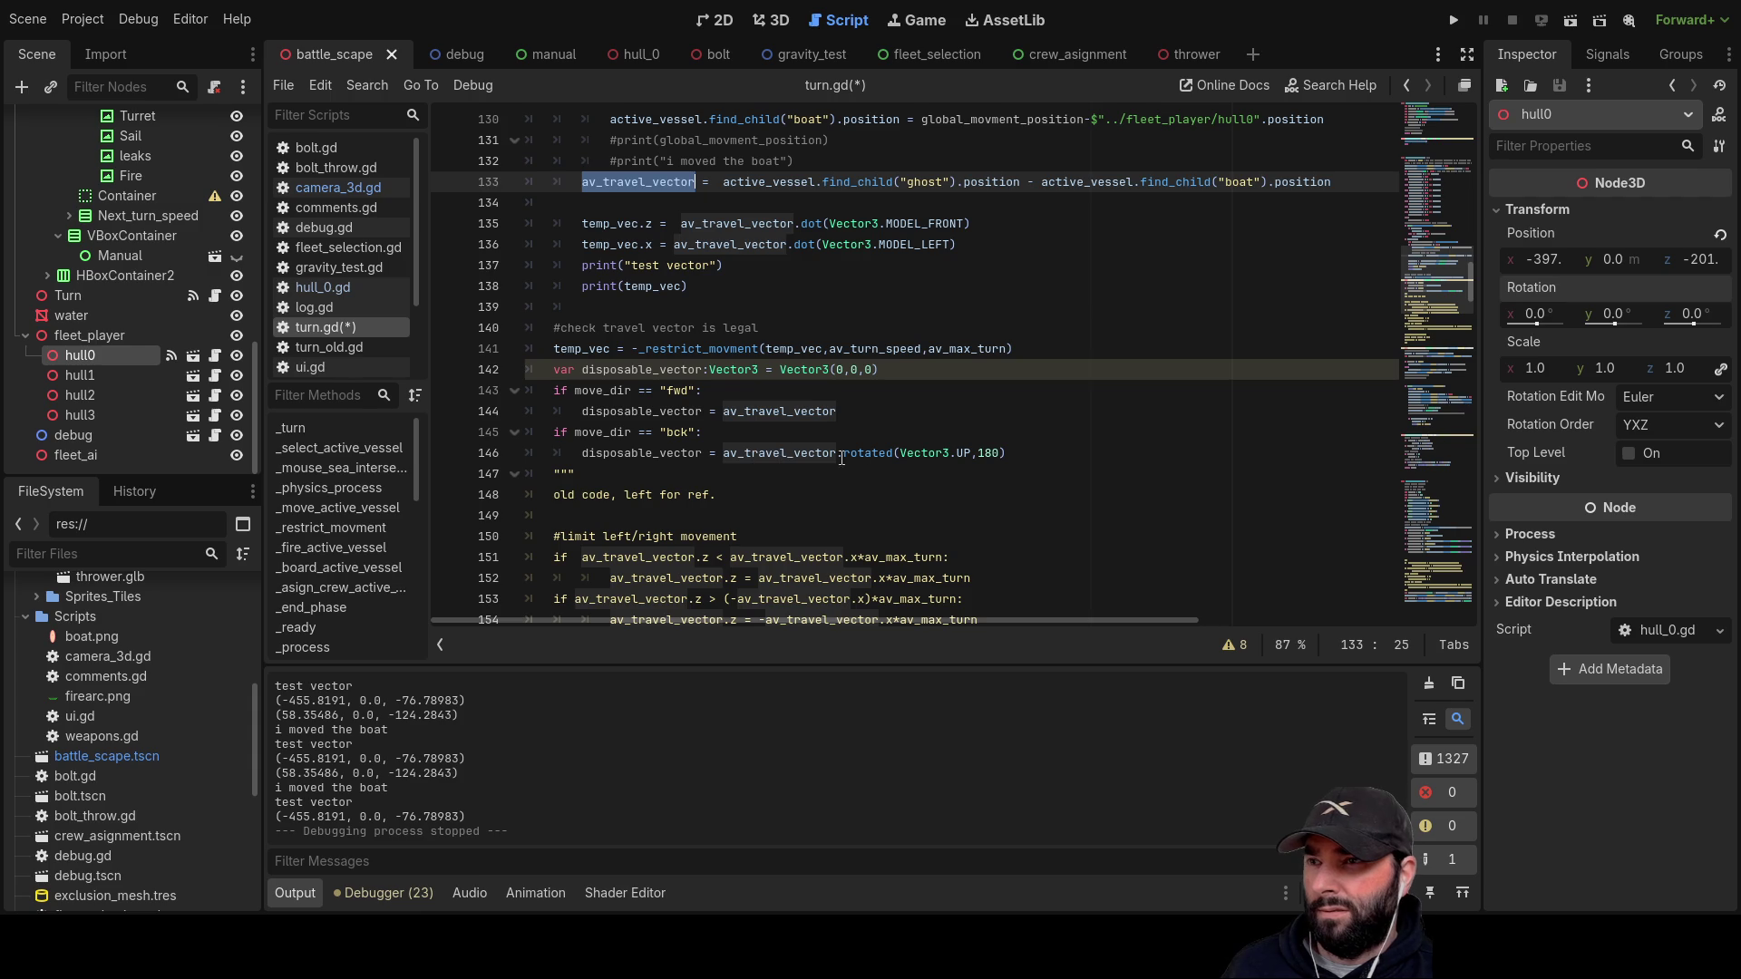
scroll(1092, 500, "down", 3)
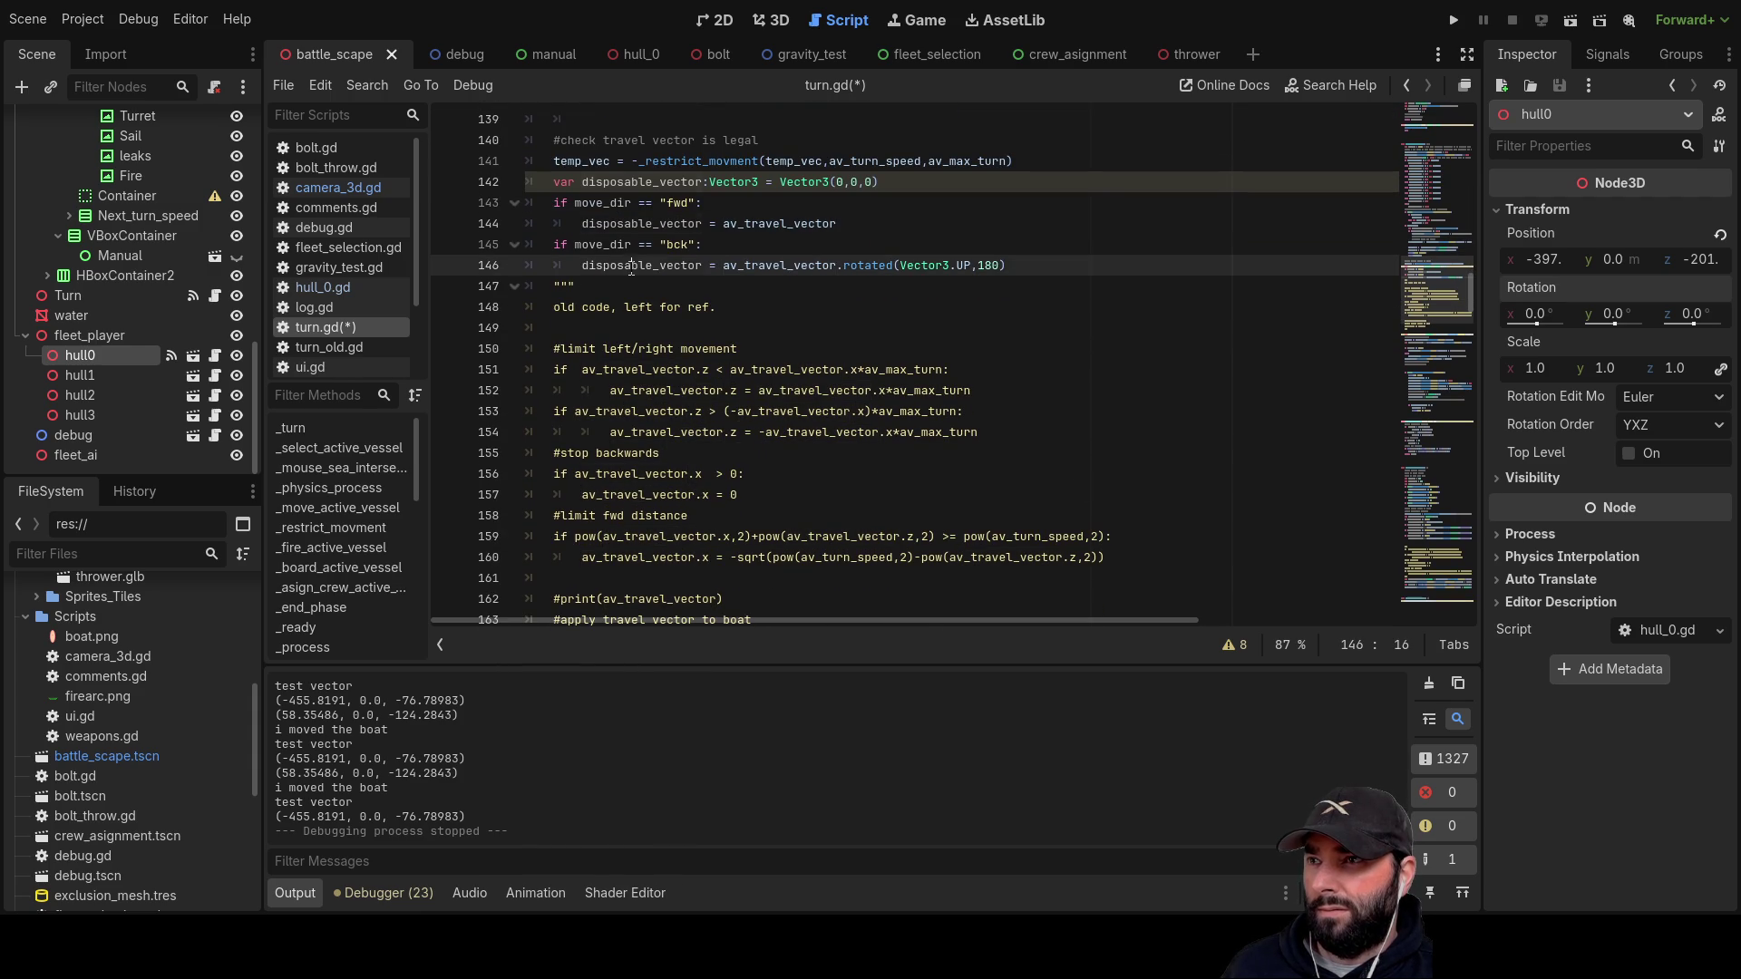
double_click(632, 266)
scroll(888, 422, "down", 7)
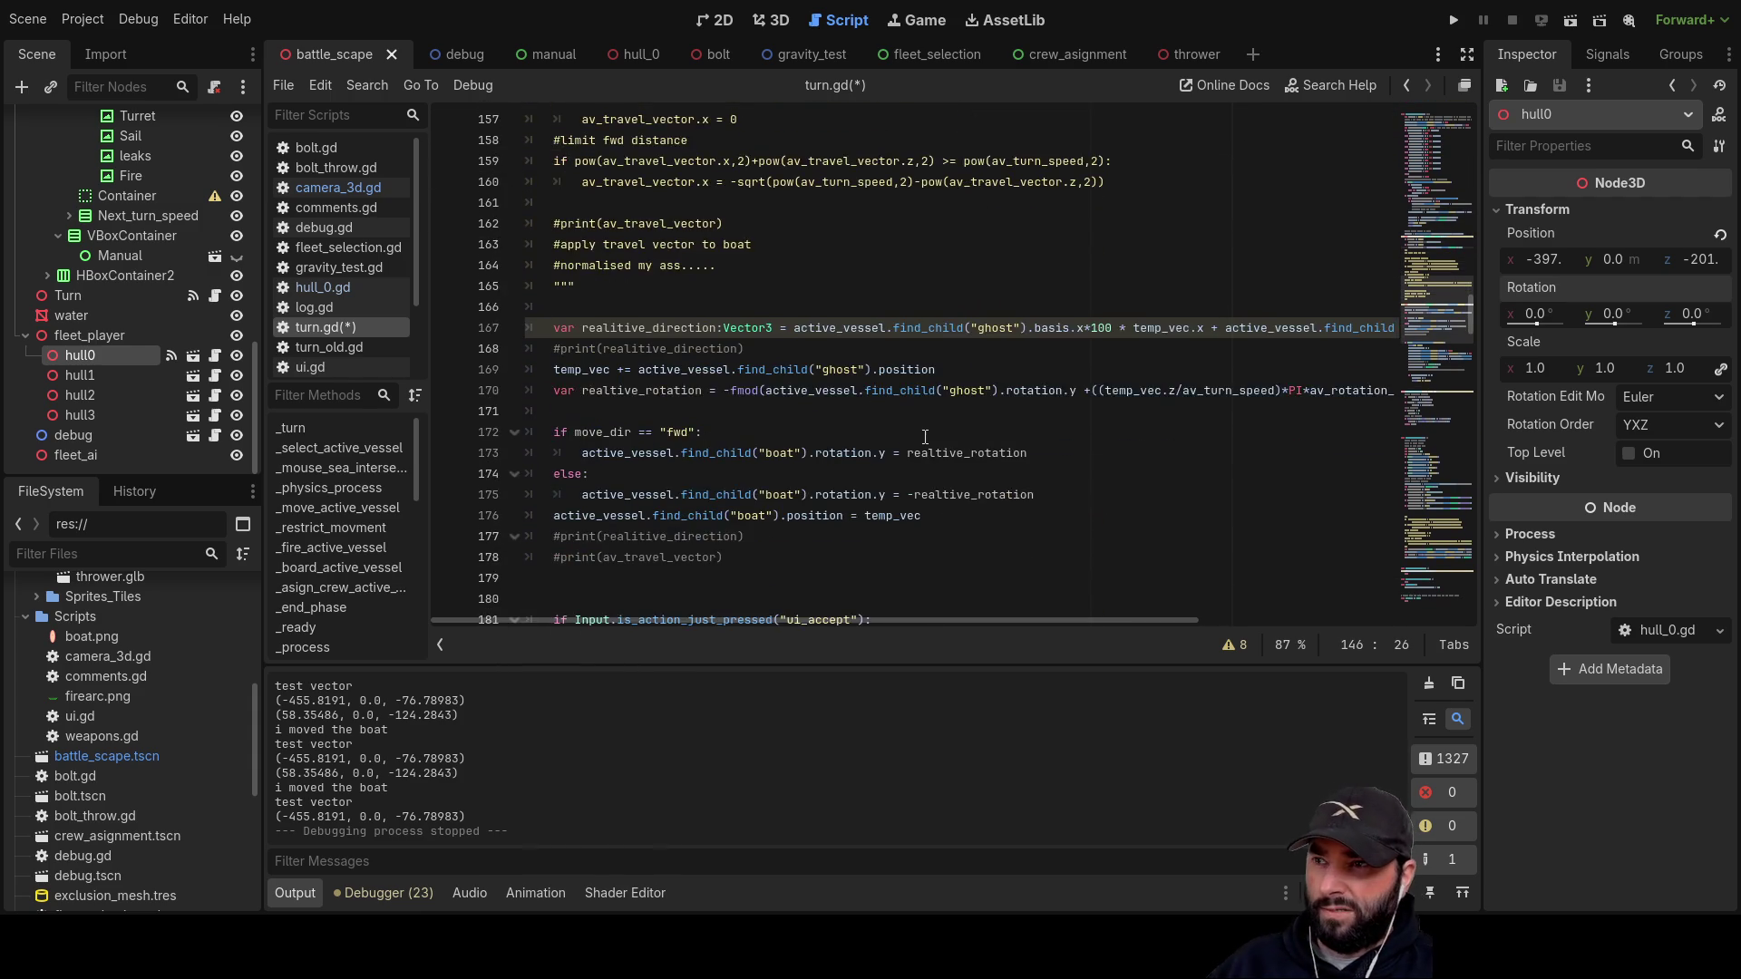
scroll(912, 422, "down", 13)
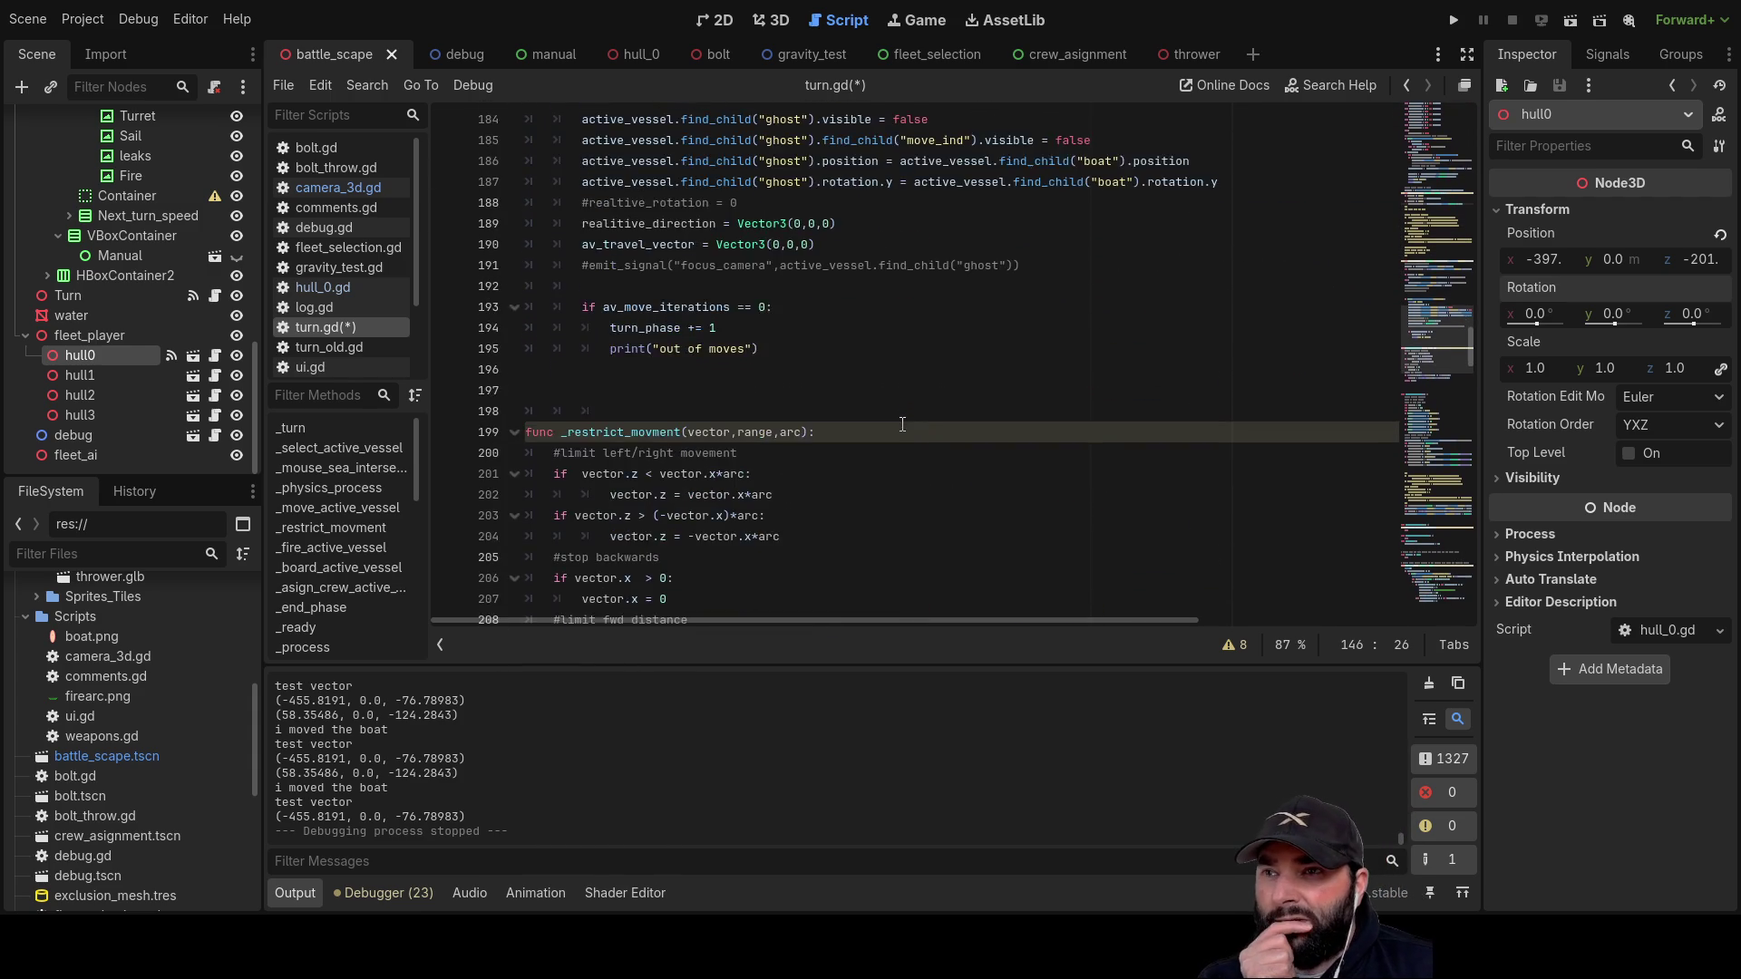
scroll(904, 424, "down", 5)
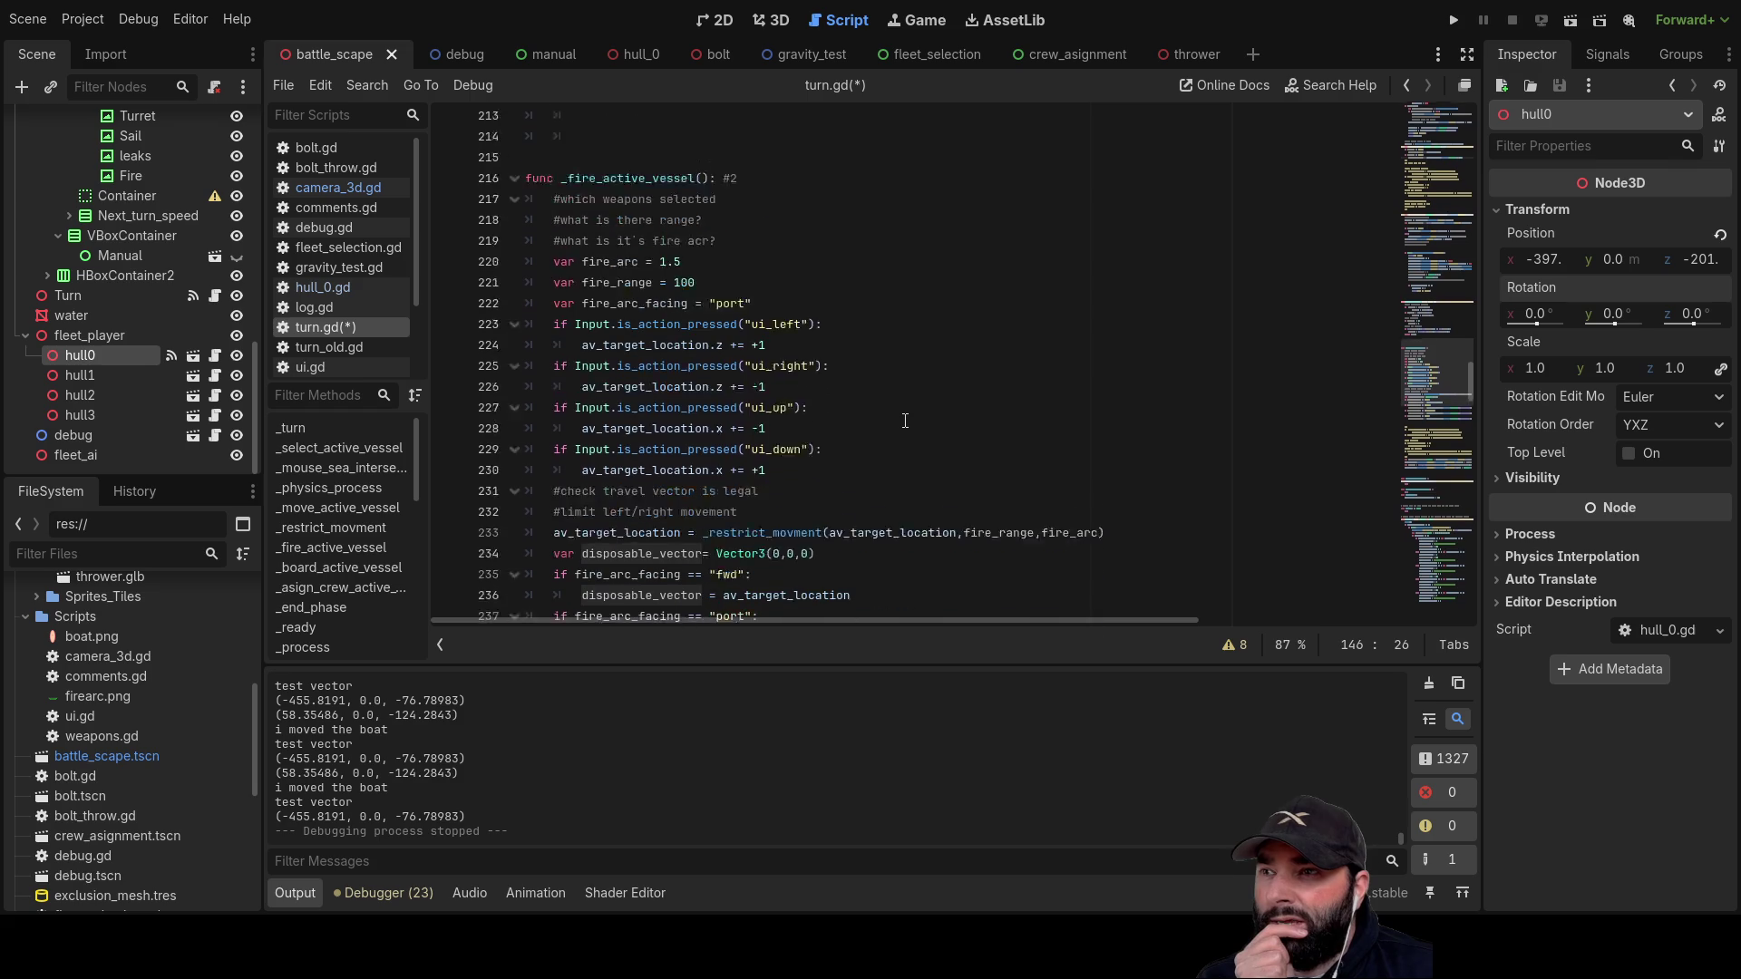
scroll(906, 421, "up", 1)
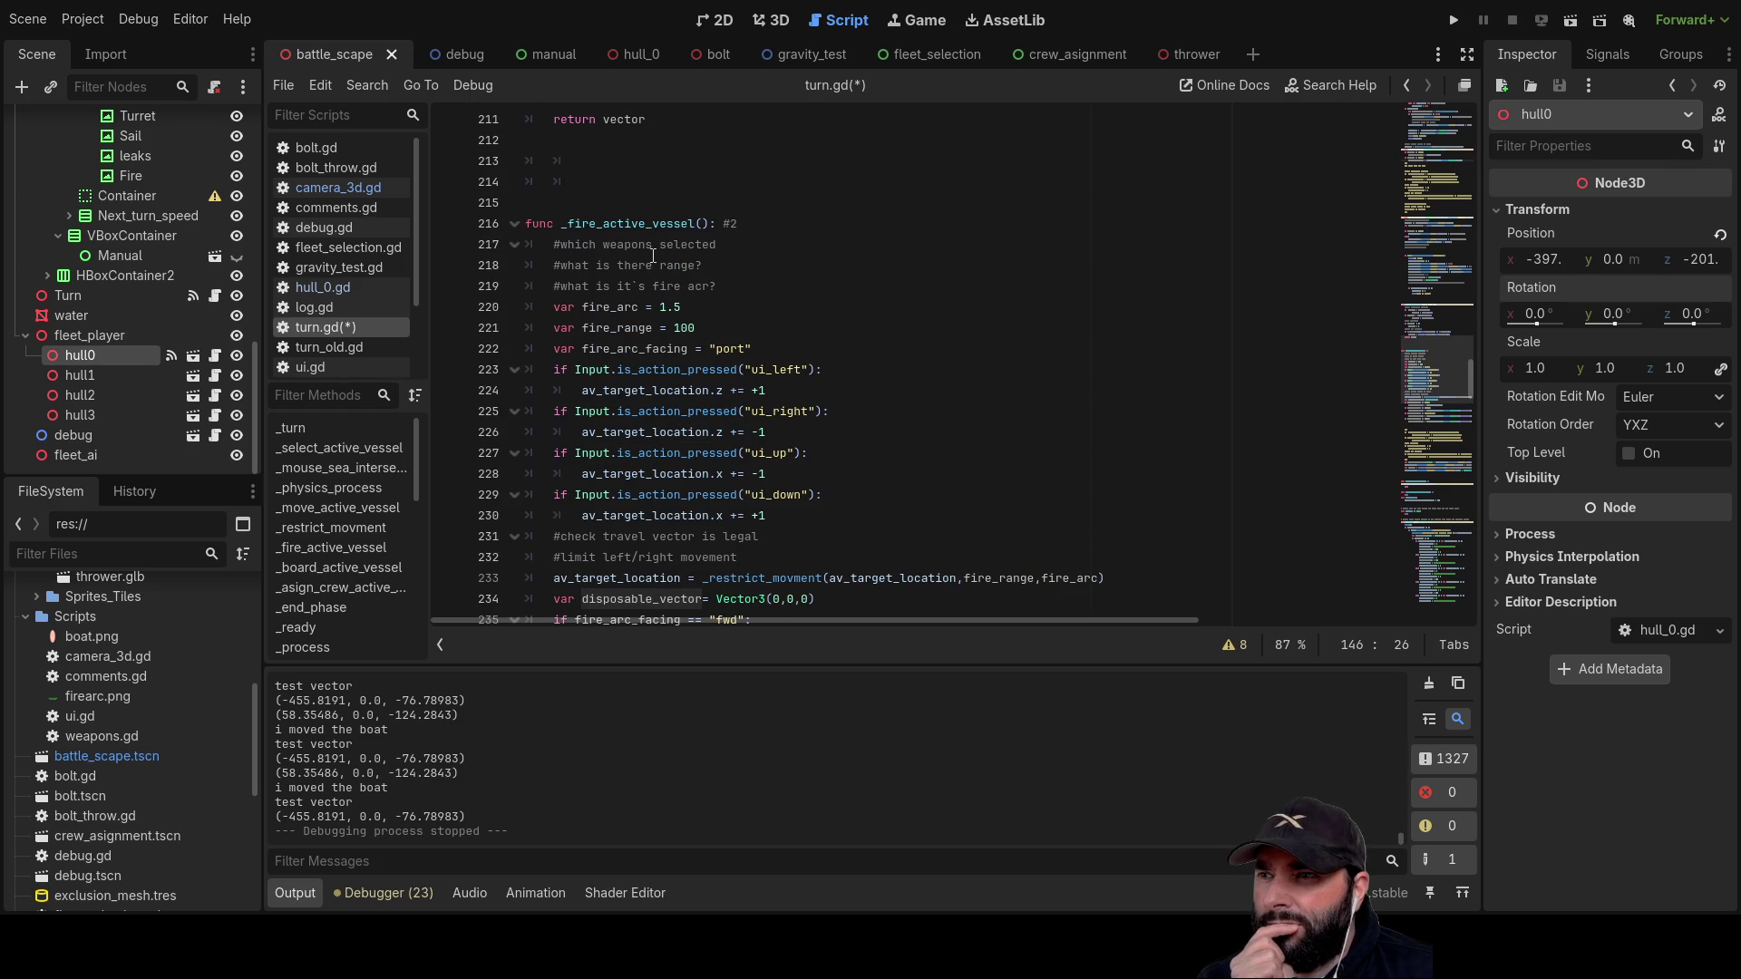
scroll(735, 288, "down", 2)
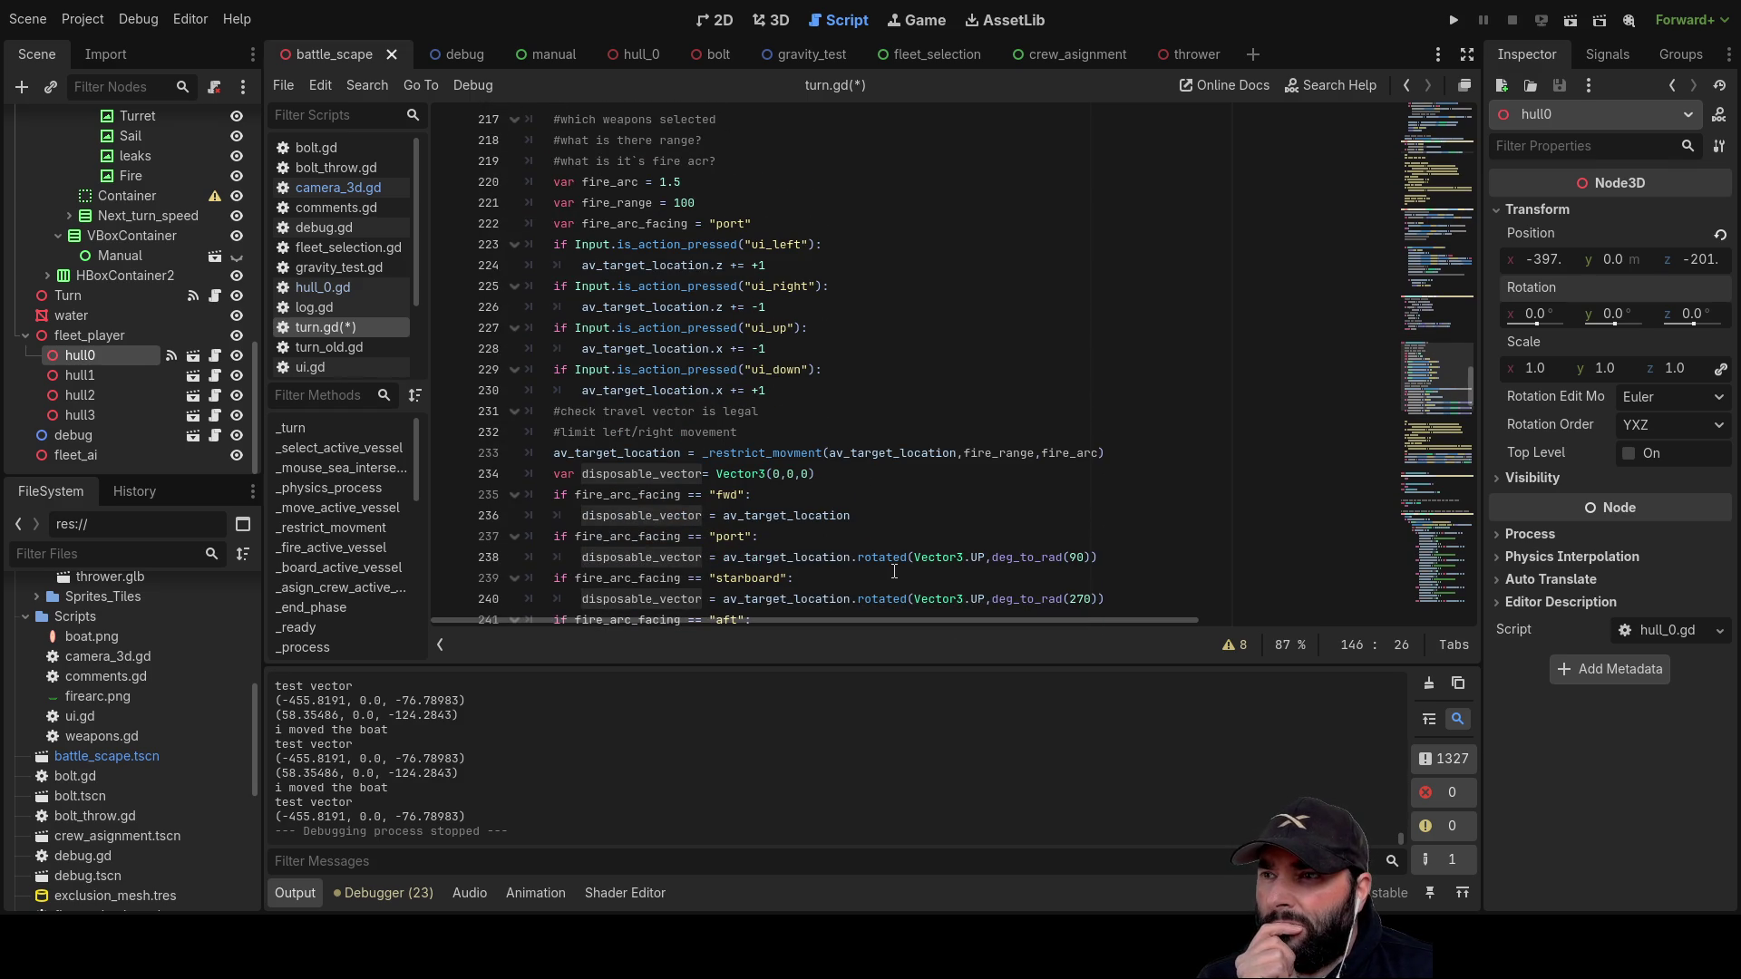
left_click_drag(815, 473, 553, 482)
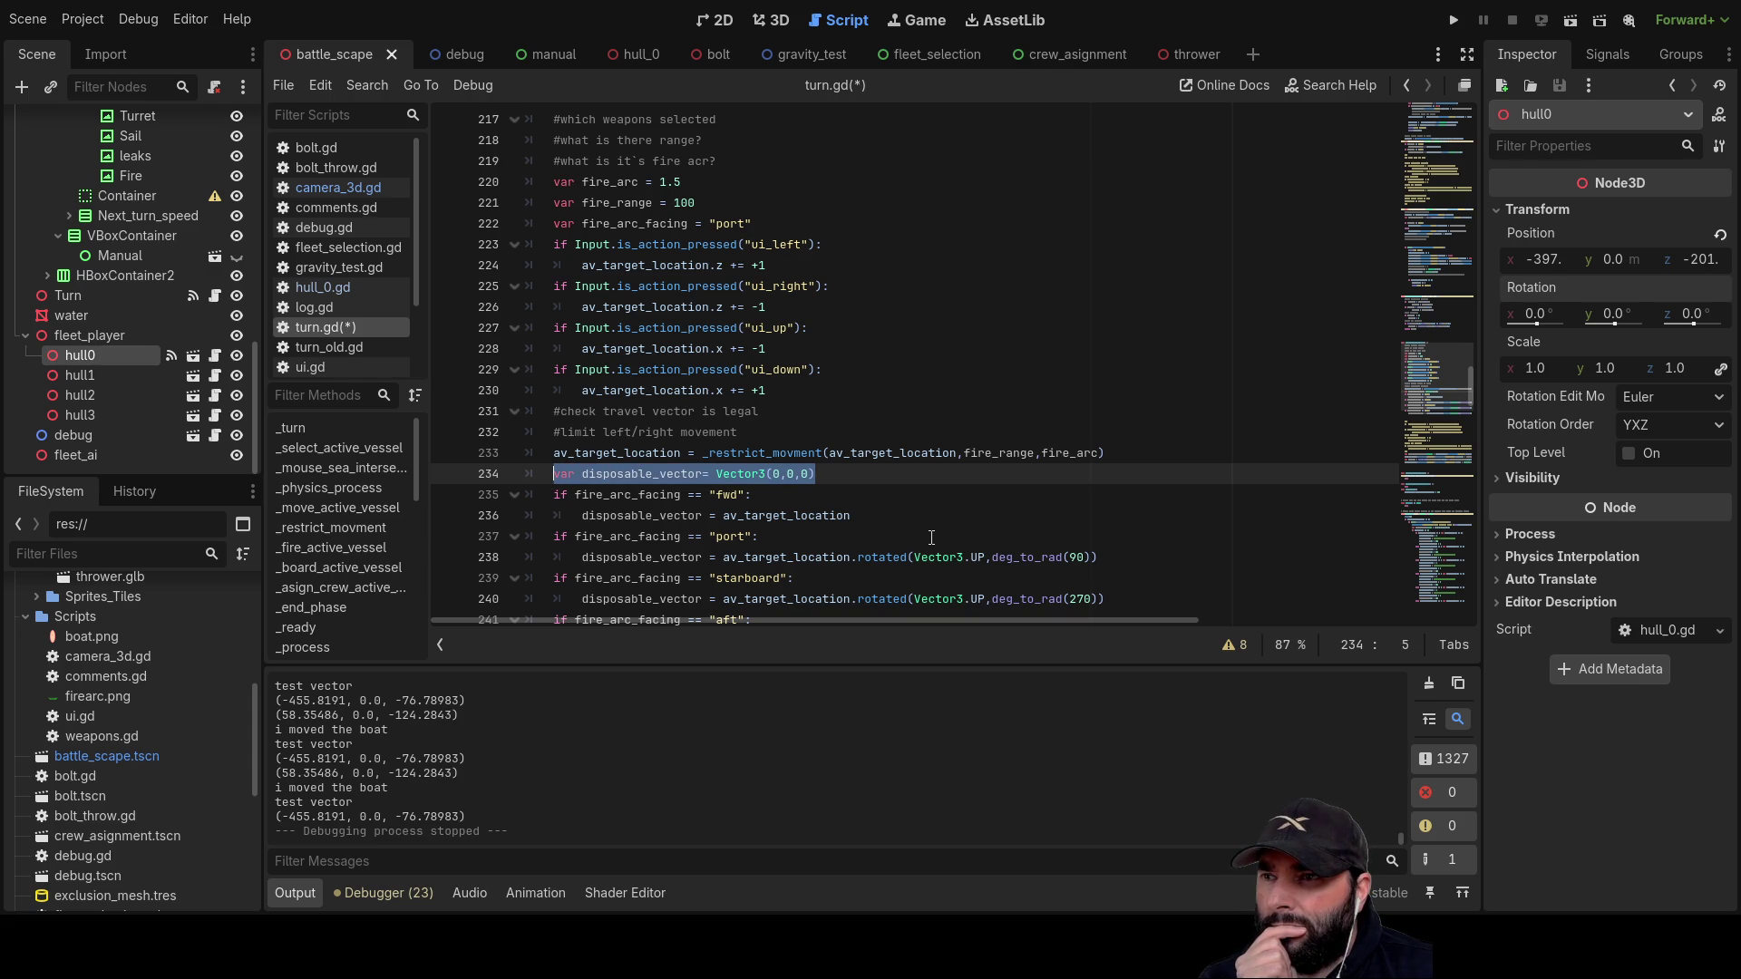
scroll(868, 557, "down", 3)
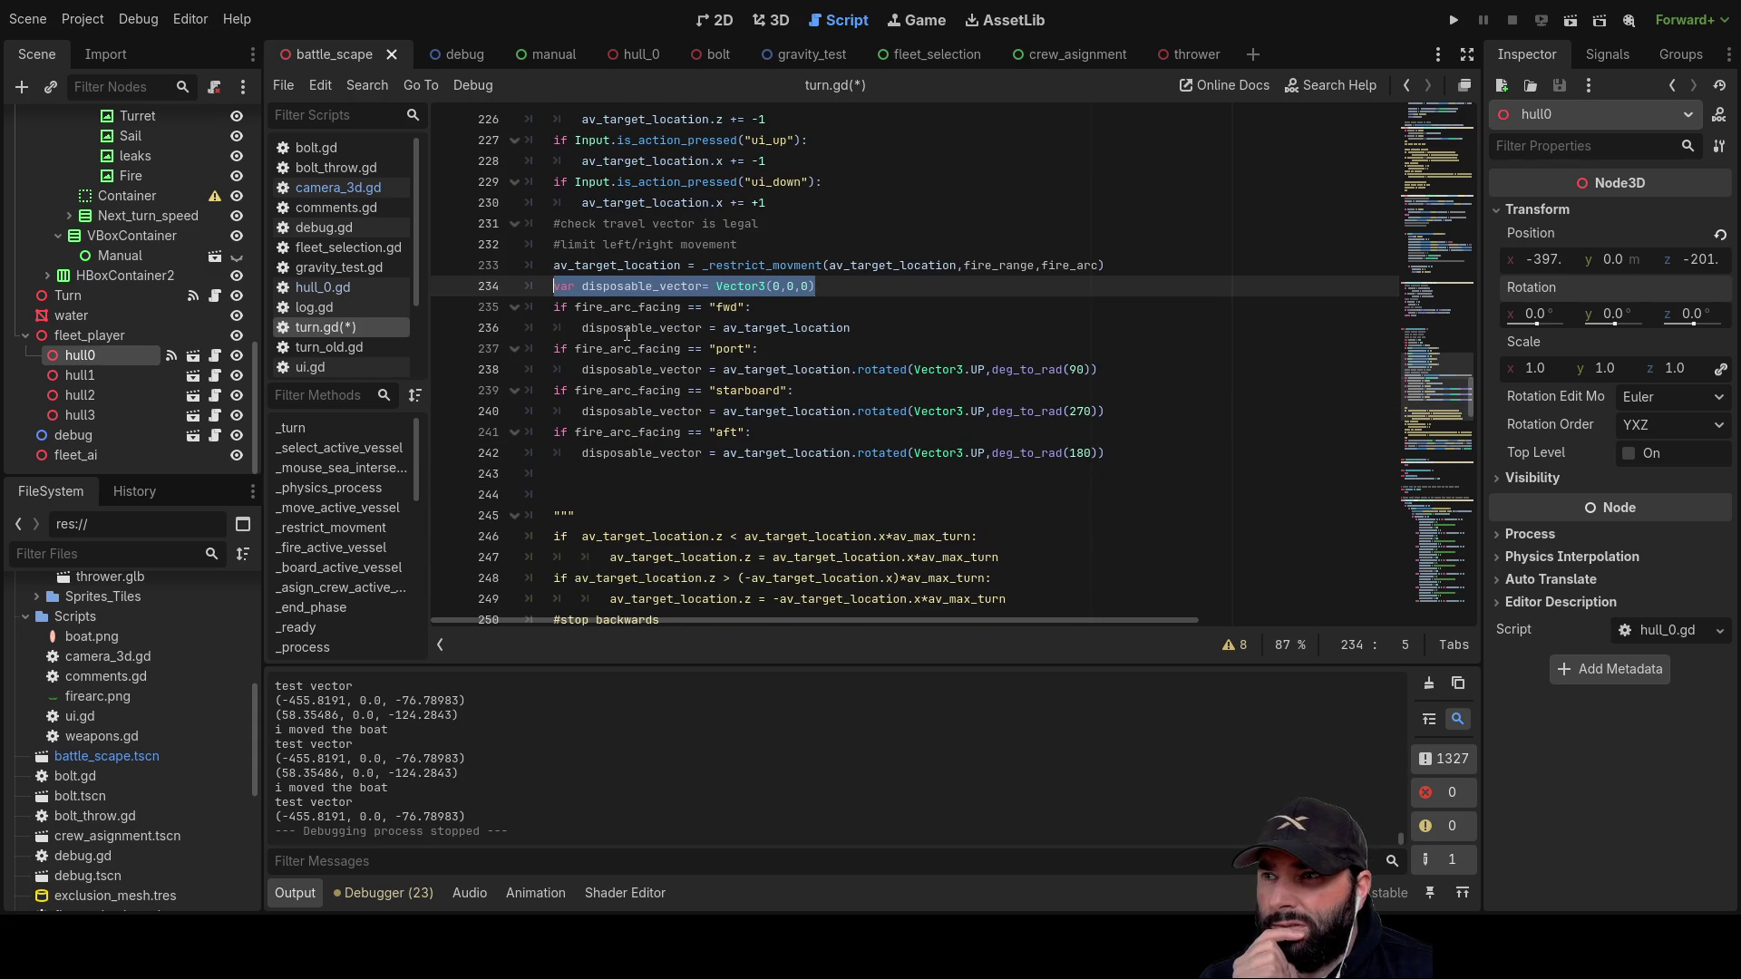
double_click(627, 330)
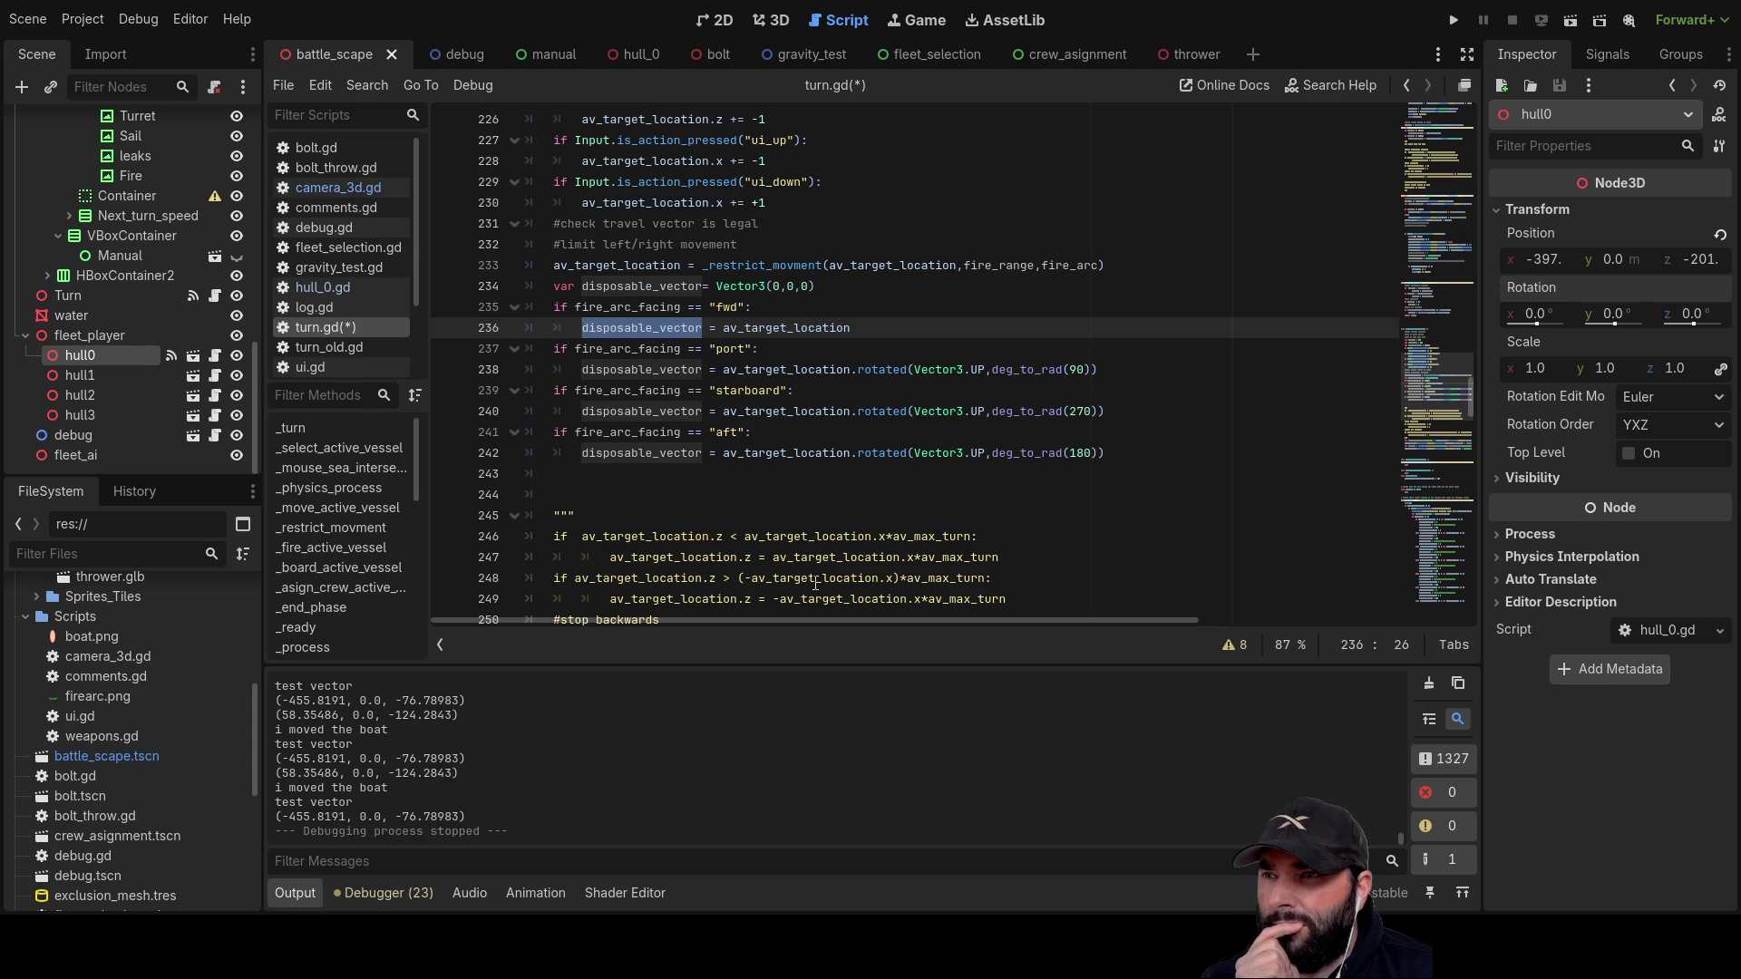
scroll(765, 467, "up", 5)
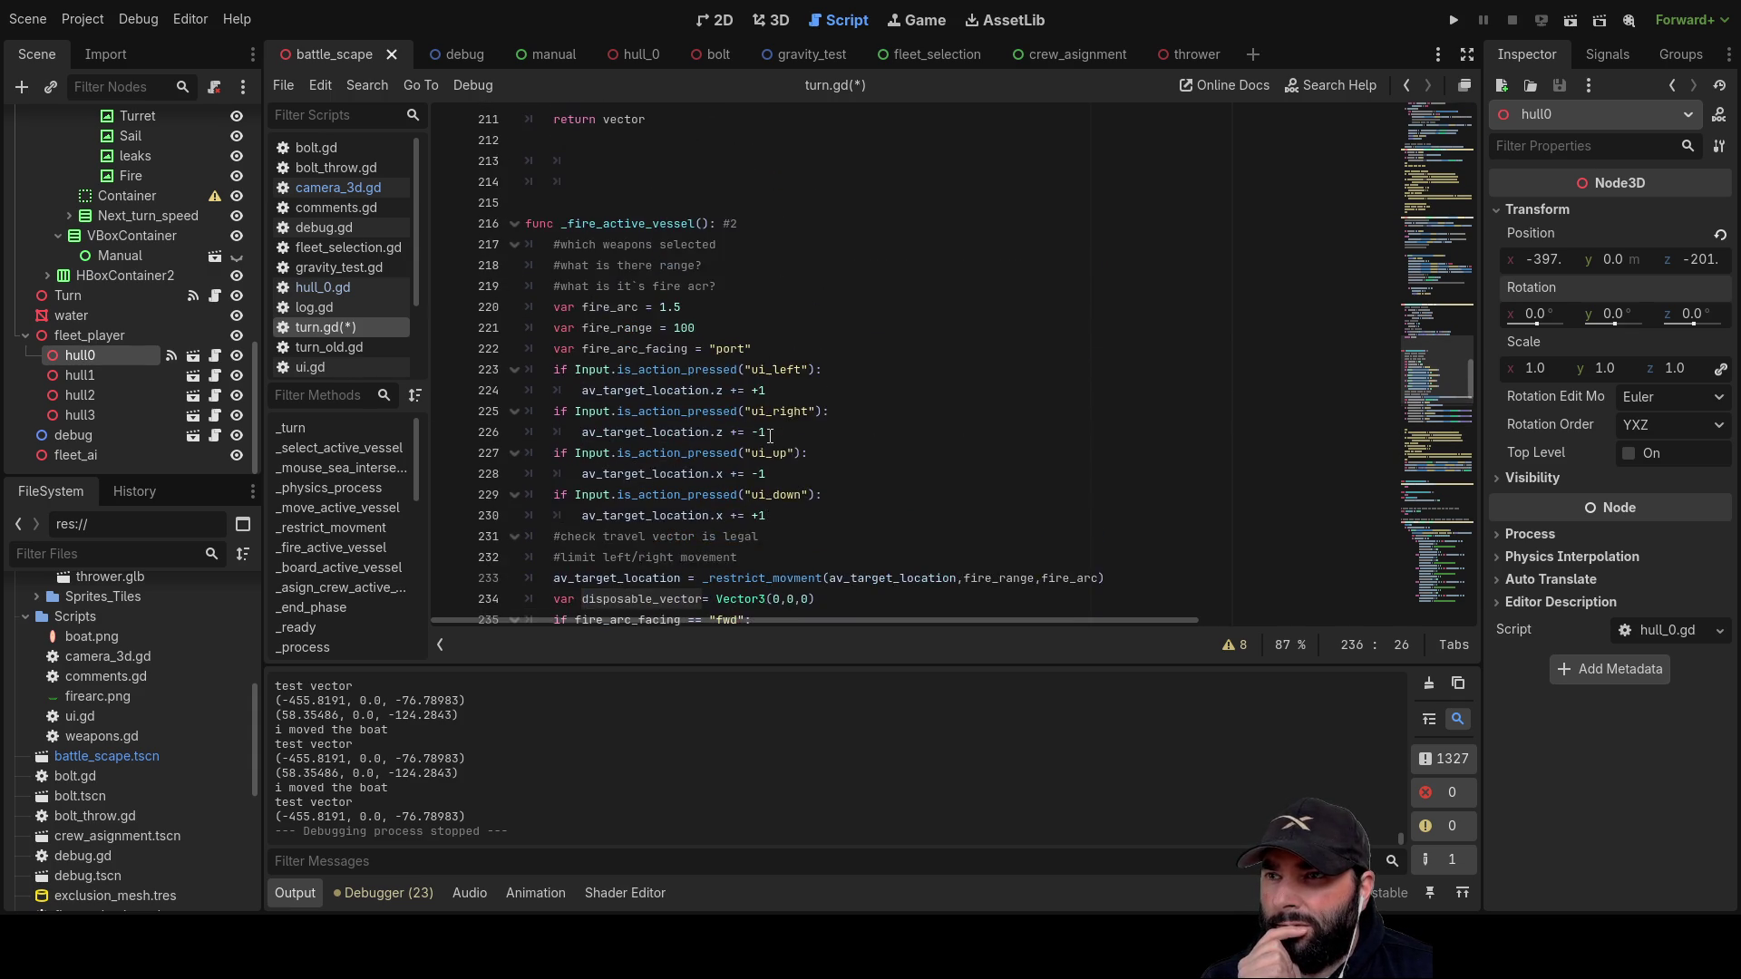
scroll(772, 444, "up", 15)
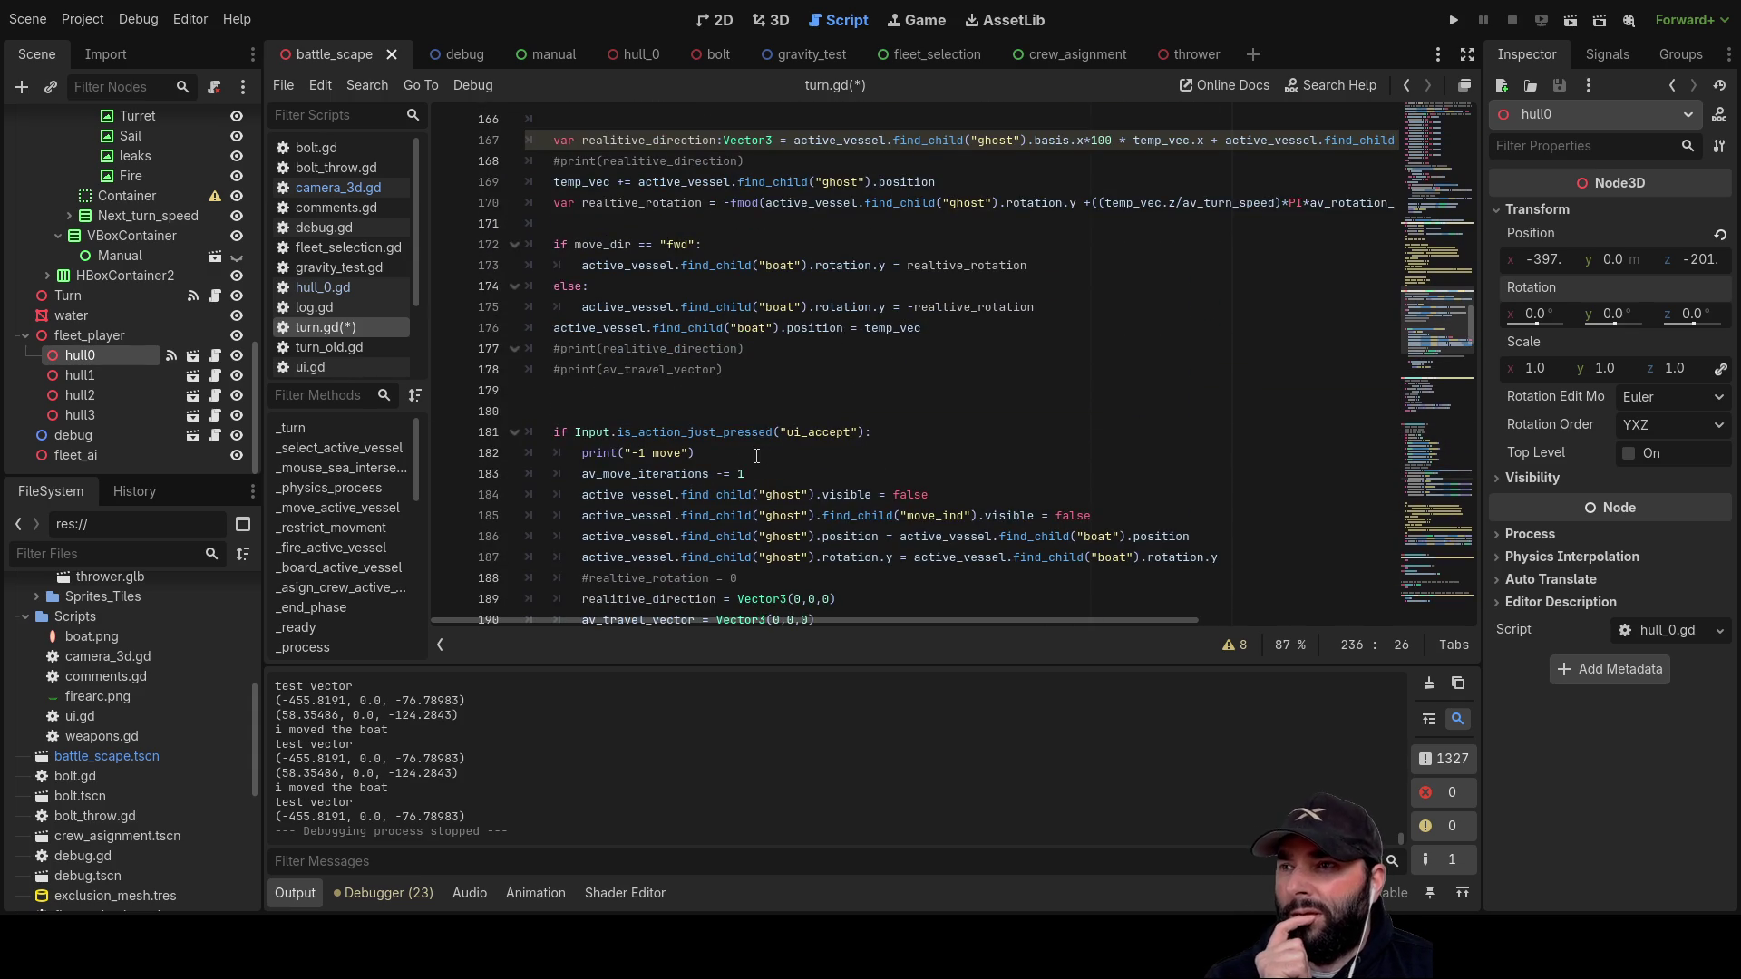
scroll(644, 326, "up", 2)
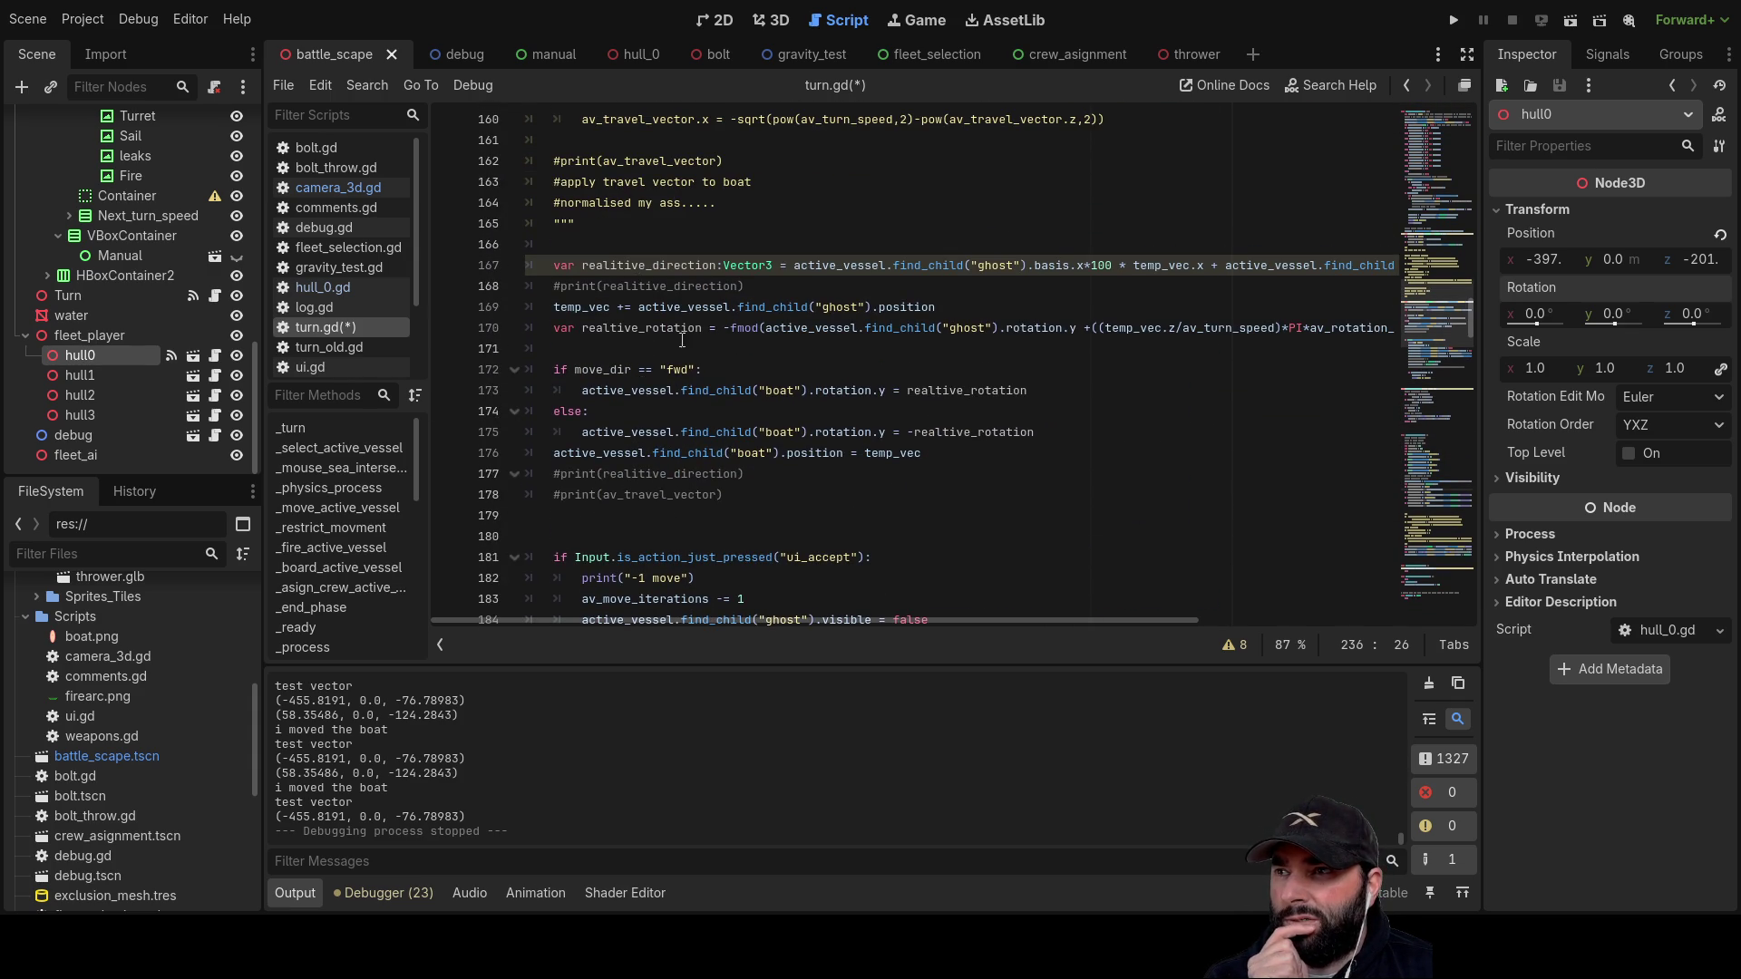
scroll(668, 324, "down", 4)
scroll(671, 408, "up", 5)
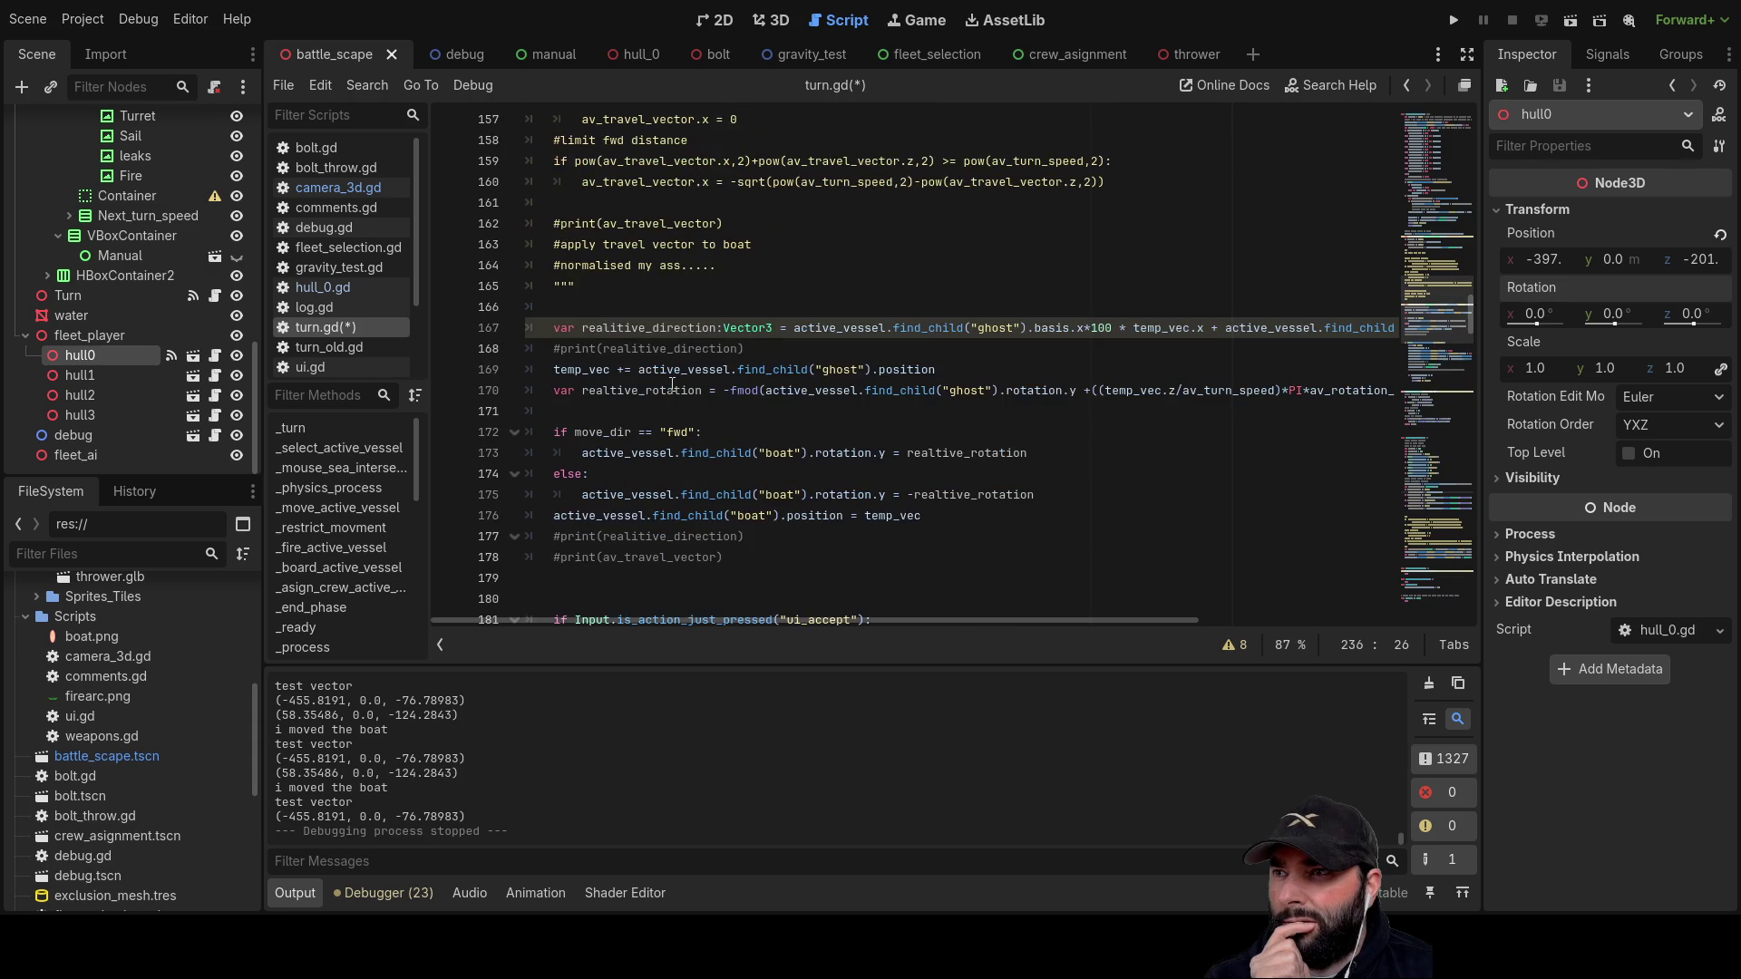
scroll(673, 379, "up", 9)
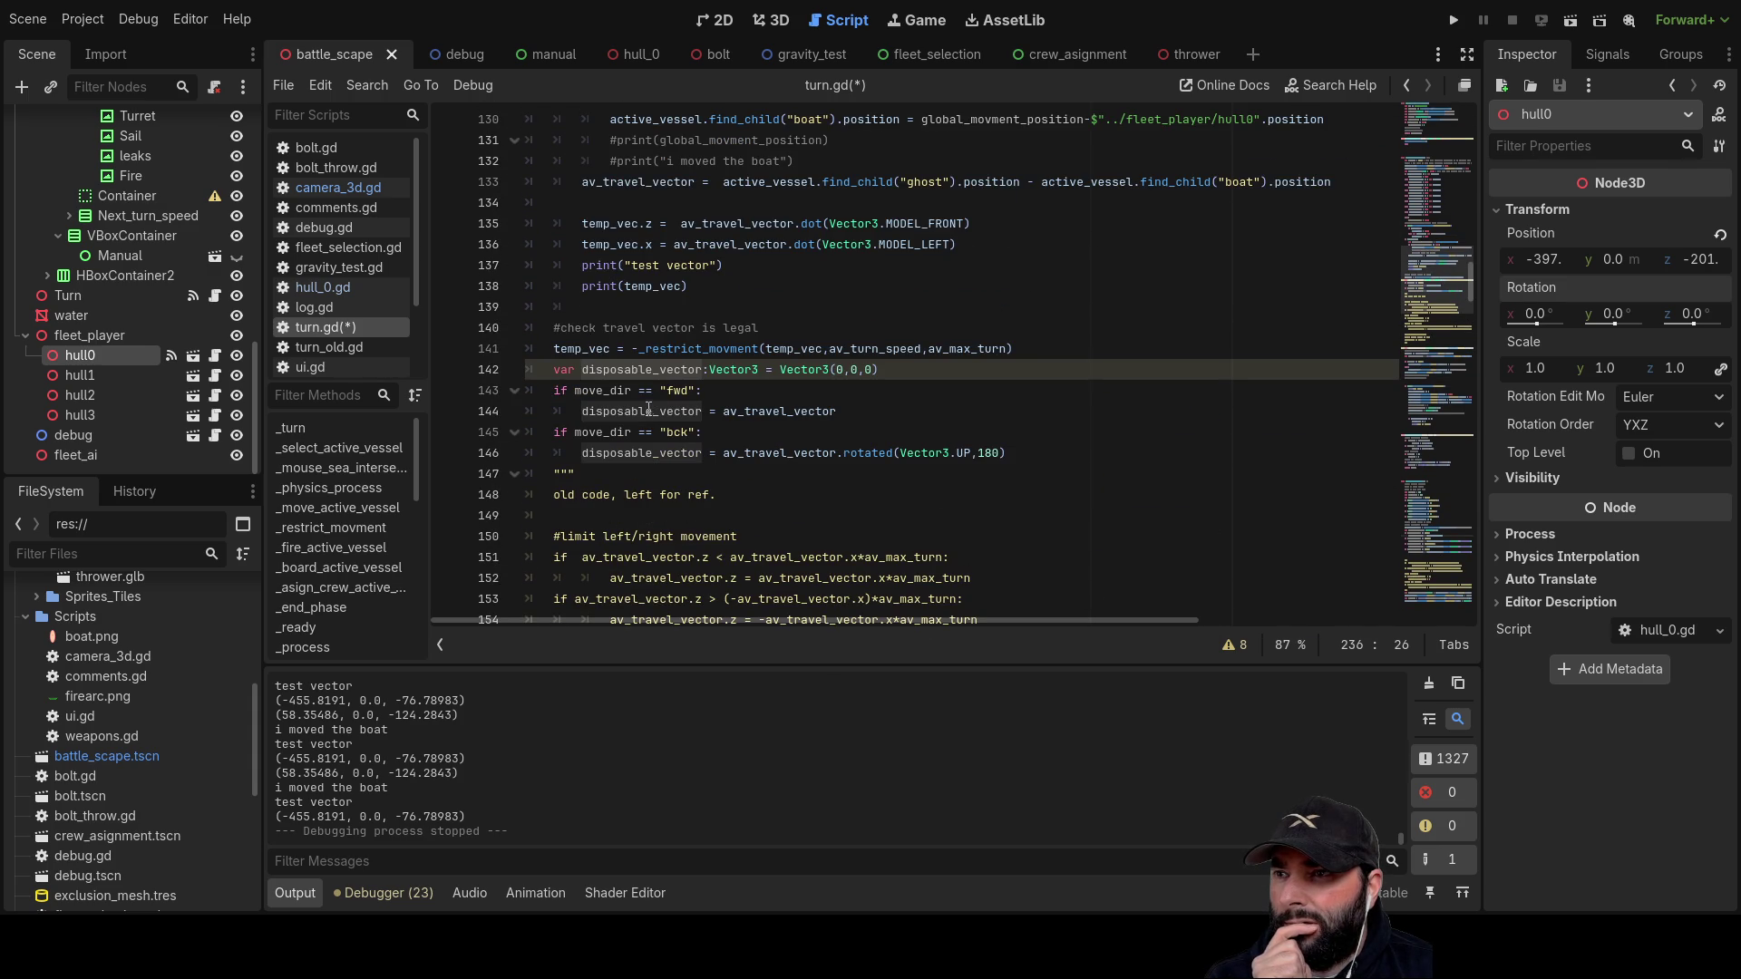
double_click(647, 411)
scroll(1052, 544, "down", 10)
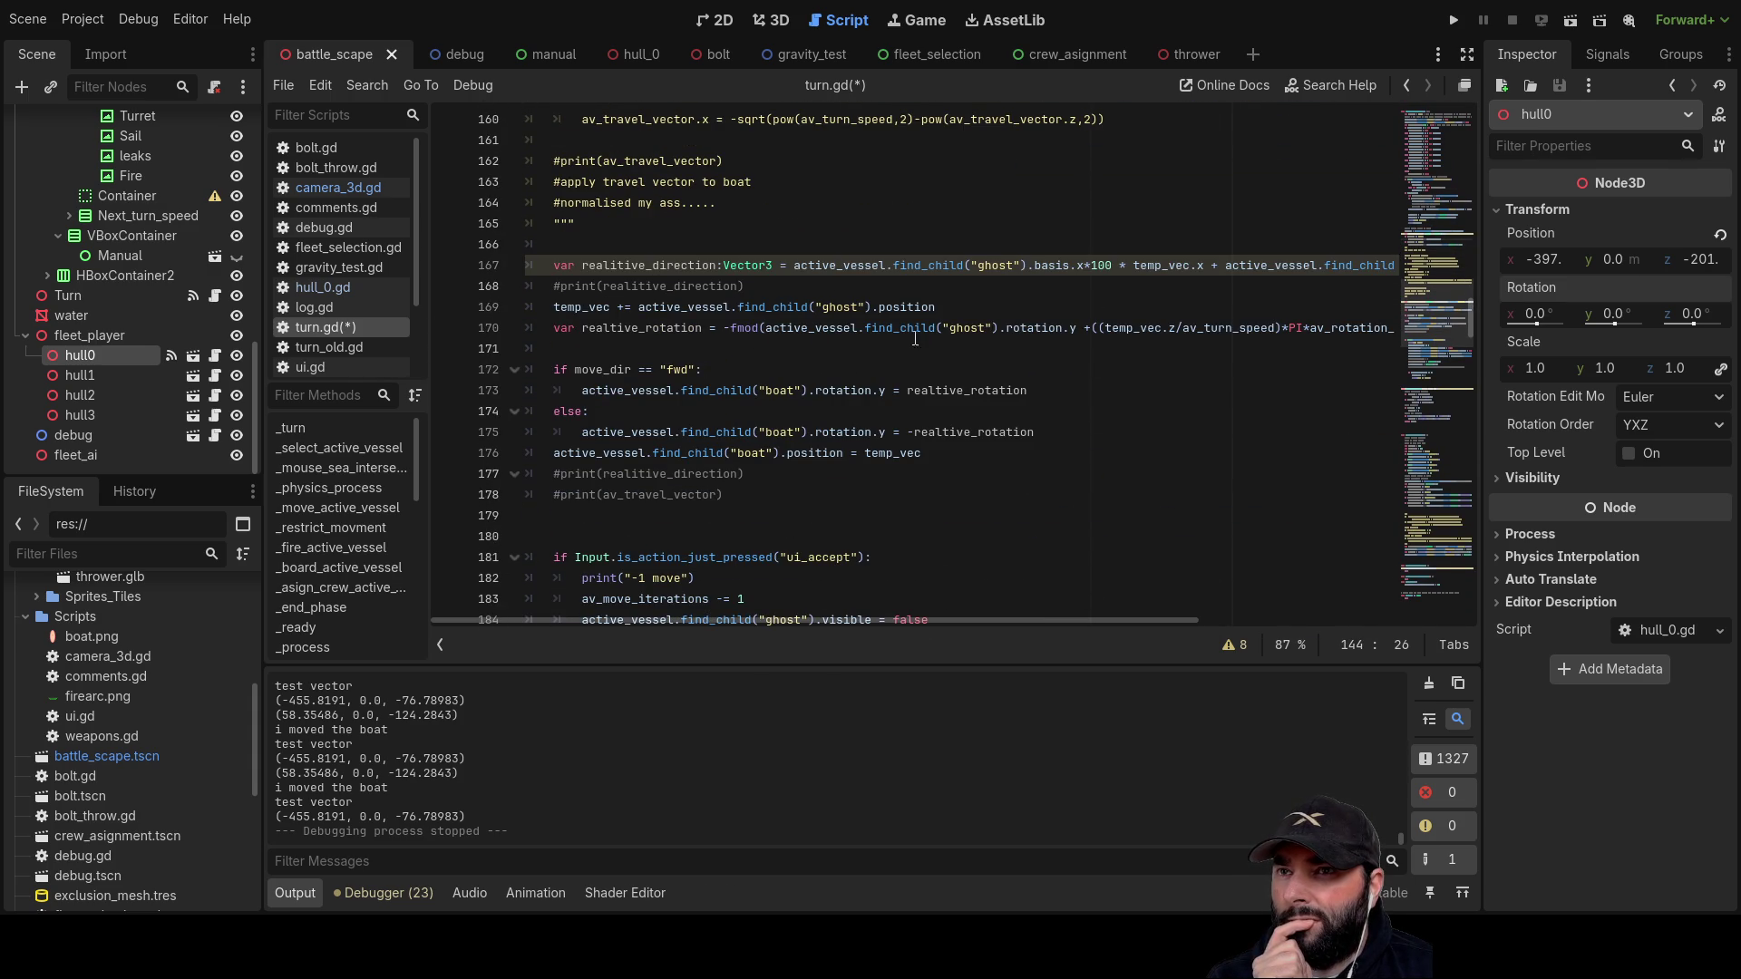
mouse_move(1025, 618)
left_mouse_down()
mouse_move(1319, 615)
mouse_move(1042, 602)
left_mouse_up()
scroll(1012, 441, "down", 7)
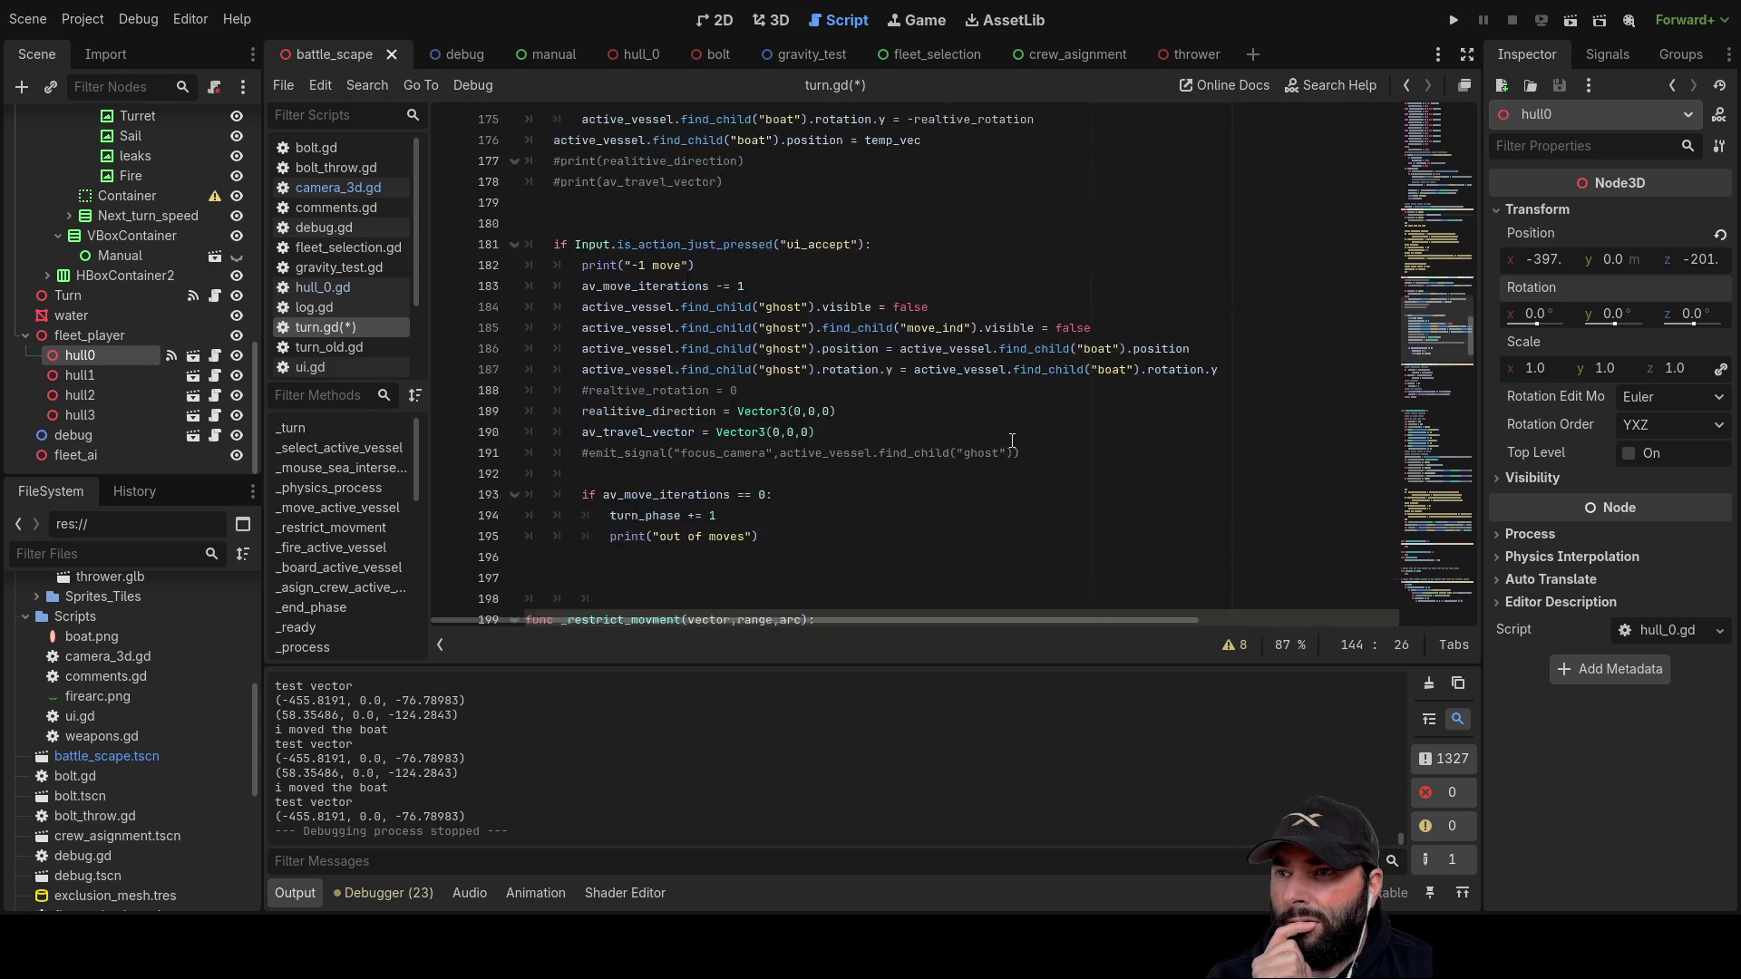
scroll(1012, 440, "down", 14)
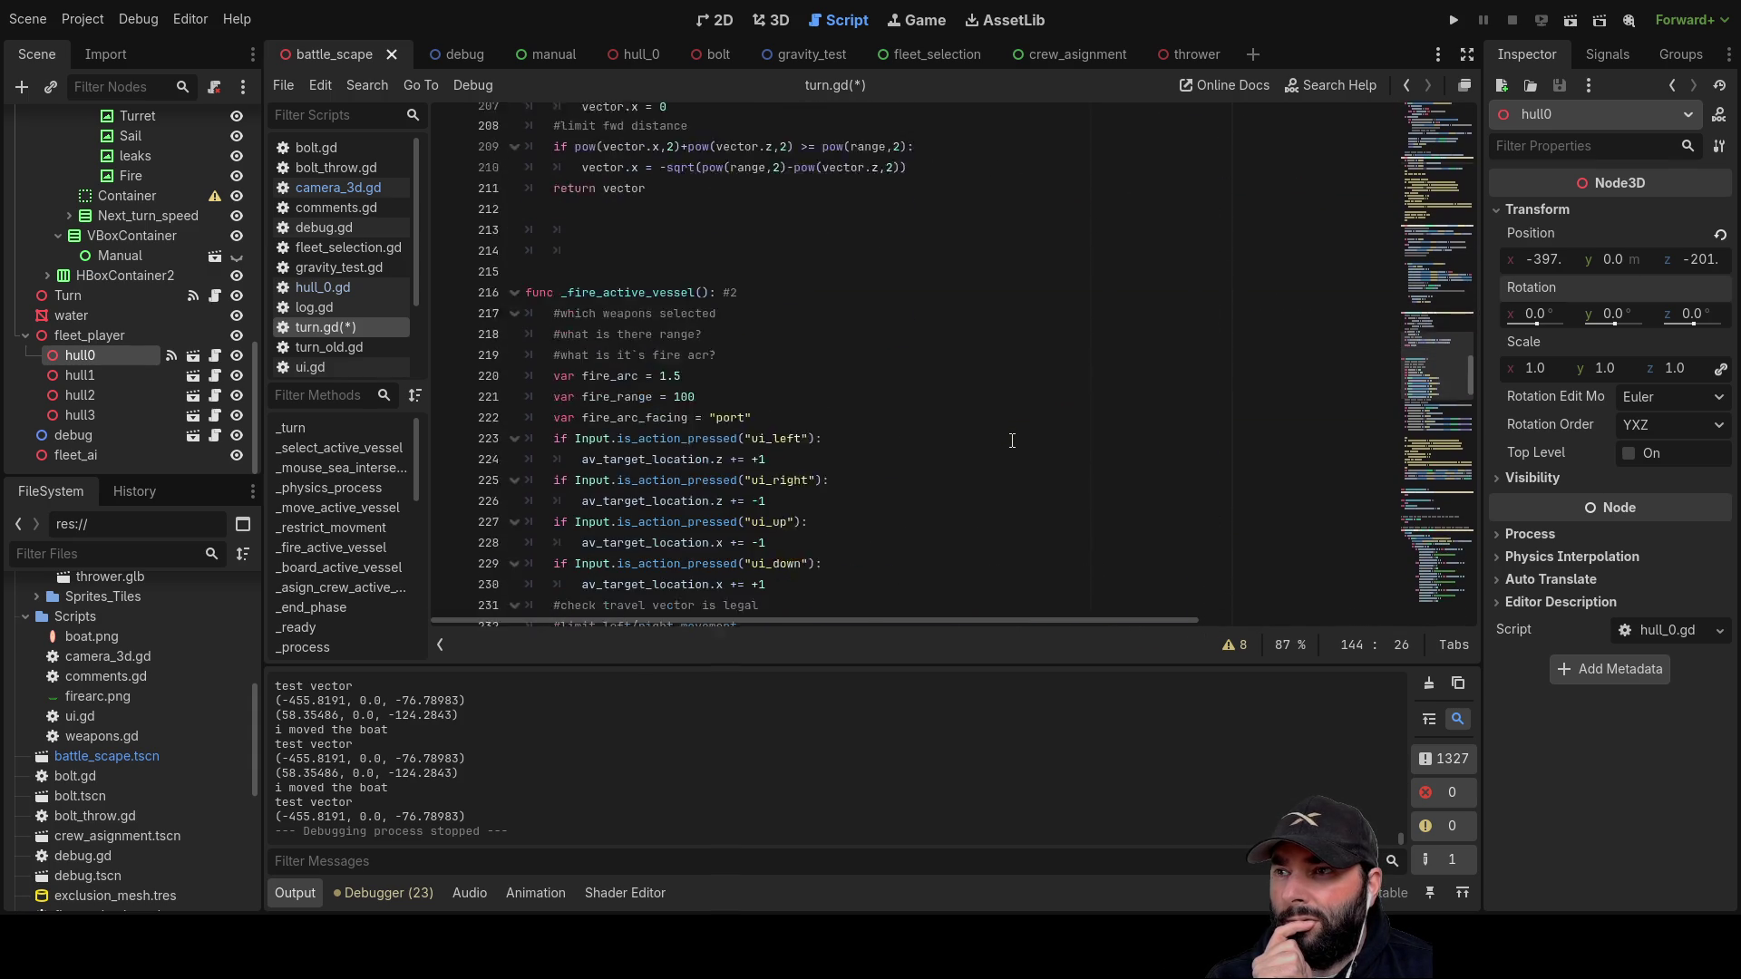
scroll(1012, 441, "down", 11)
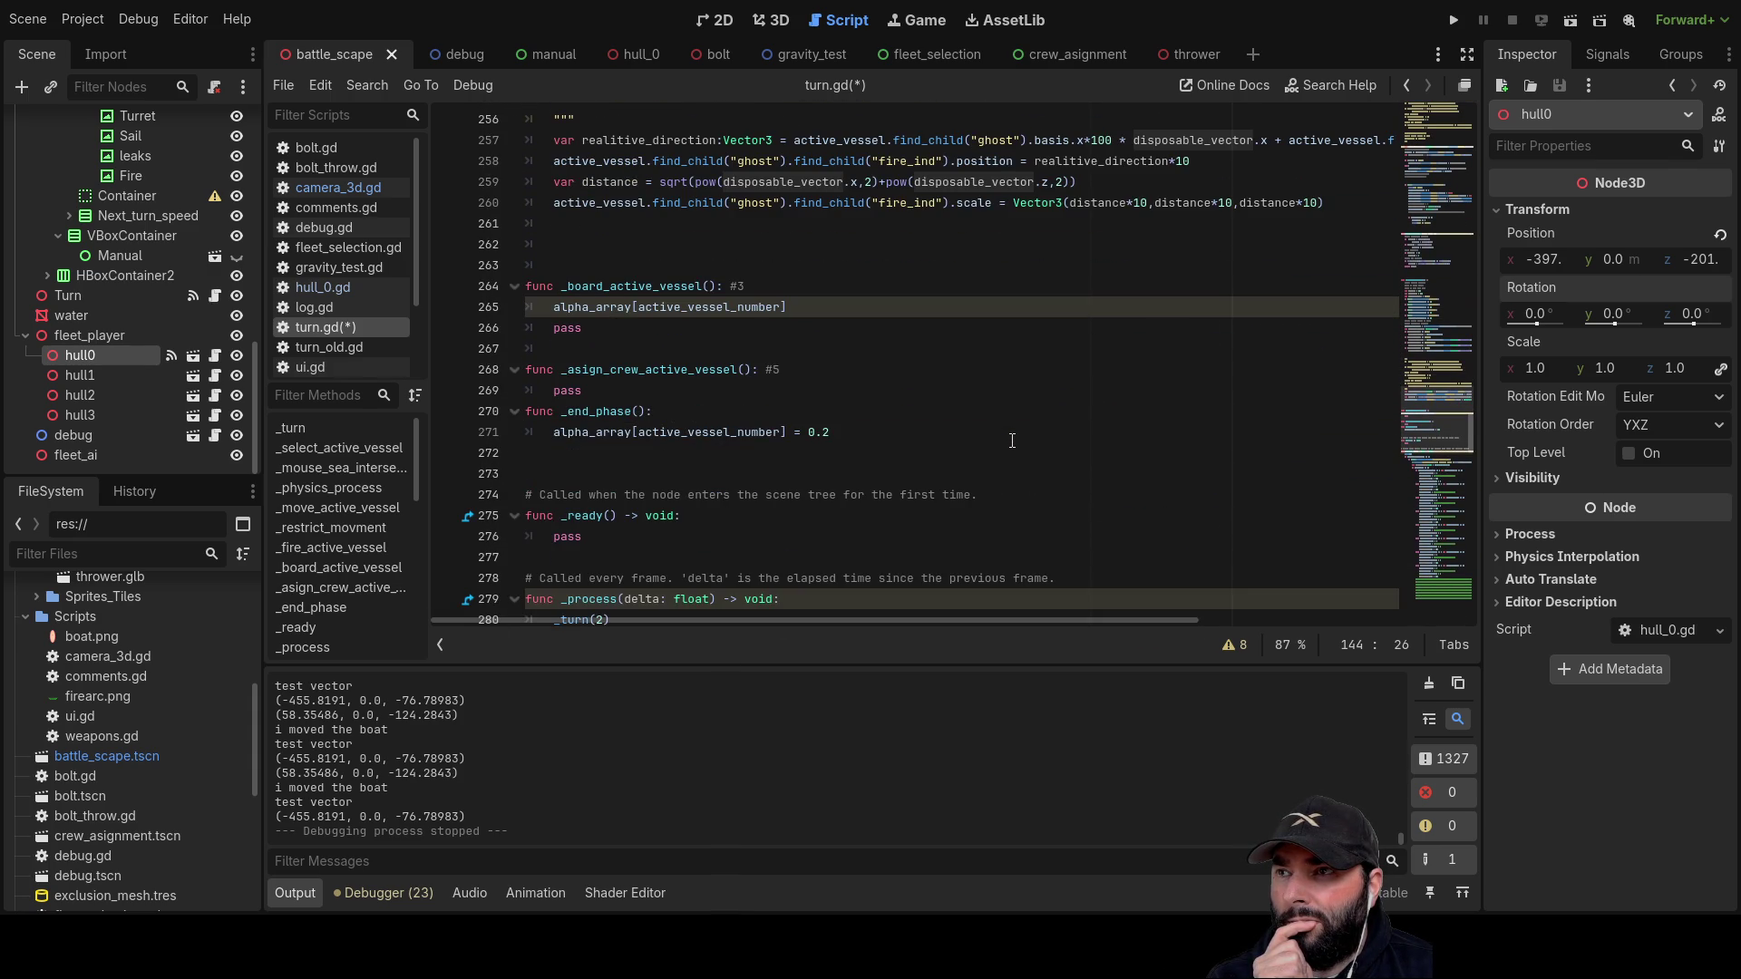
scroll(1011, 441, "down", 20)
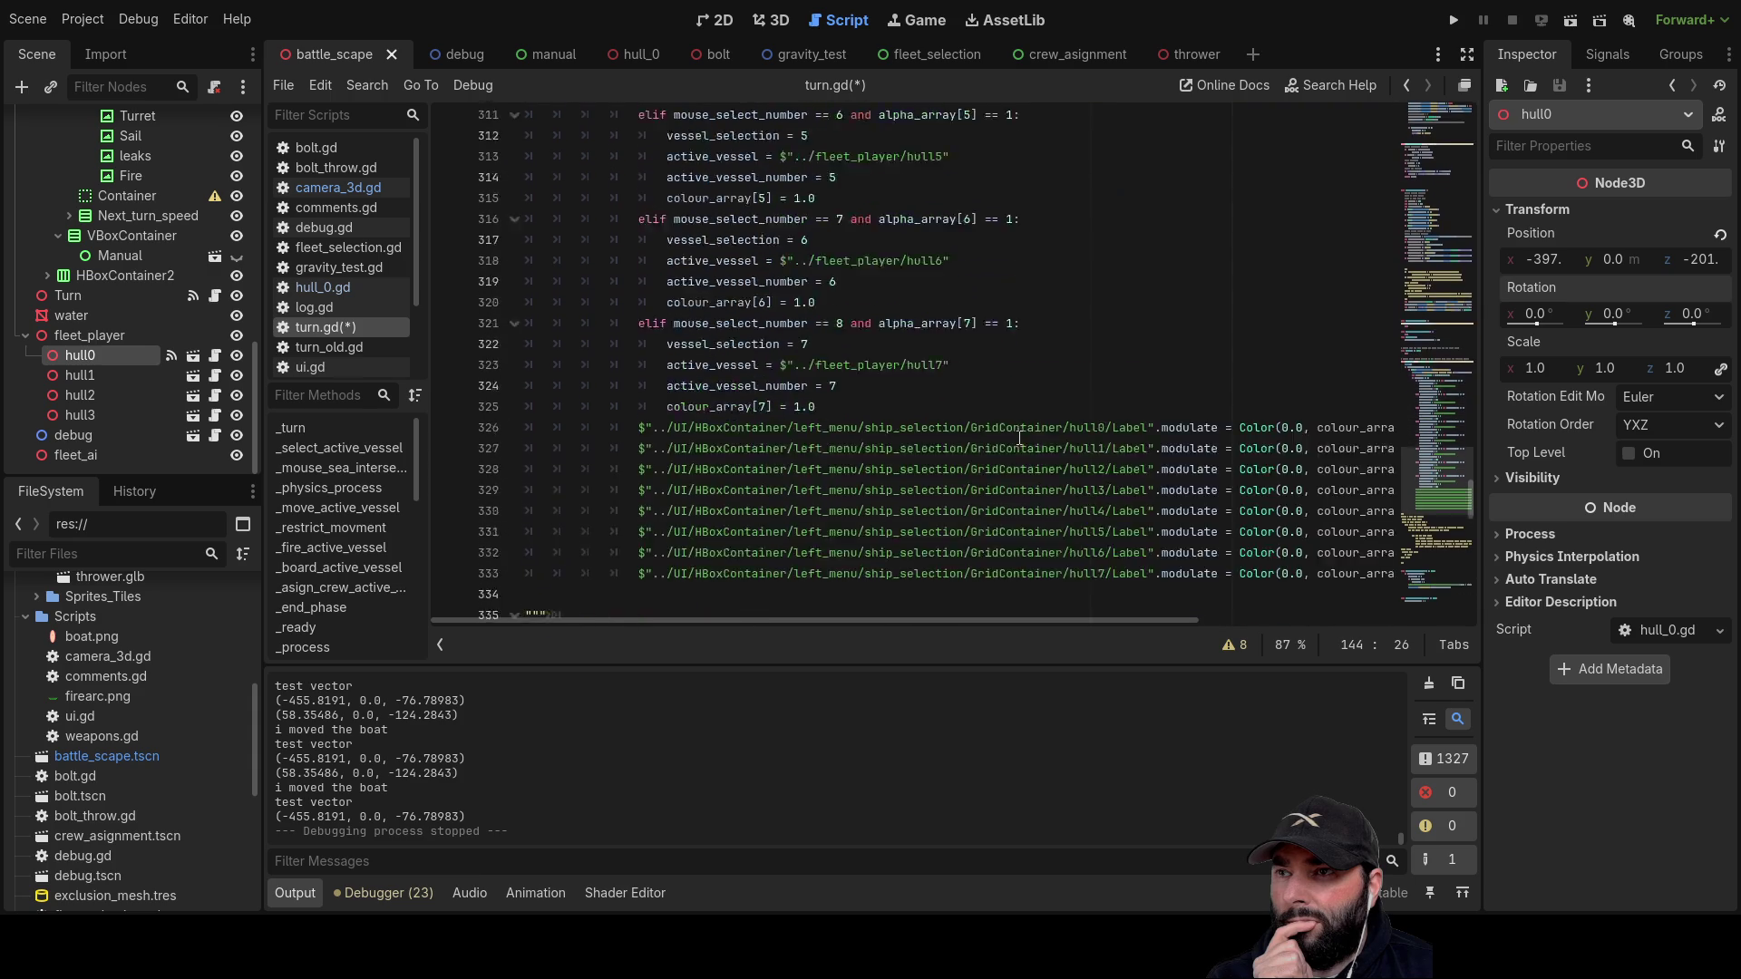
scroll(1020, 439, "up", 20)
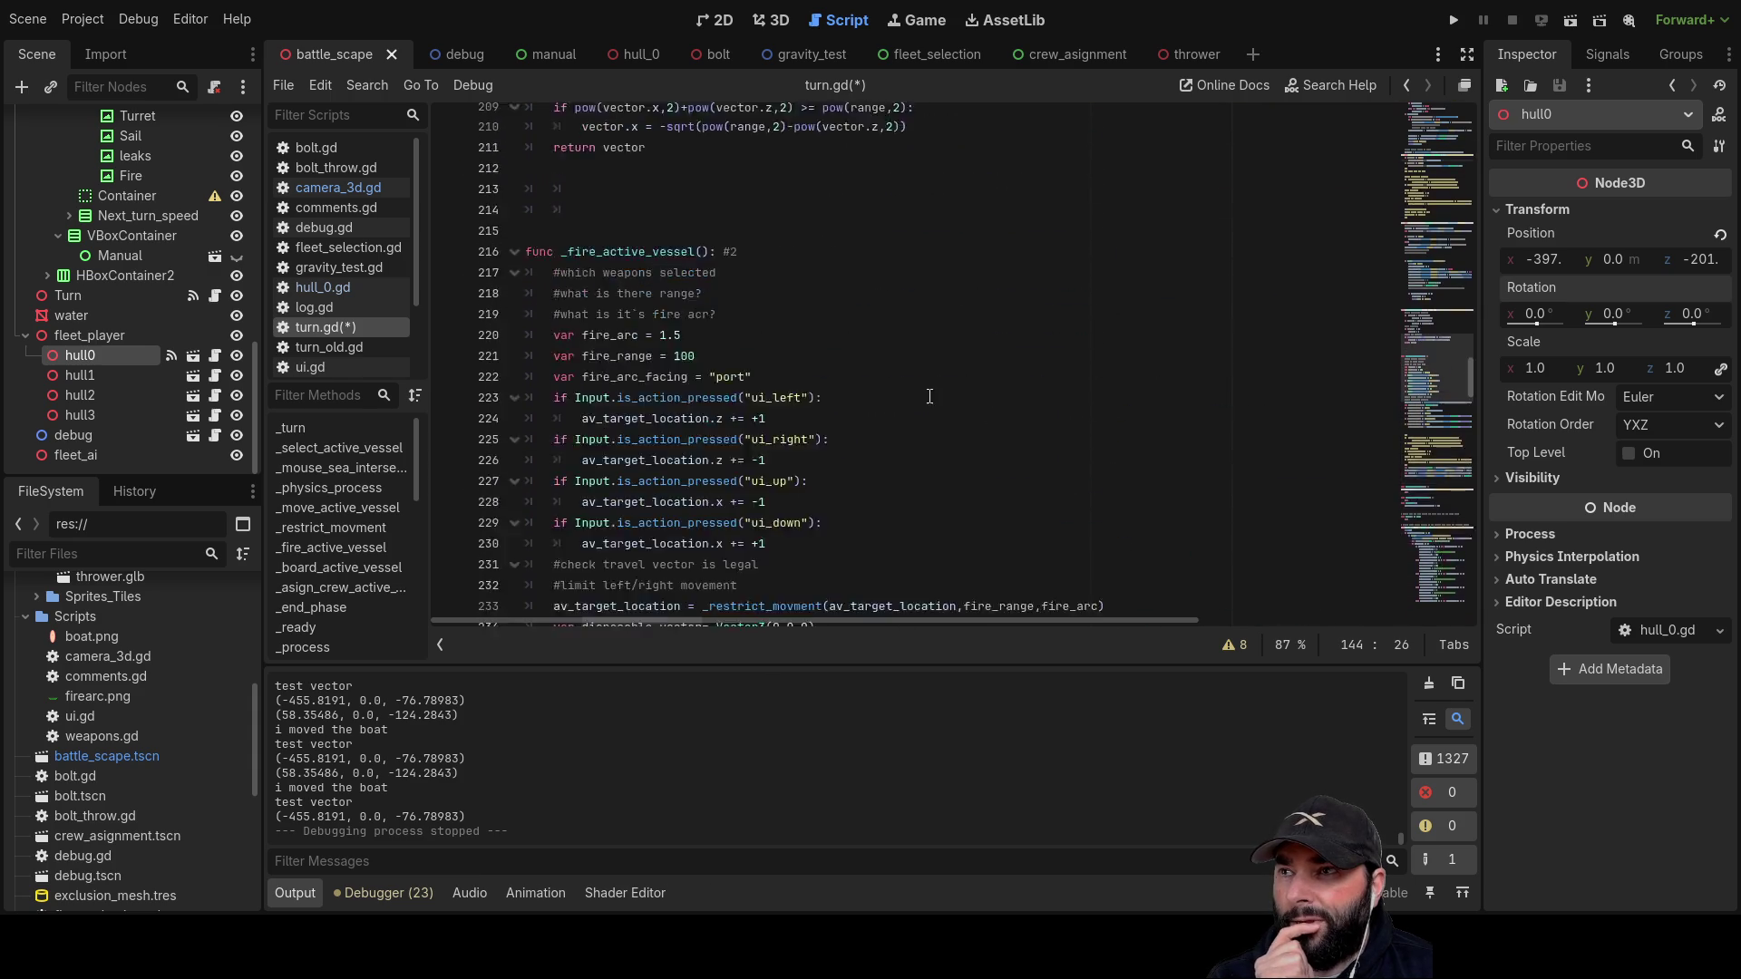
scroll(816, 408, "up", 14)
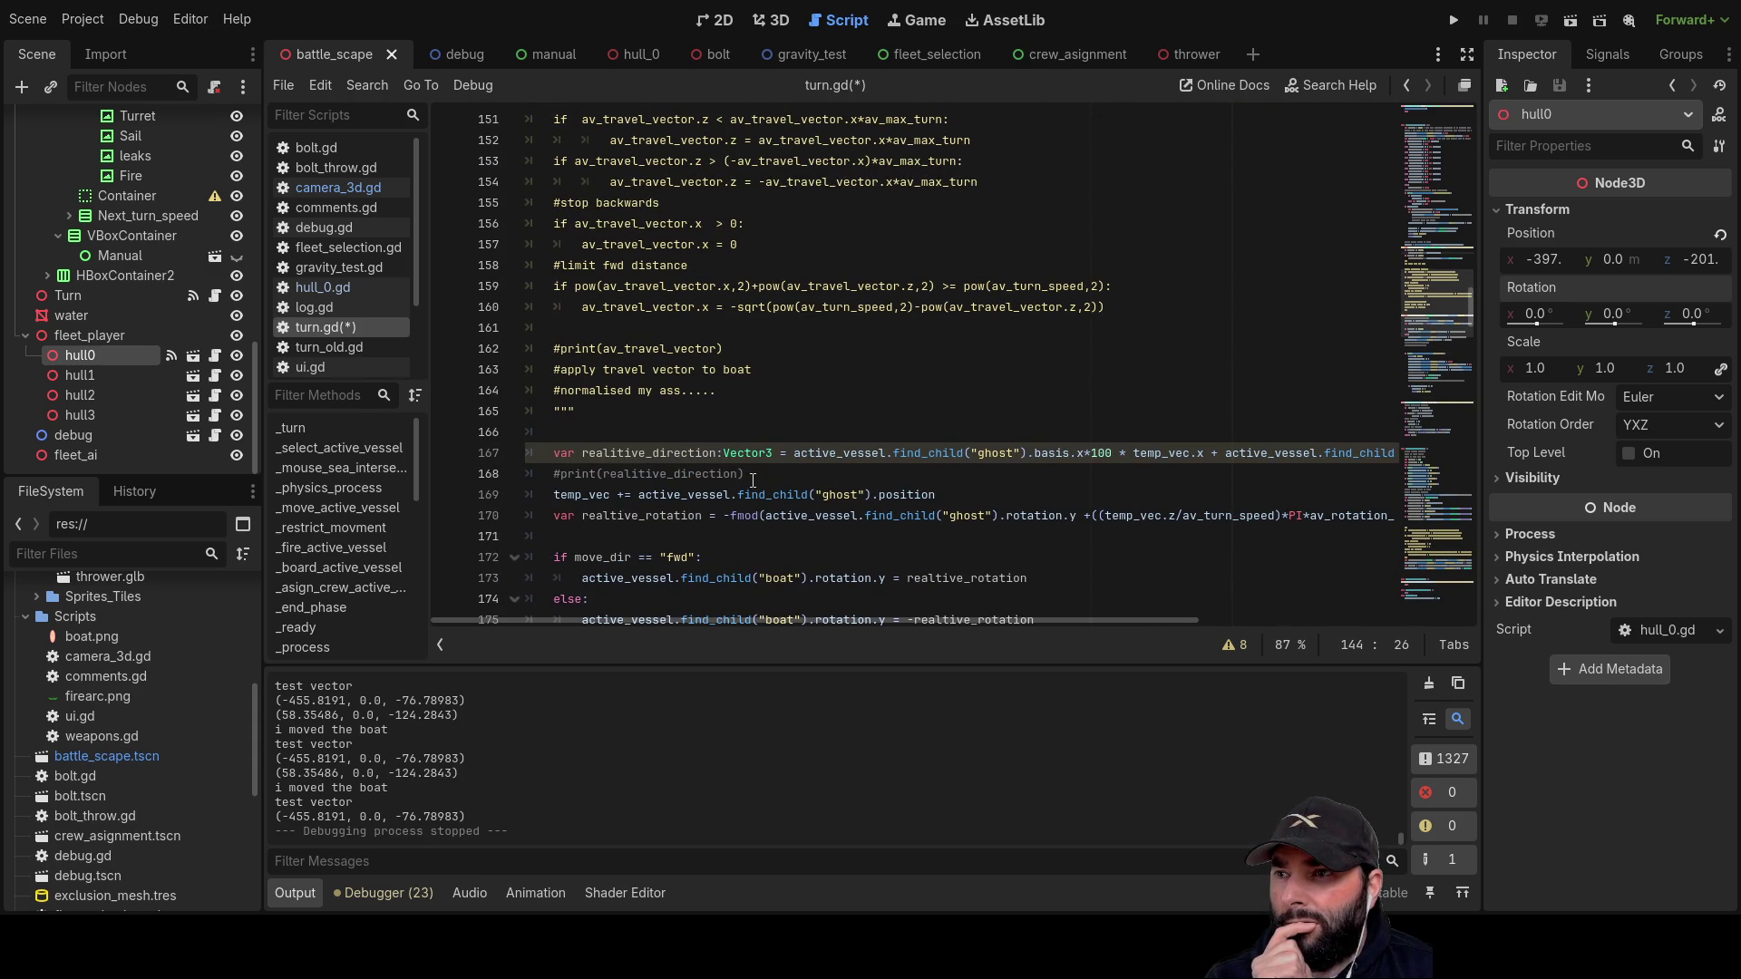
scroll(780, 490, "down", 4)
scroll(813, 503, "up", 11)
left_click(771, 384)
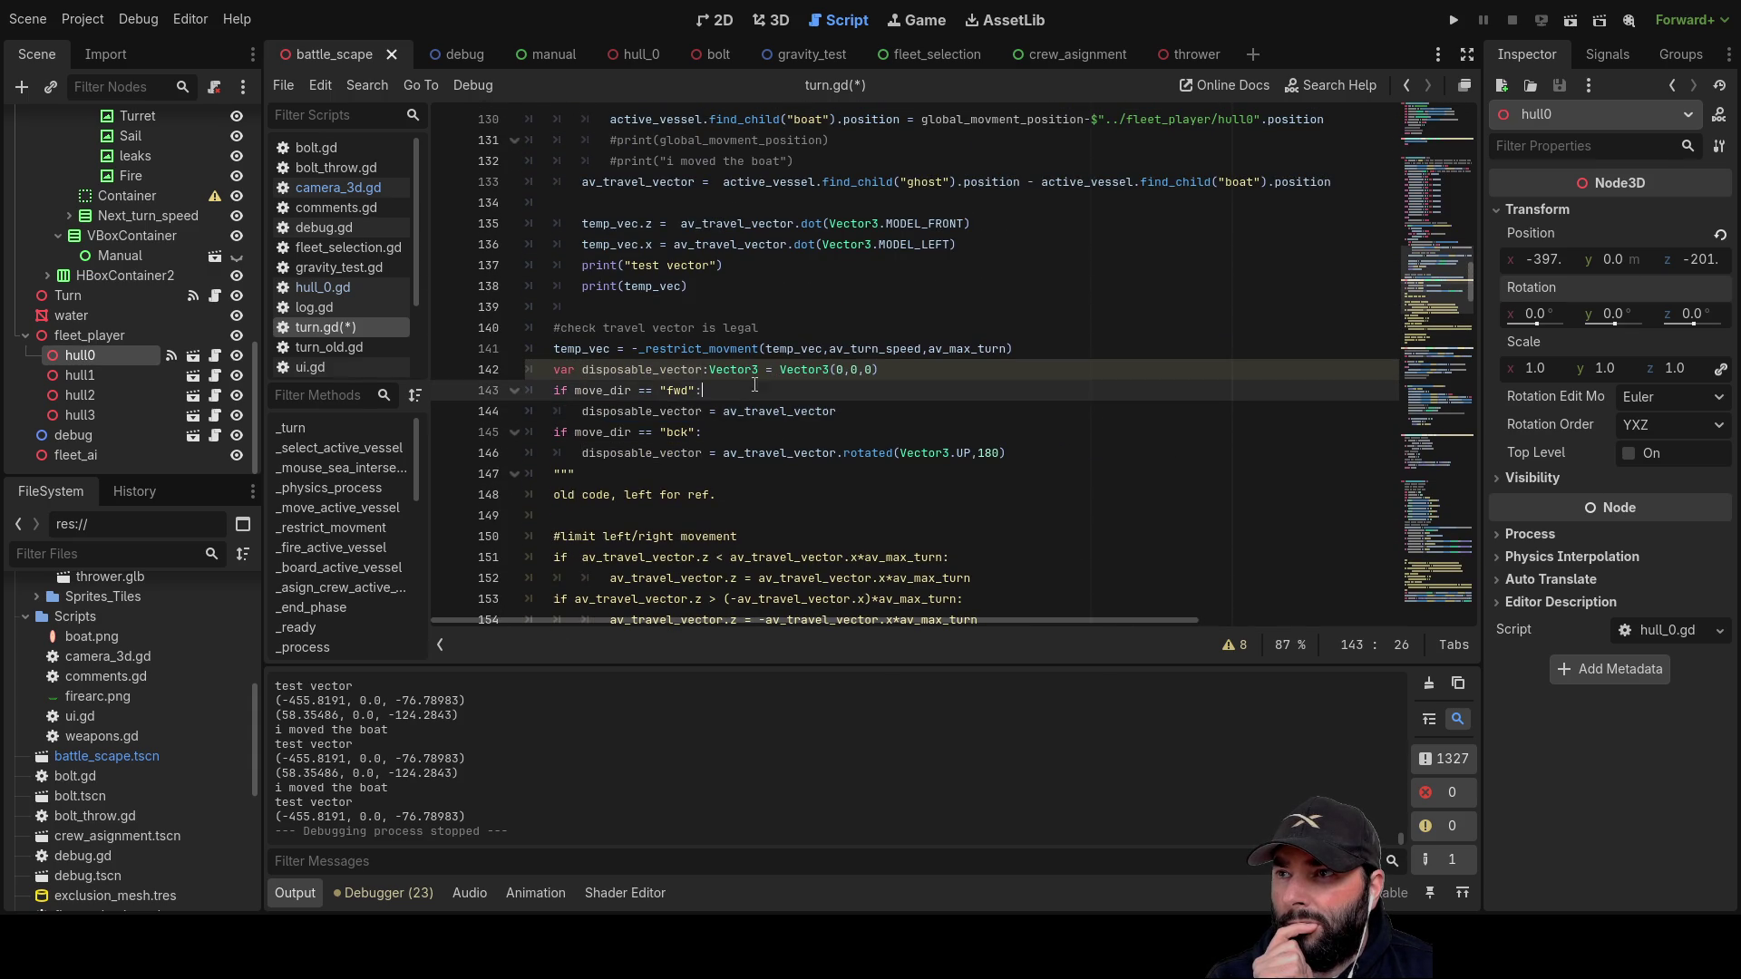
Step: Move the closing triple quotes from line 147 to a new line 142 above var disposable_vector
left_click_drag(559, 369, 755, 389)
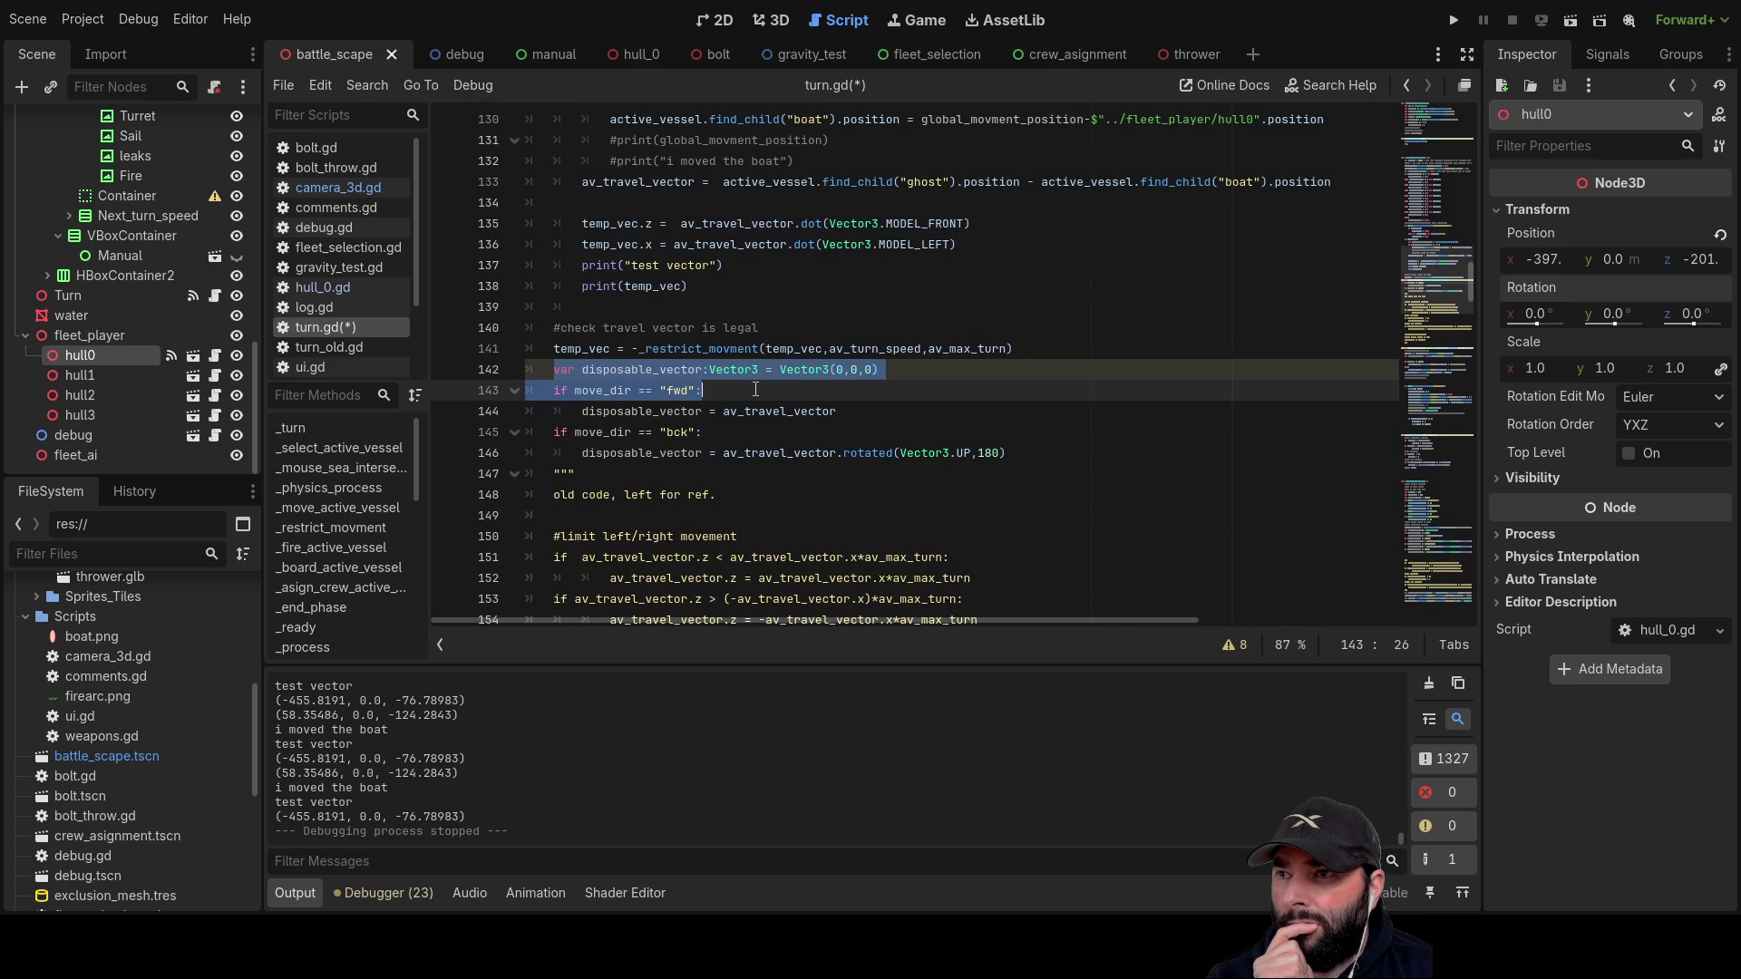
mouse_move(918, 388)
left_mouse_down()
mouse_move(947, 372)
mouse_move(911, 452)
mouse_move(1059, 453)
left_mouse_up()
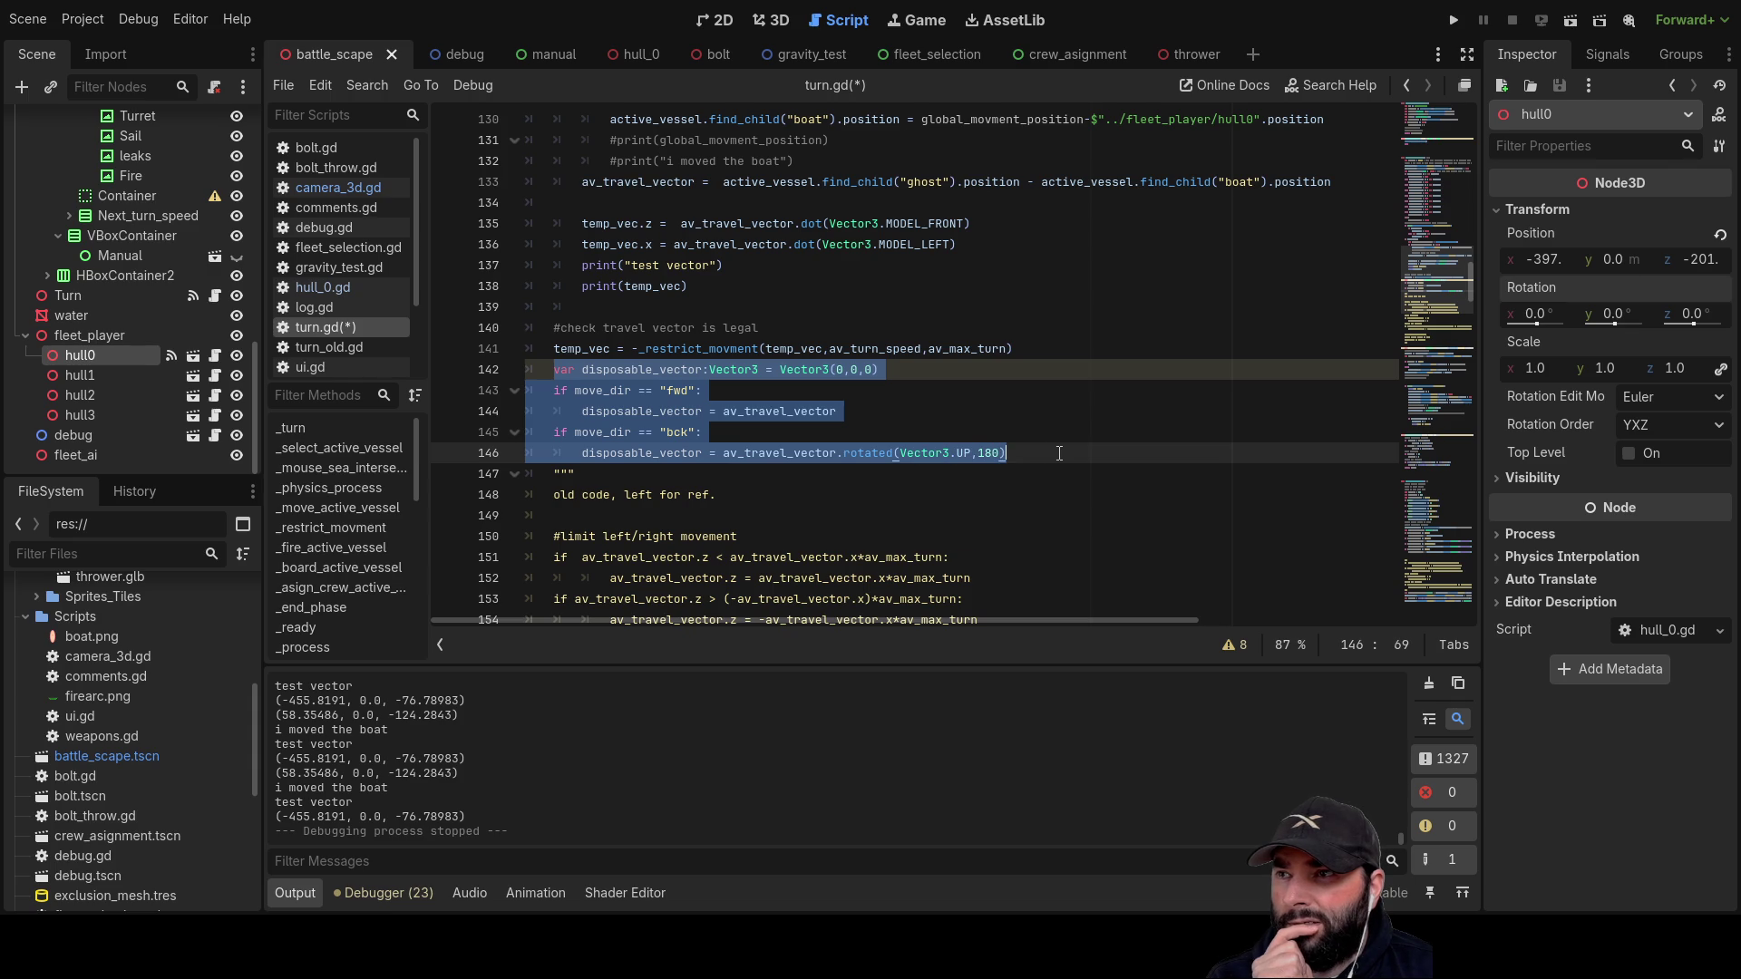
key("Left")
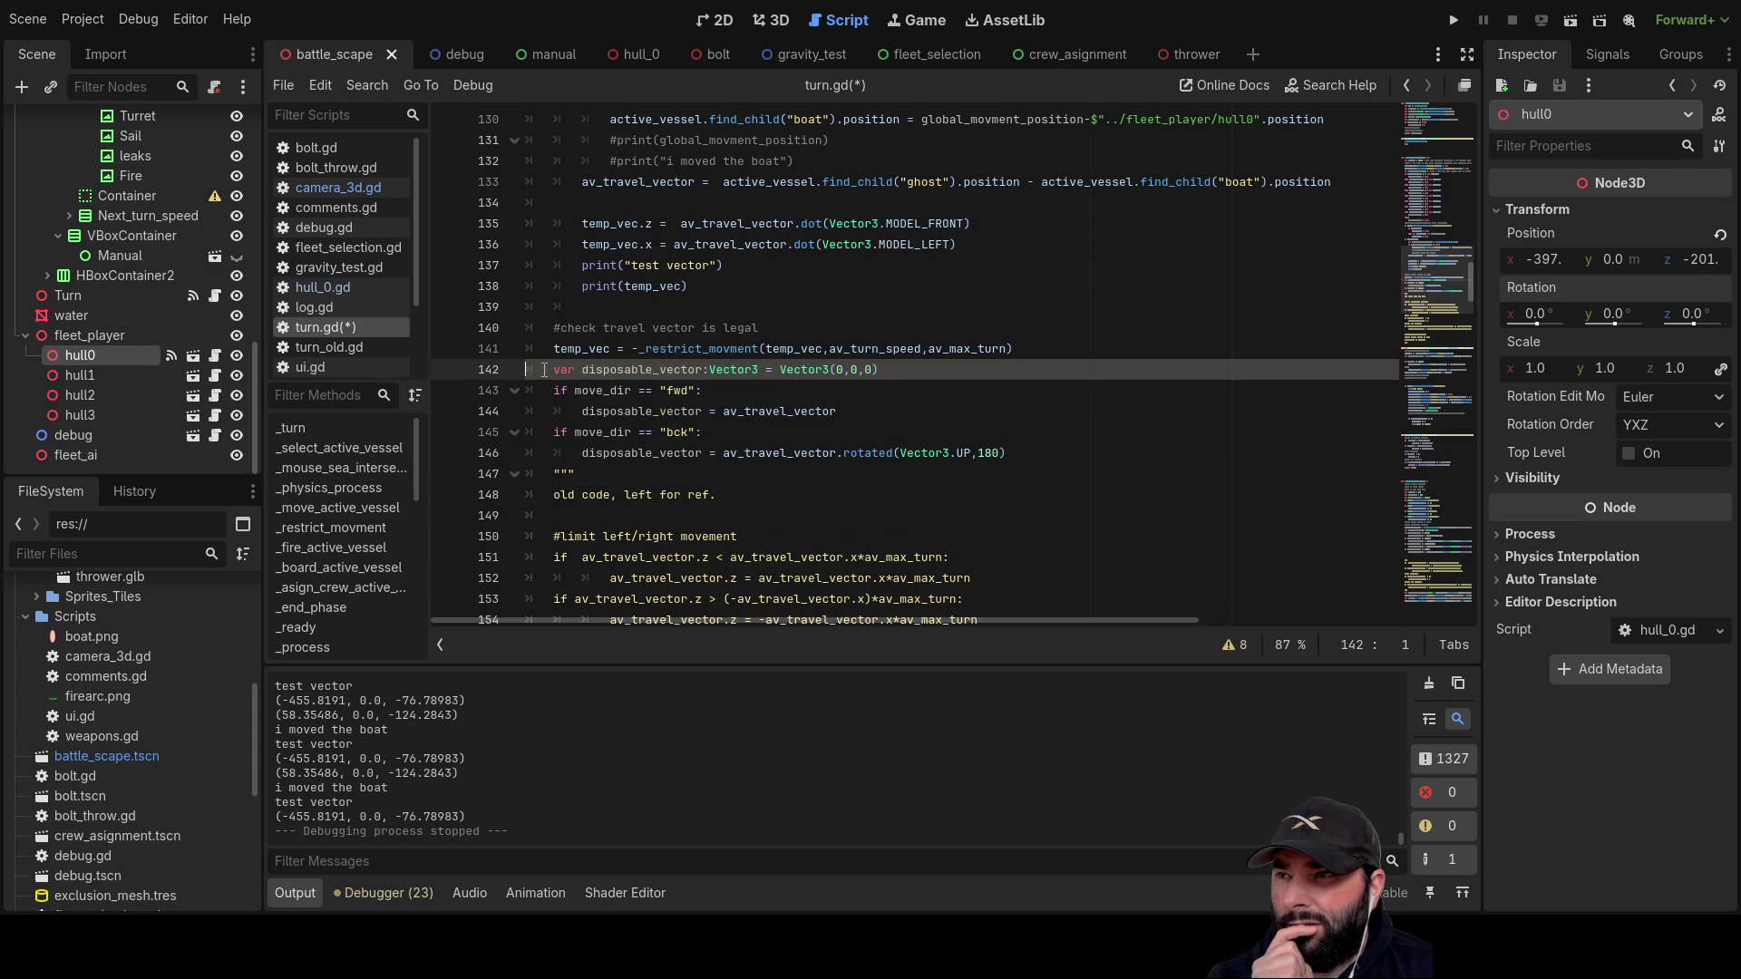
key("Down")
key("Down")
key("Down")
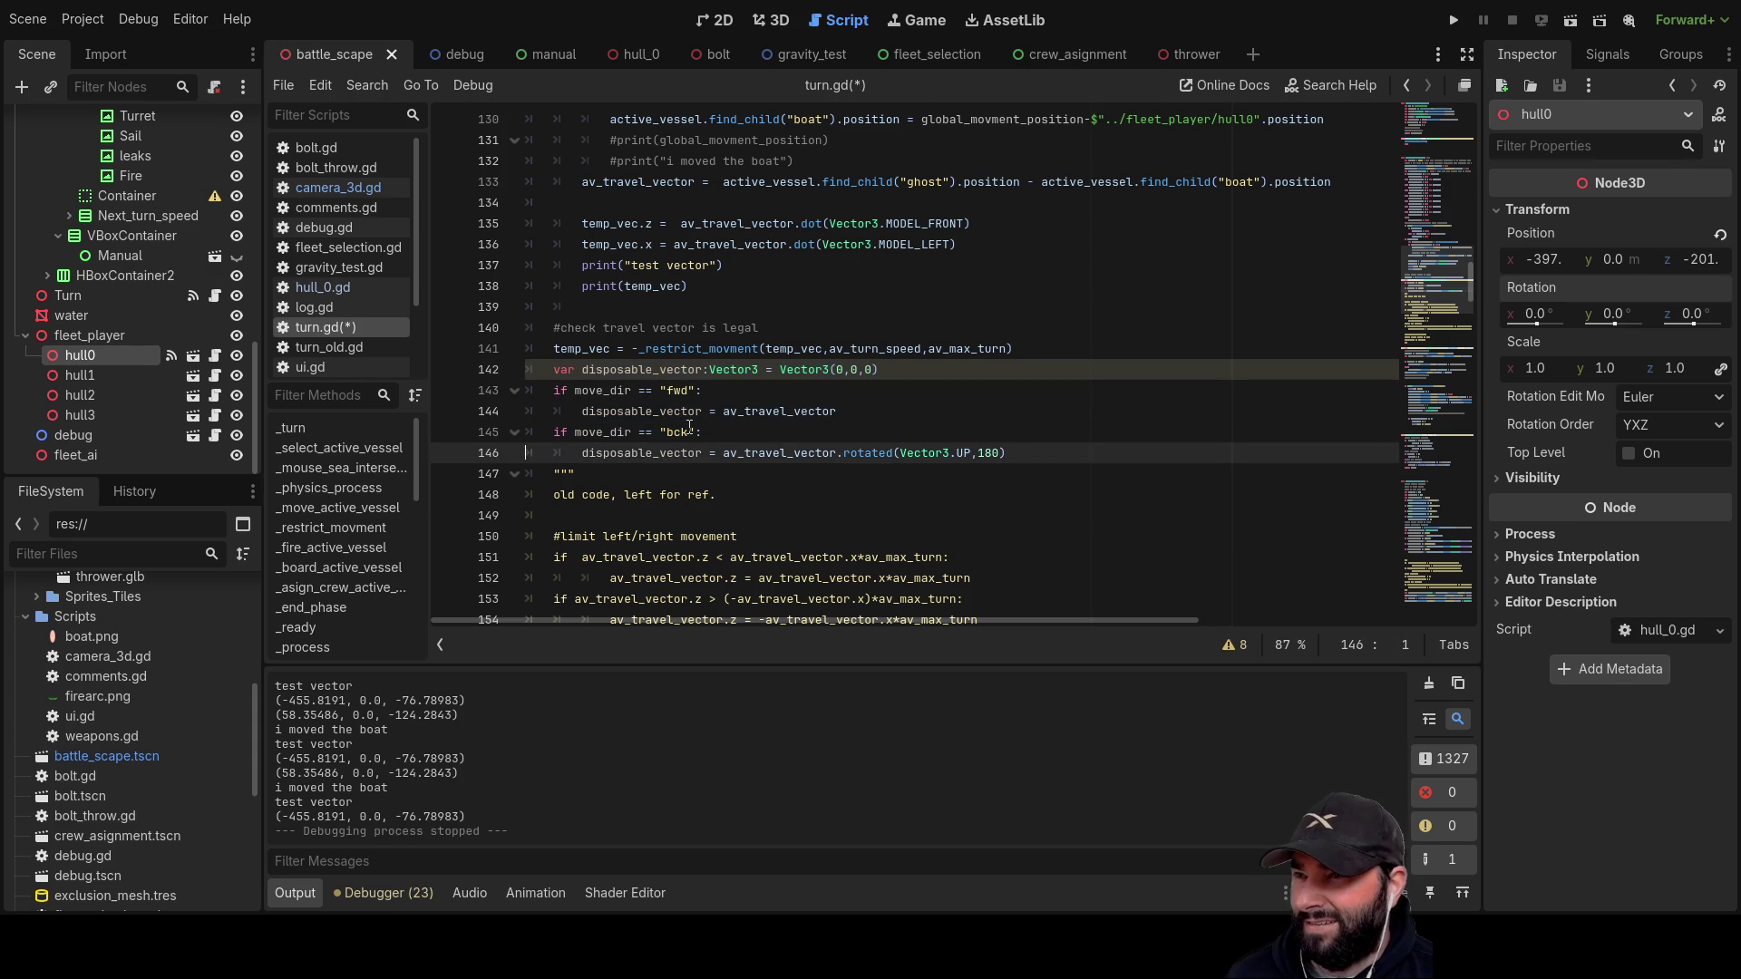
key("shift+Right")
key("shift+Right")
key("shift+Right")
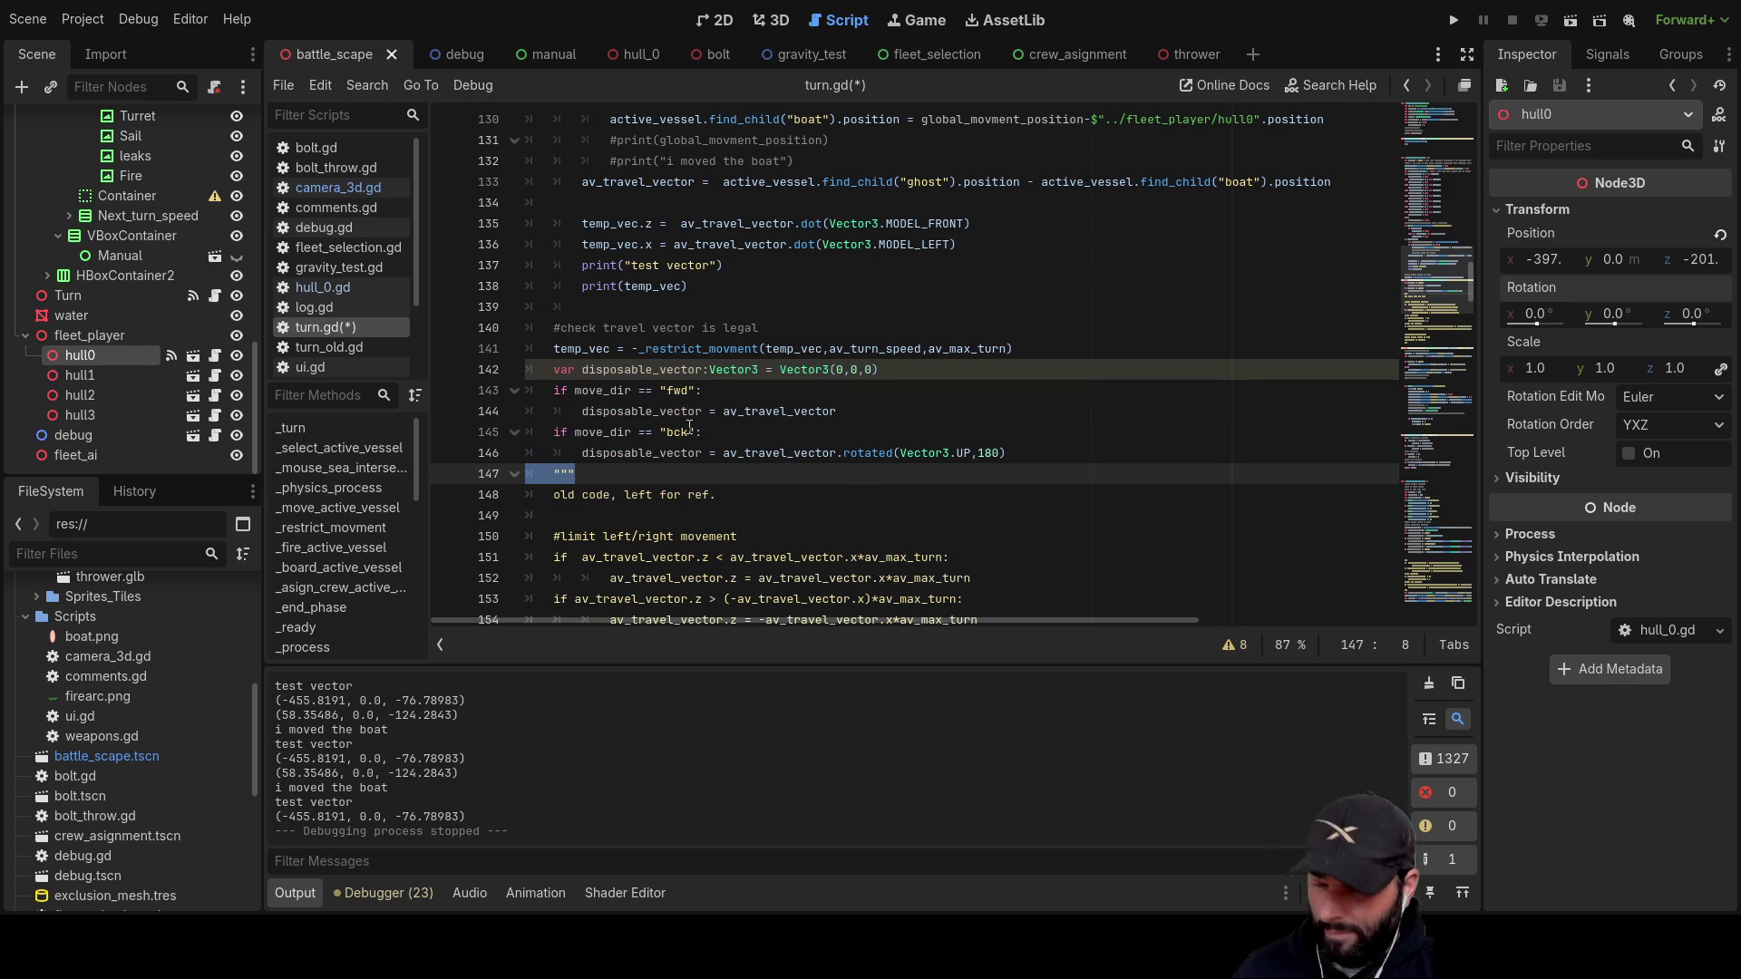
key("ctrl+x")
key("Up")
key("Up")
key("Up")
key("Return")
key("Up")
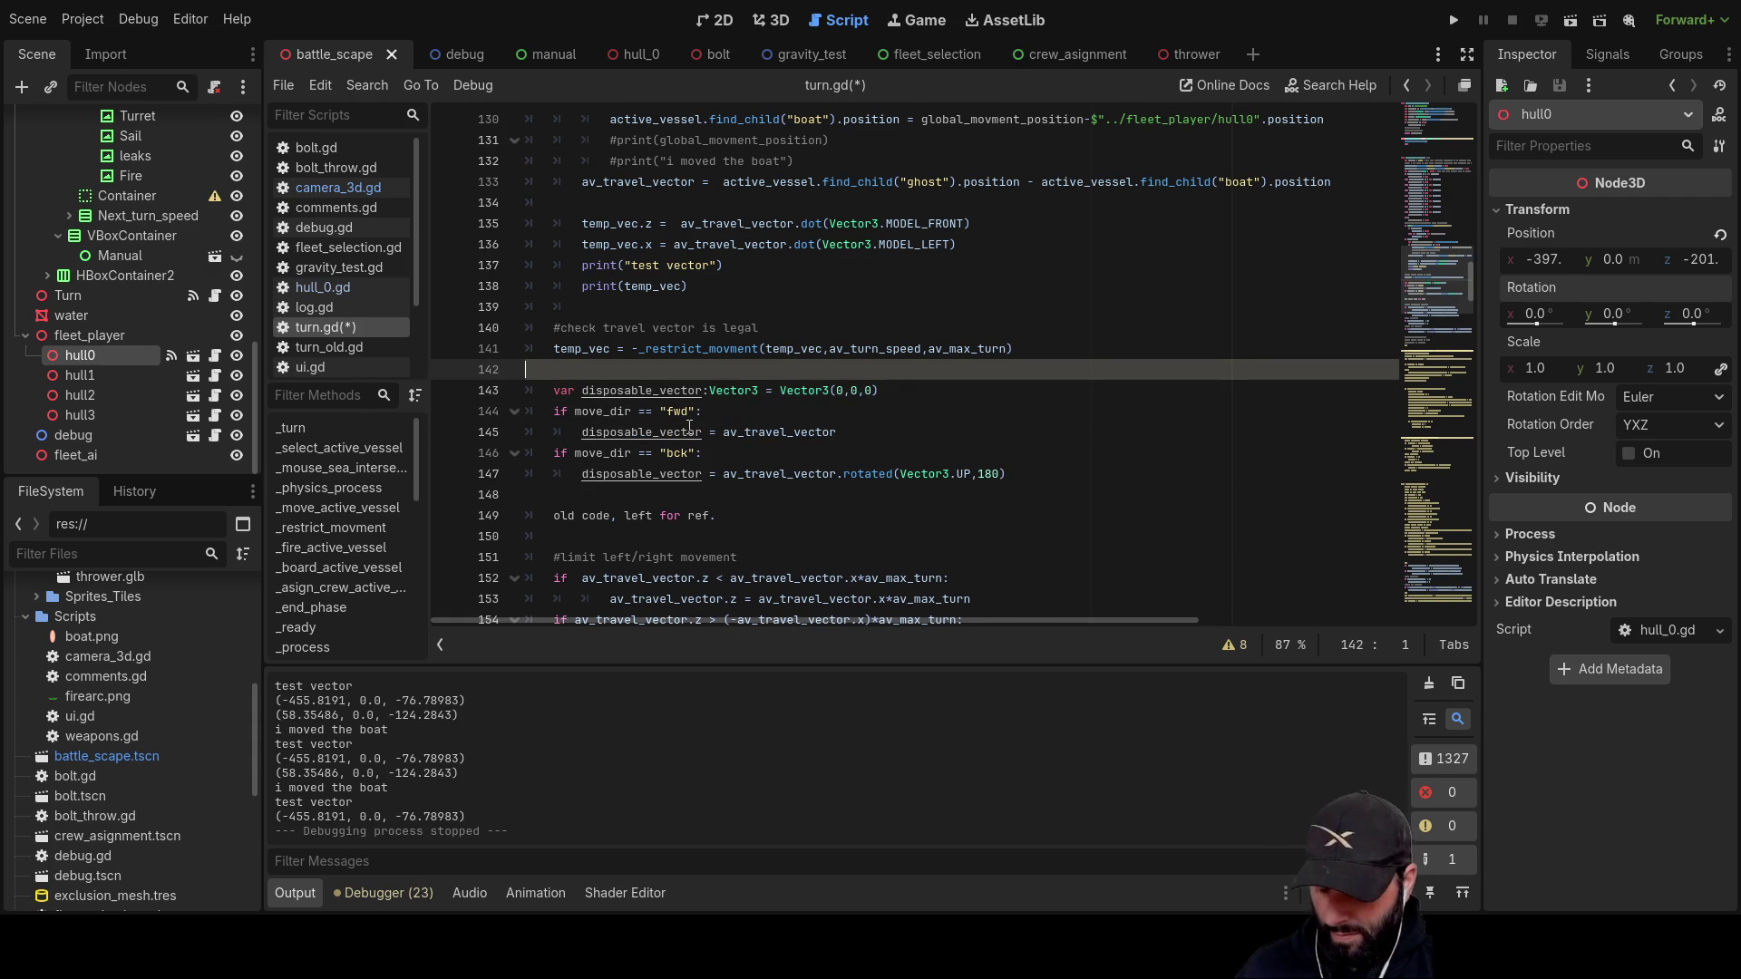
key("ctrl+v")
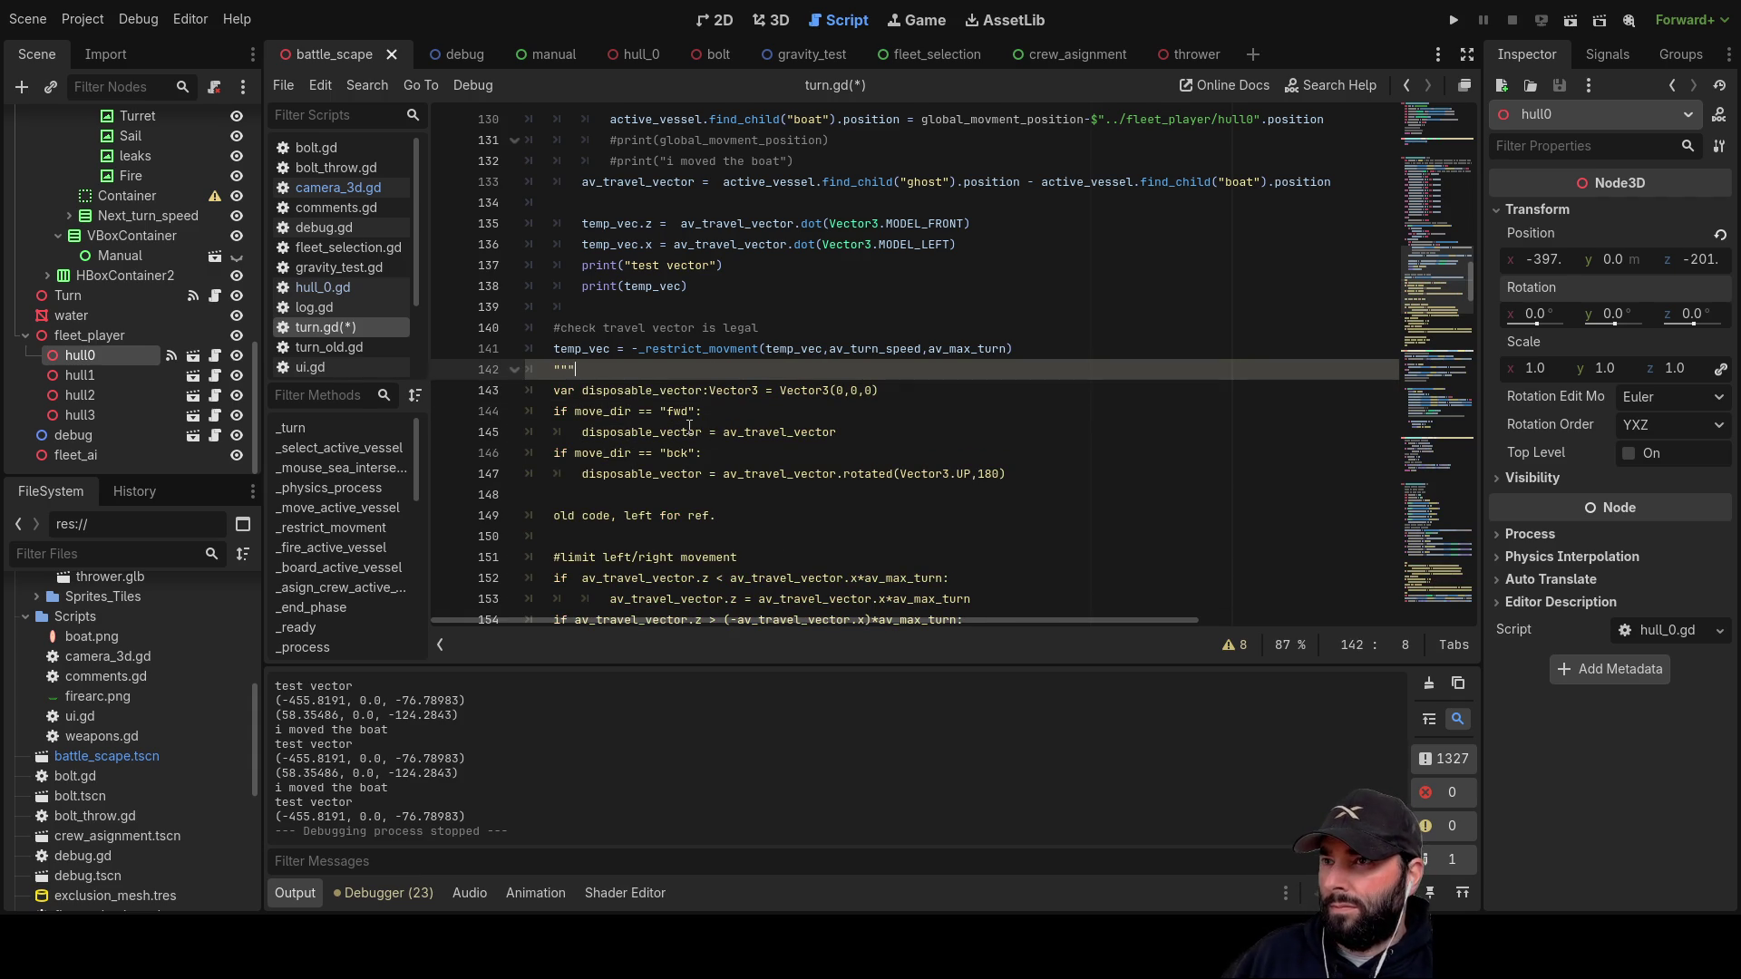
double_click(591, 349)
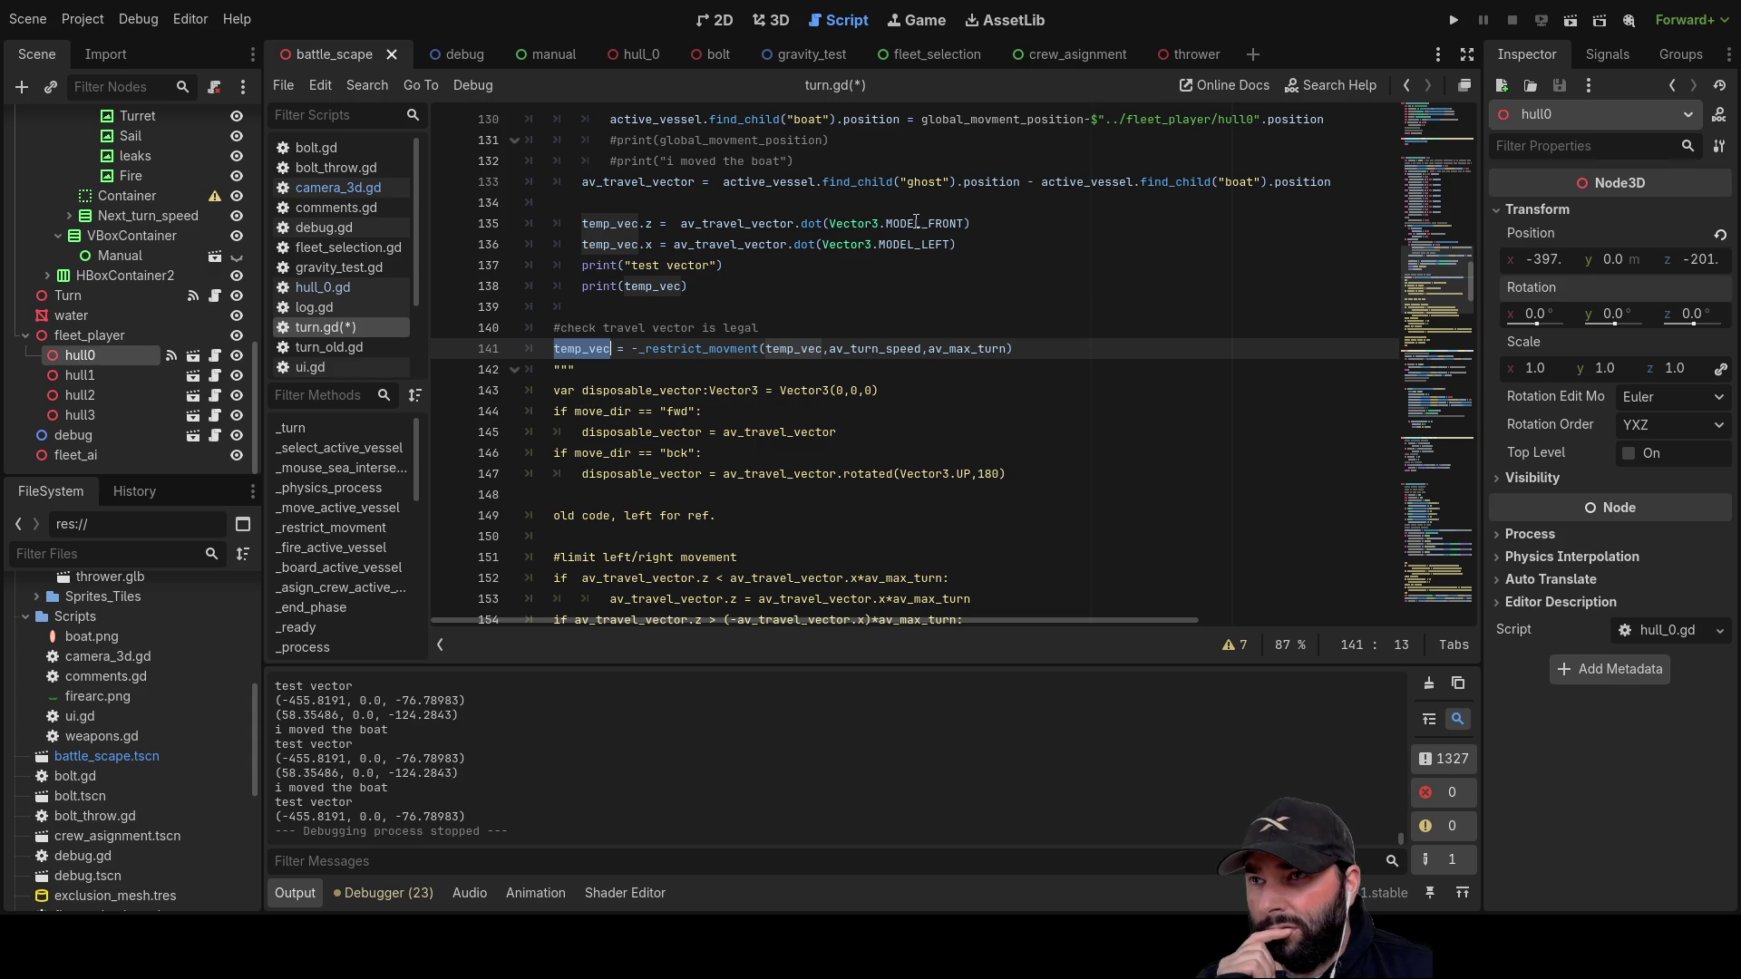
left_click(916, 223)
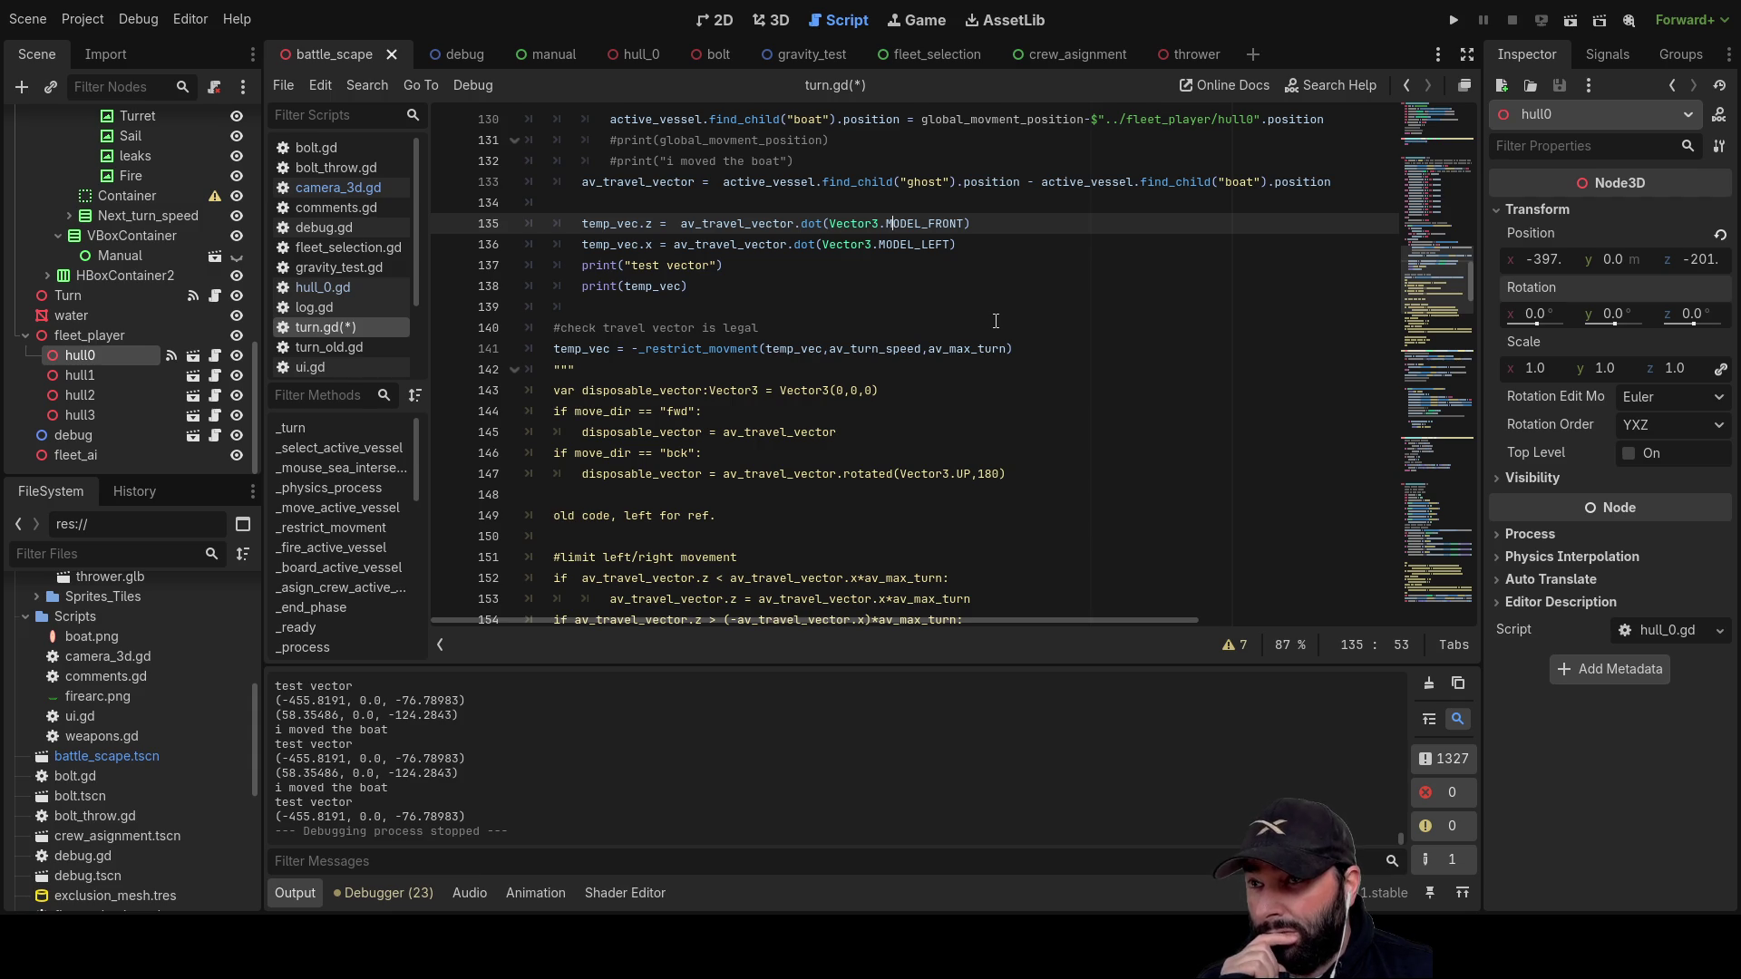
key("Left")
key("Left")
key("Left")
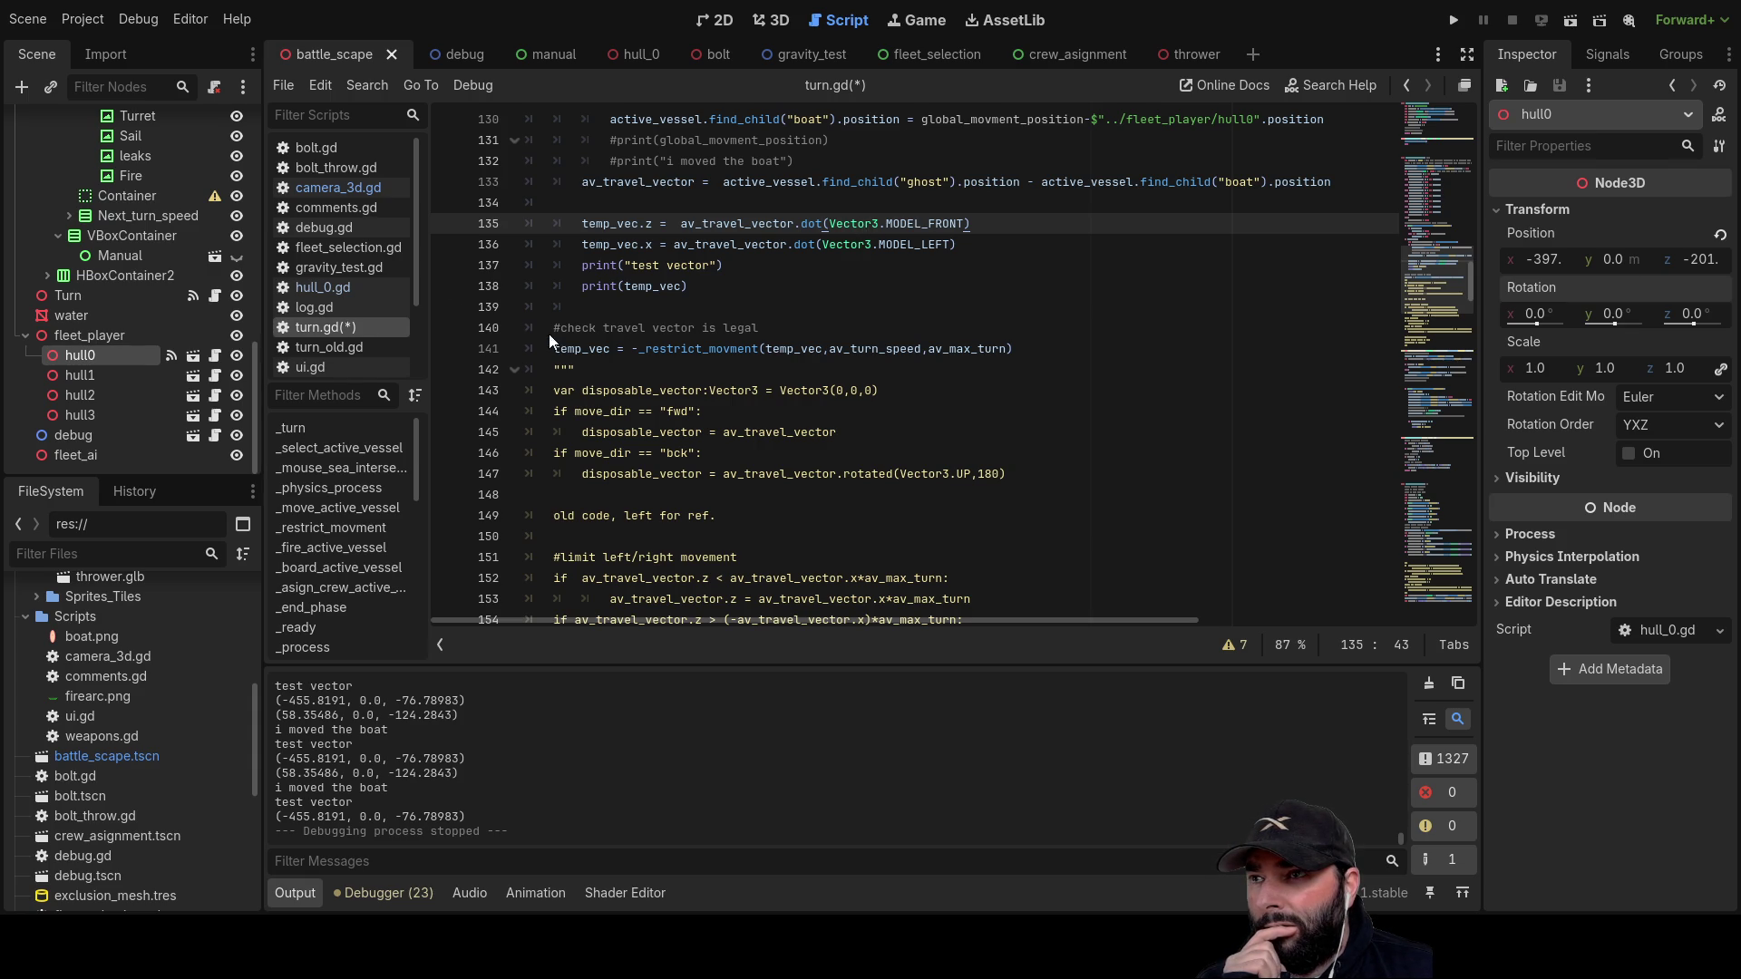
double_click(845, 220)
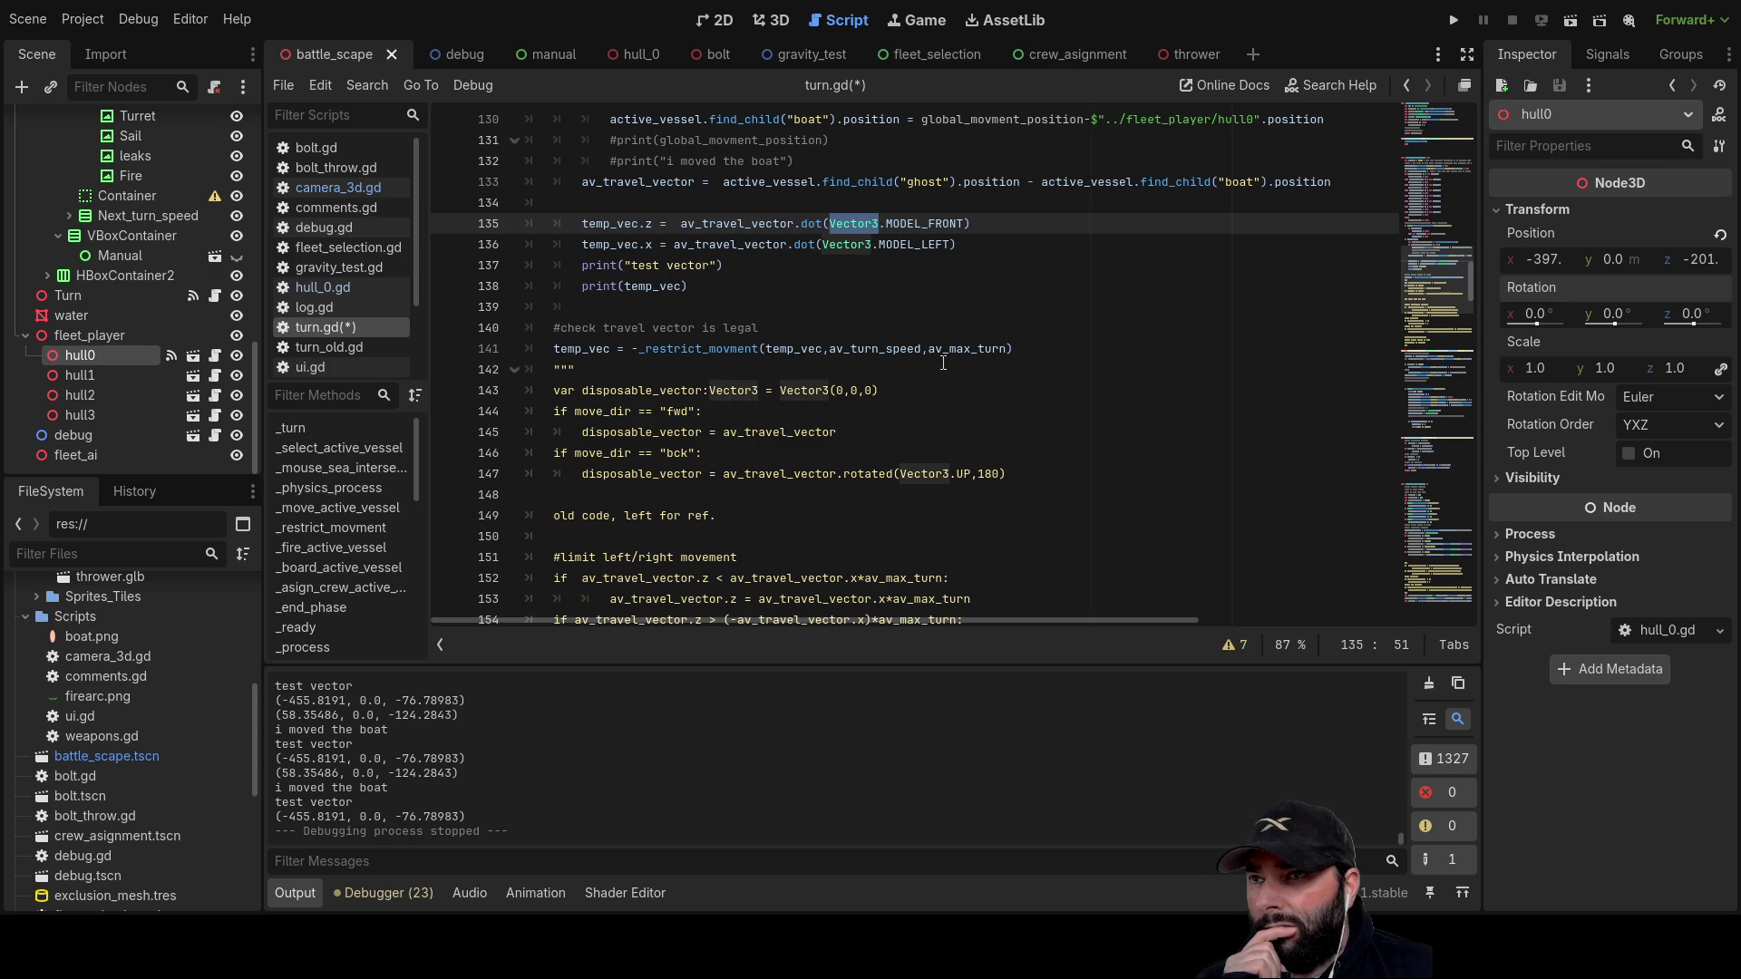
scroll(1146, 358, "up", 2)
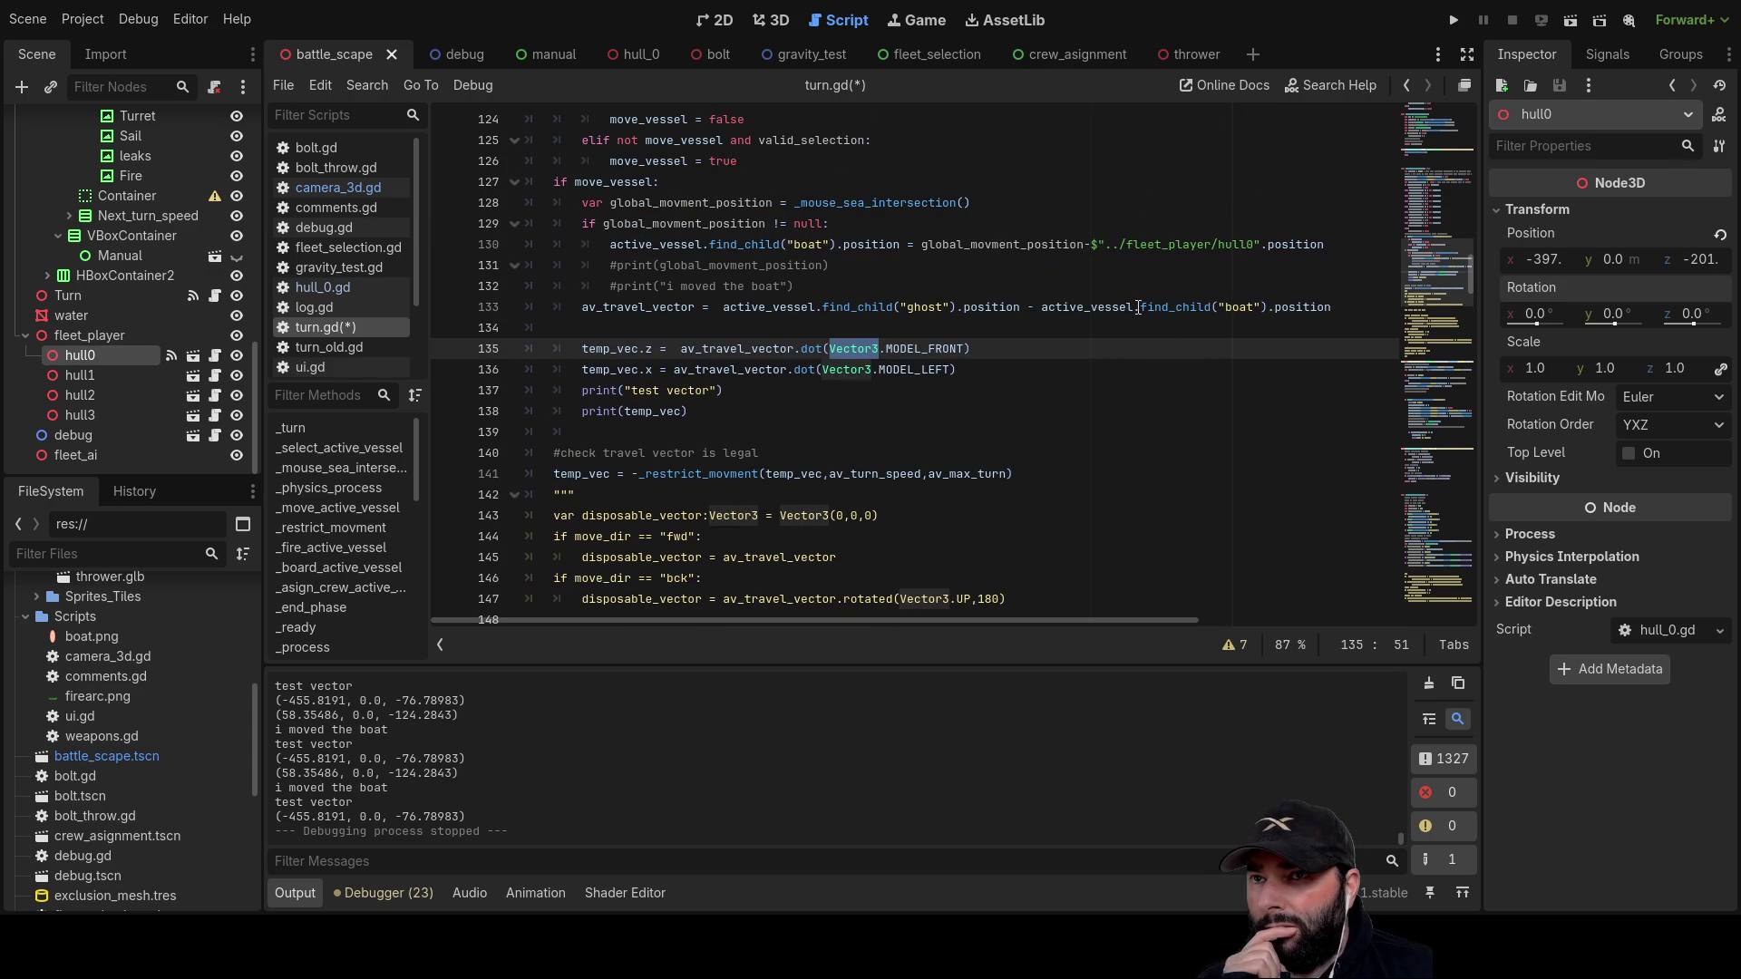
left_click_drag(1140, 306, 1268, 307)
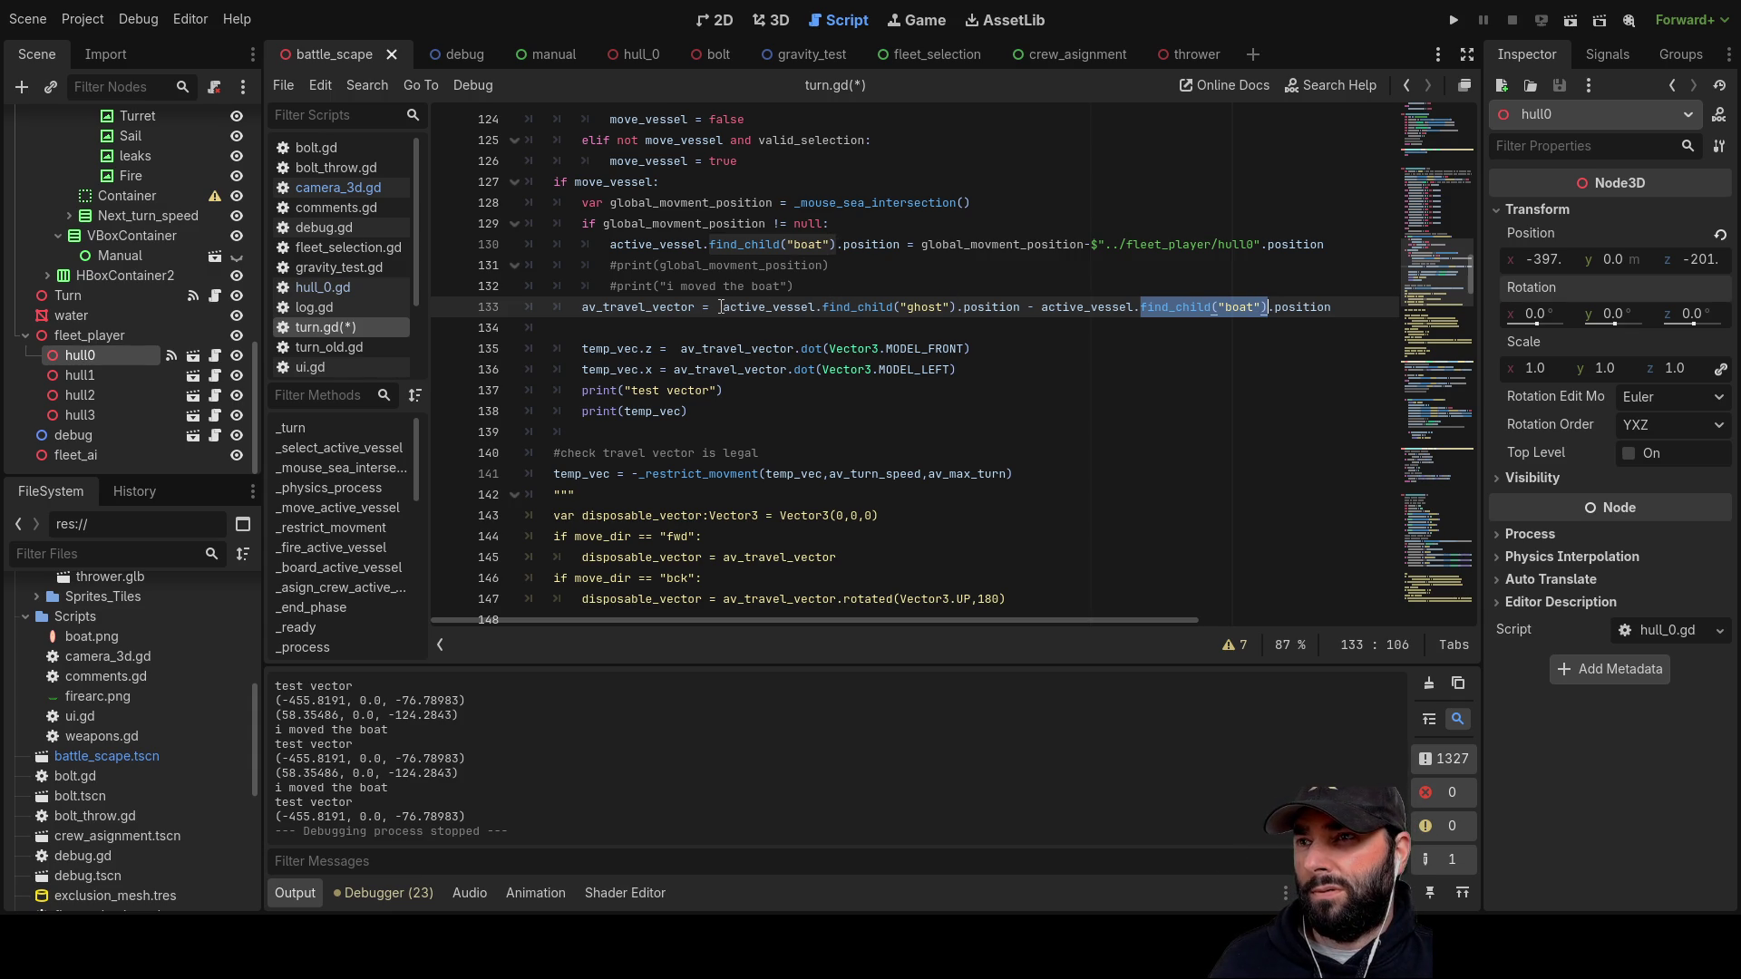
Step: Replace Vector3 with active_vessel.find_child("ghost") on lines 135 and 136
left_click(723, 309)
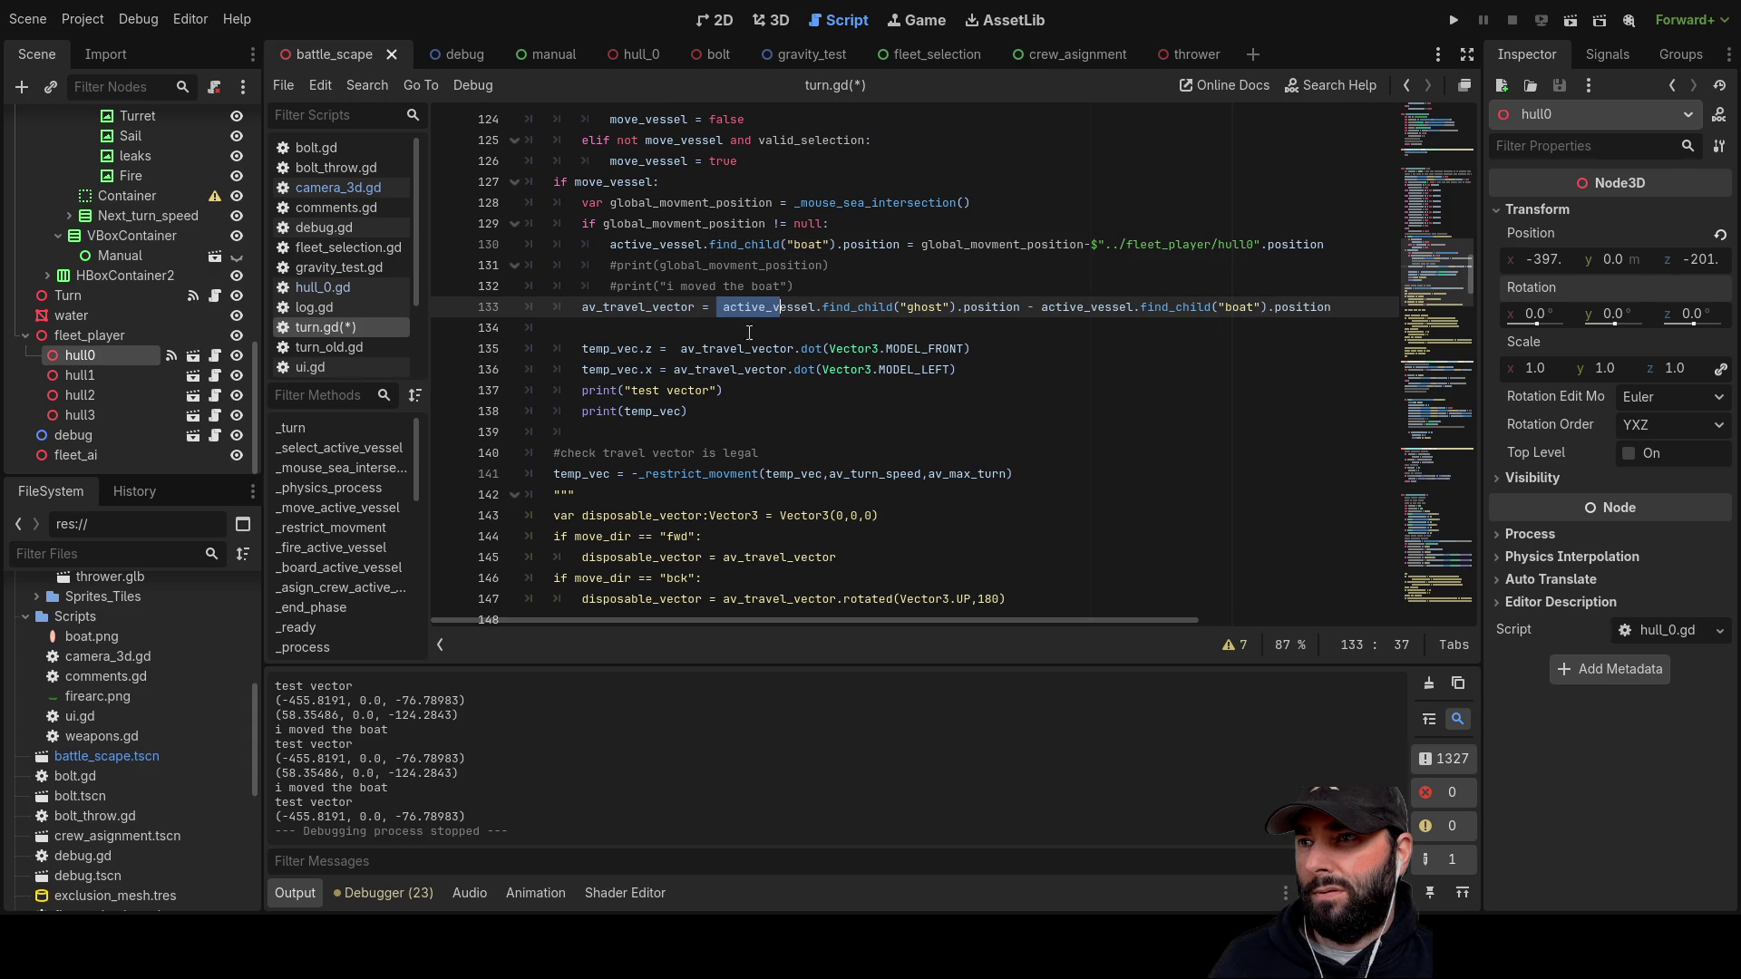
key("Down")
mouse_move(725, 310)
left_mouse_down()
mouse_move(979, 309)
mouse_move(956, 313)
left_mouse_up()
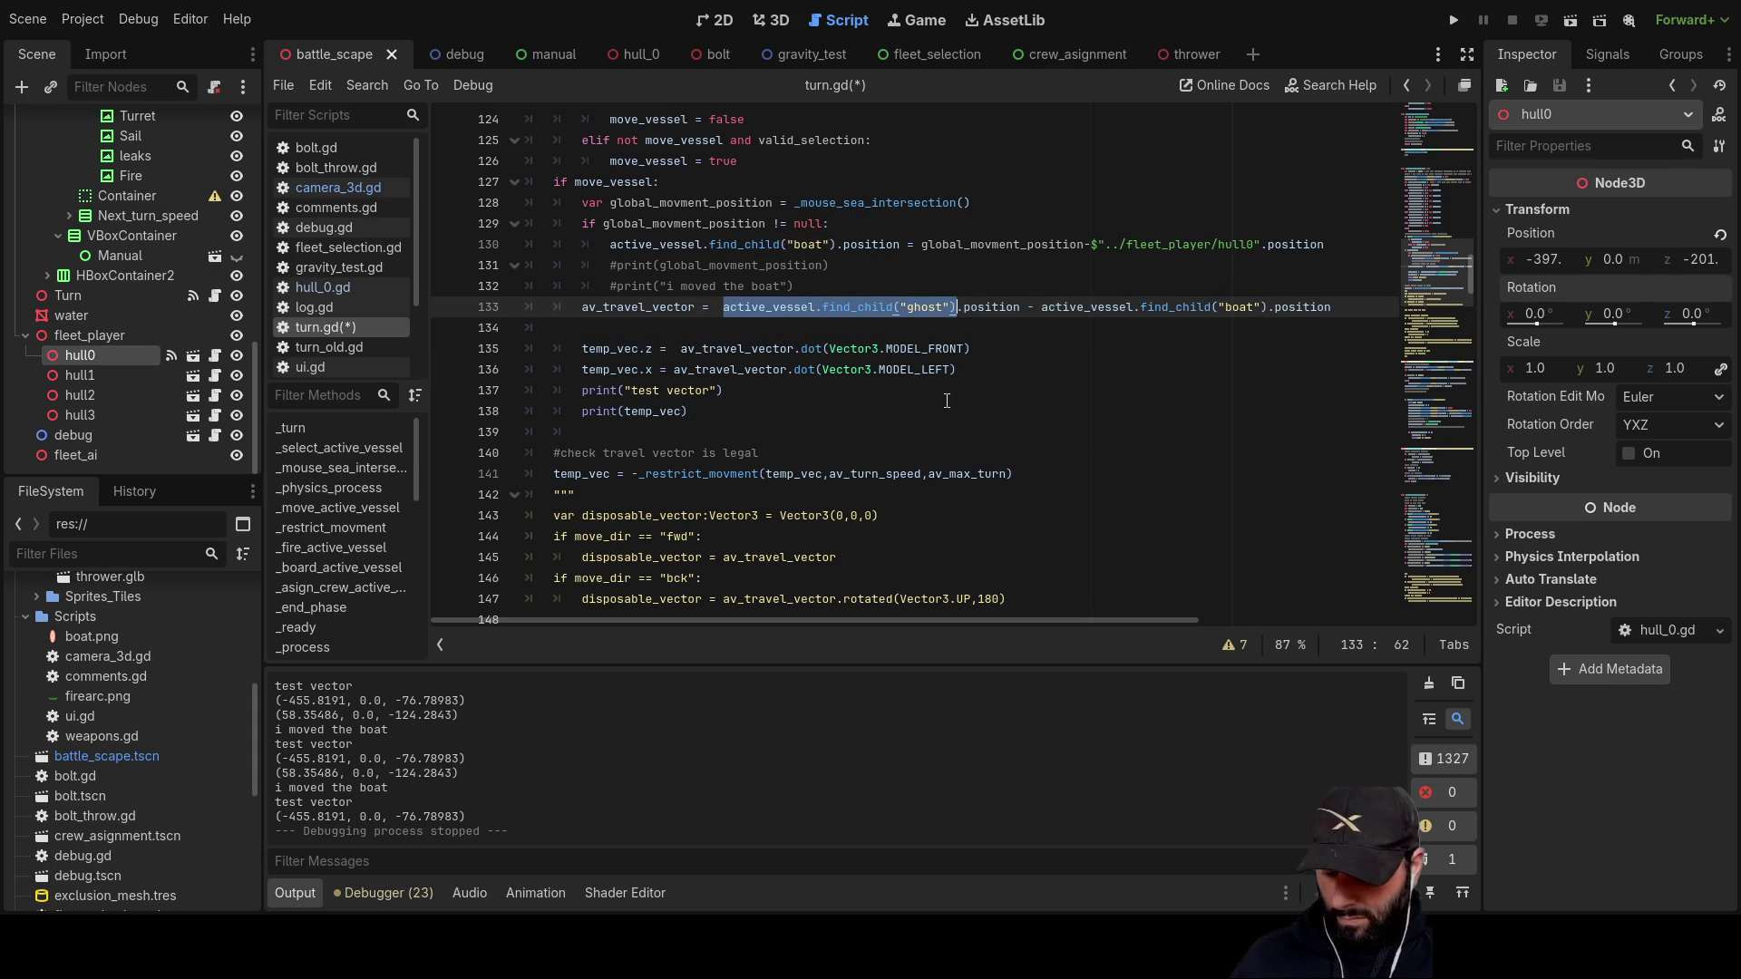
double_click(854, 350)
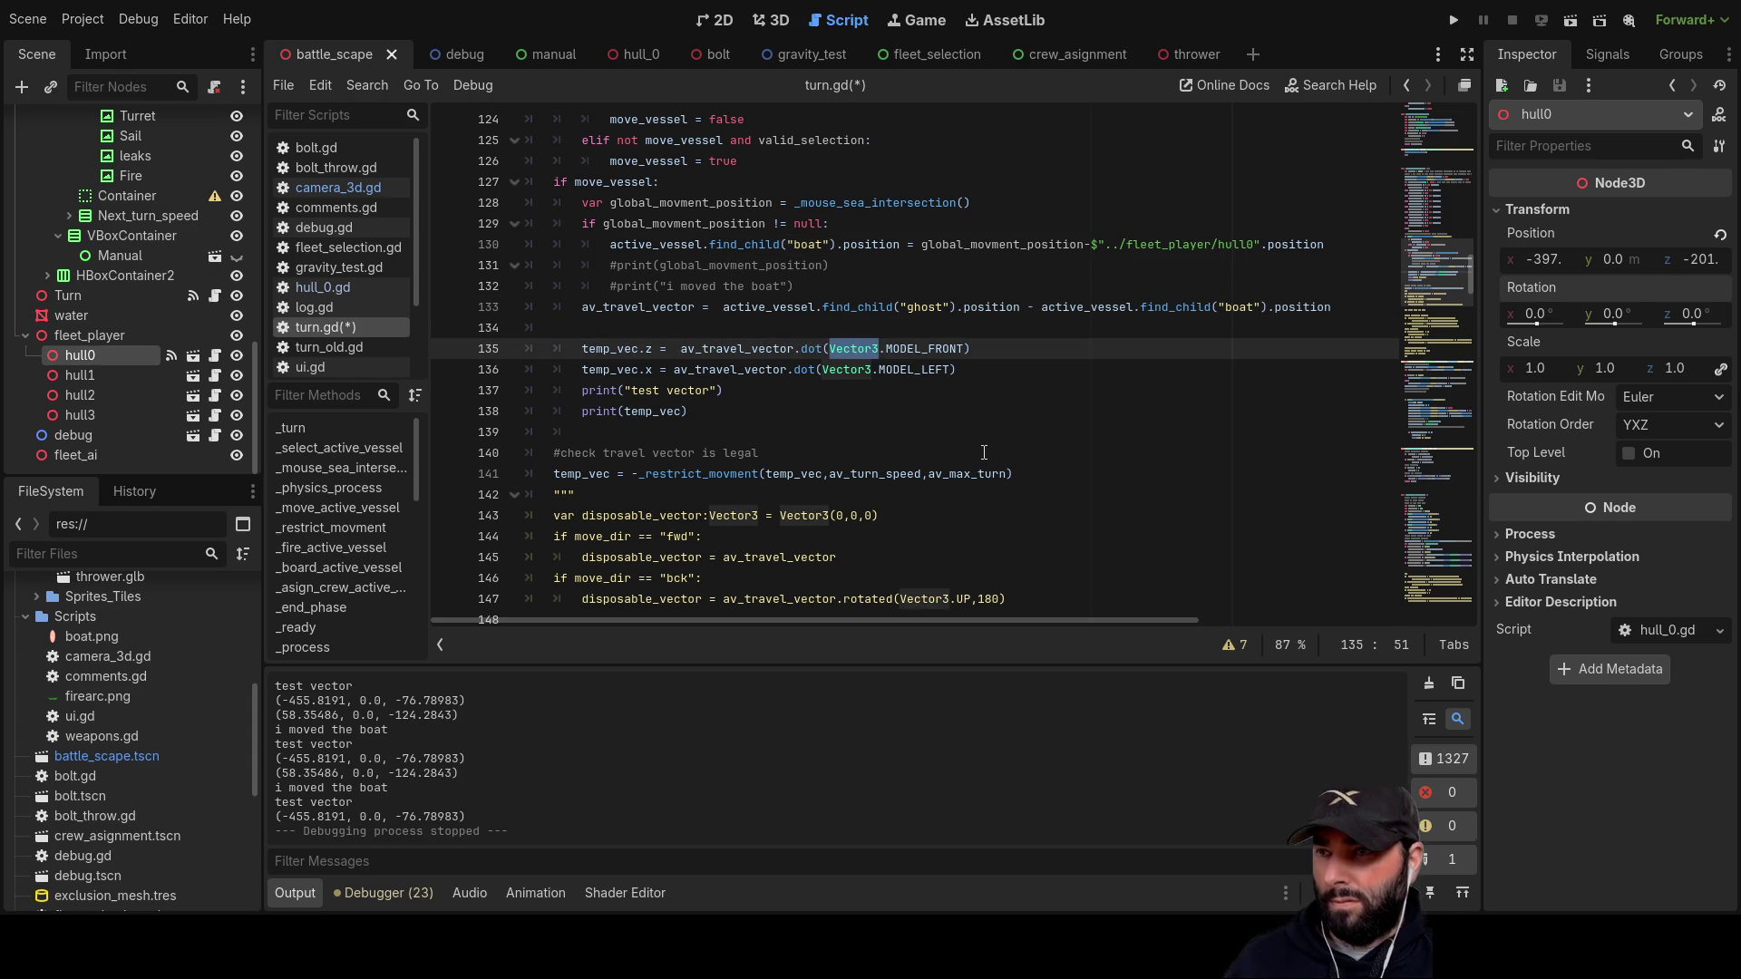
type("active_vessel.find_child(\"ghost\")")
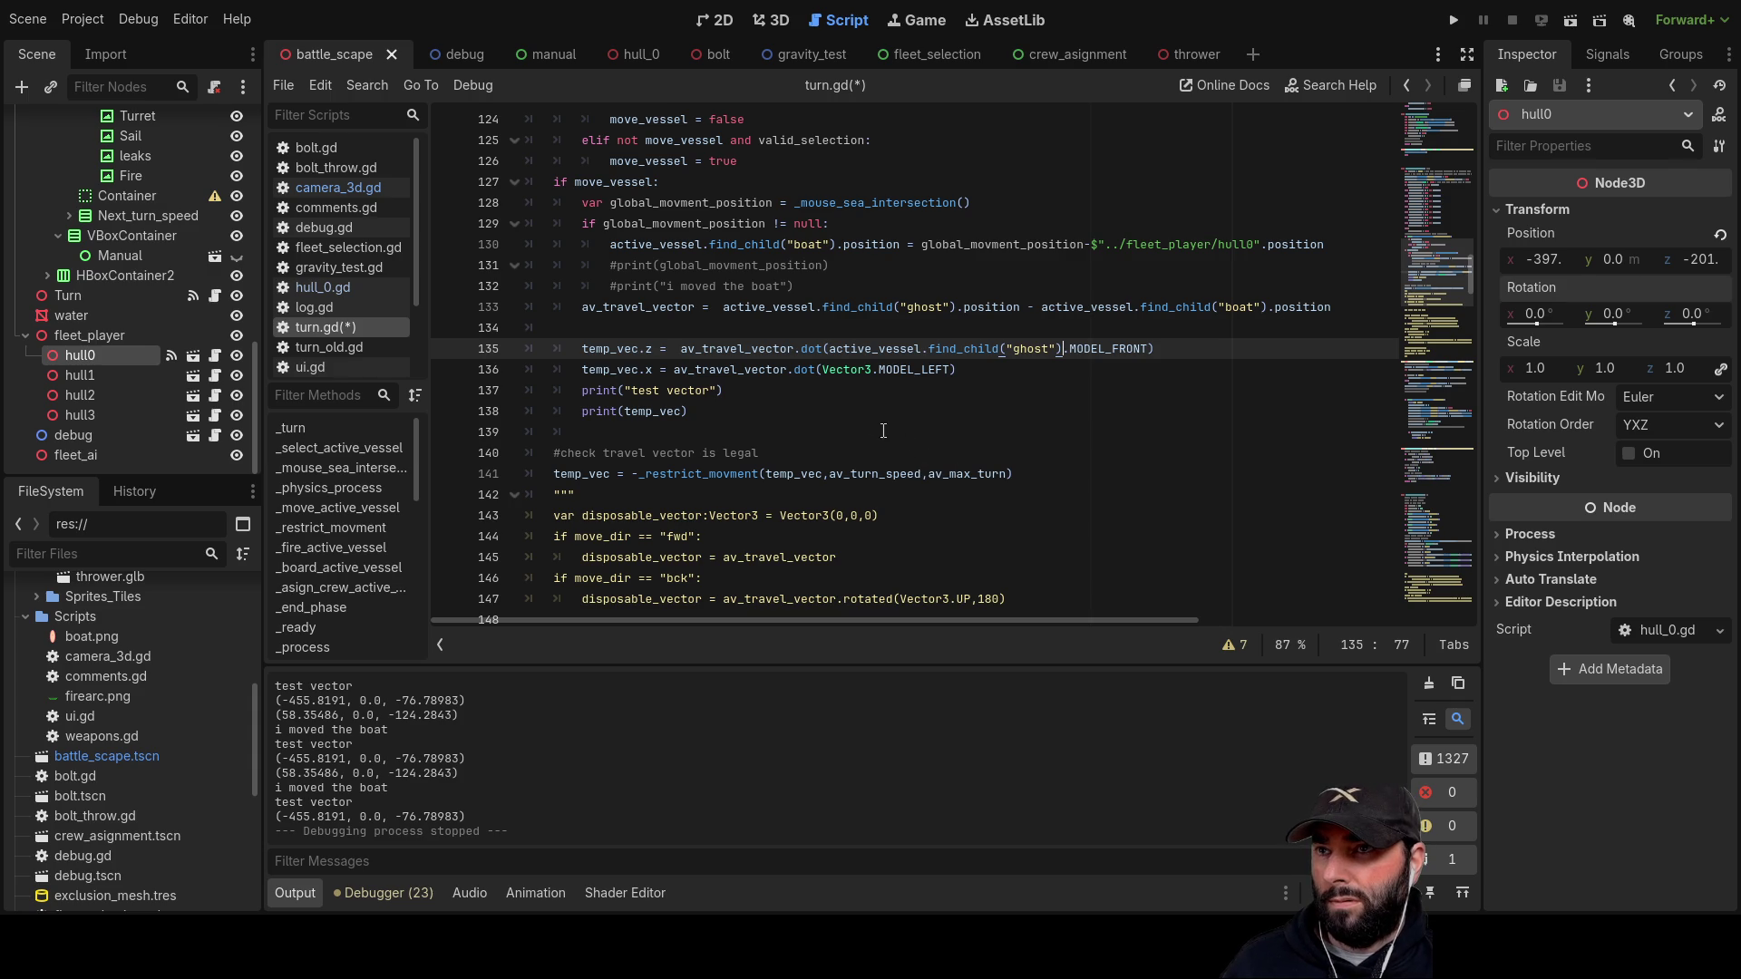
double_click(848, 370)
type("active_vessel.find_child(\"ghost\")")
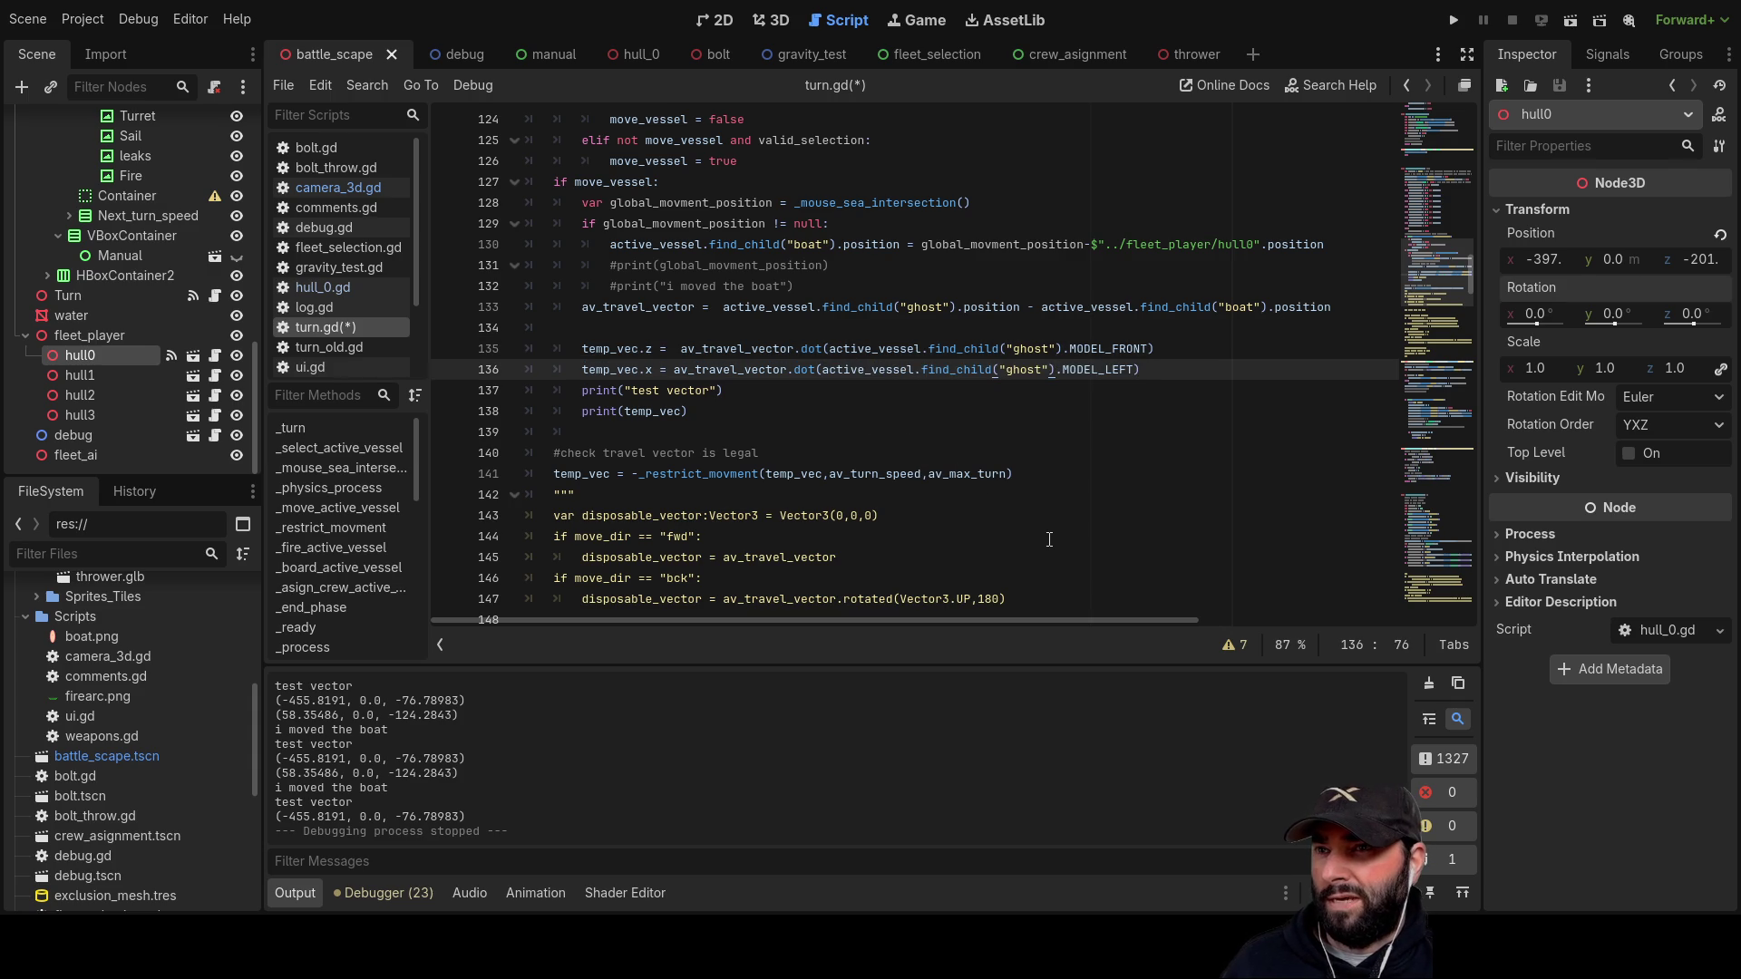
Step: Check the MODEL_FRONT and MODEL_LEFT references, leaving the caret at print(temp_vec)
key("Down")
key("Down")
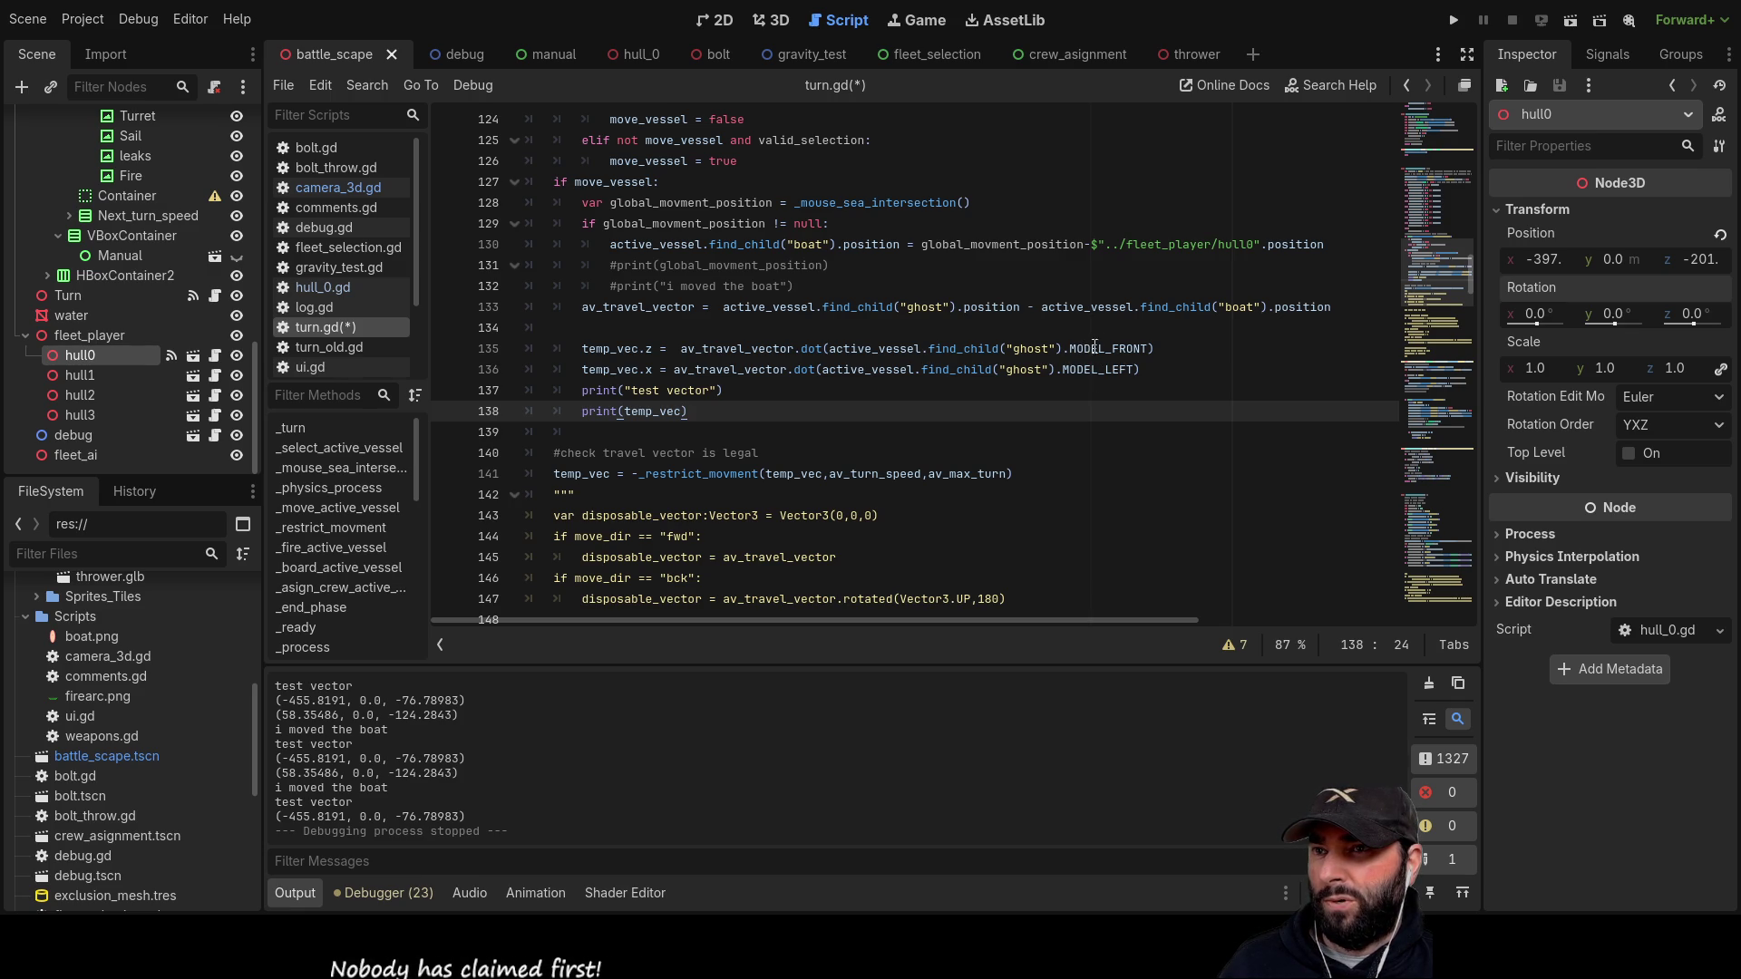
left_click(1089, 348)
double_click(1089, 348)
double_click(1097, 369)
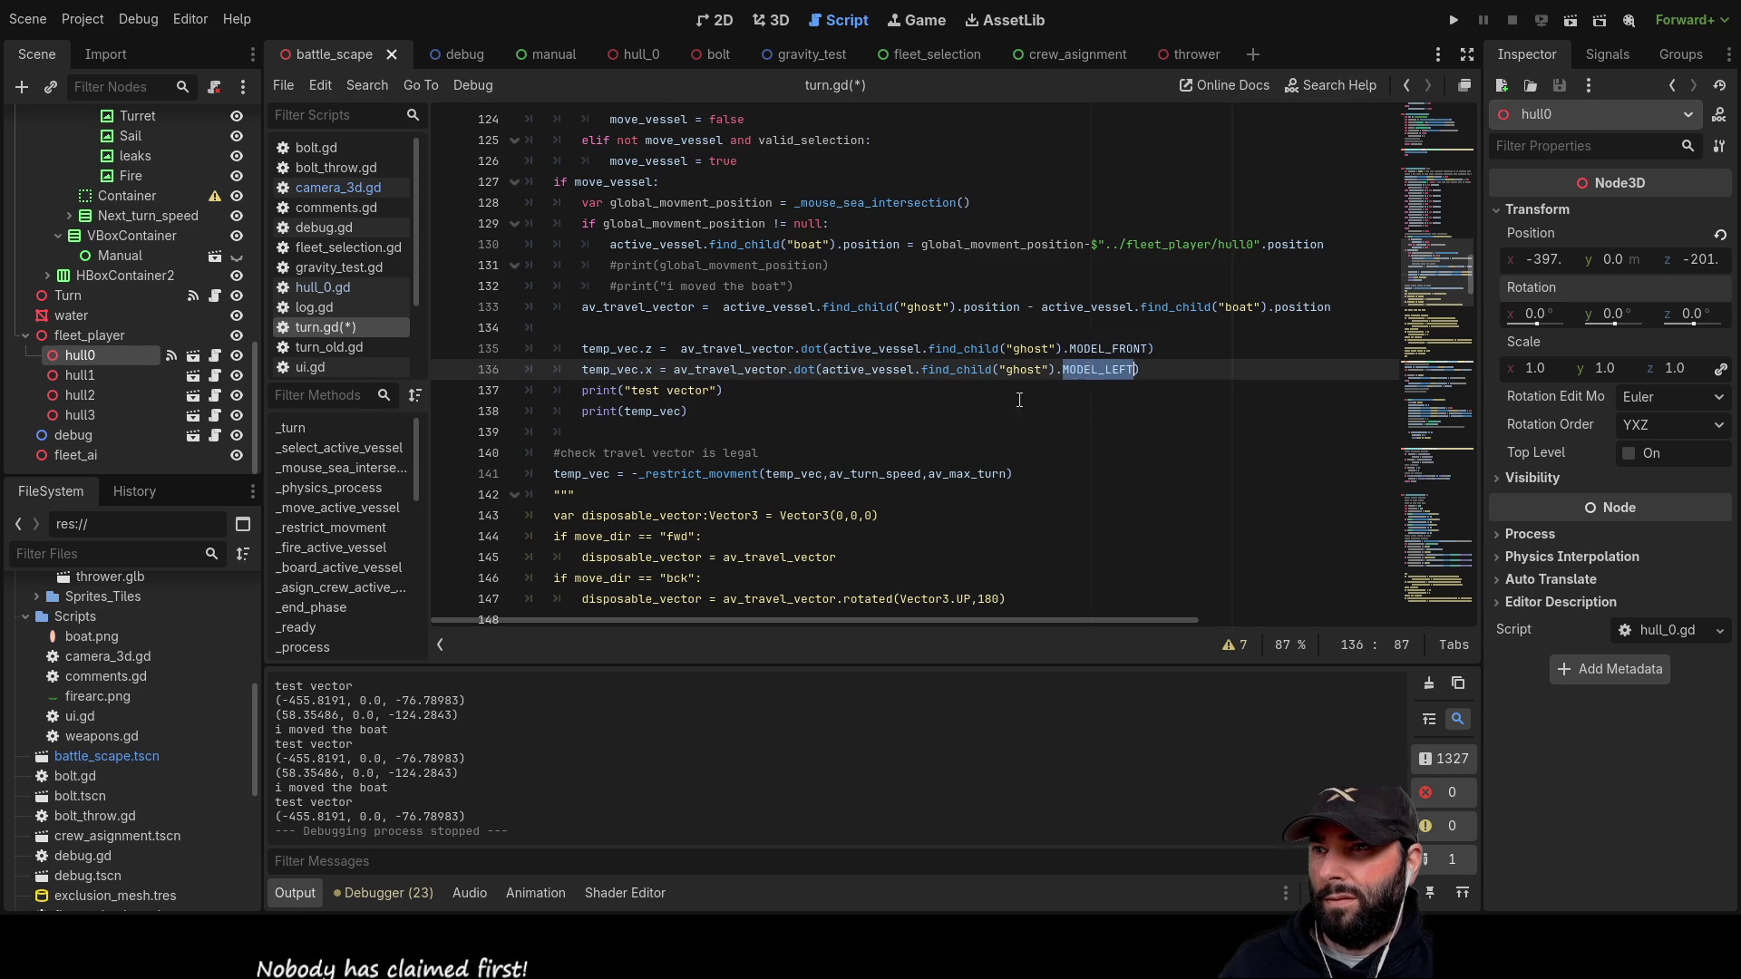
left_click(982, 413)
Step: Run the project, rotate the camera and send the ship to a sea point, hitting the line 135 error
left_click(1456, 21)
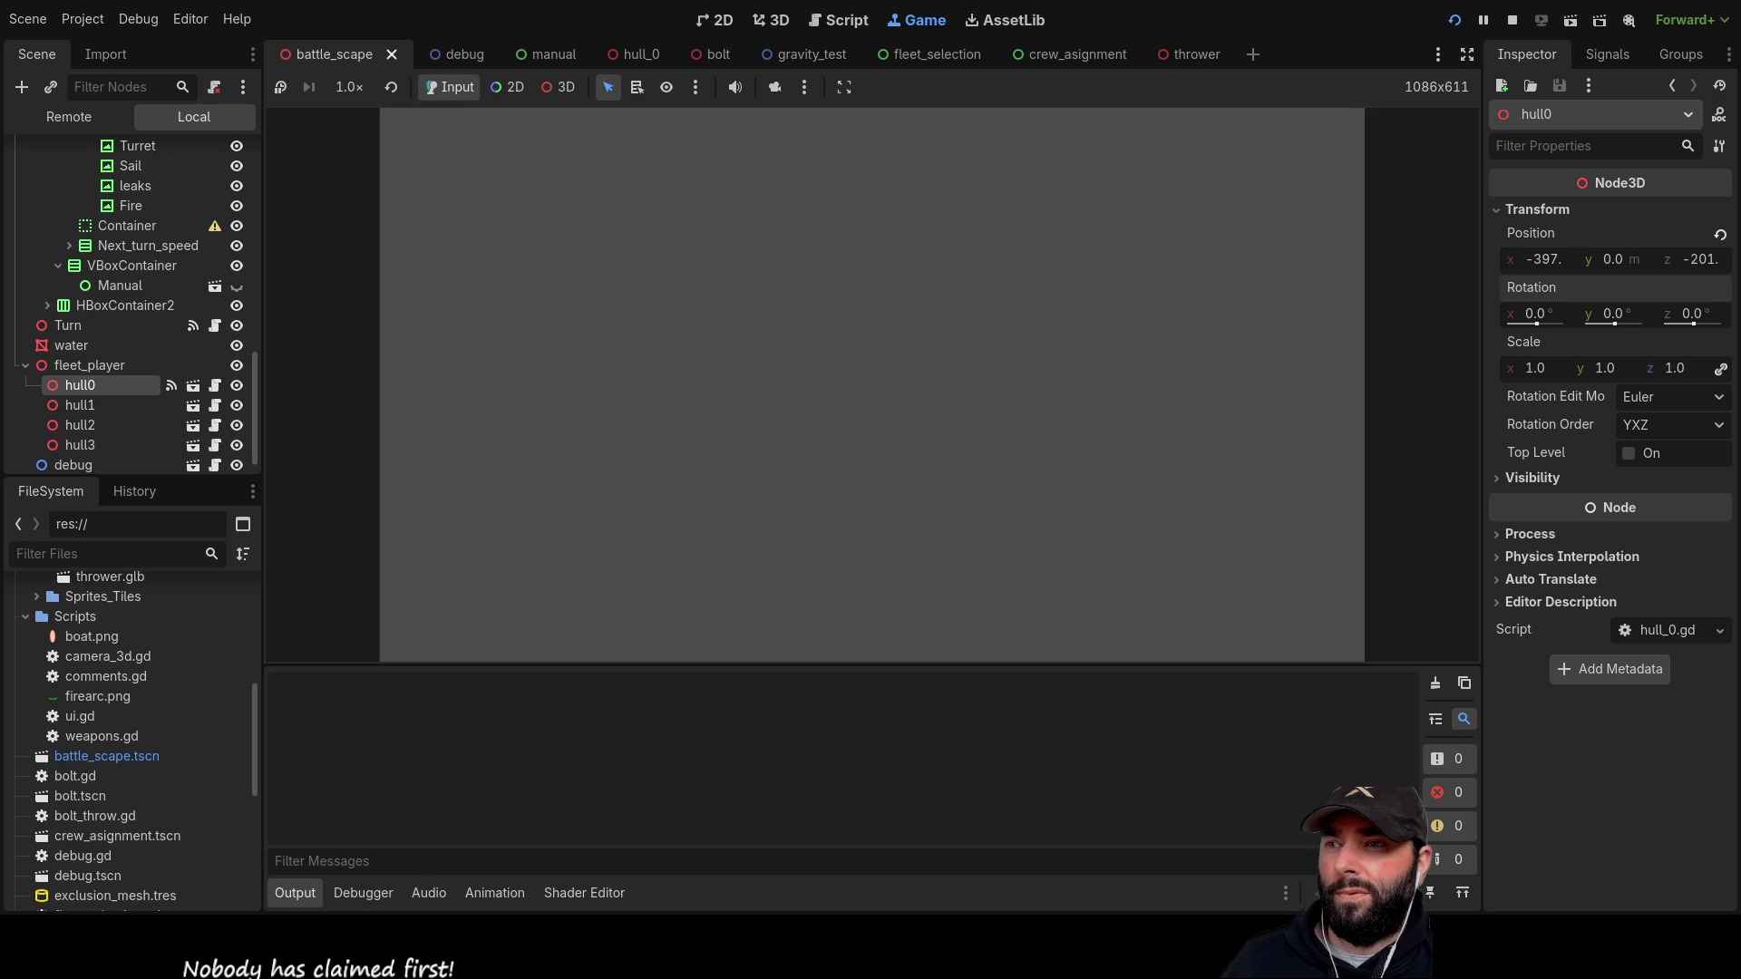
key("a")
key("s")
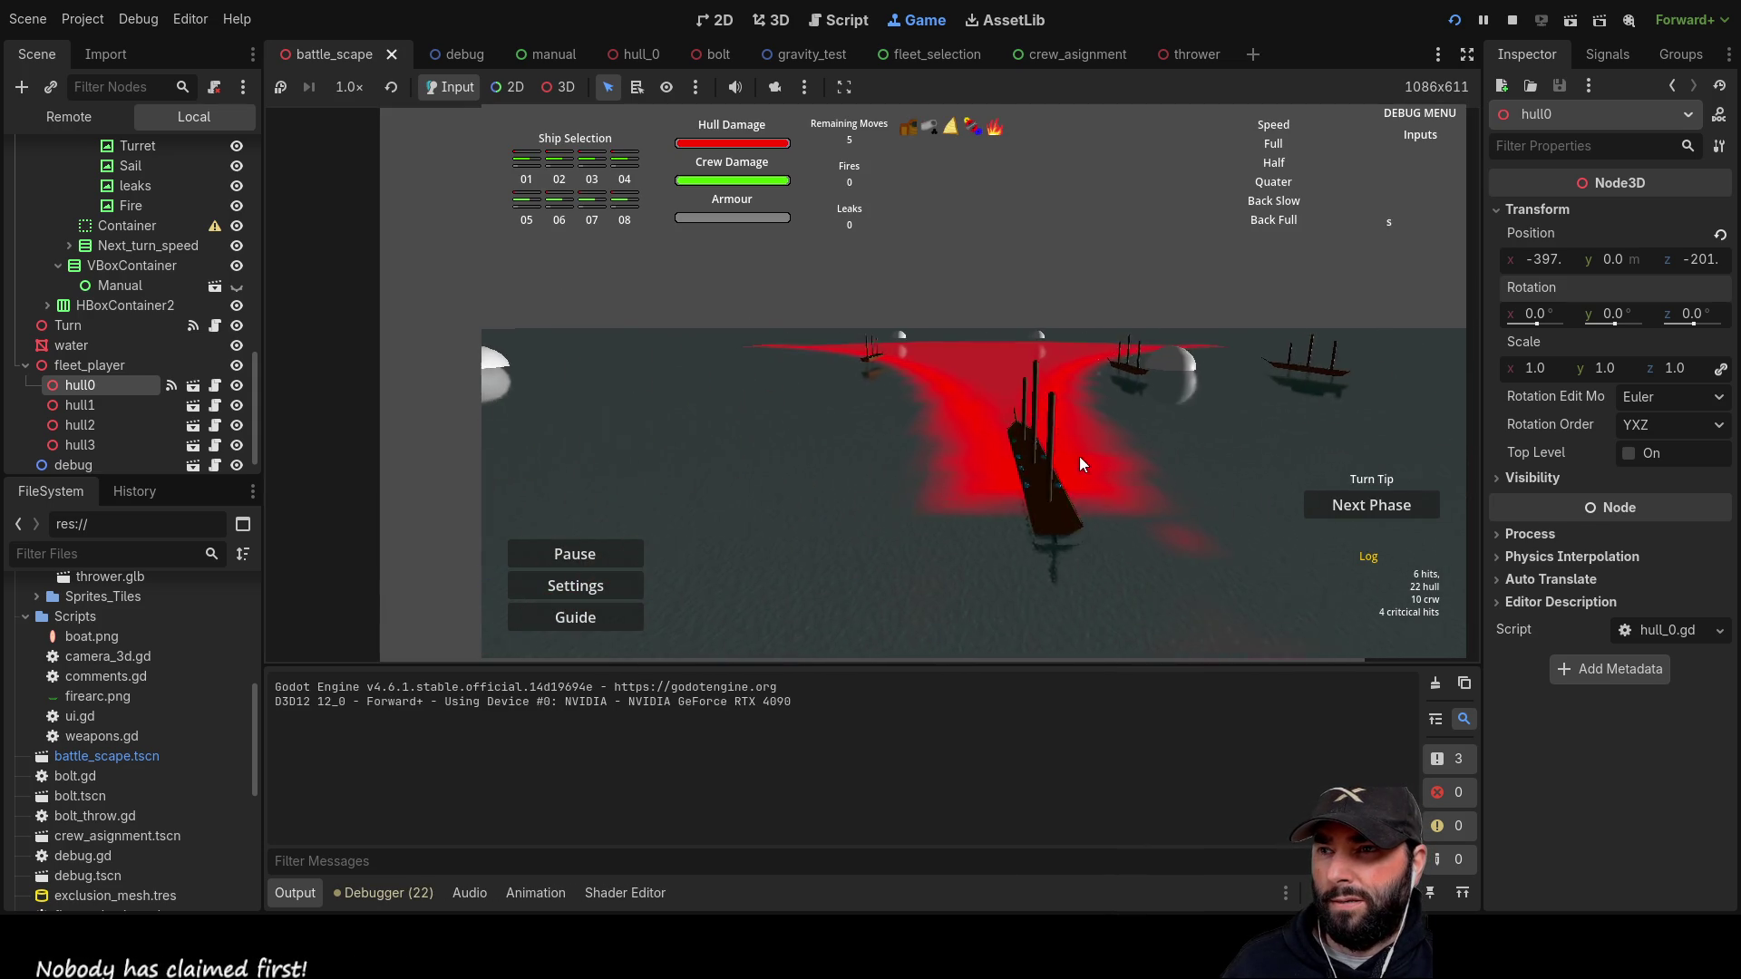
left_click(997, 453)
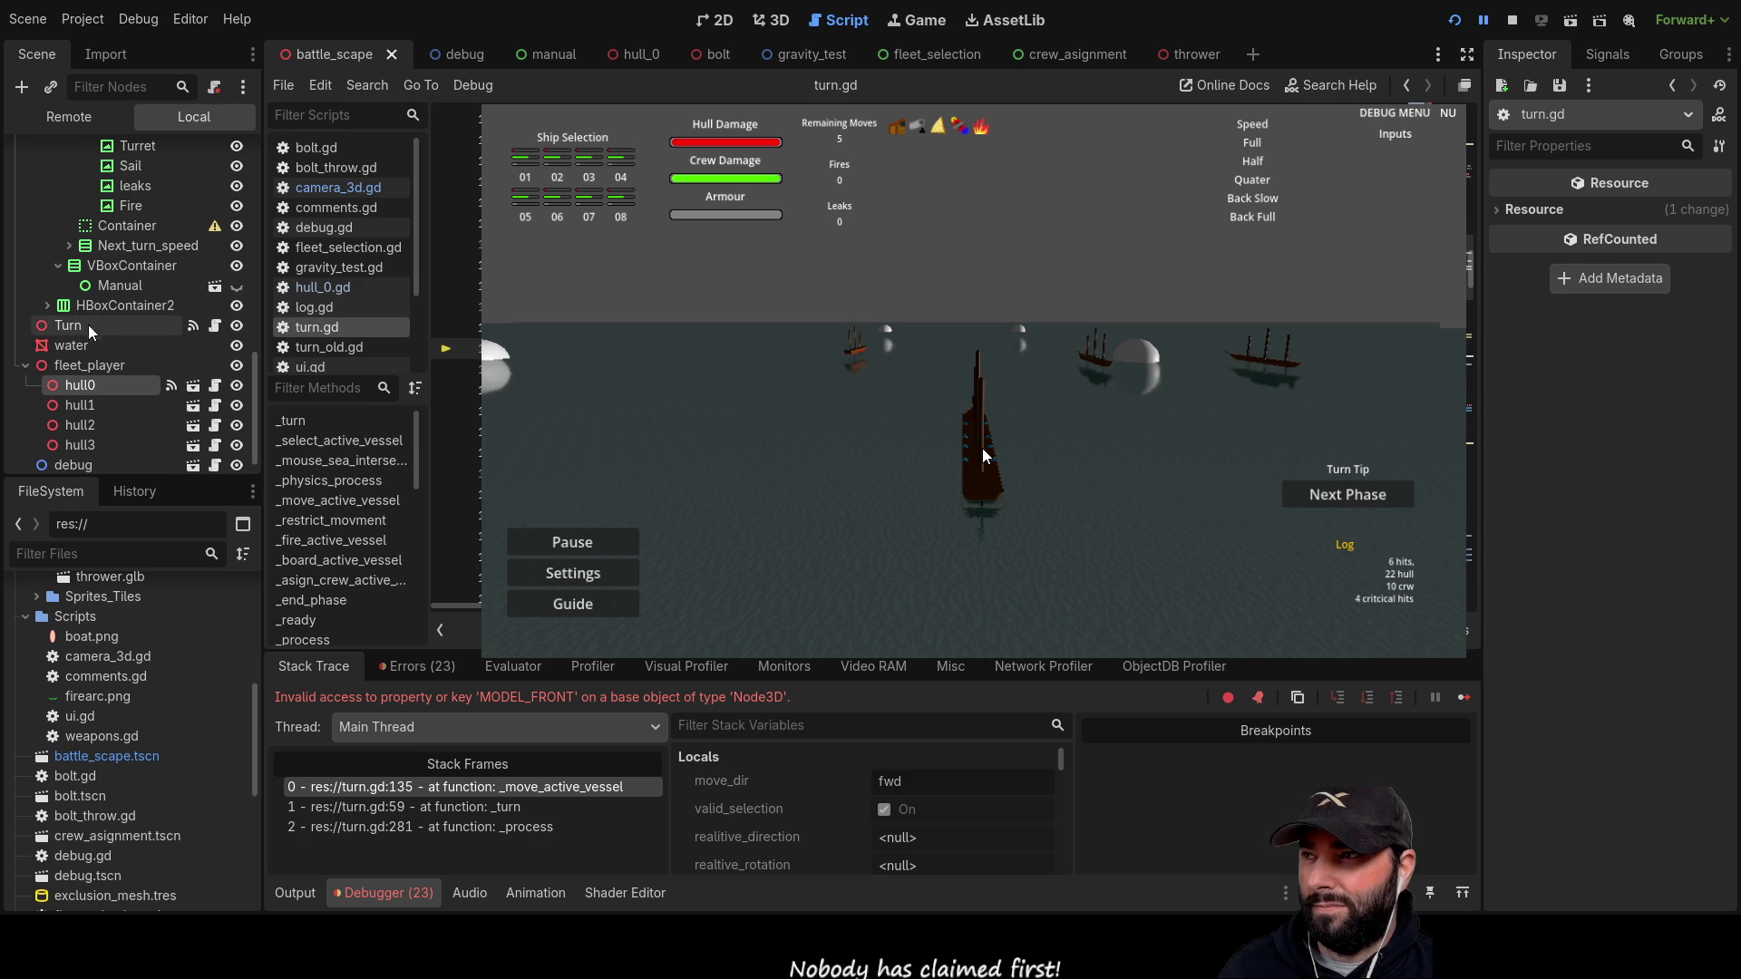
Step: Inspect hull0, then the boat, ghost and root nodes of hull_0, and reopen turn.gd in battle_scape
left_click(86, 405)
left_click(88, 388)
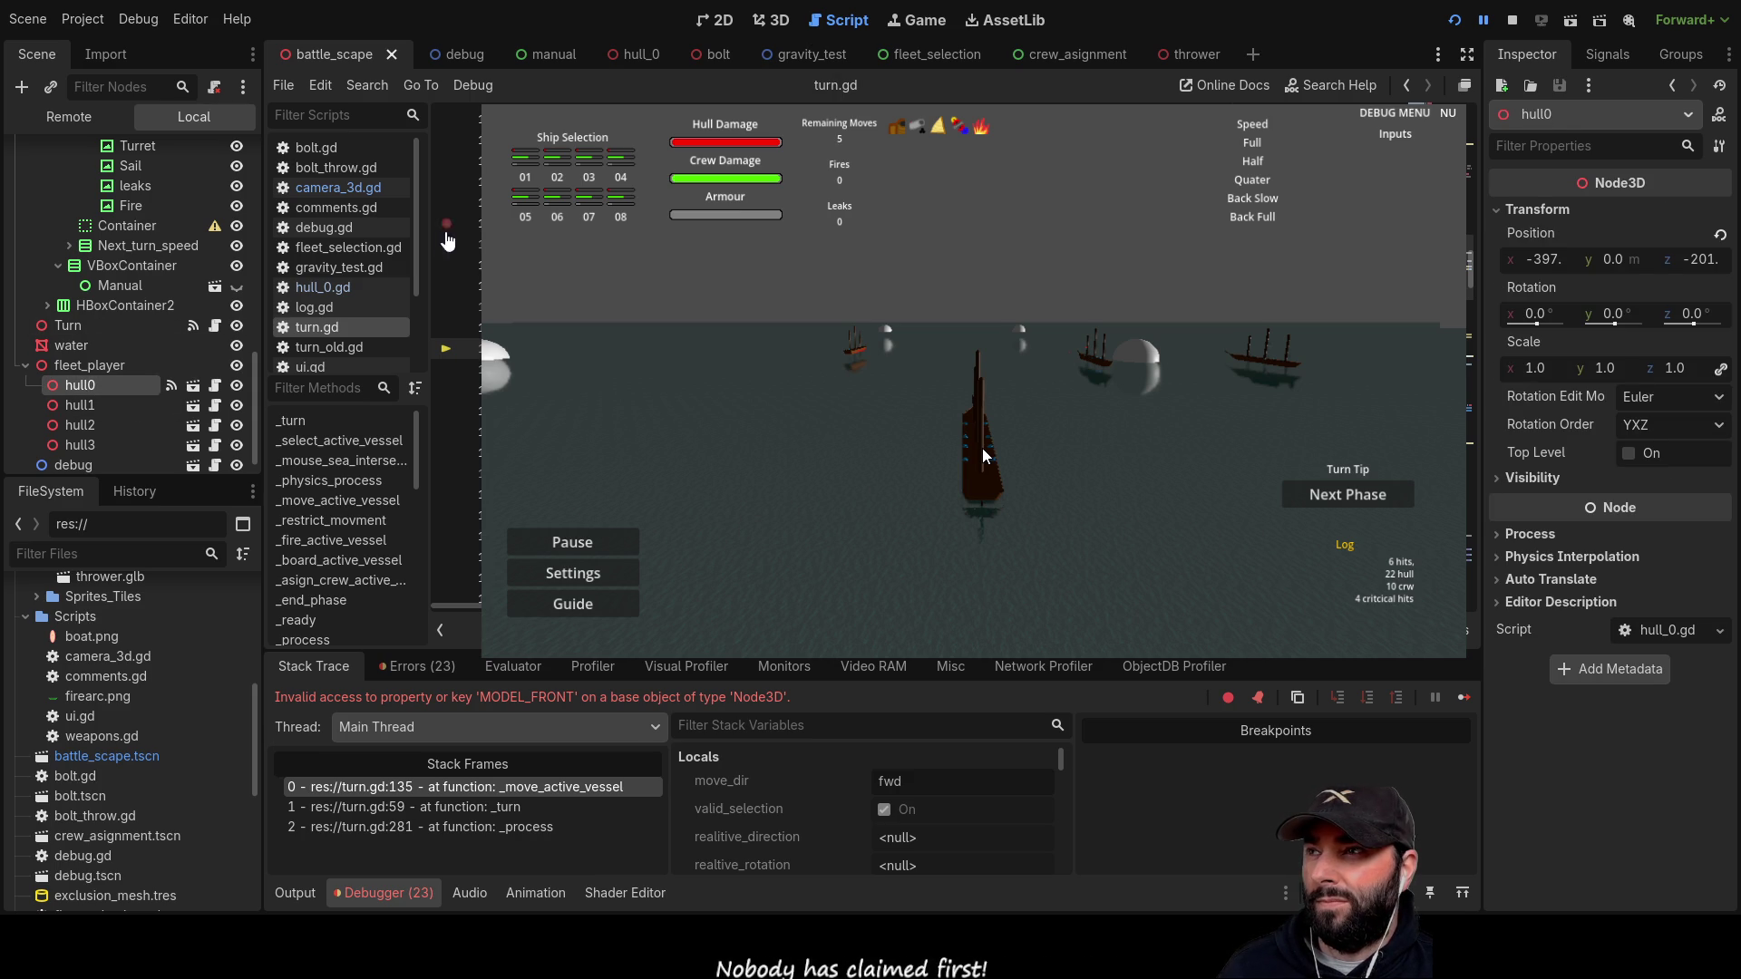
left_click(631, 52)
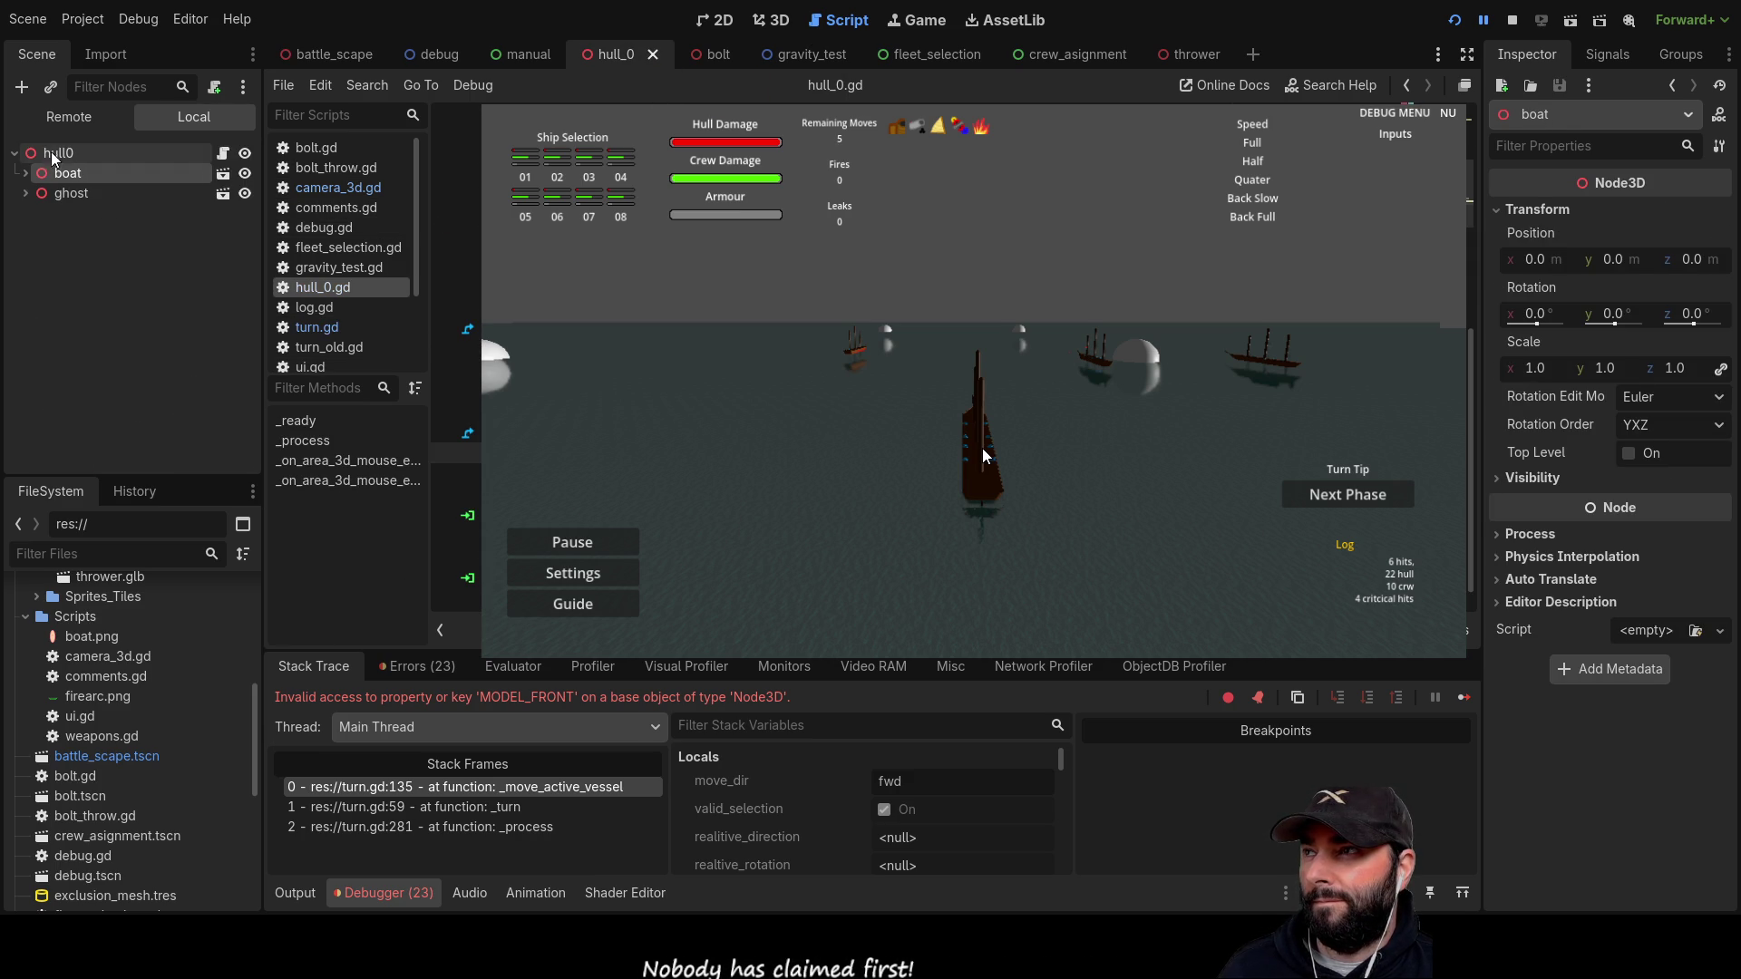
left_click(73, 174)
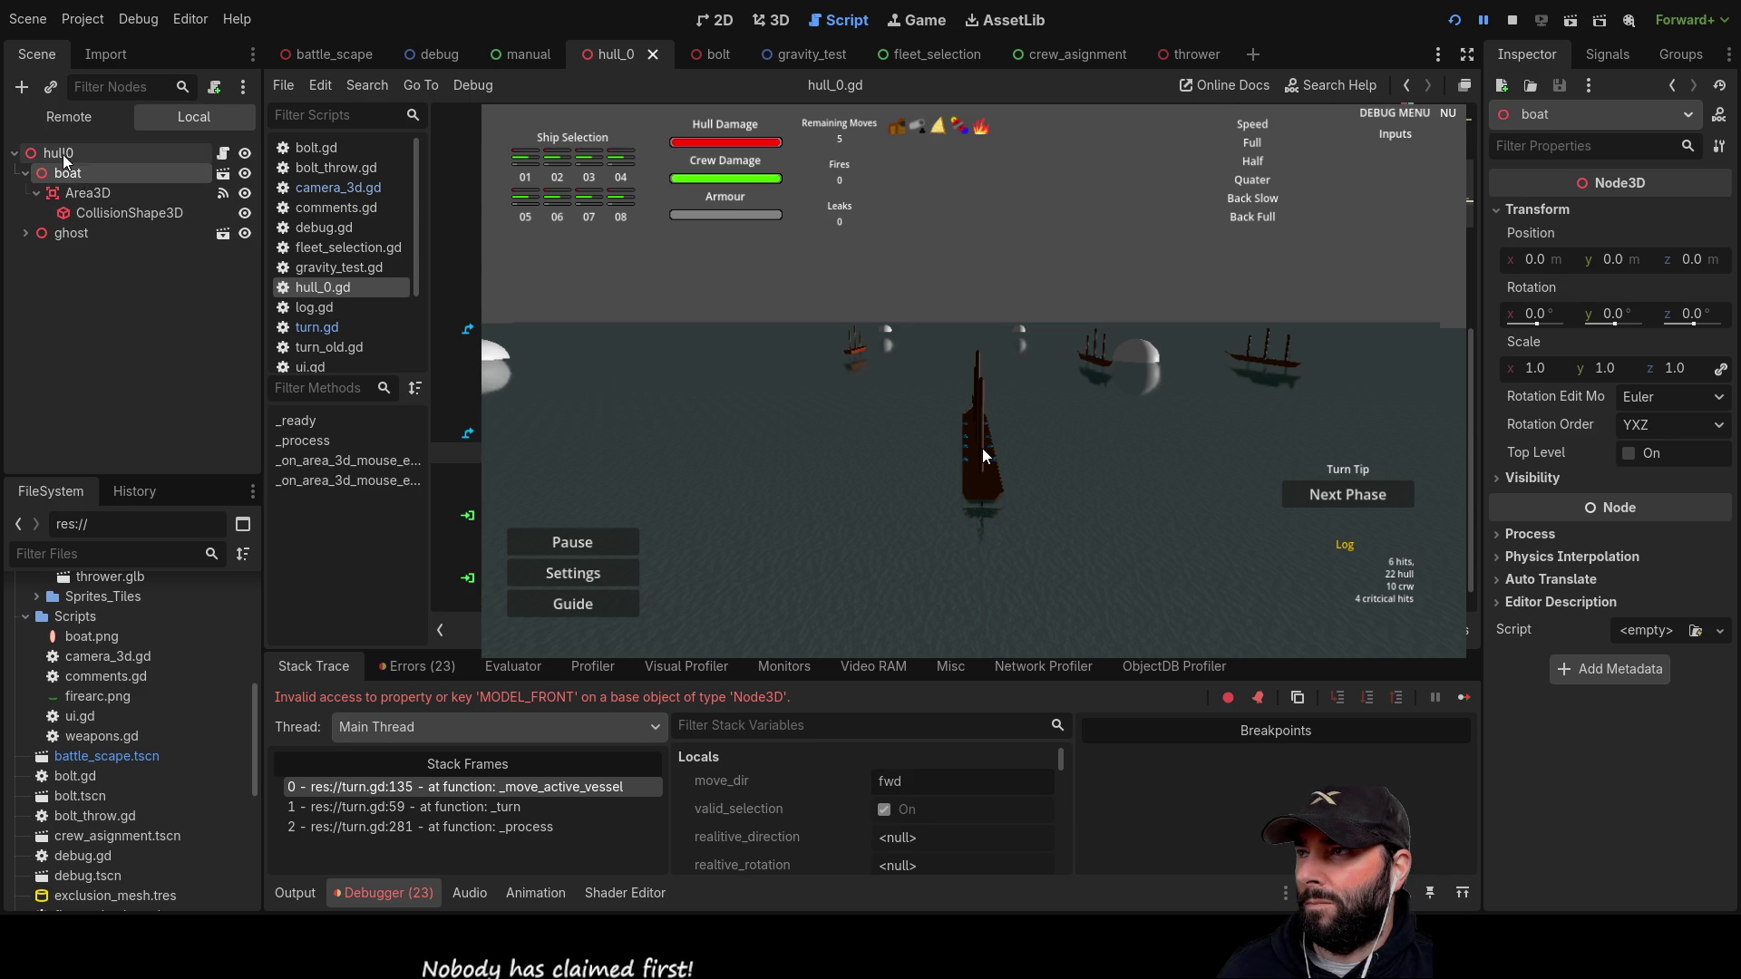
left_click(68, 229)
left_click(68, 173)
left_click(58, 153)
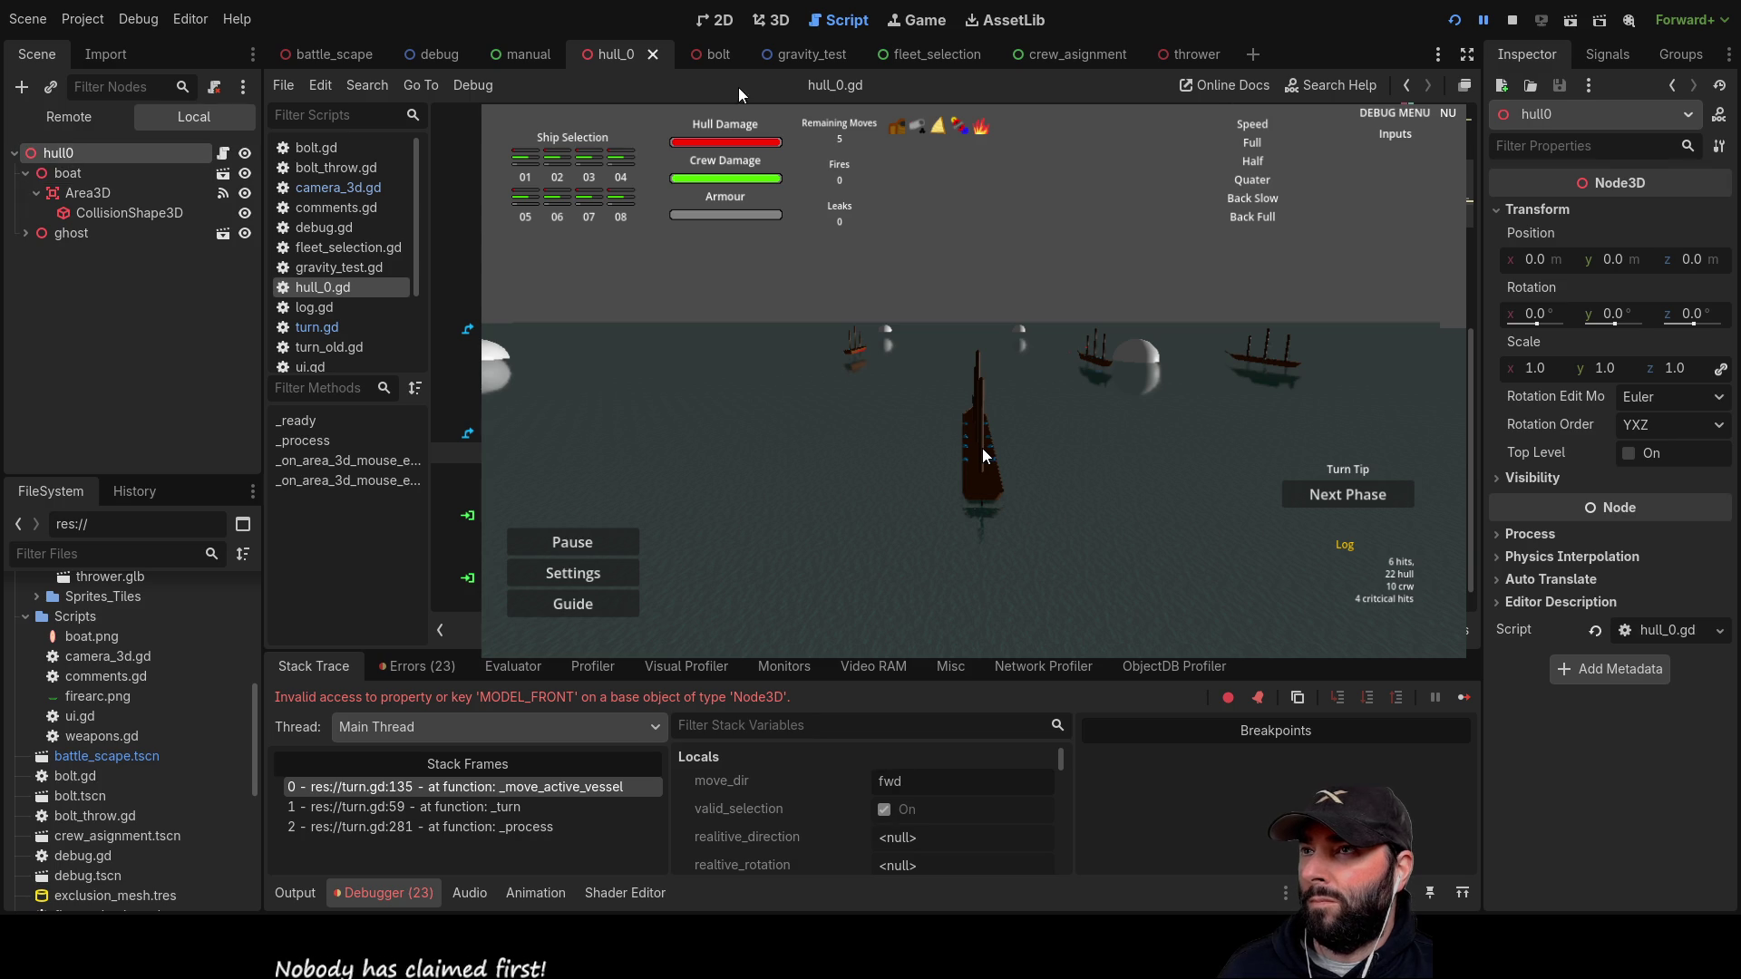
left_click(346, 61)
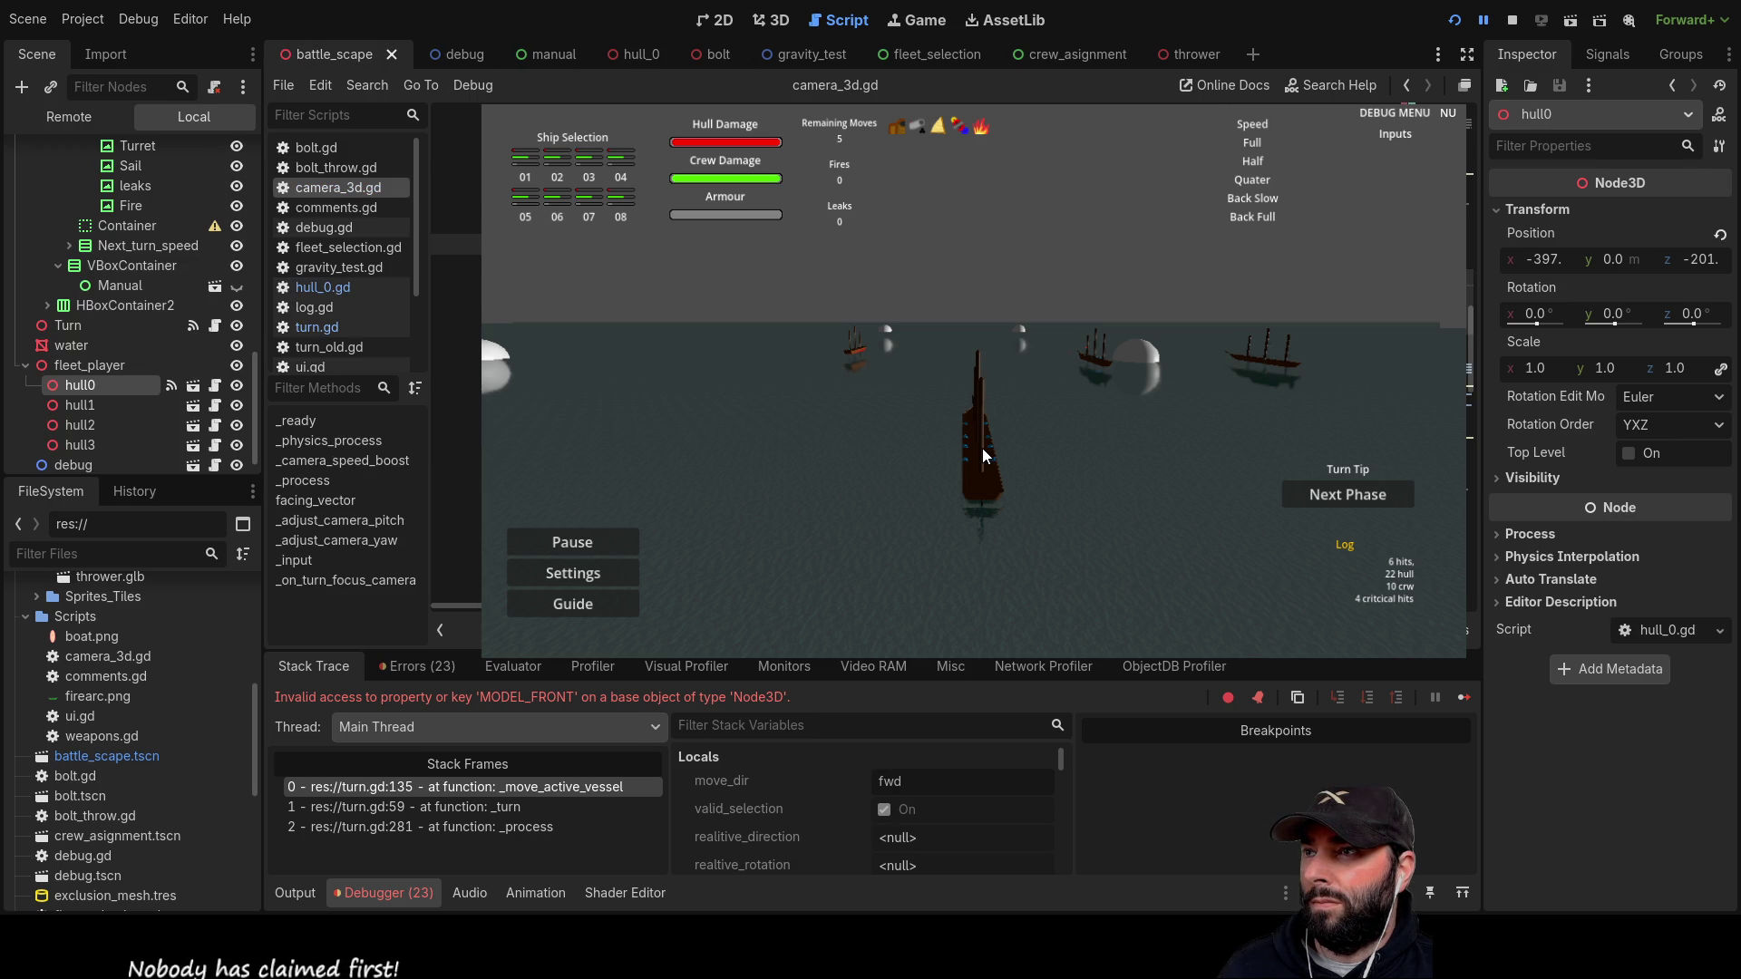
left_click(320, 329)
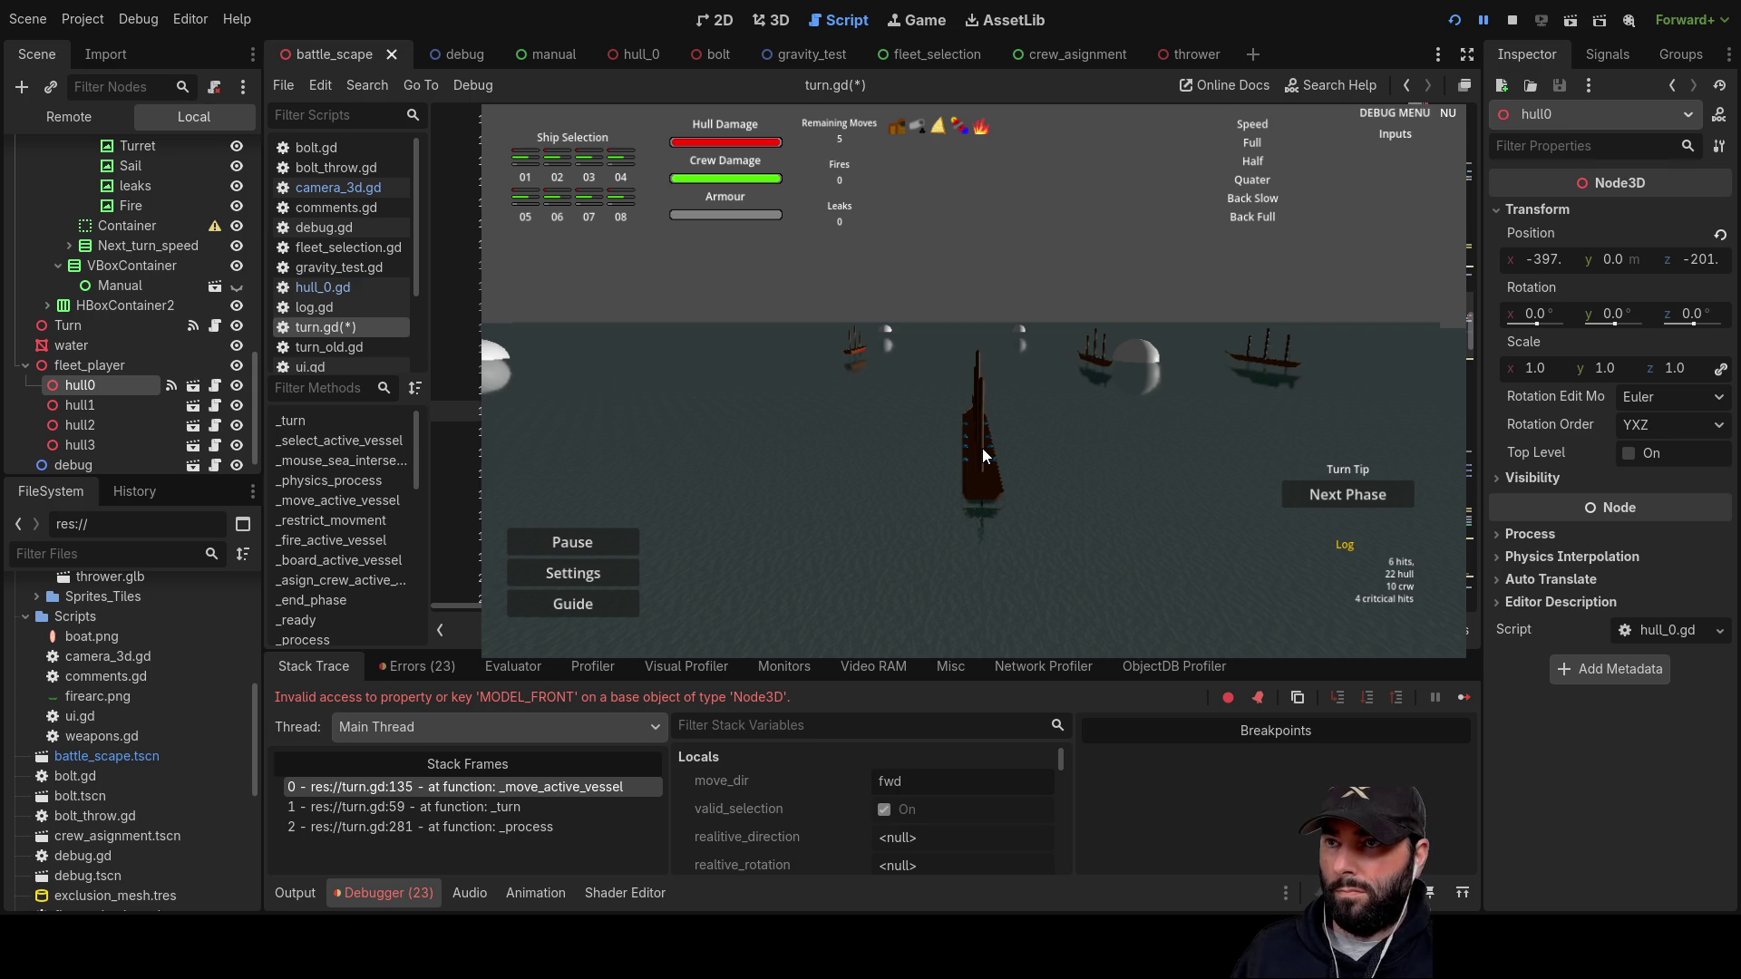
Step: Stop the game, relaunch it and swing the camera out to view the ships
left_click(1512, 19)
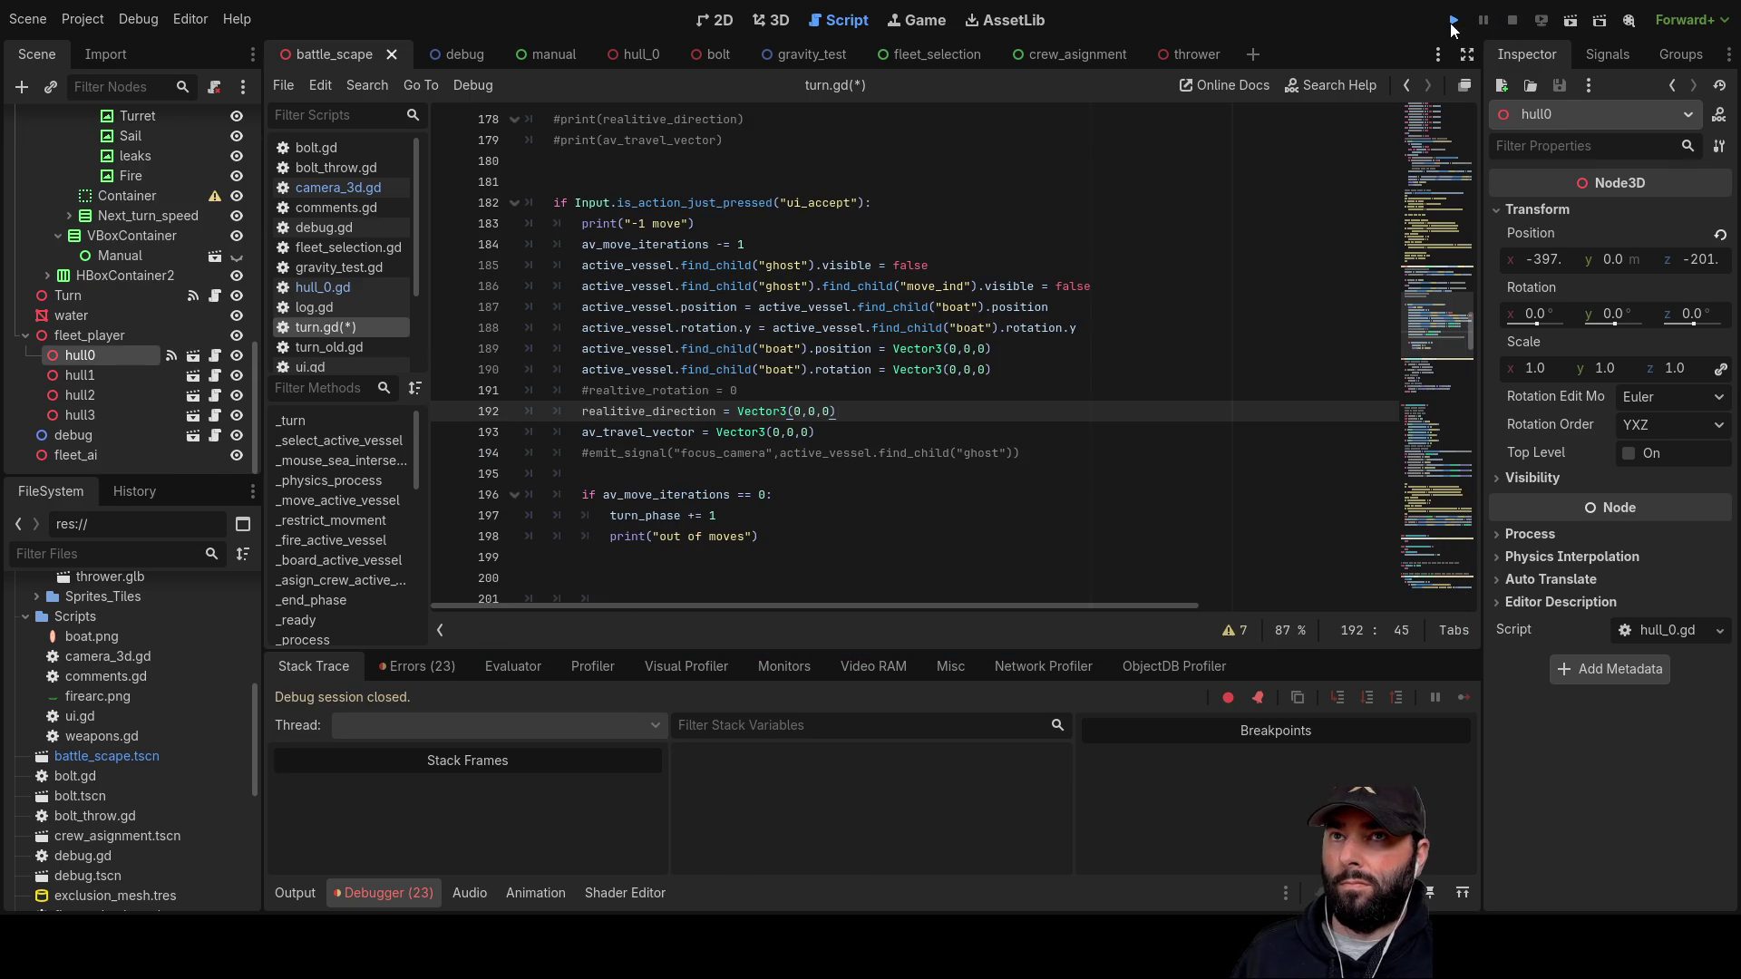
left_click(1454, 19)
key("a")
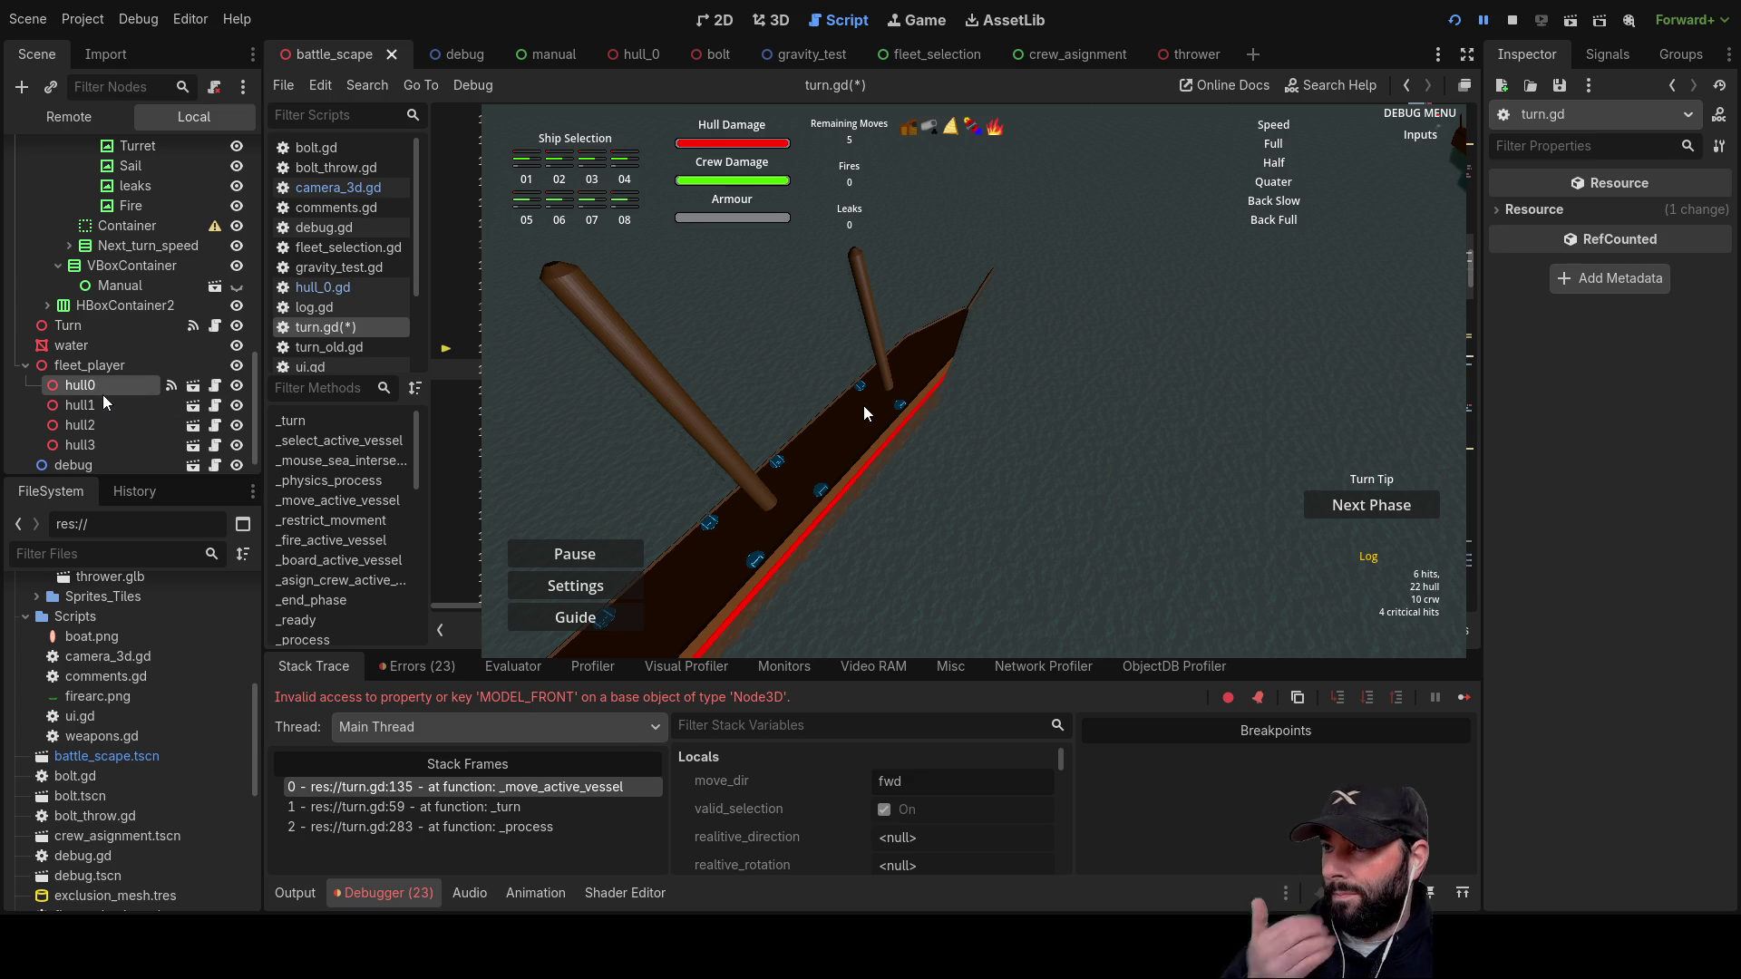
Step: Scroll through the Vector3 class reference, then stop the running game
scroll(104, 400, "down", 1)
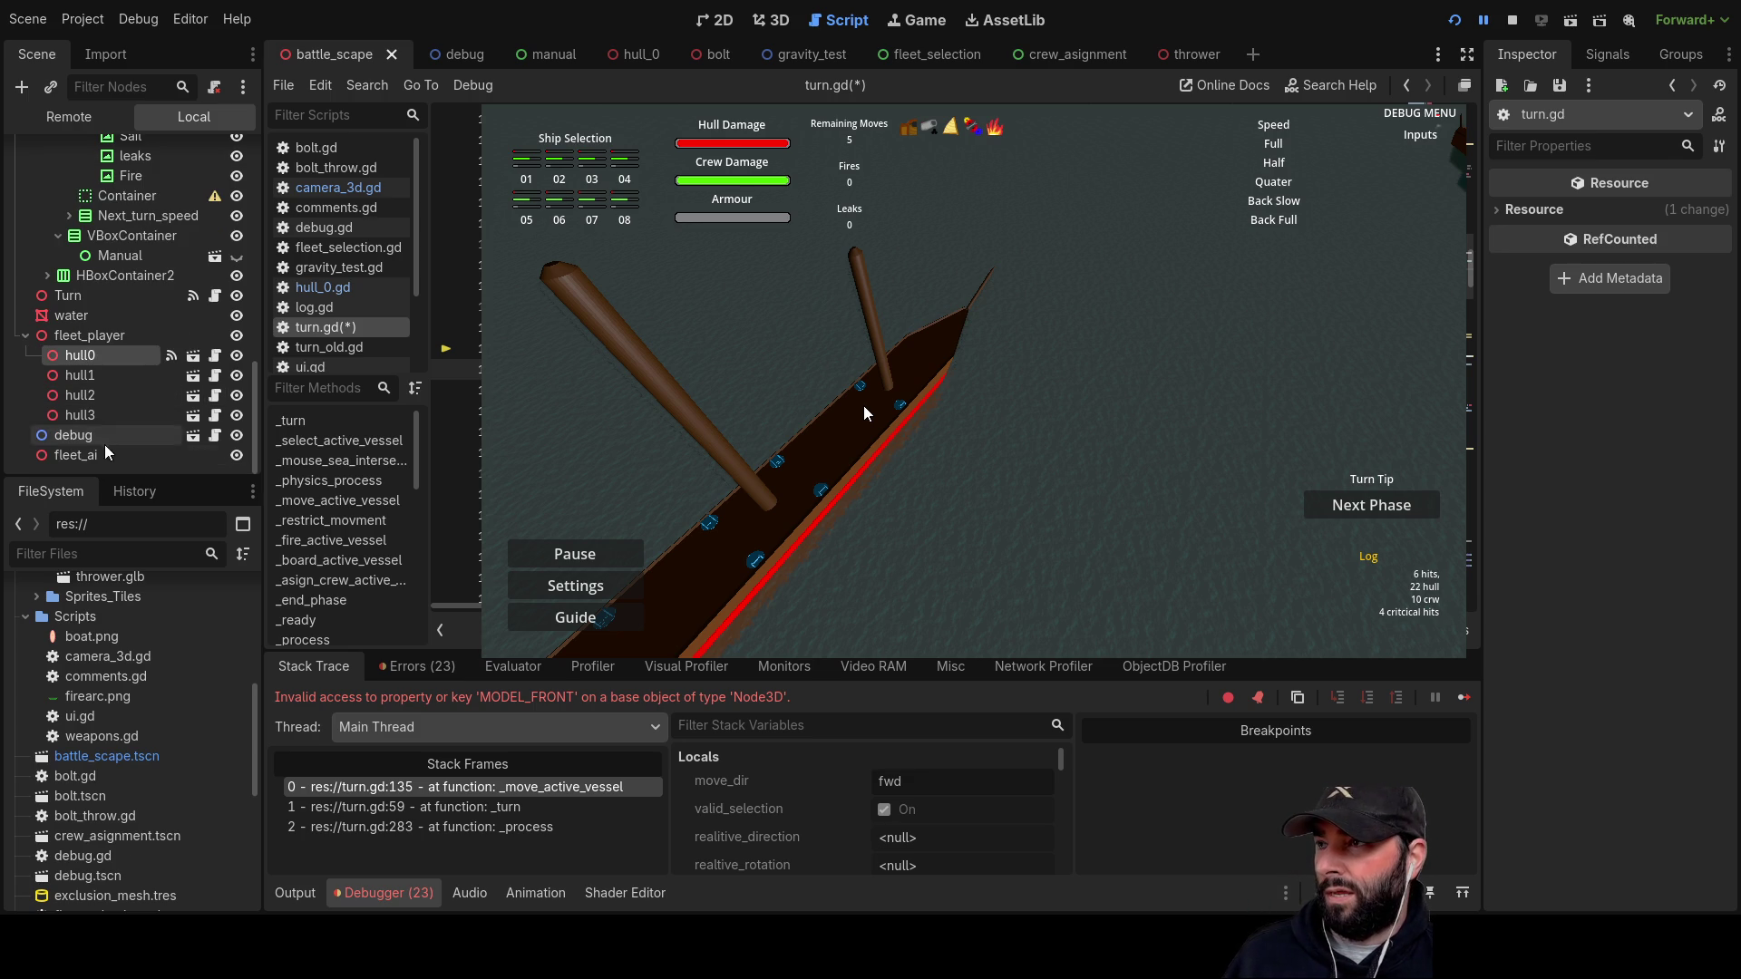
scroll(77, 390, "up", 3)
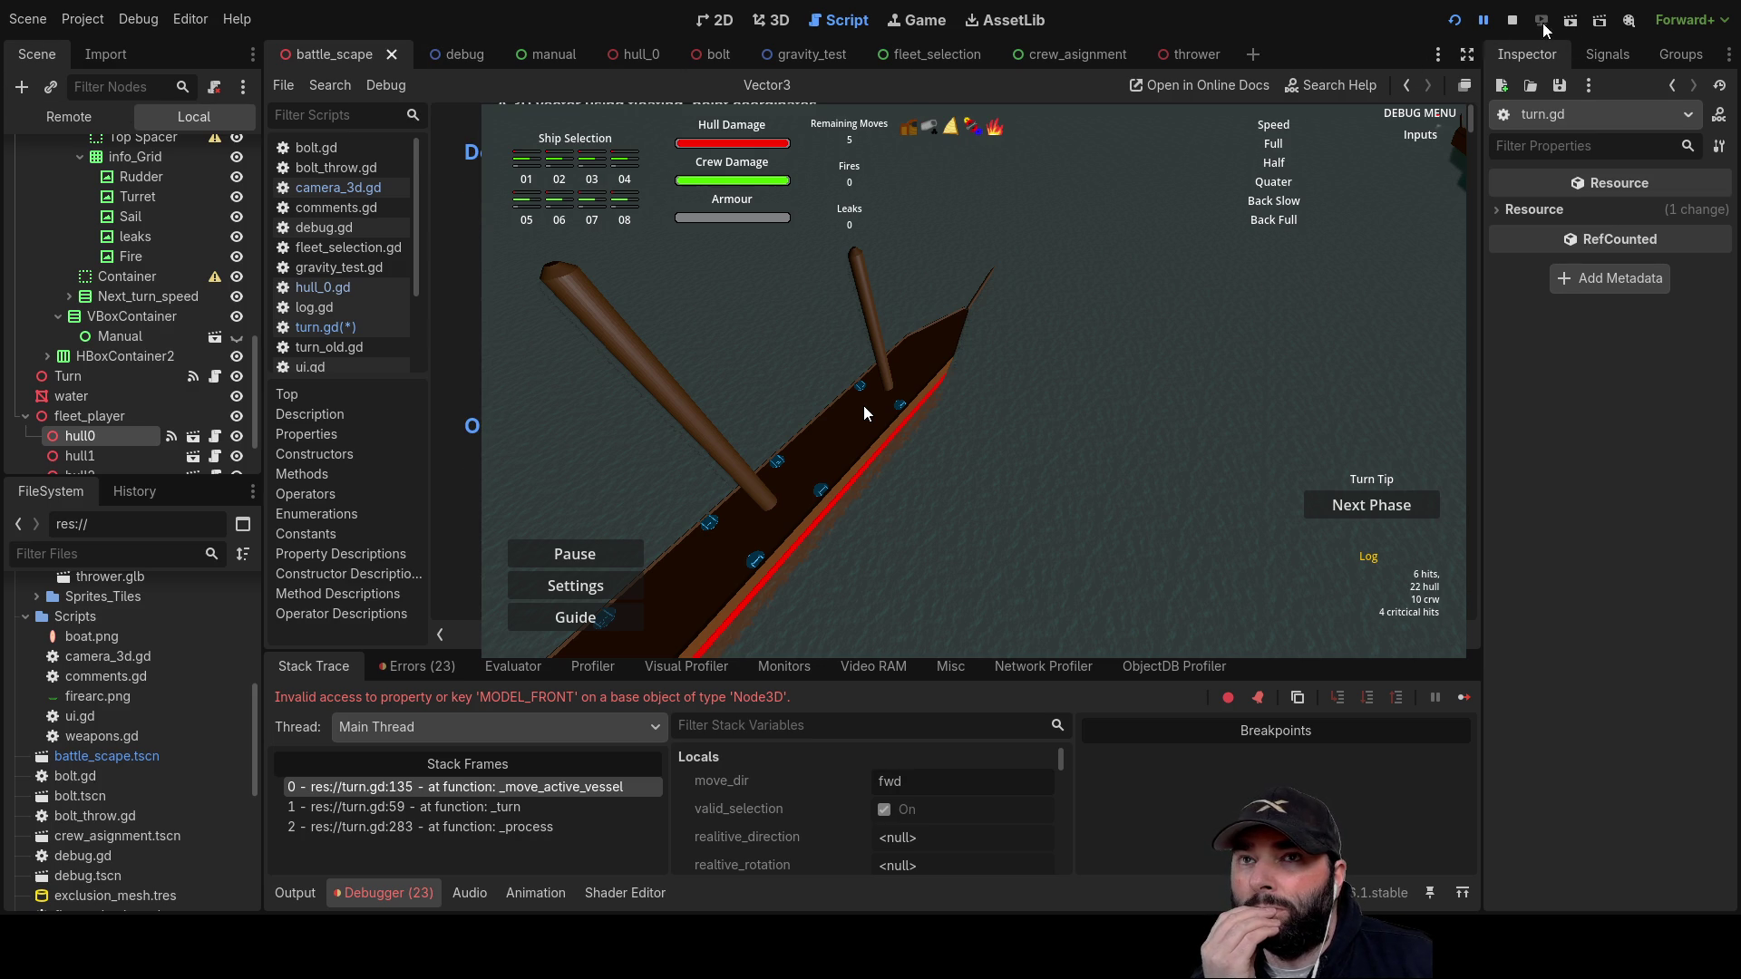
left_click(1511, 19)
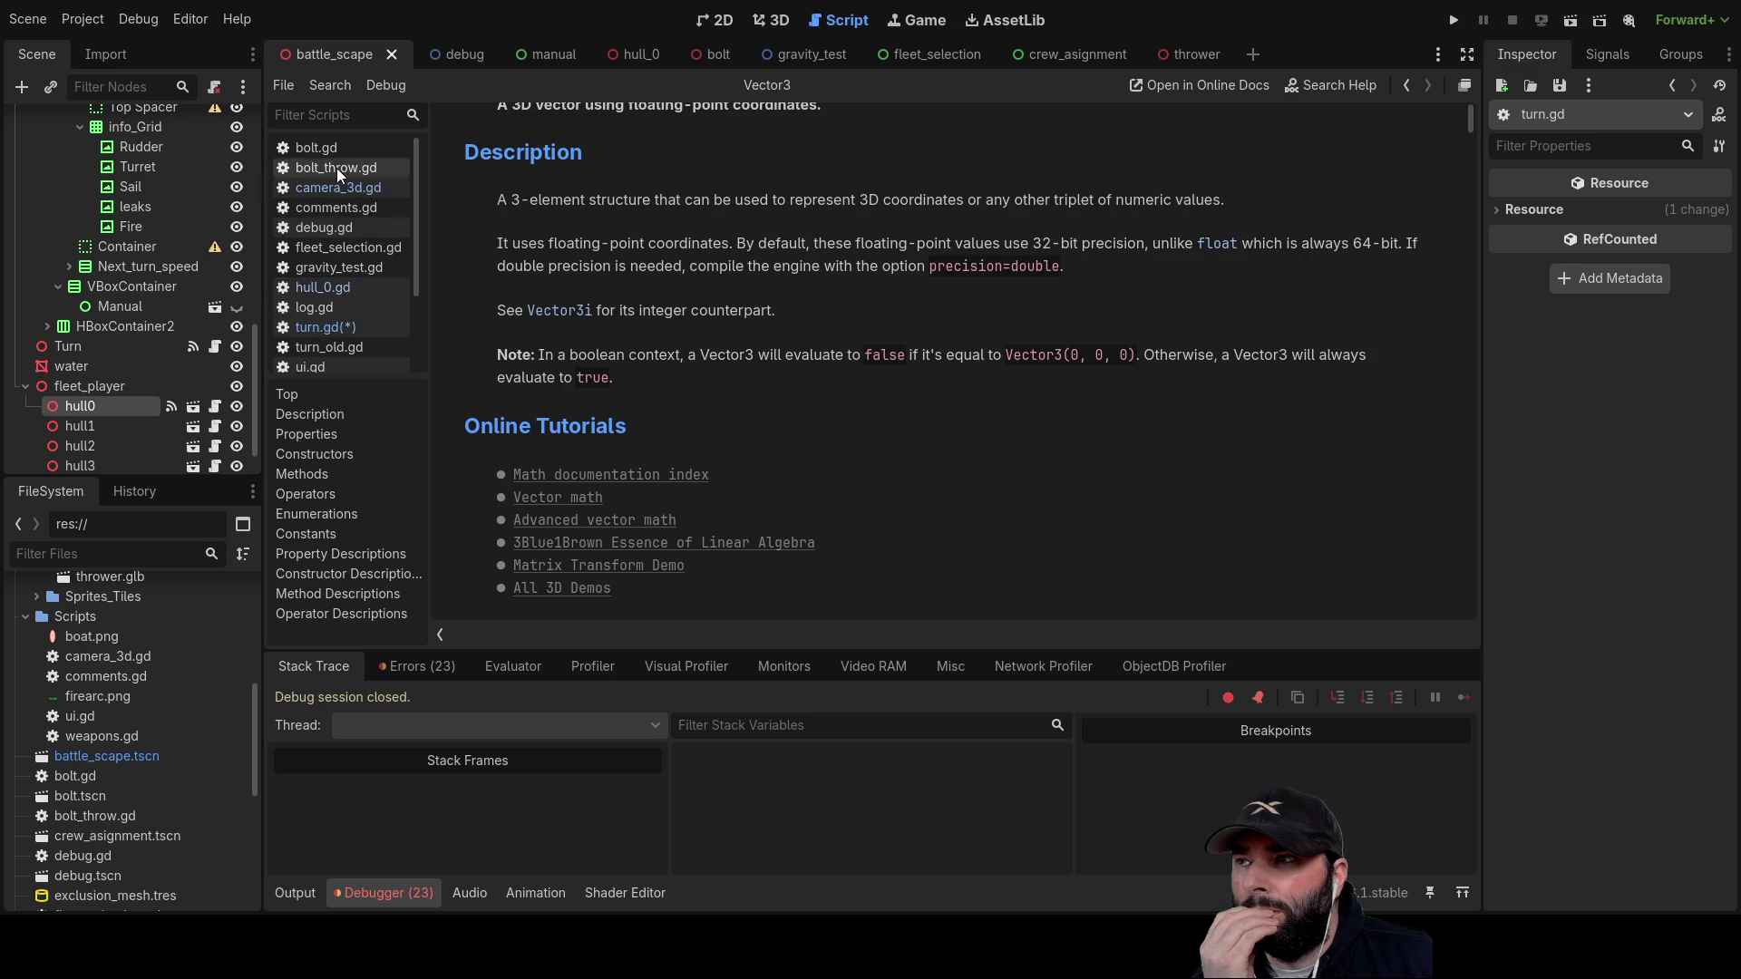
Step: Look up Vector3's MODEL_LEFT and MODEL_FRONT constants from line 136, then return to turn.gd
left_click(326, 329)
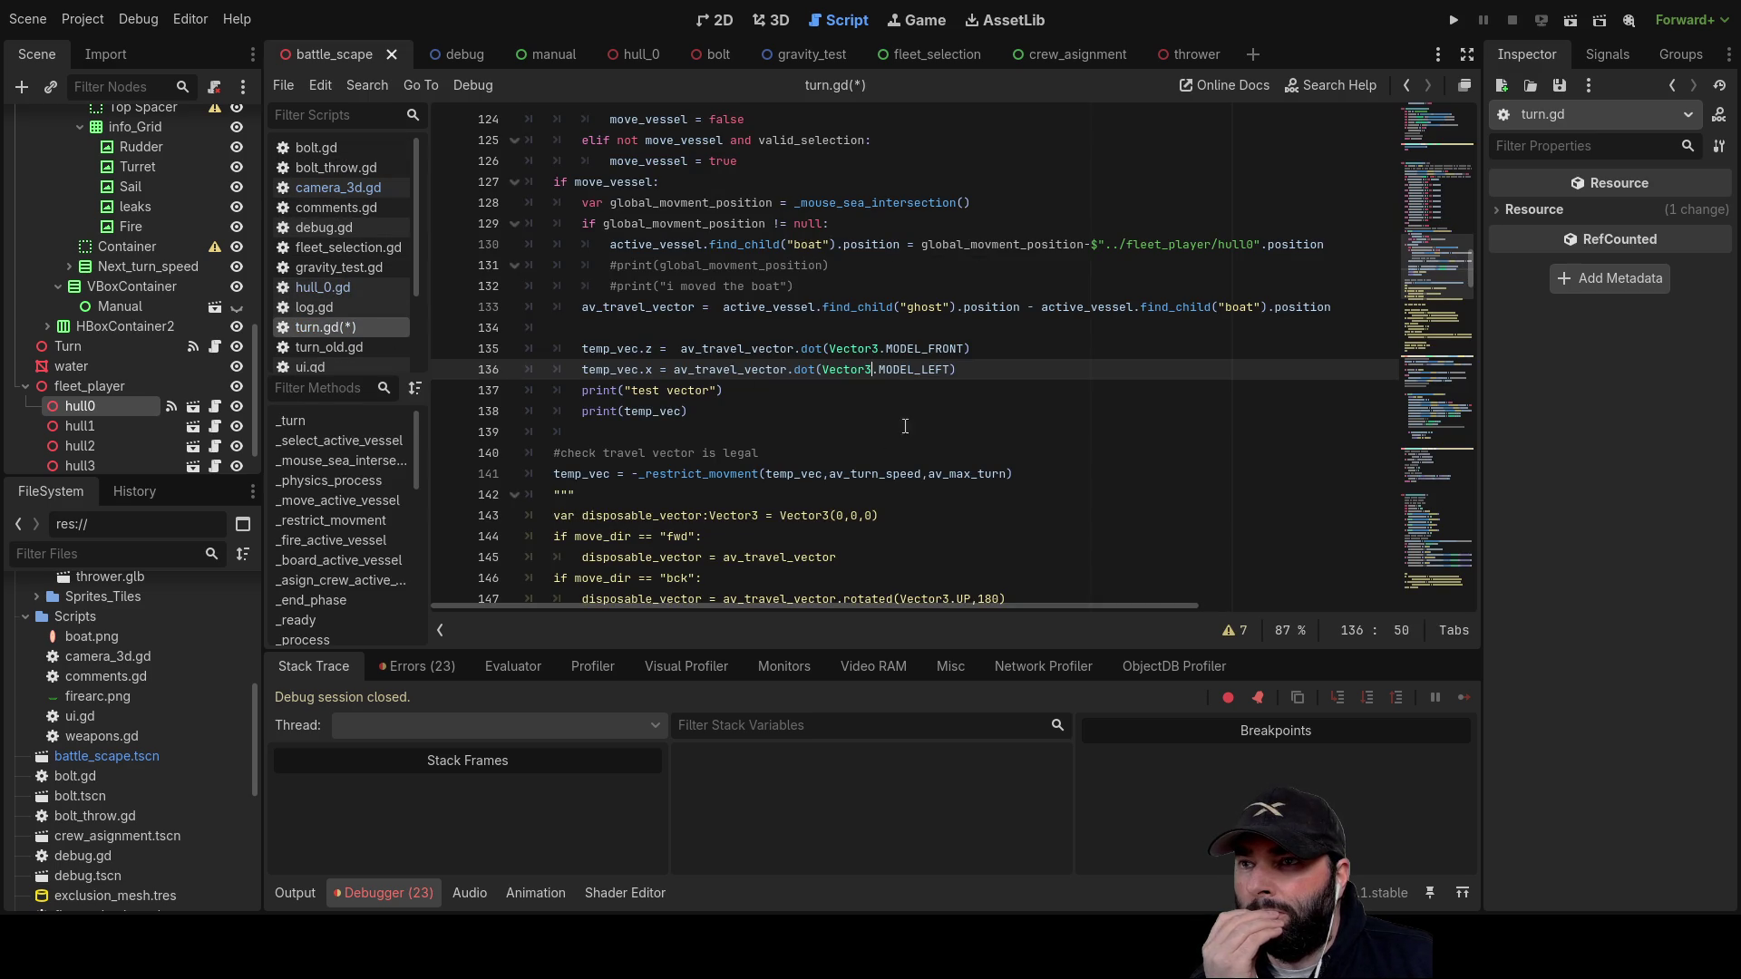
mouse_move(958, 369)
left_mouse_down()
mouse_move(841, 369)
mouse_move(828, 350)
mouse_move(790, 363)
mouse_move(803, 346)
mouse_move(804, 370)
left_mouse_up()
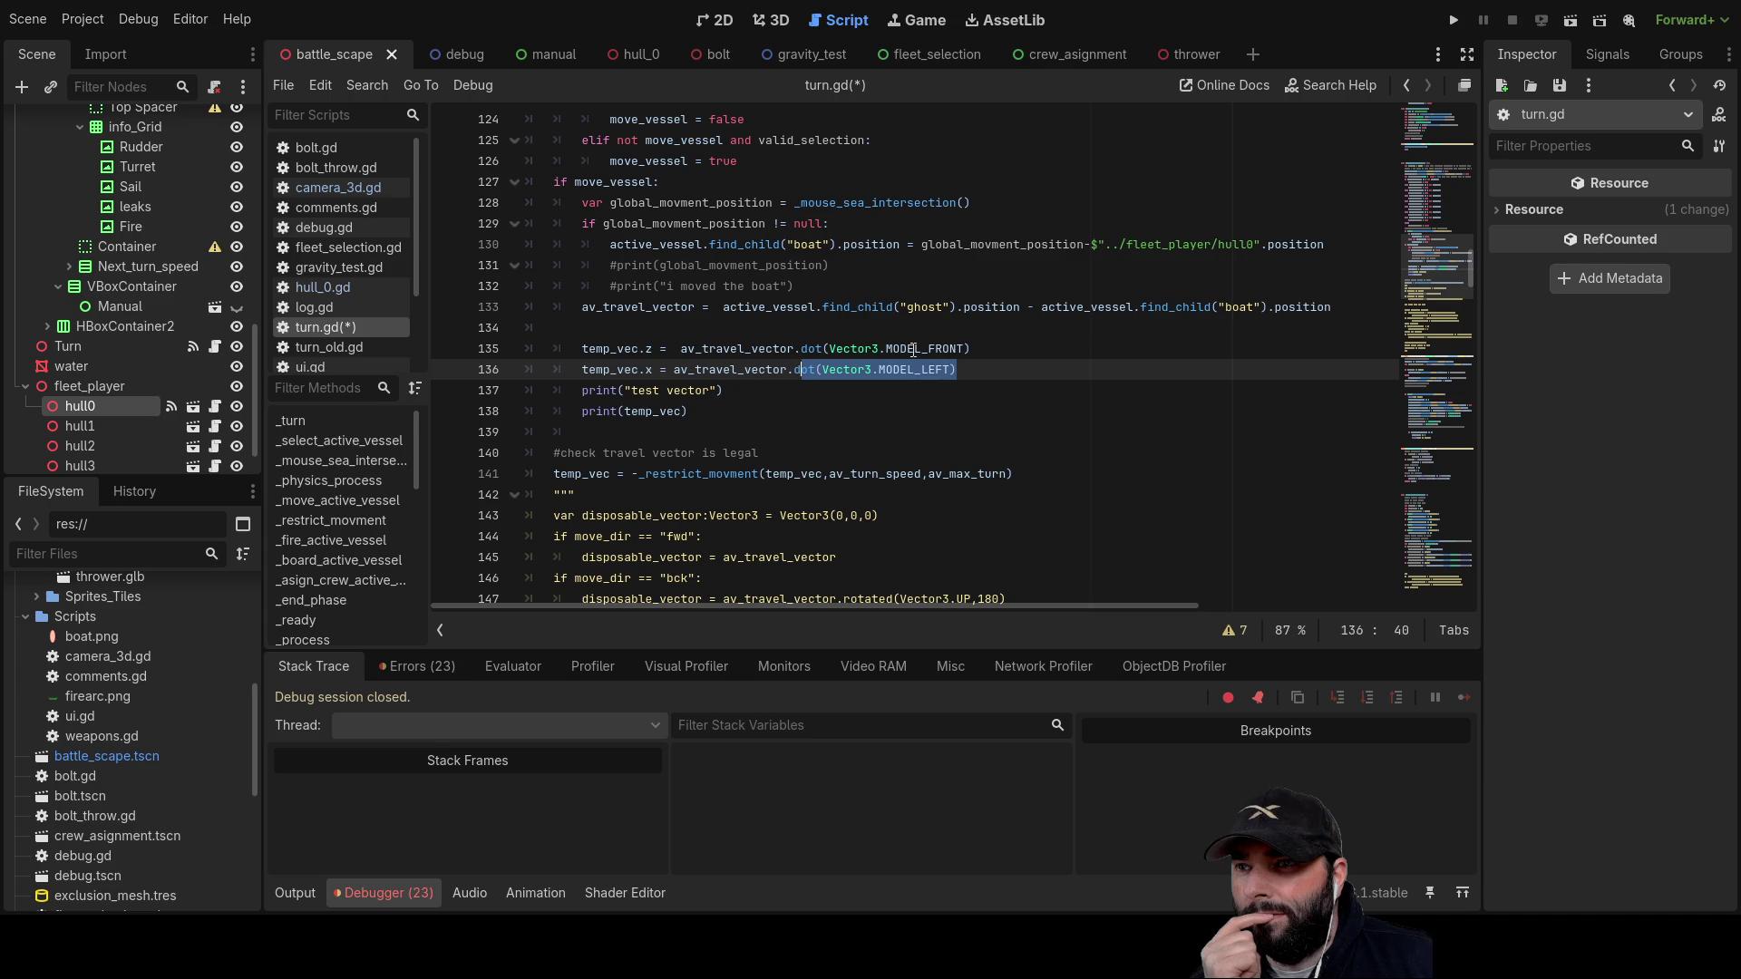
left_click(1093, 379, "ctrl")
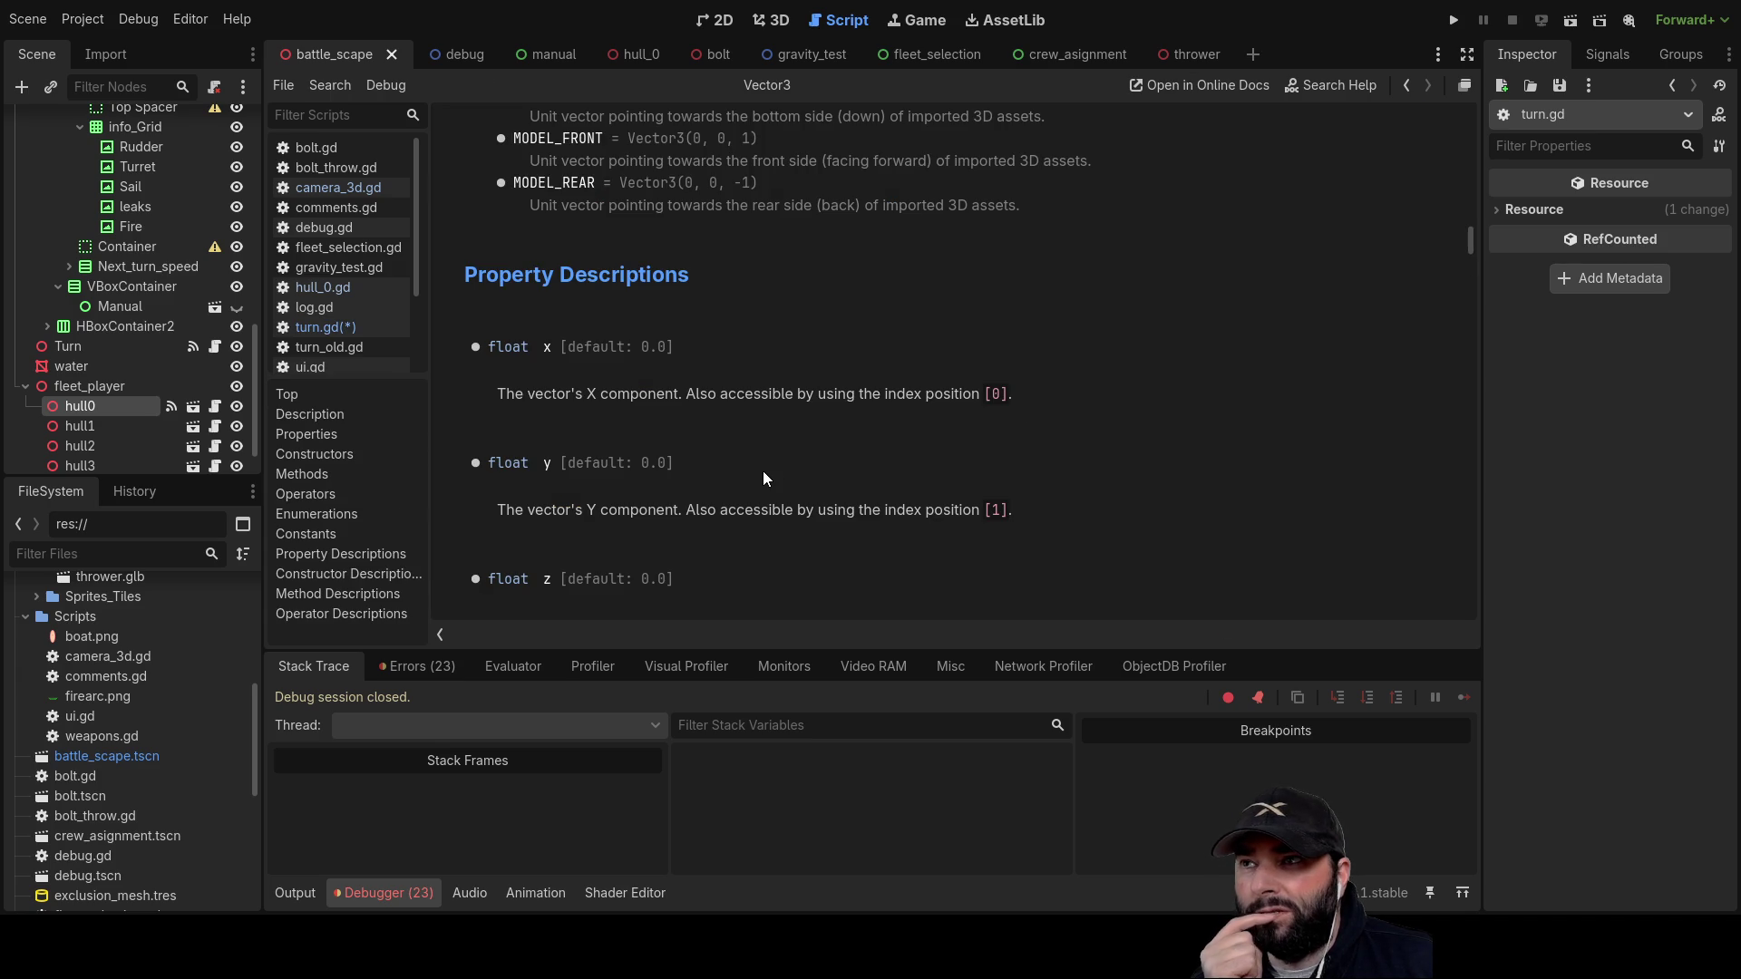
scroll(895, 468, "up", 5)
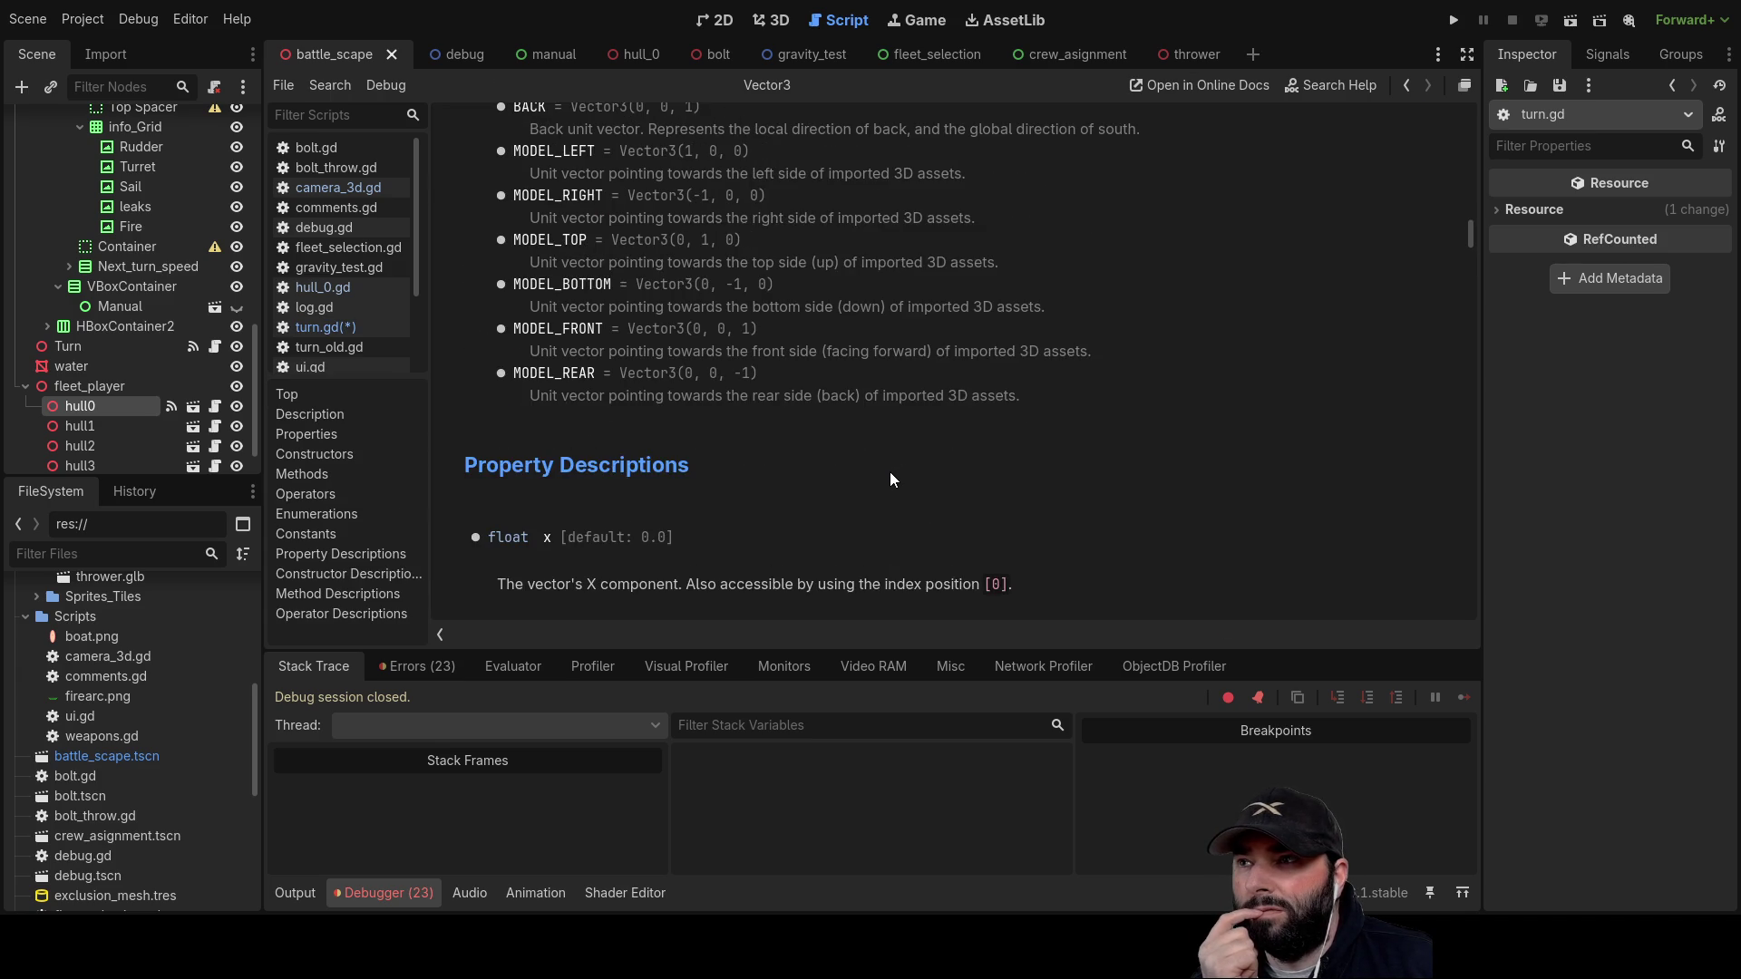
scroll(747, 515, "up", 3)
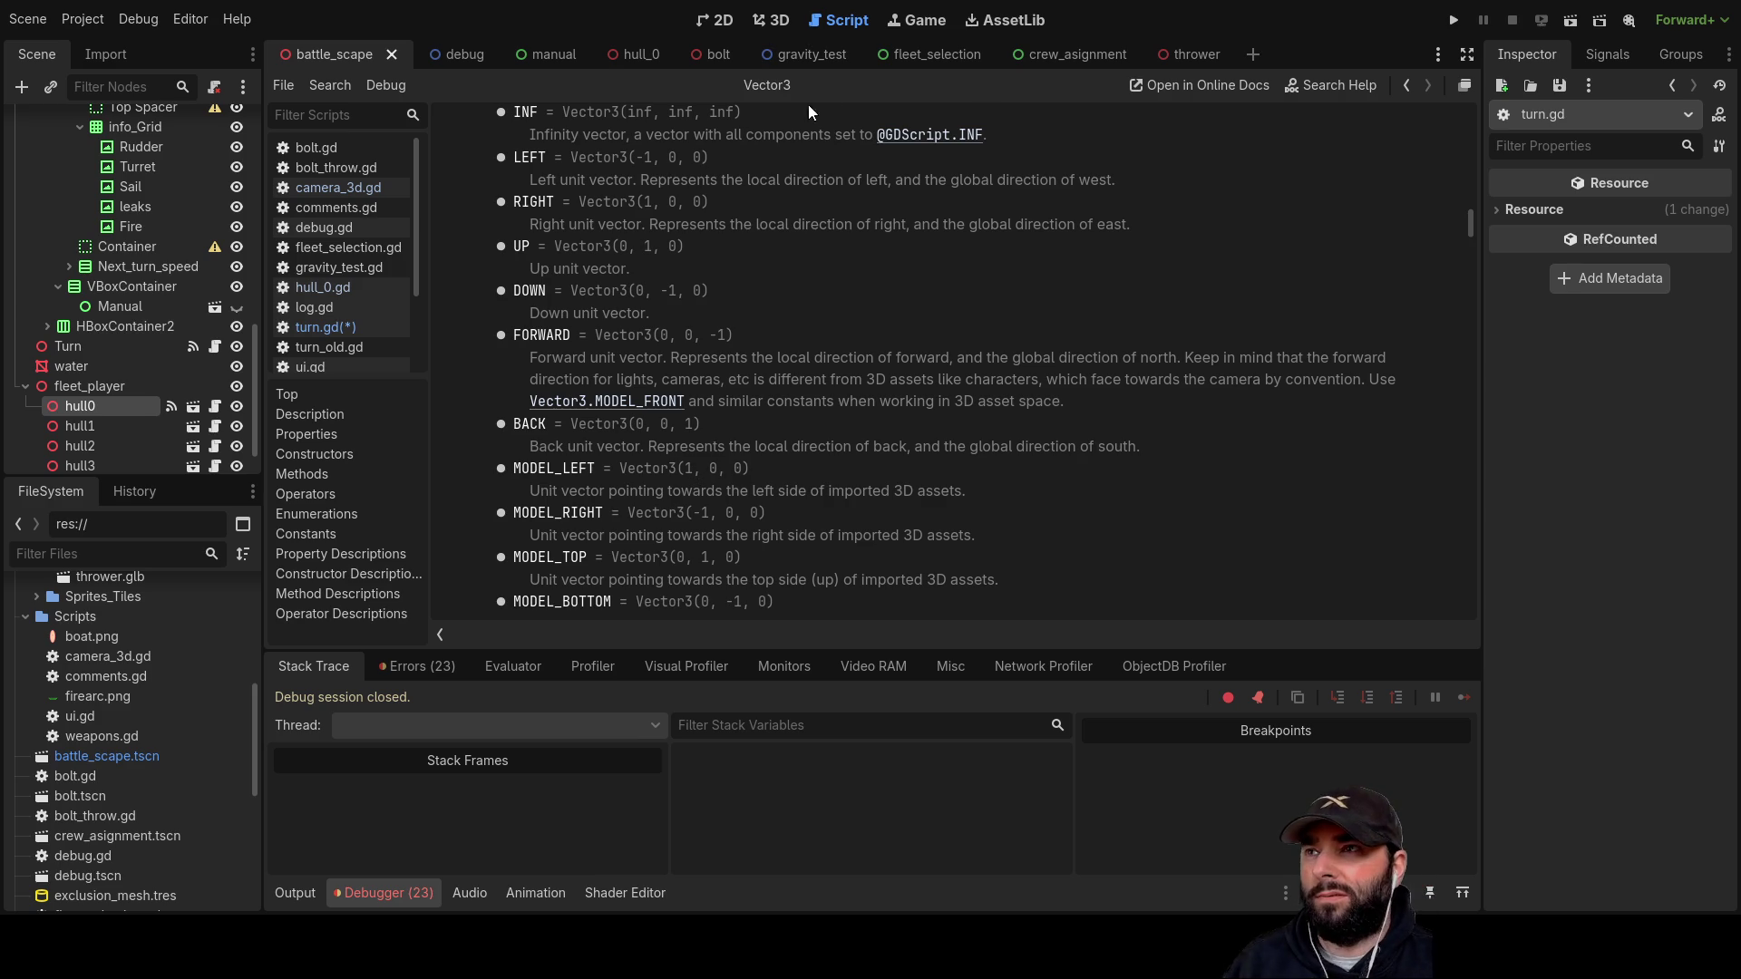
left_click(333, 328)
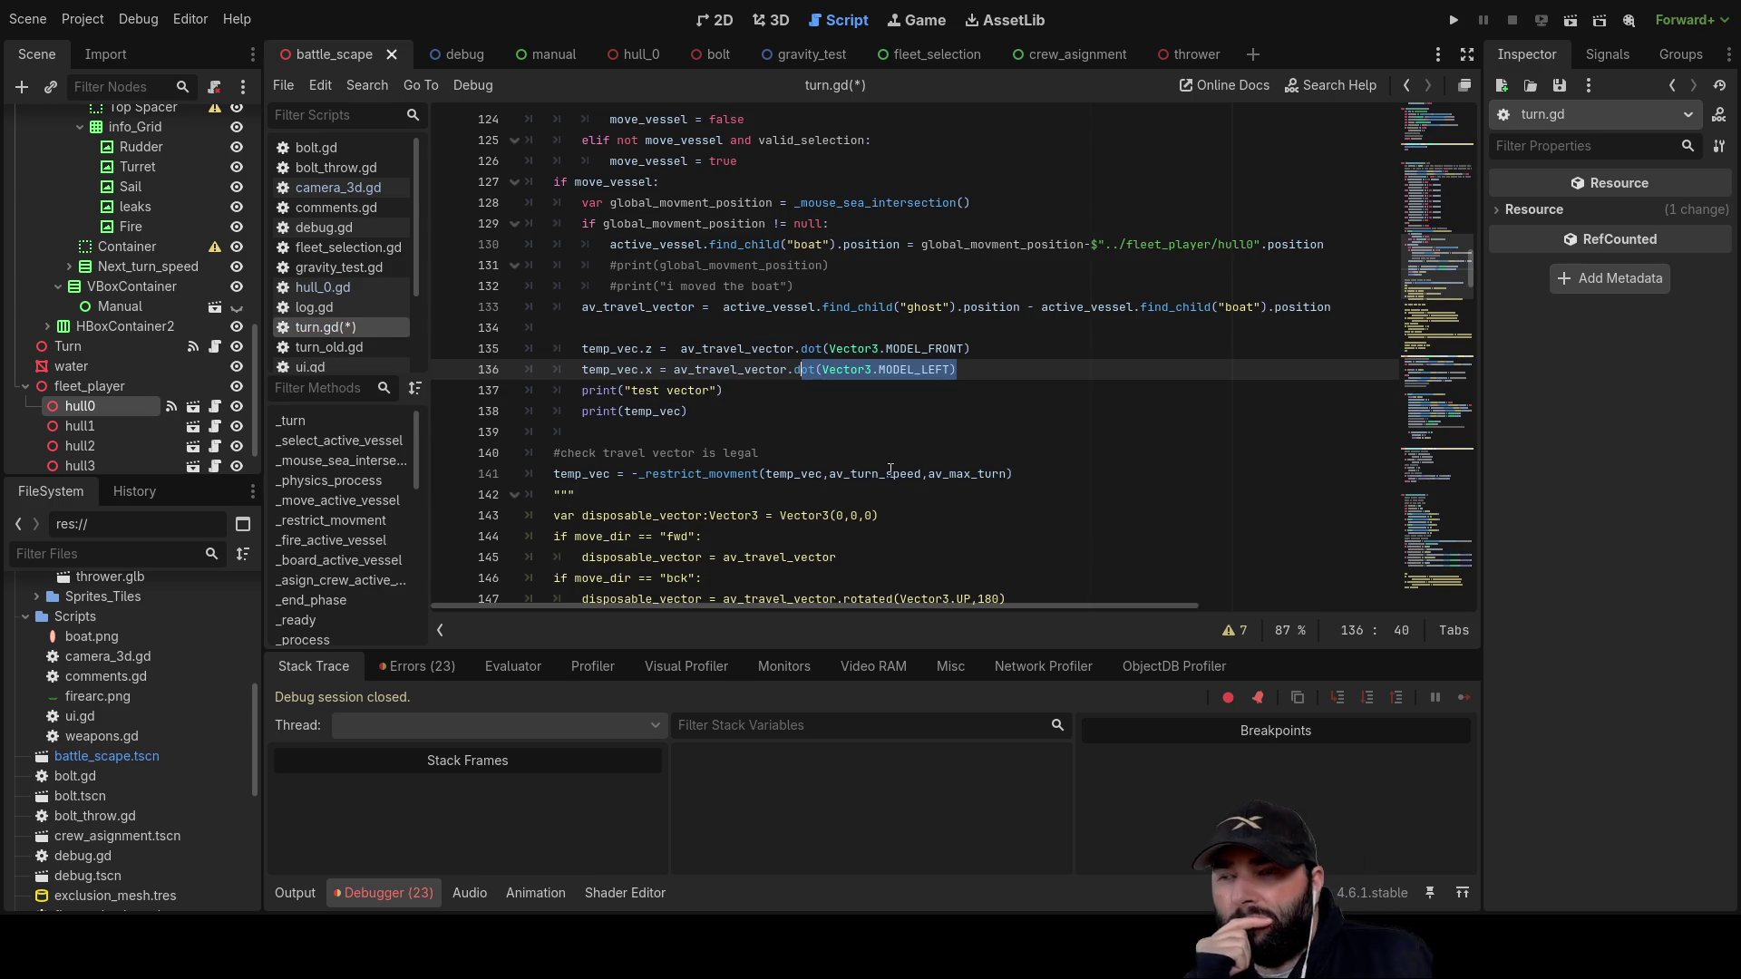
Step: Indent blank line 134 below the av_travel_vector calculation in turn.gd
left_click(809, 399)
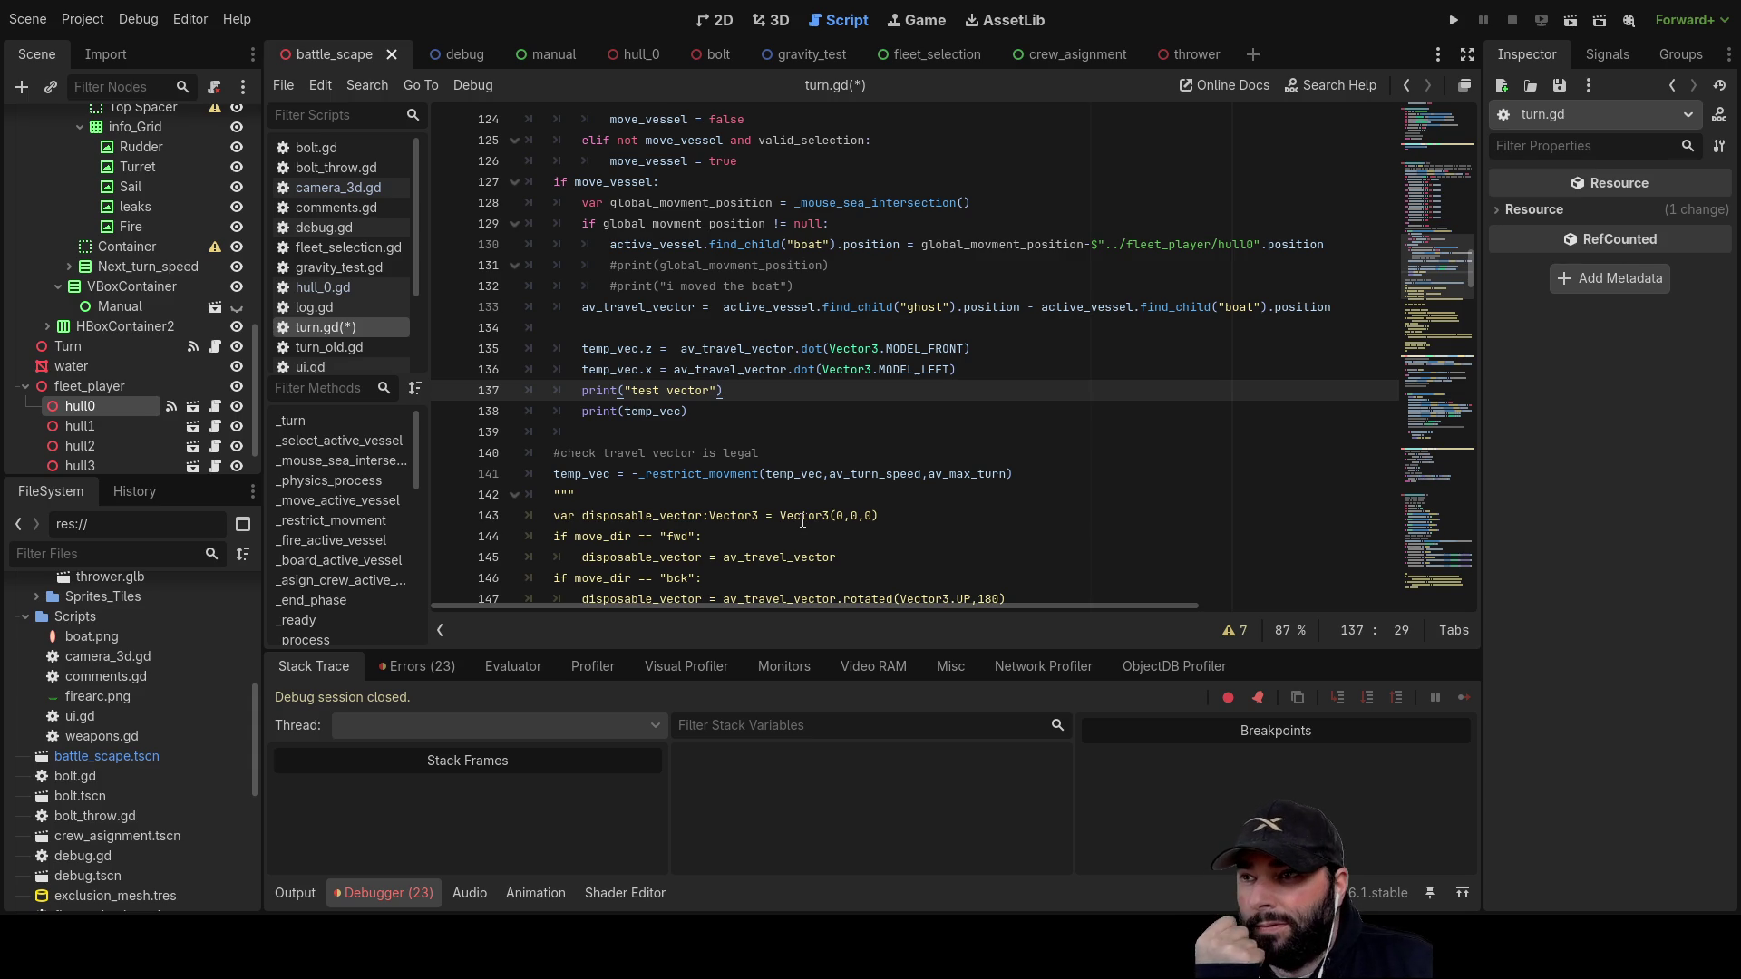
left_click(656, 332)
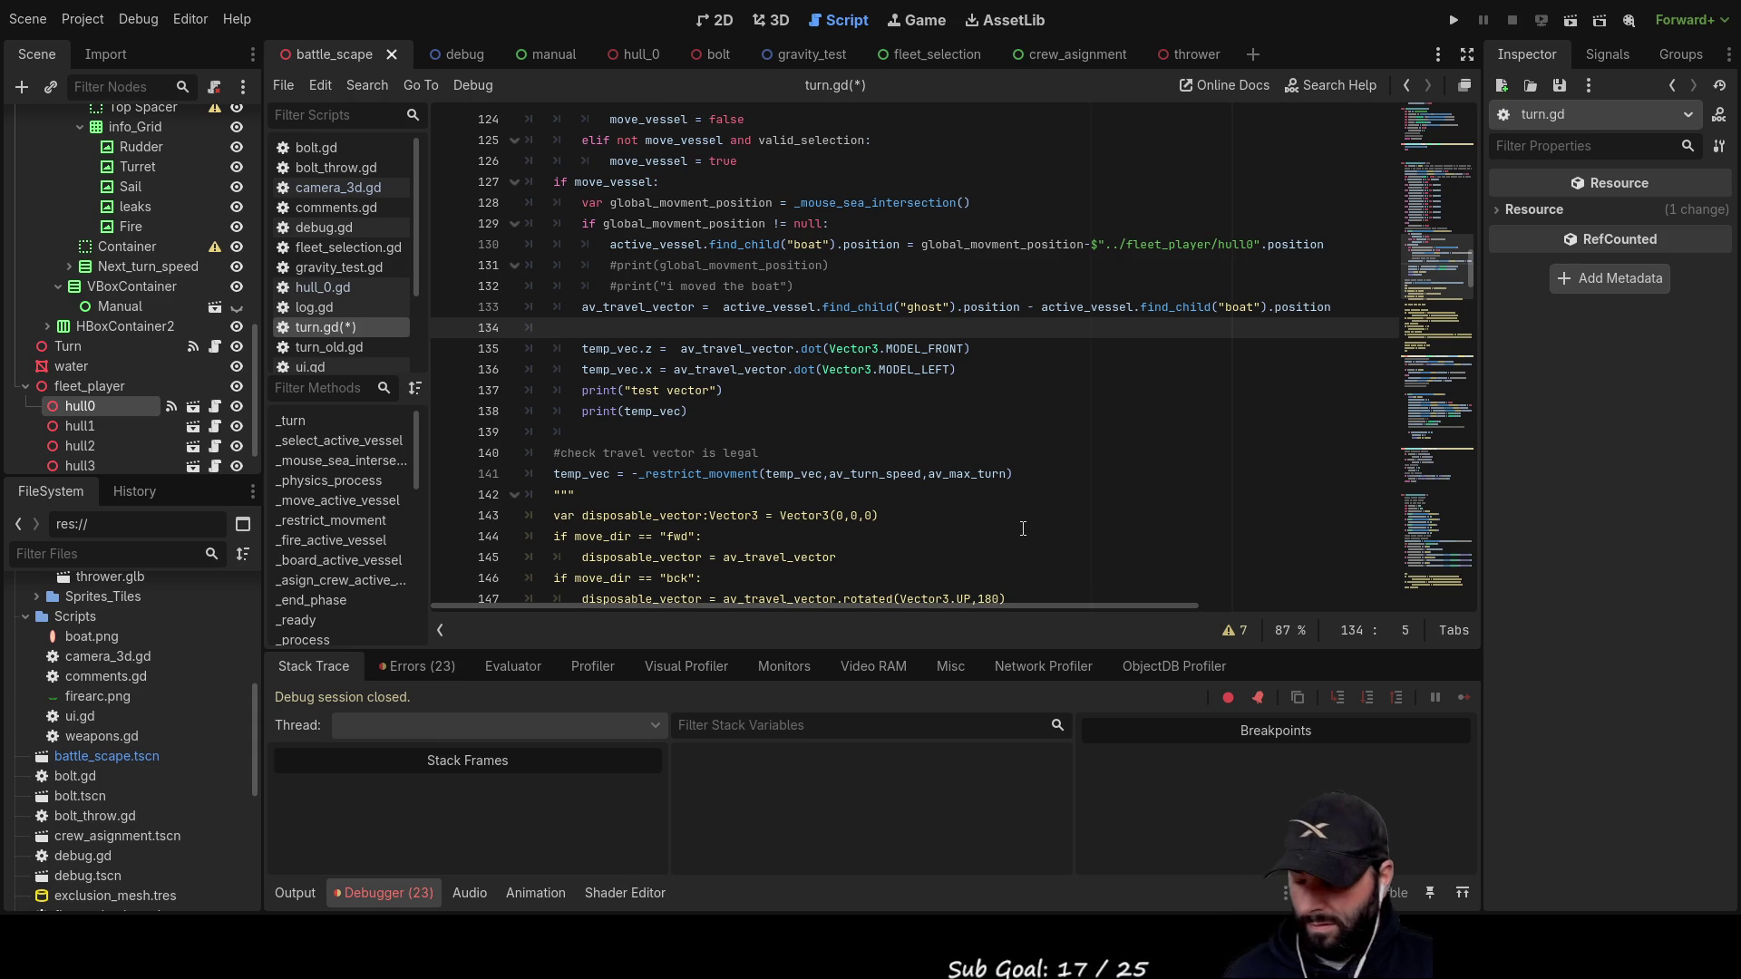
key("Tab")
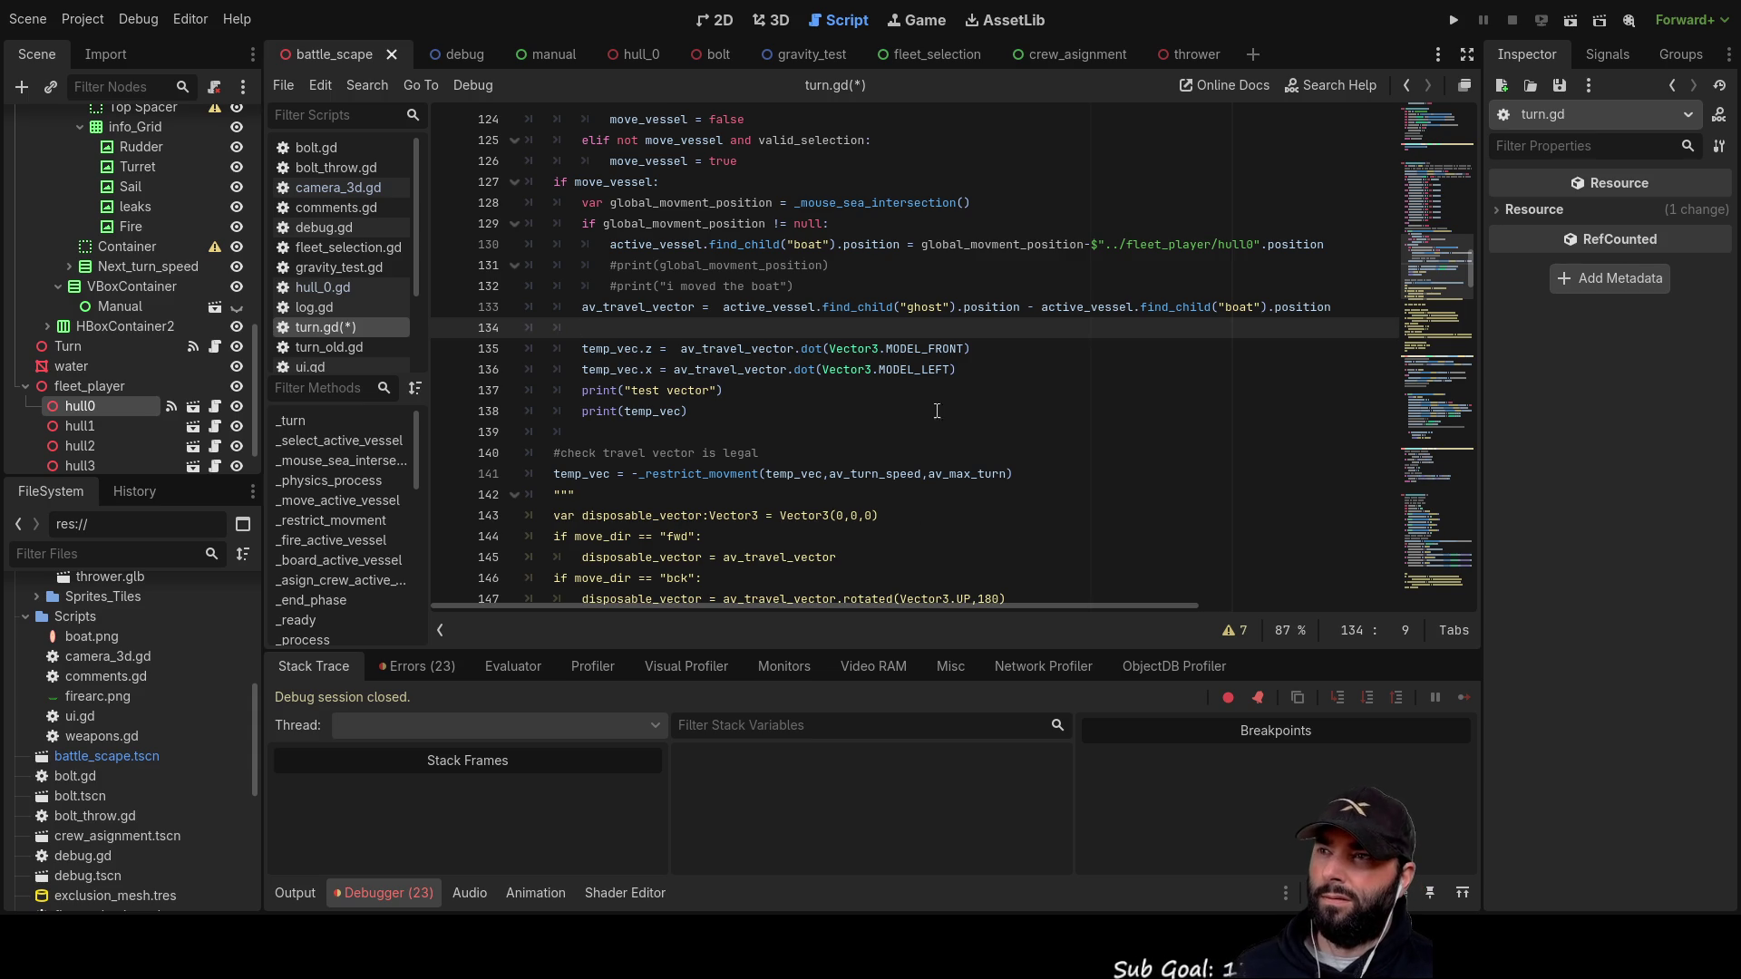
scroll(814, 389, "up", 3)
scroll(813, 389, "up", 1)
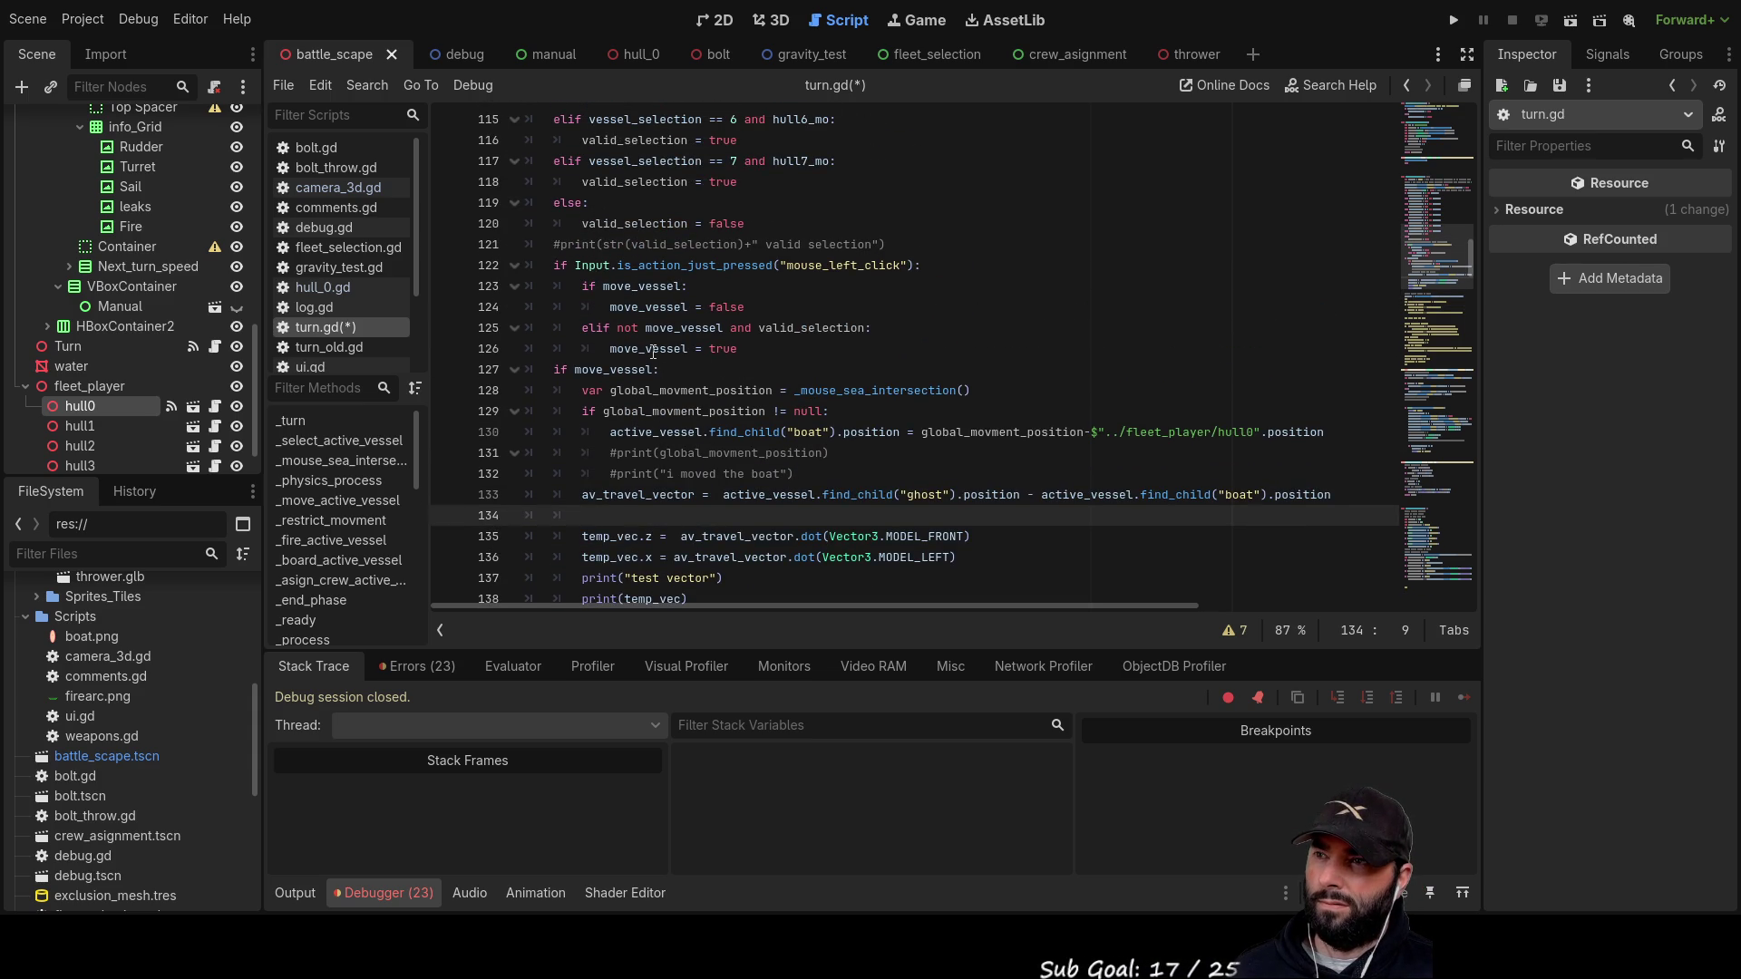
scroll(836, 479, "down", 1)
scroll(836, 479, "down", 2)
double_click(1096, 369)
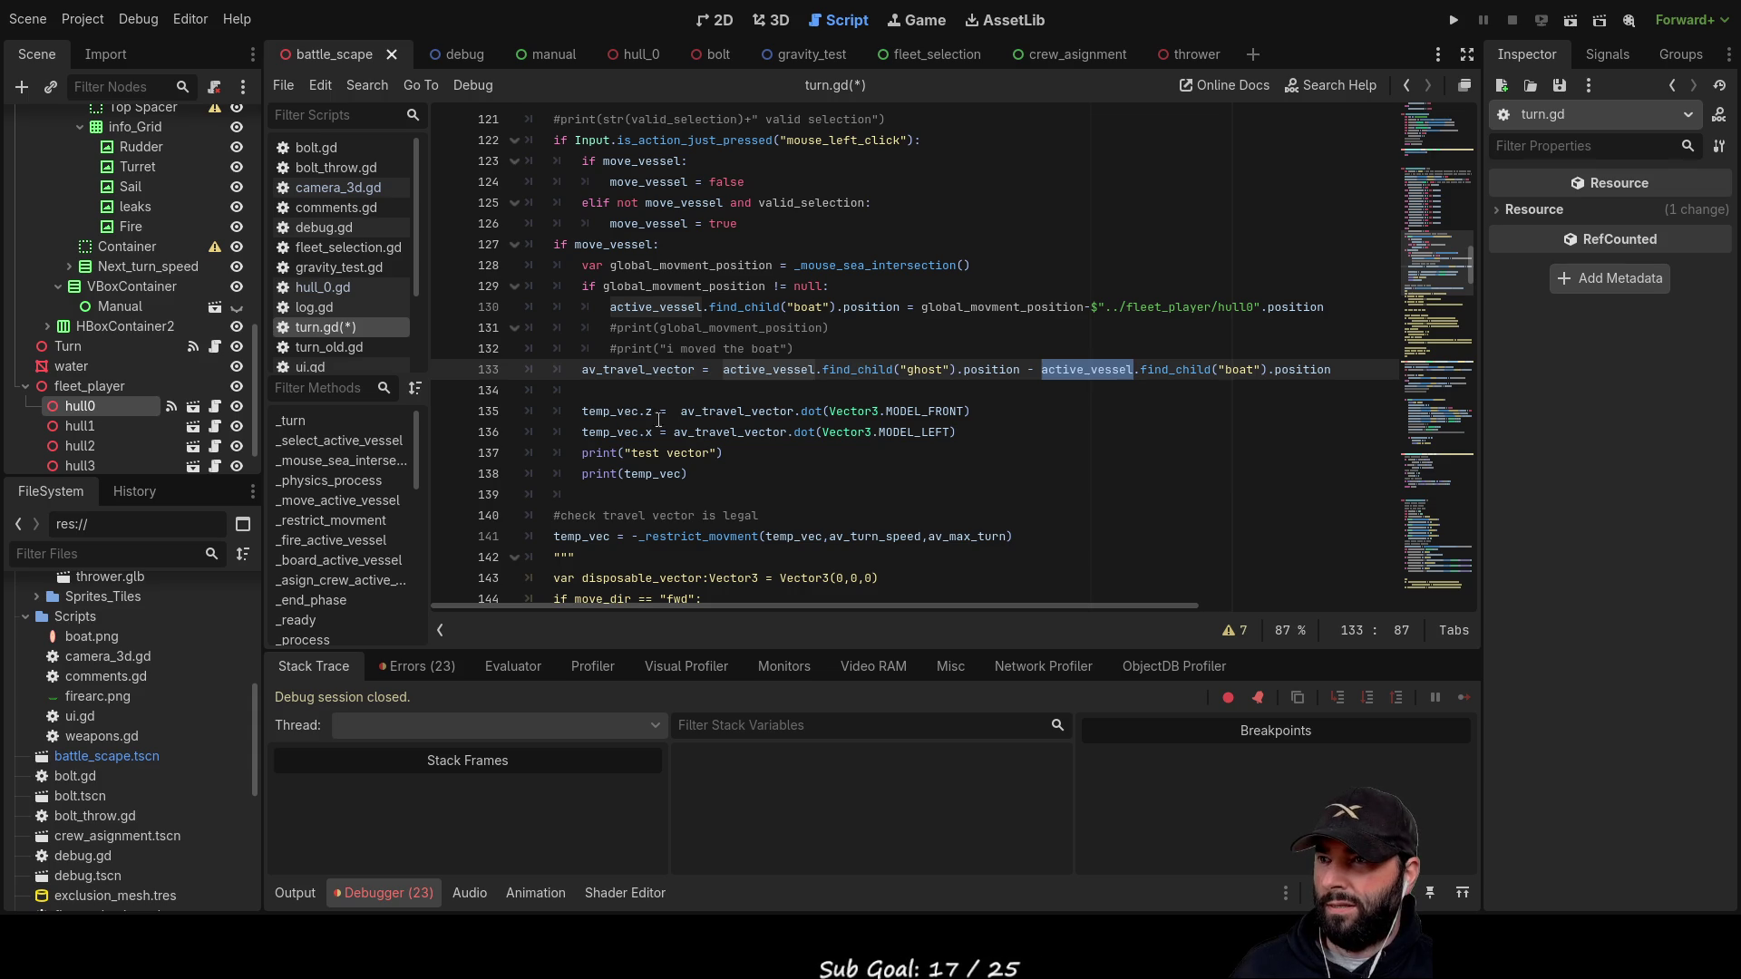
Step: Write active_vessel.rotation on line 134, completing 'rota' from the autocomplete list
left_click(619, 397)
type("active_vessel")
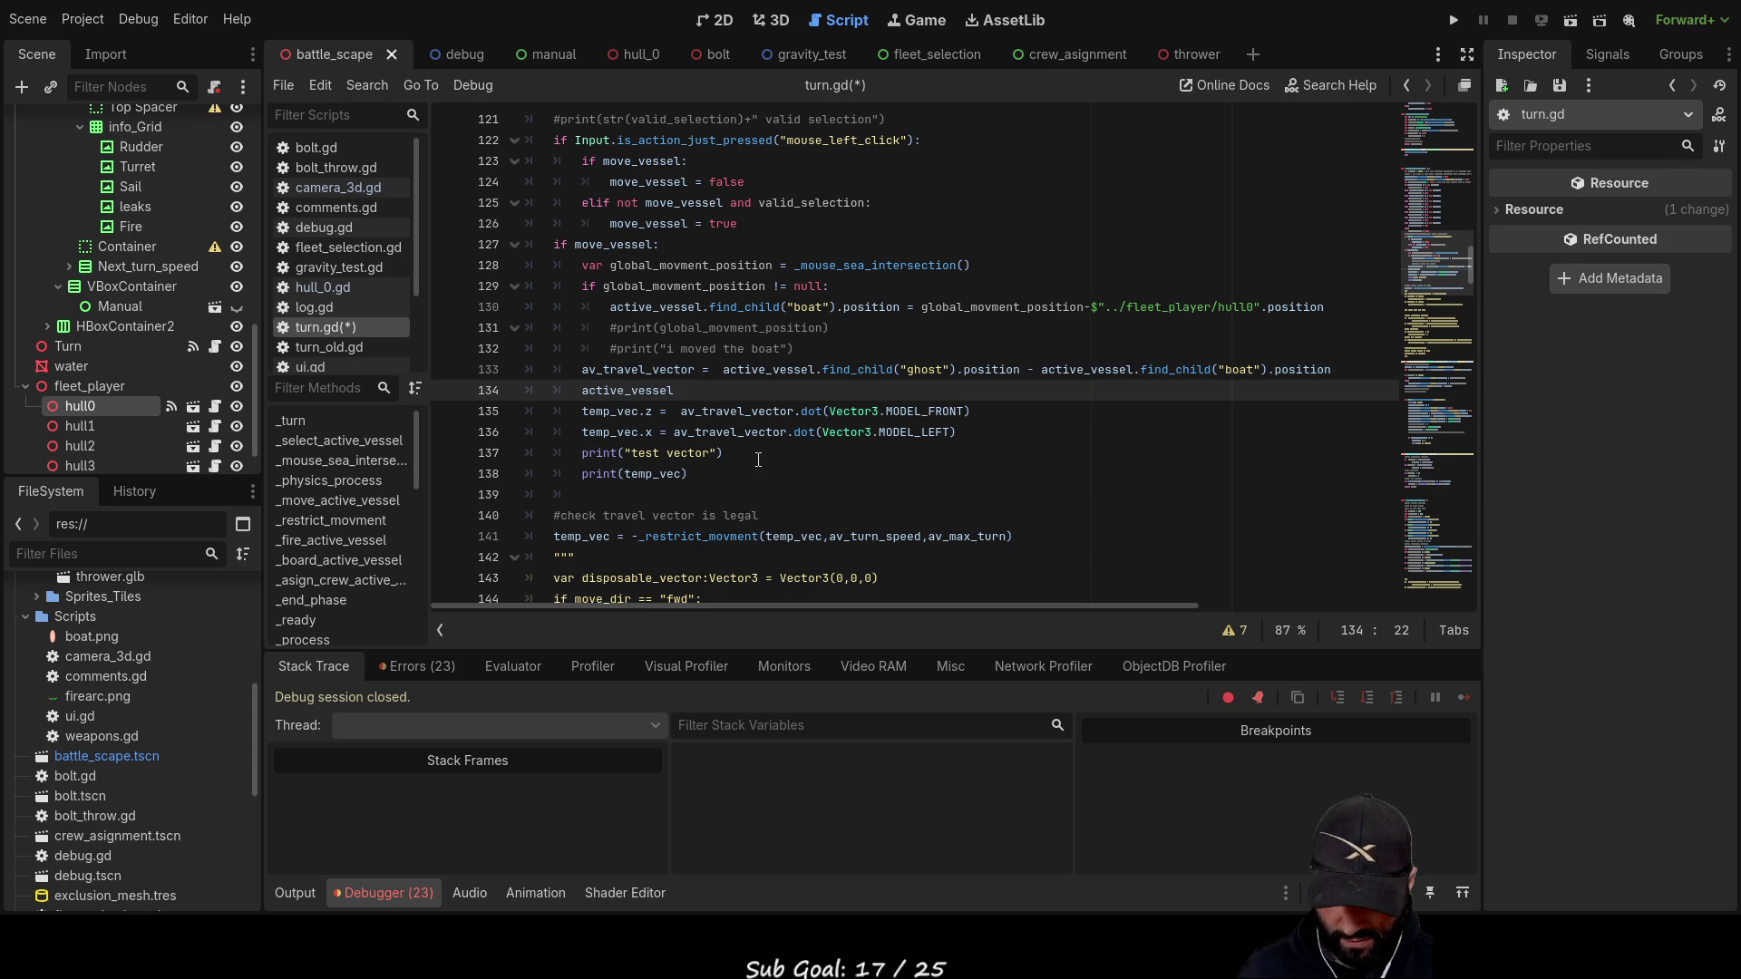
type(".rota")
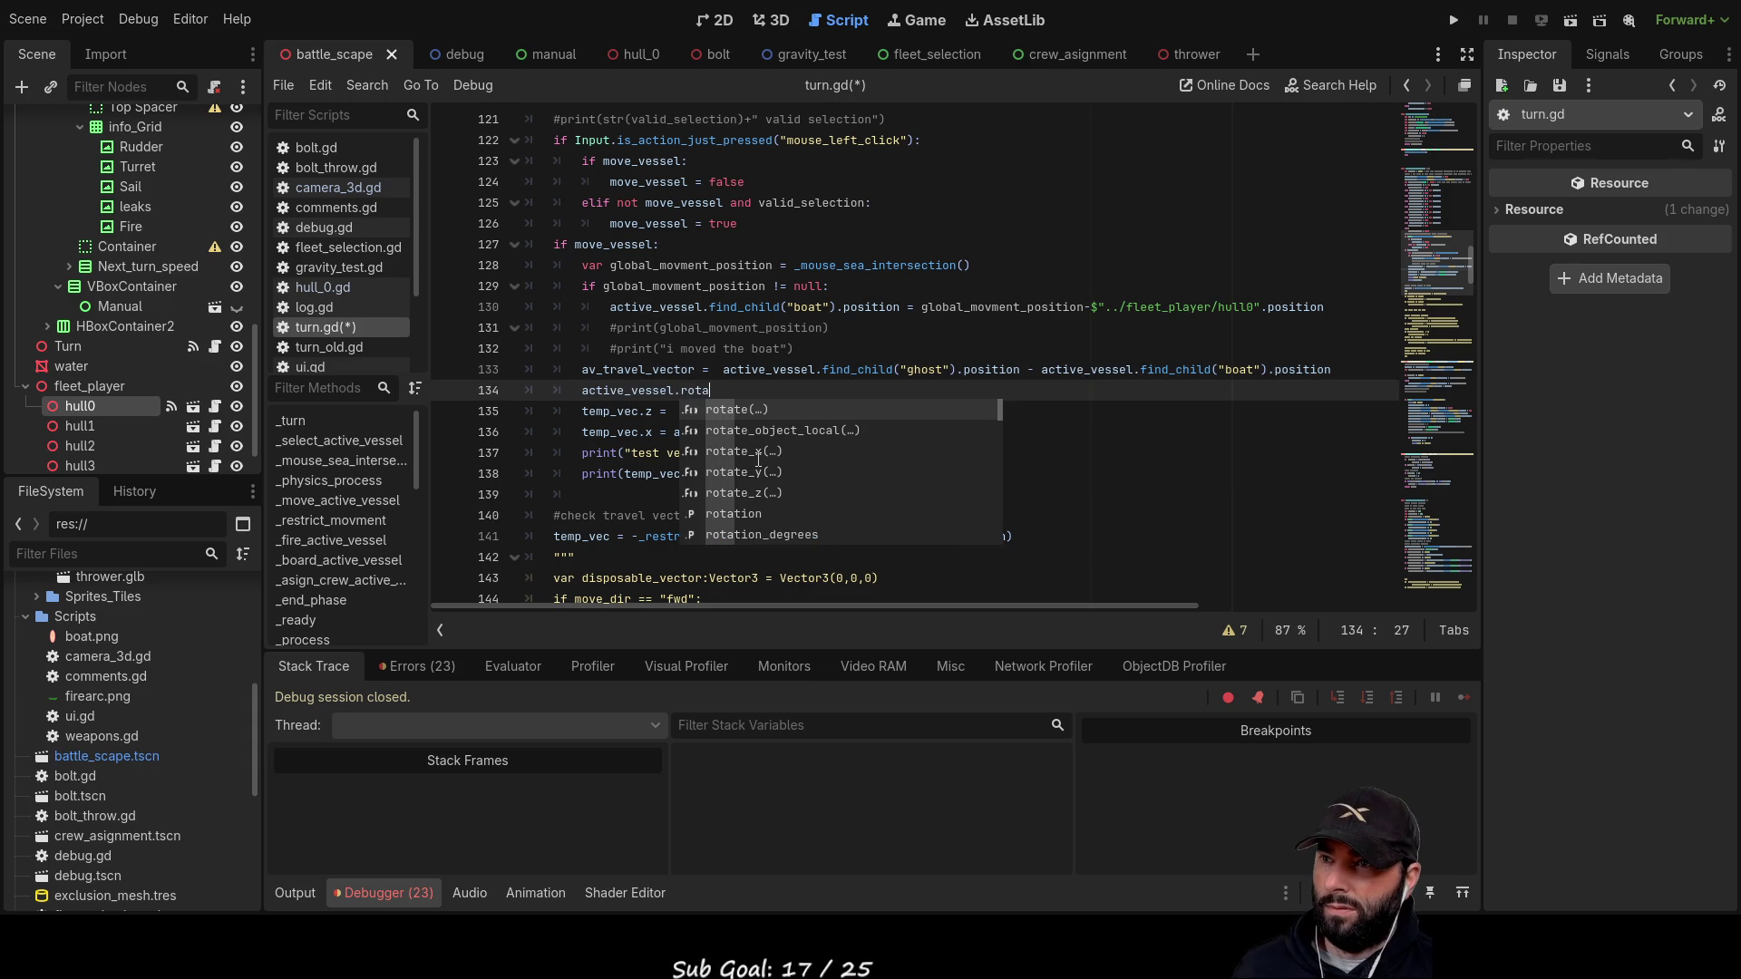
key("Down")
key("Down")
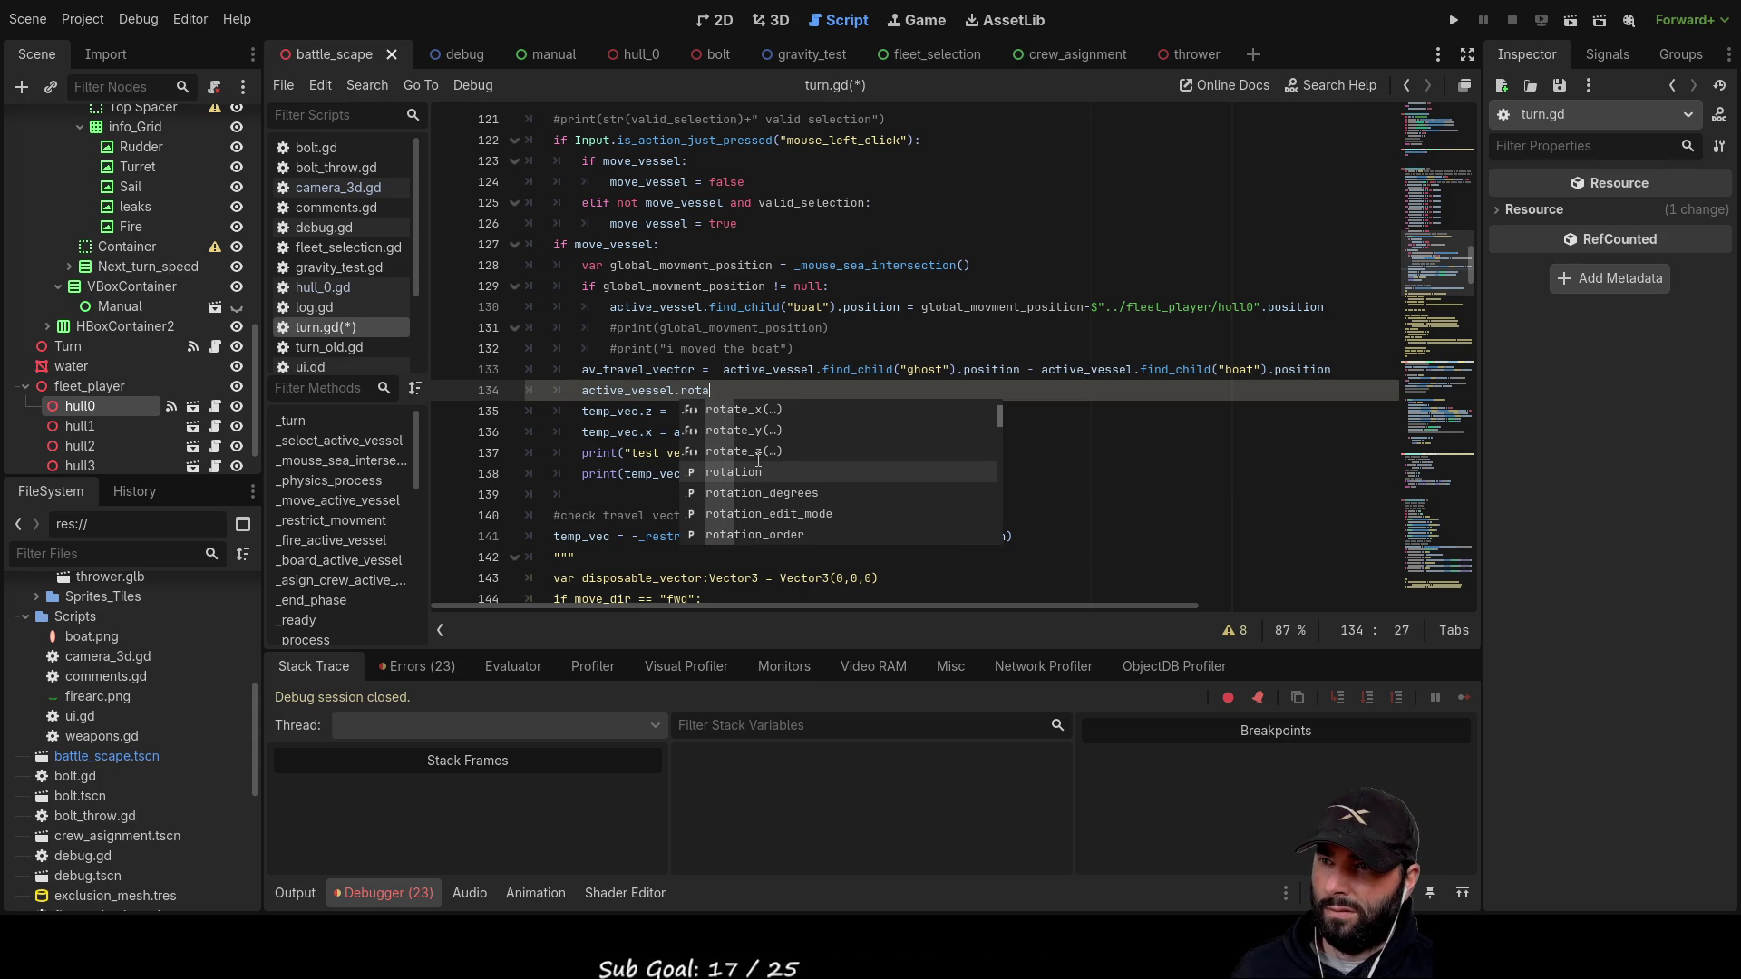
key("Return")
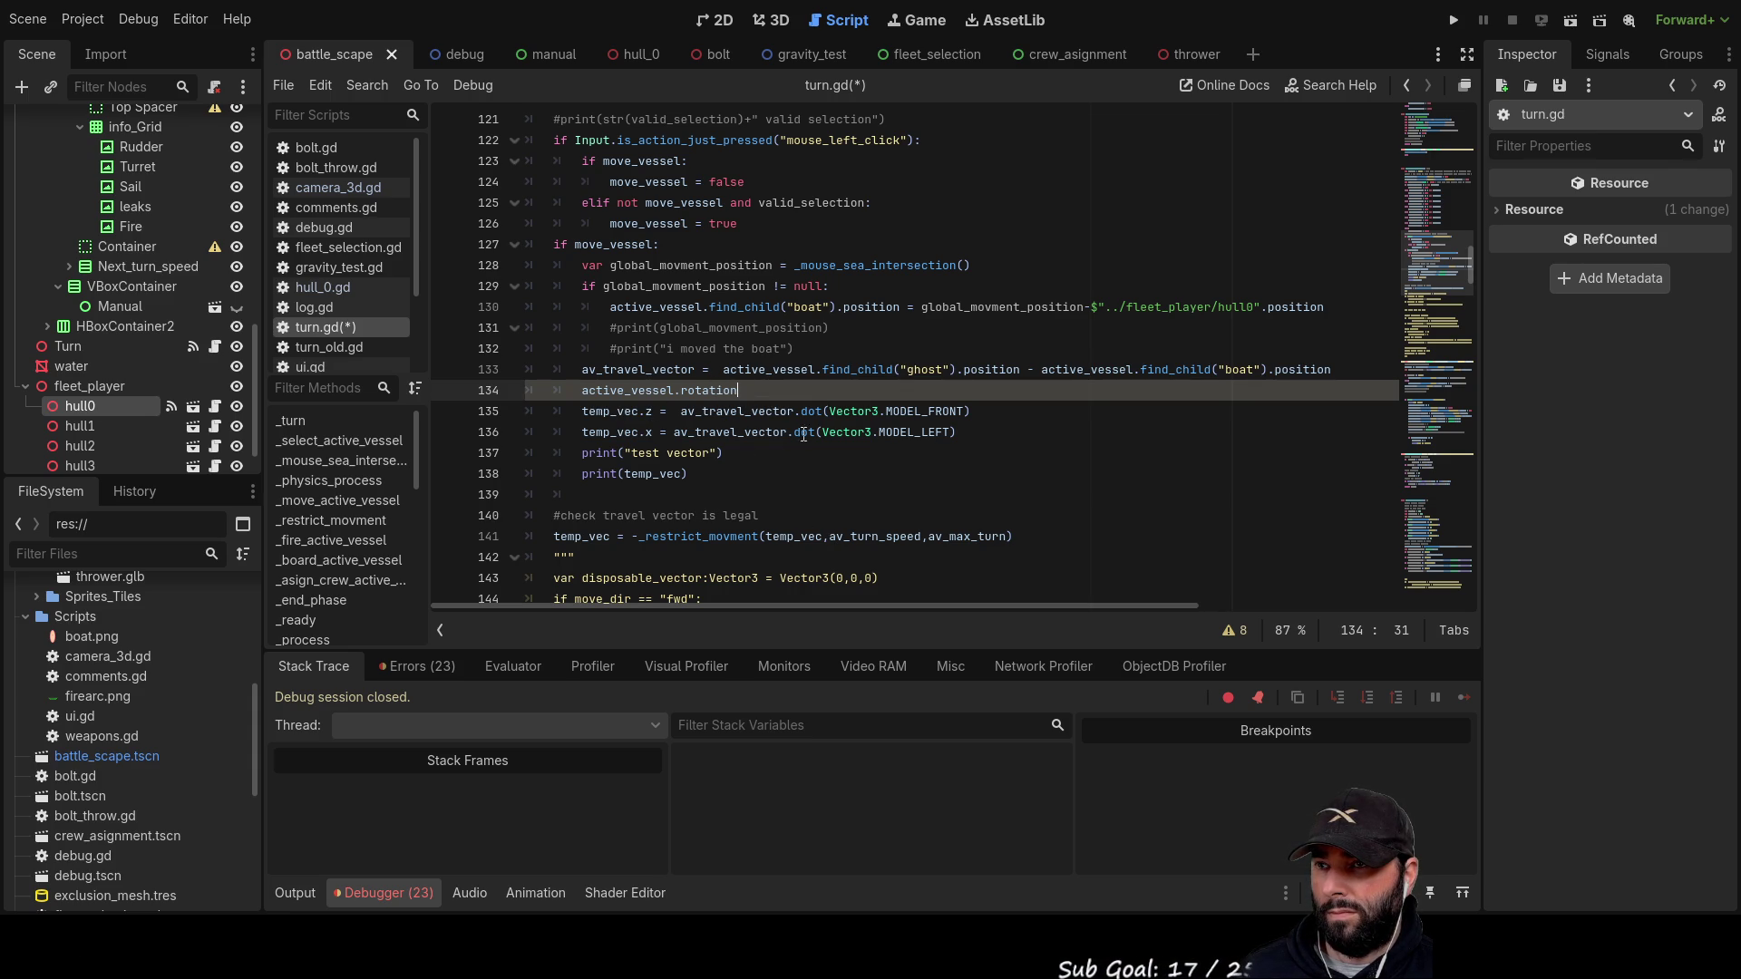
Step: Delete Vector3.MODEL_FRONT from line 135's dot() call and select the active_vessel.rotation expression
double_click(622, 412)
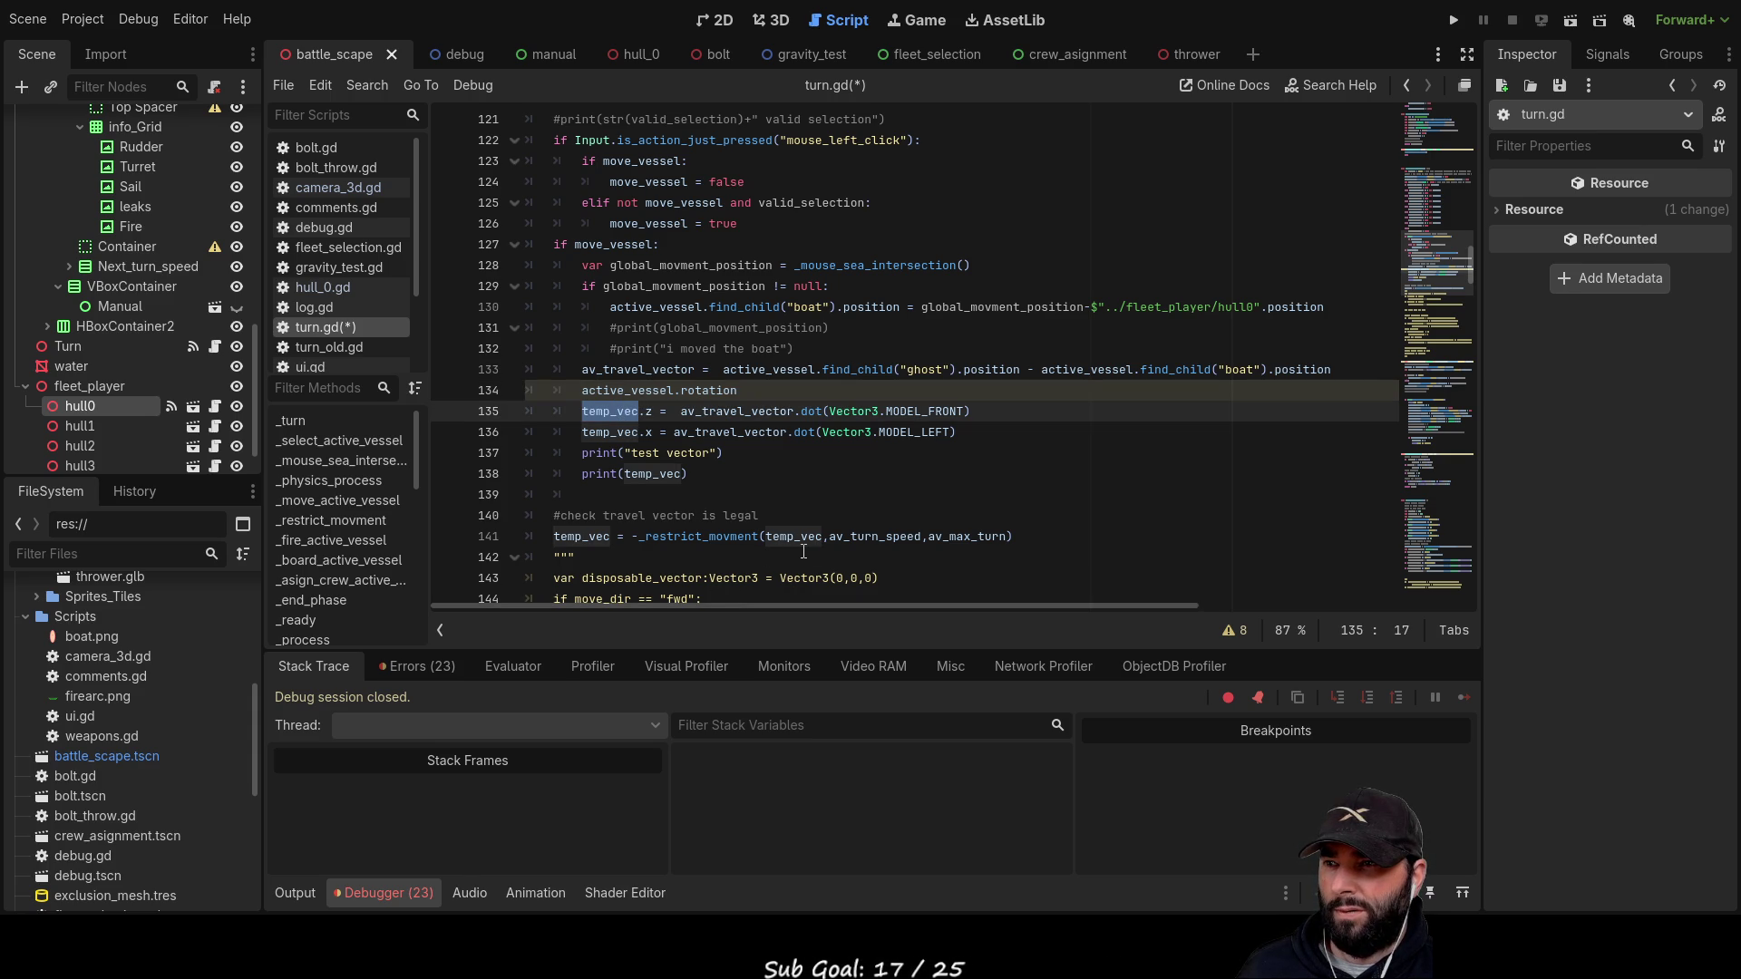
left_click(731, 406)
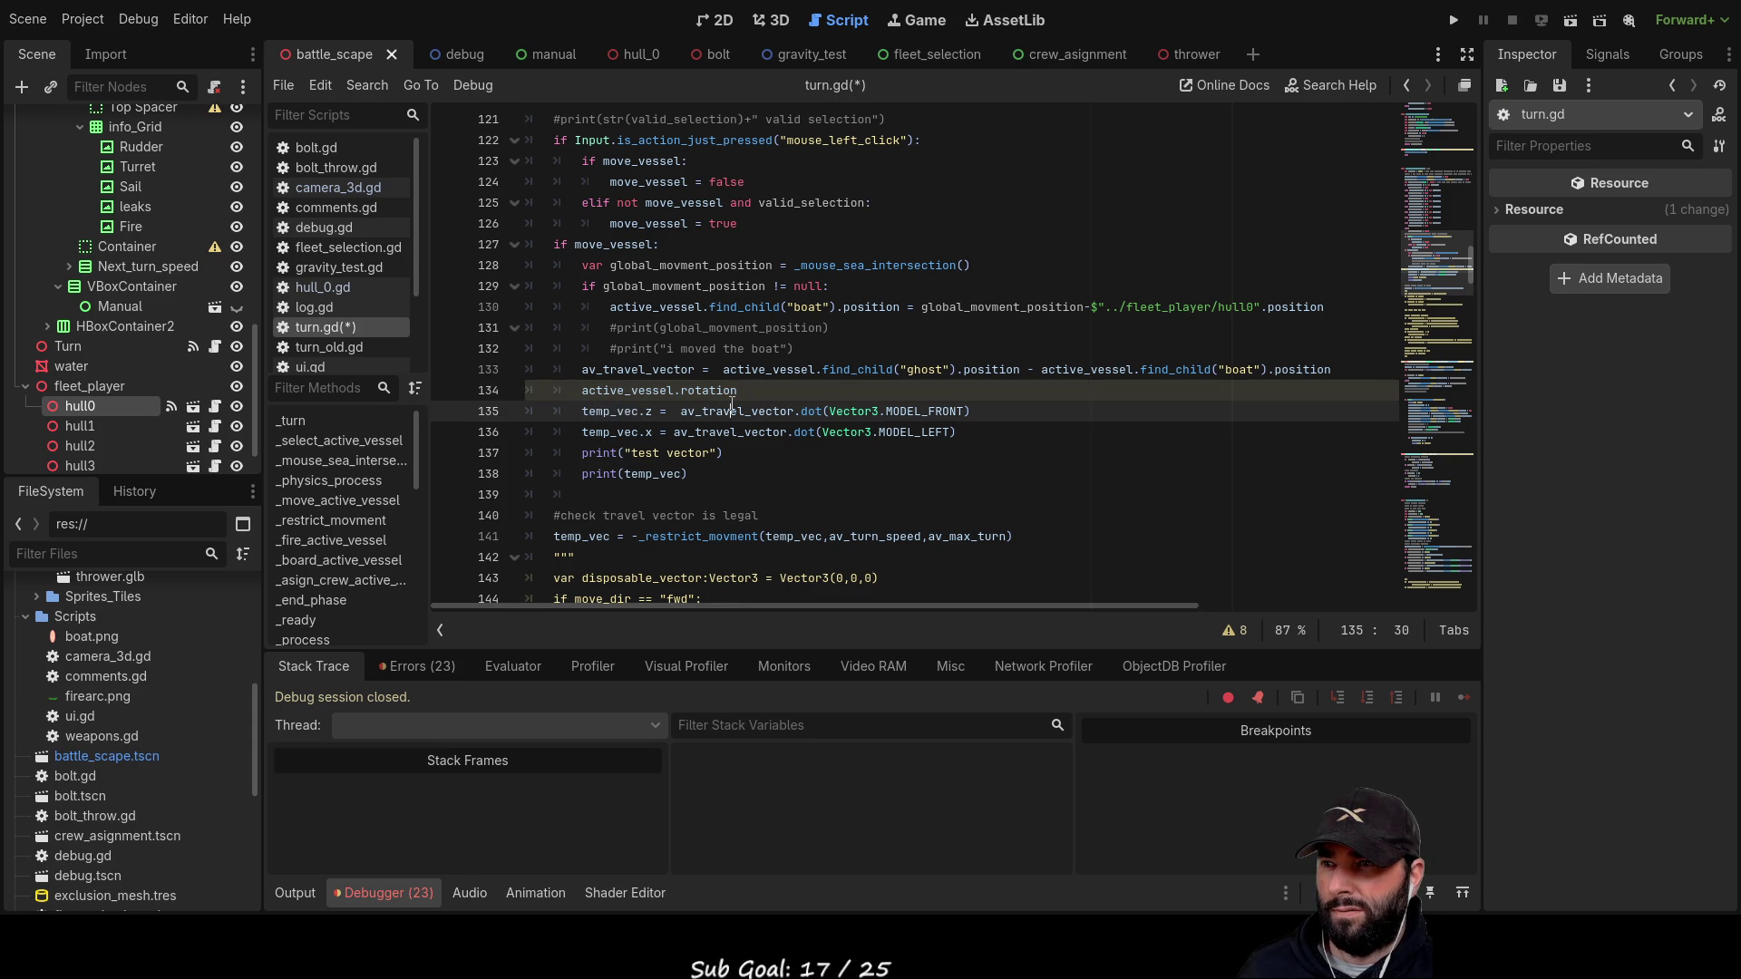
double_click(732, 406)
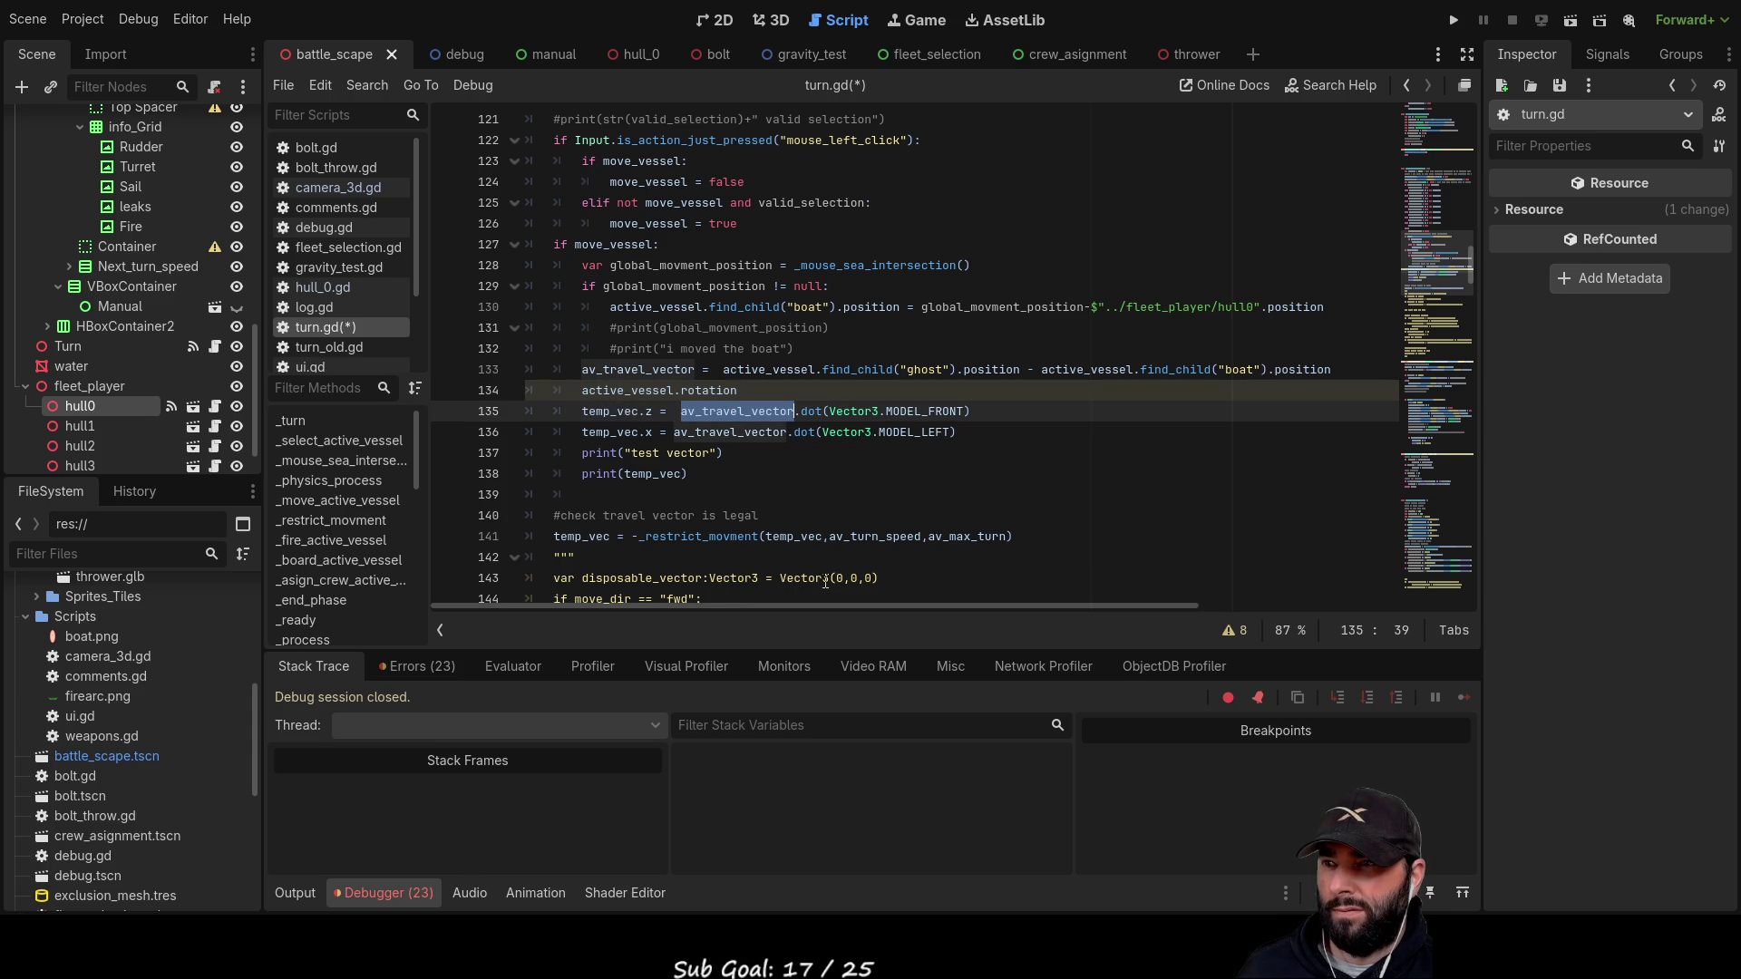
left_click(679, 392)
double_click(709, 397)
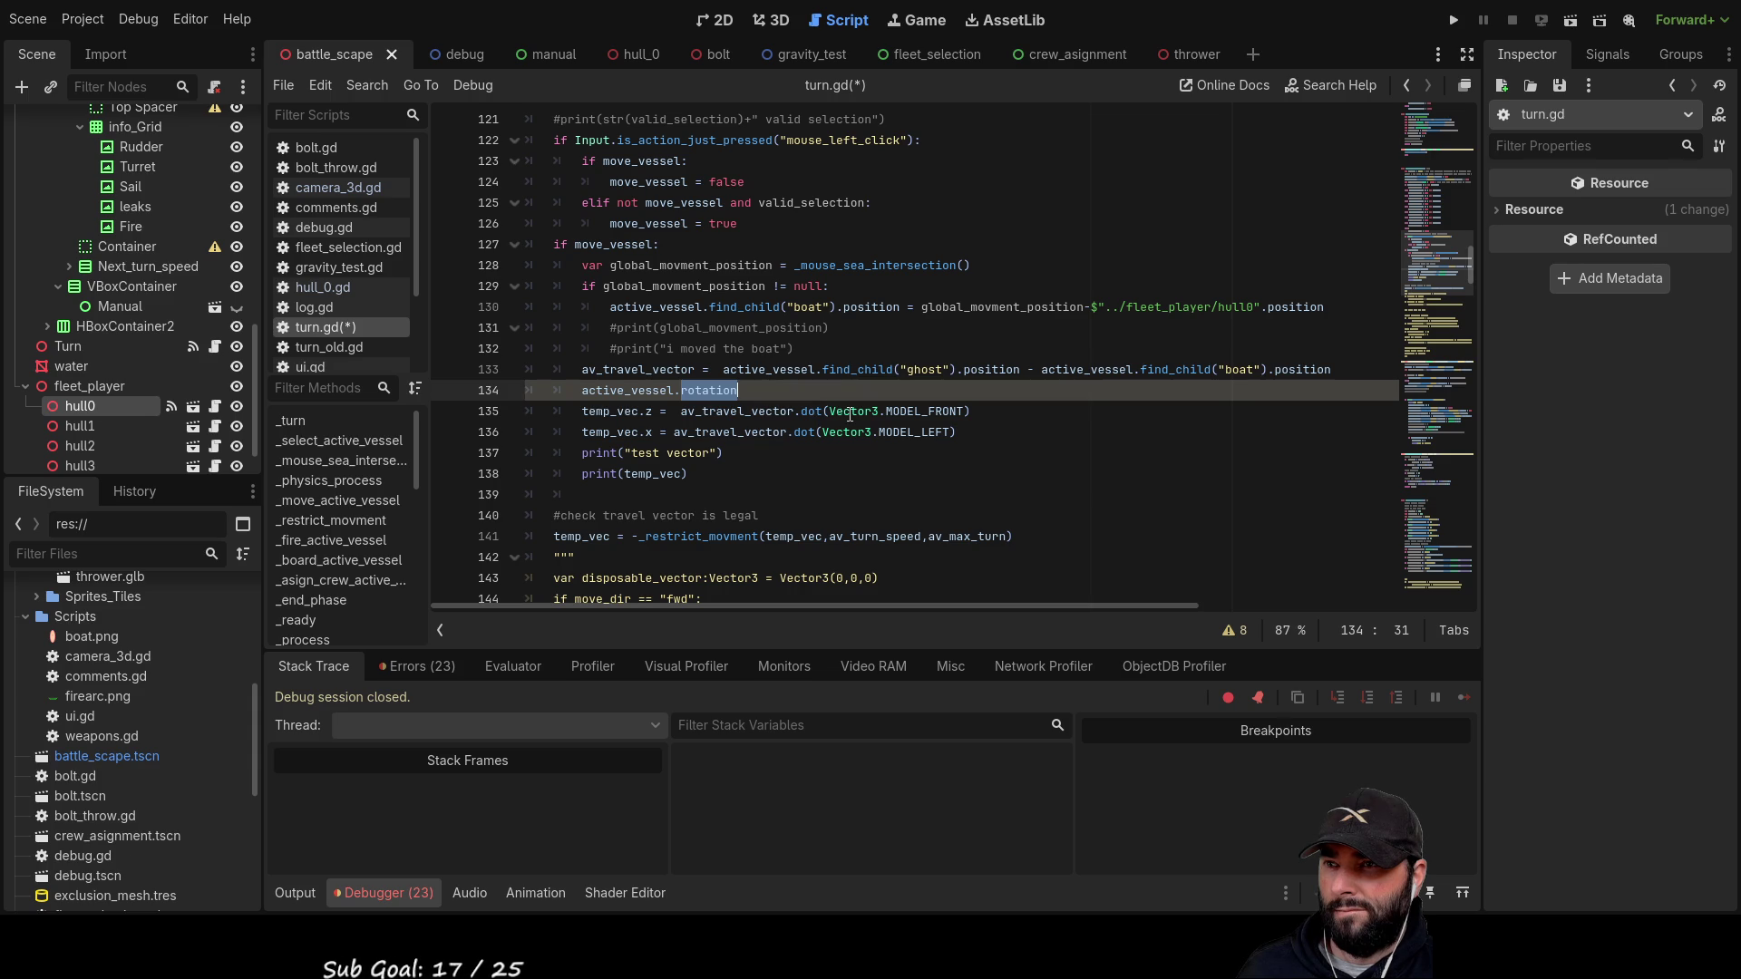
left_click_drag(829, 411, 969, 413)
key("BackSpace")
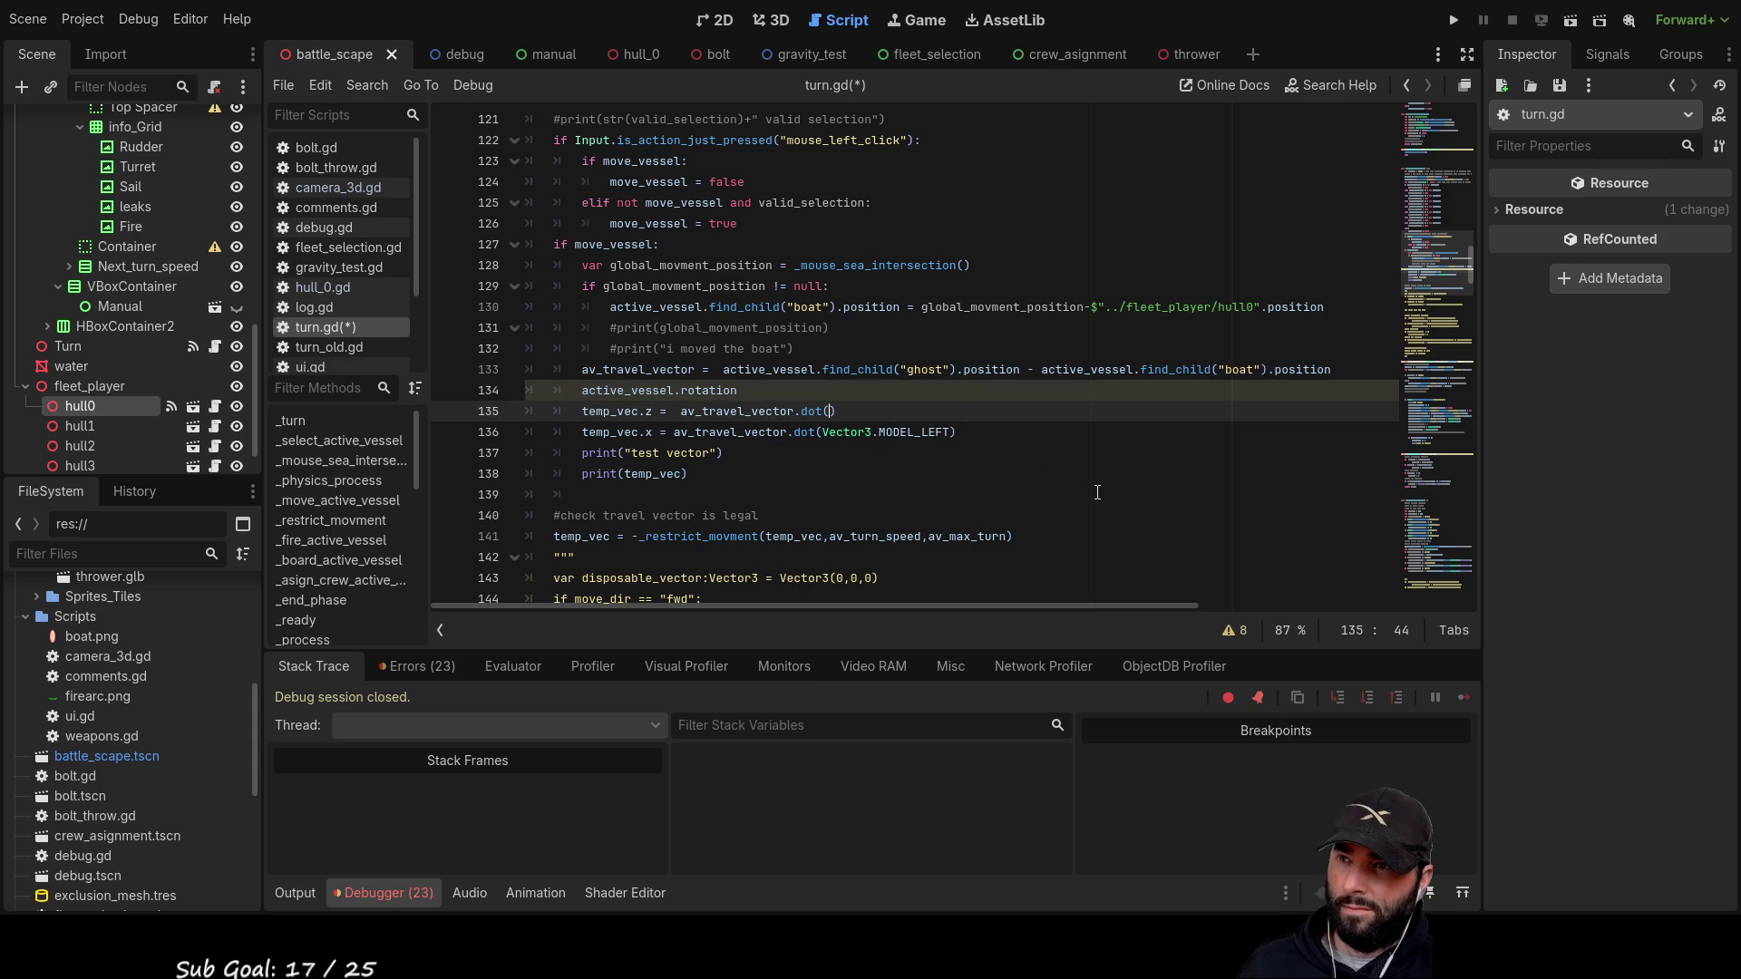
left_click(743, 388)
left_click_drag(742, 388, 581, 390)
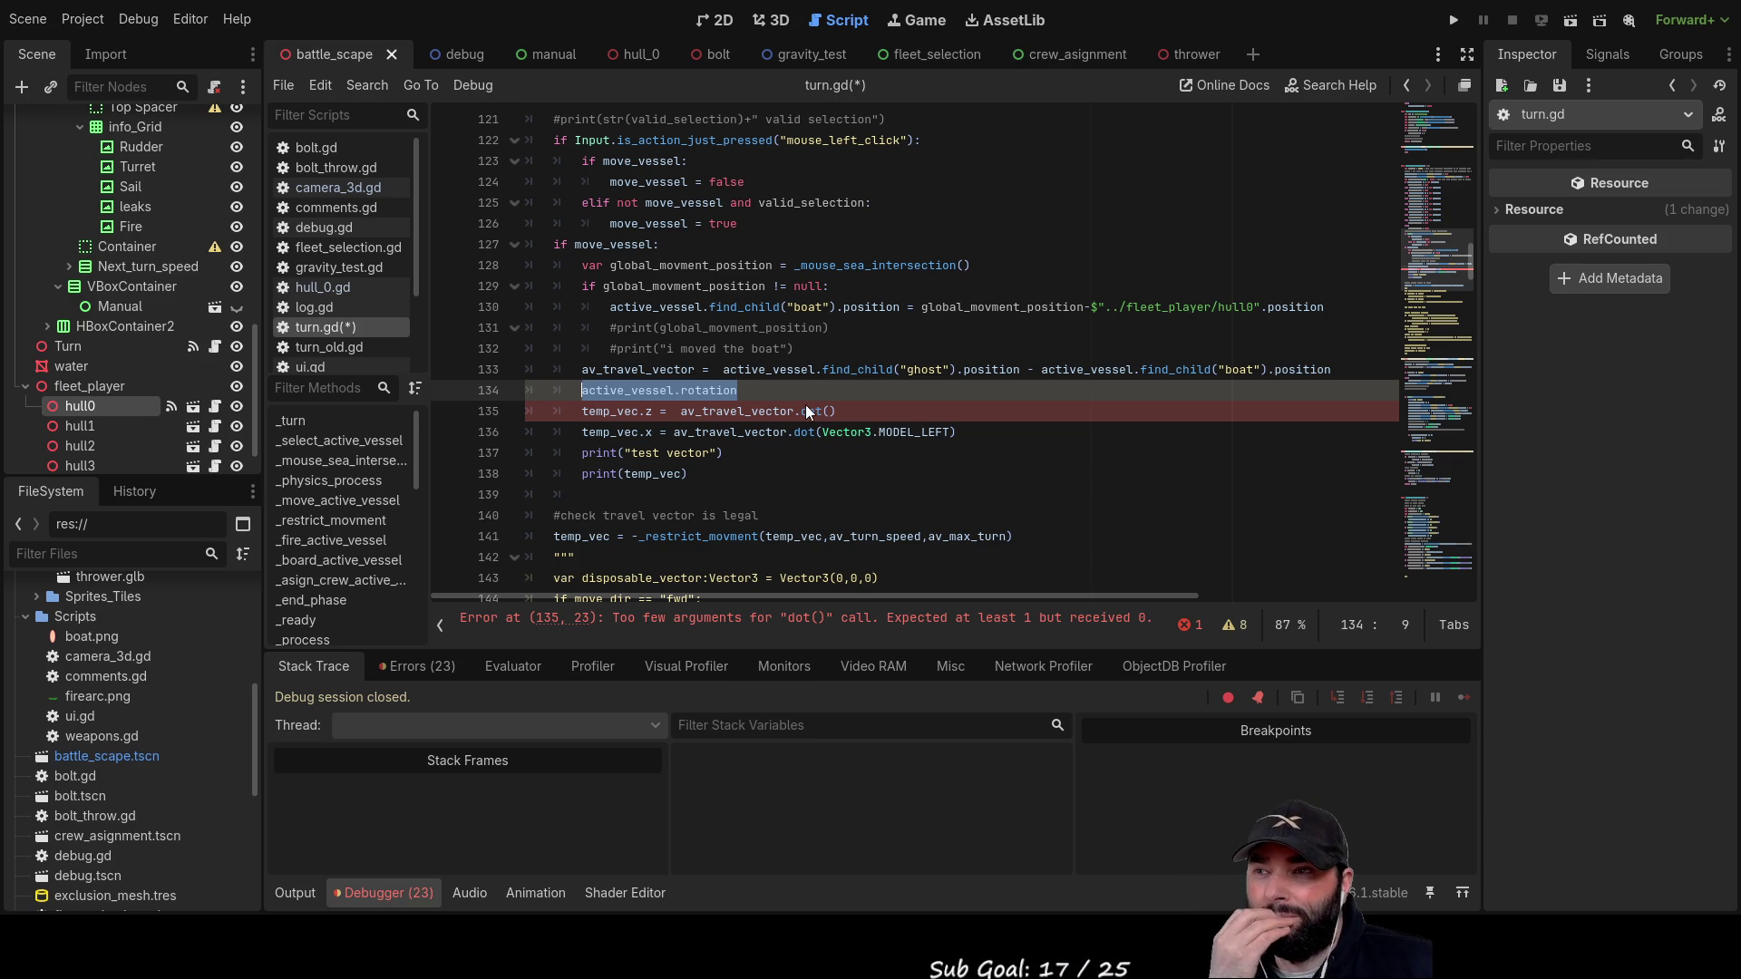
key("End")
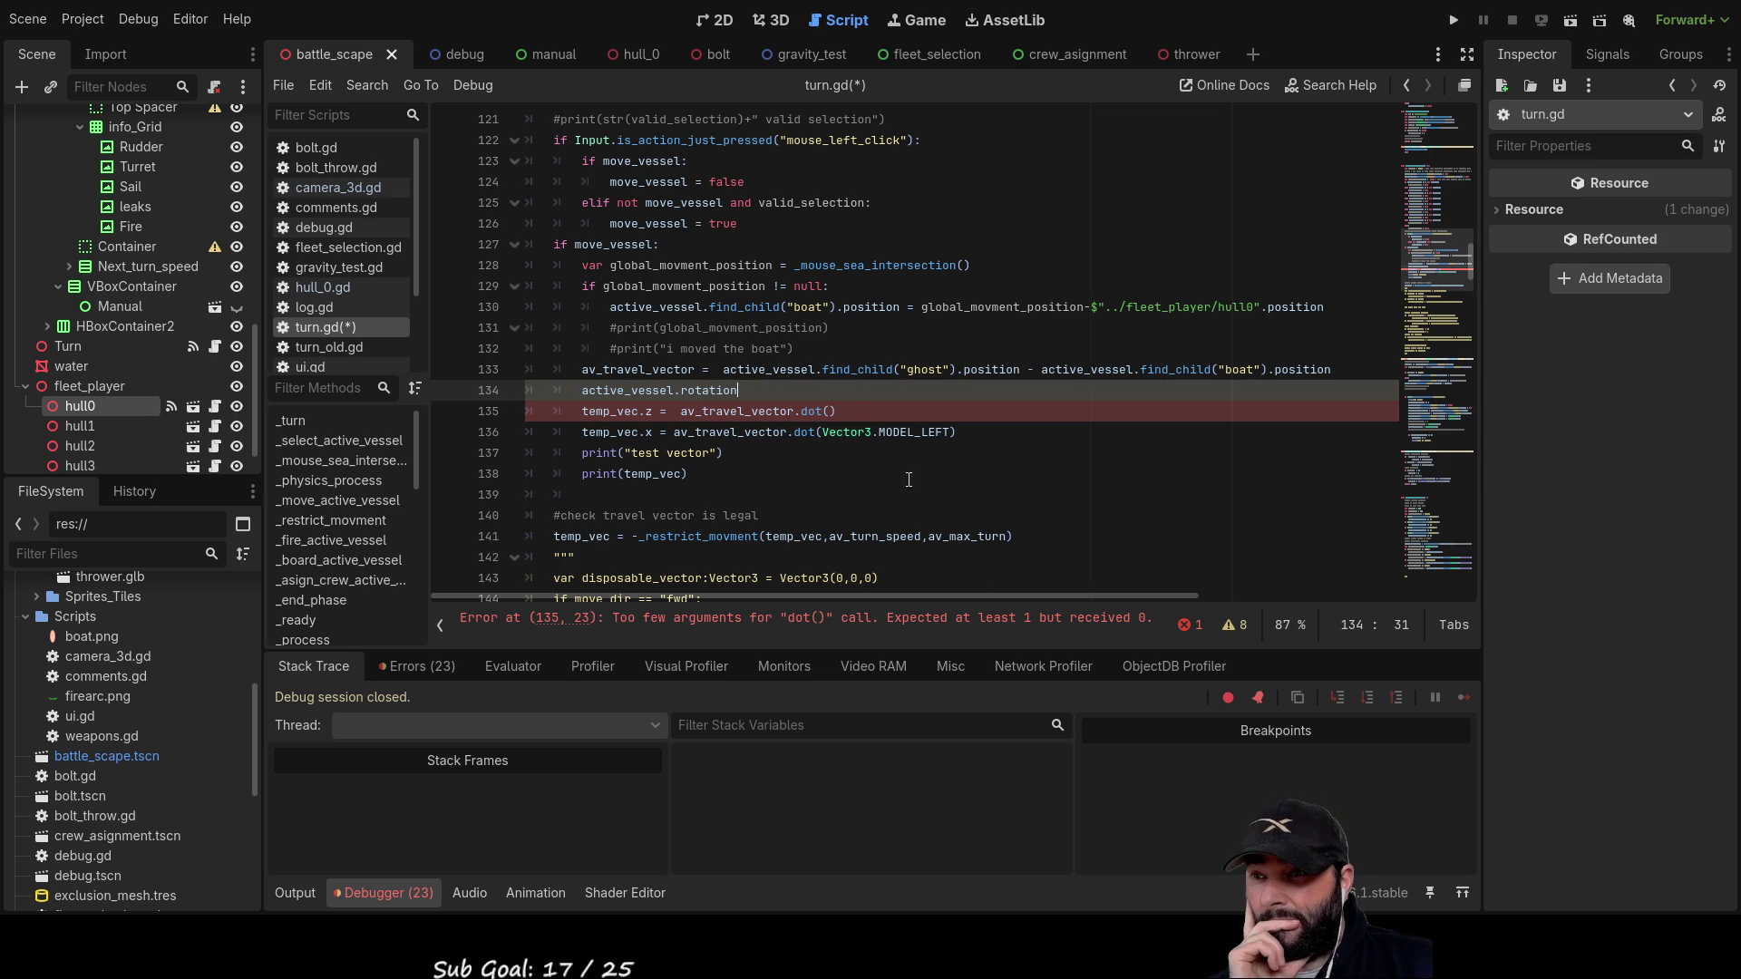
left_click(831, 427)
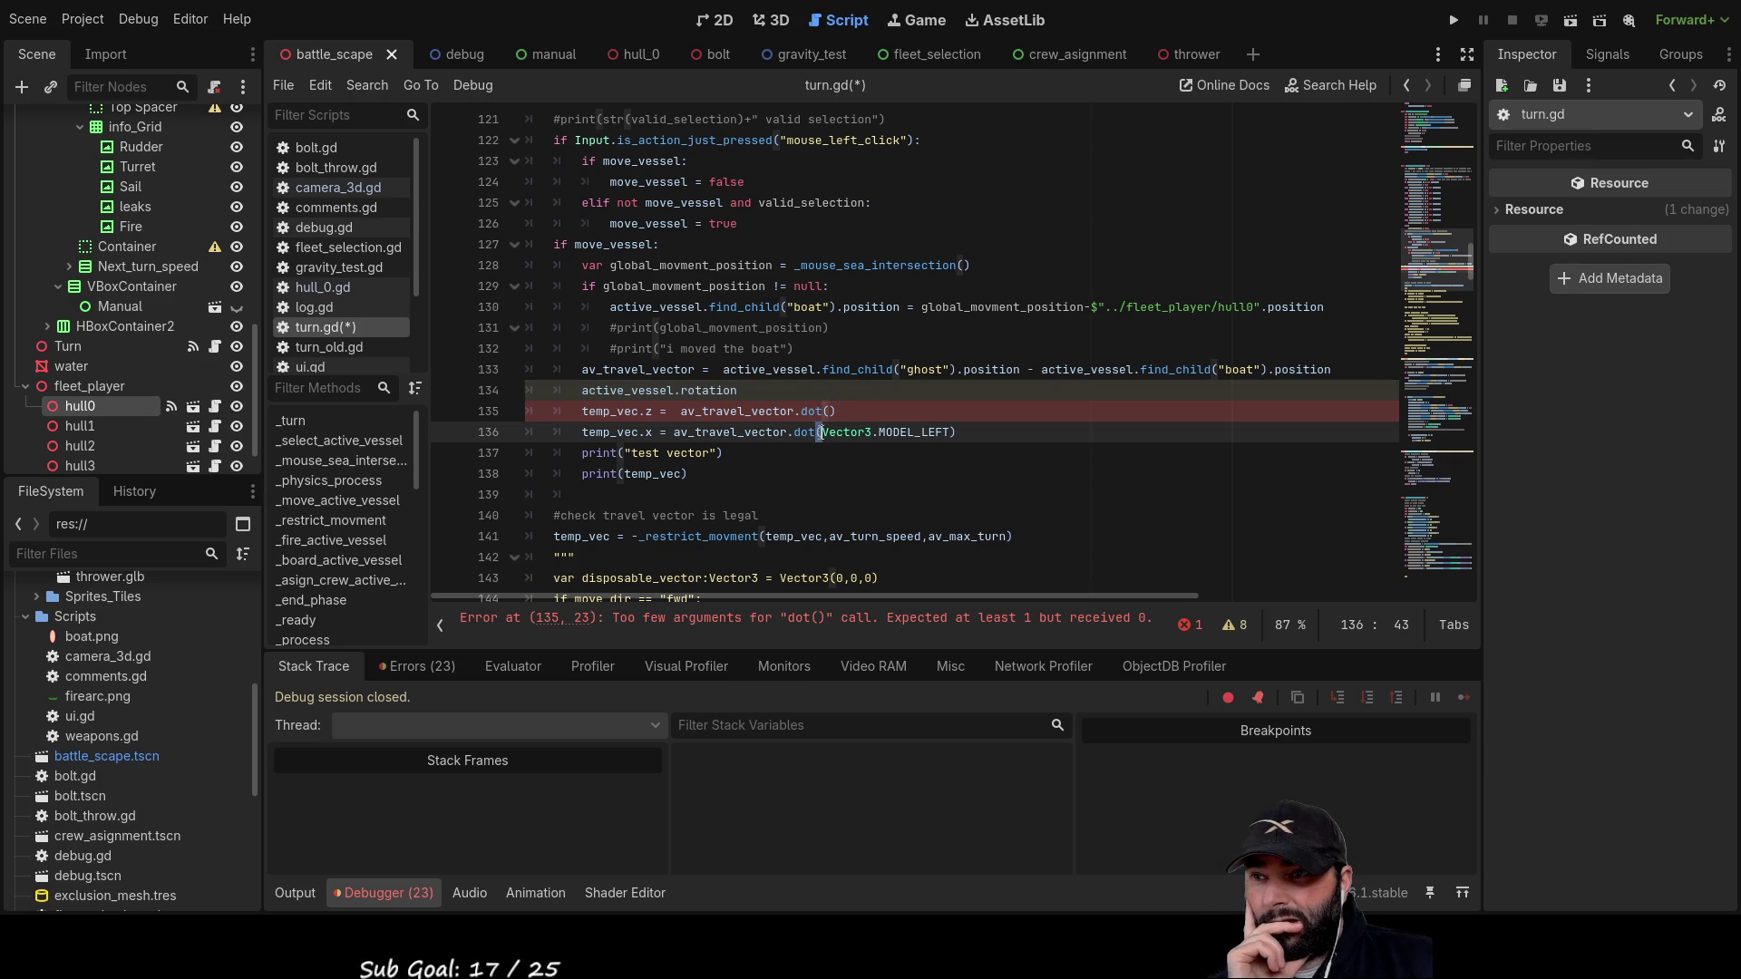
left_click(832, 412)
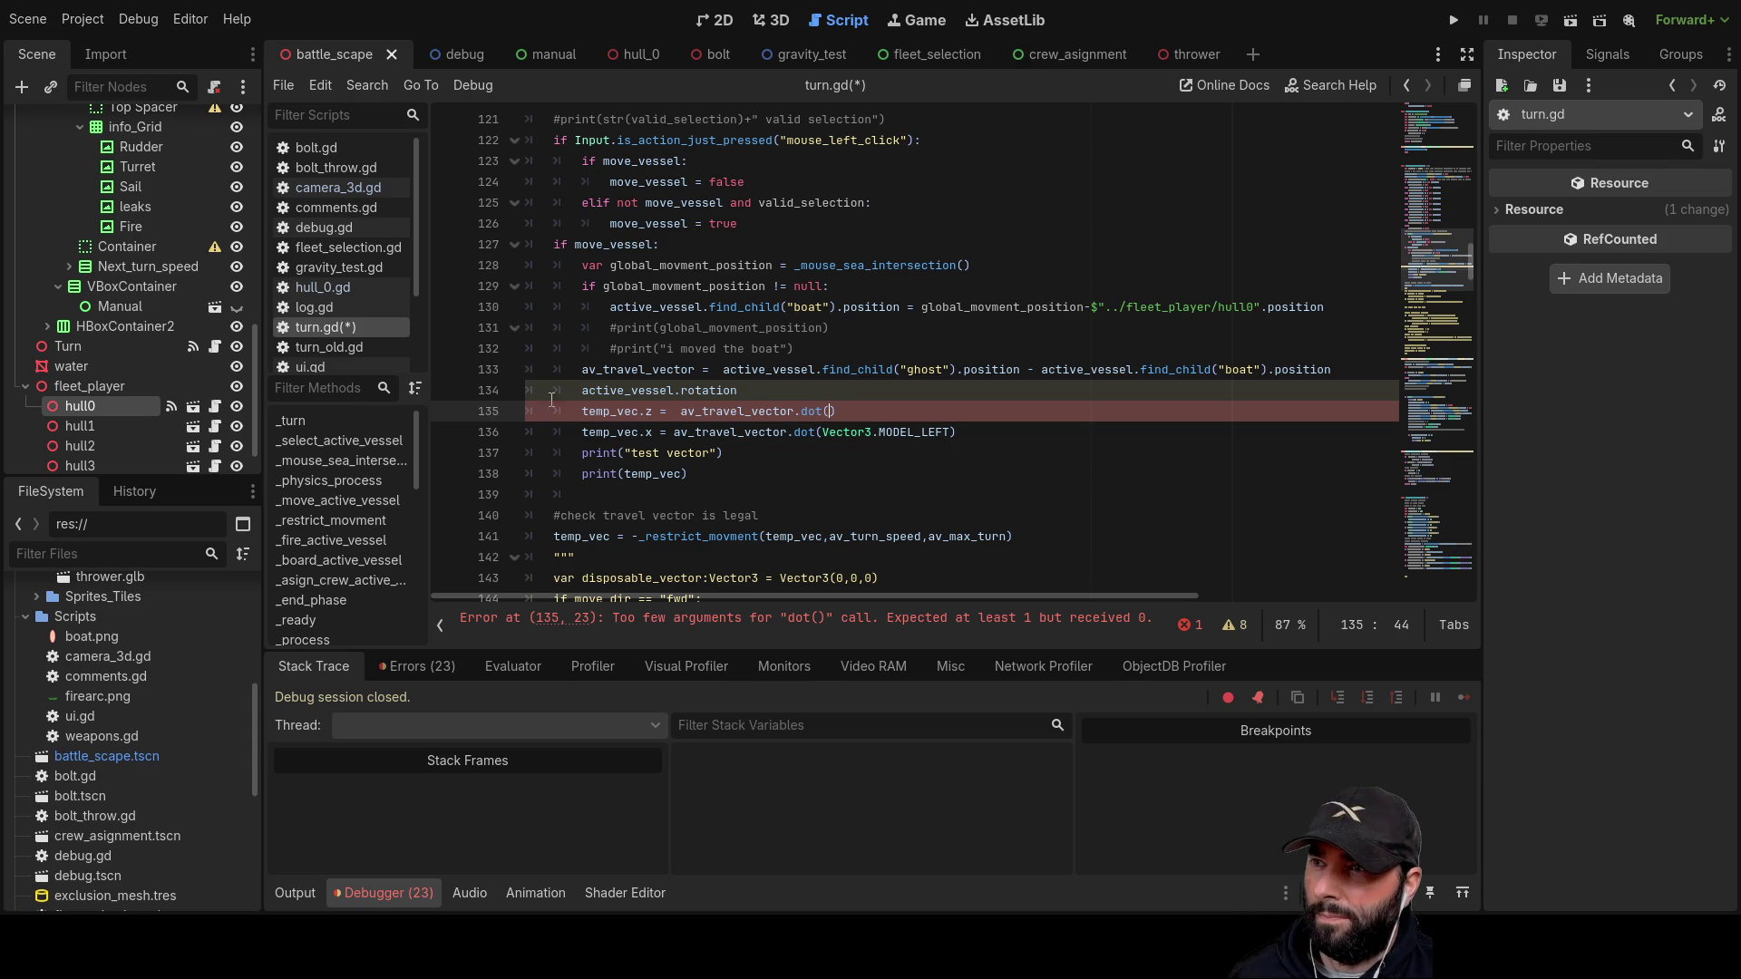
left_click_drag(743, 390, 676, 391)
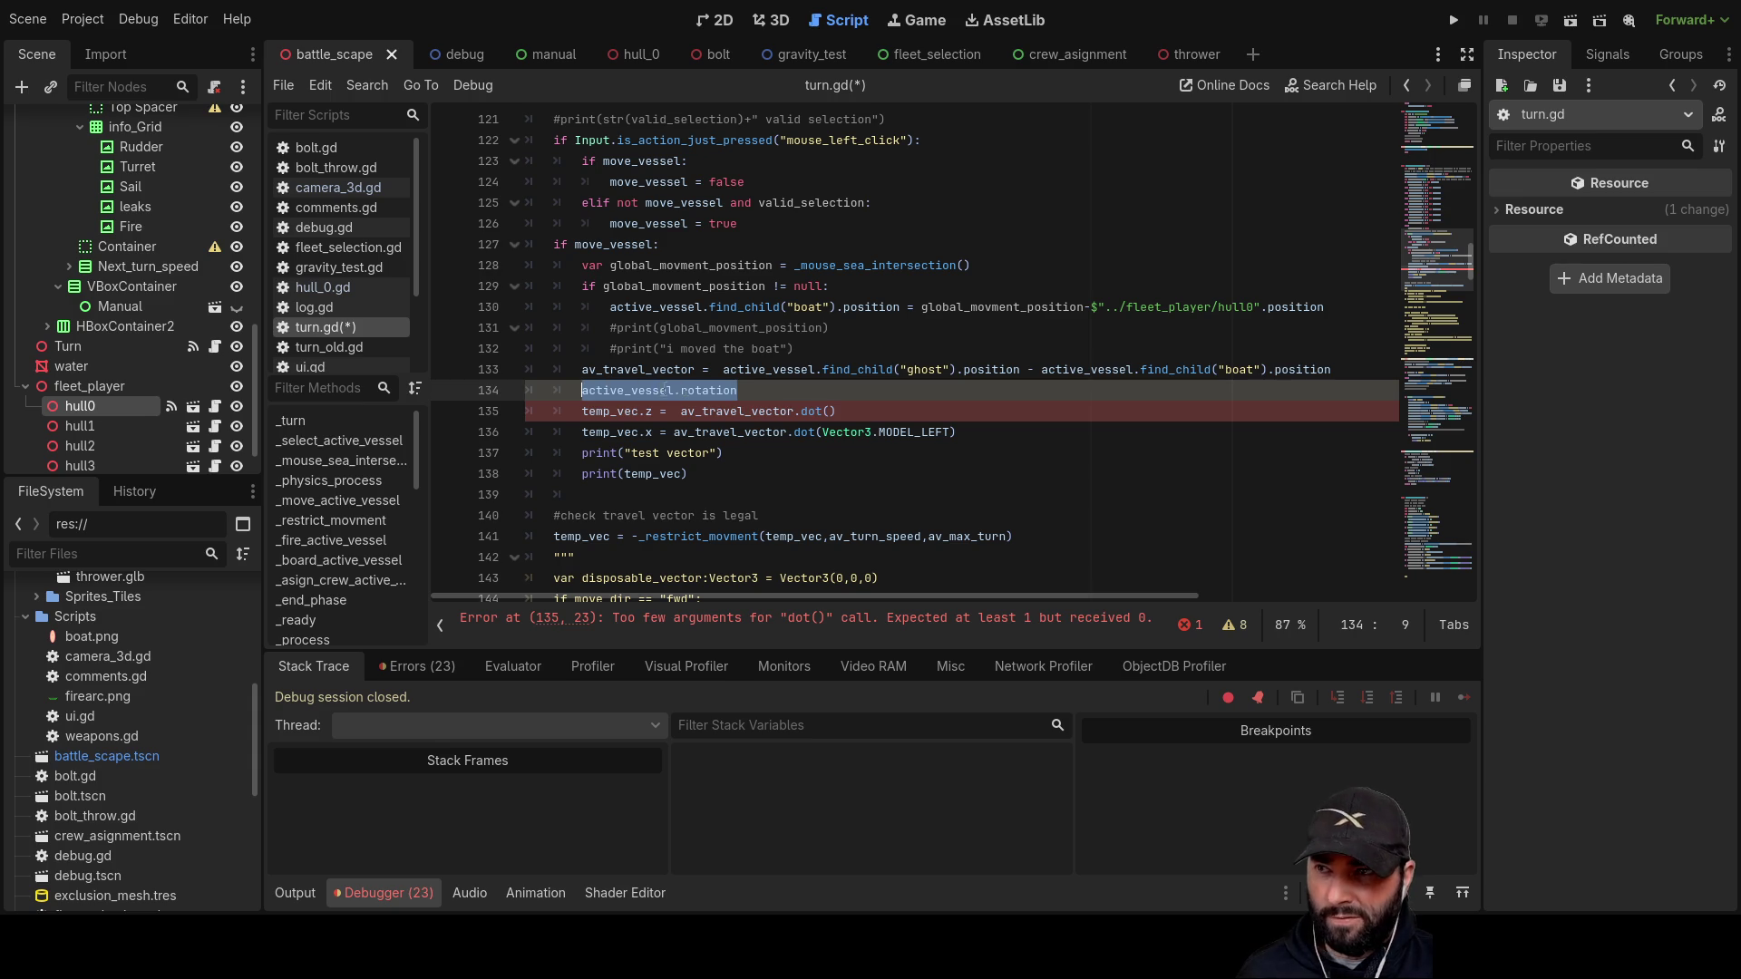
Step: Paste active_vessel.rotation into the dot() calls on lines 135 and 136, then run the project
left_click(831, 412)
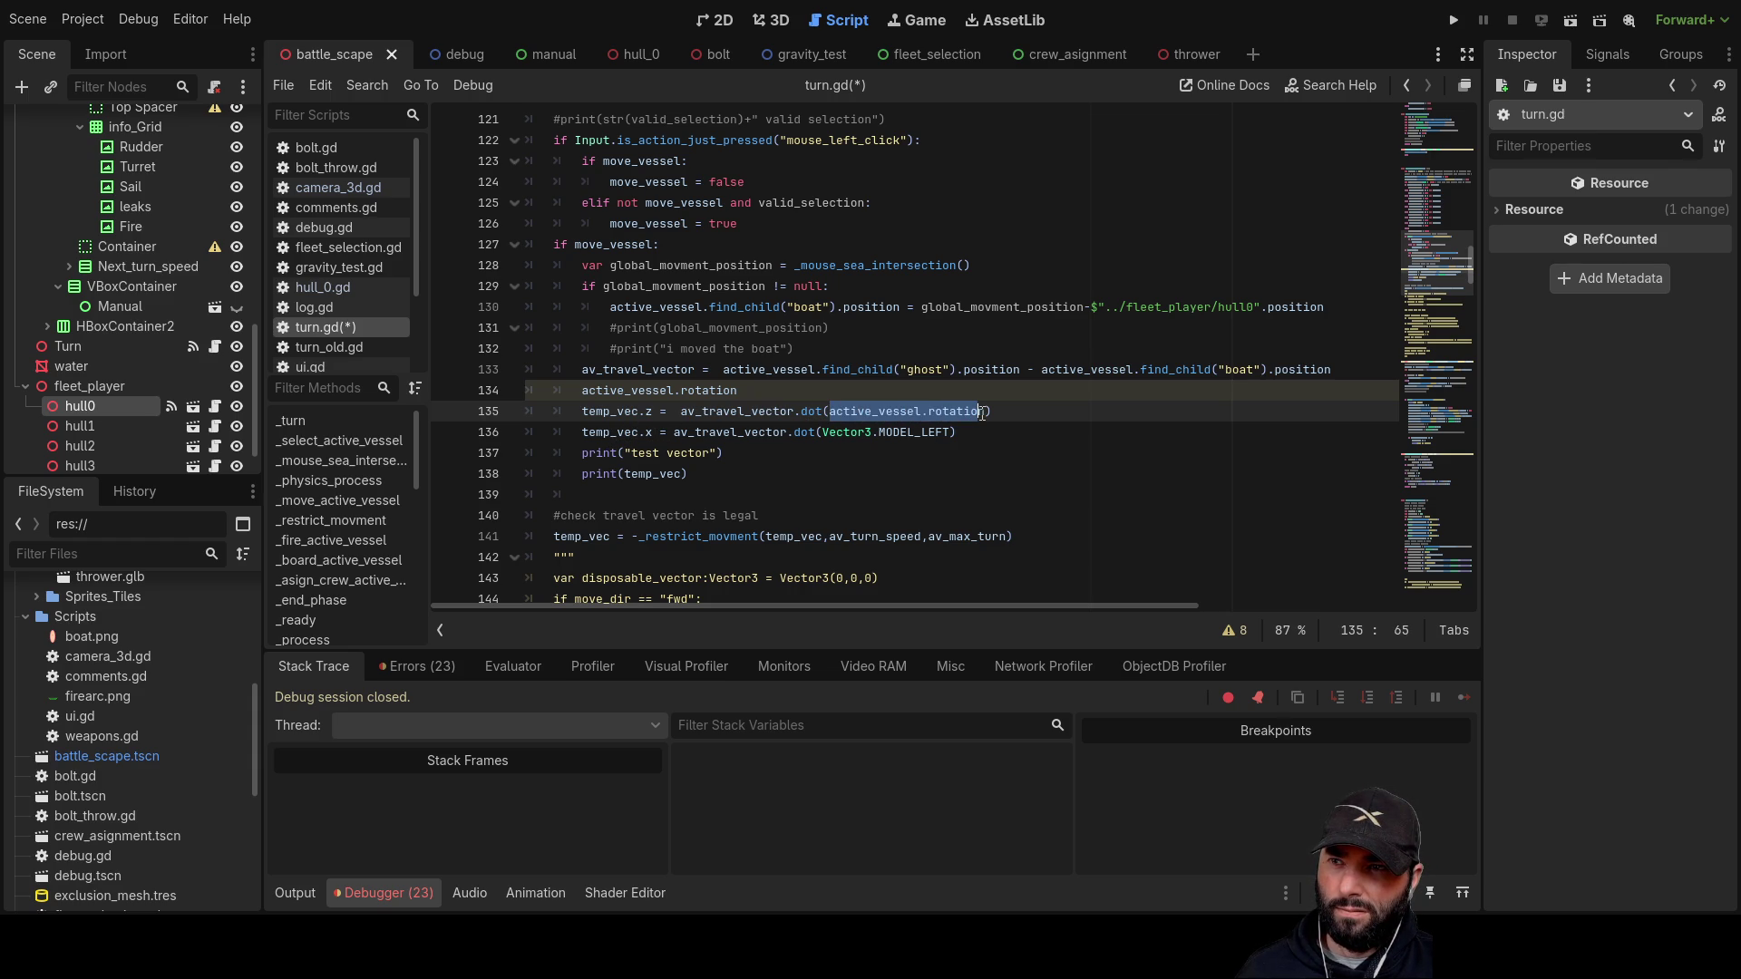
left_click_drag(982, 412, 986, 412)
key("ctrl+c")
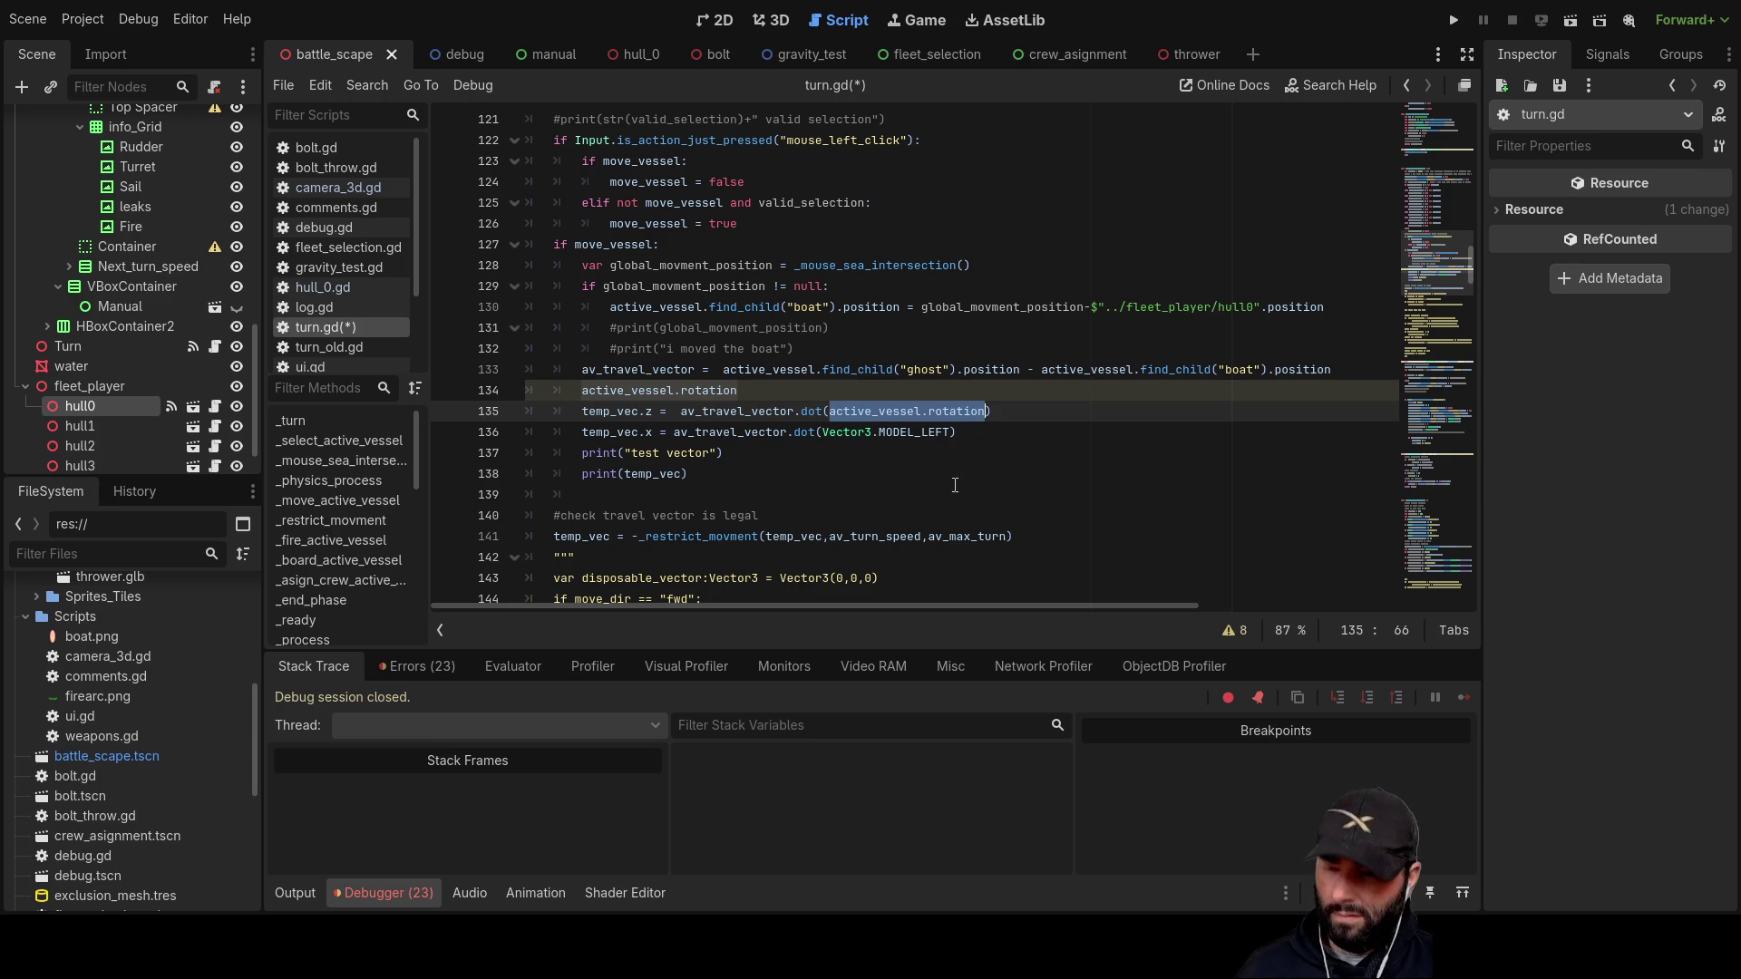
left_click(823, 432)
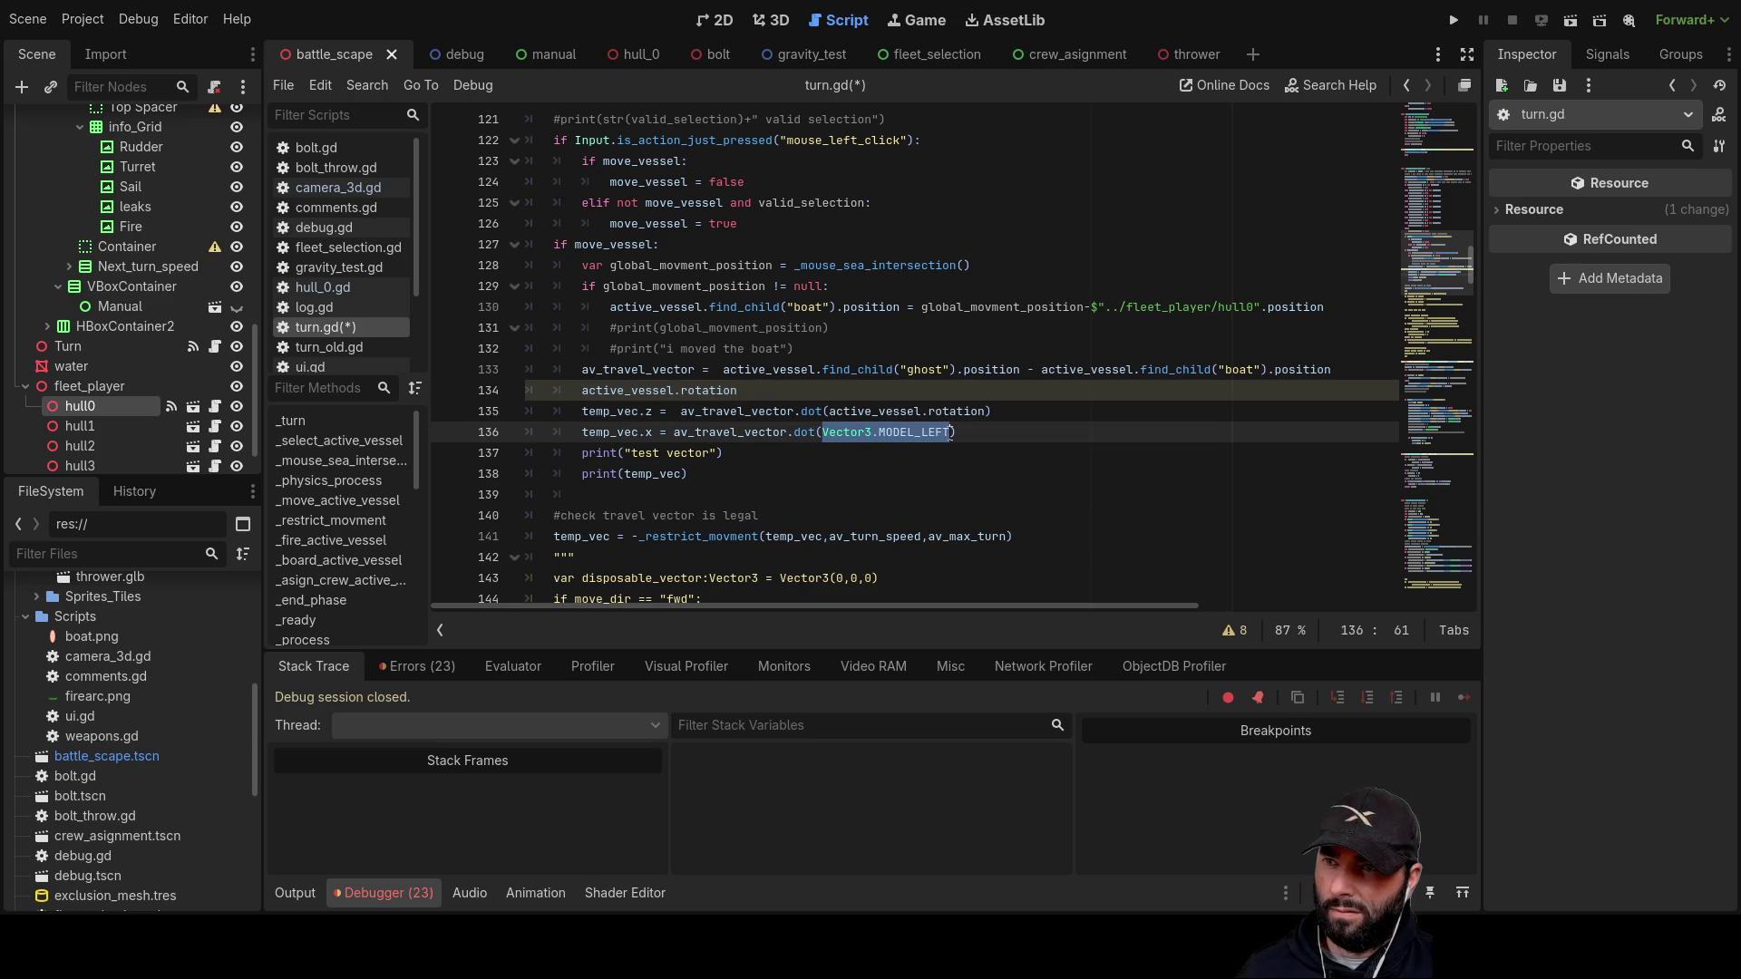
key("ctrl+v")
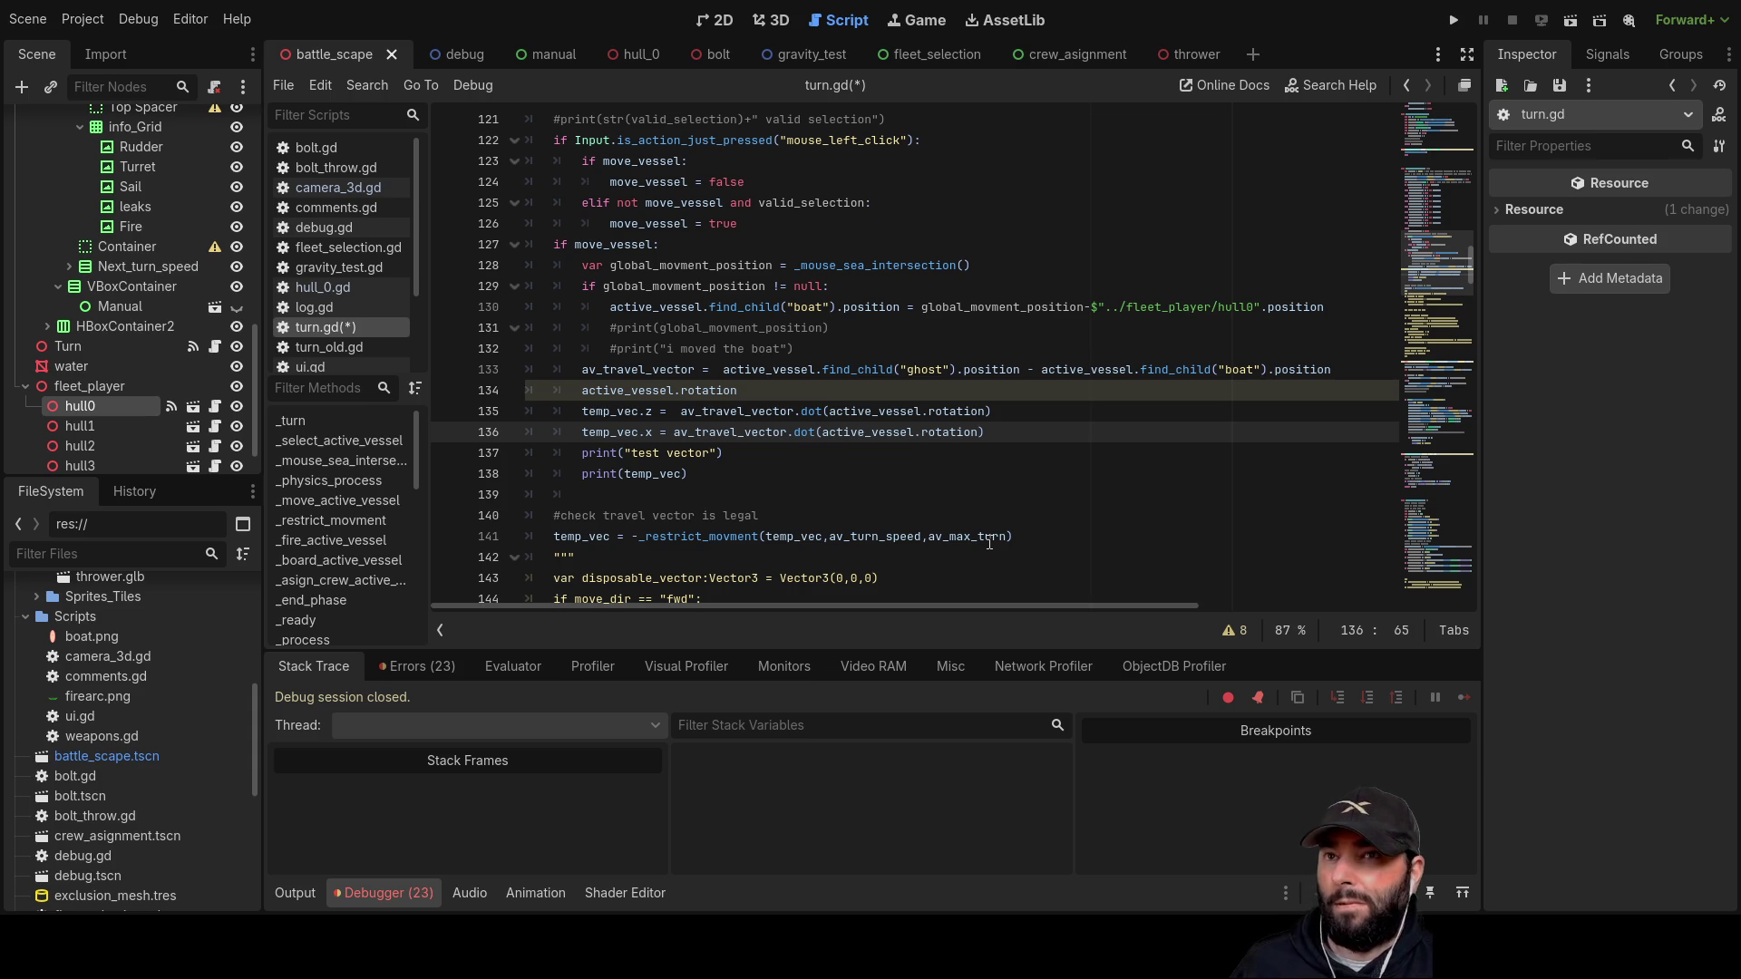
left_click(1448, 27)
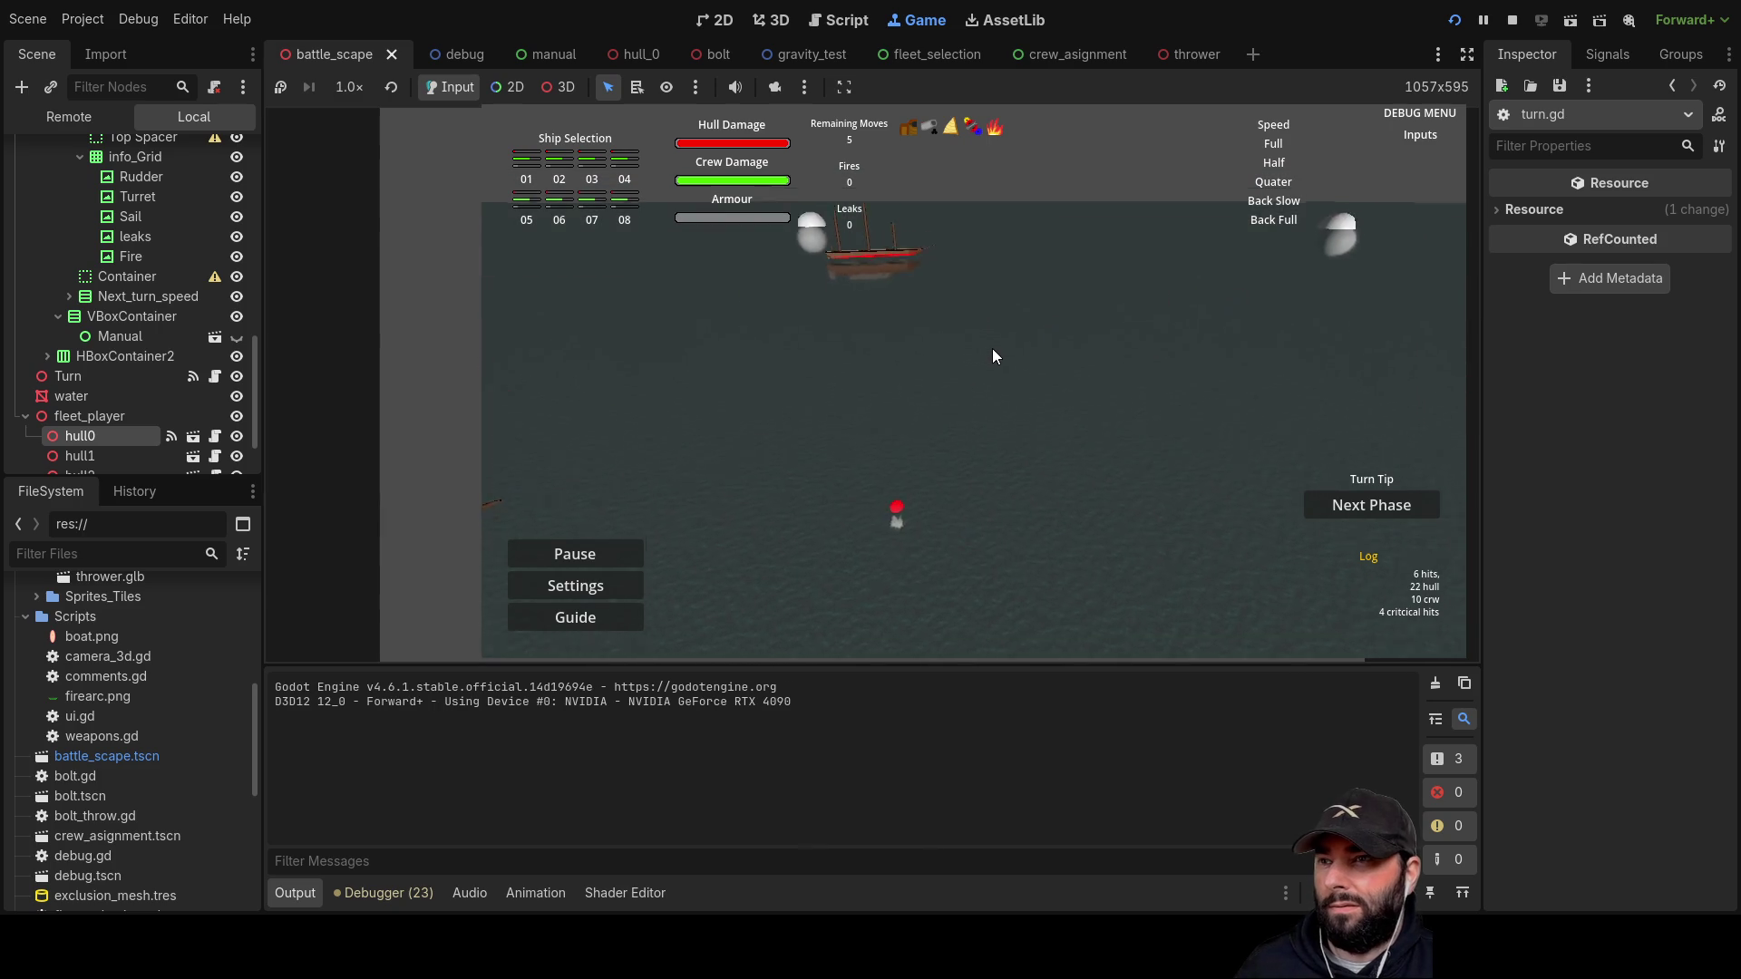
Step: Select the player's ship, steer it with A, S and D, then stop the game with F8
scroll(1035, 329, "up", 2)
key("q")
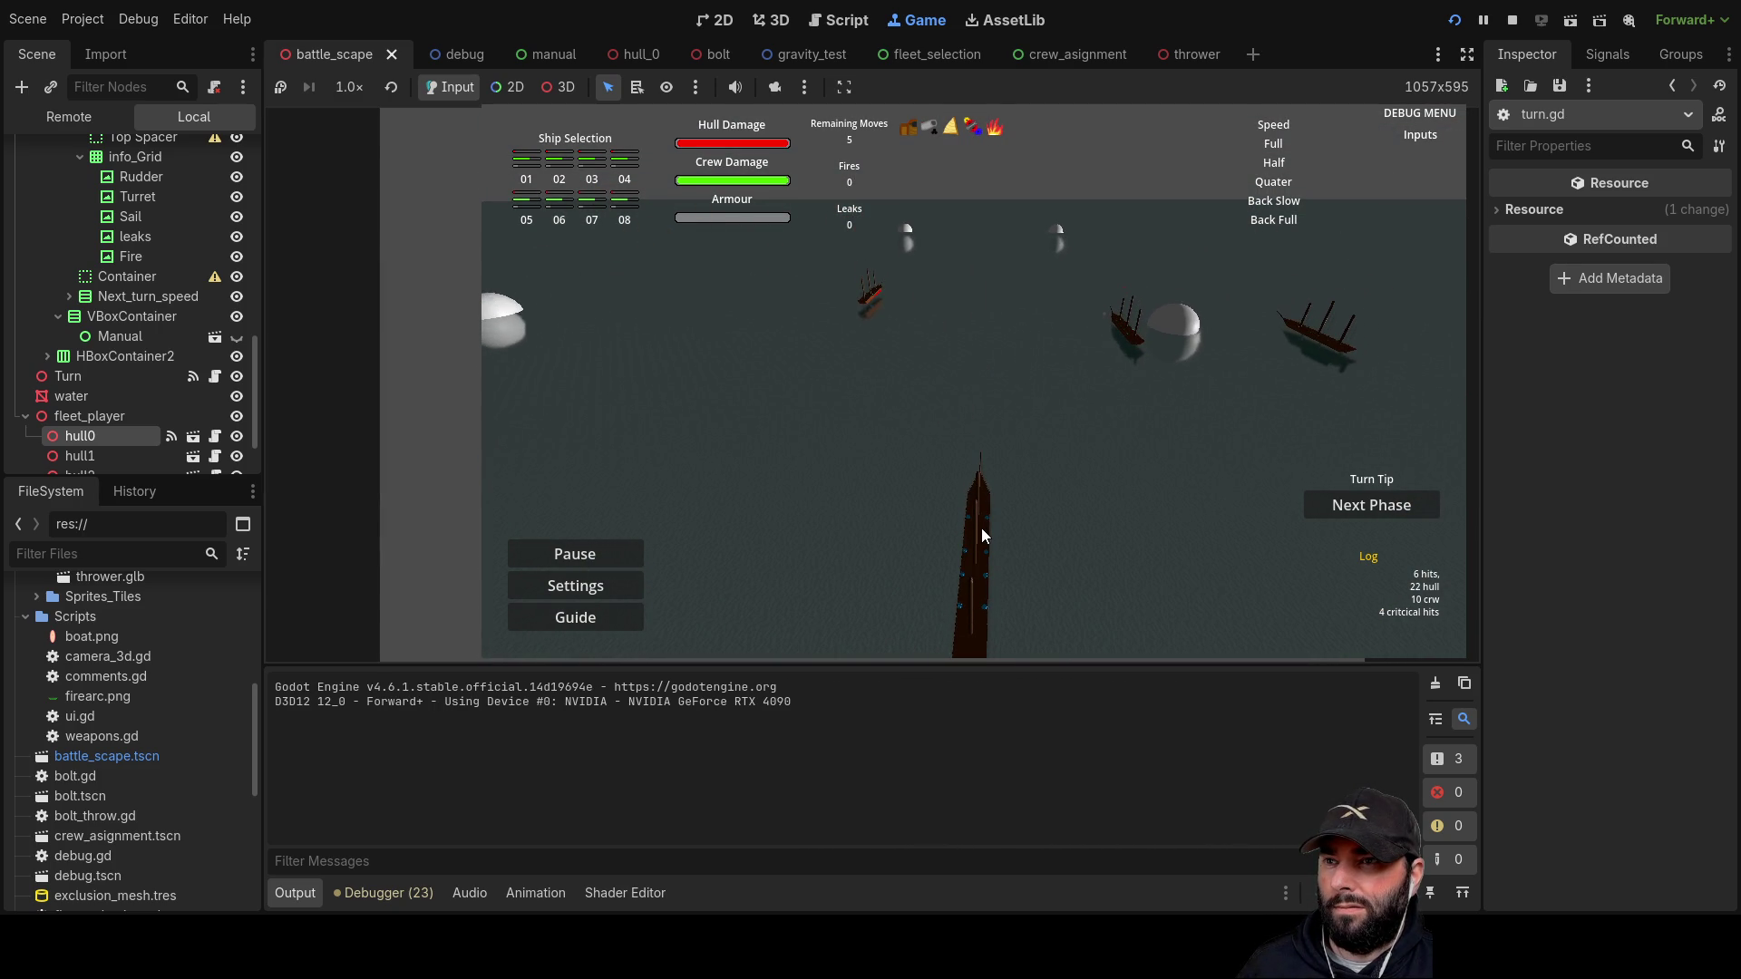
left_click(981, 526)
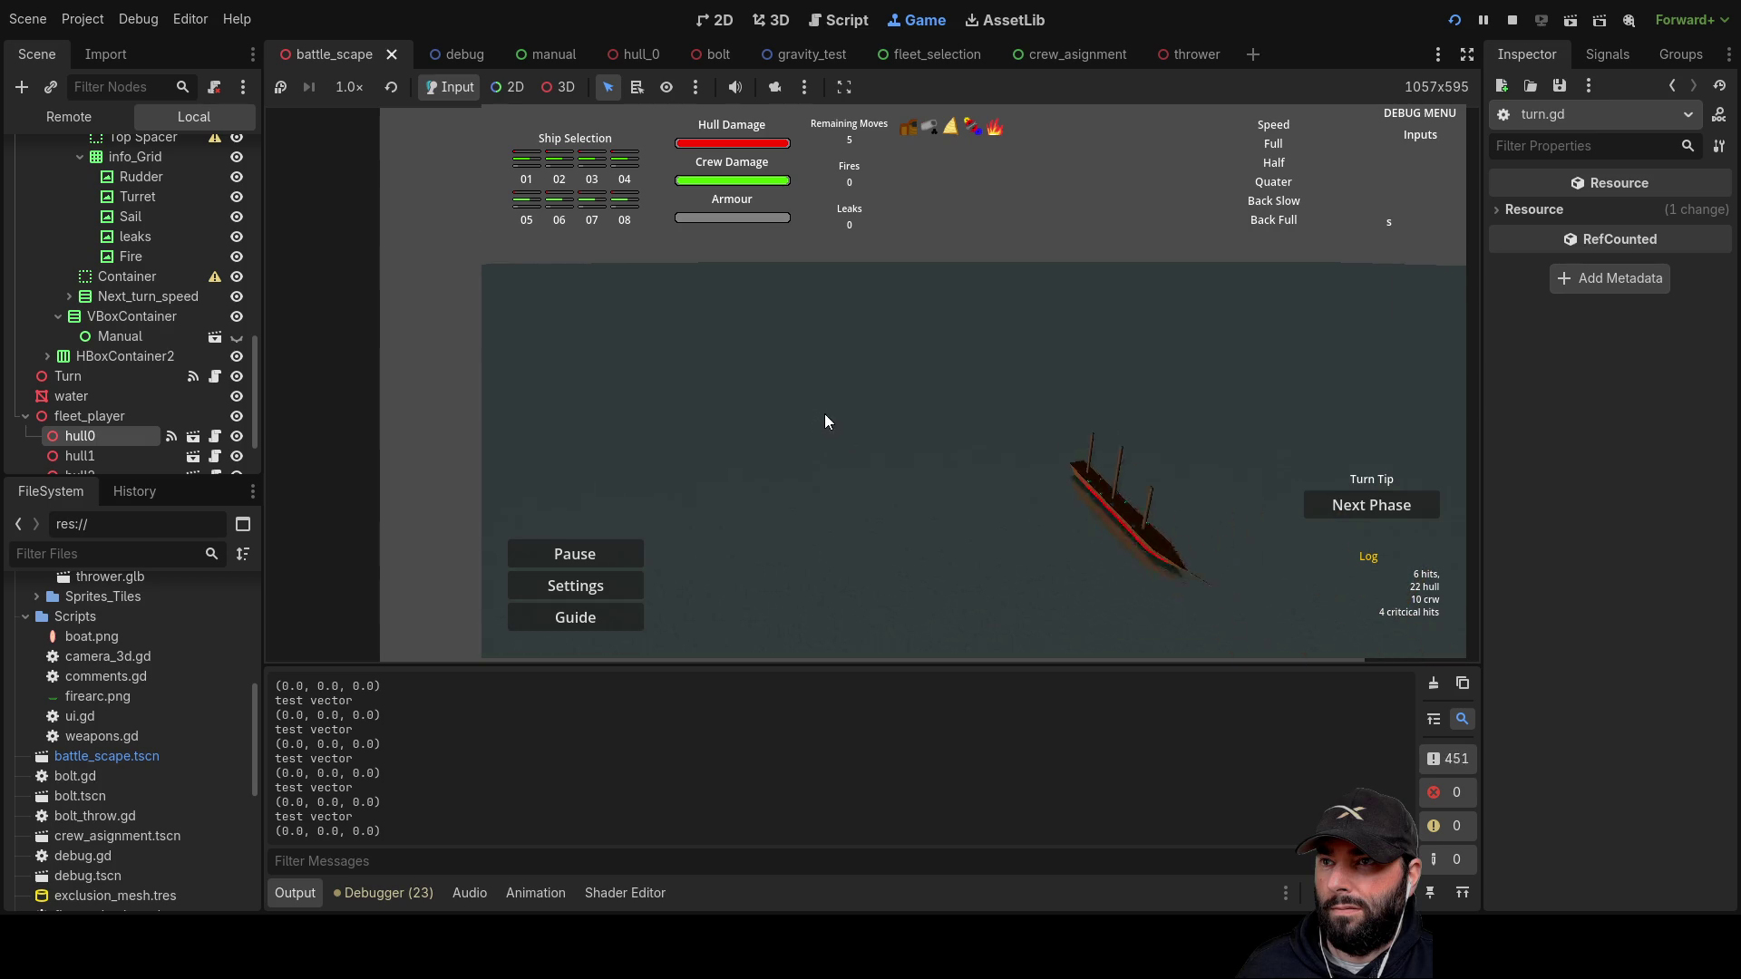
key("a")
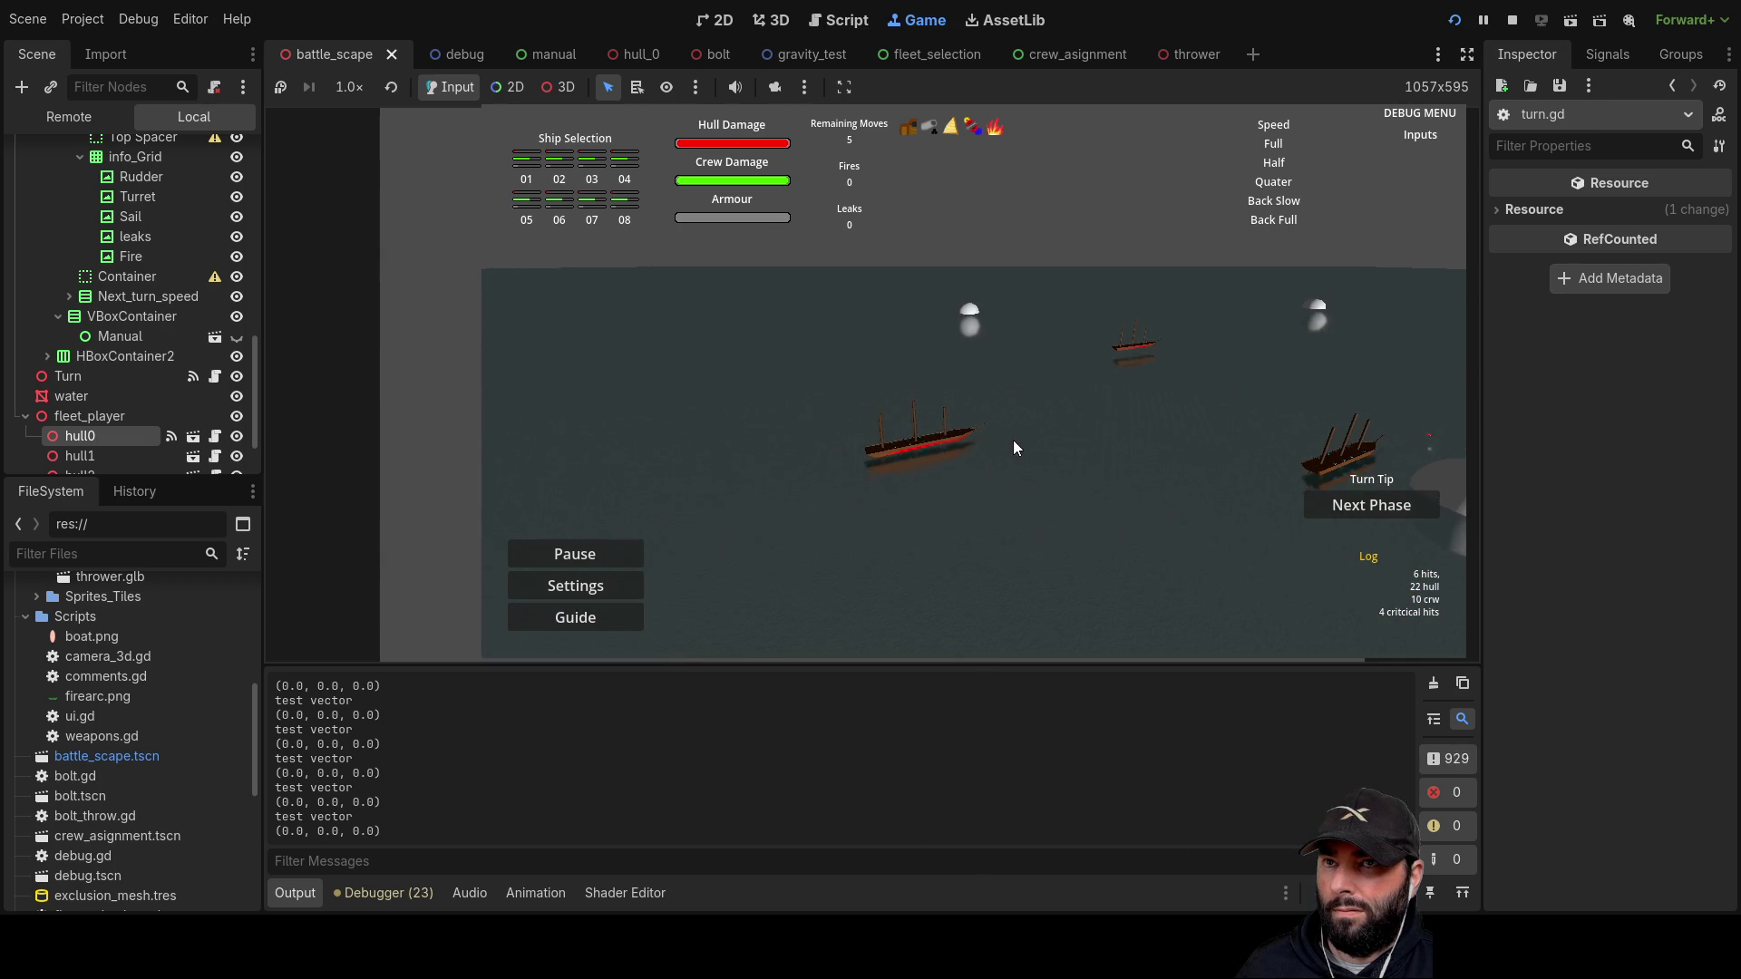
key("a")
key("s")
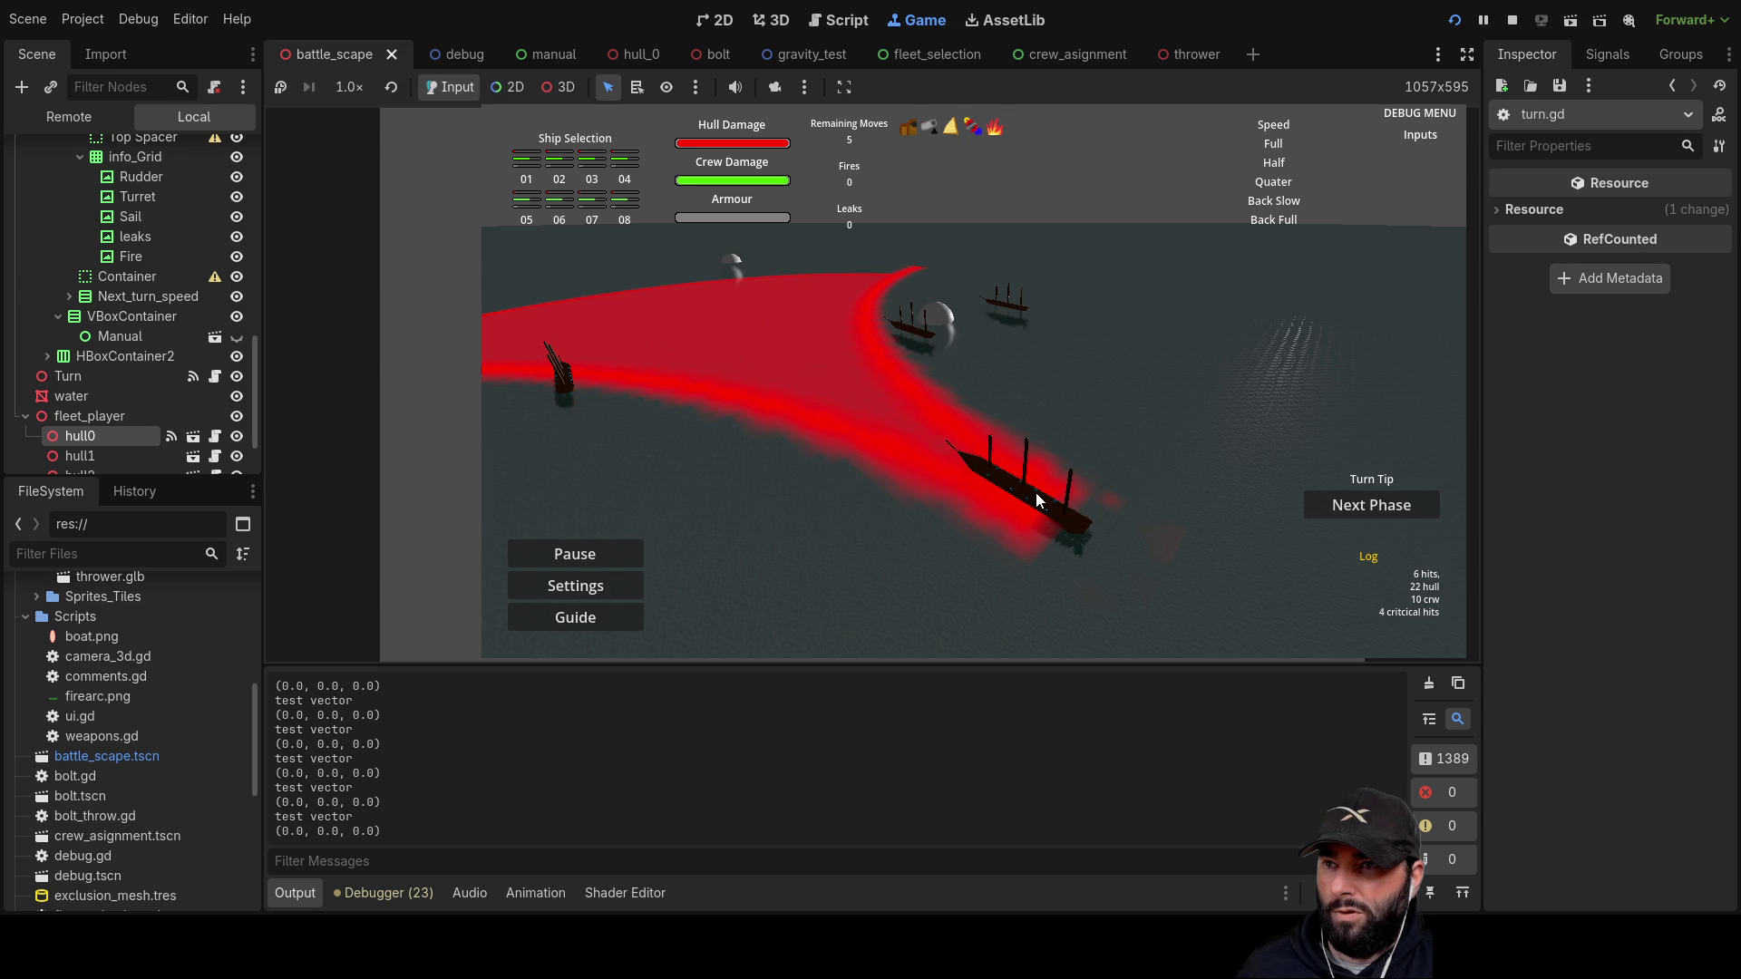
key("d")
key("s")
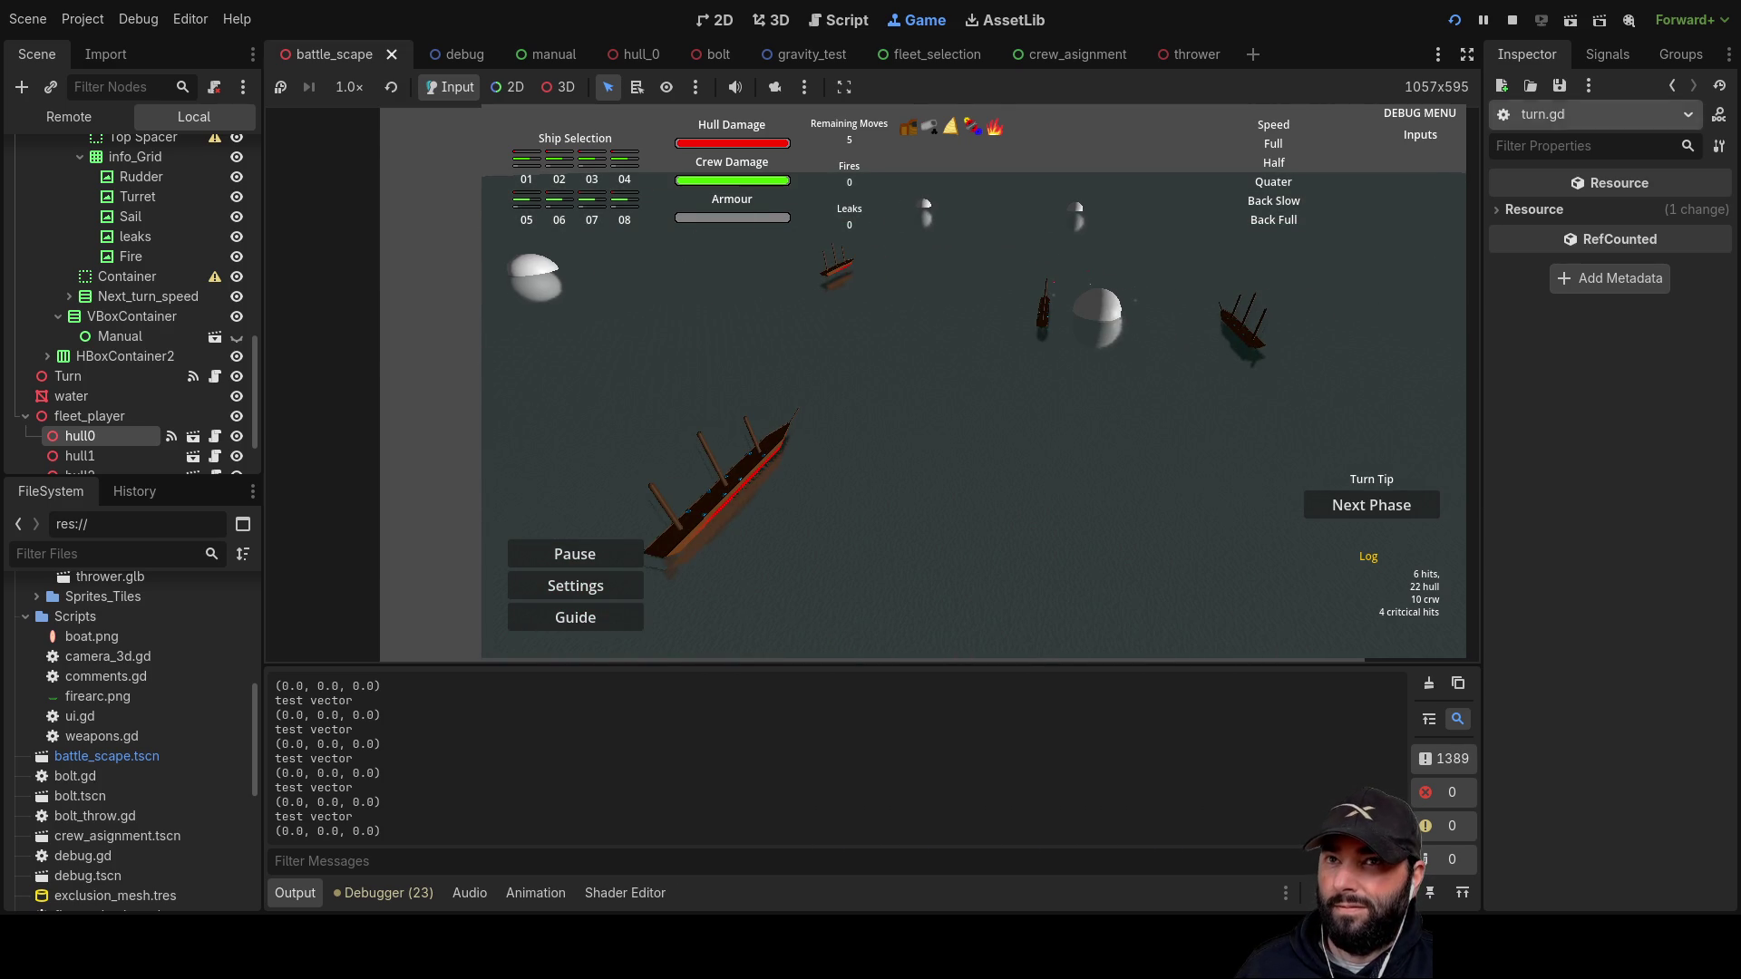
key("F8")
scroll(689, 462, "up", 3)
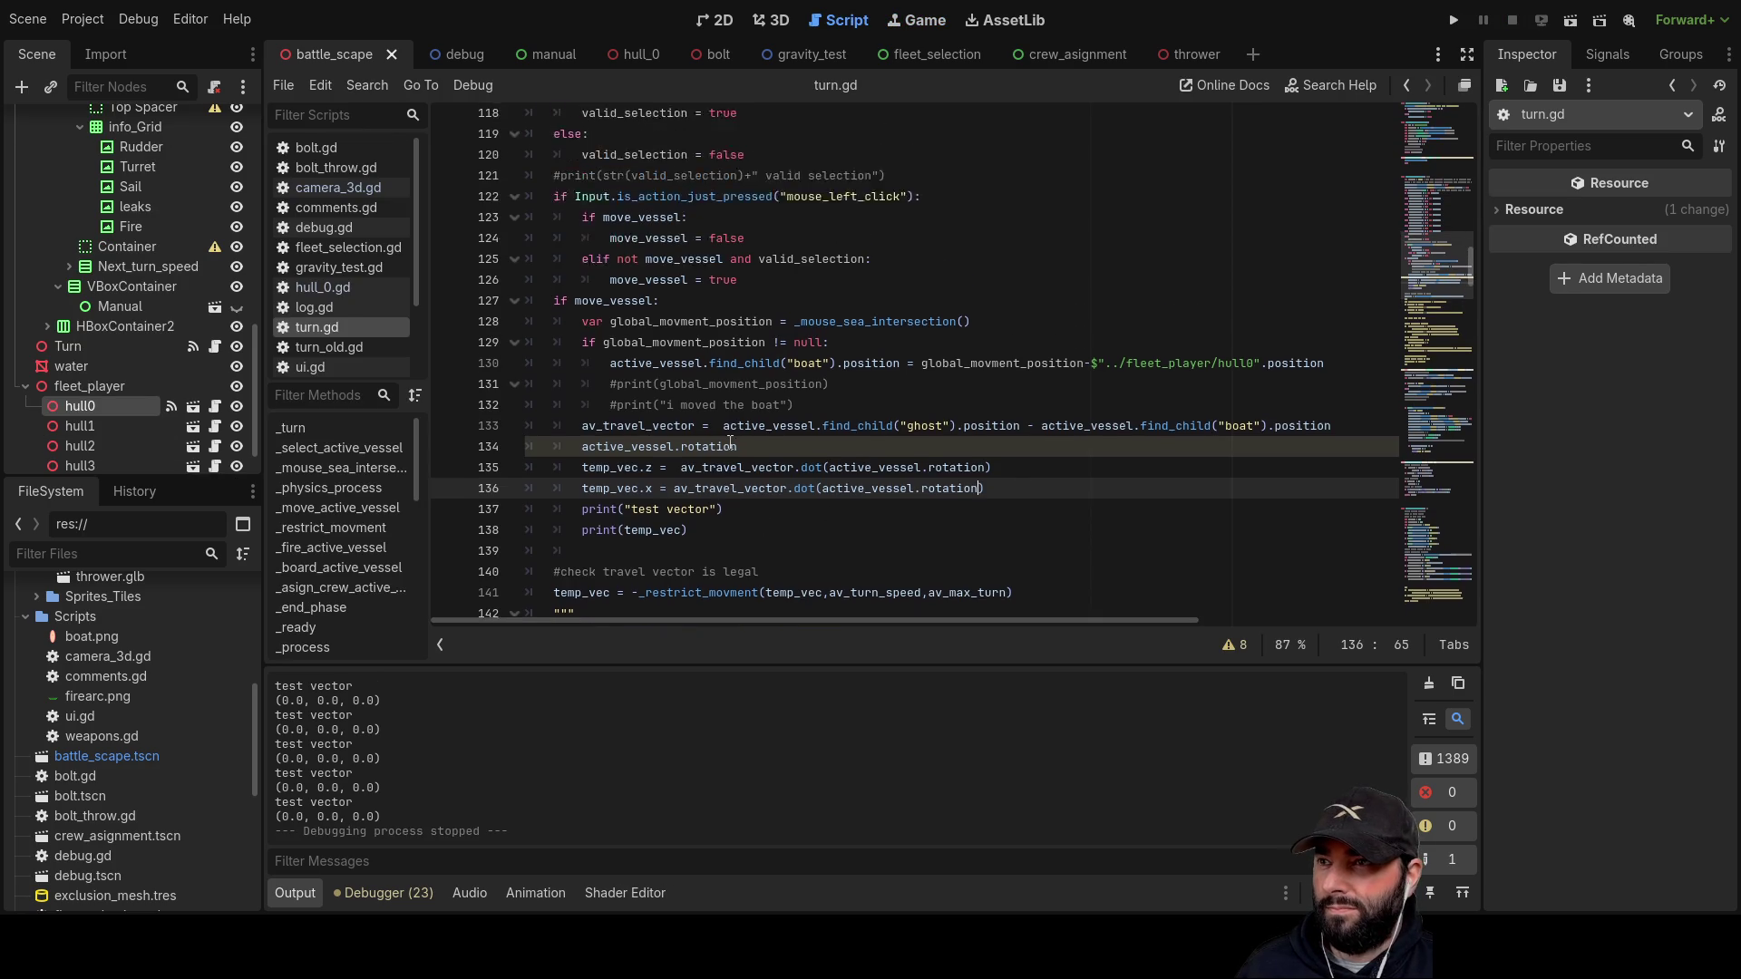
Step: Review the move_vessel code around the temp_vec lines and relaunch the game
scroll(725, 485, "up", 1)
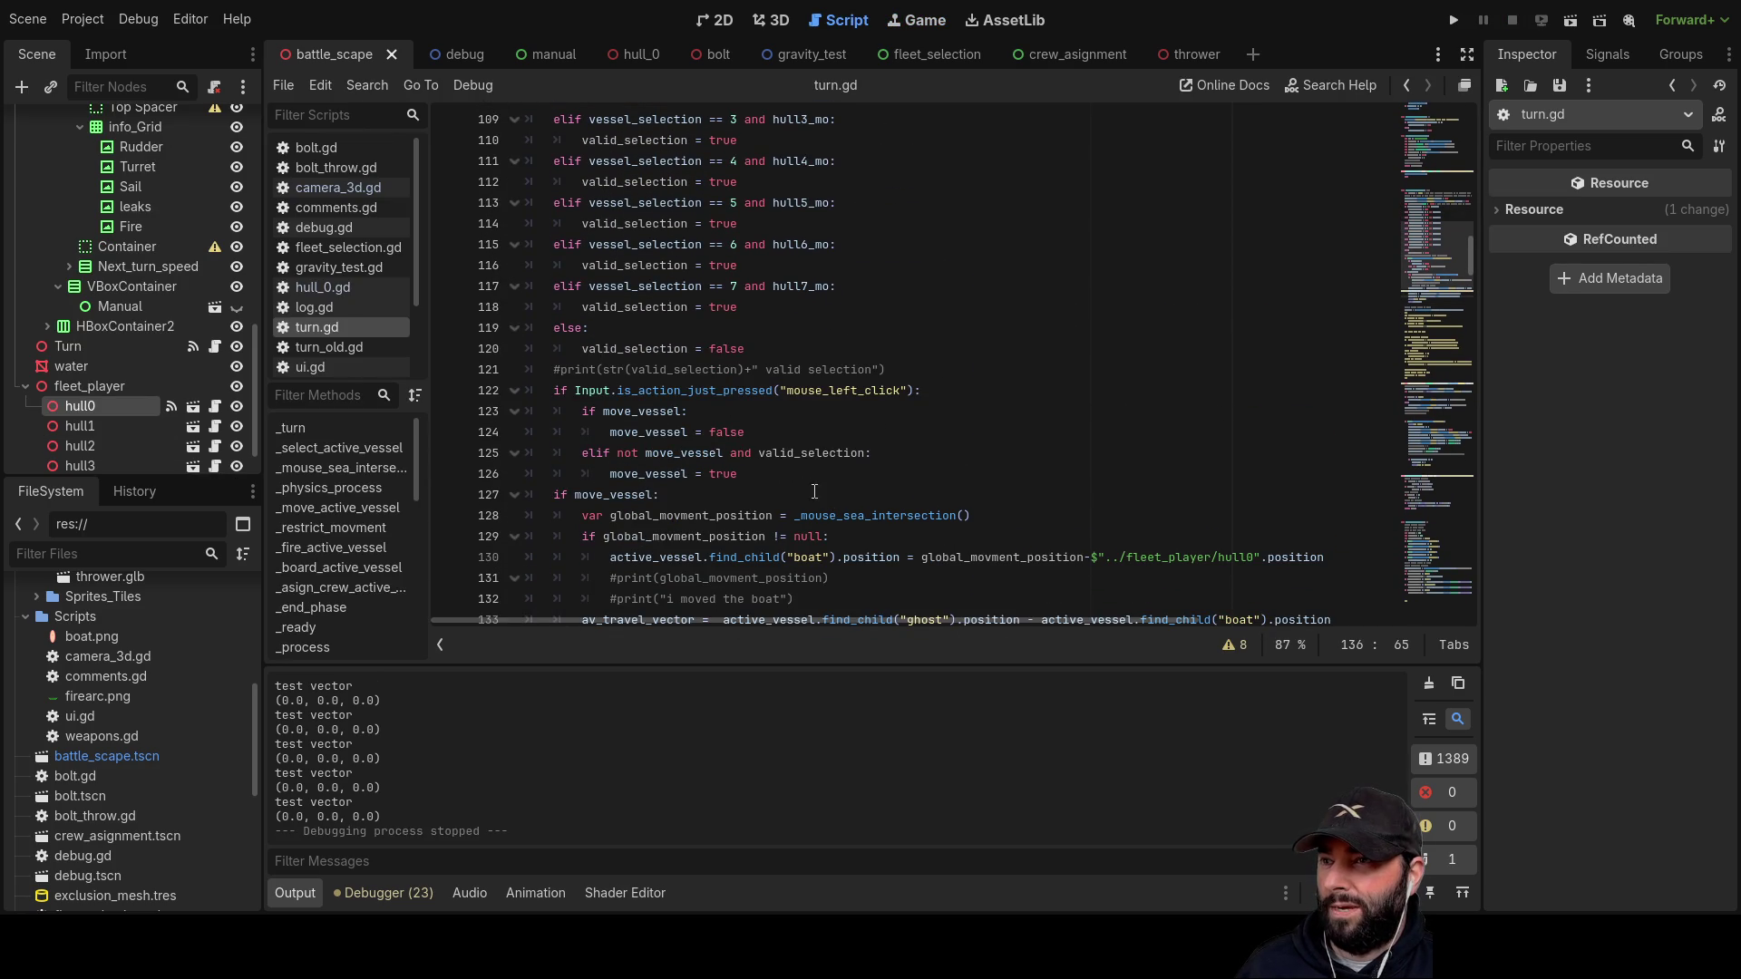
scroll(827, 498, "down", 1)
scroll(888, 494, "down", 3)
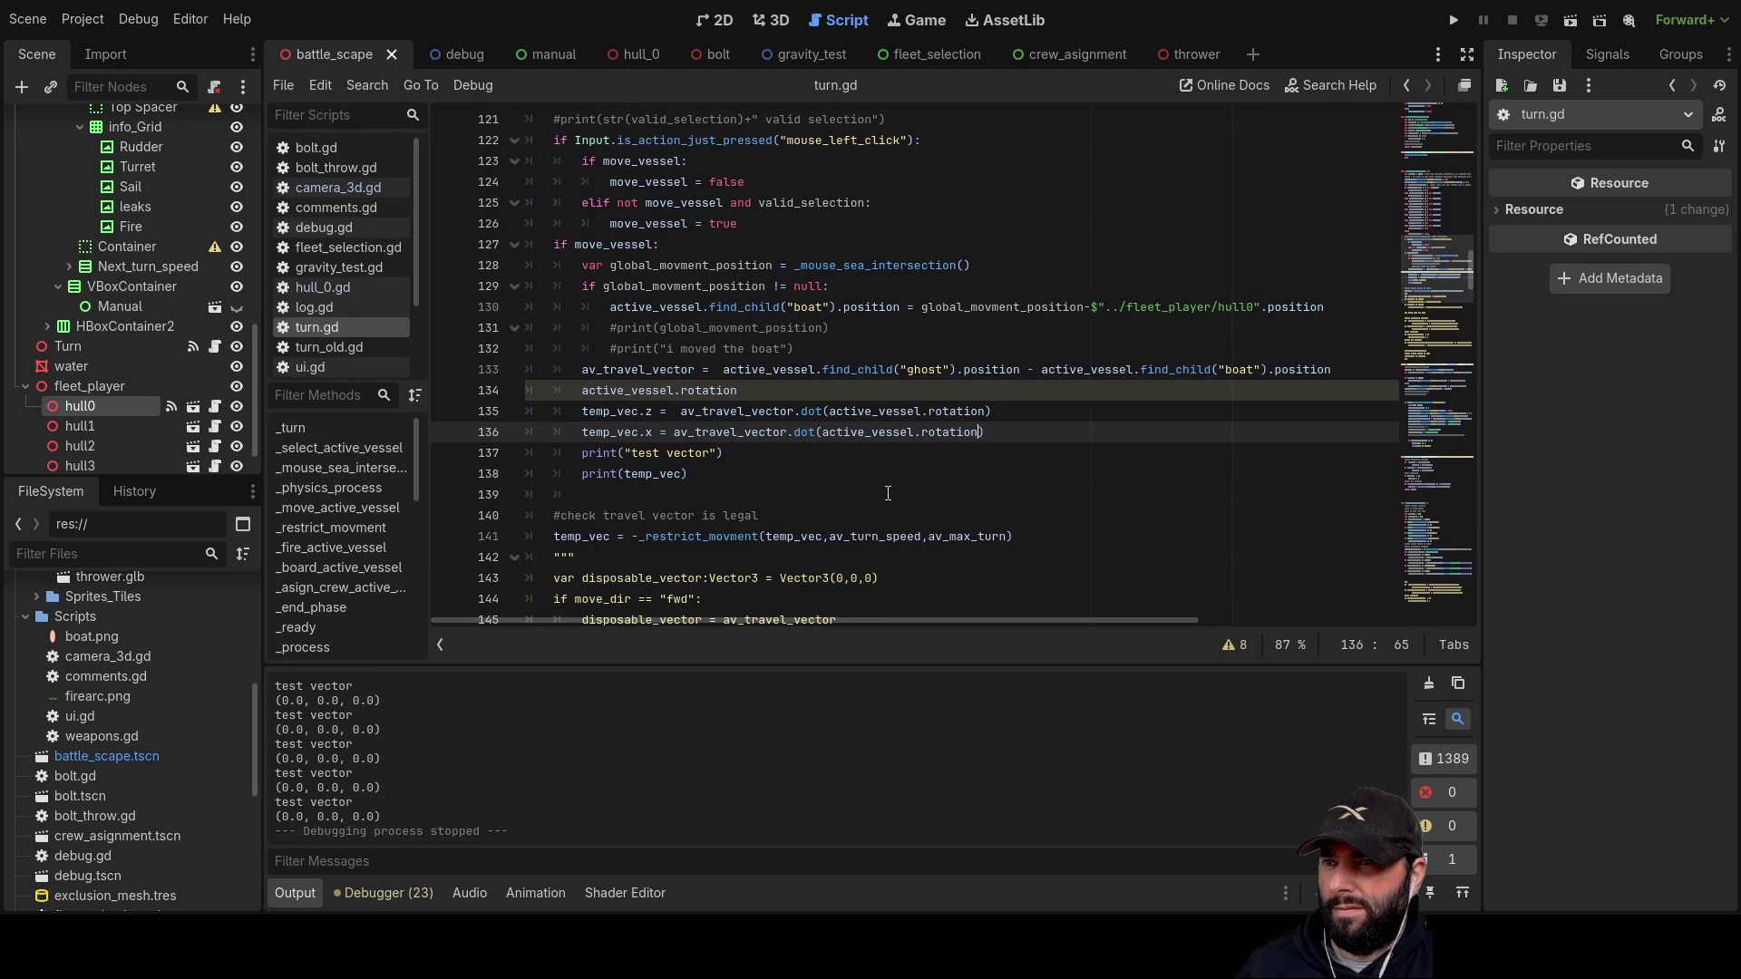
left_click(581, 411)
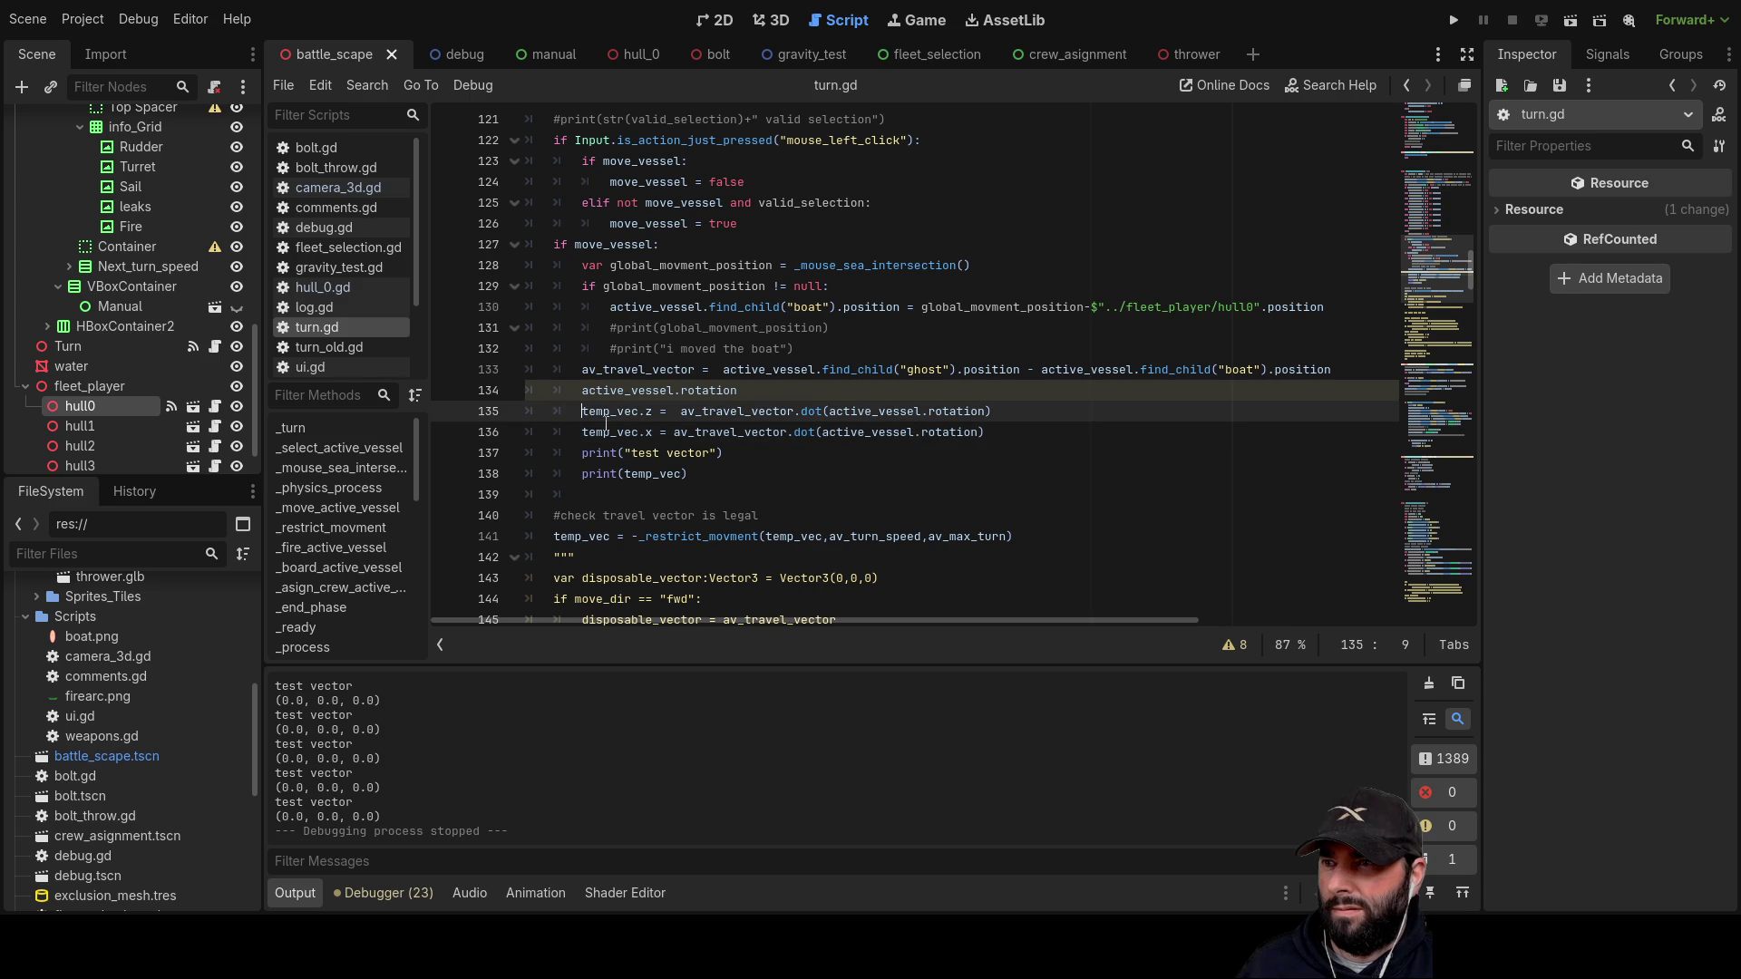
key("Down")
key("Down")
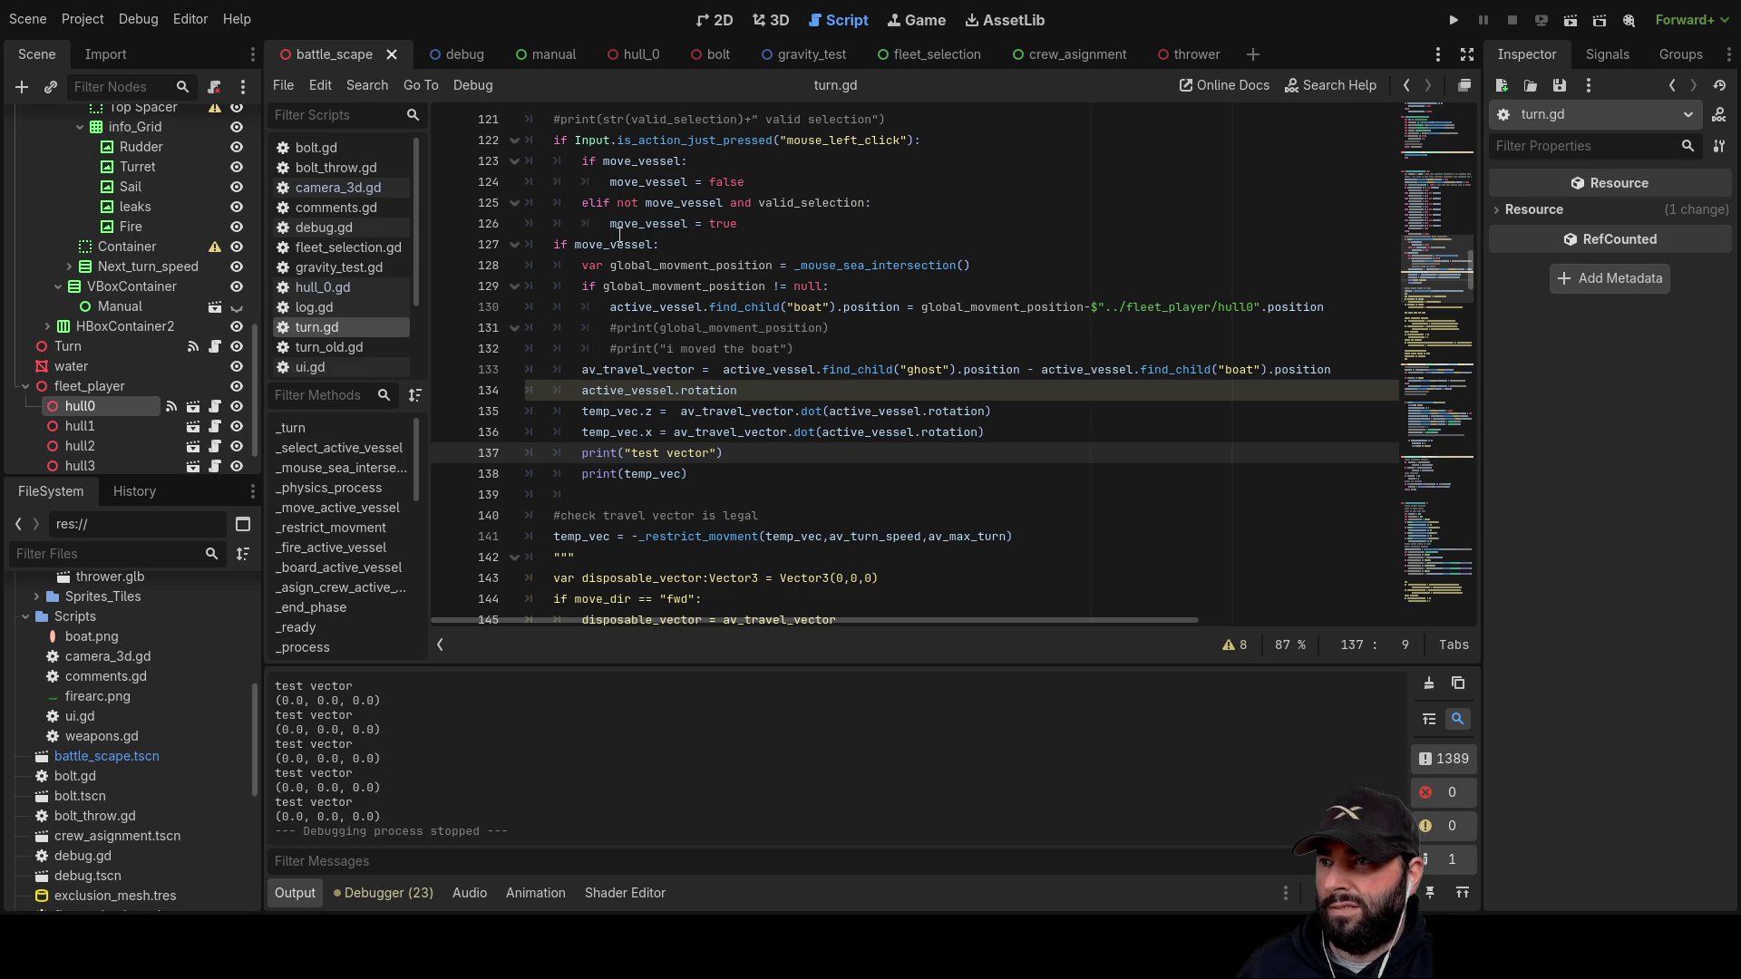
left_click(1452, 20)
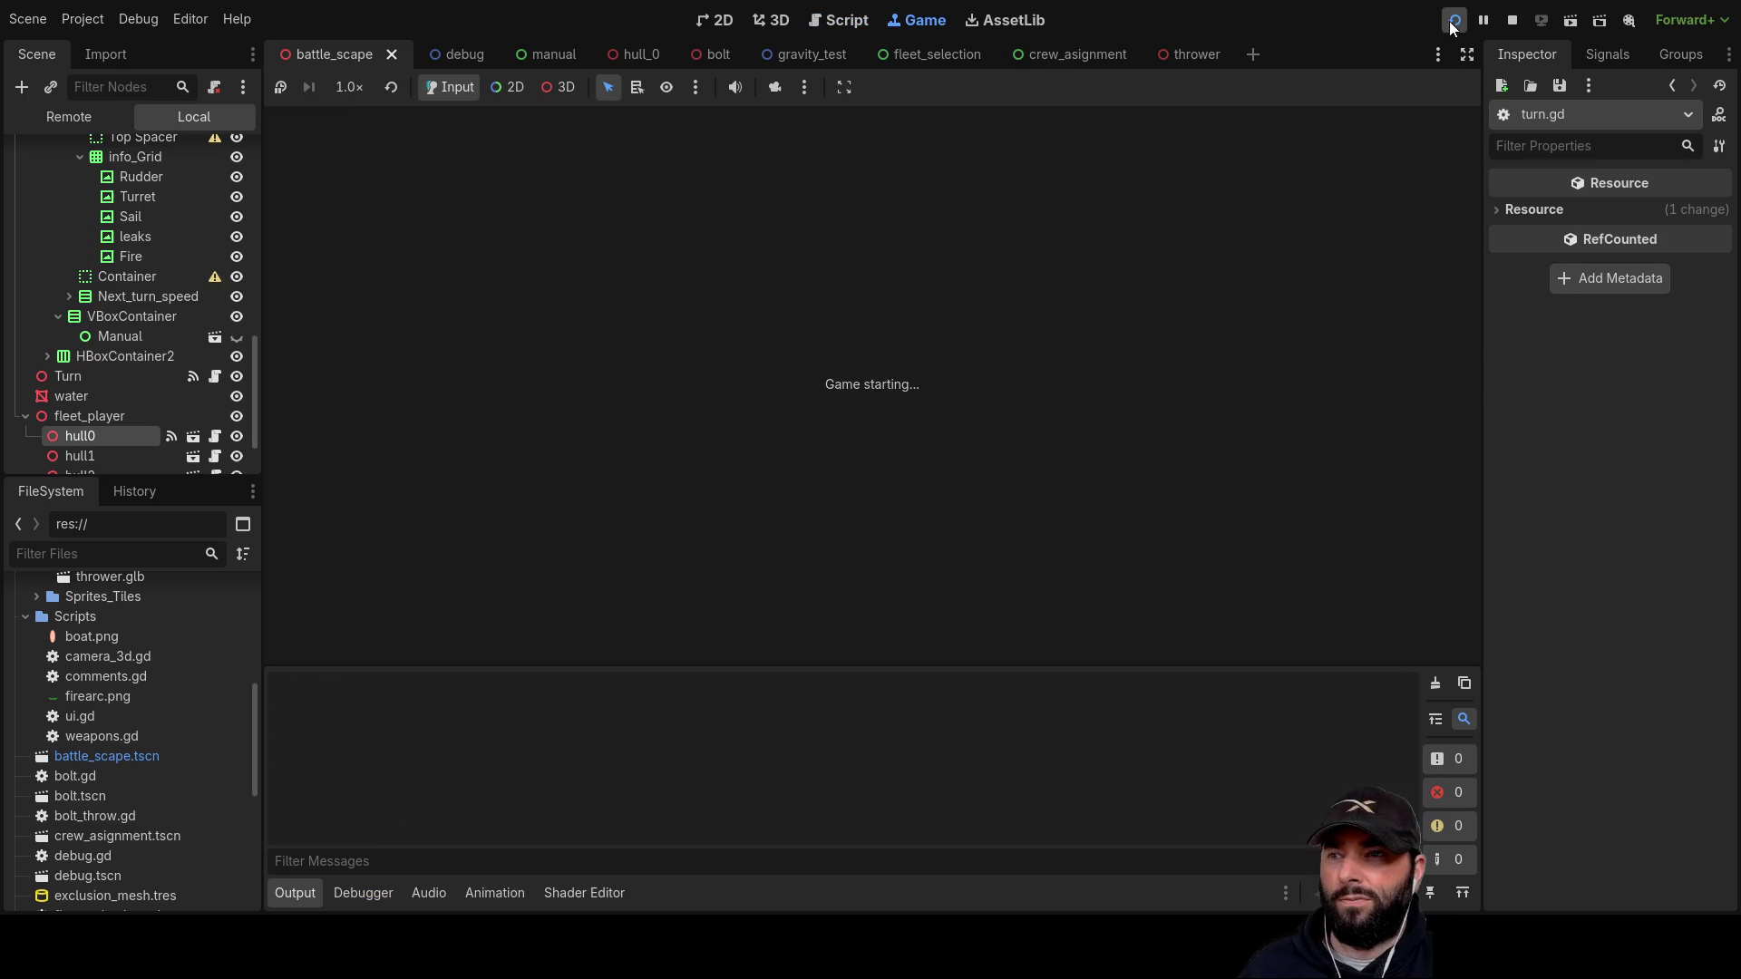
Step: Select the ship and steer it with W, A, S, D while vectors print zeros, then press F8
key("a")
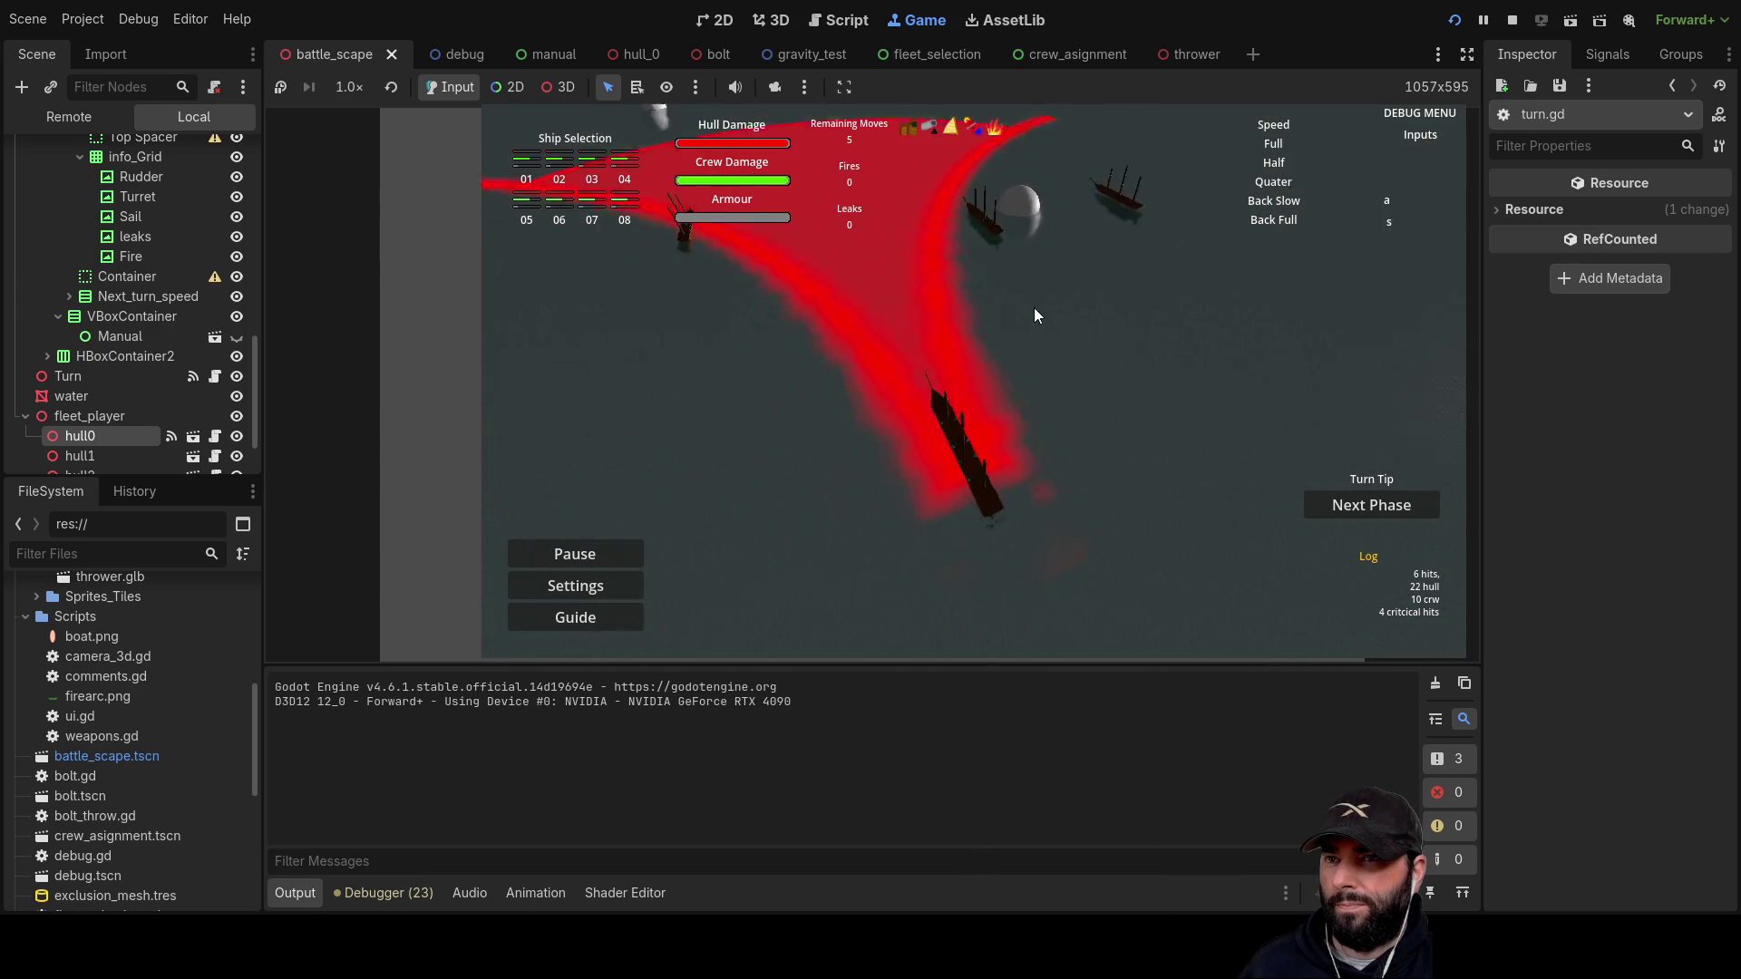
left_click(1032, 374)
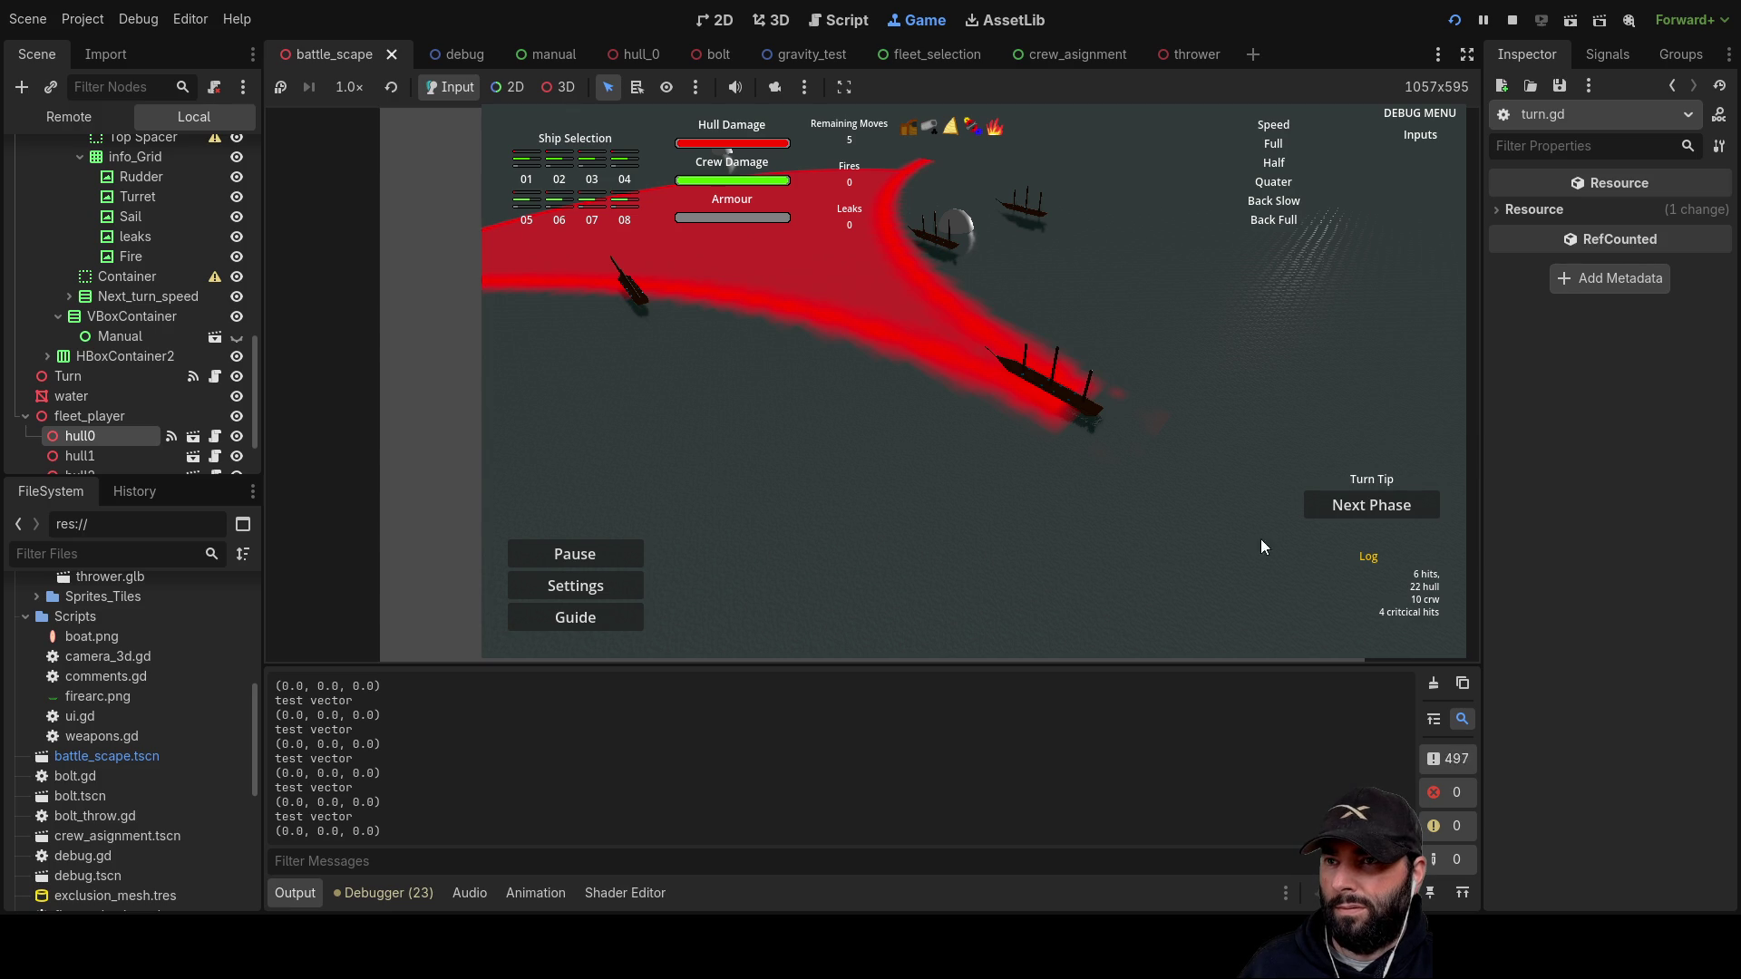
key("a")
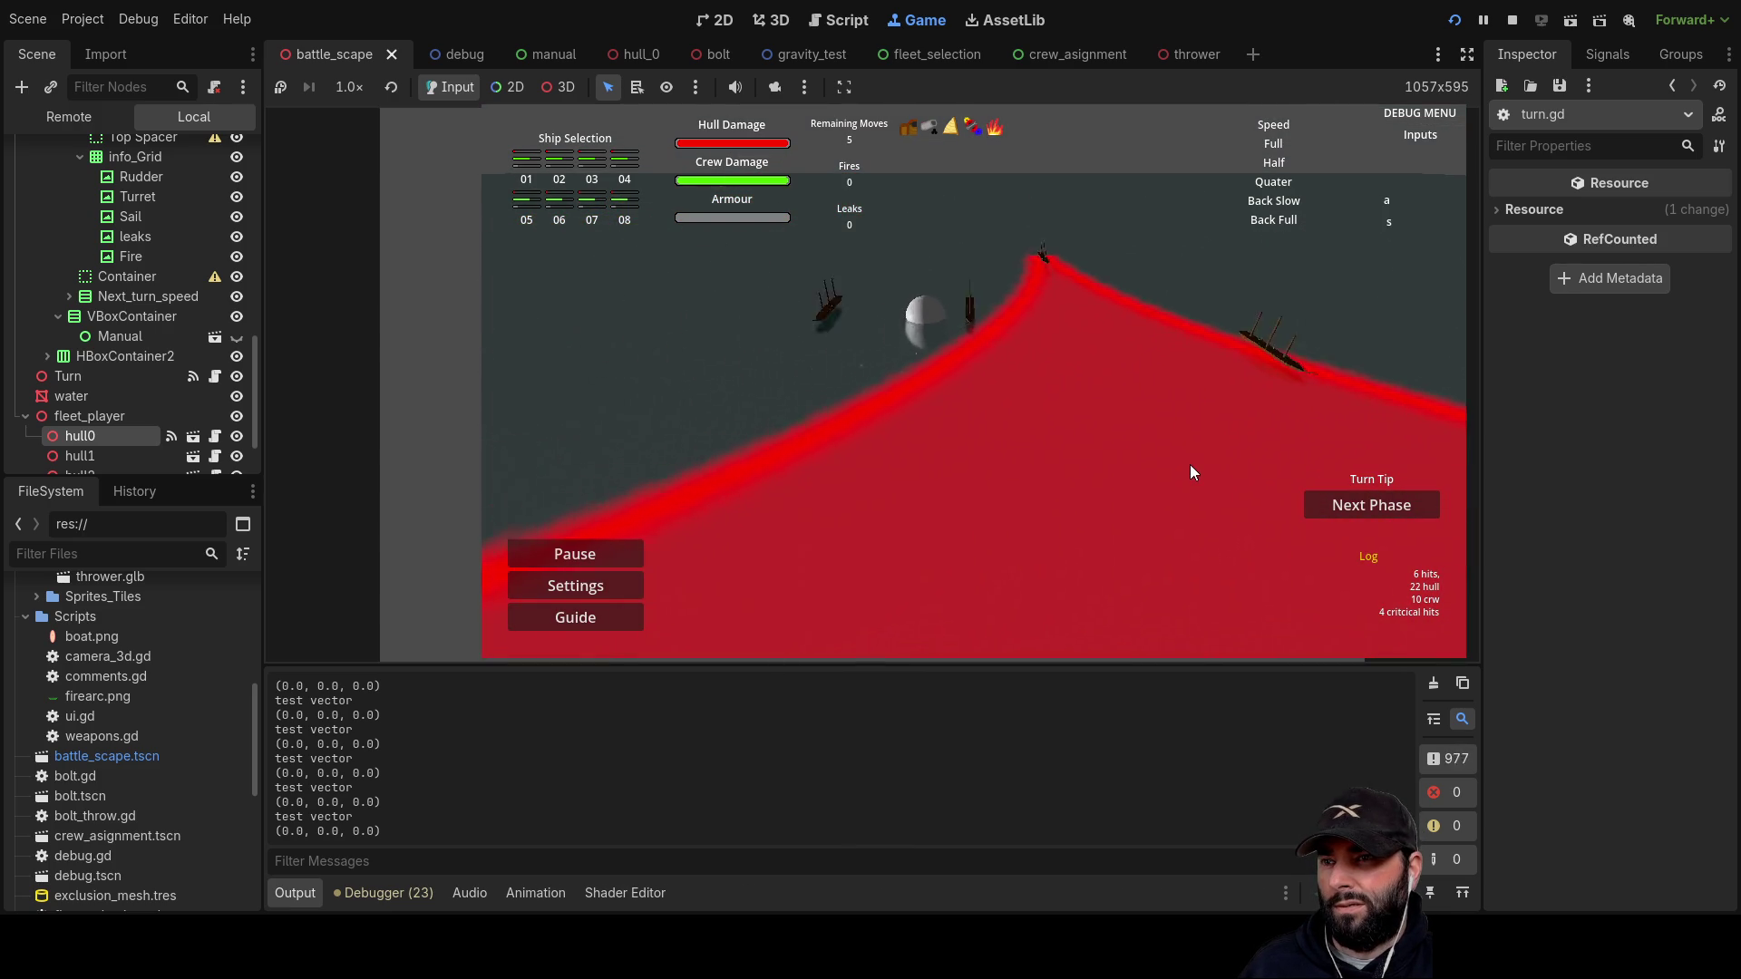
key("s")
key("w")
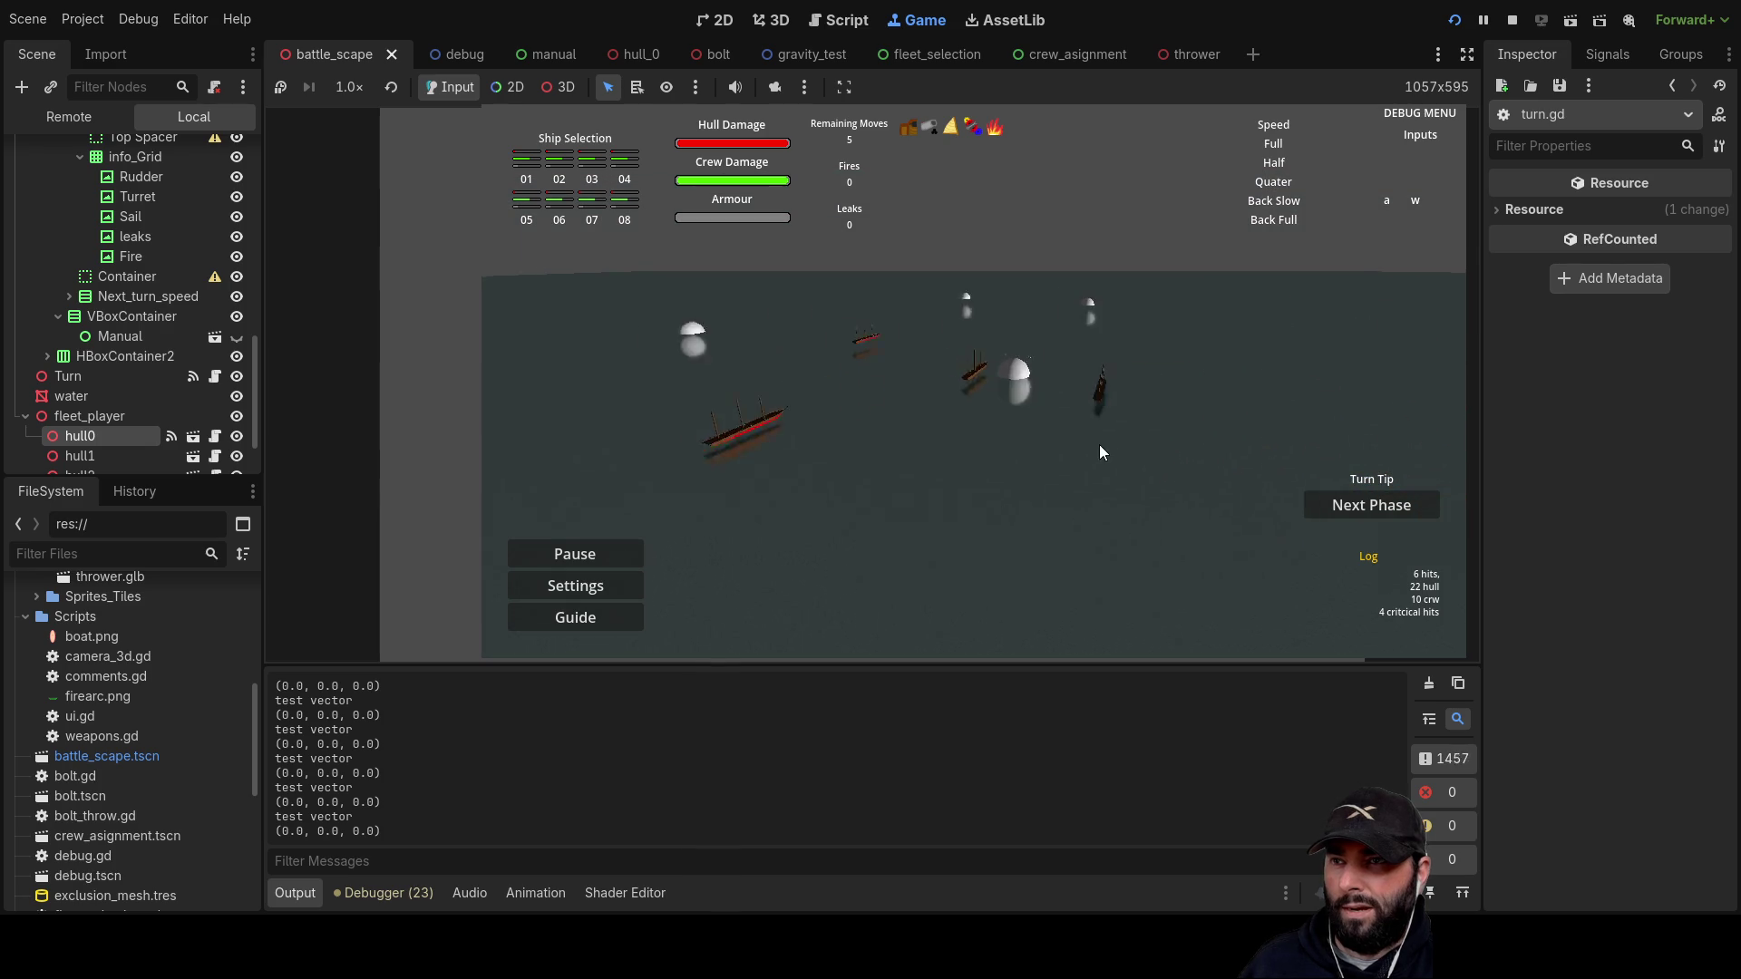
key("d")
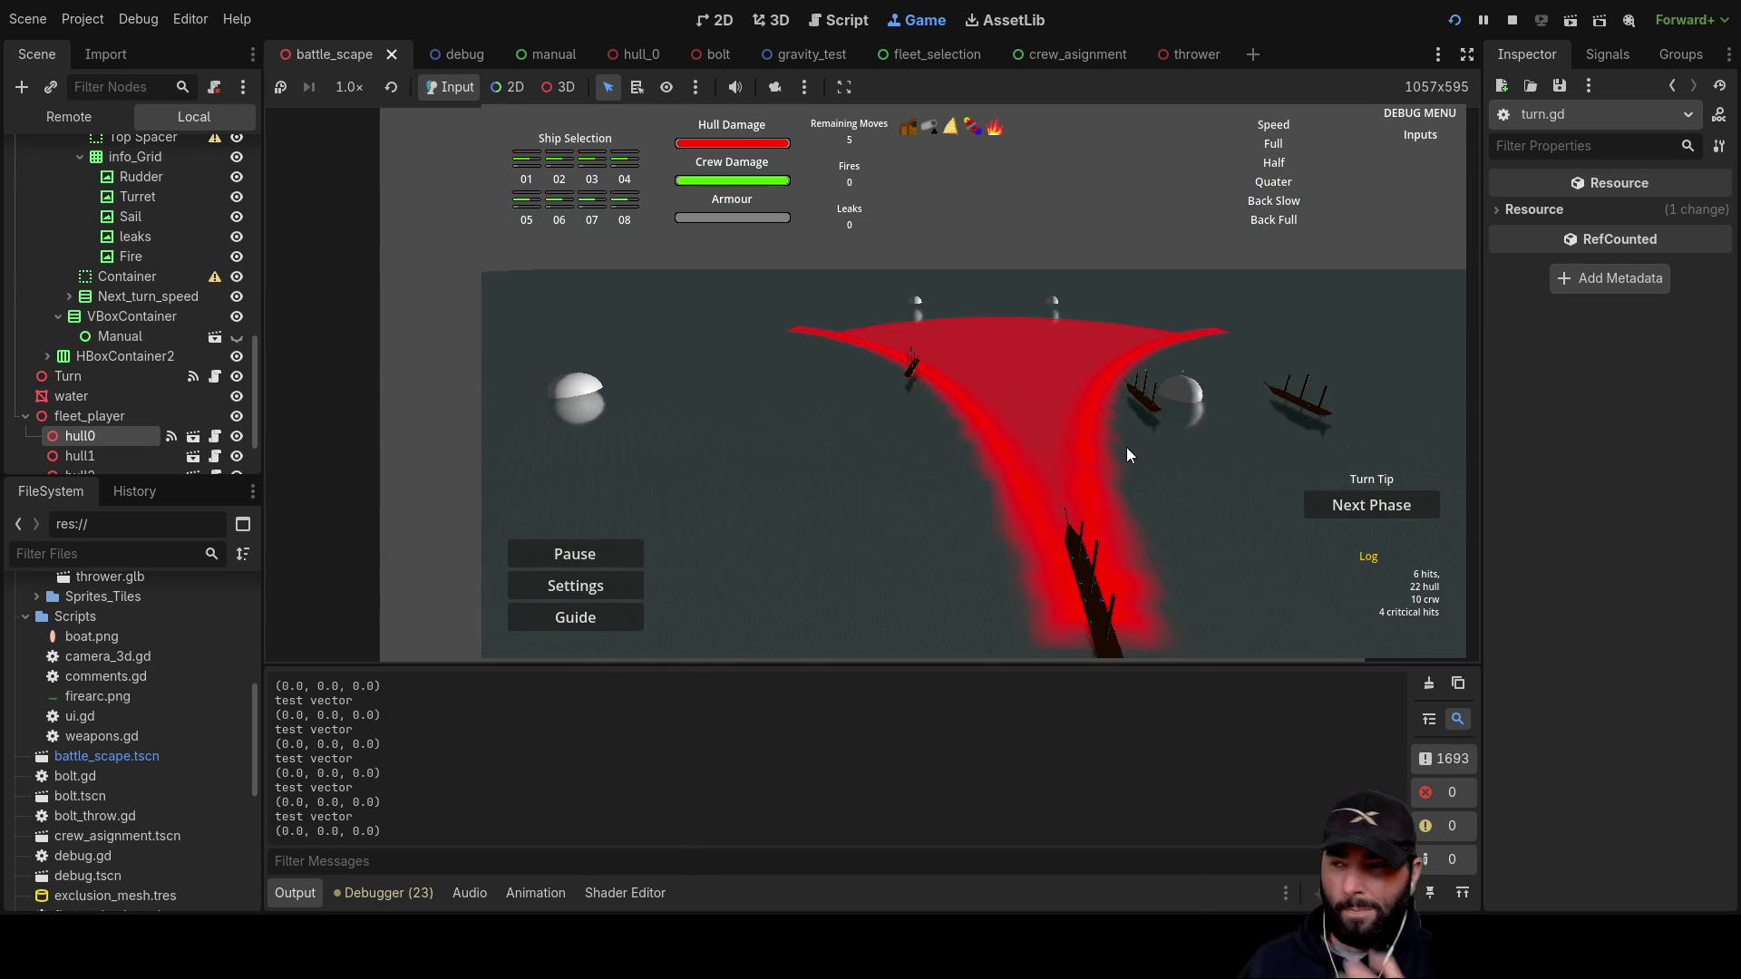
key("s")
key("F8")
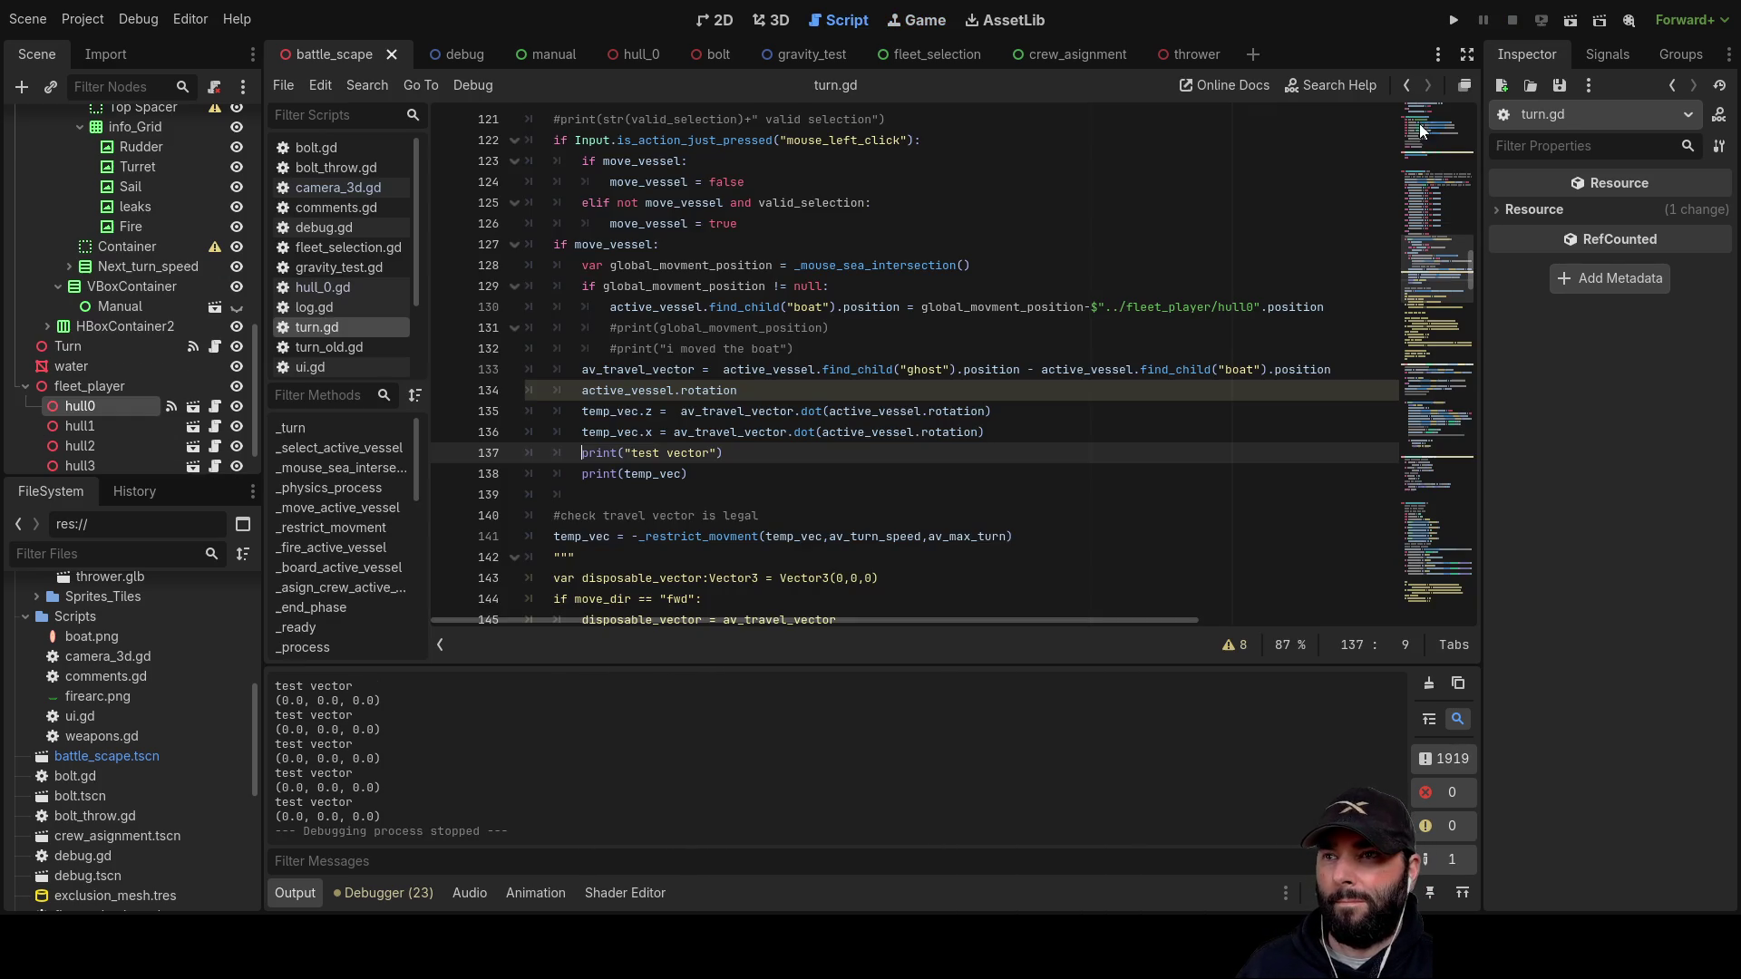
Step: Trace temp_vec, av_travel_vector and active_vessel, and select the boat position assignment on line 130
double_click(610, 411)
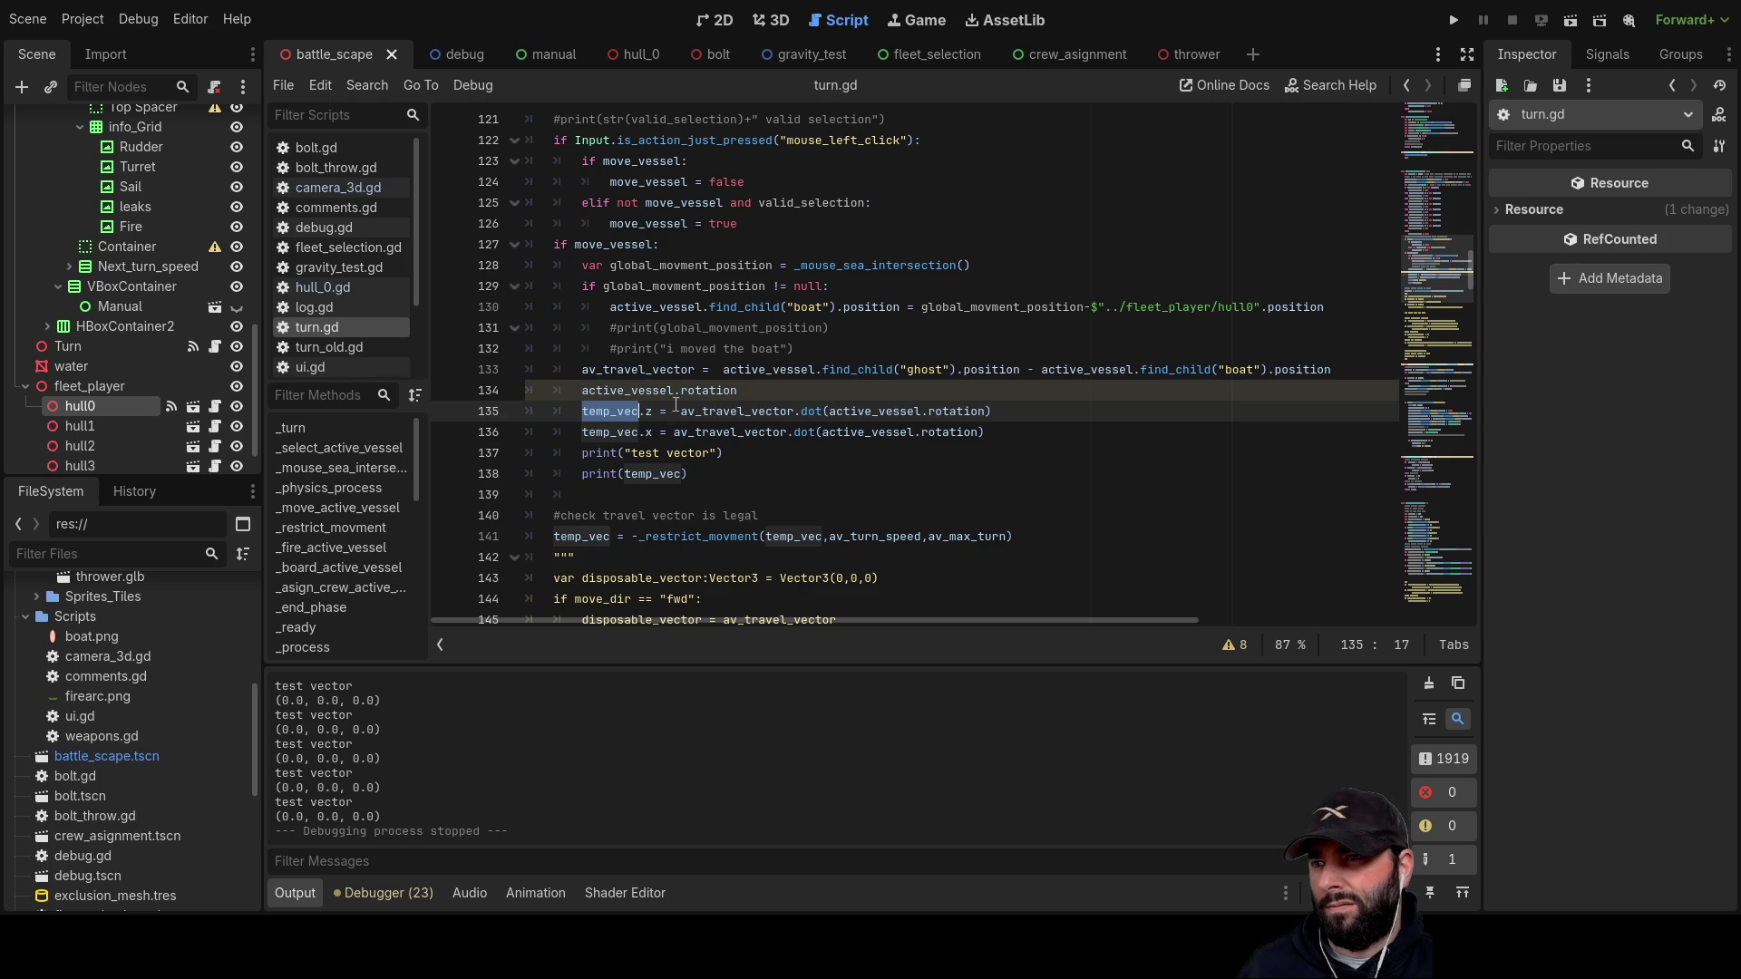
double_click(734, 411)
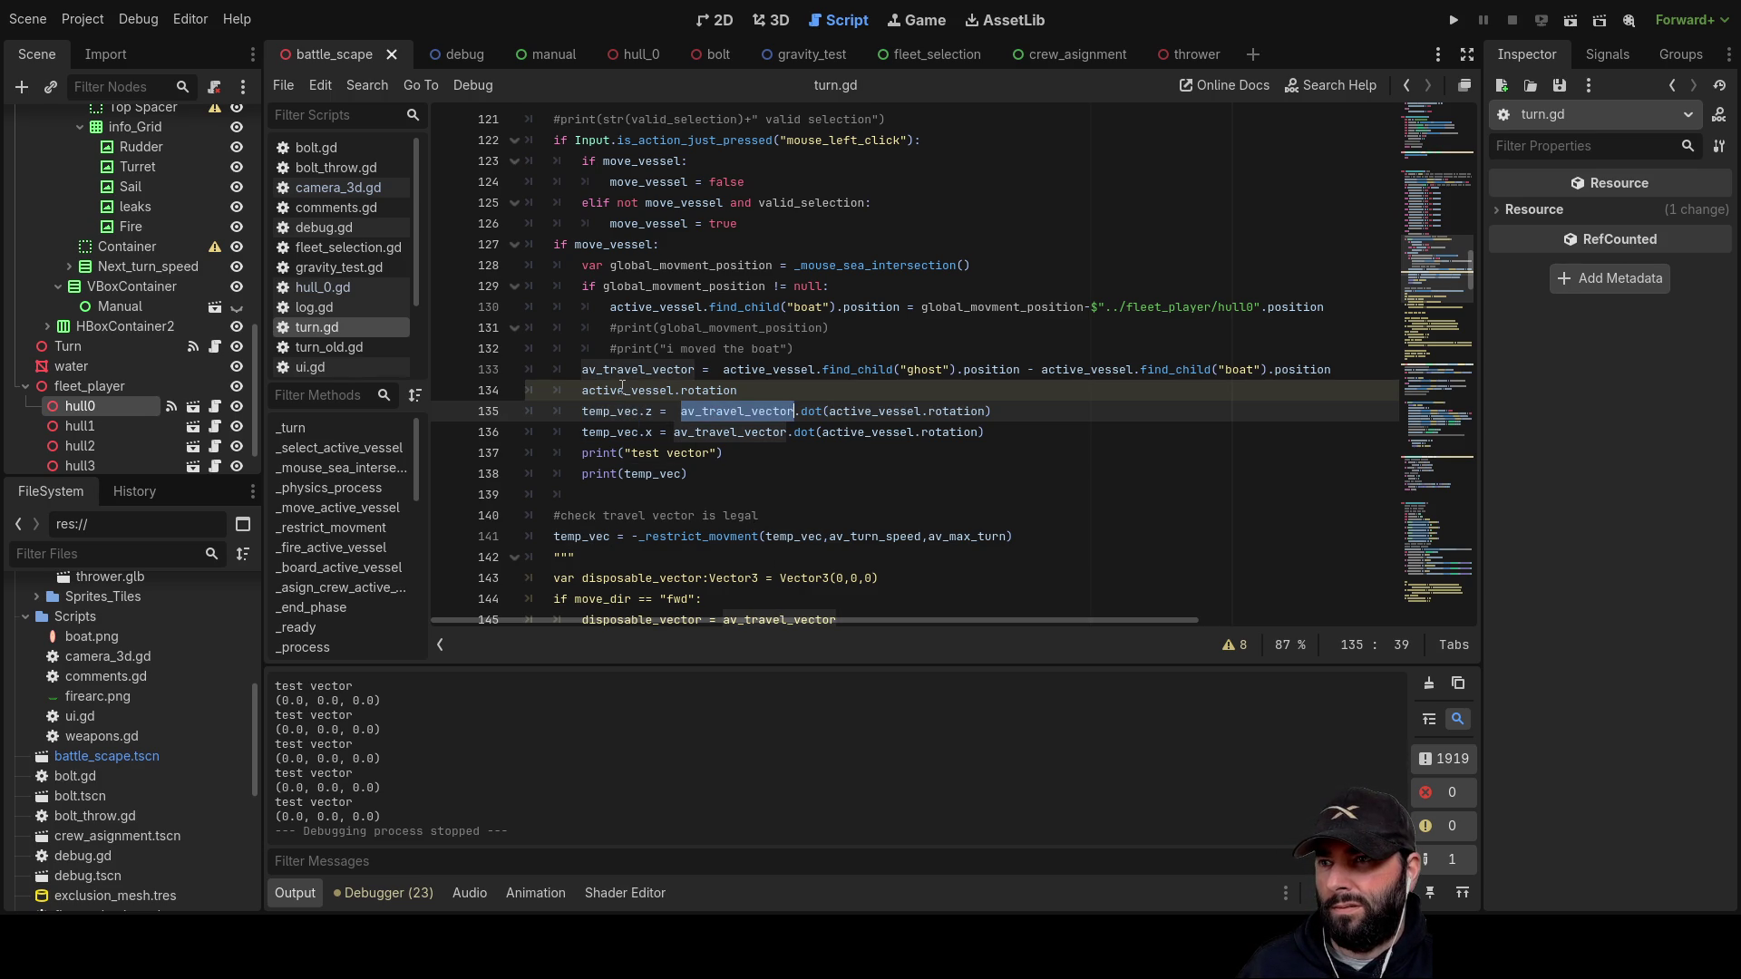
double_click(879, 412)
double_click(636, 368)
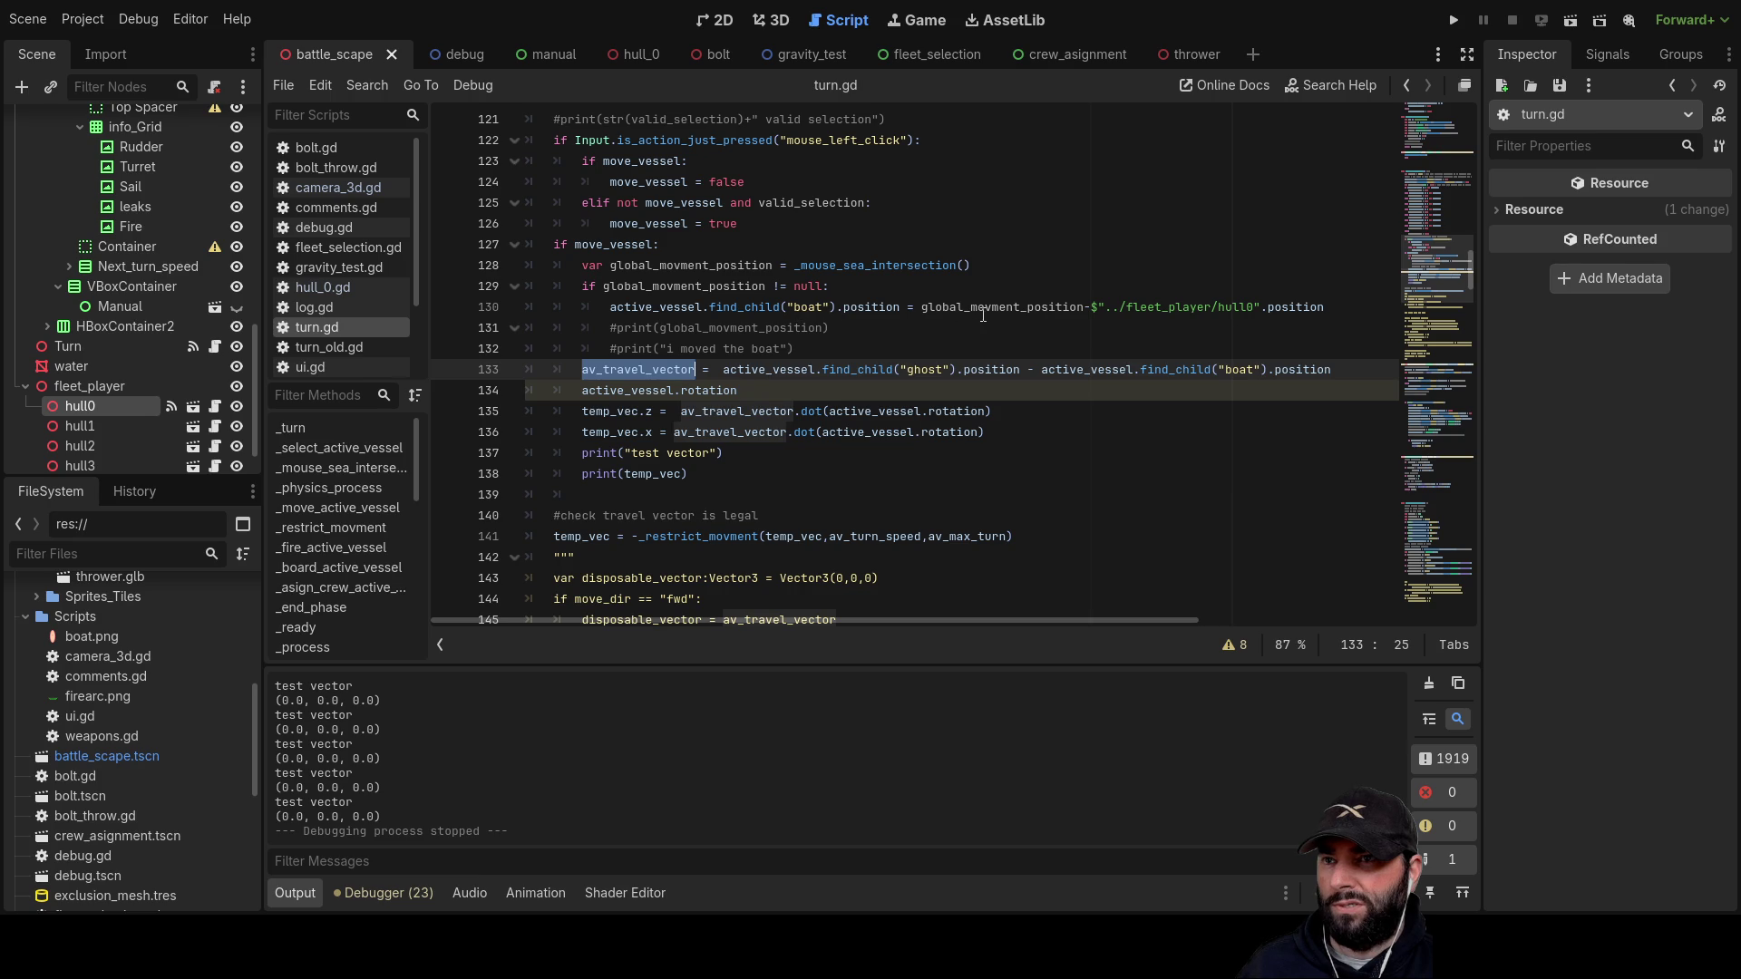
left_click_drag(1338, 310, 731, 311)
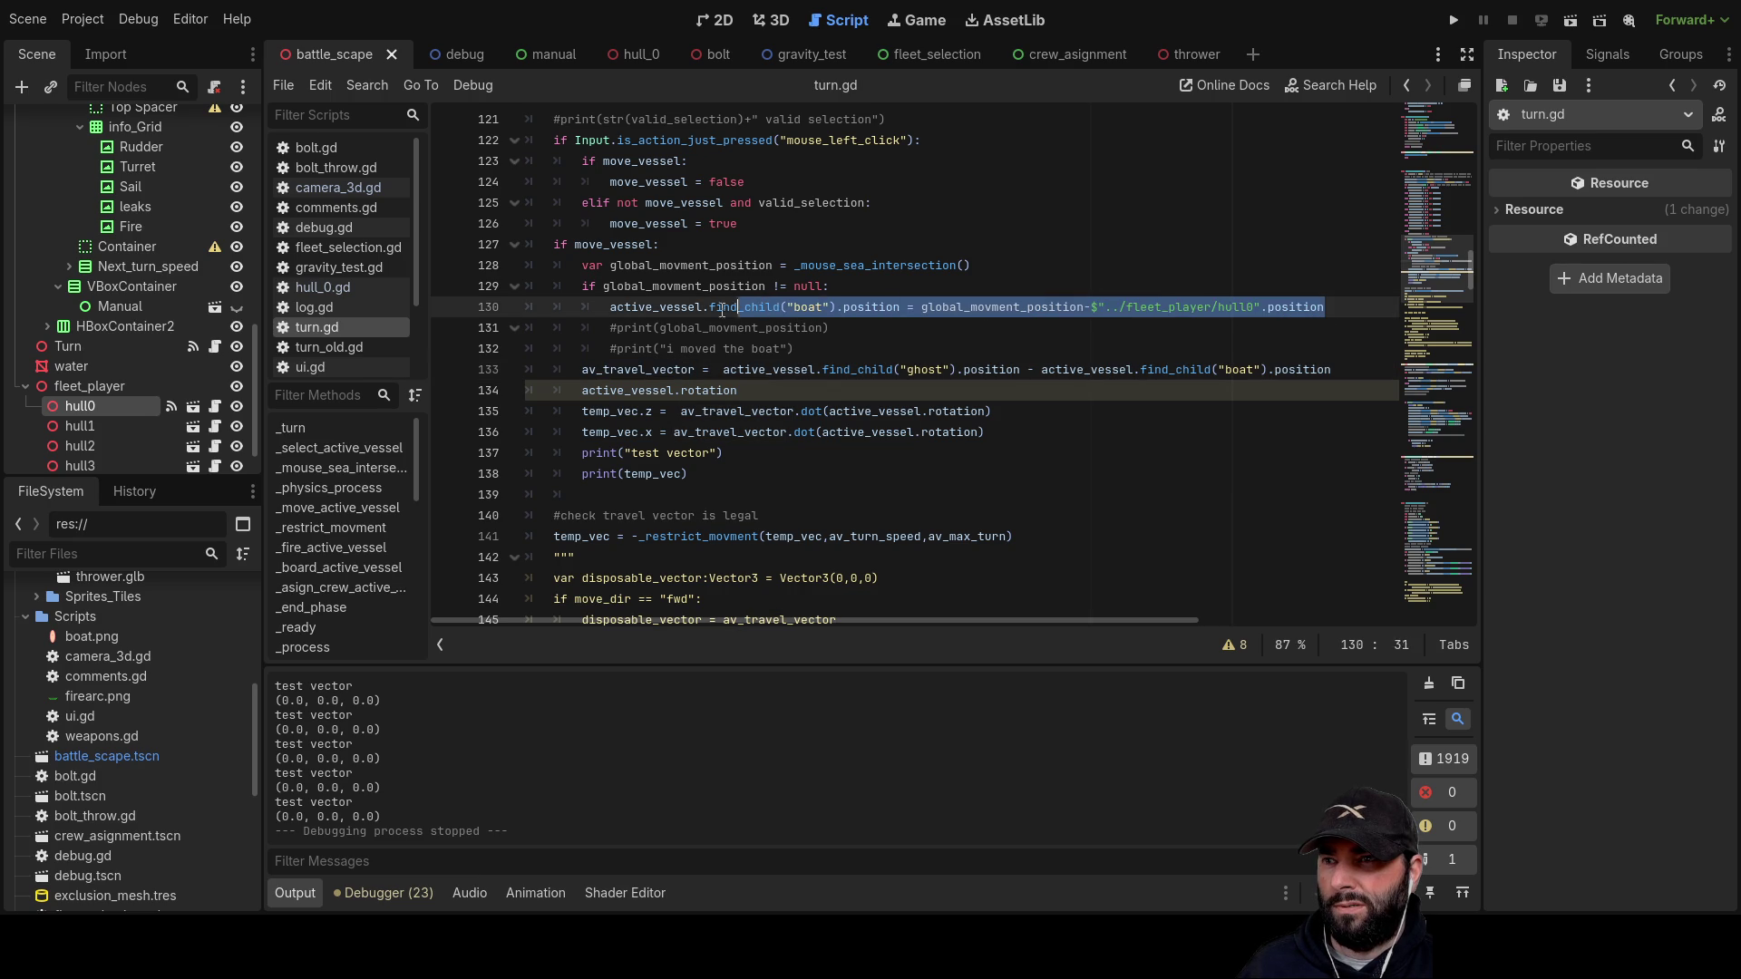
left_click_drag(617, 310, 611, 308)
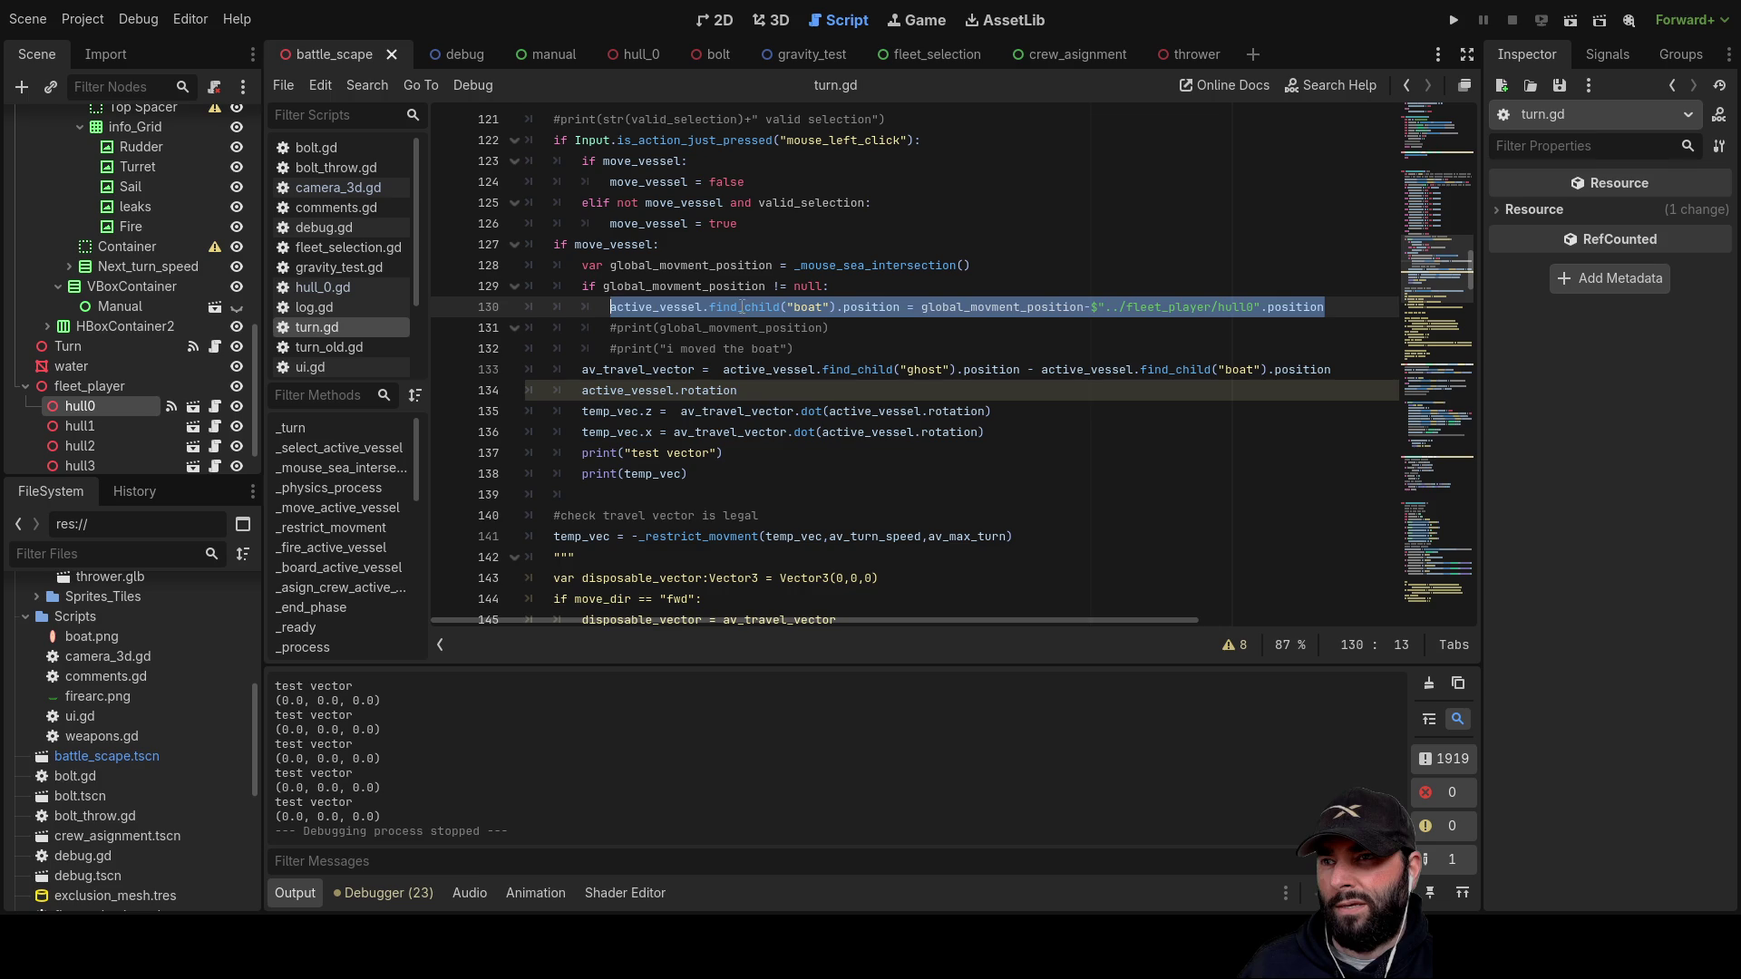
Step: Comment out the two test-vector print lines with Ctrl+K
left_click(607, 327)
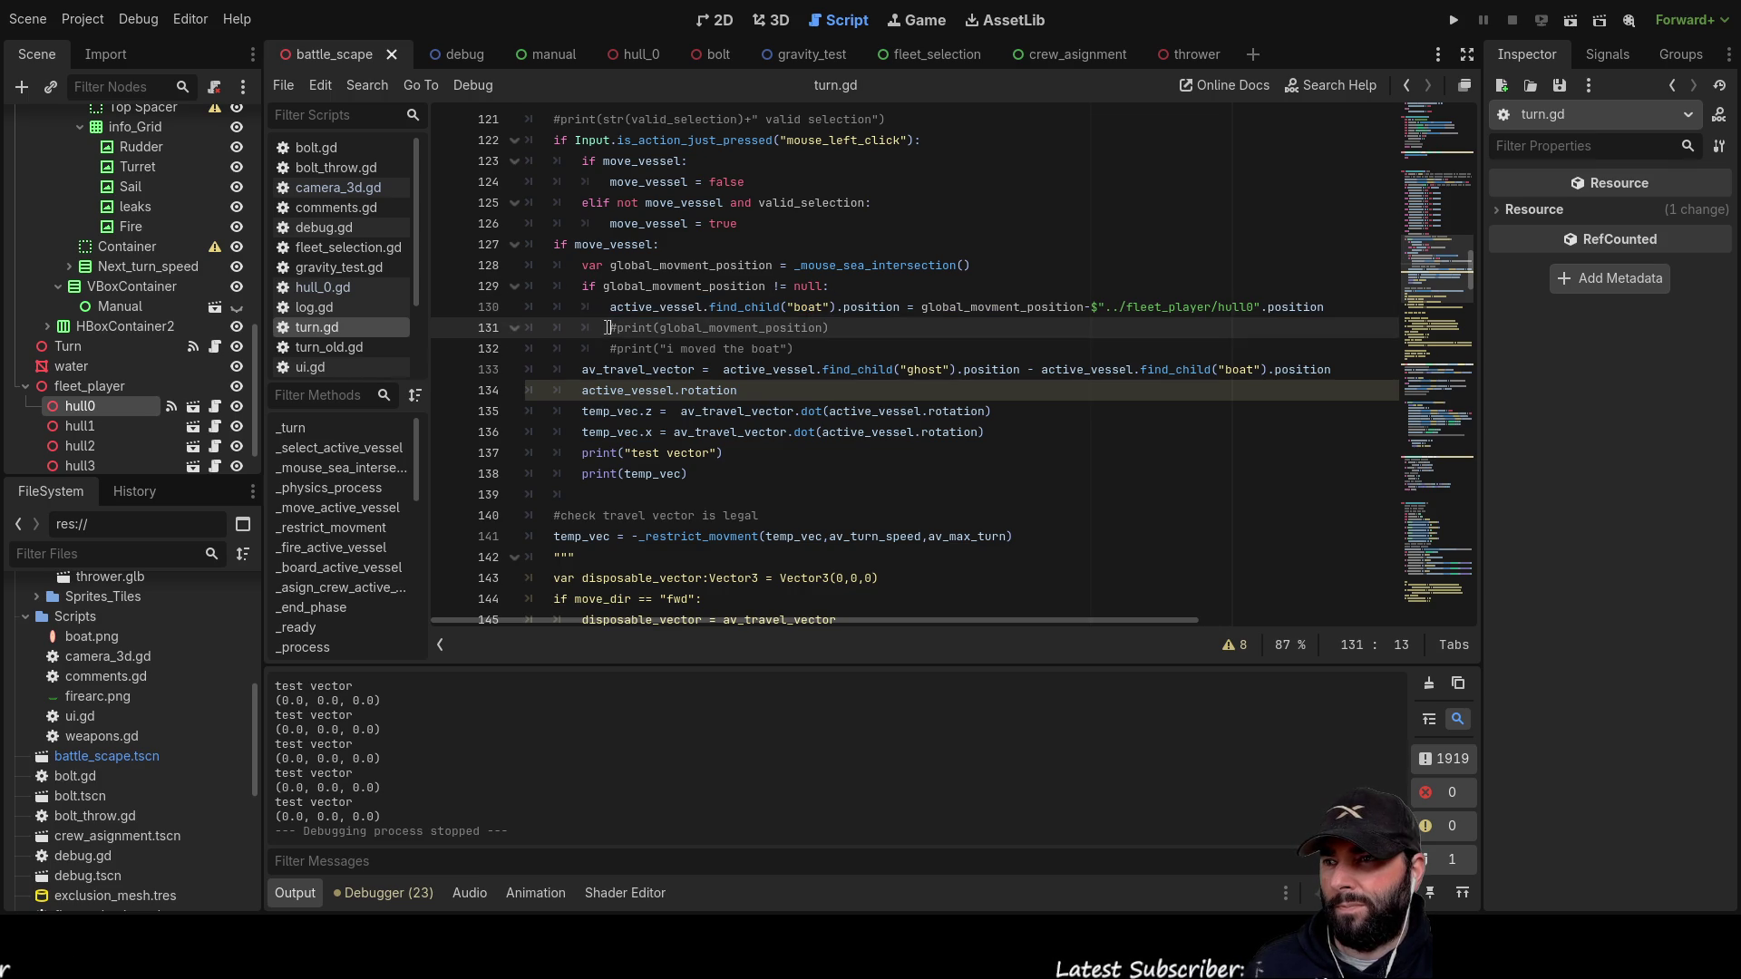
left_click(583, 453)
key("ctrl+k")
key("Down")
key("ctrl+k")
Step: Uncomment print(global_movment_position) and print("i moved the boat") on lines 131–132, then run the project
key("Up")
key("Up")
key("Up")
key("Down")
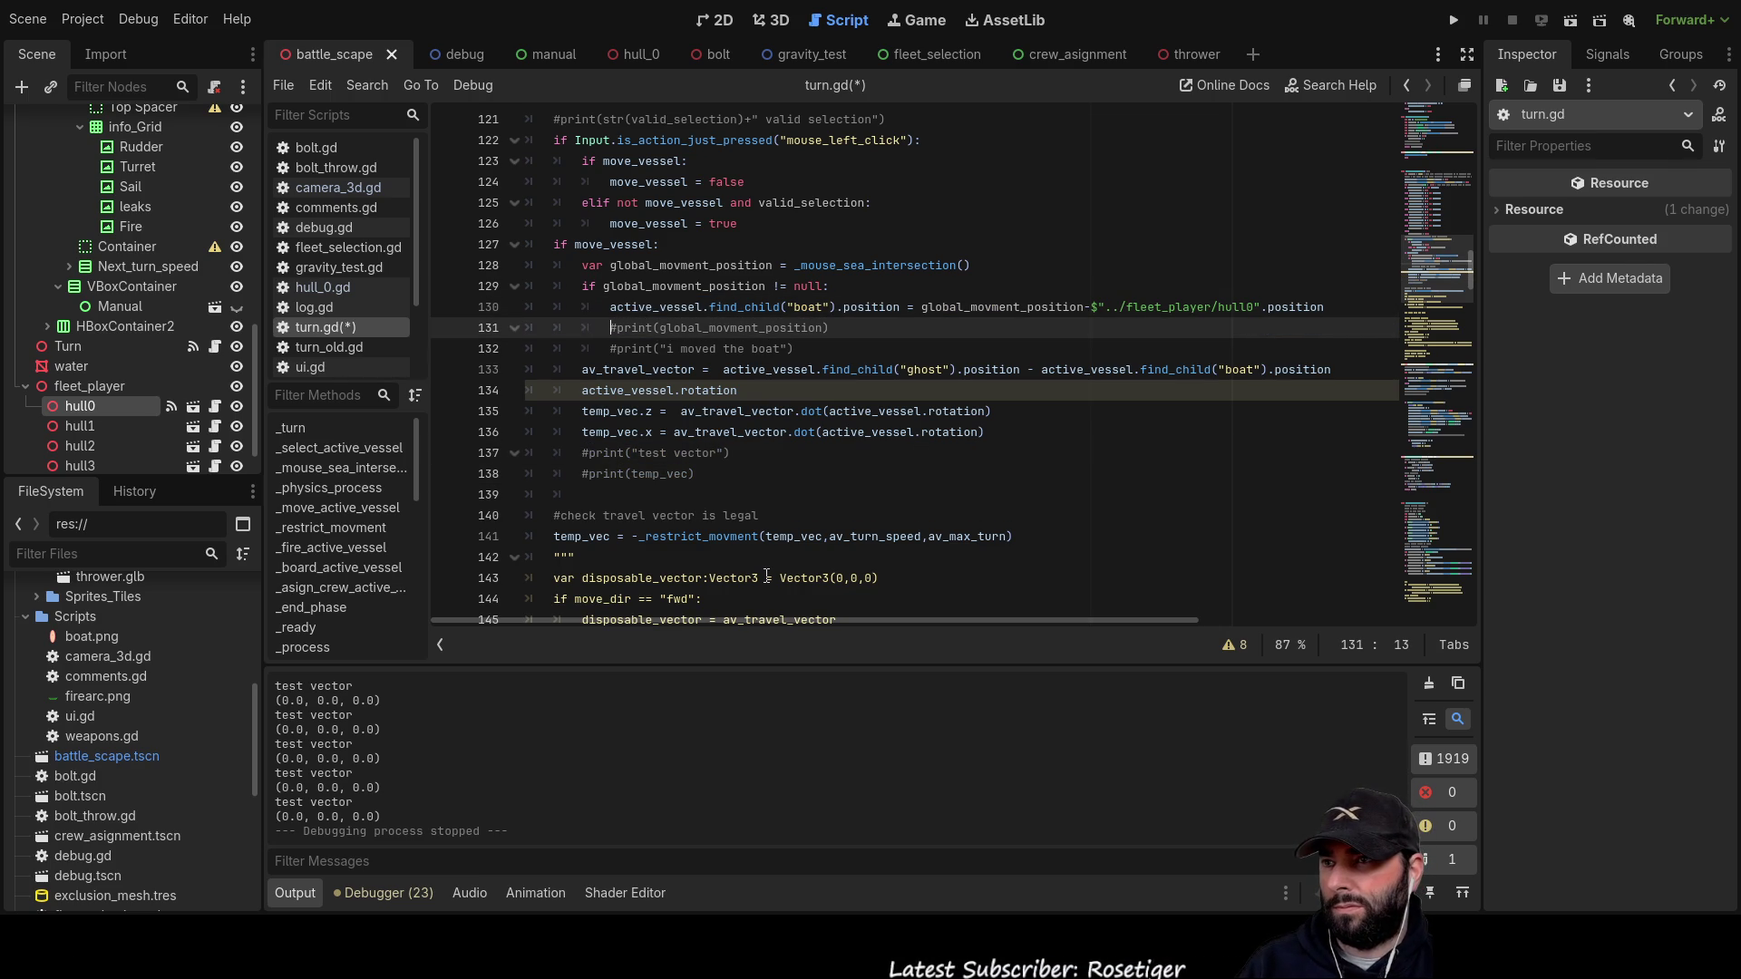
key("Down")
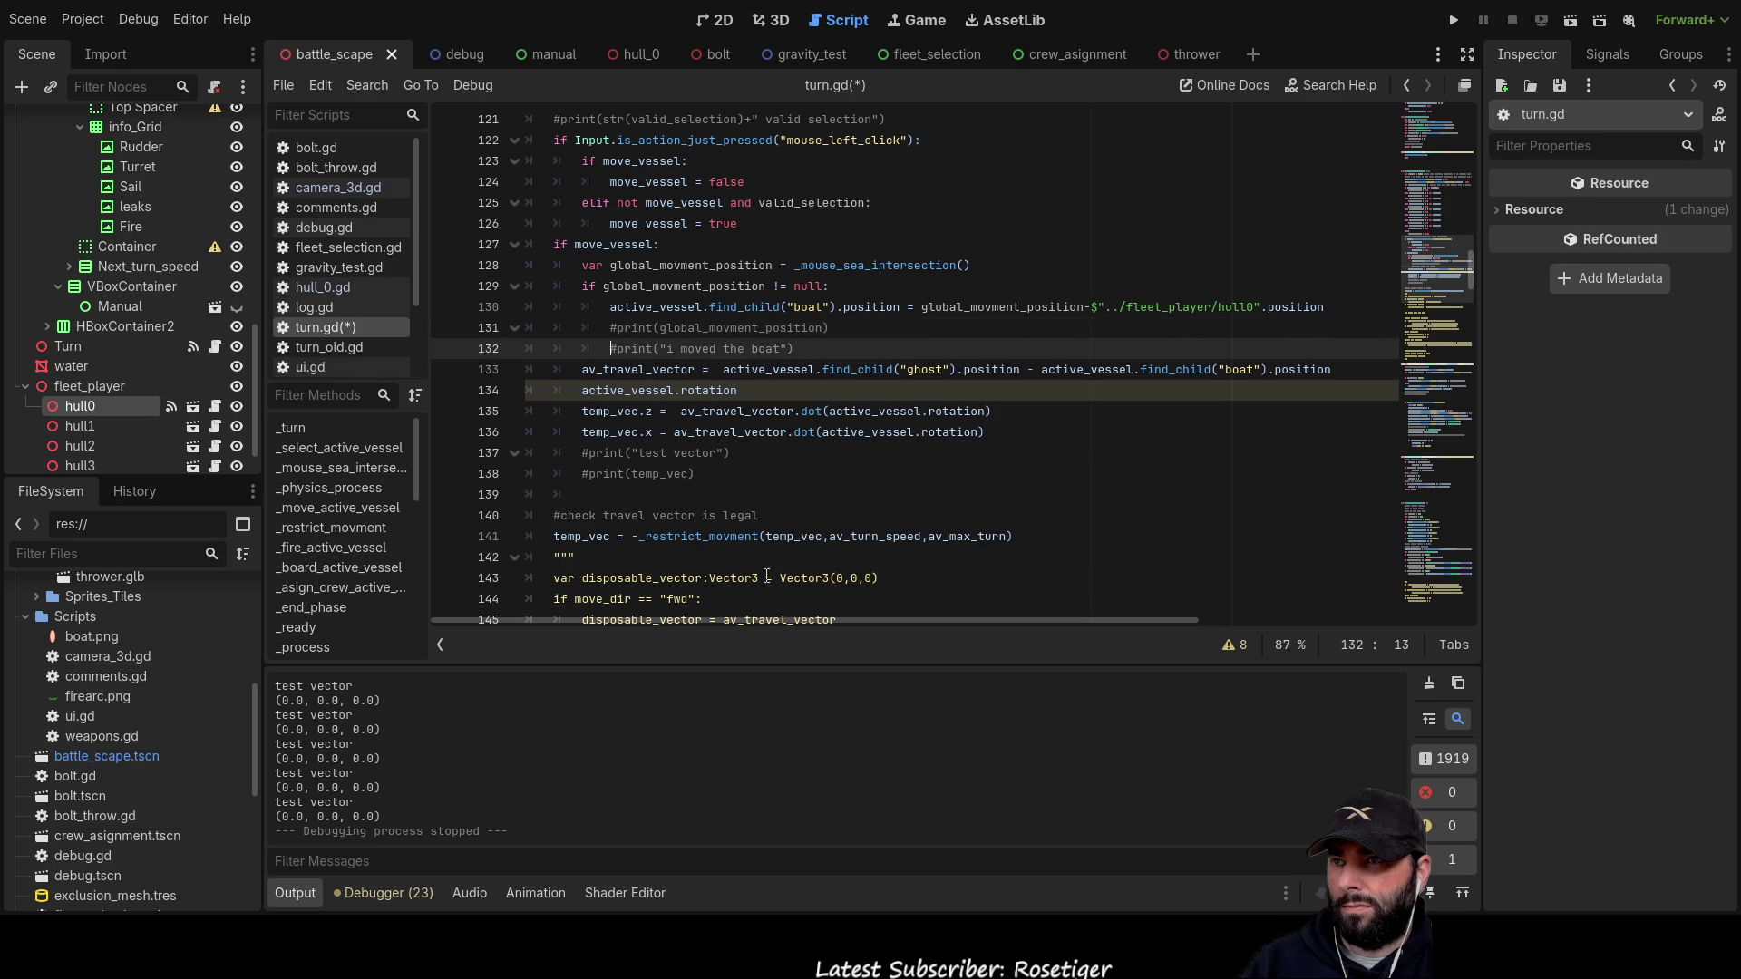
key("ctrl+k")
key("Up")
key("ctrl+k")
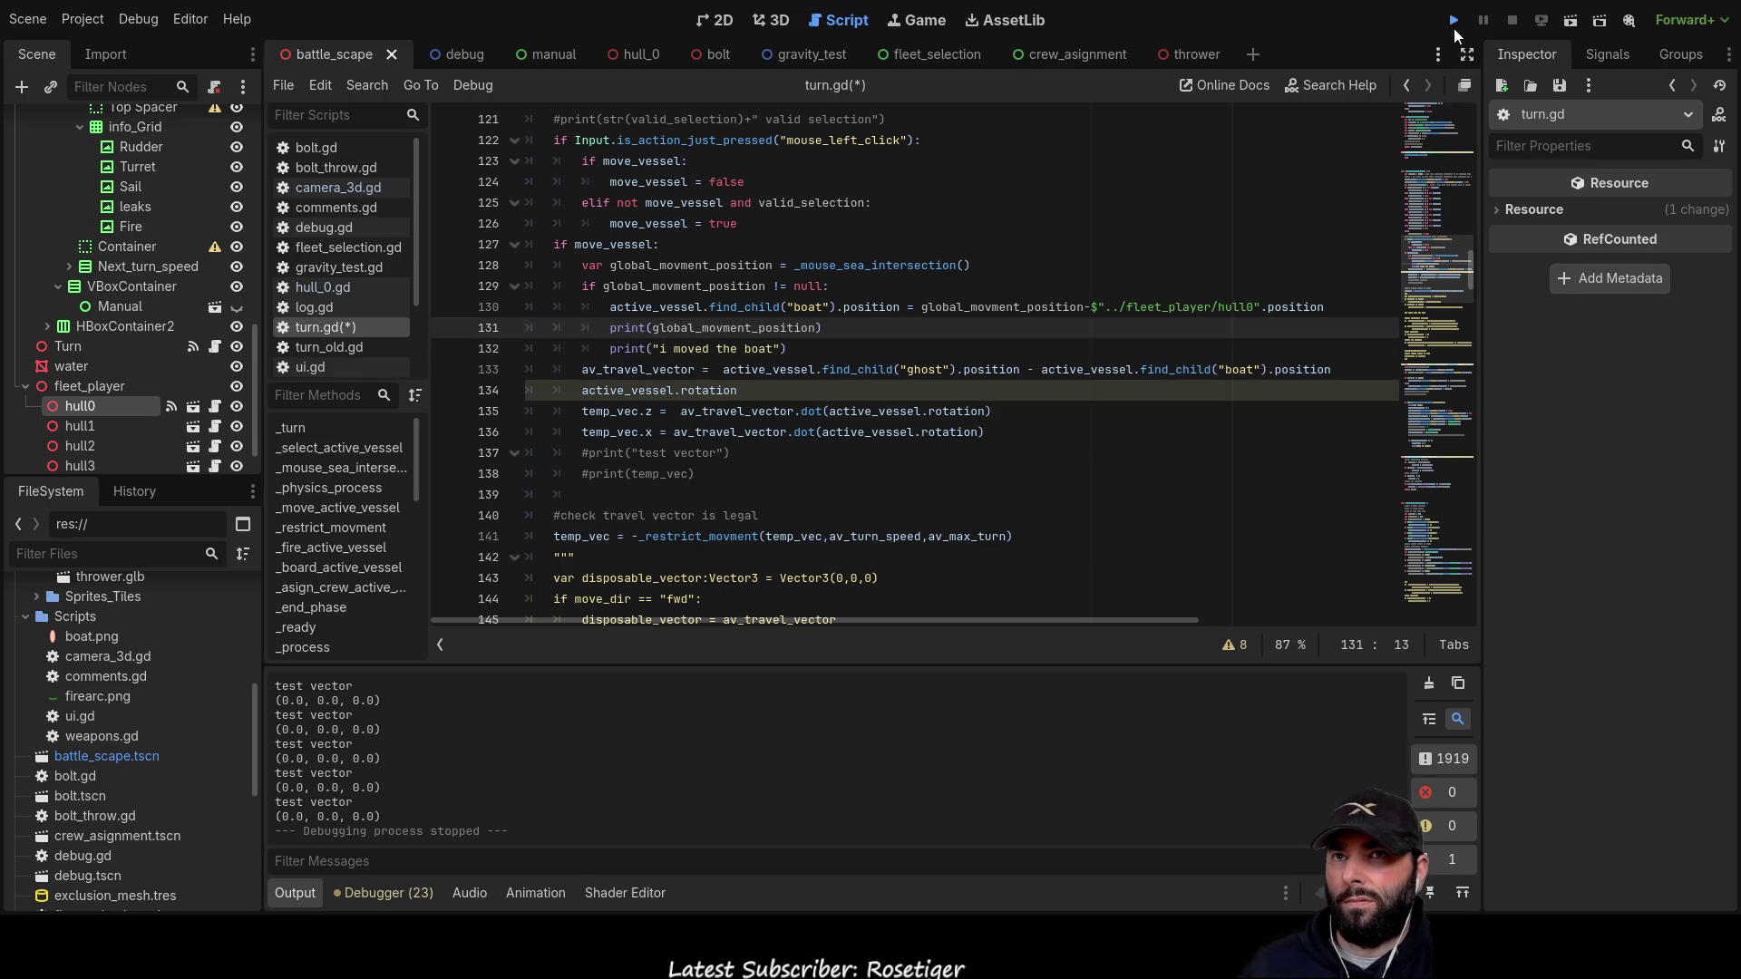
left_click(1454, 29)
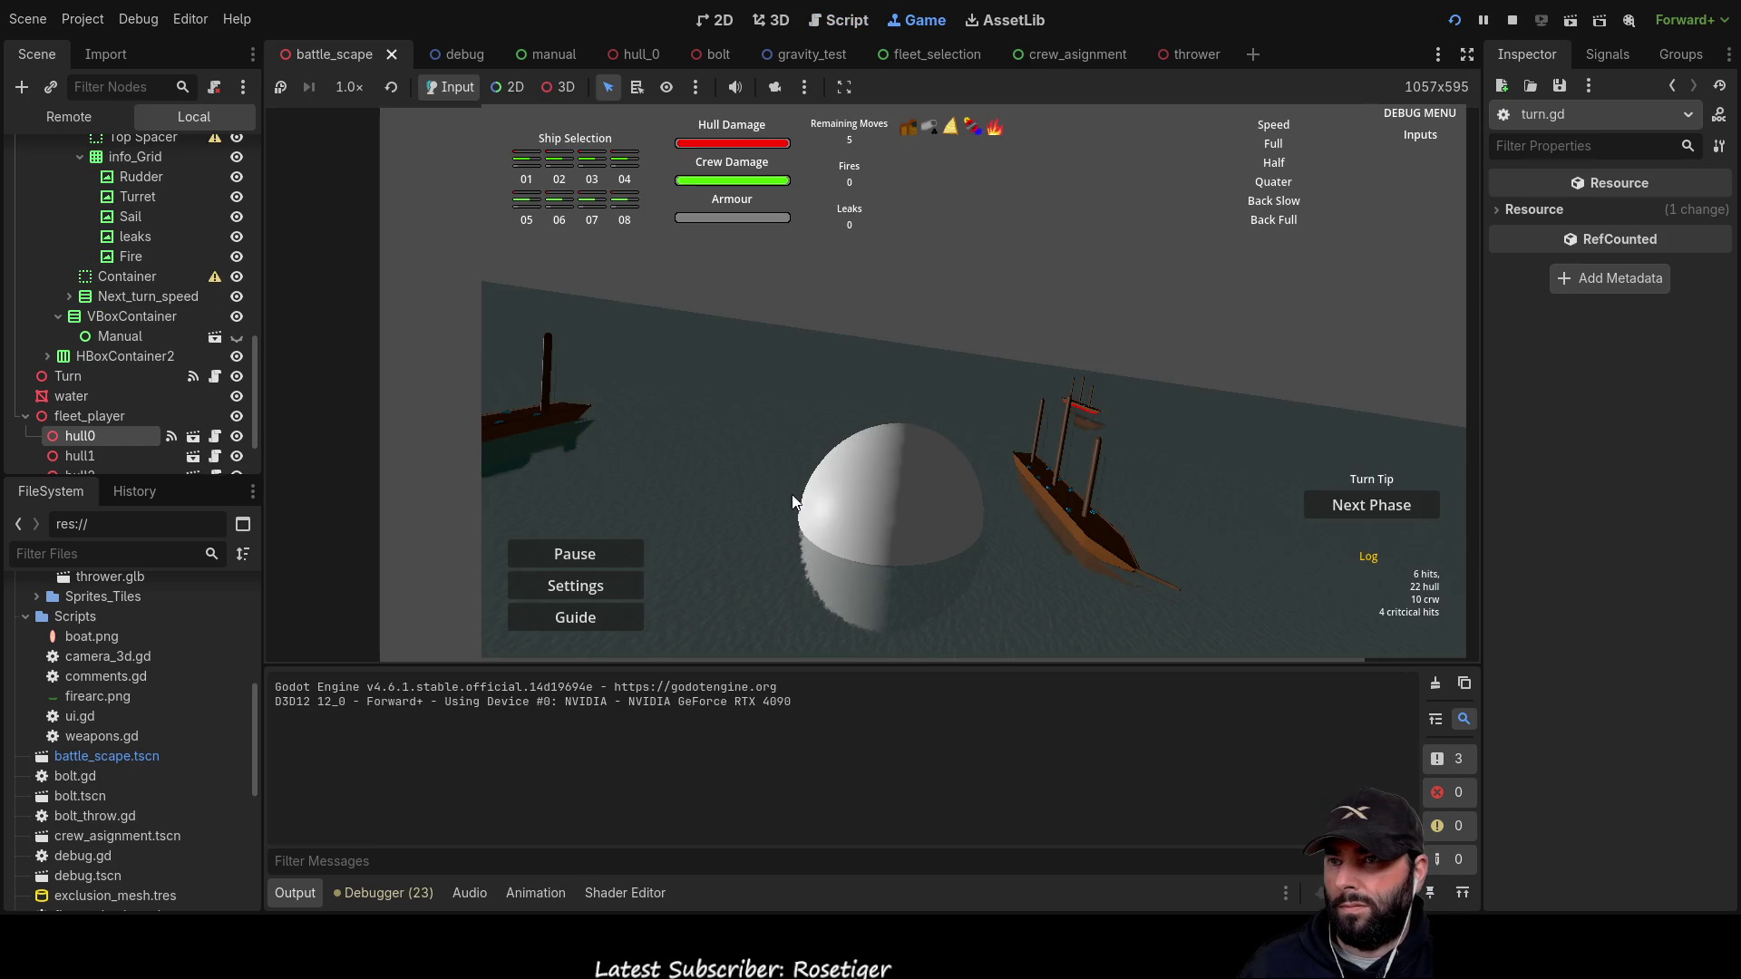
Step: Bring the game camera onto the ship and send it to two points on the water
key("q")
scroll(992, 456, "up", 2)
left_click(997, 453)
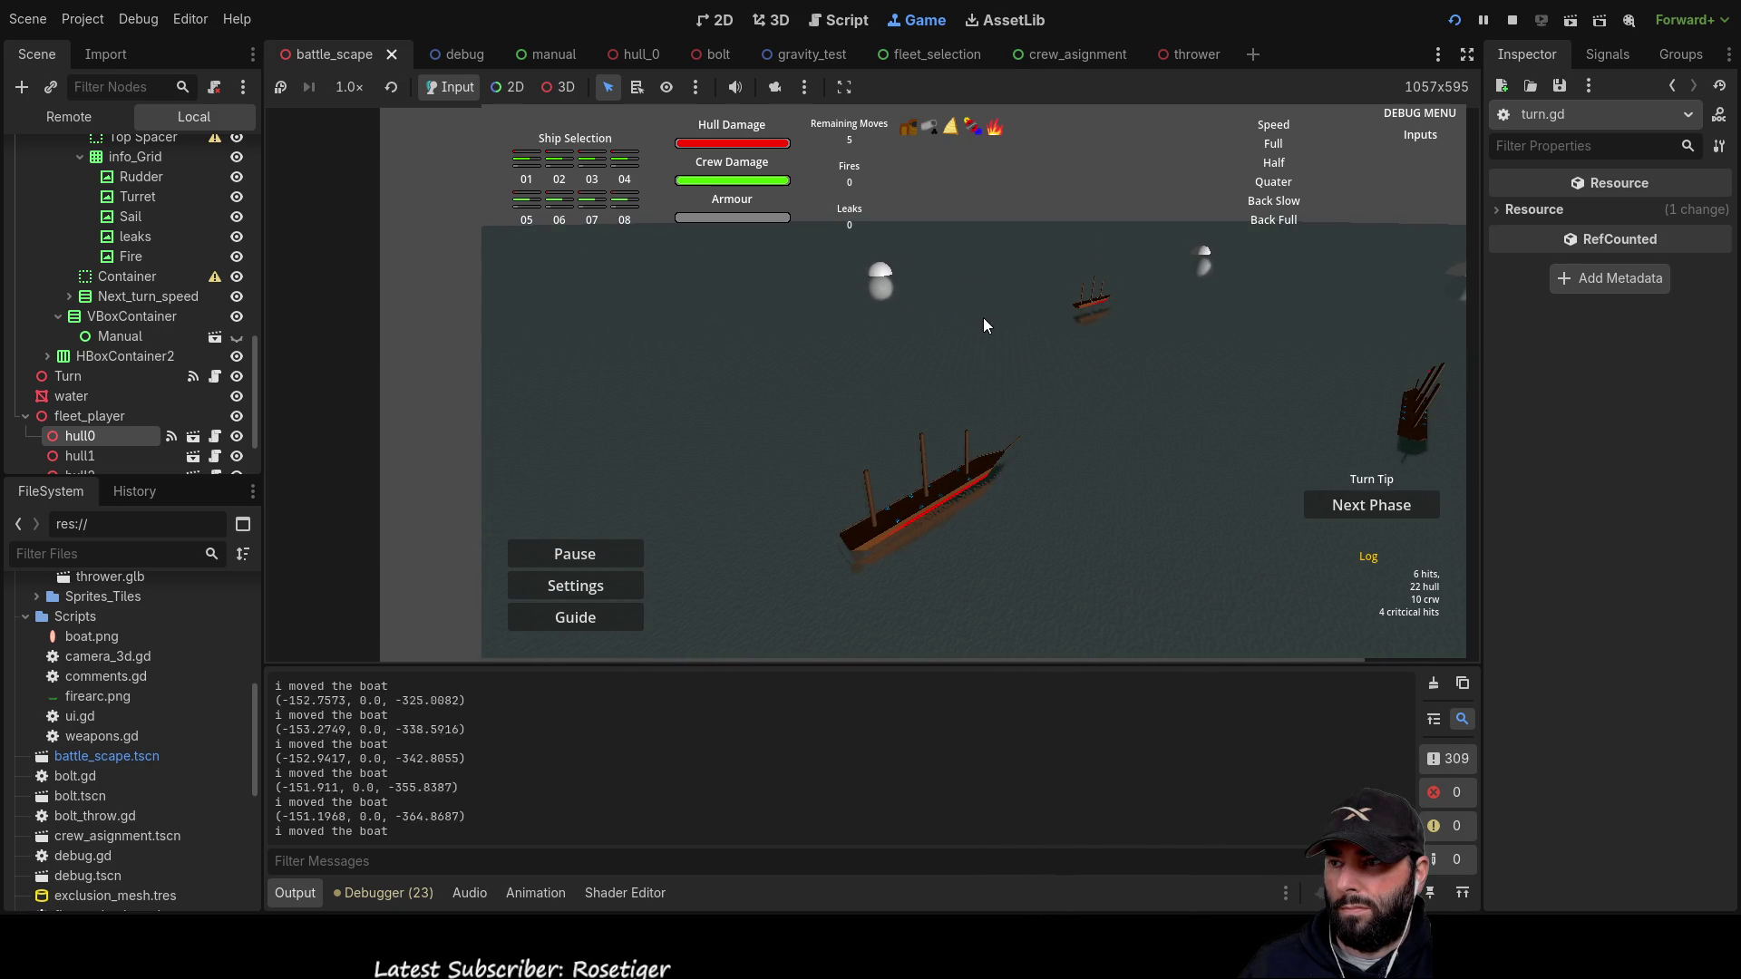
left_click(1111, 374)
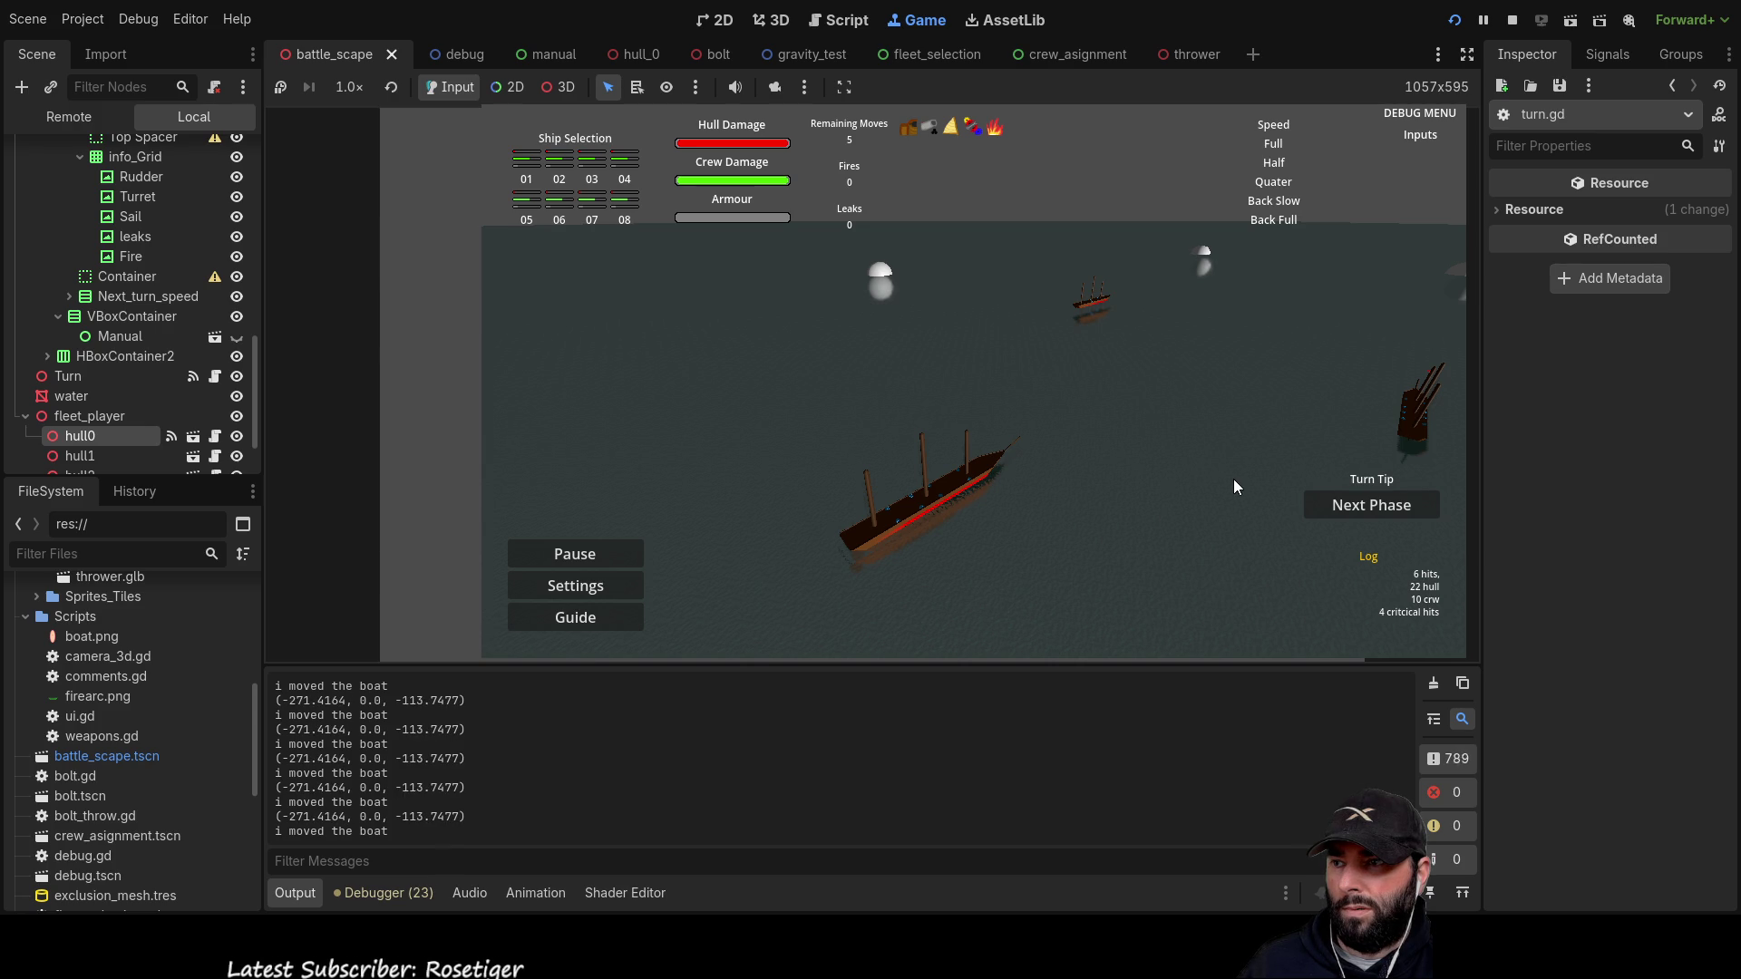
Step: Pan and swing the game camera around the ships with WASD, then stop the game
key("d")
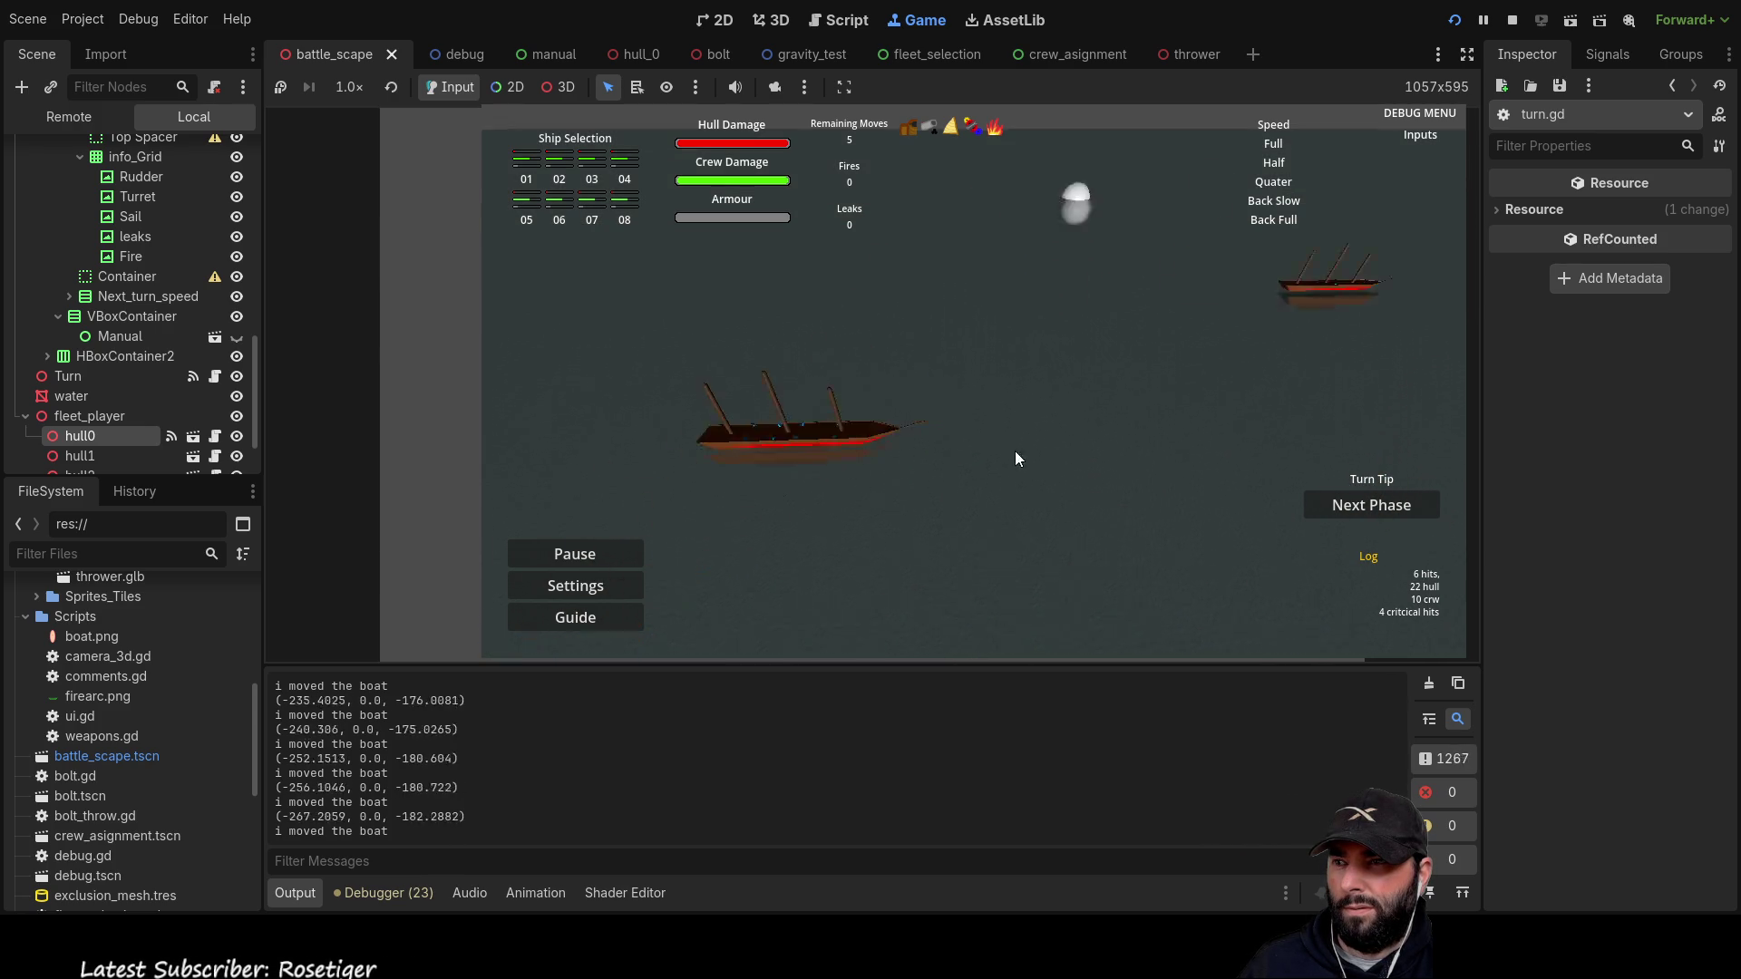
key("s")
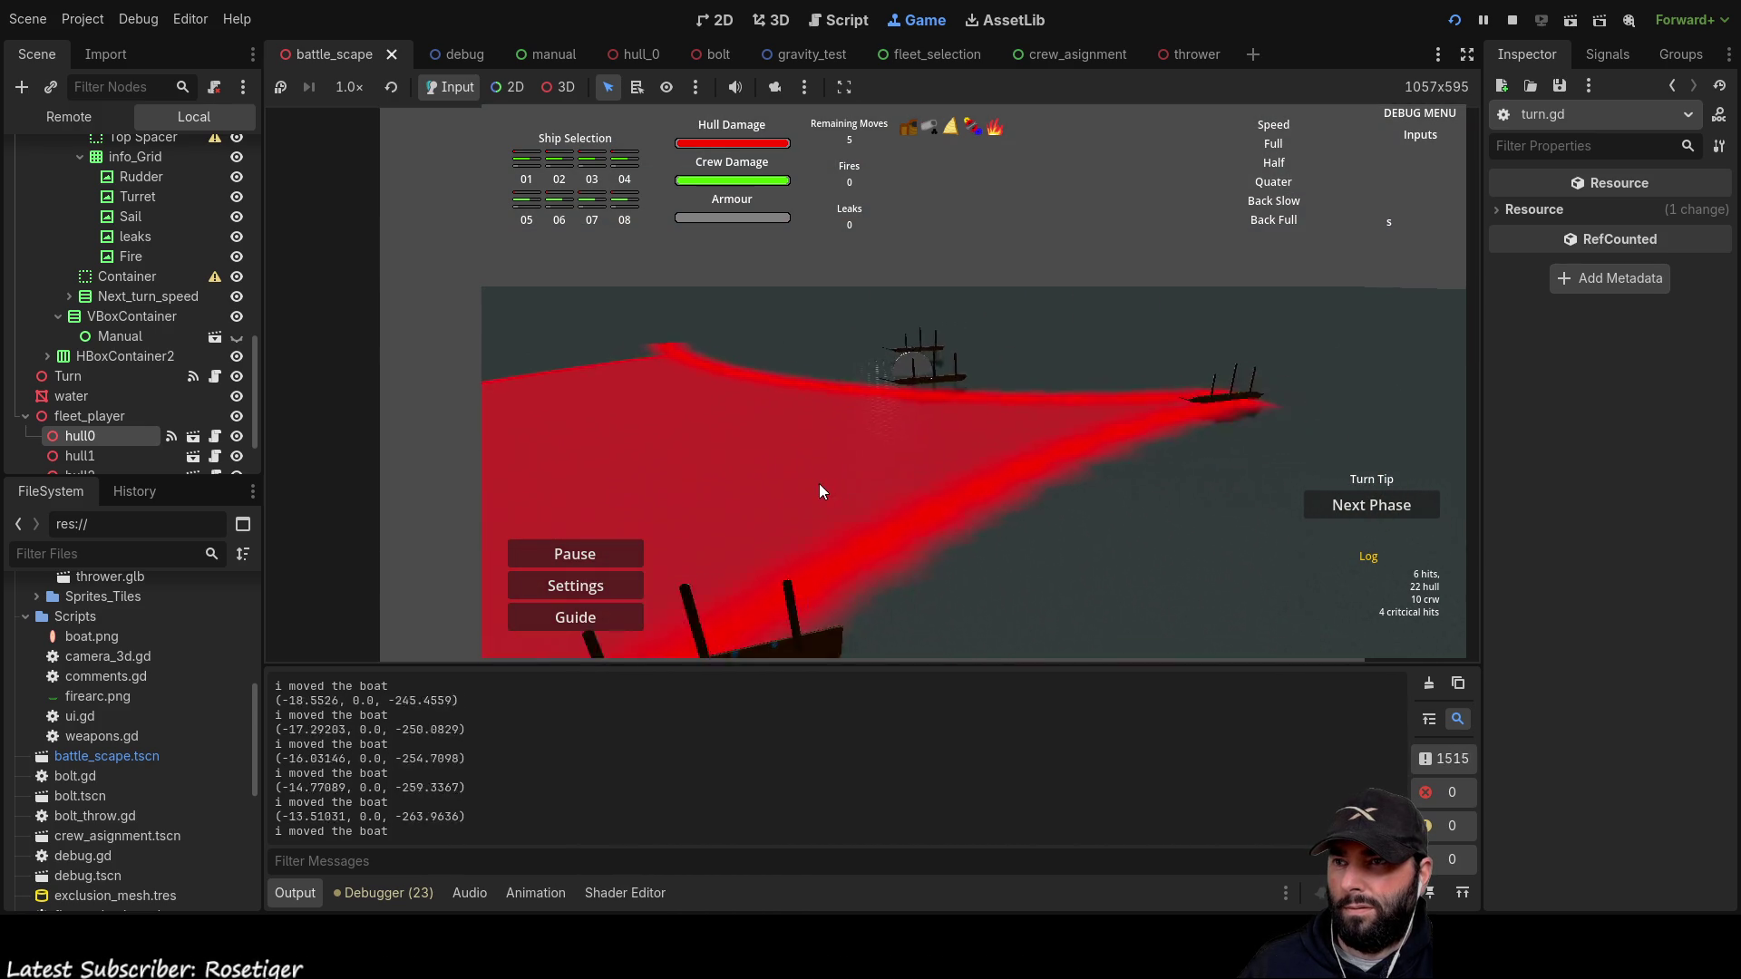
key("a")
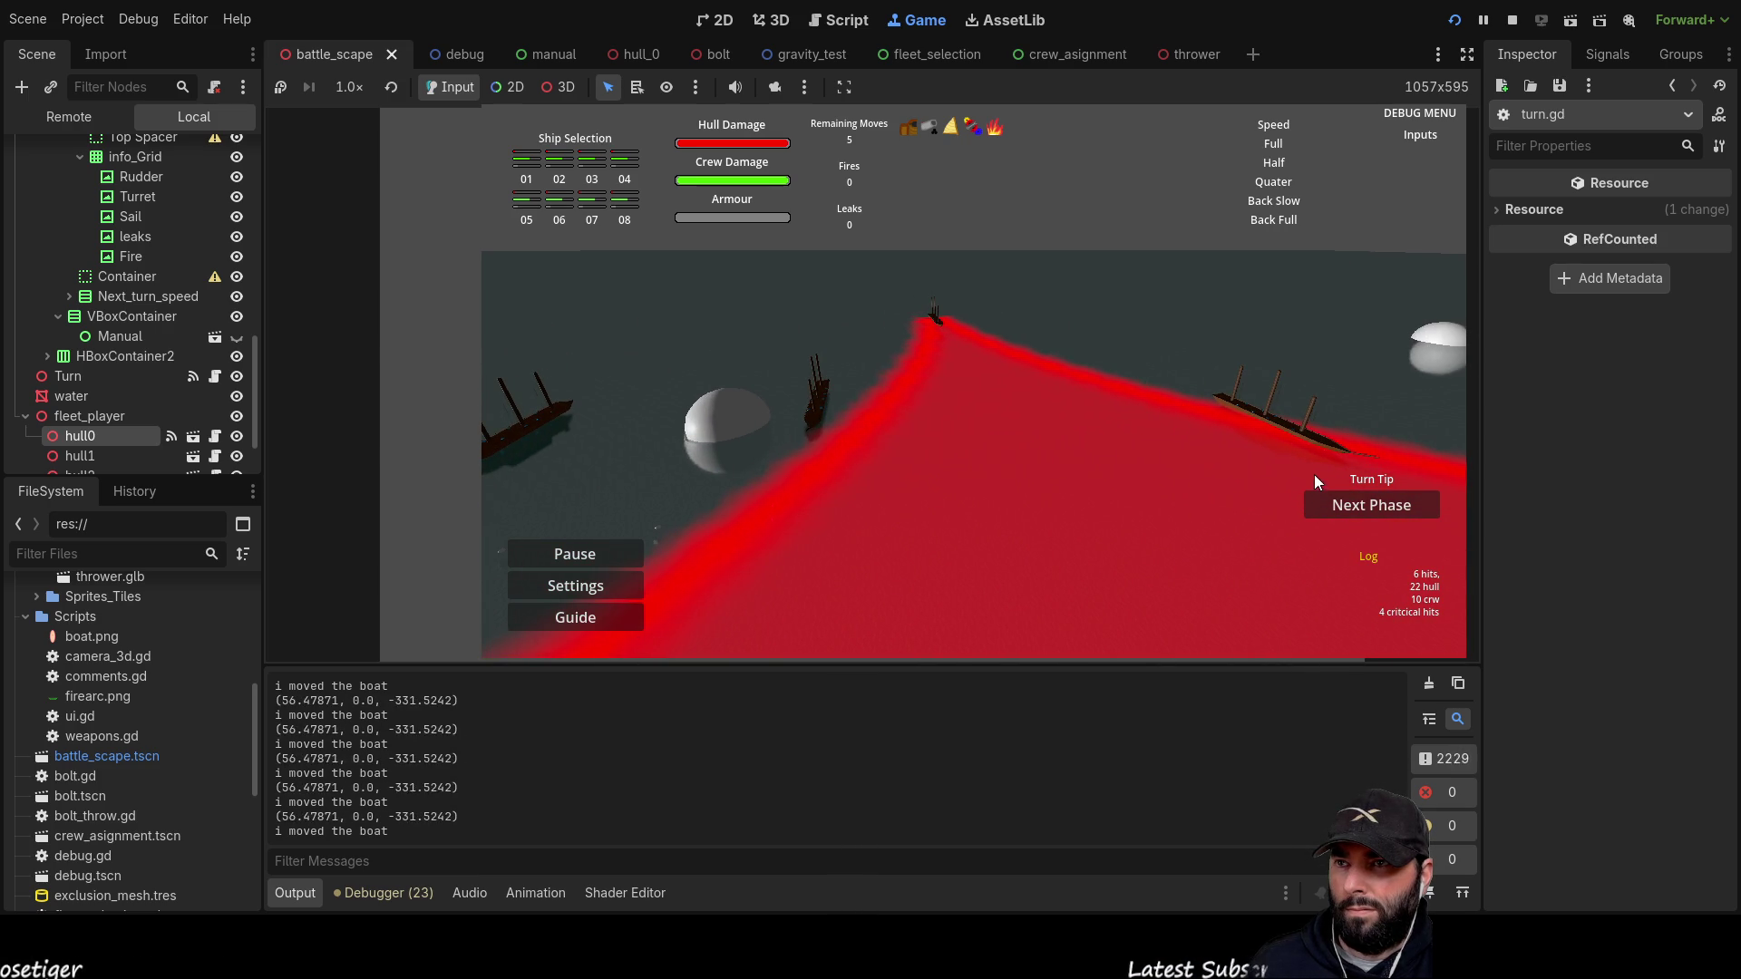
key("a")
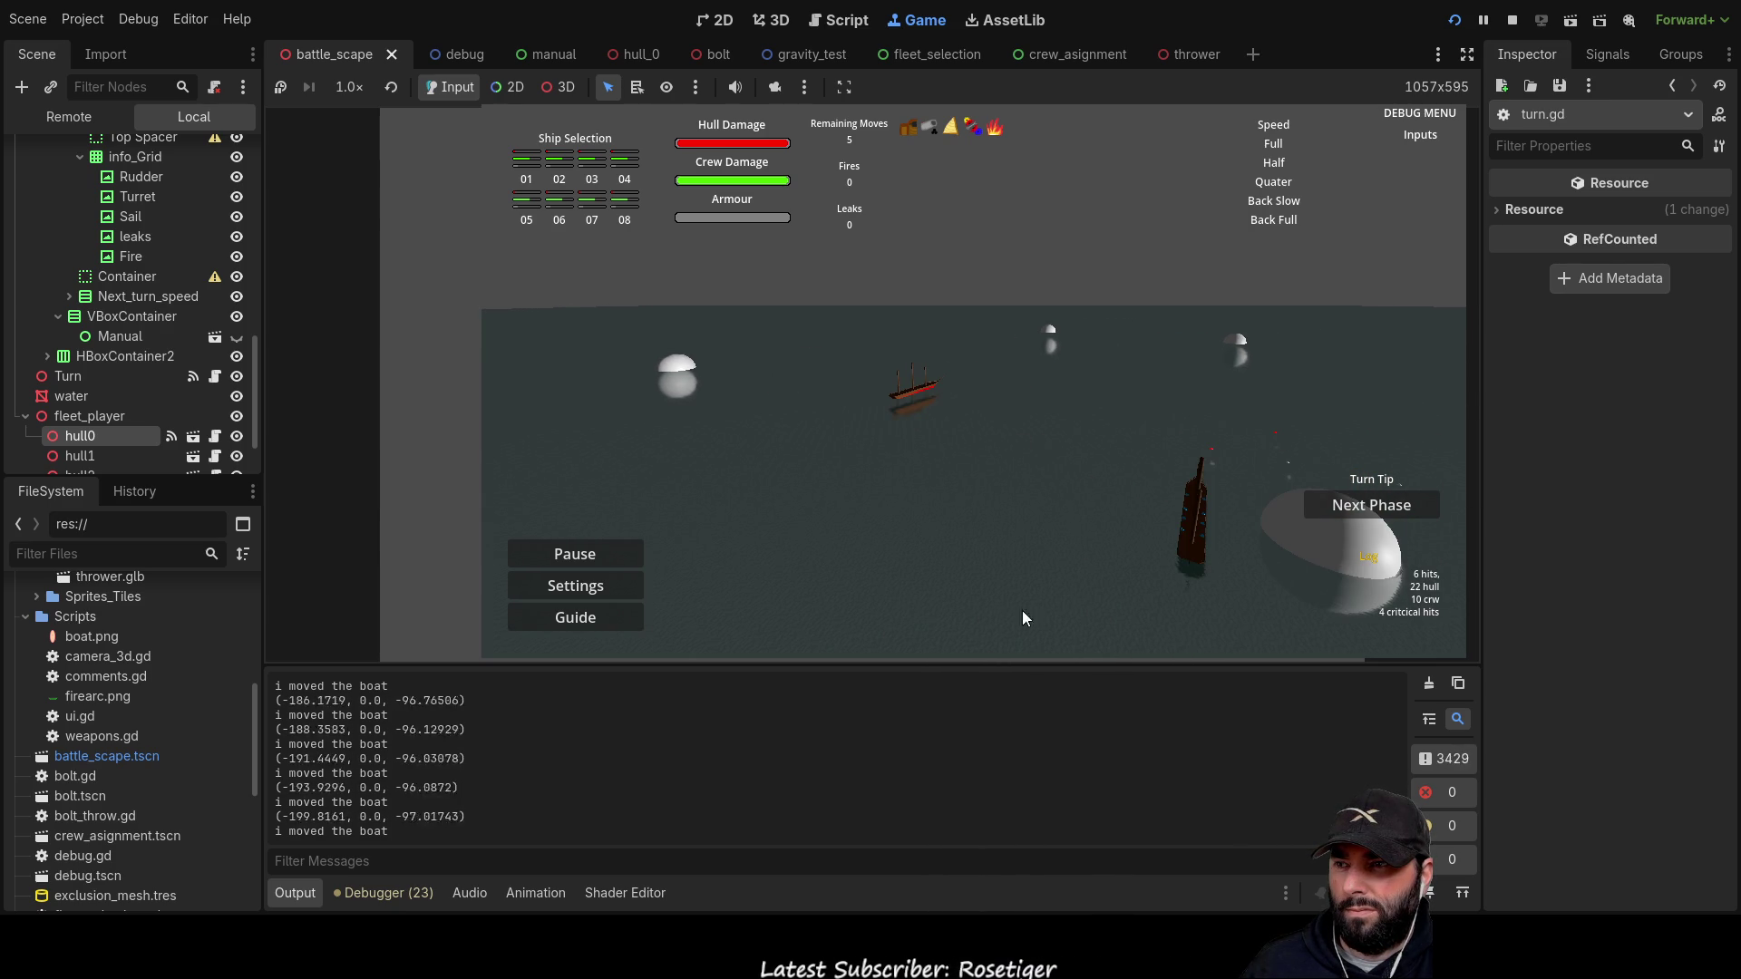
key("s")
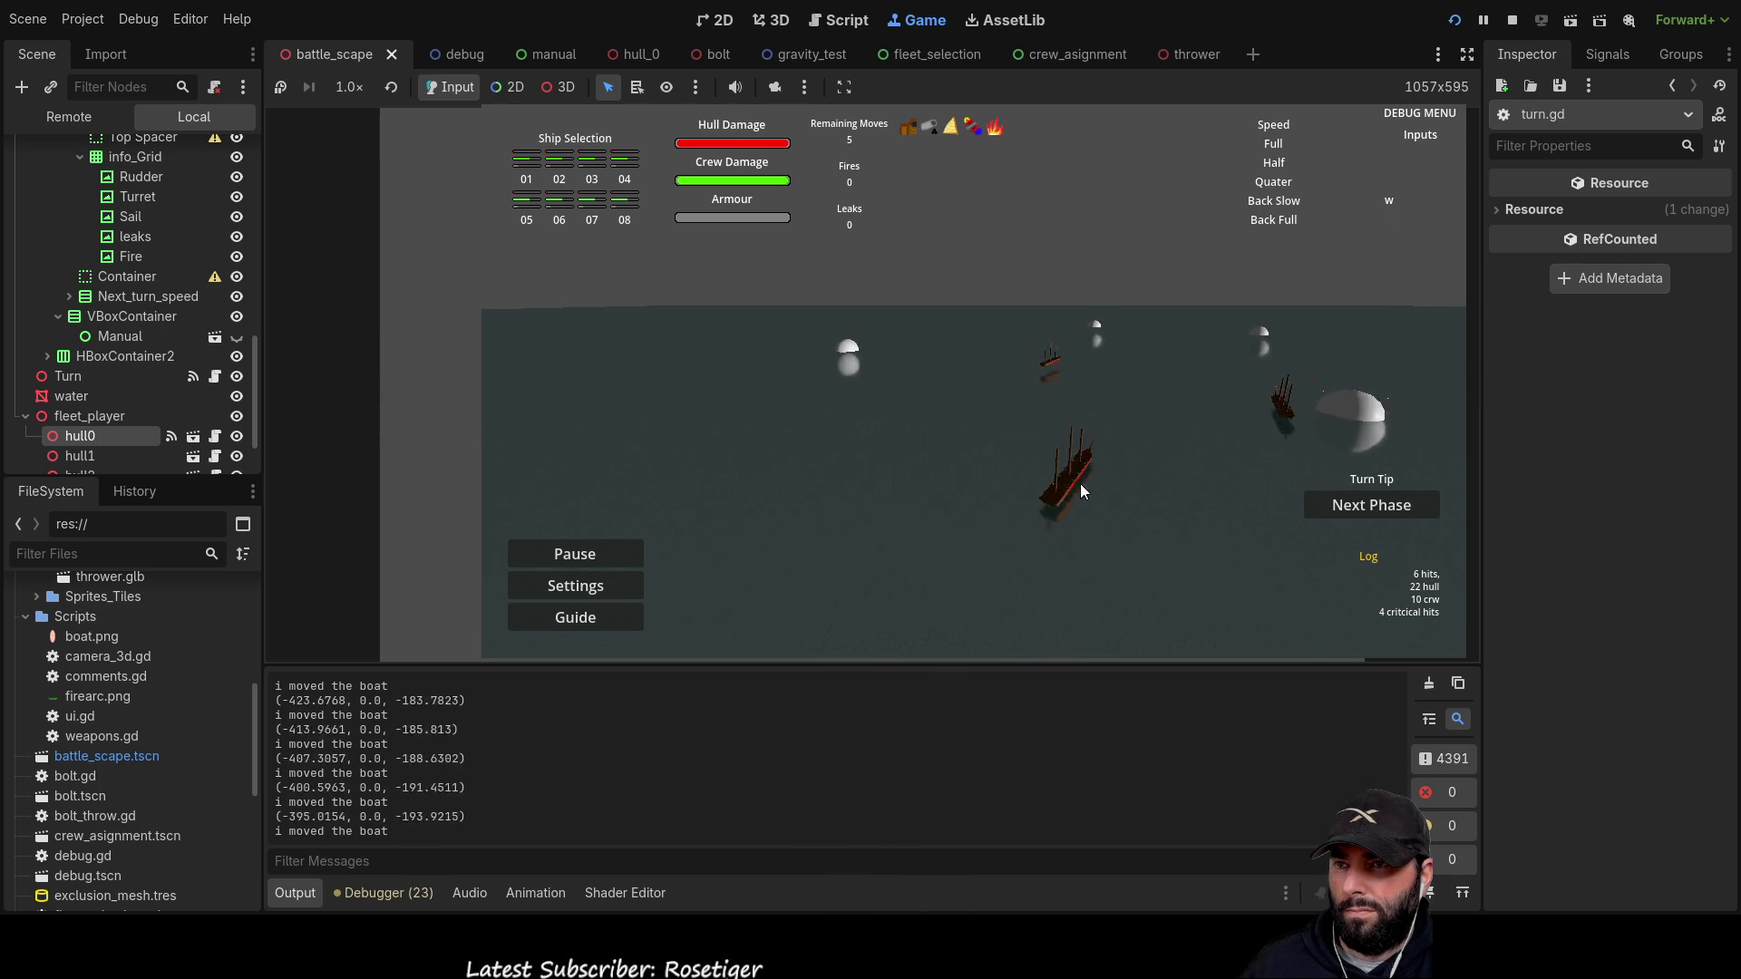
key("w")
key("d")
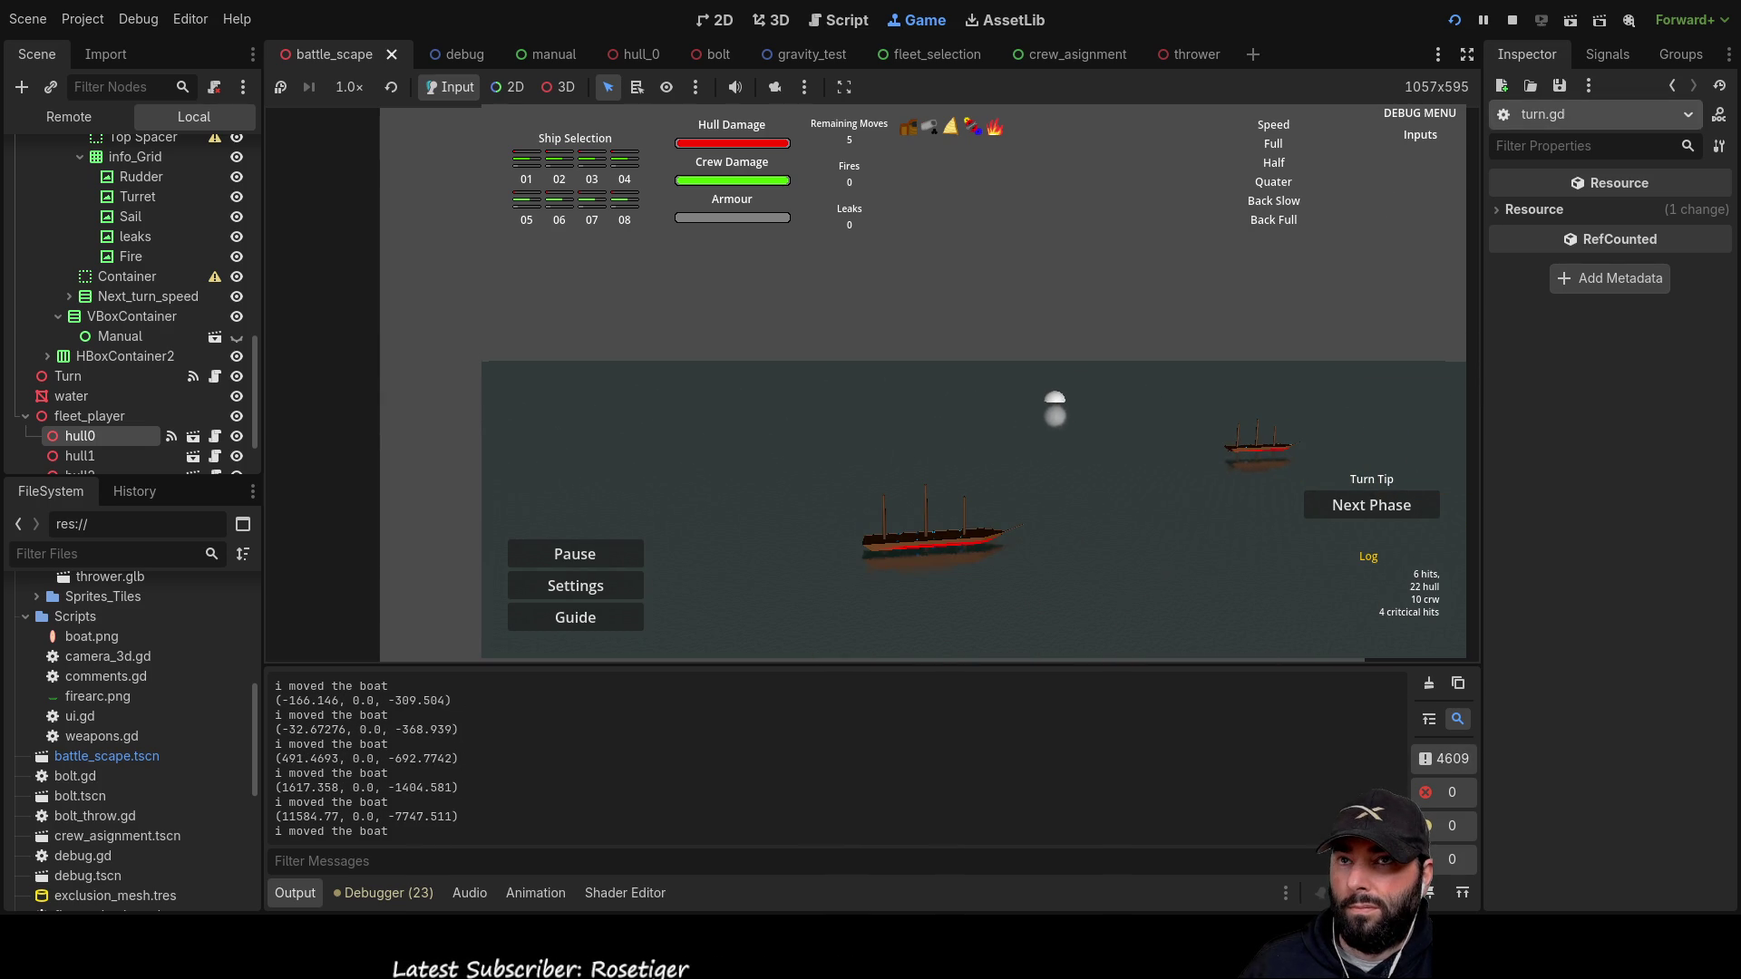
key("F8")
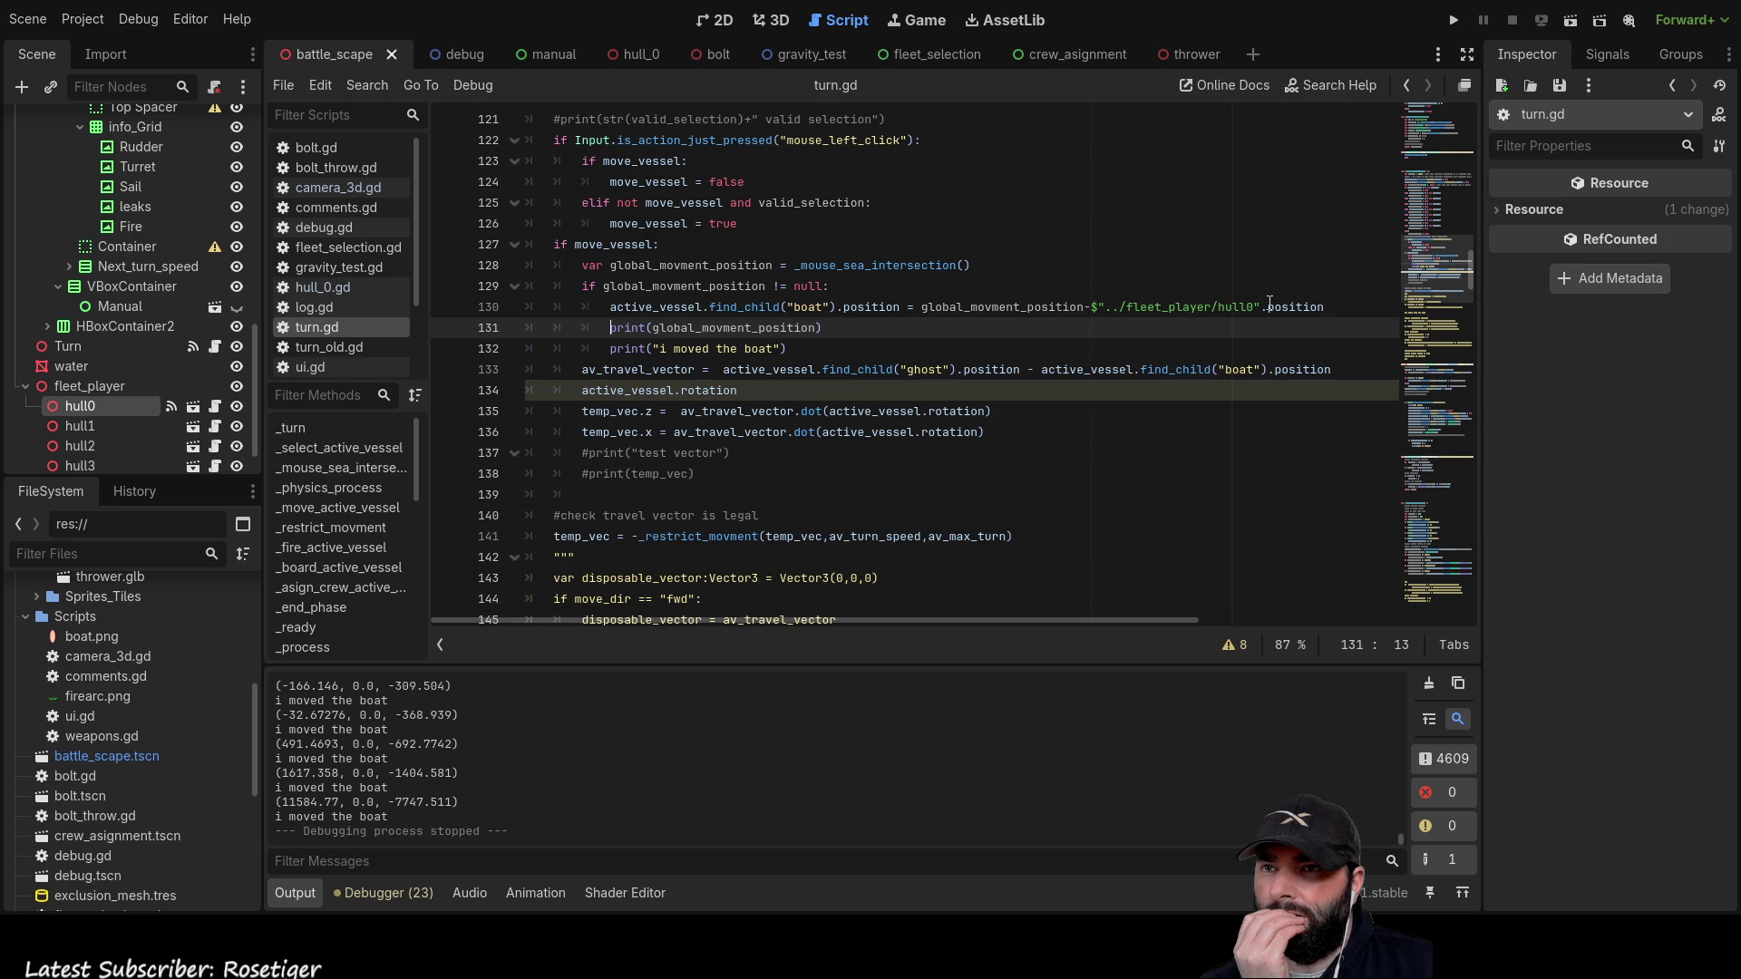
Step: Comment out line 141's temp_vec = -_restrict_movment(...) call with # and rerun the project
double_click(1043, 306)
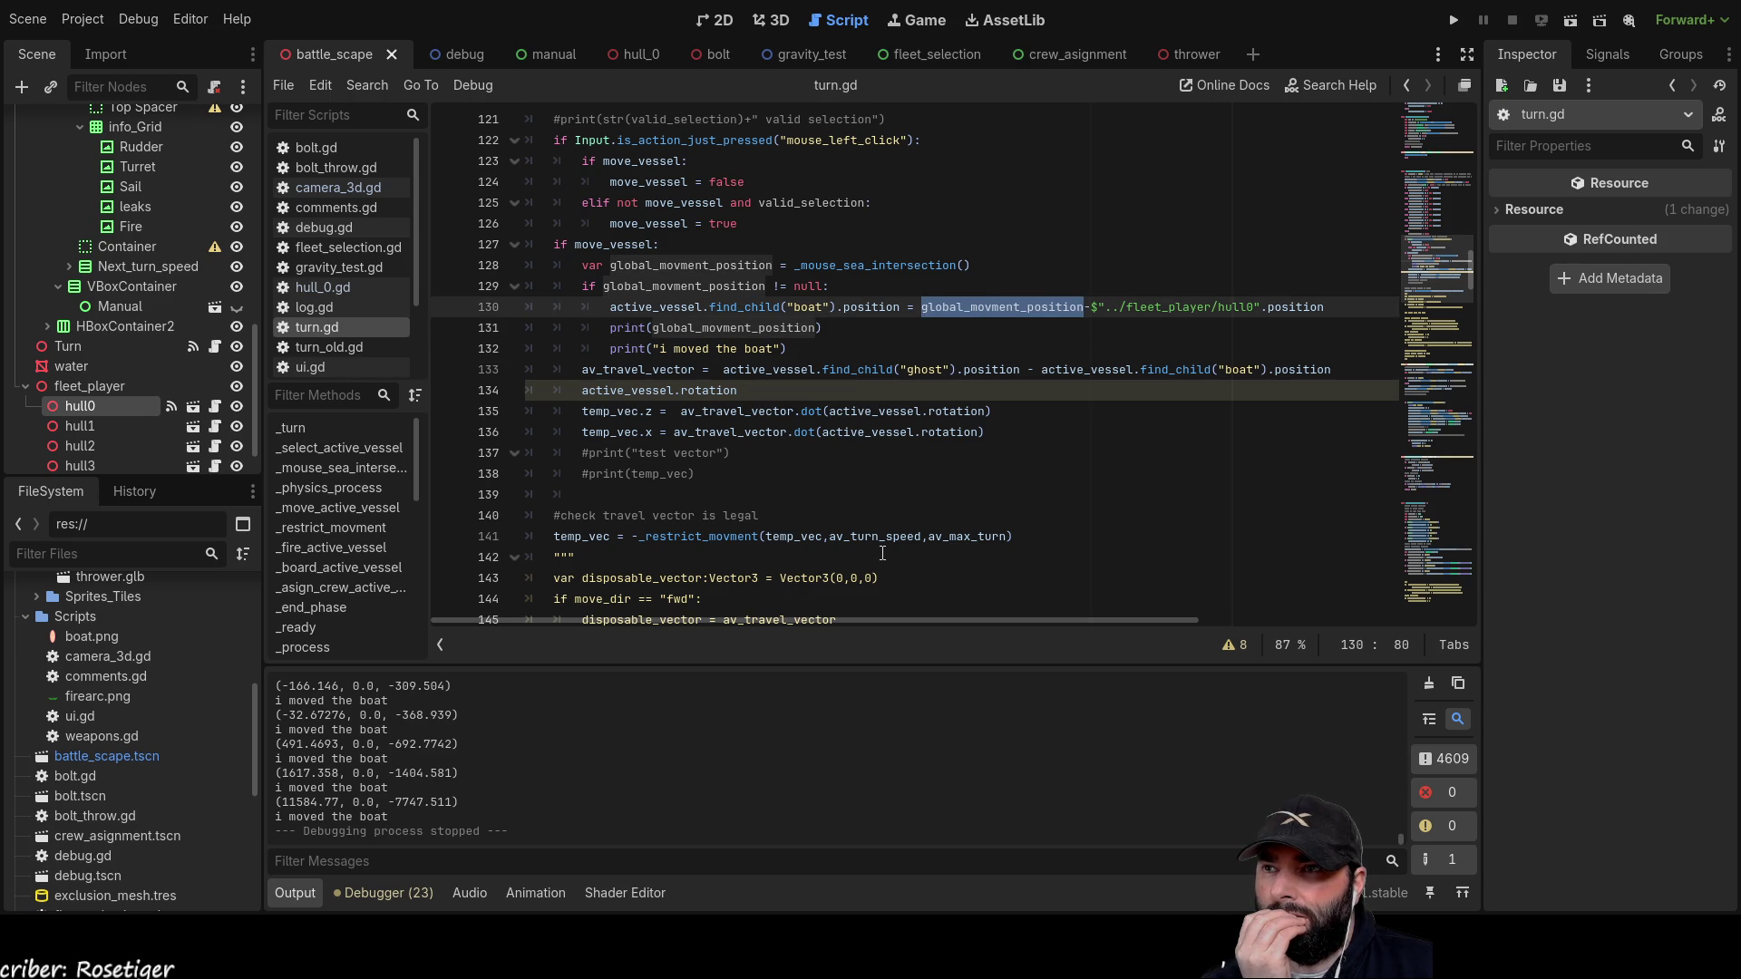
scroll(811, 451, "up", 1)
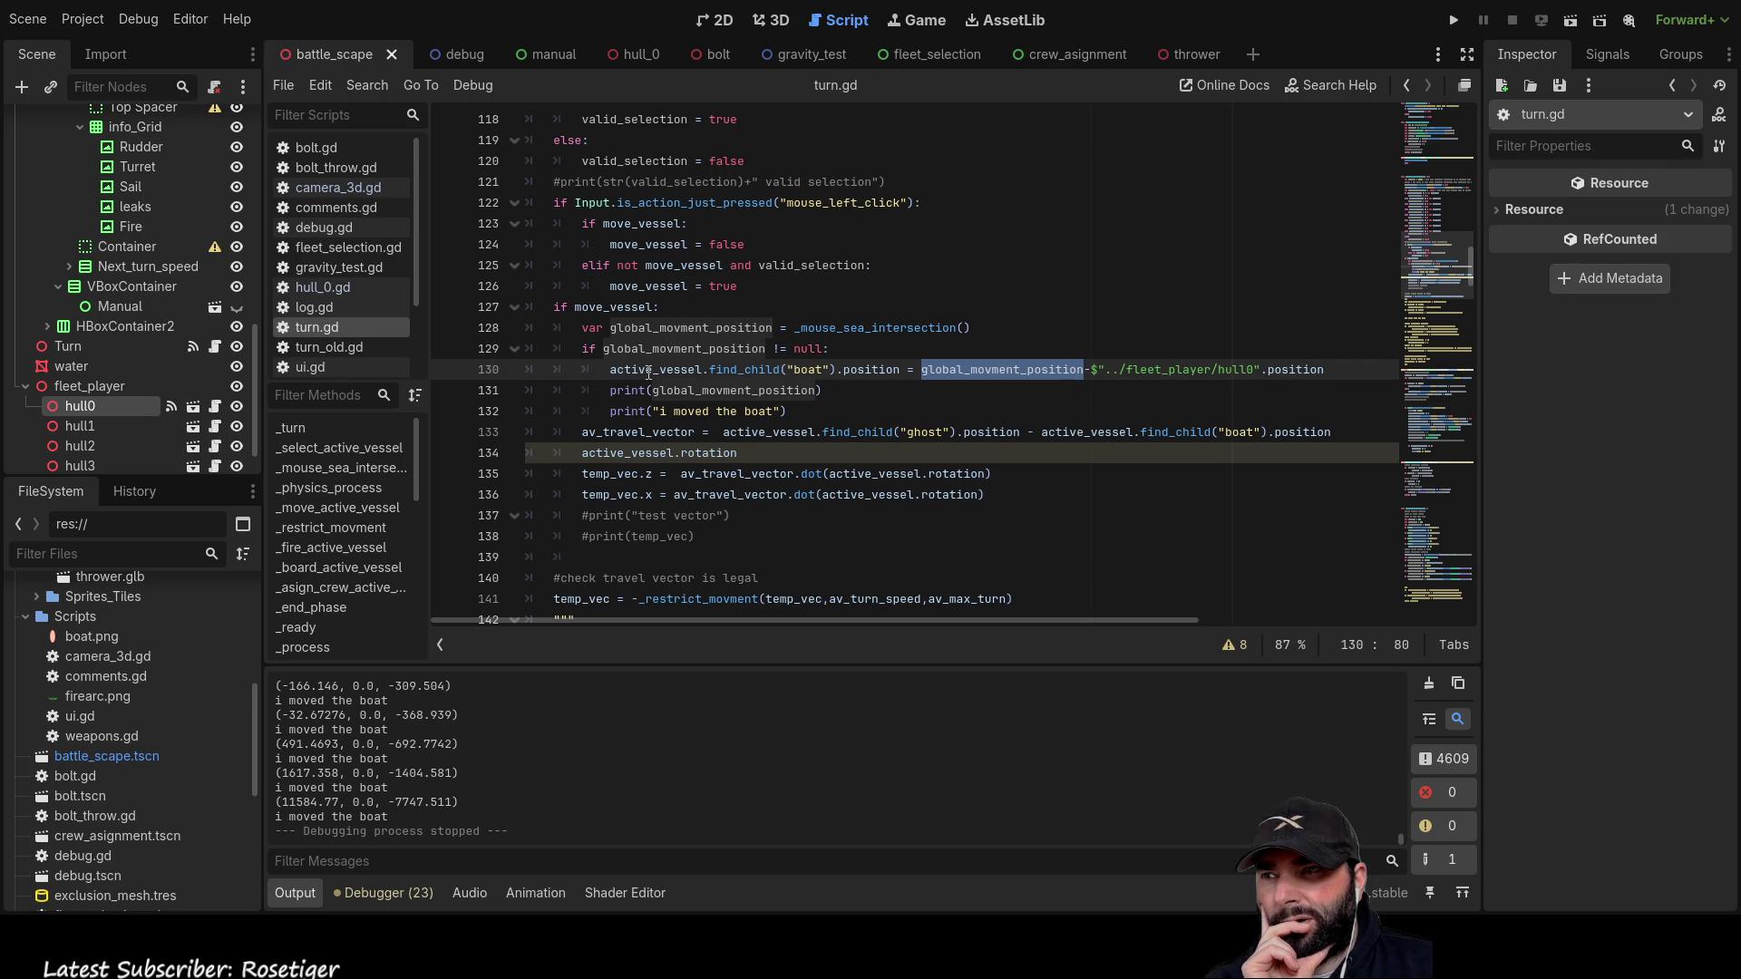
scroll(611, 490, "down", 4)
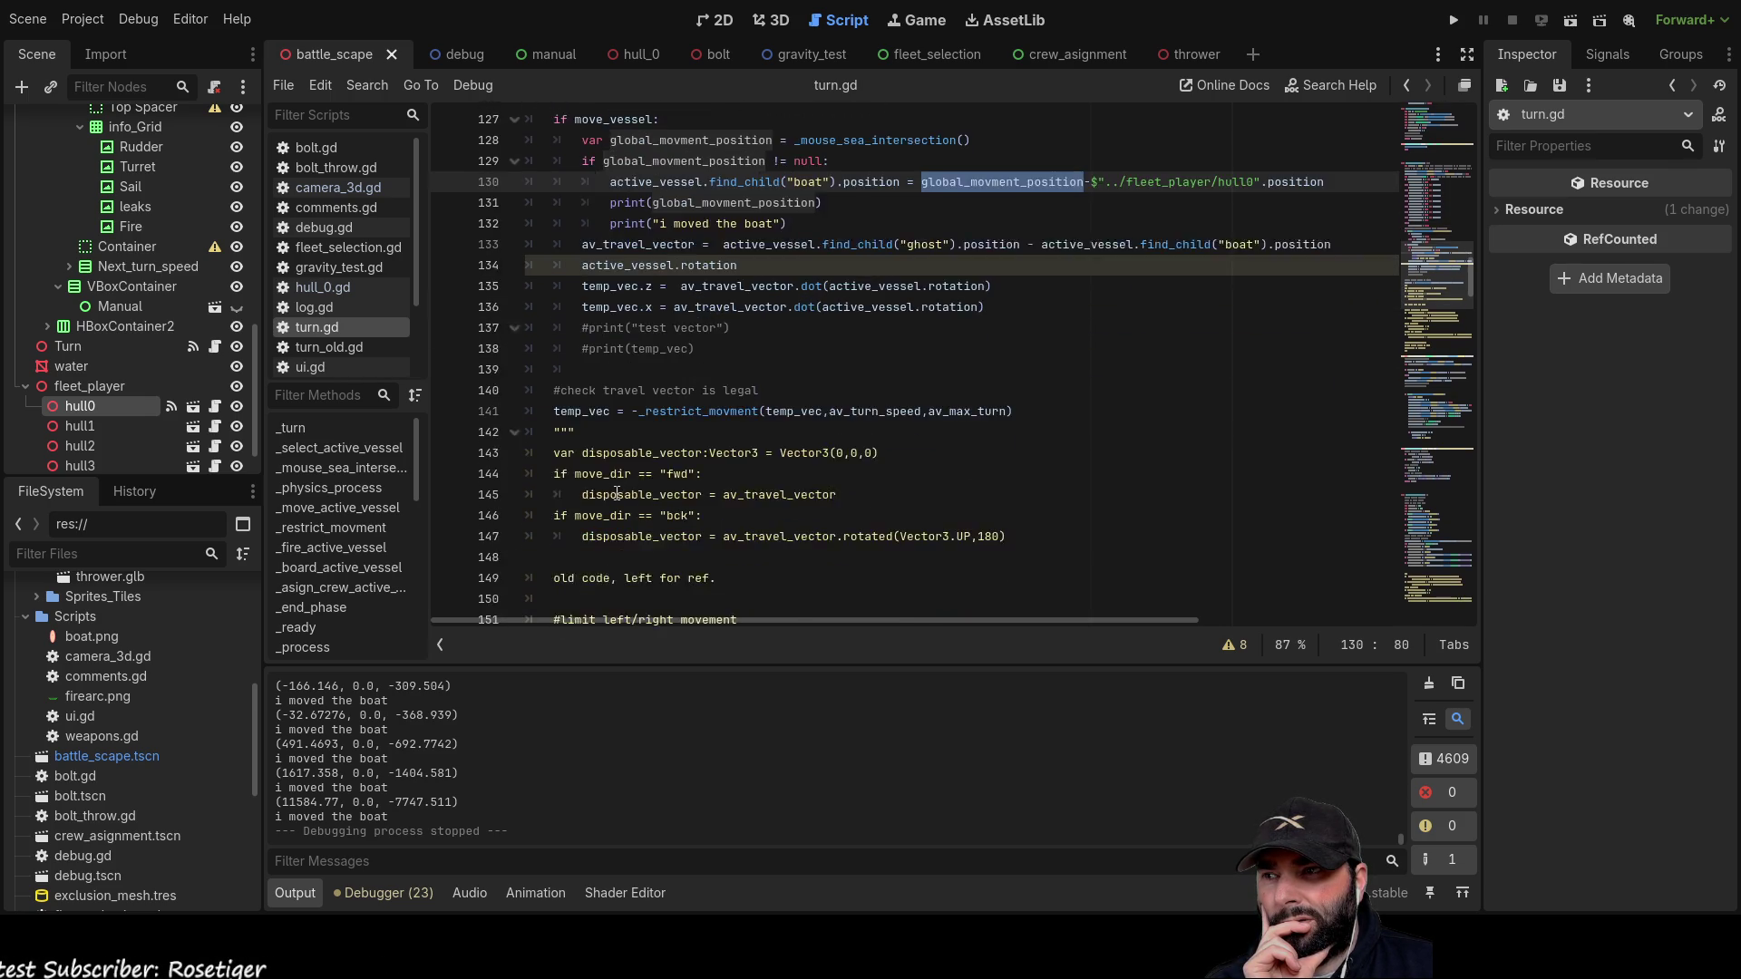
left_click(561, 349)
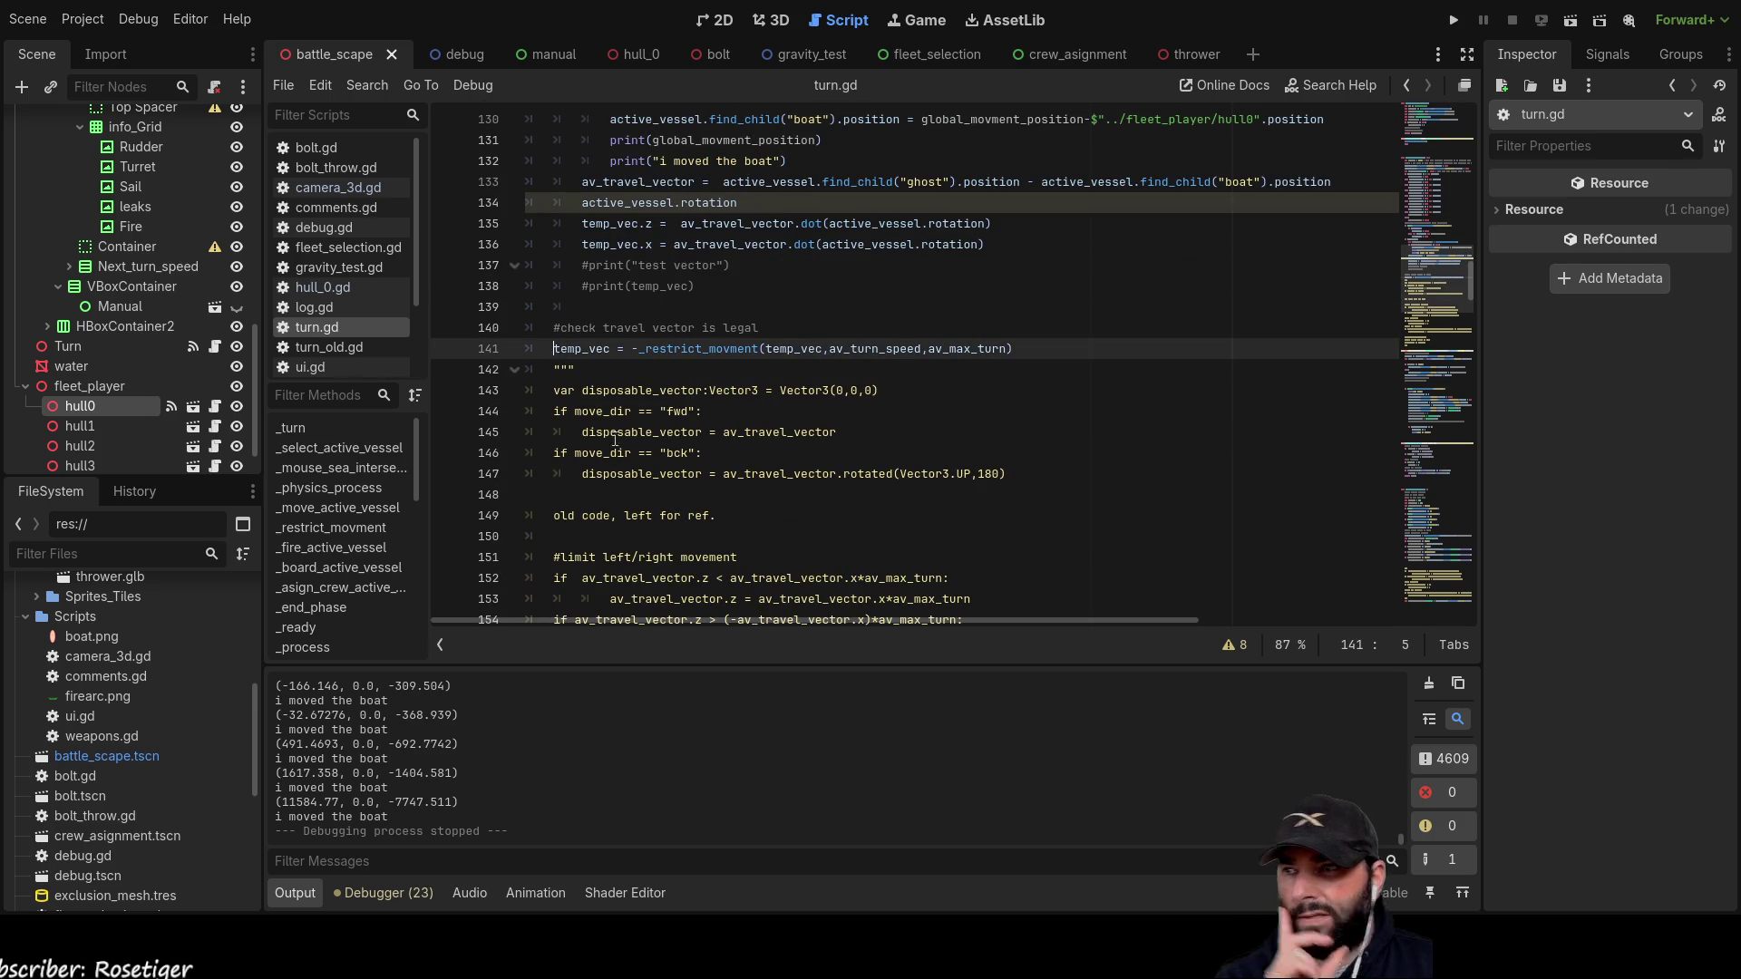
type("#")
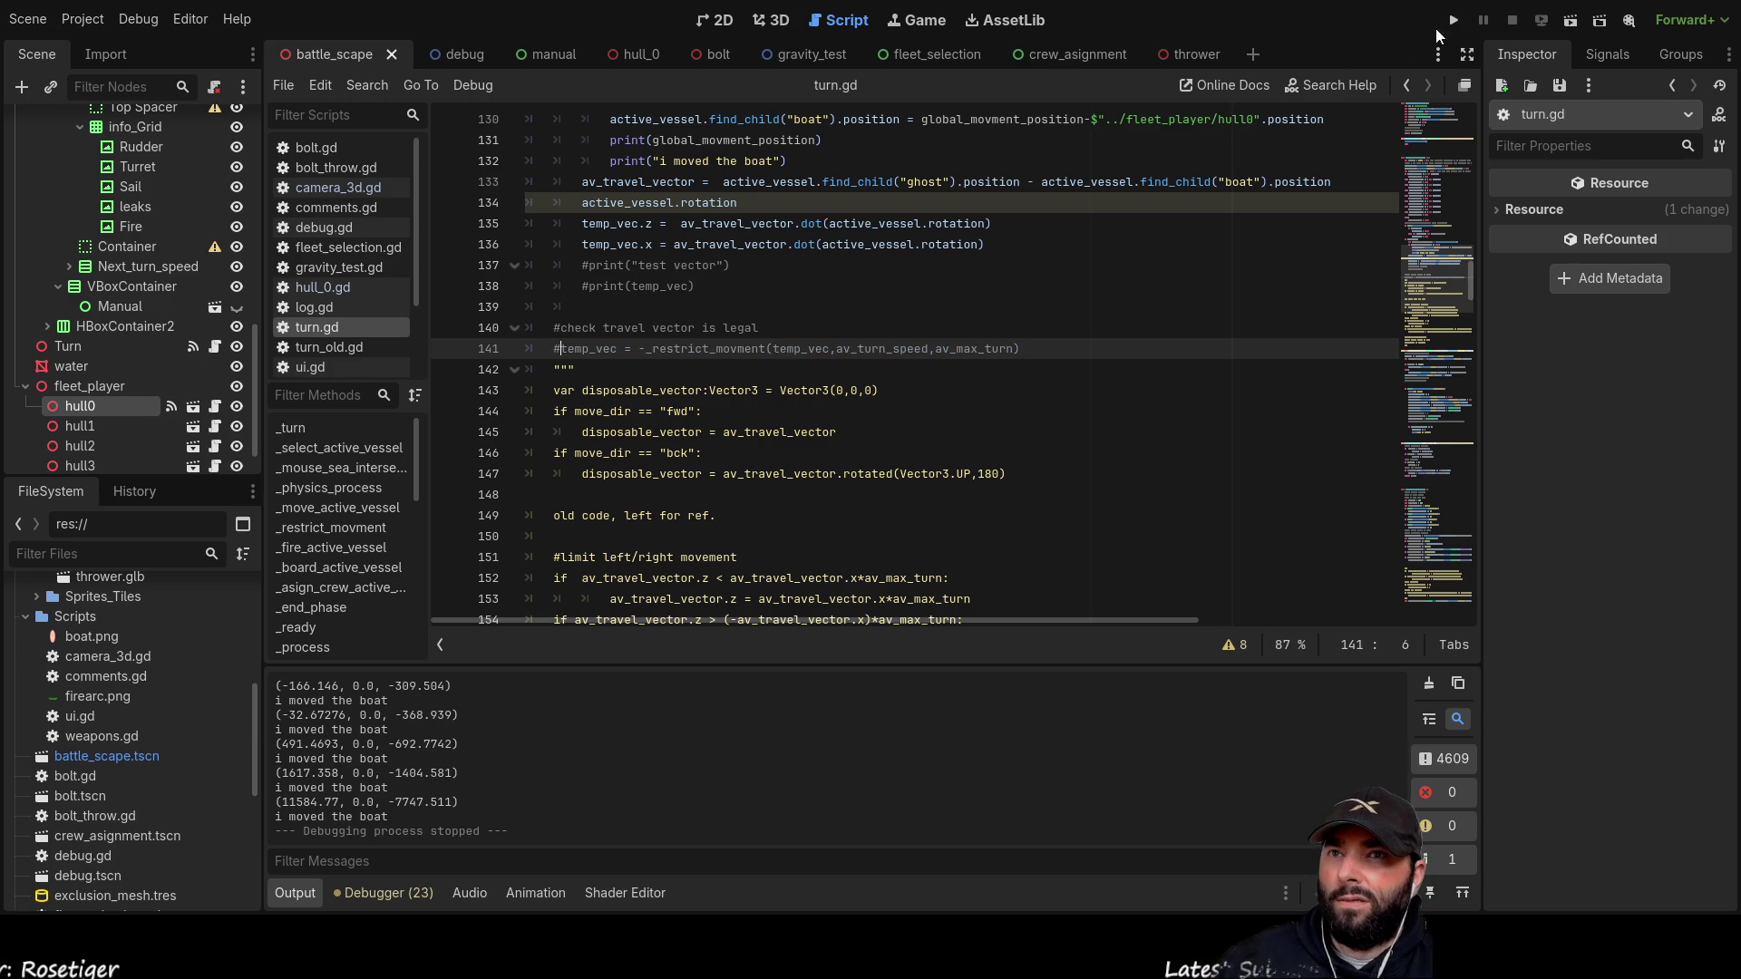
left_click(1452, 20)
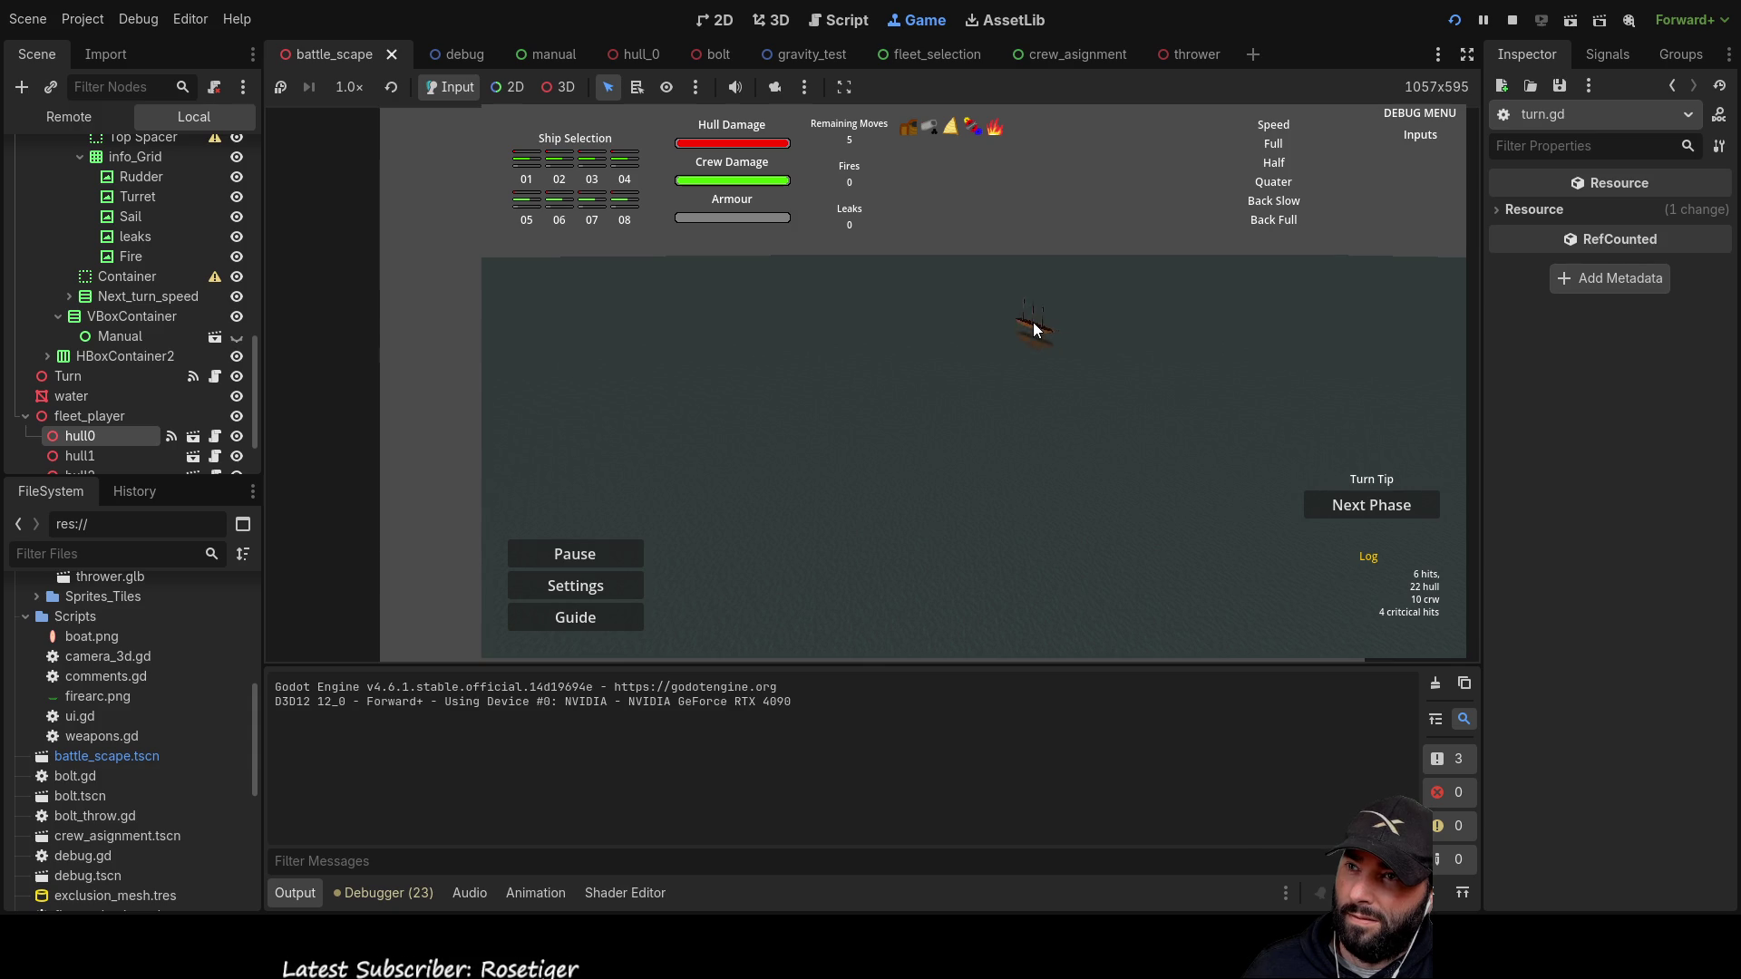
Step: Move the game camera closer to the ships and swing it to the firing-arc view
key("w")
key("d")
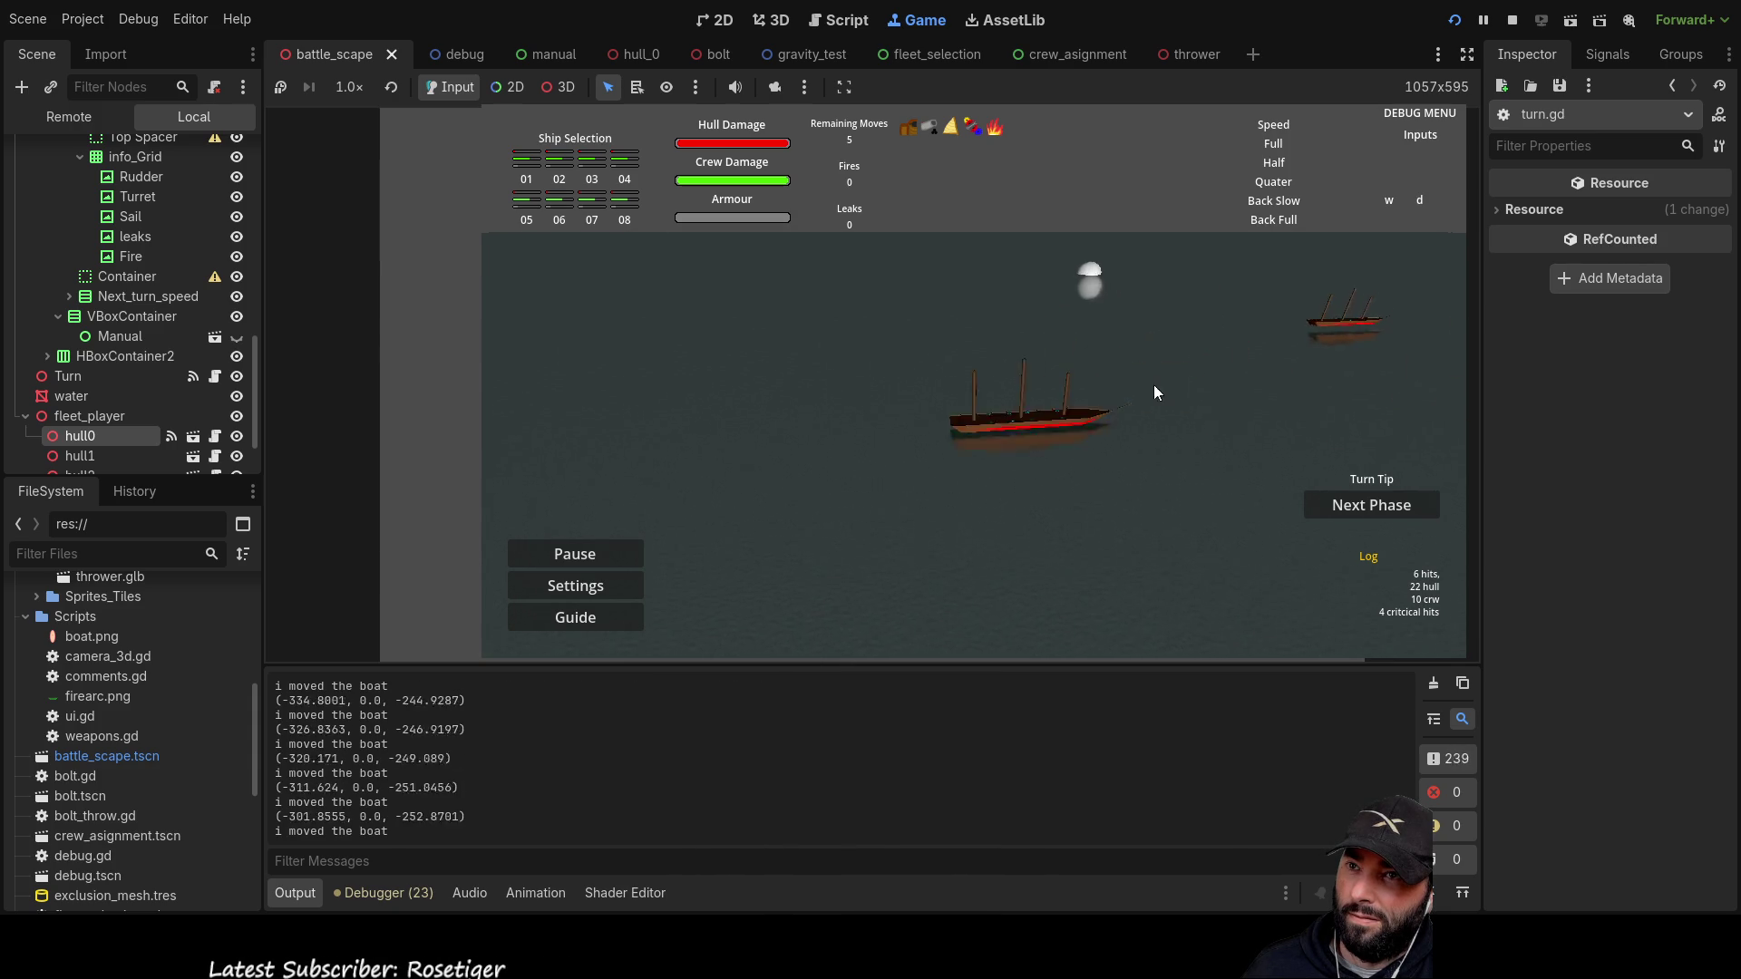
key("a")
key("s")
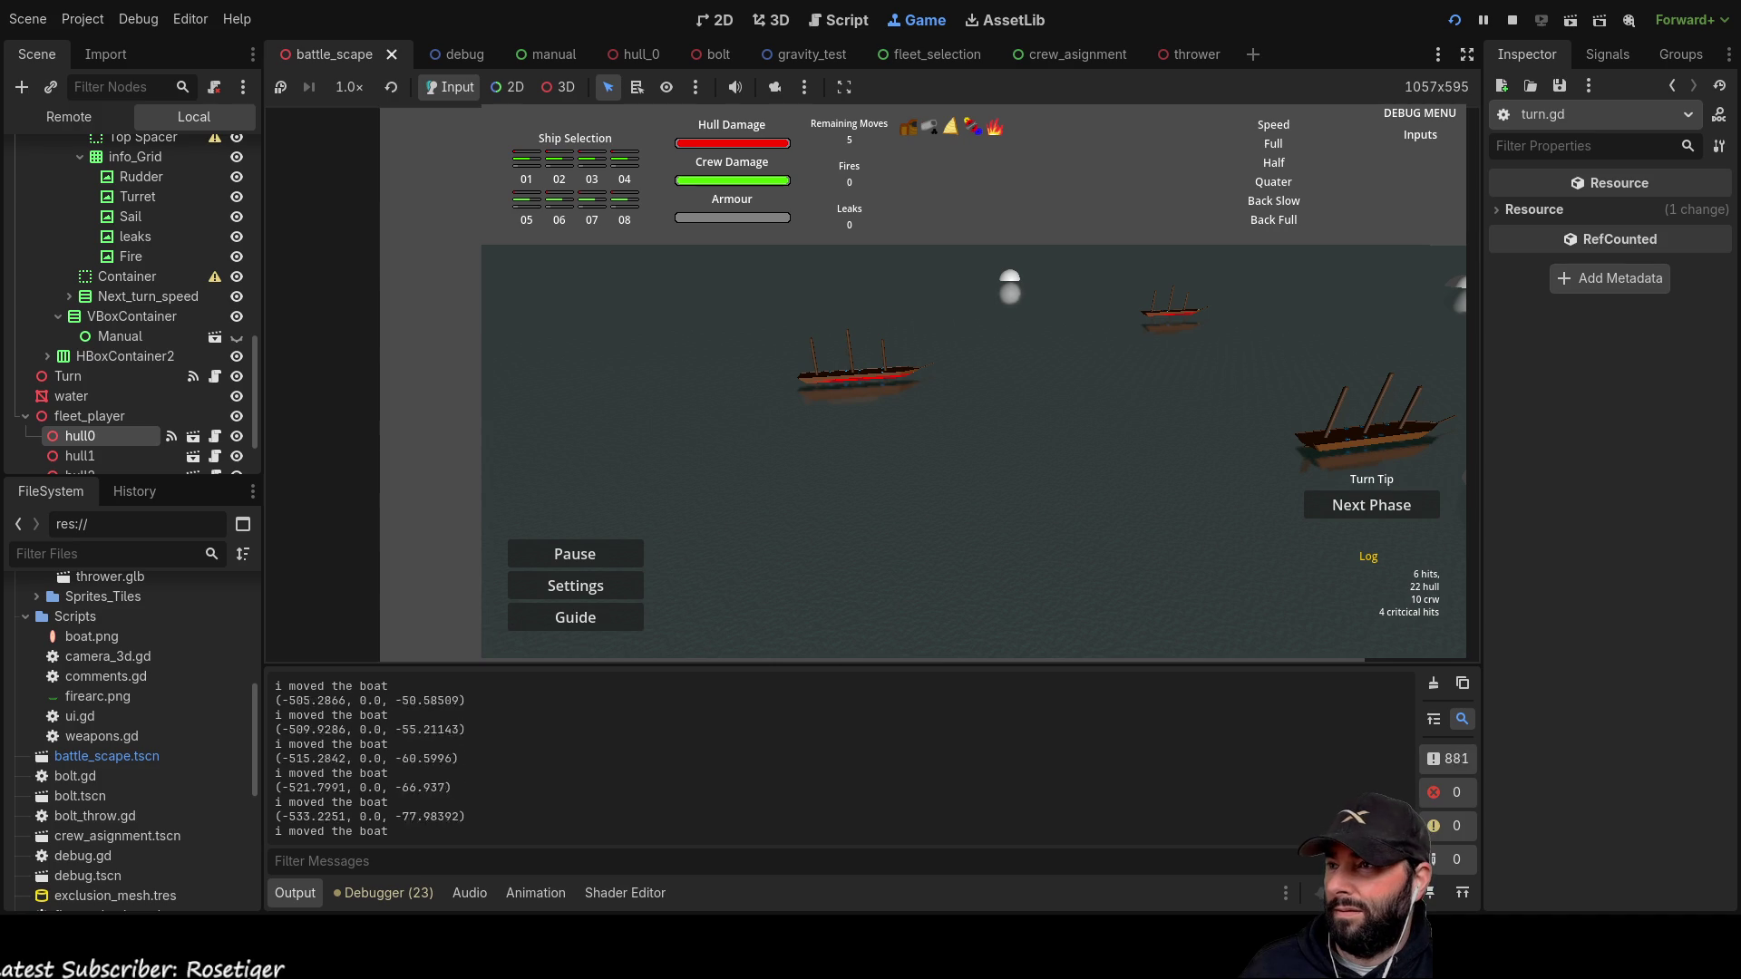
Step: Hide hull1, hull2 and hull3 in the Scene dock, then stop the game
scroll(127, 362, "down", 2)
left_click(236, 374)
left_click(236, 394)
left_click(236, 415)
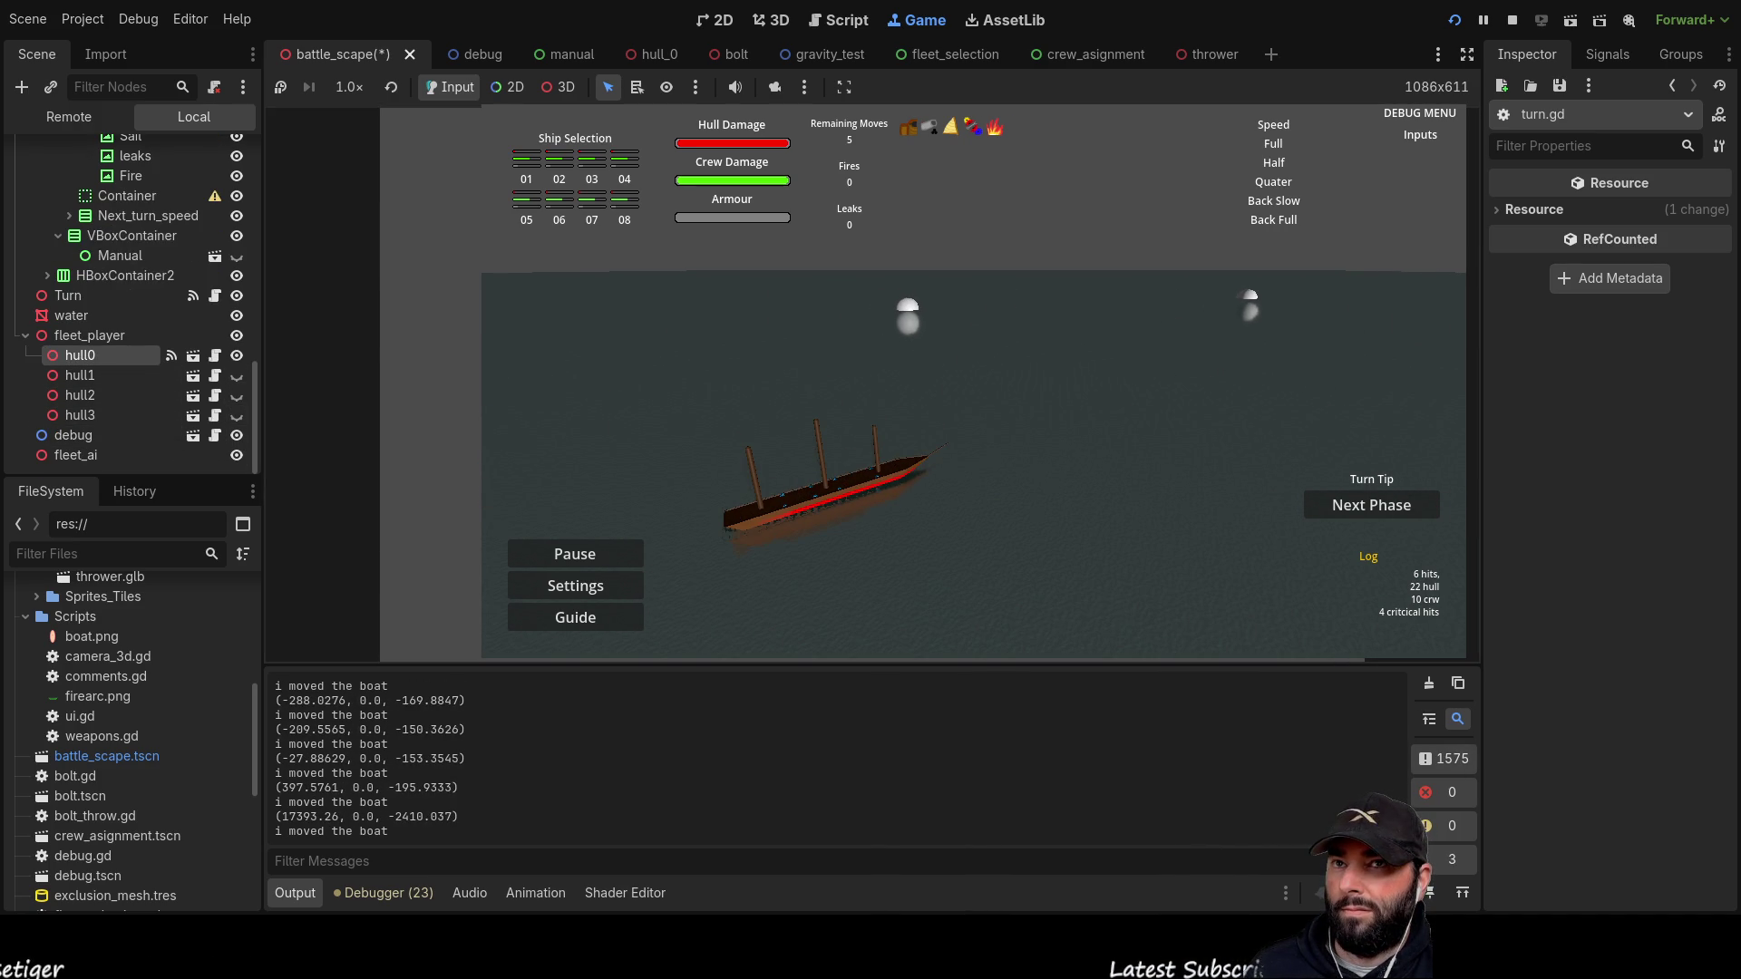
key("F8")
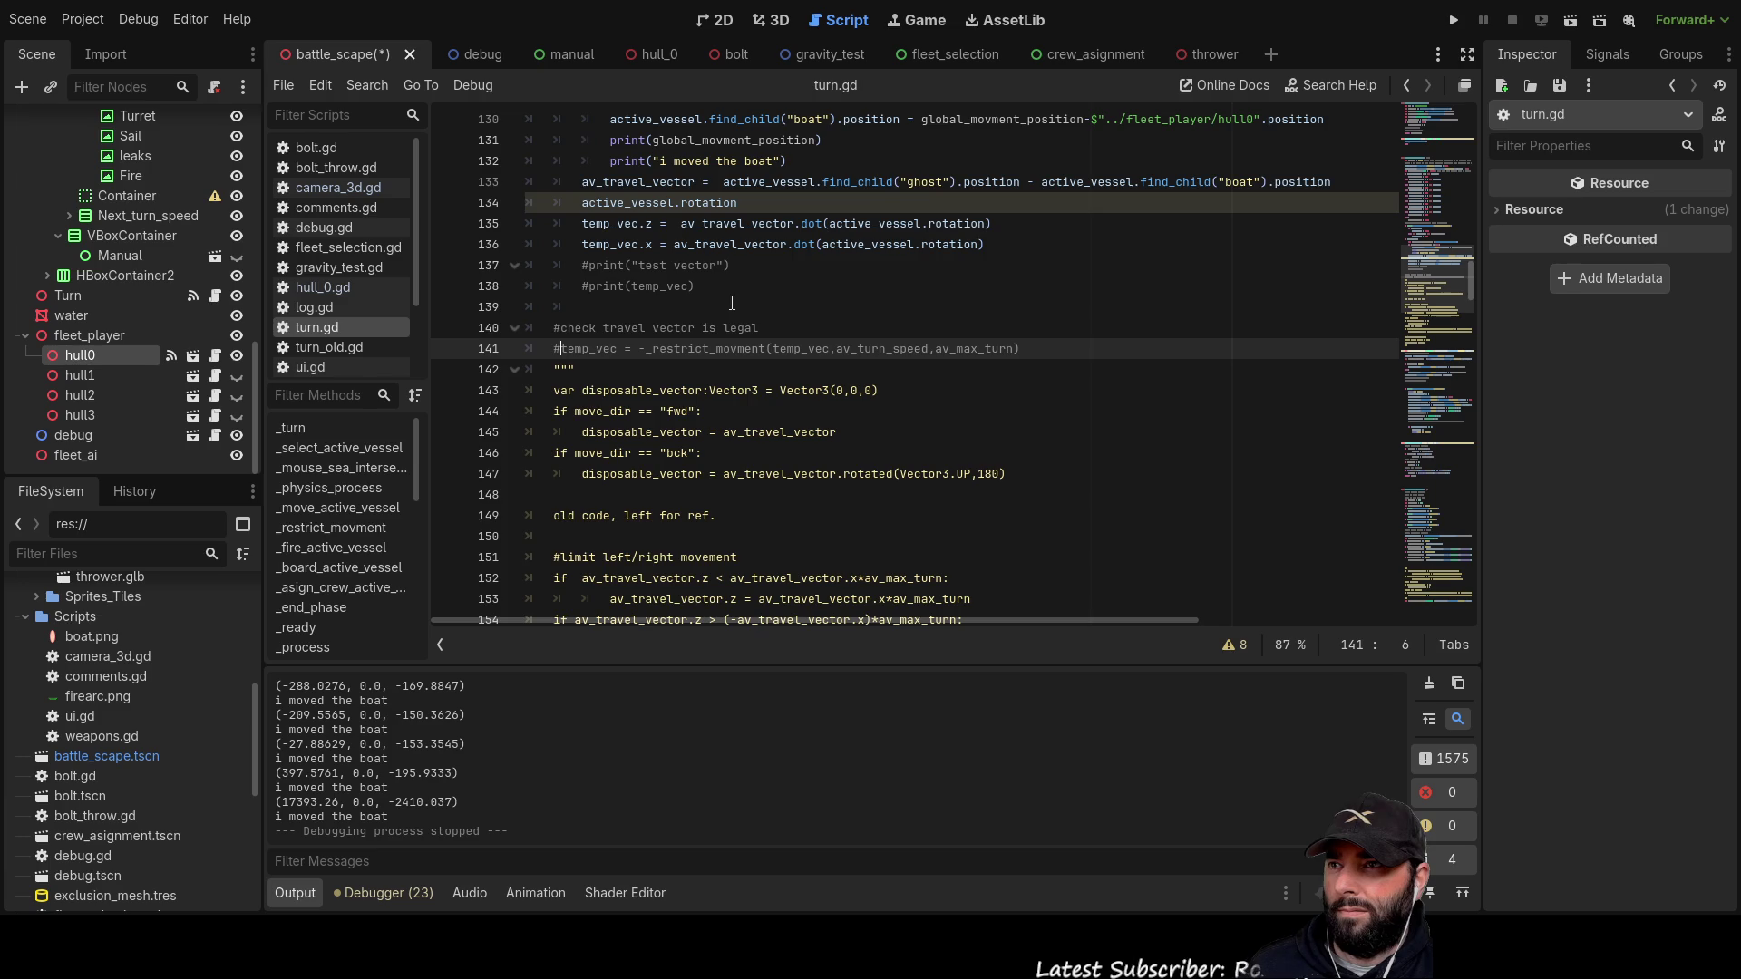
Step: Select av_travel_vector on line 133, undoing an accidental overwrite with 'w'
scroll(735, 396, "up", 4)
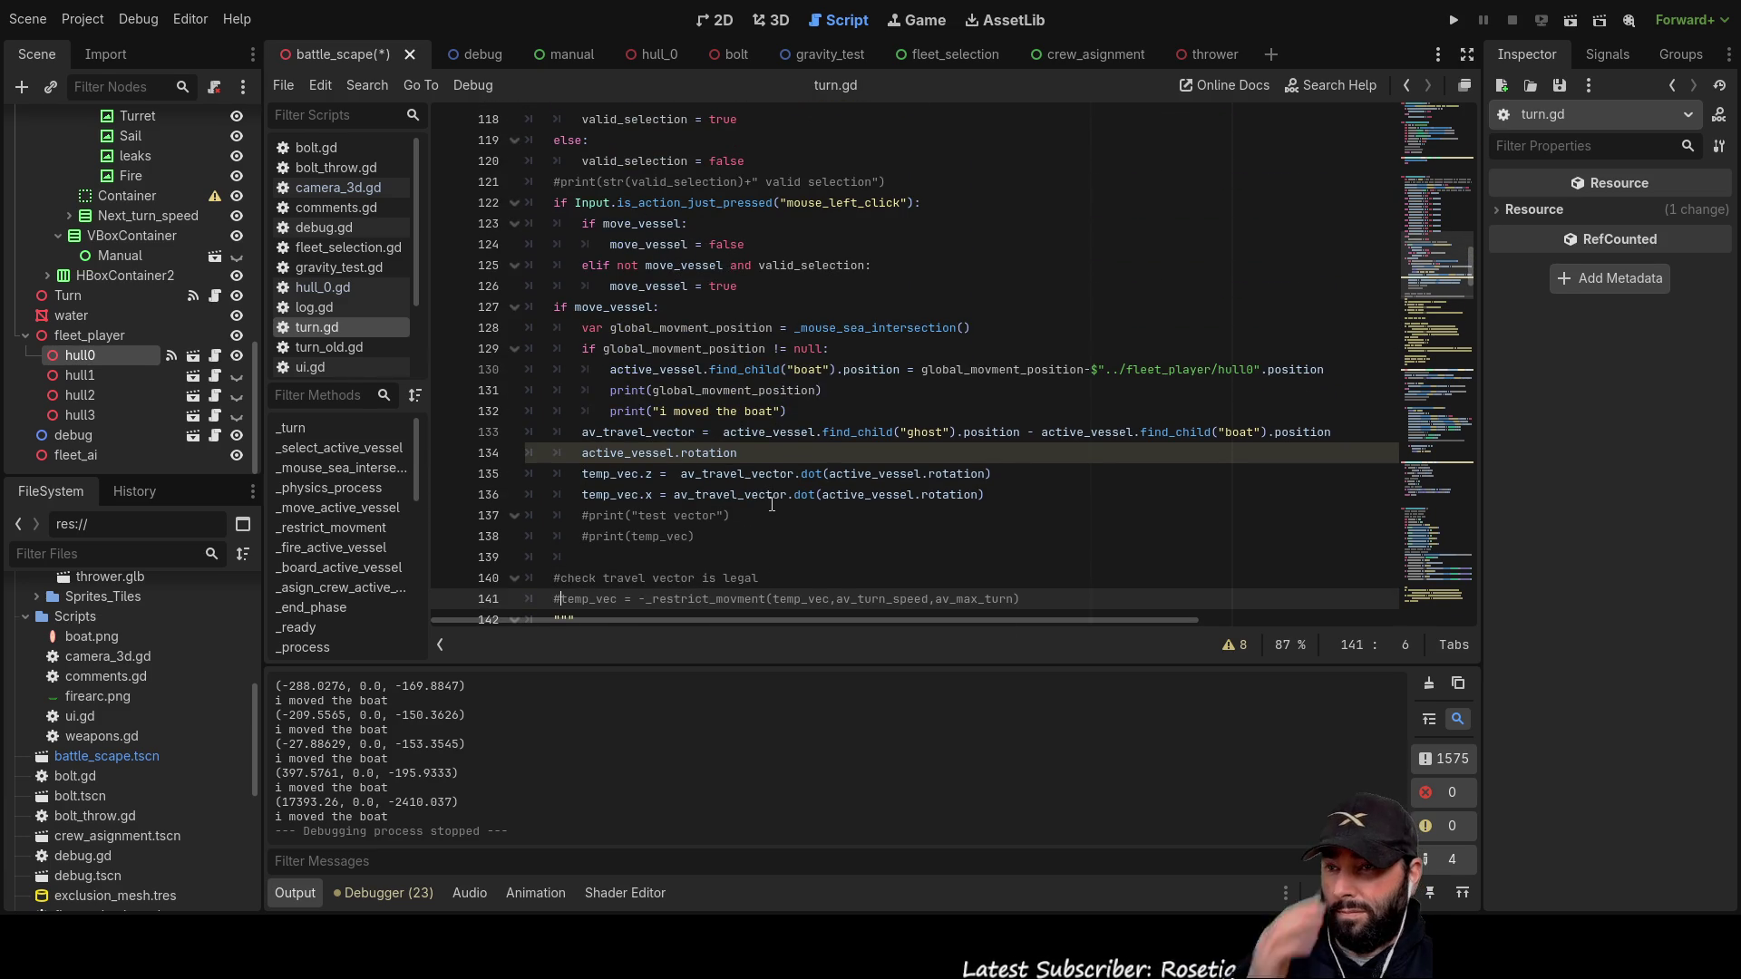
double_click(659, 431)
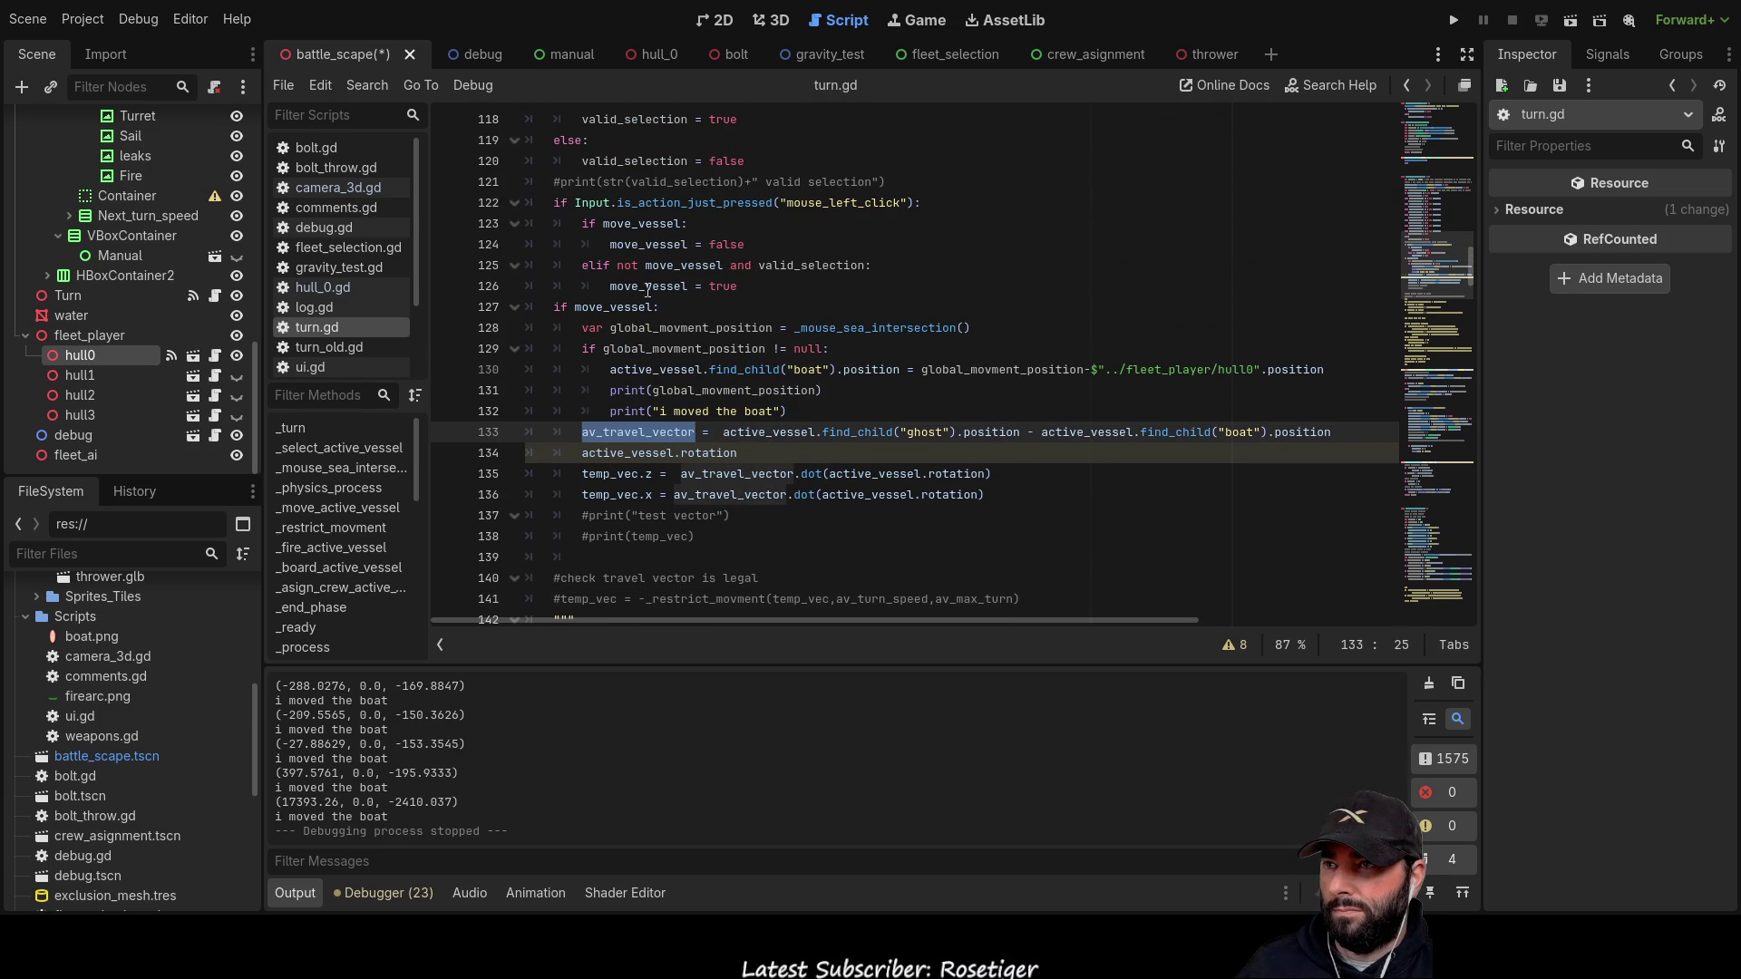
type("w")
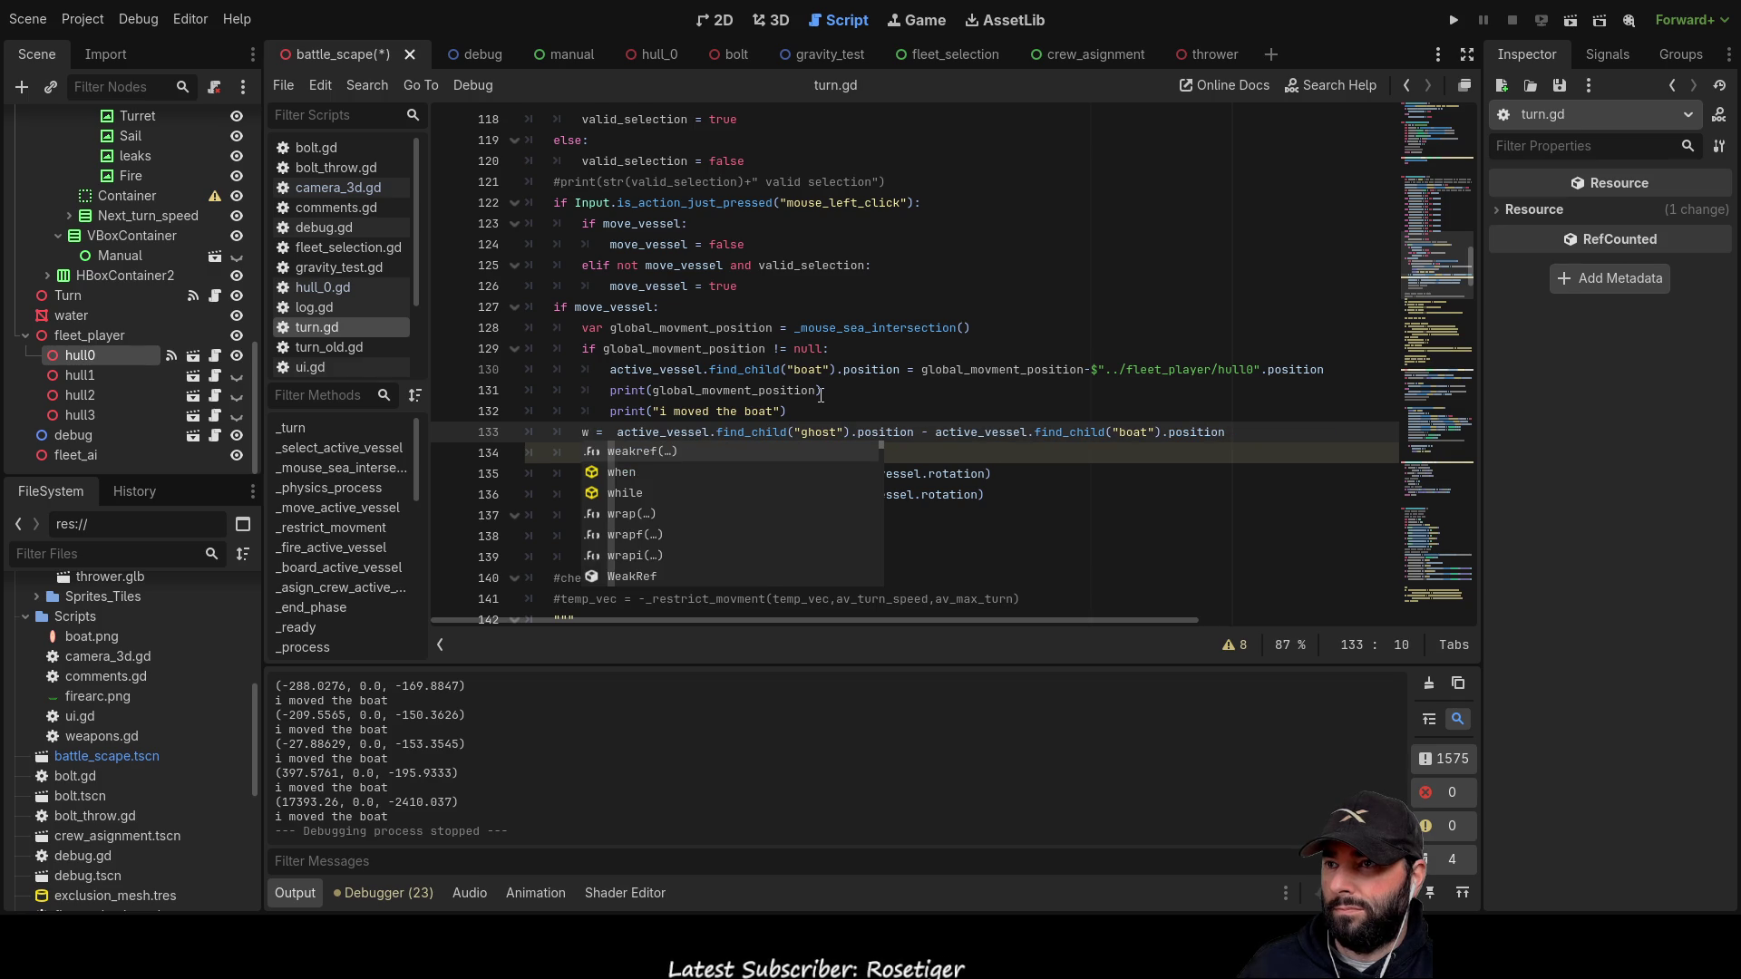
key("ctrl+z")
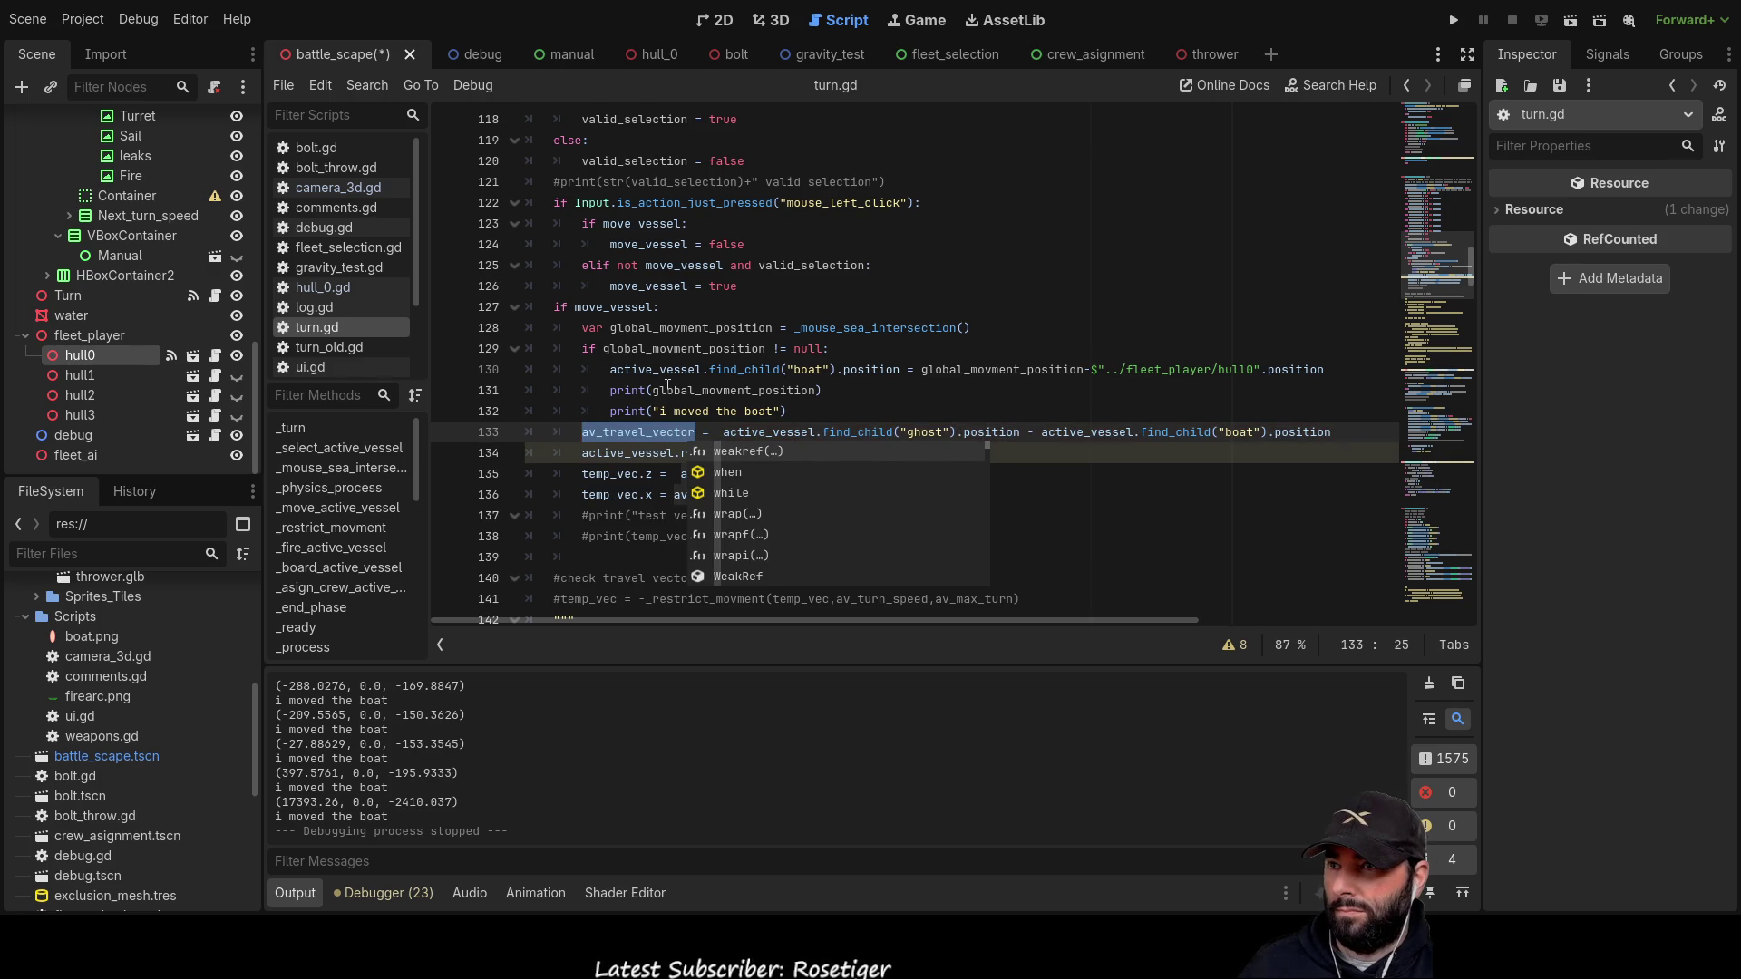
key("ctrl+z")
Step: Inspect the active_vessel and movement-position expressions on line 130
double_click(654, 369)
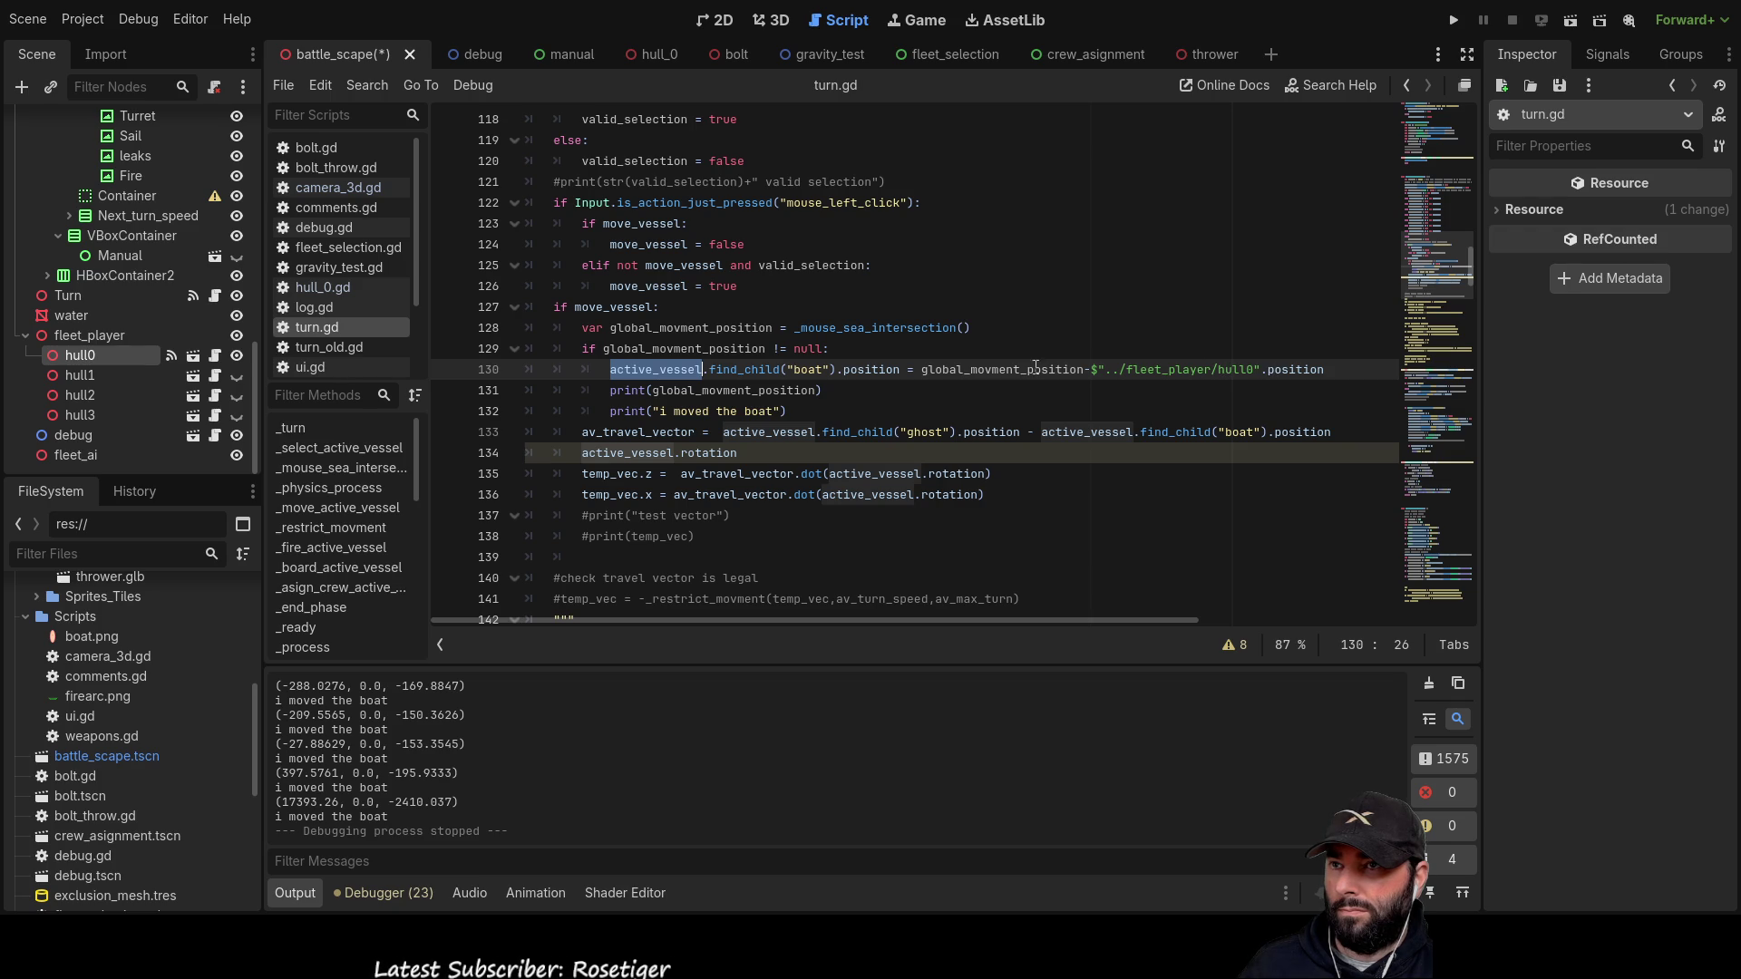
left_click(909, 369)
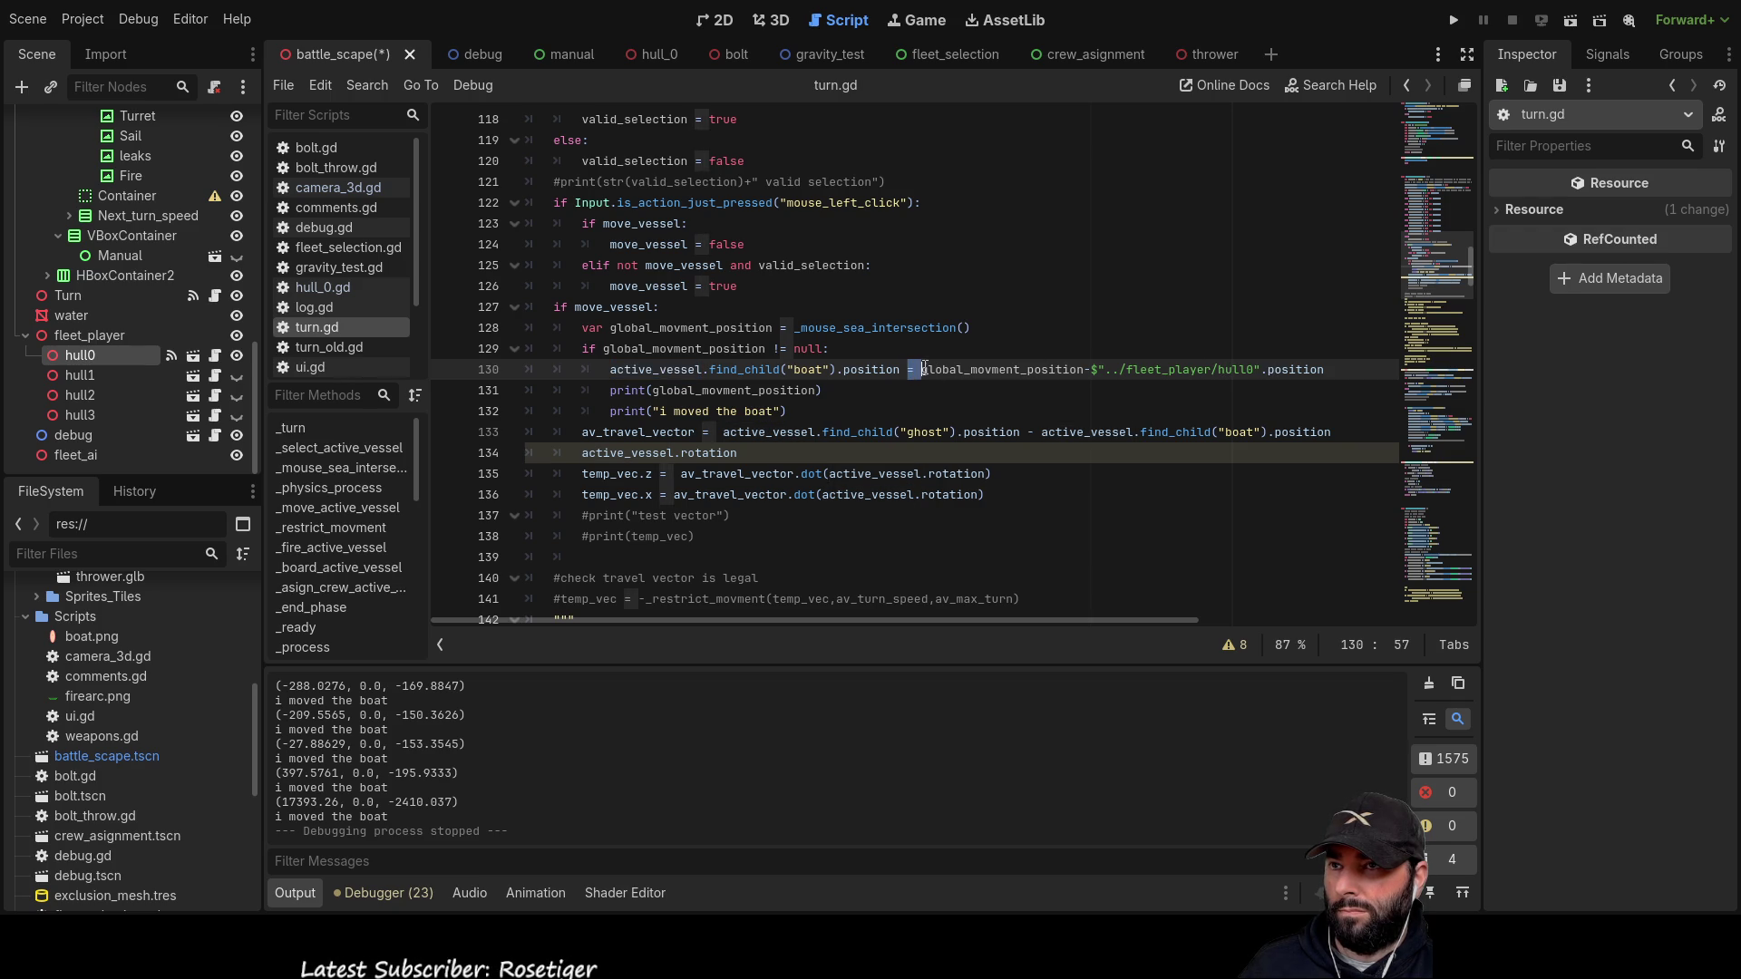
mouse_move(923, 369)
left_mouse_down()
mouse_move(1303, 374)
mouse_move(1084, 369)
left_mouse_up()
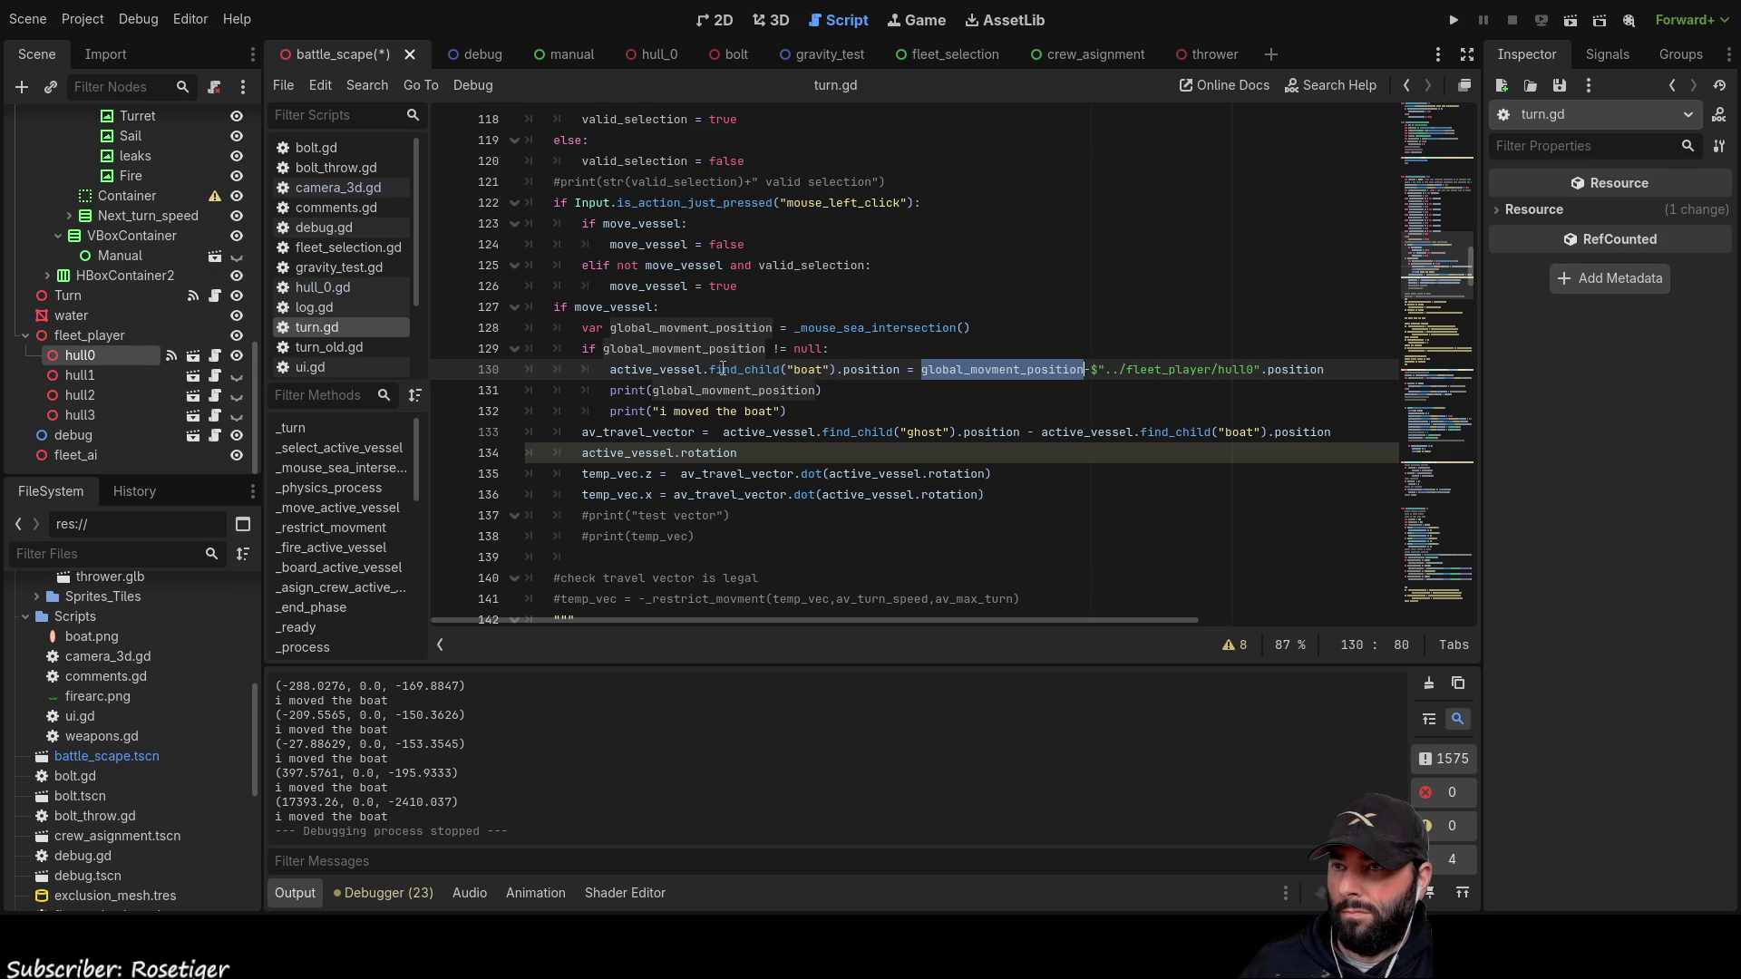
left_click(633, 369)
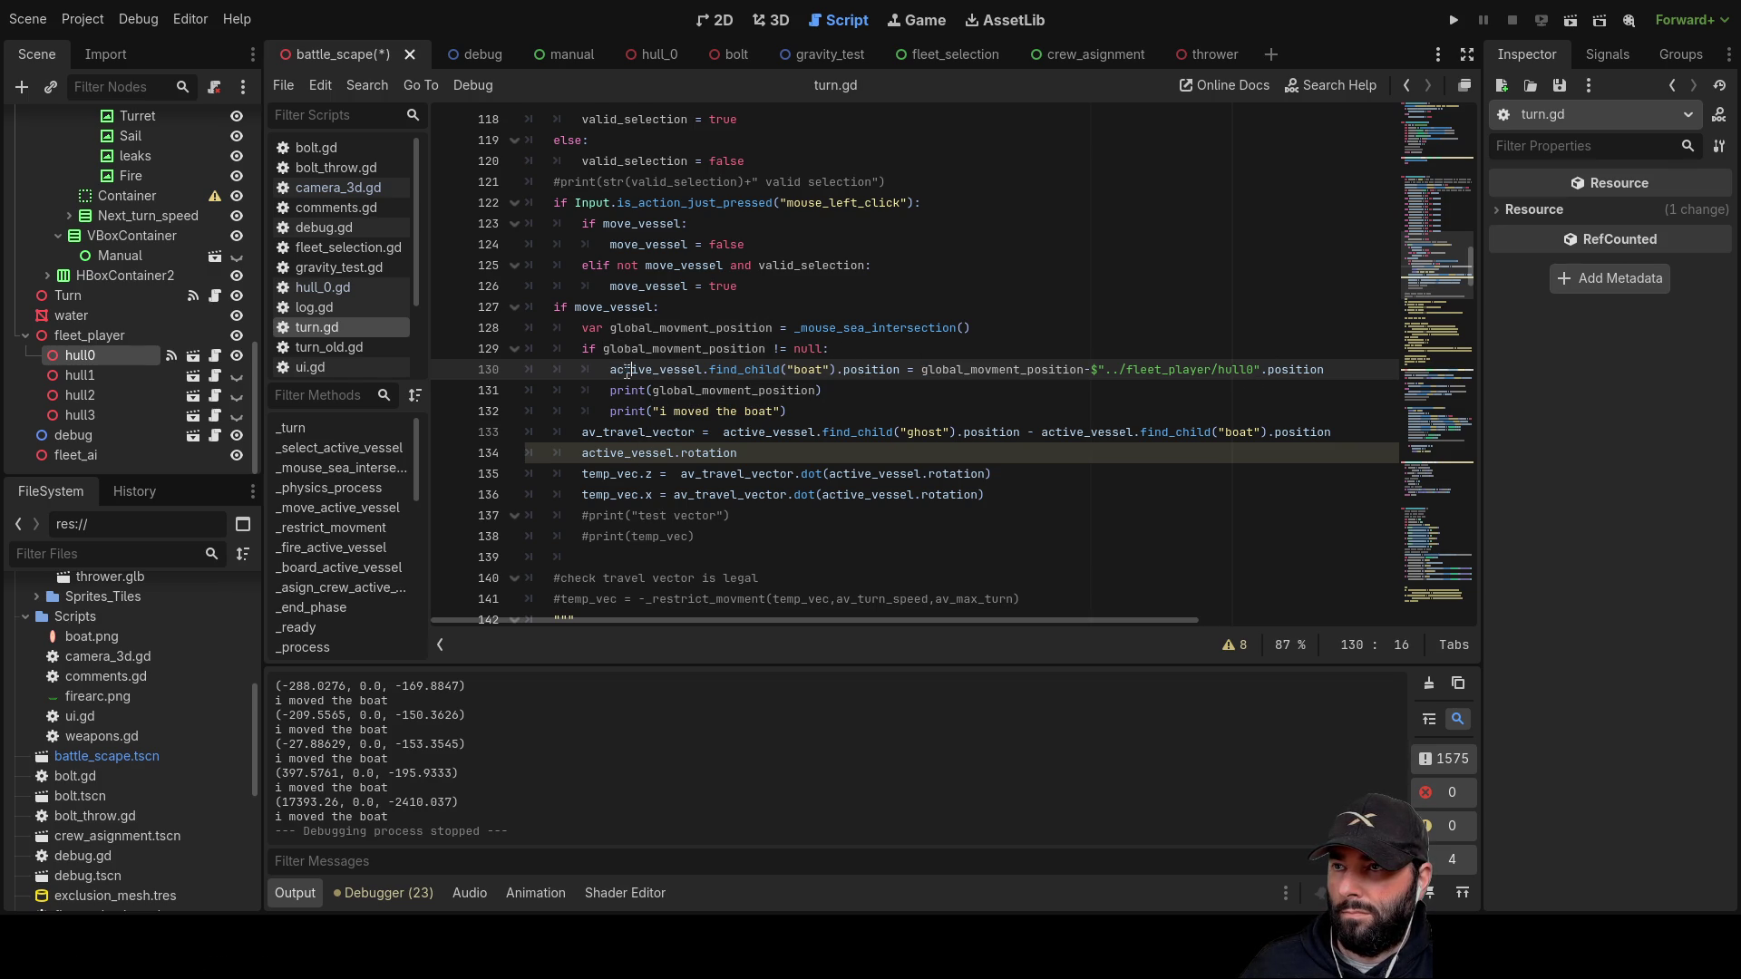
left_click_drag(826, 369, 900, 369)
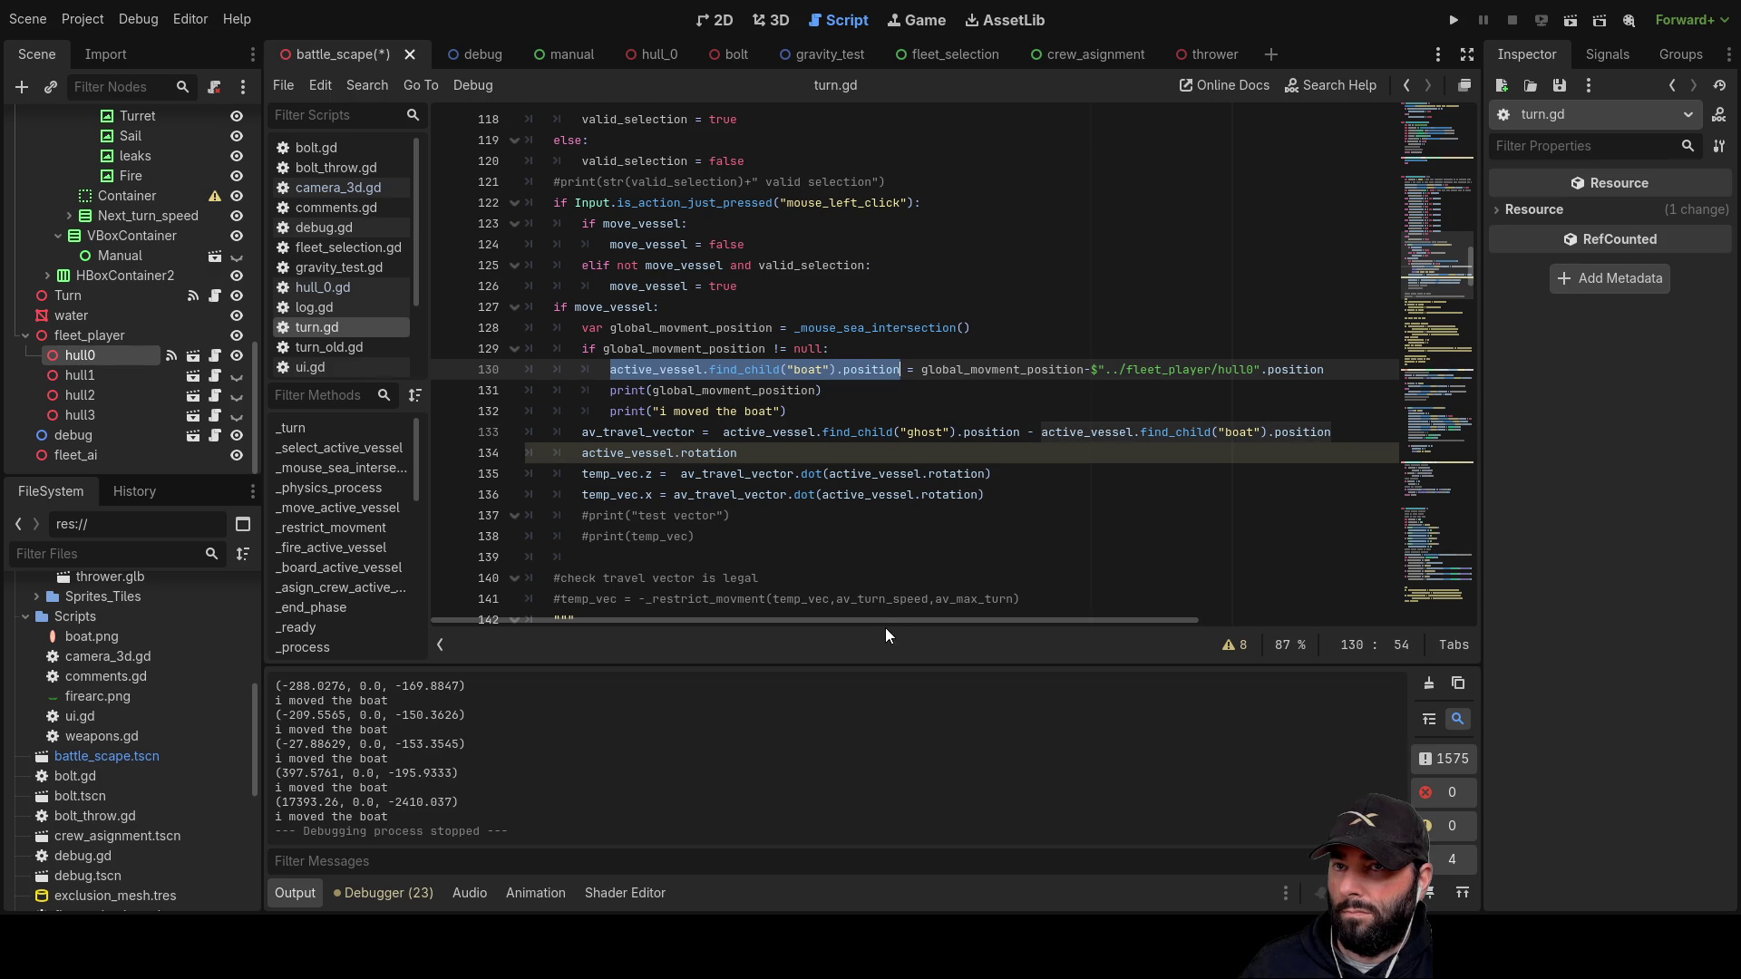
Step: Place the caret at the start of line 177, then run the project
scroll(920, 488, "down", 10)
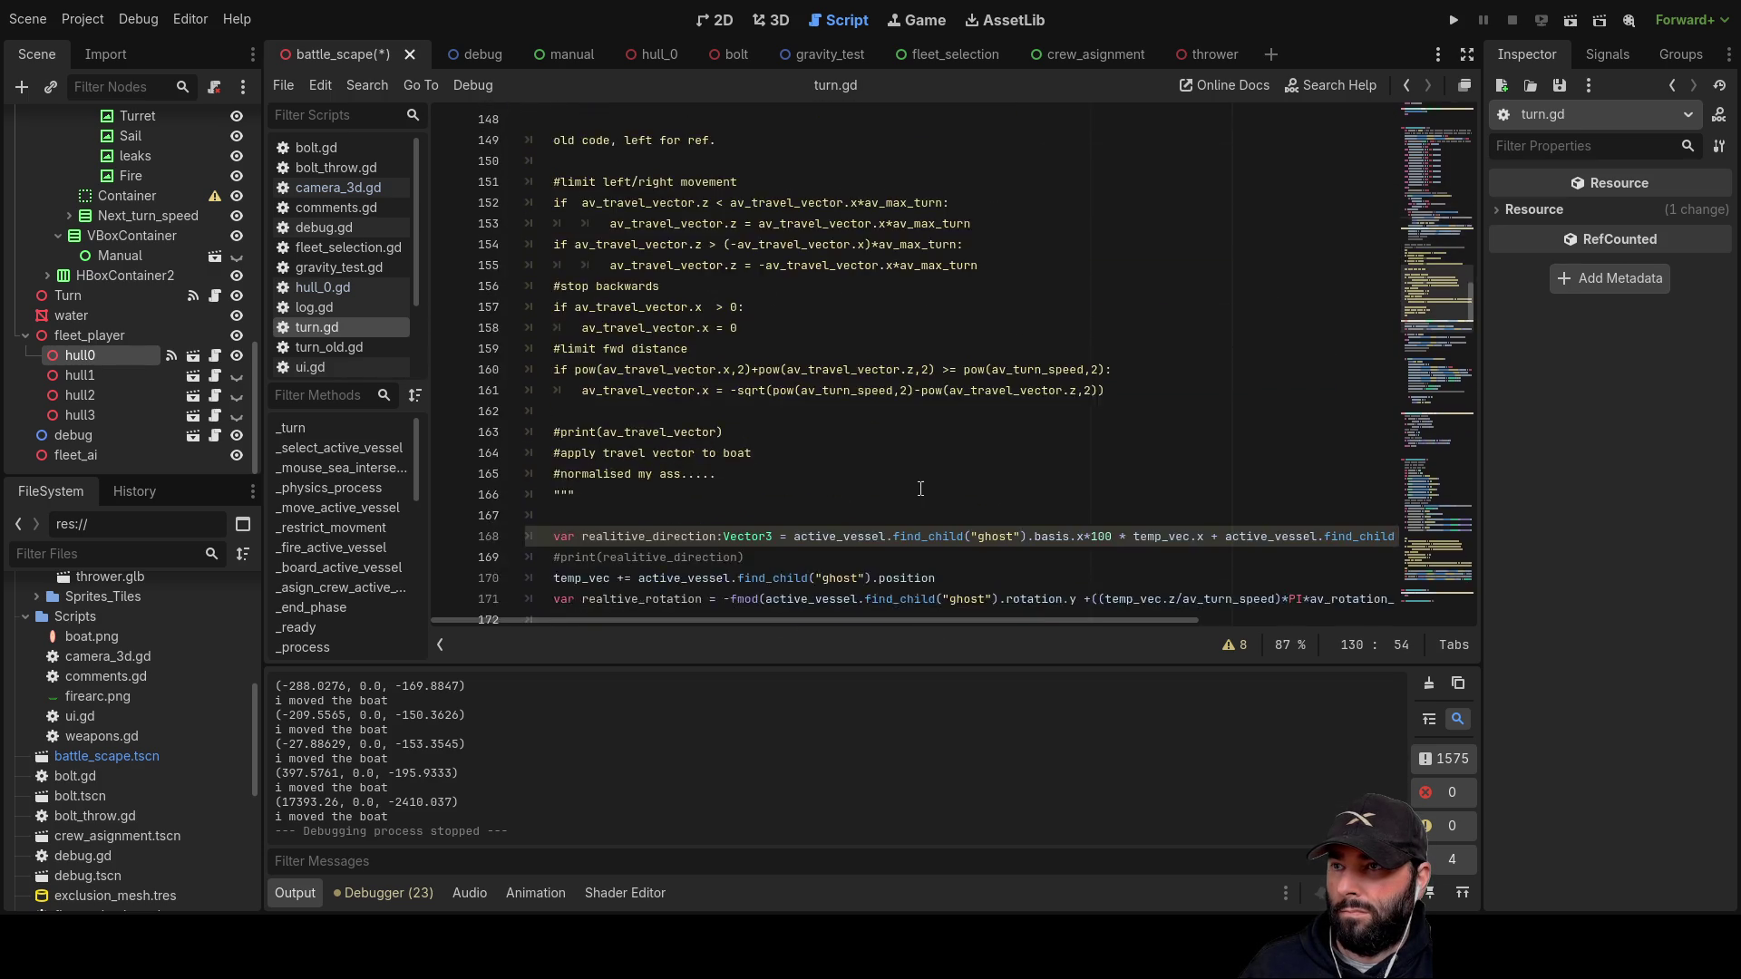
scroll(920, 488, "down", 5)
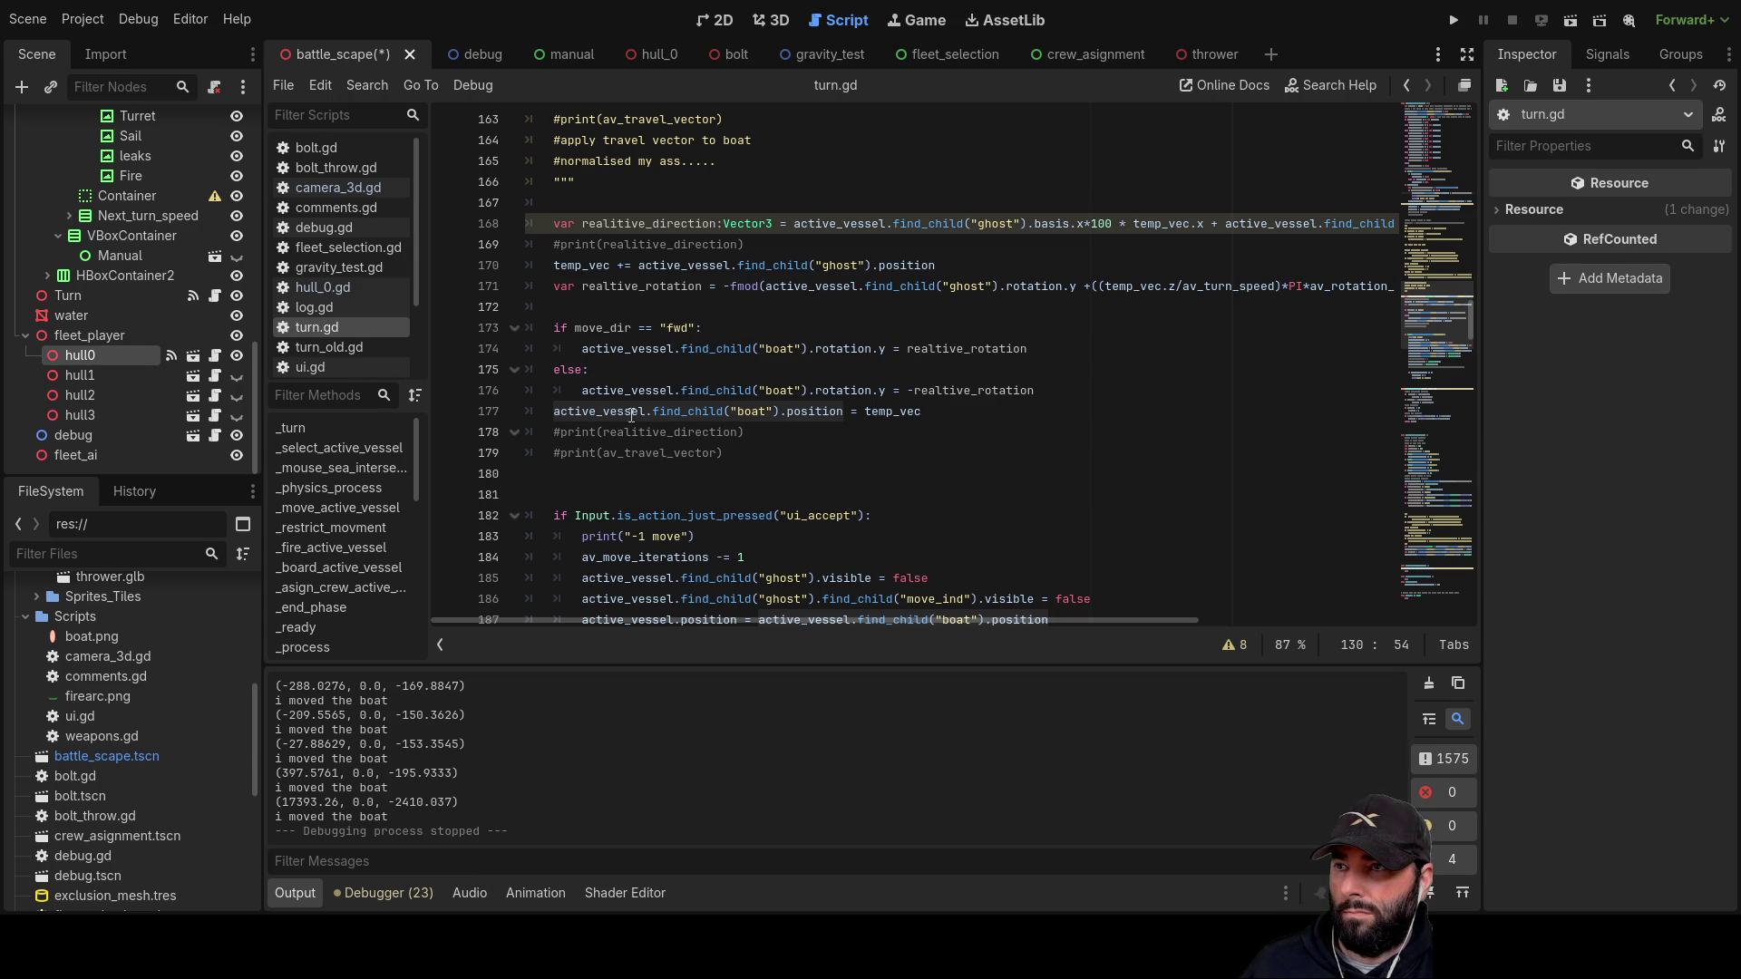
left_click_drag(936, 410, 555, 411)
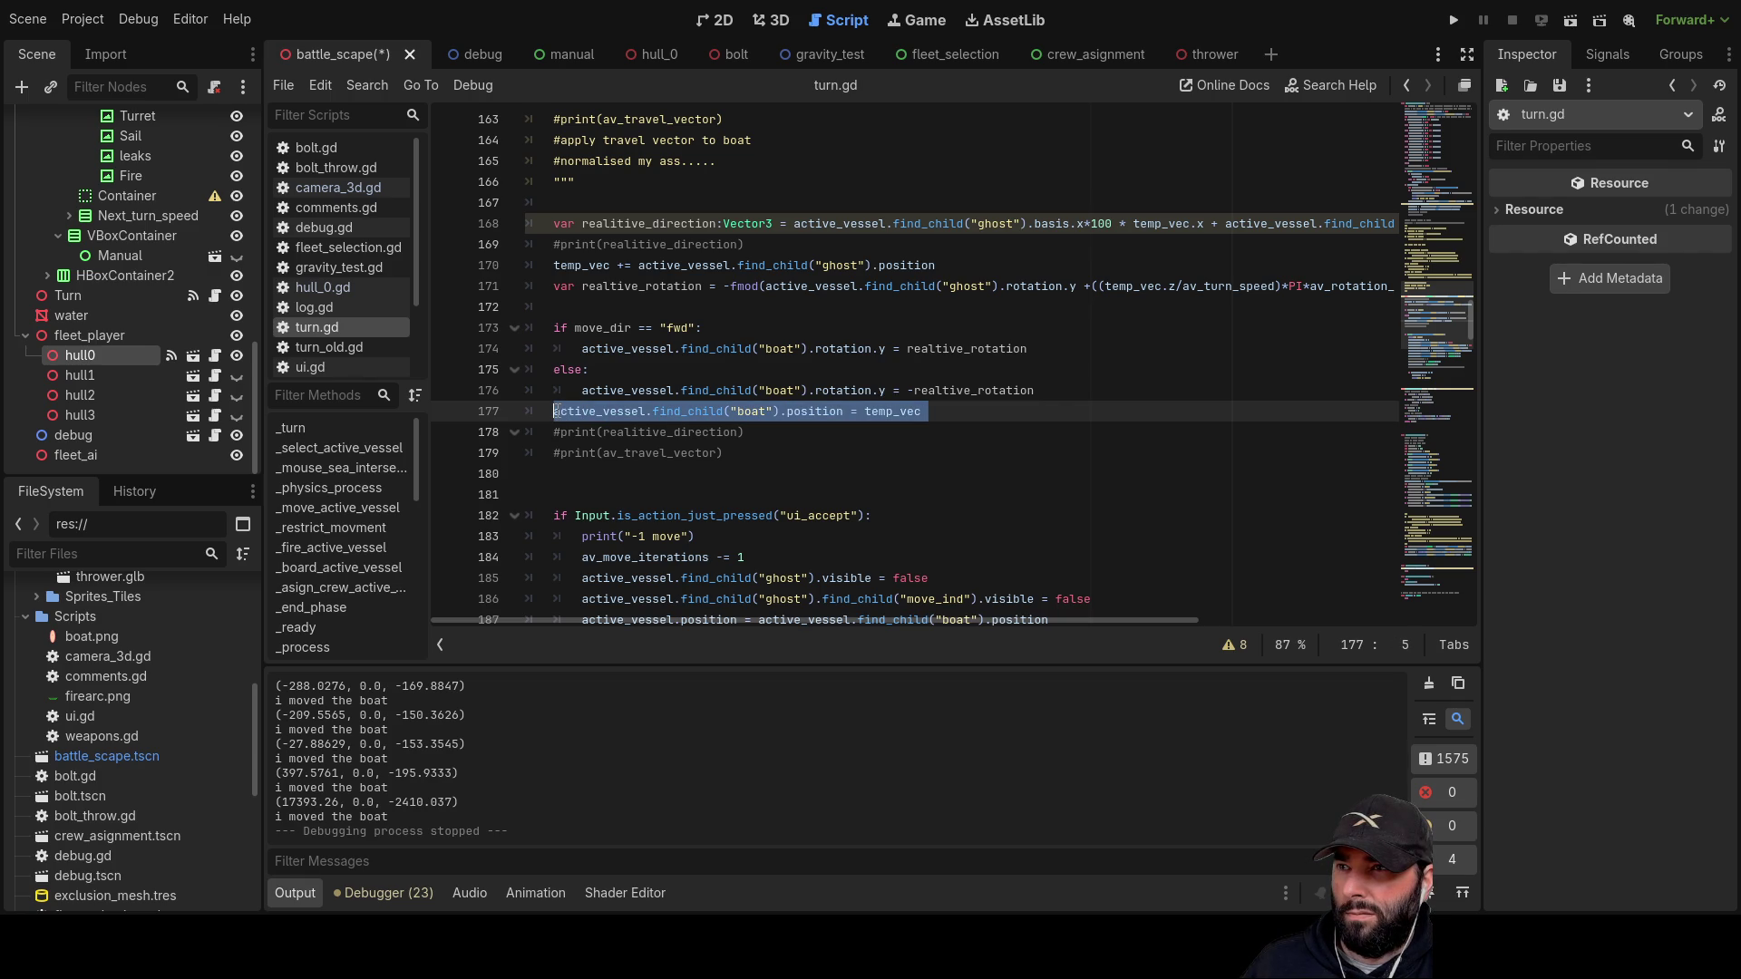
left_click(556, 412)
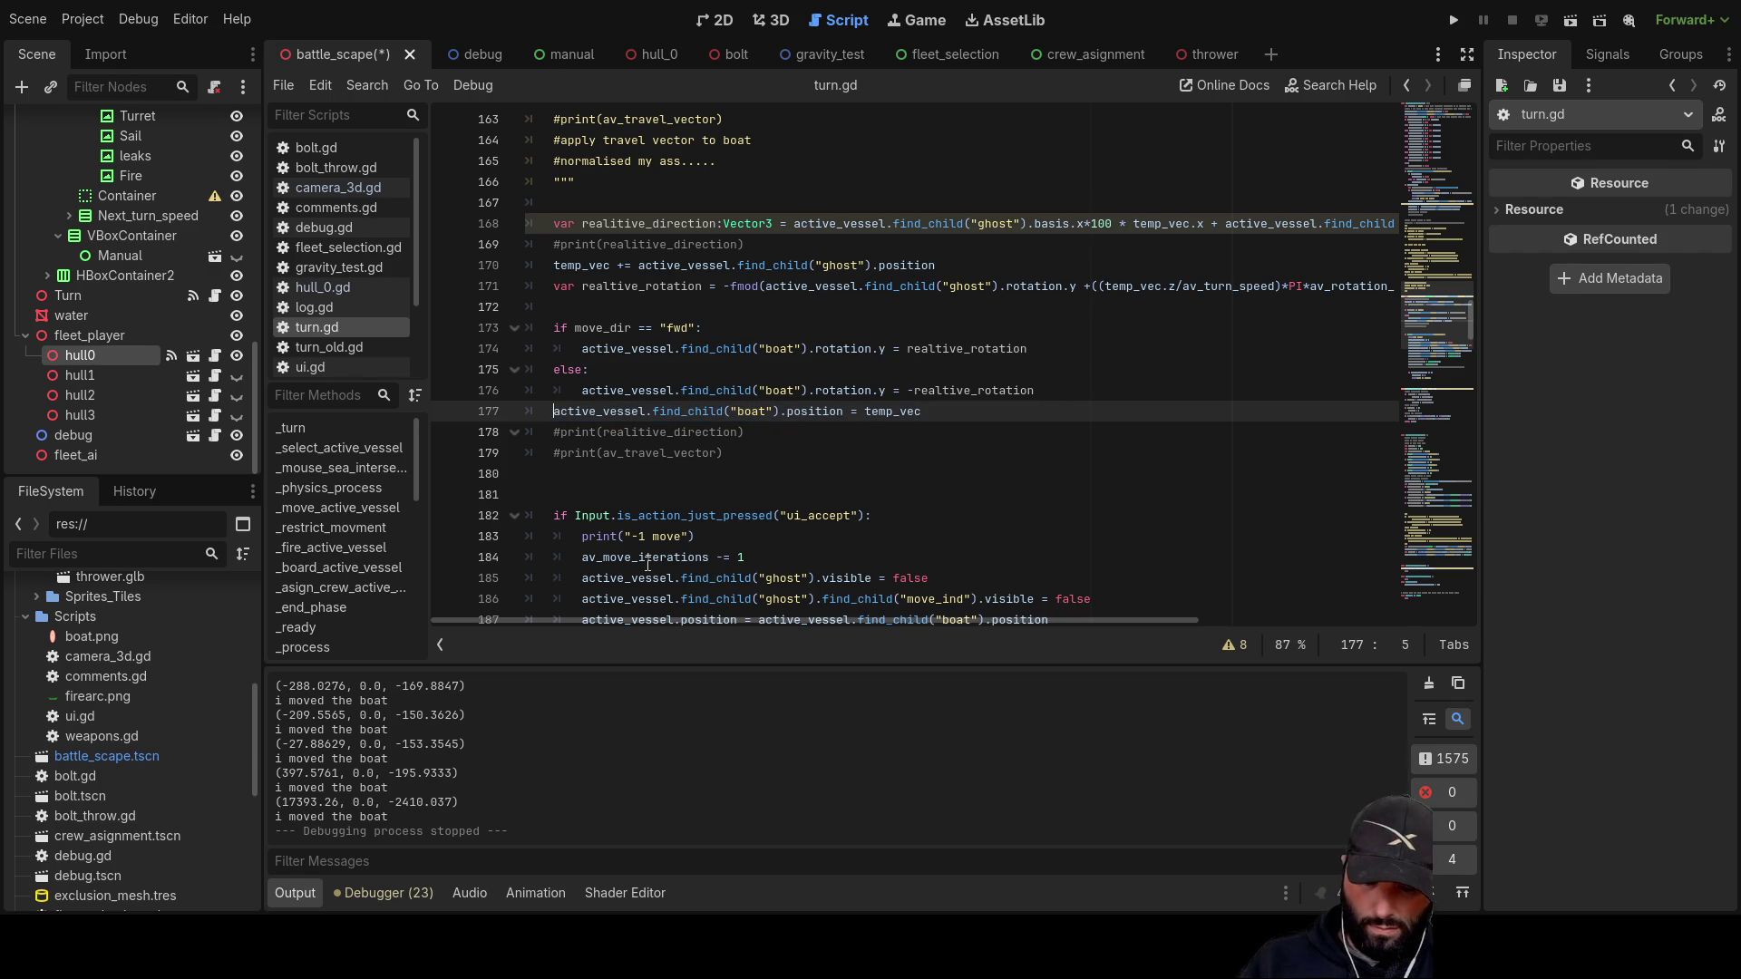
type("#")
left_click(1455, 20)
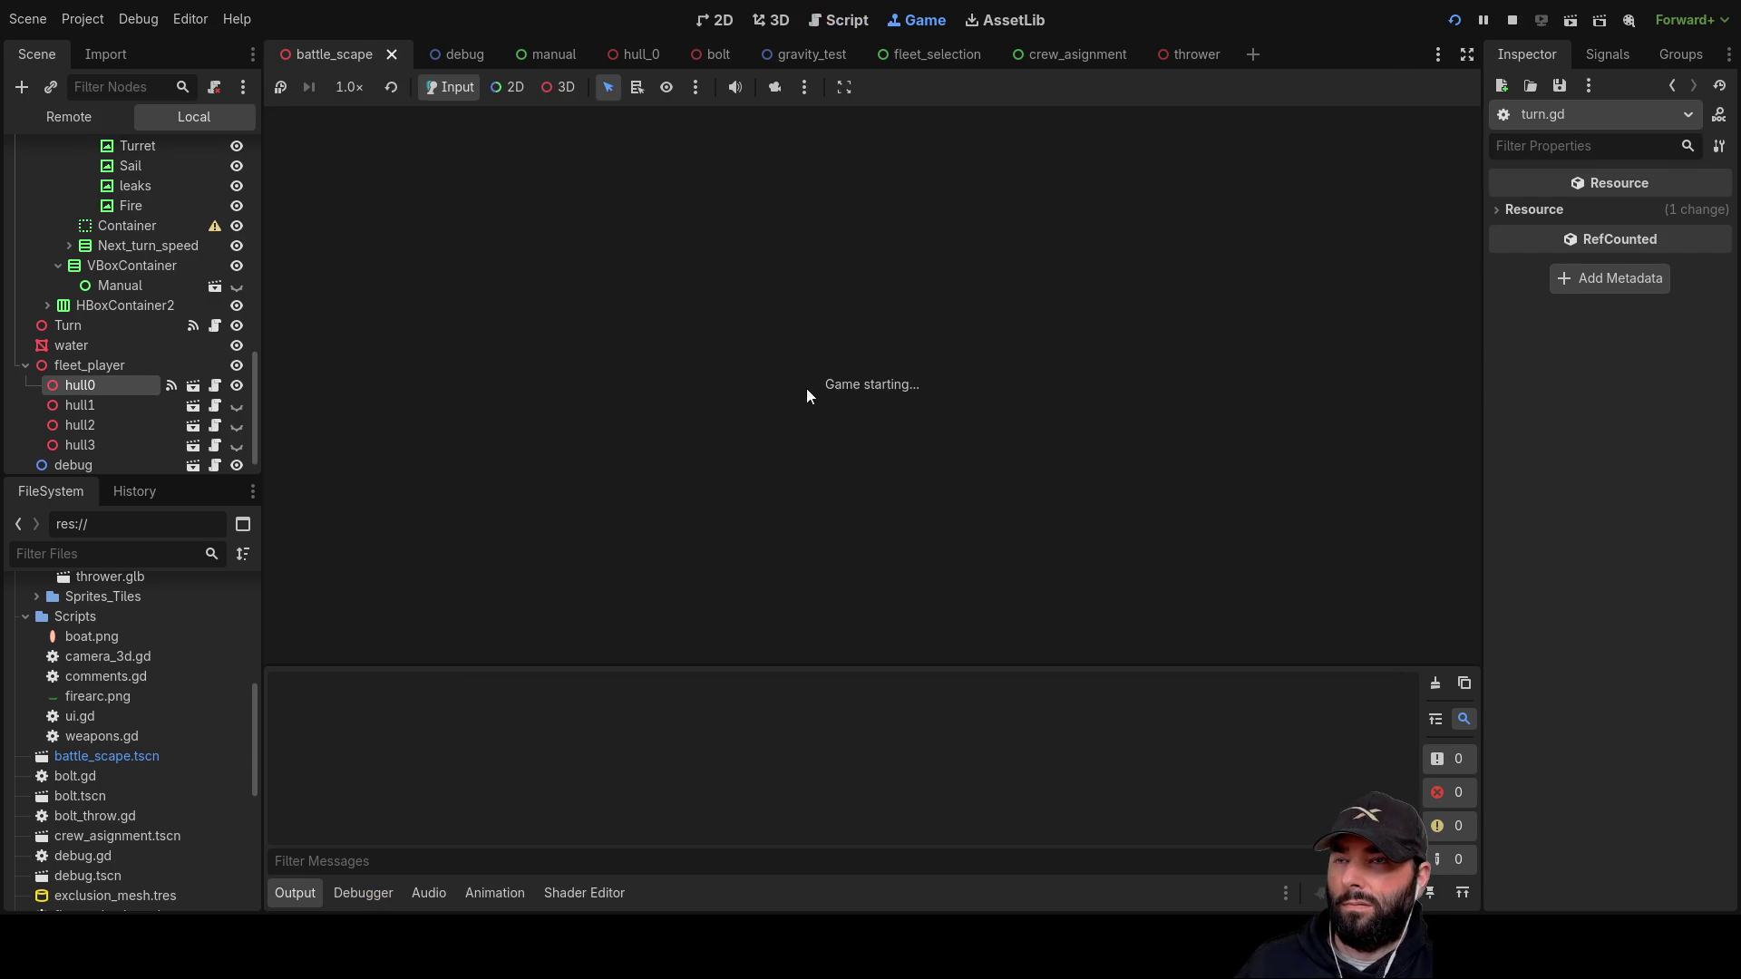
Step: Set a ghost target, send the ship there, and confirm the move from a top-down view
key("a")
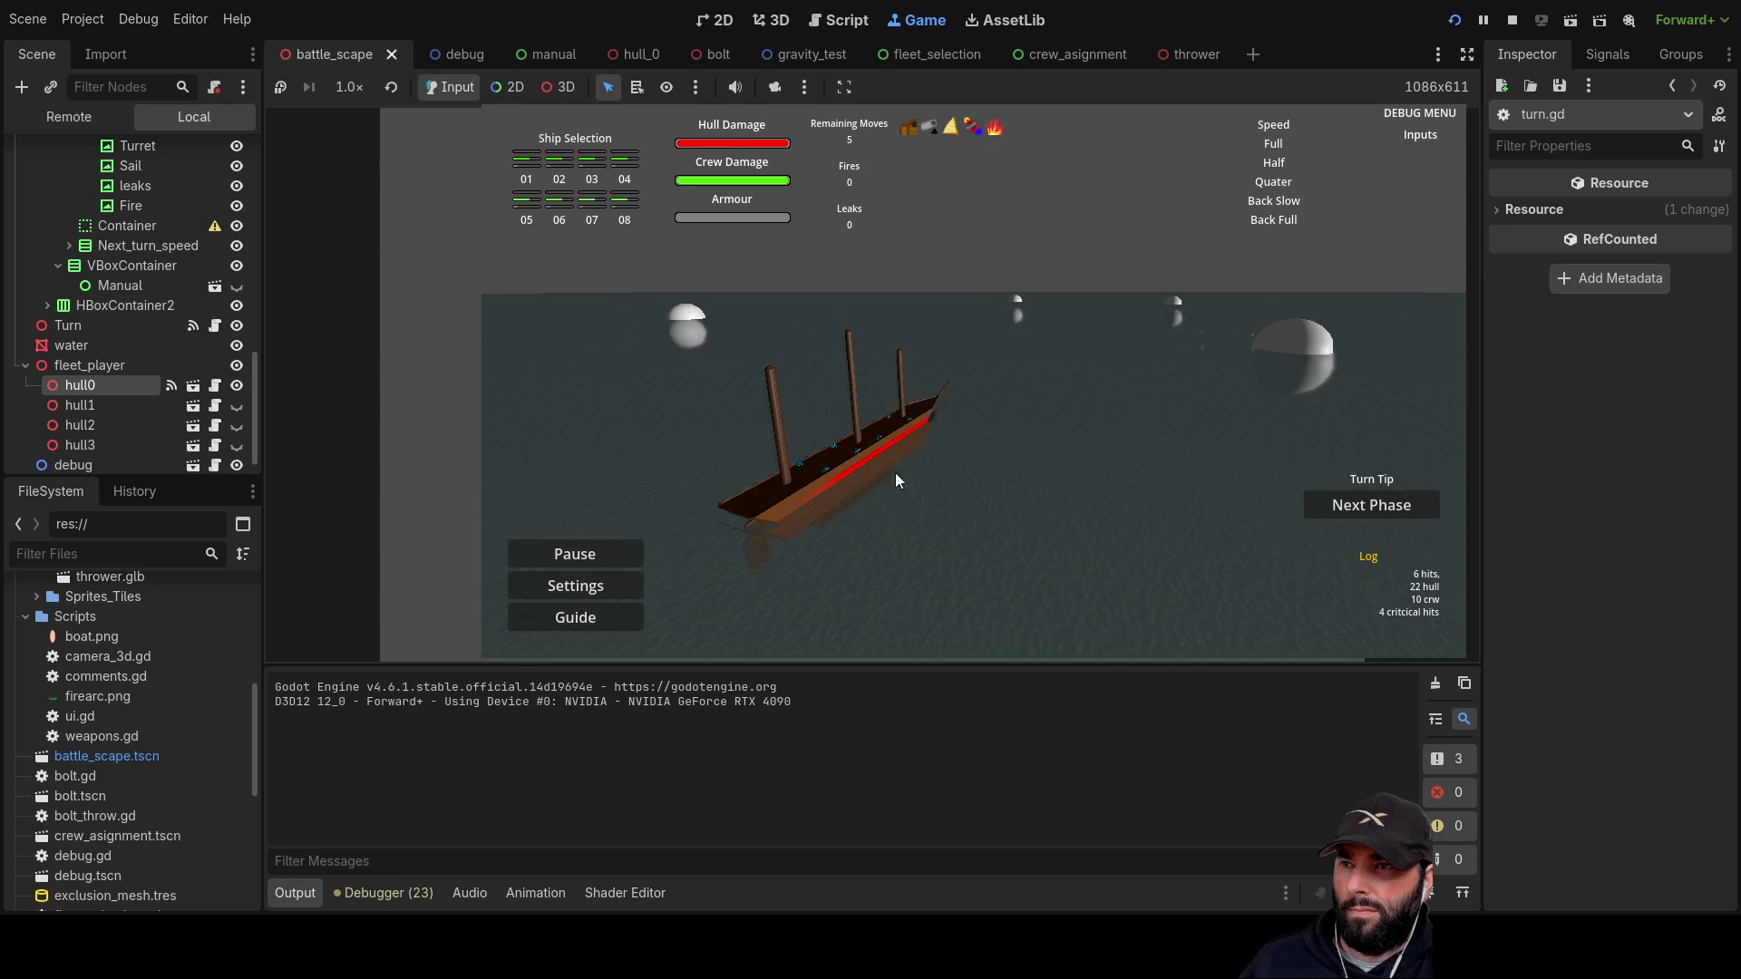
left_click(841, 451)
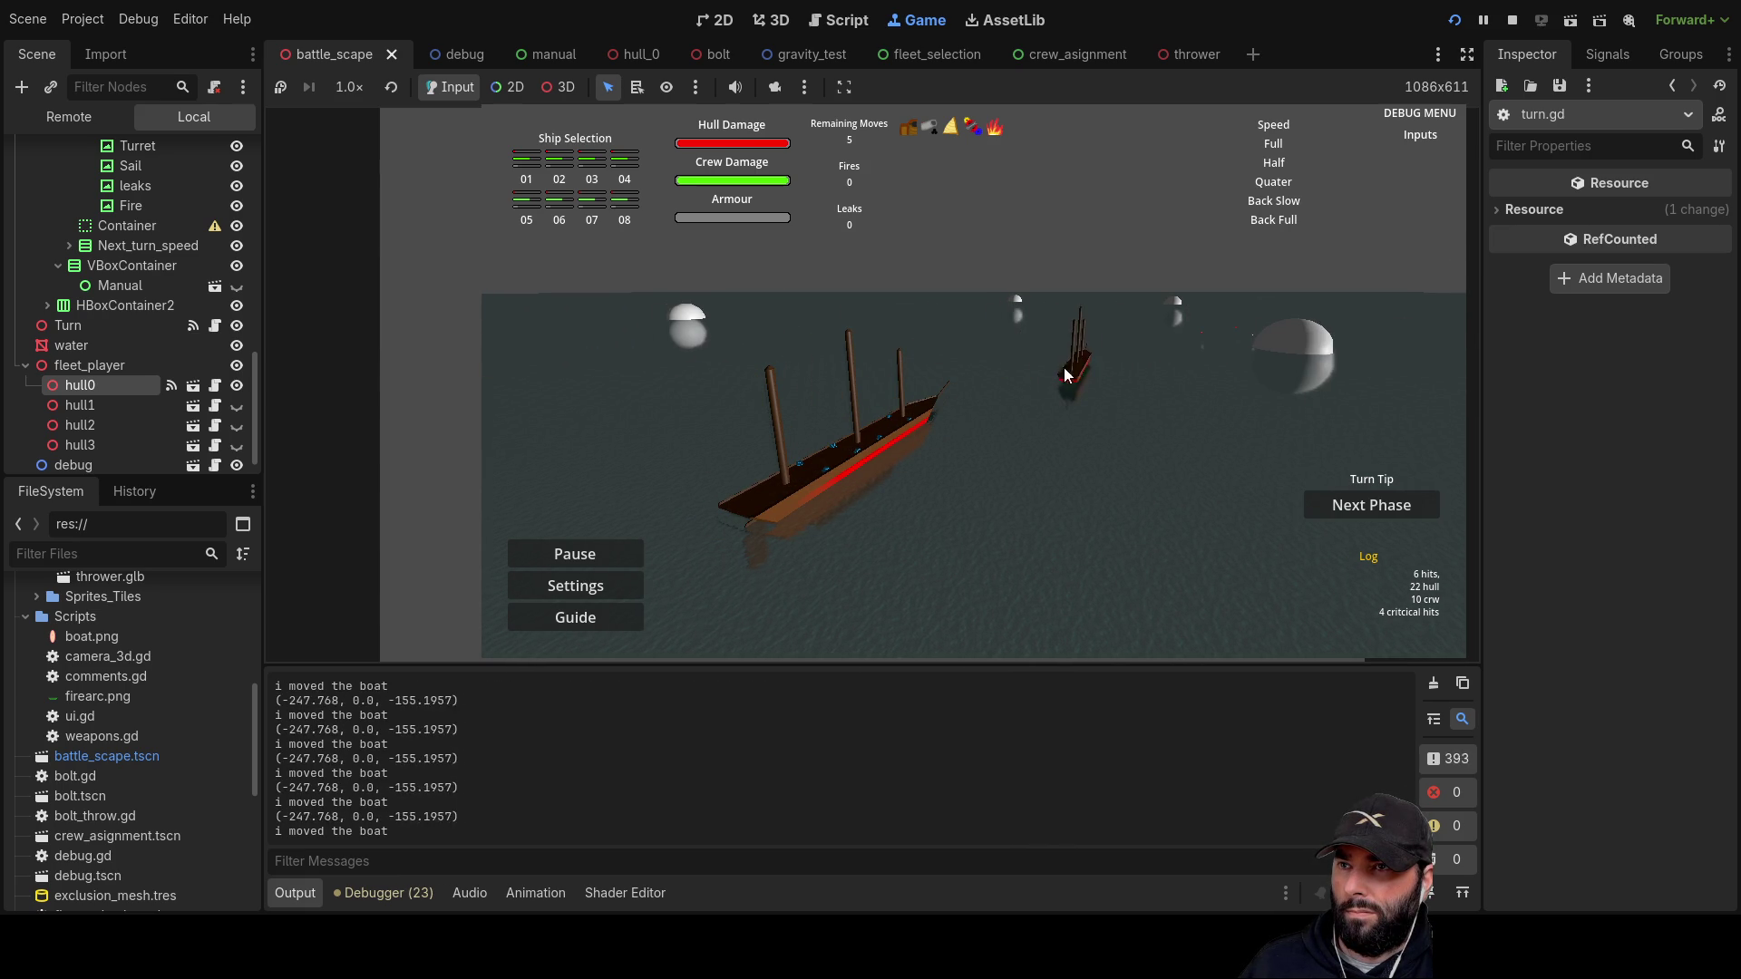
left_click(997, 348)
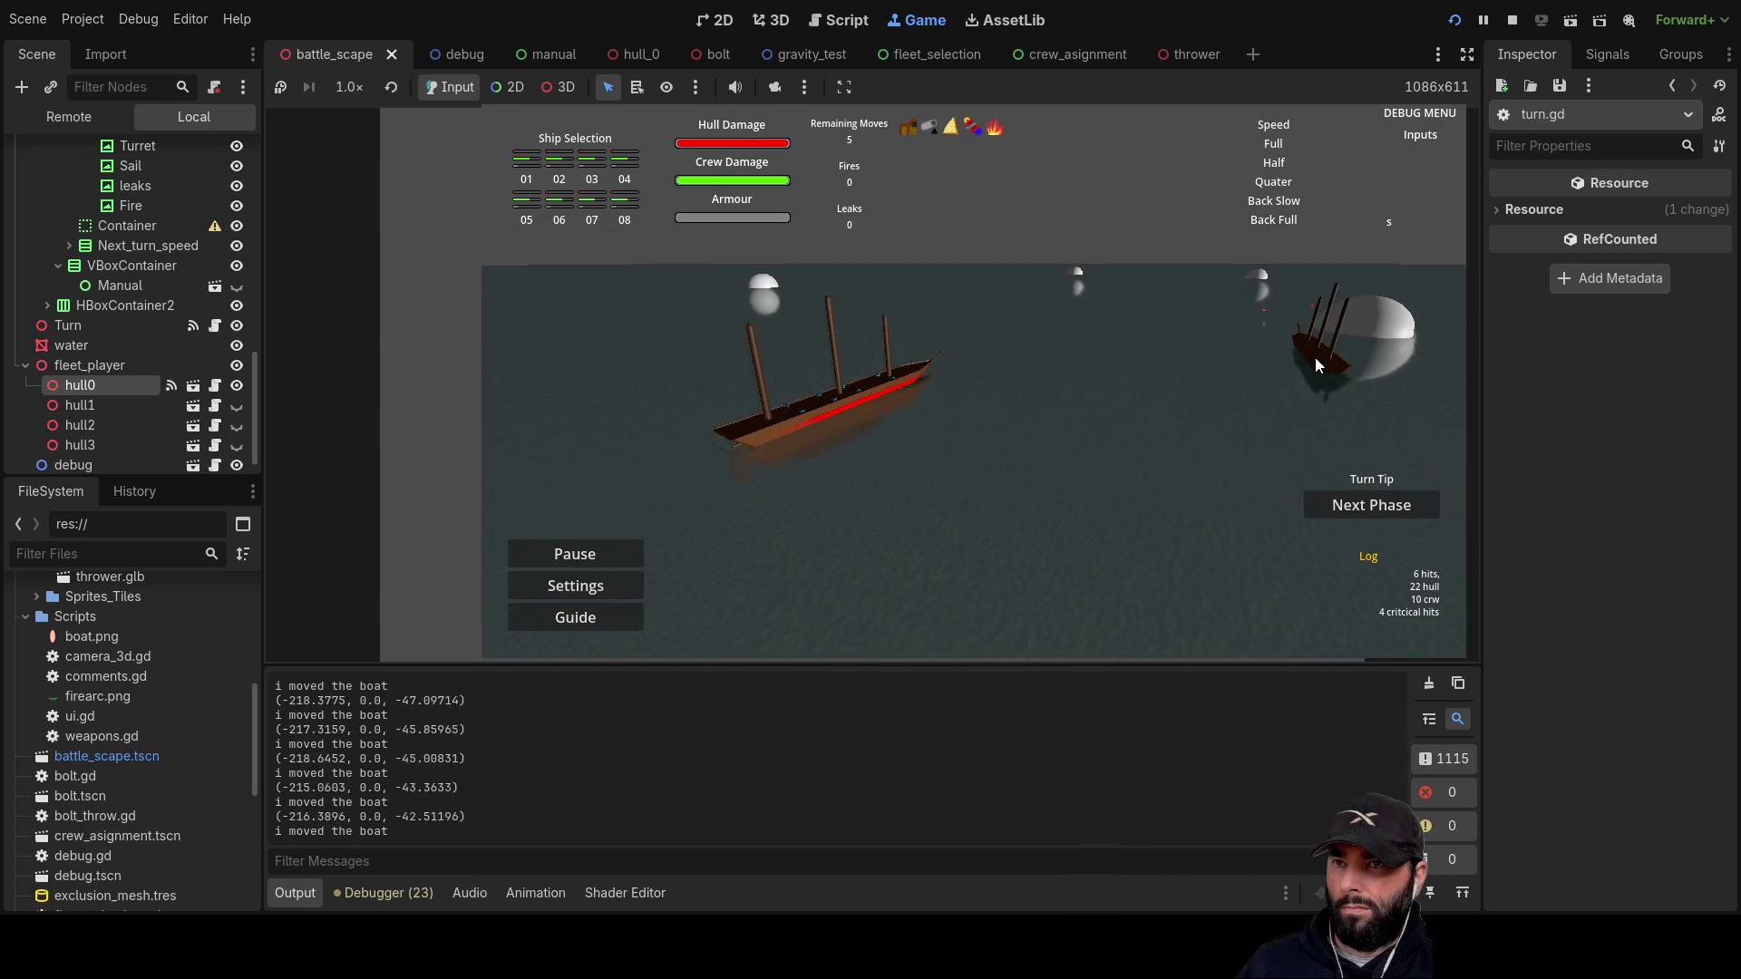
scroll(1111, 379, "down", 2)
key("q")
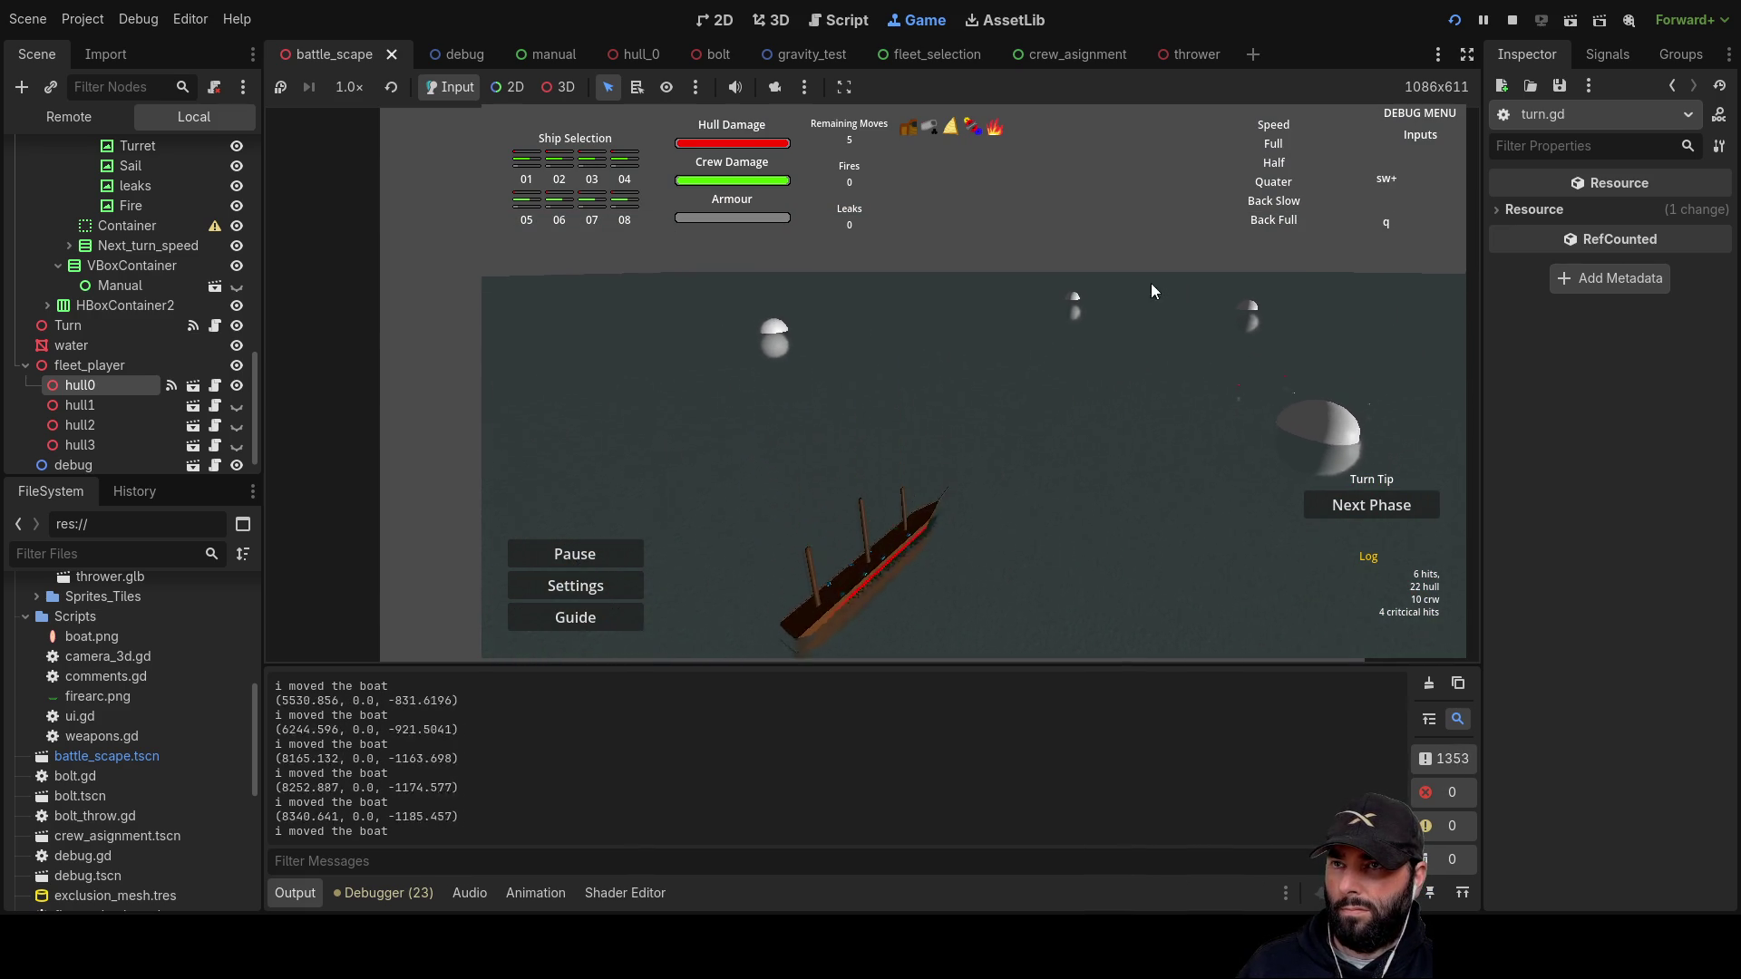
key("a")
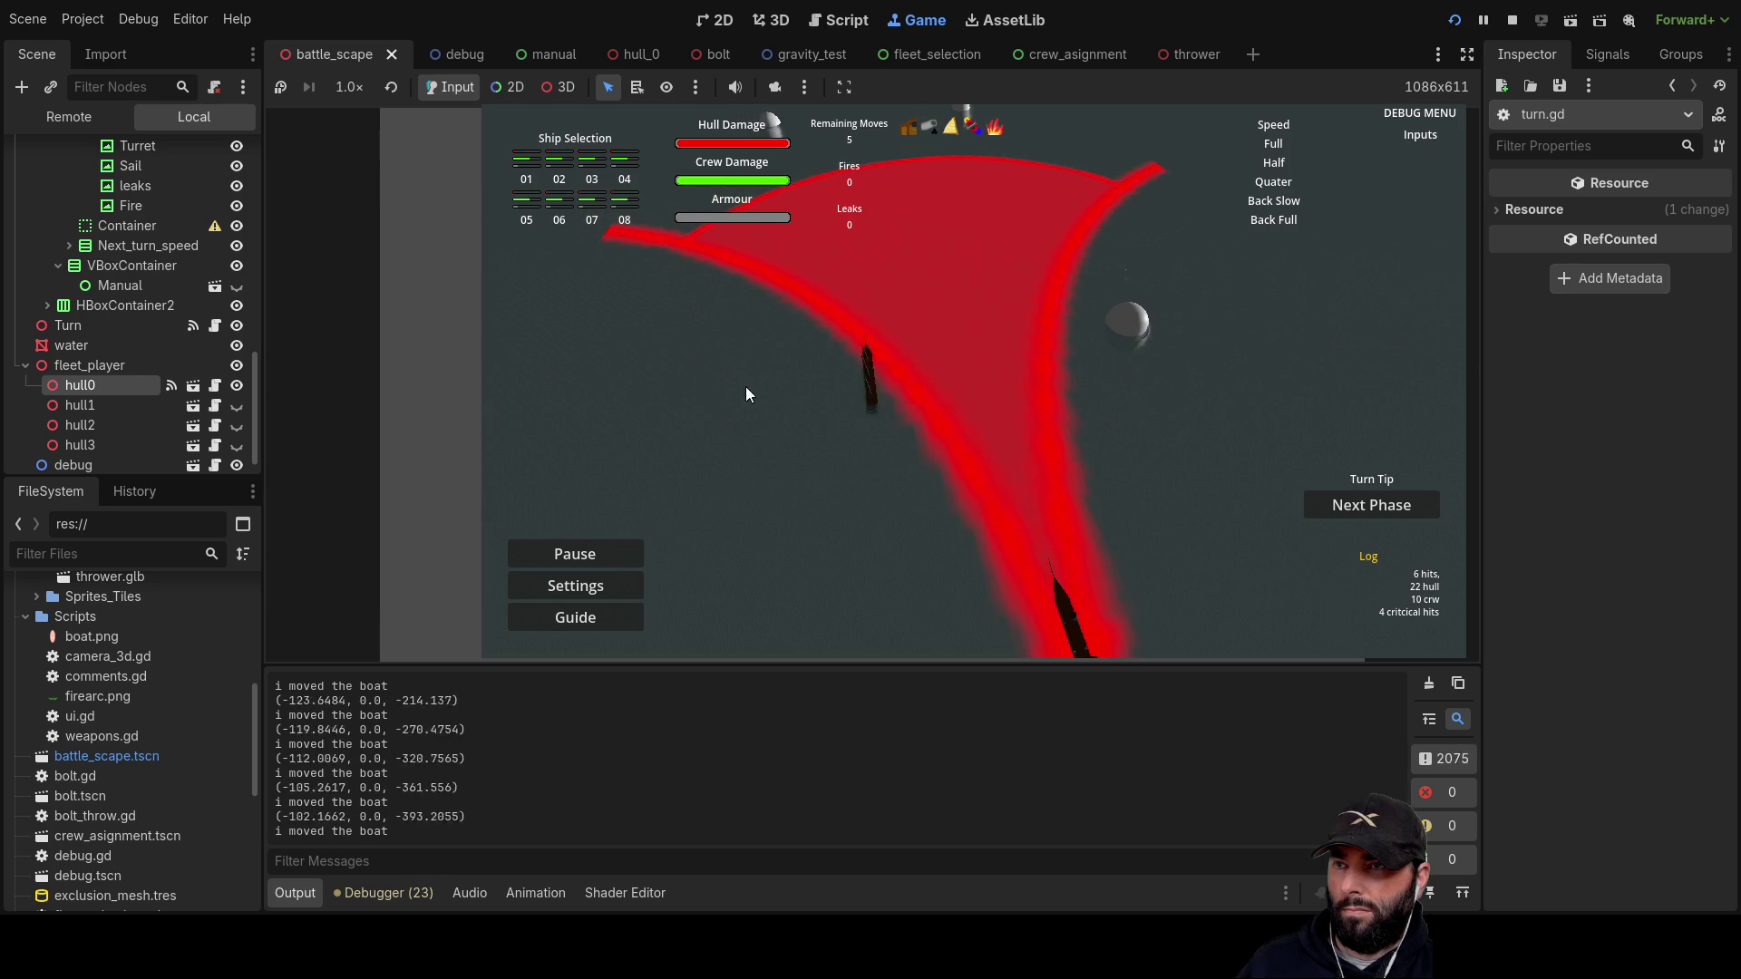
left_click(989, 274)
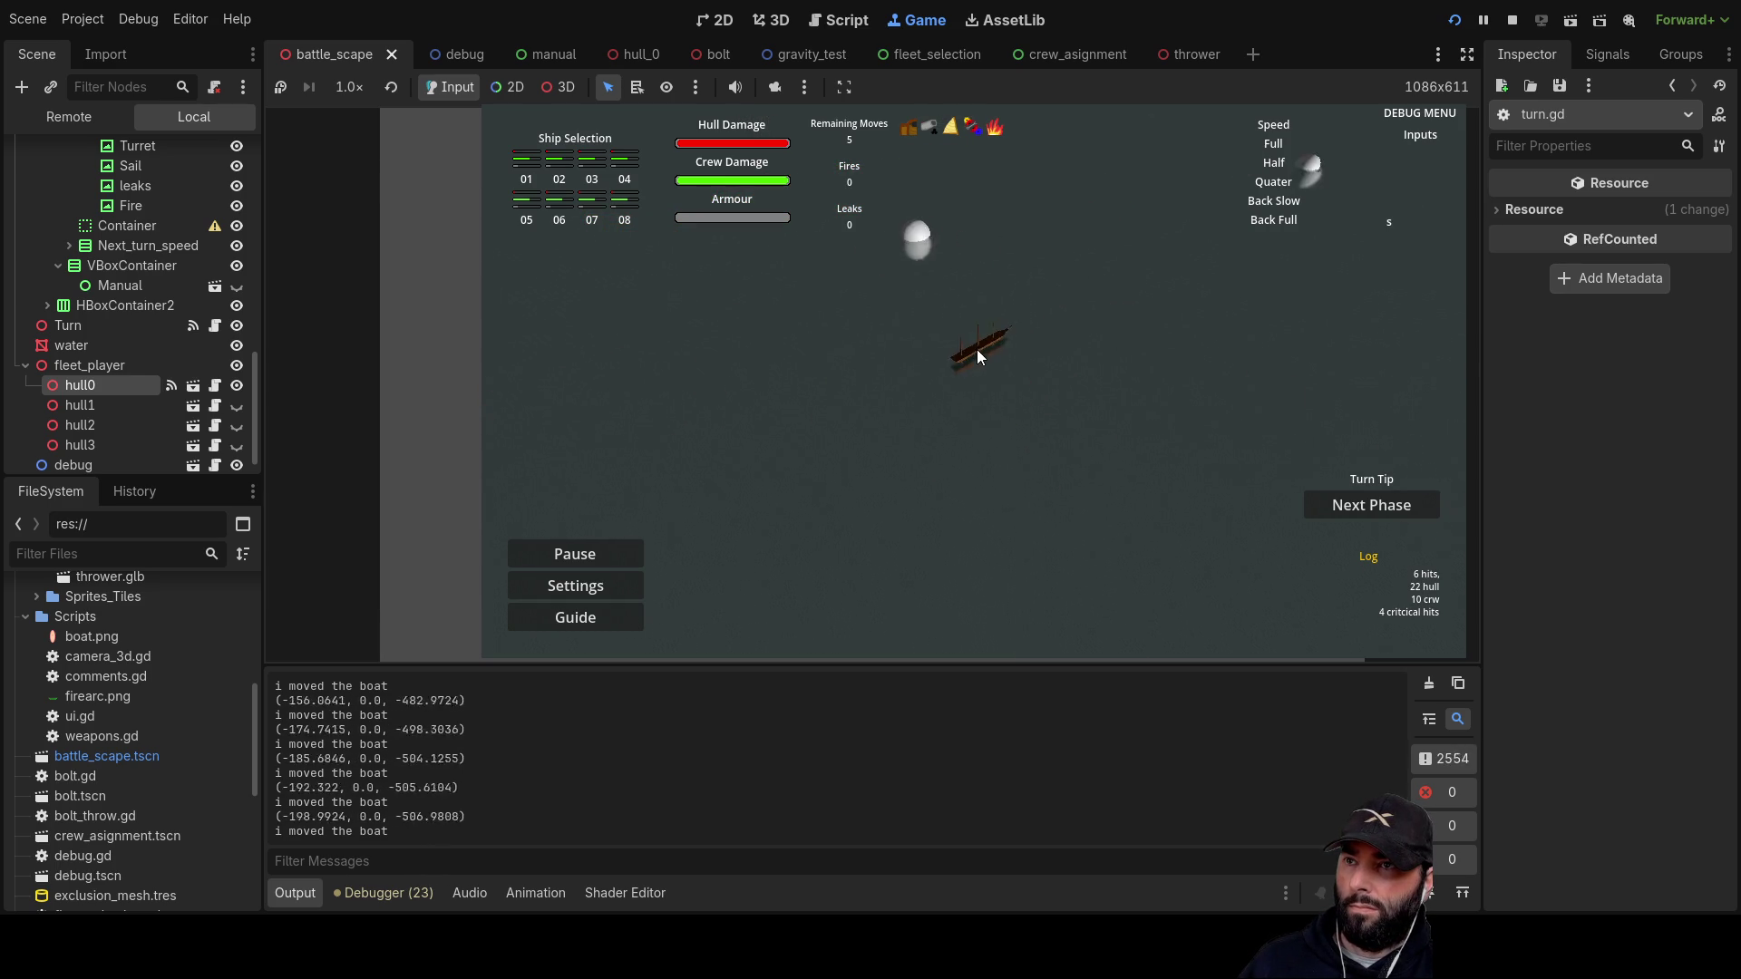
Step: Toggle the ship's movement range, drag the small ship across the sea, then stop the game
key("d")
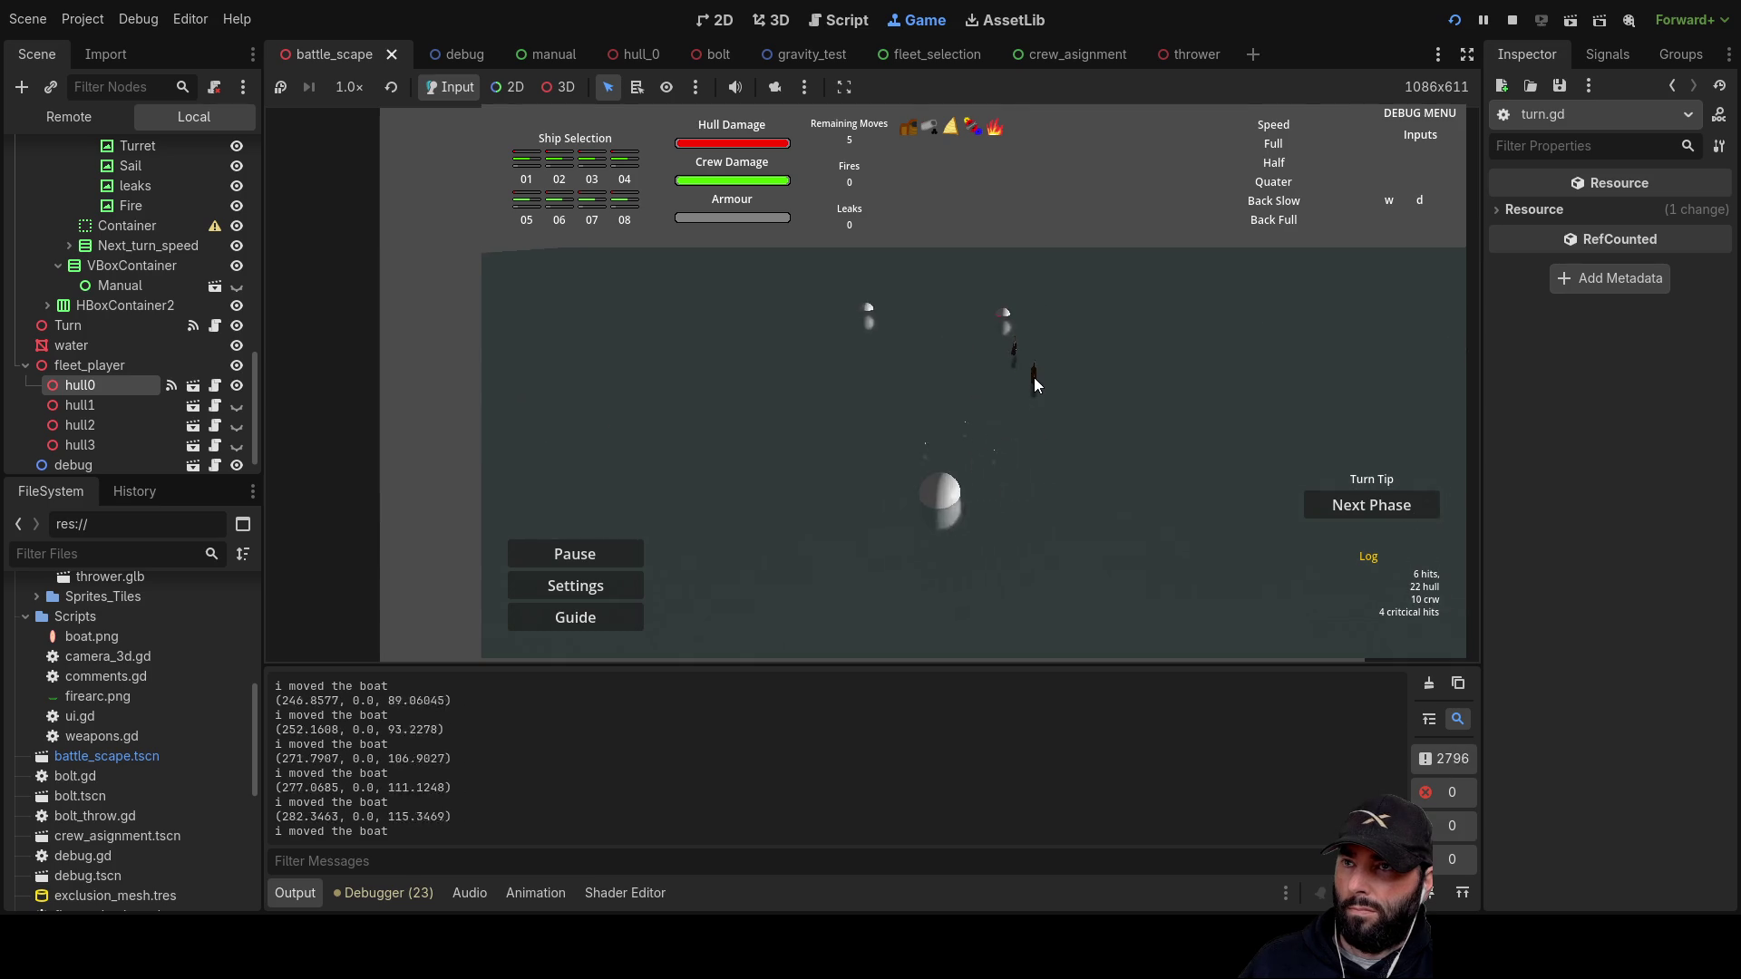
key("w")
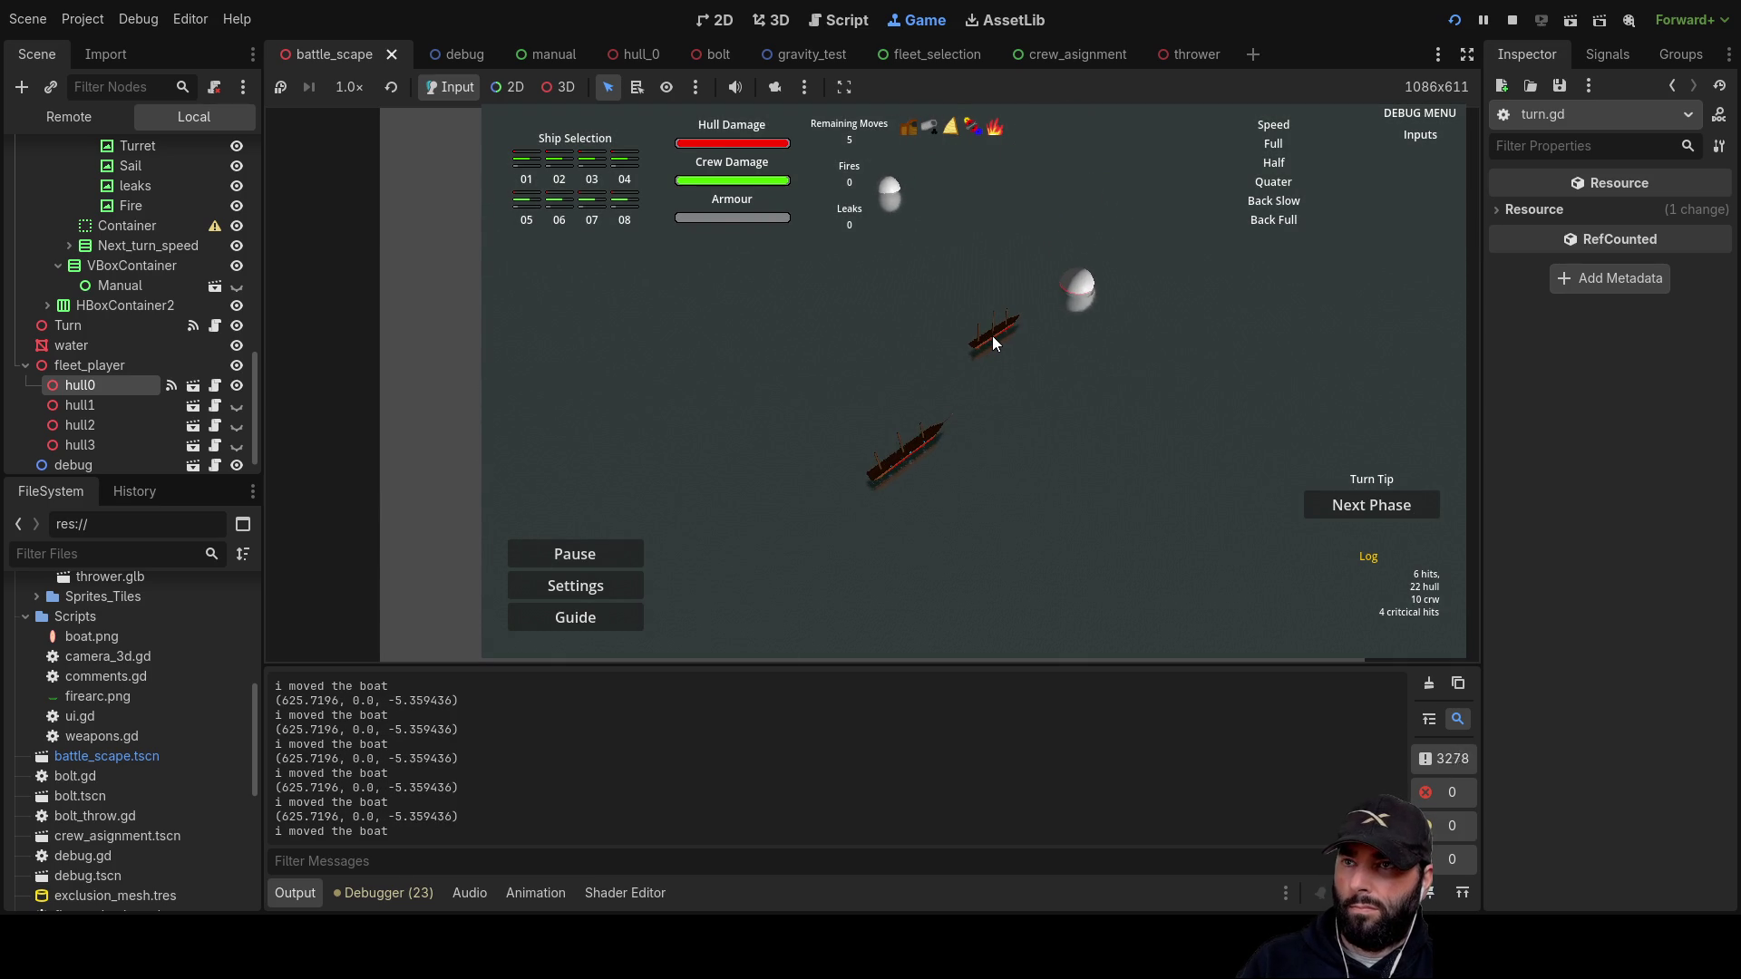
left_click(992, 336)
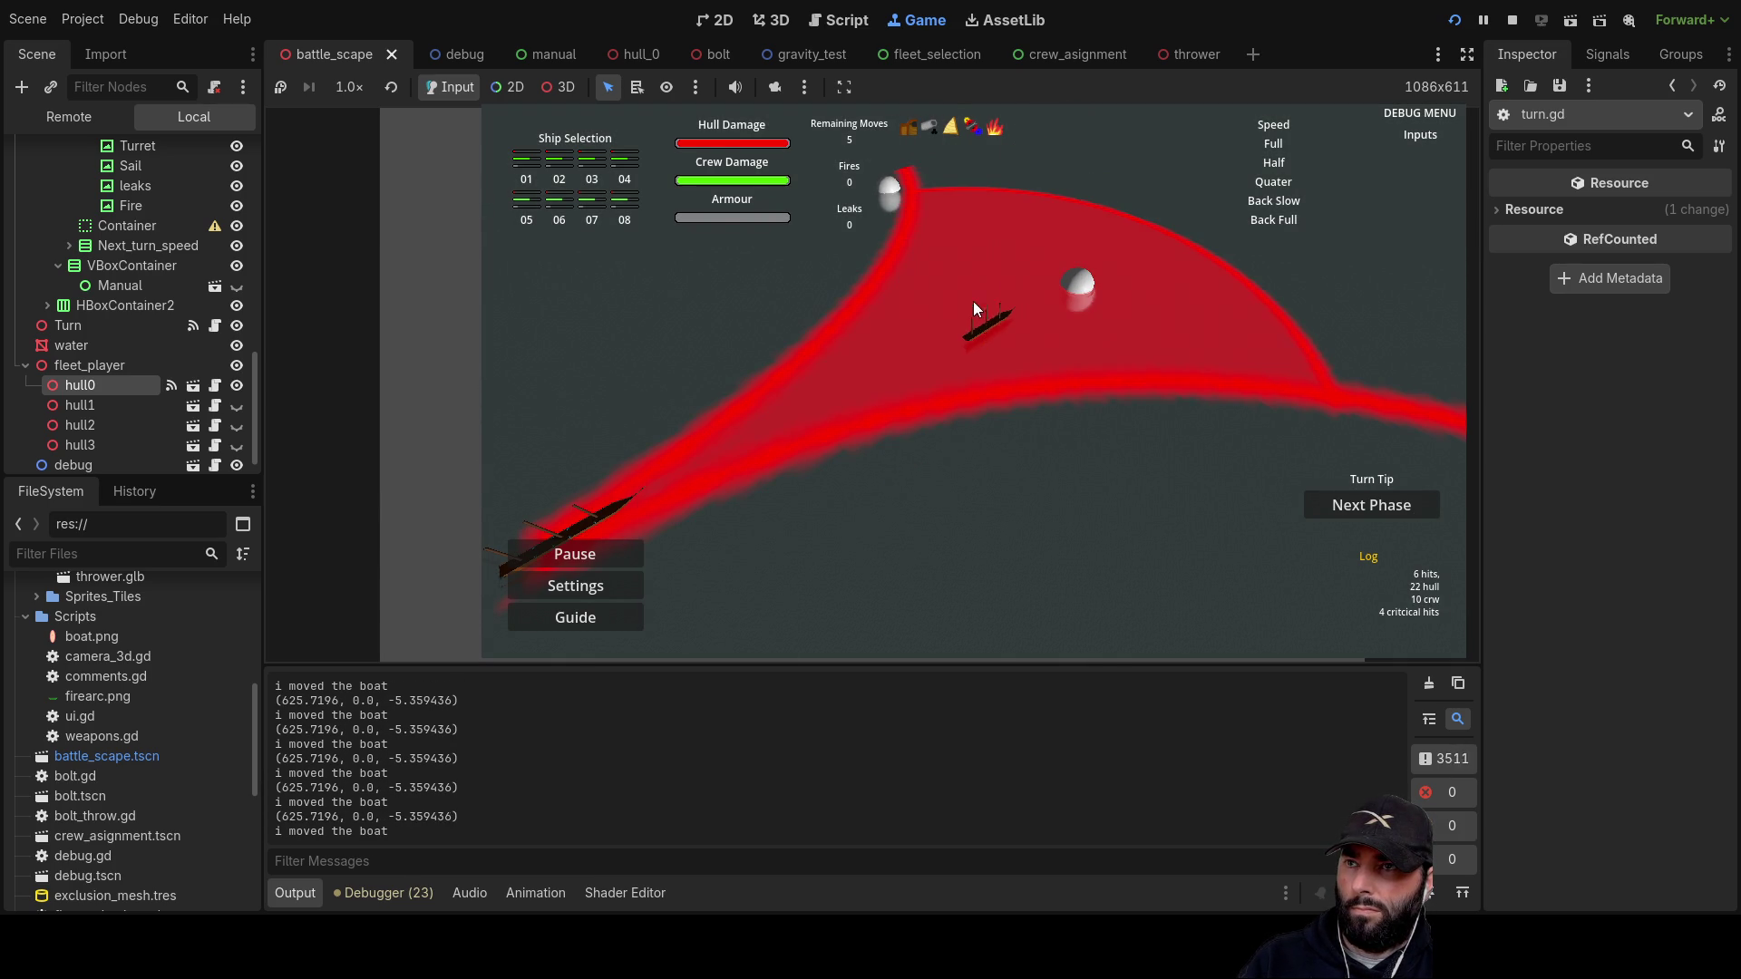
left_click(973, 268)
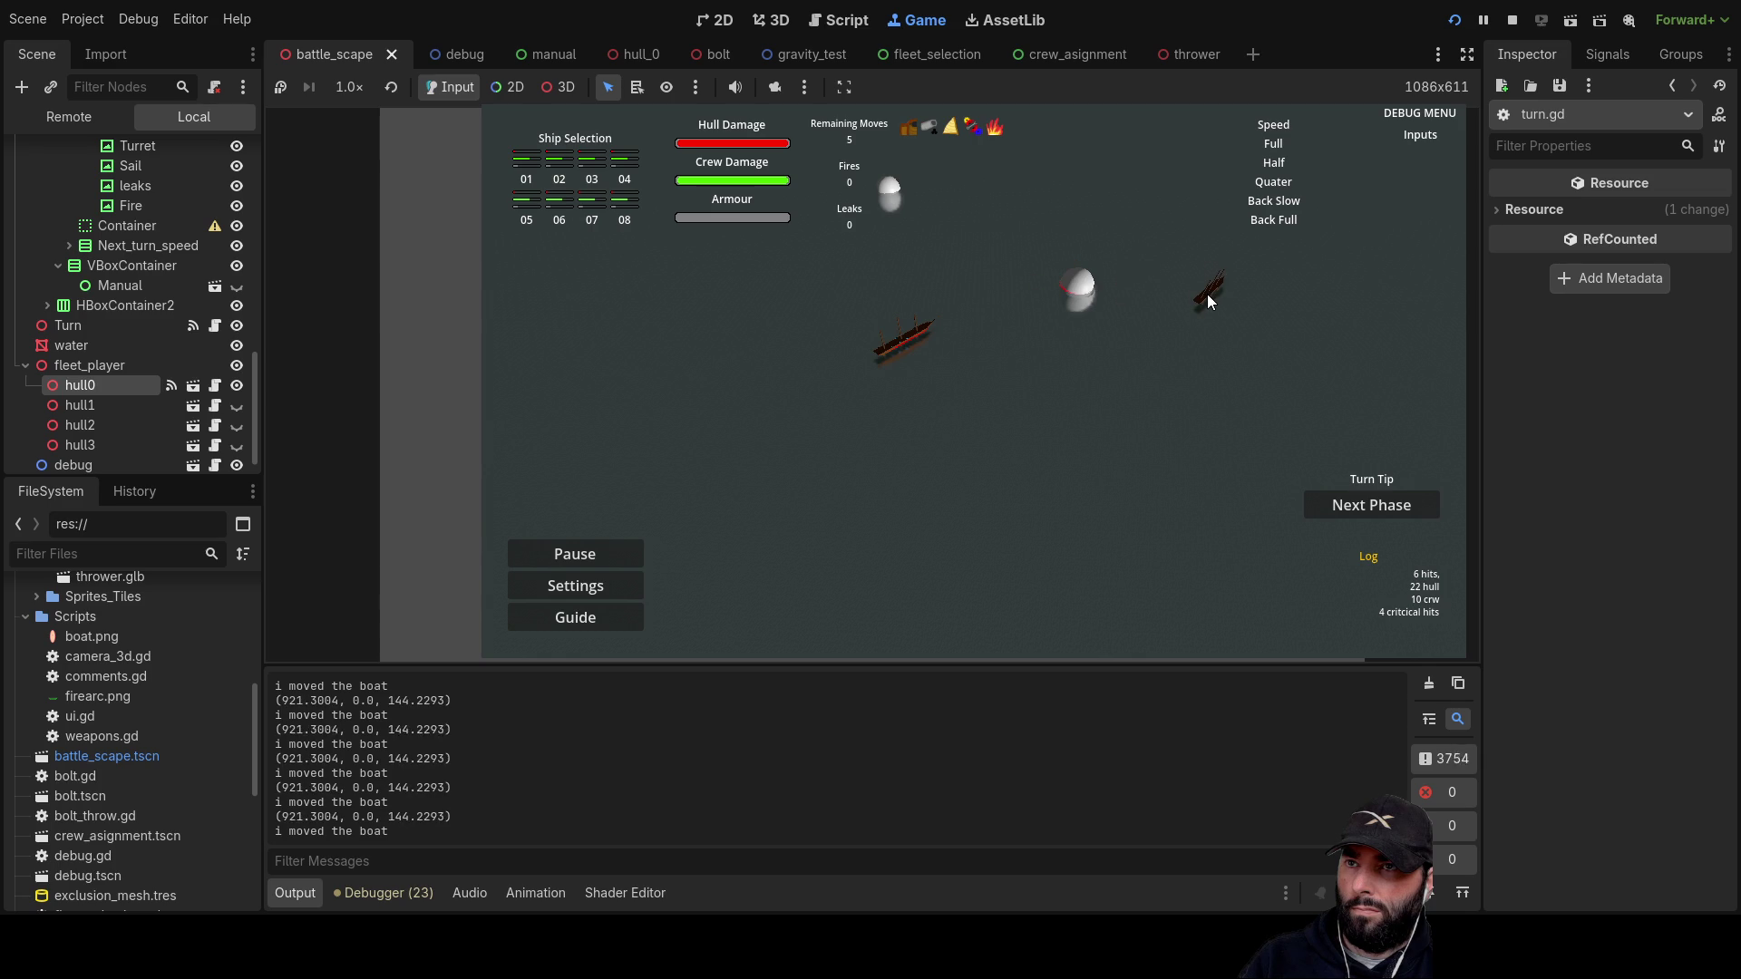
mouse_move(1206, 294)
left_mouse_down()
mouse_move(988, 265)
mouse_move(1150, 465)
mouse_move(867, 373)
mouse_move(526, 357)
mouse_move(1107, 455)
mouse_move(1091, 450)
mouse_move(1092, 221)
mouse_move(1251, 344)
mouse_move(1067, 189)
left_mouse_up()
mouse_move(957, 158)
left_mouse_down()
mouse_move(1226, 307)
mouse_move(1321, 272)
left_mouse_up()
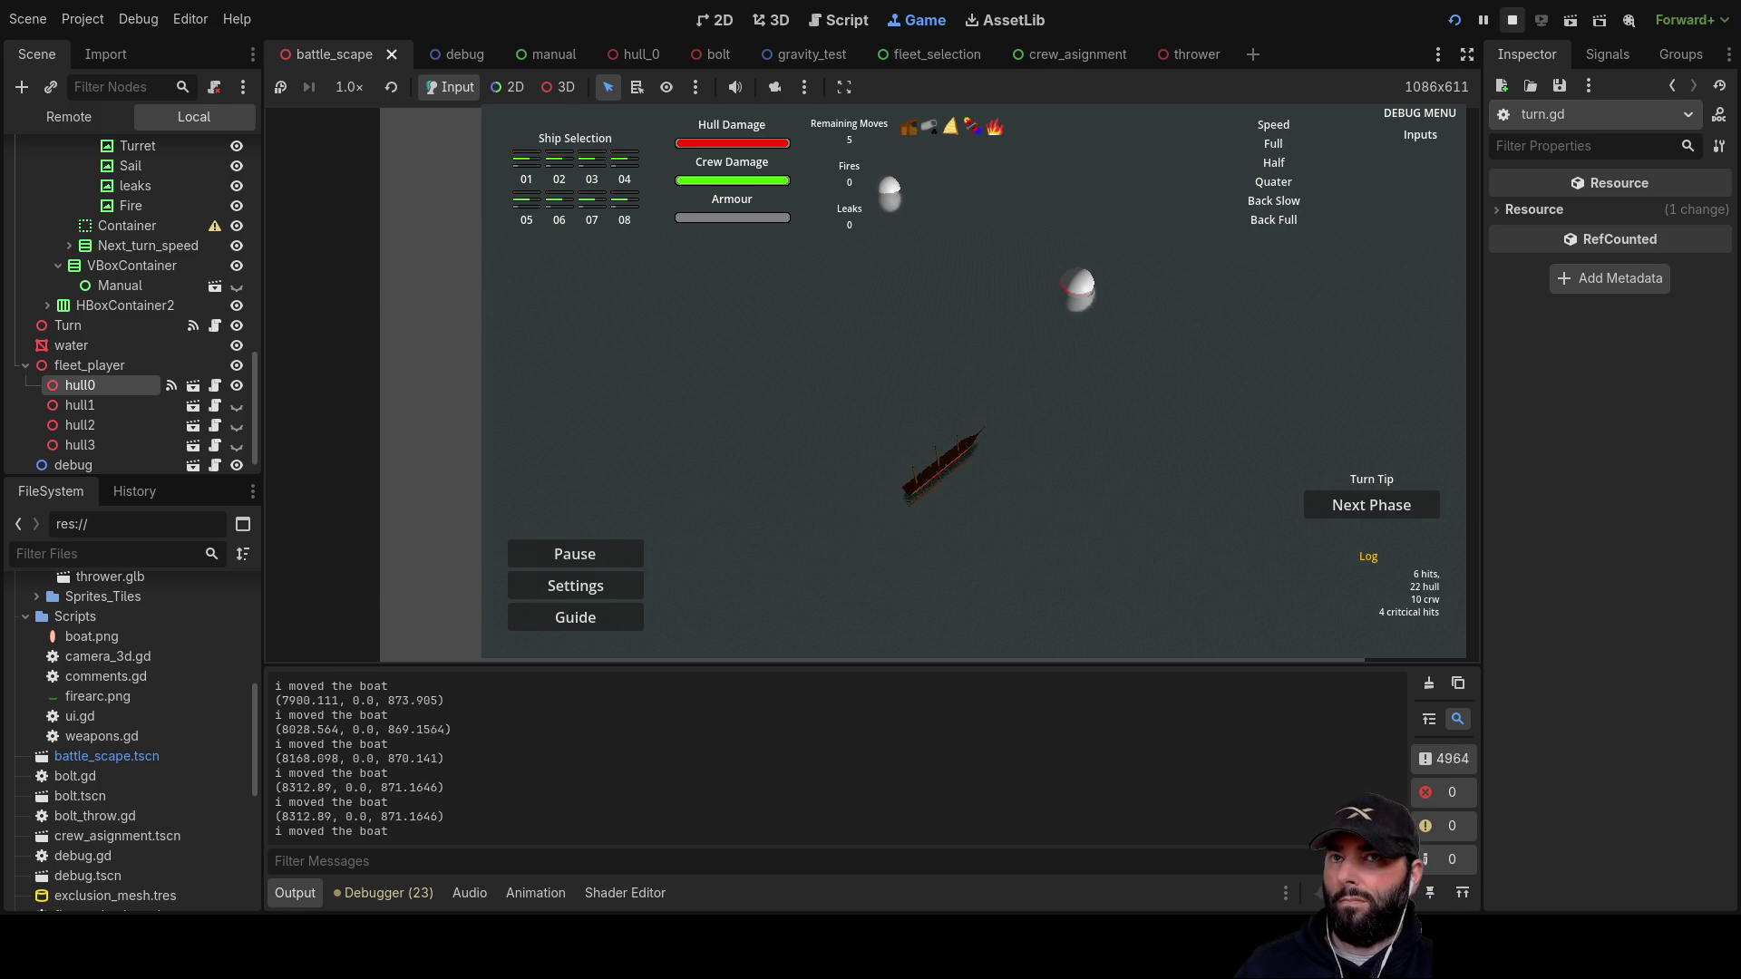
key("F8")
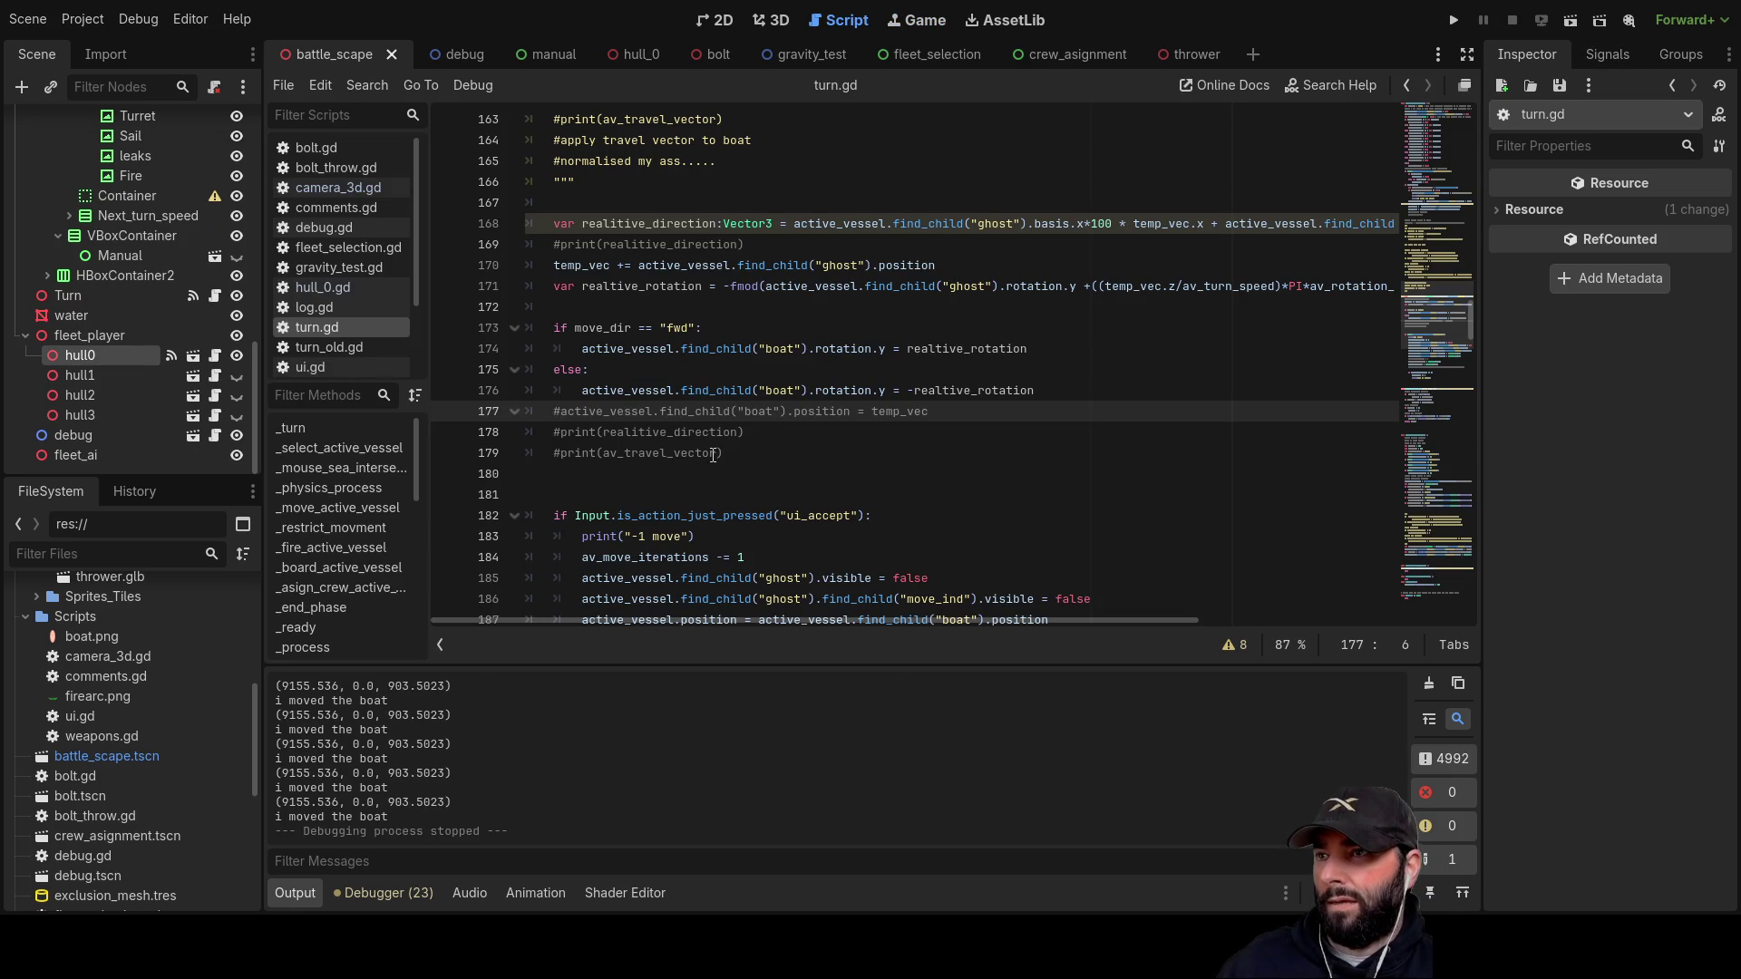
scroll(712, 453, "down", 6)
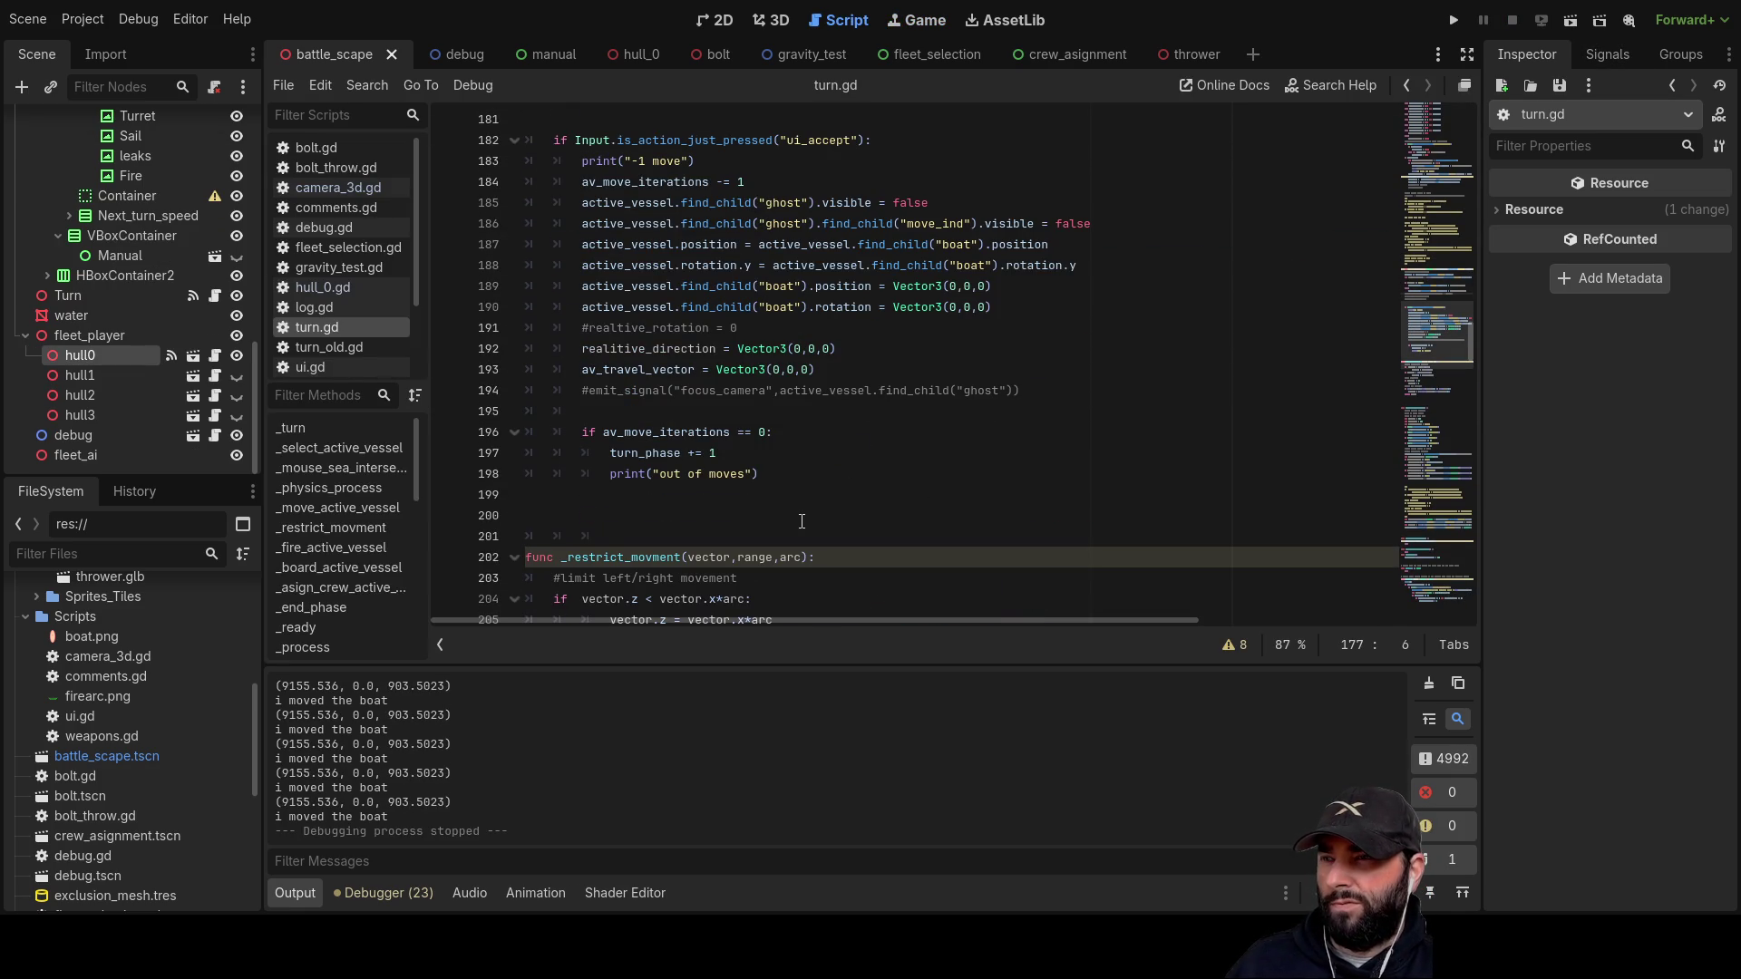
Step: Scroll through turn.gd to find the active_vessel.position assignment on line 187
scroll(811, 499, "down", 7)
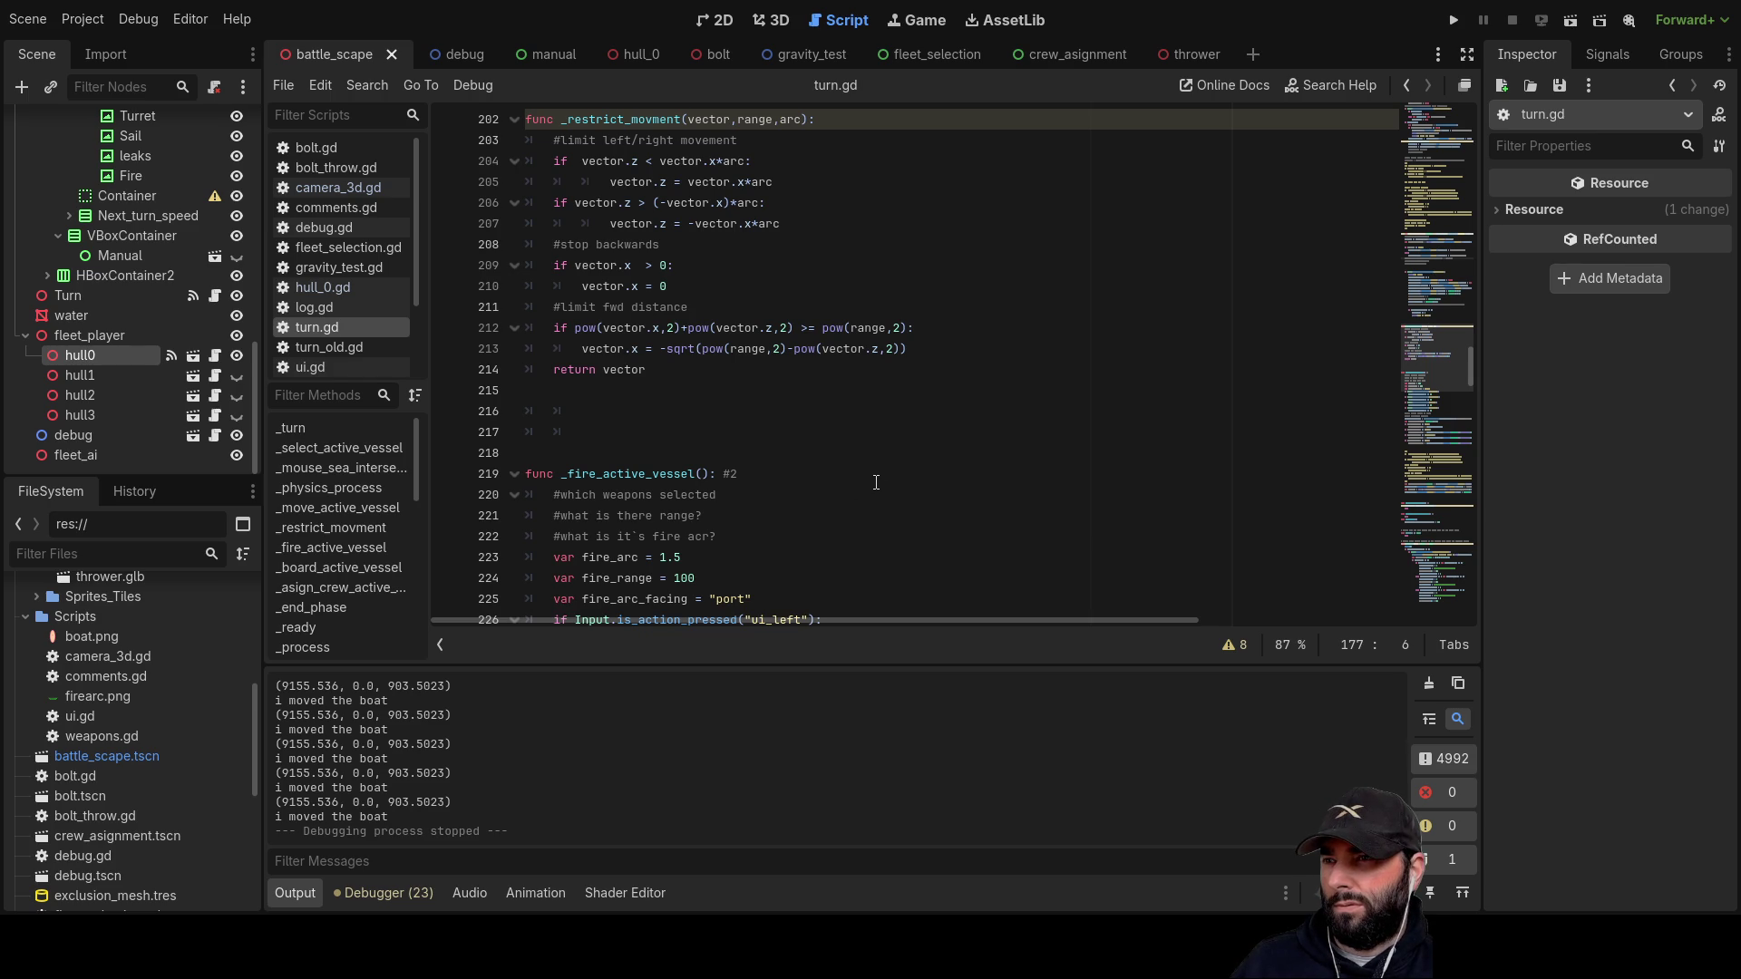
scroll(878, 485, "up", 4)
scroll(884, 479, "down", 11)
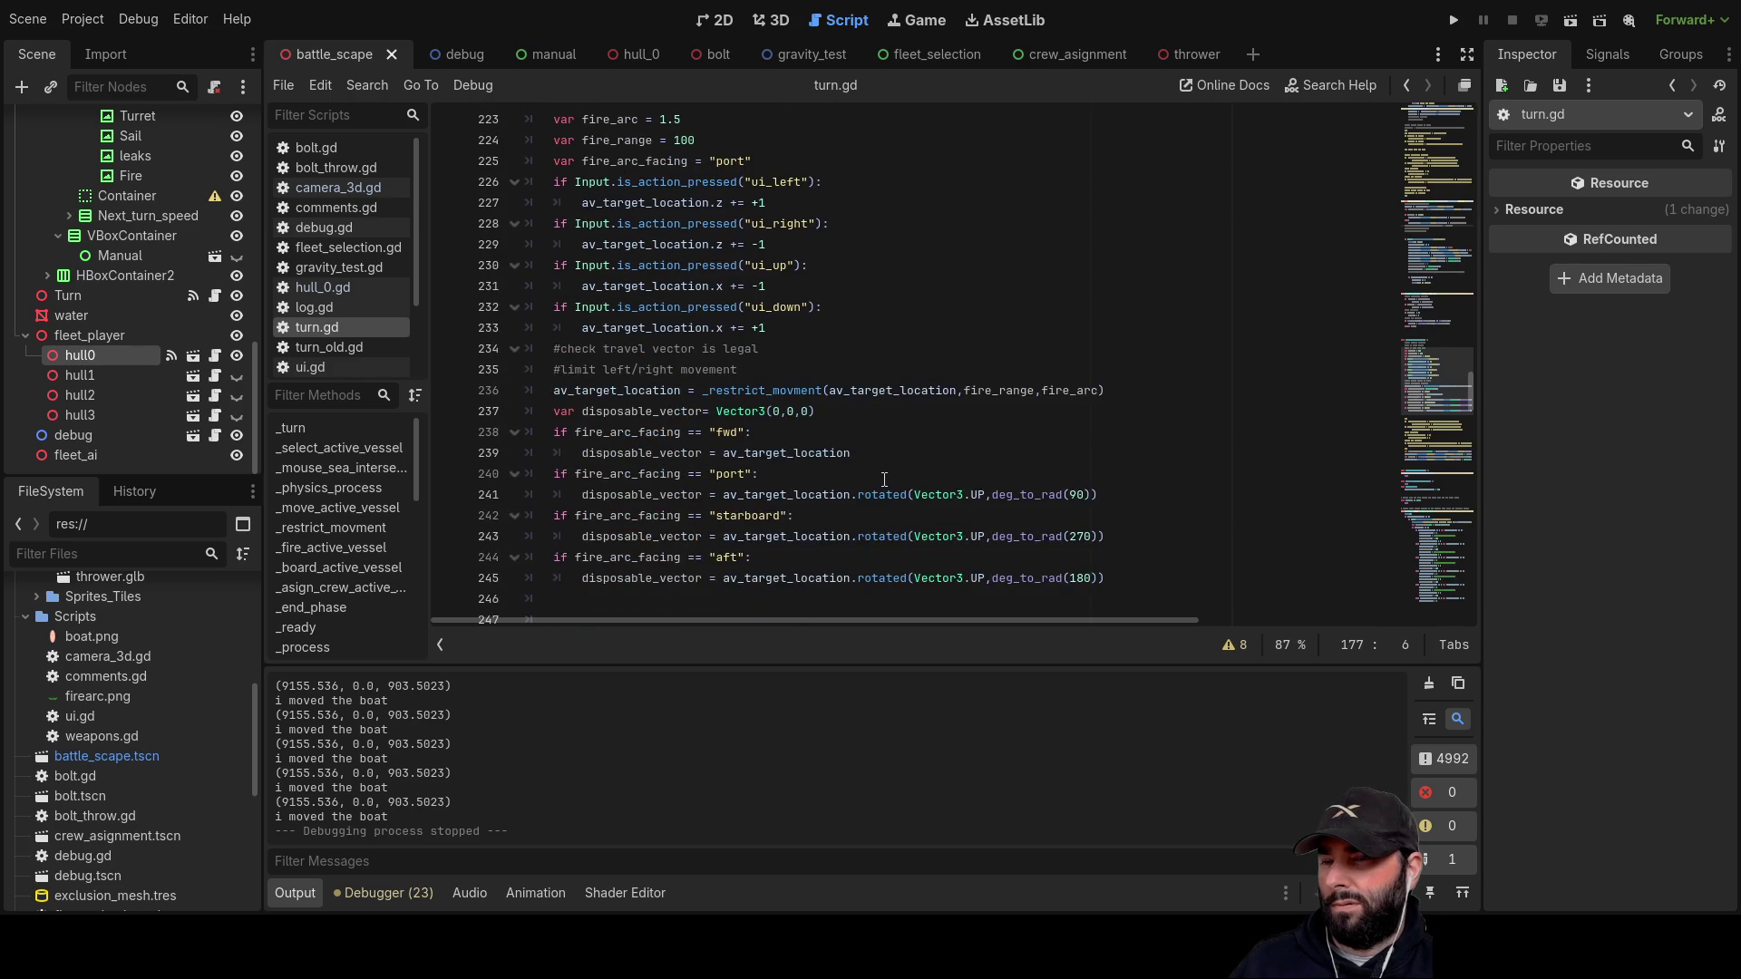
scroll(884, 479, "down", 3)
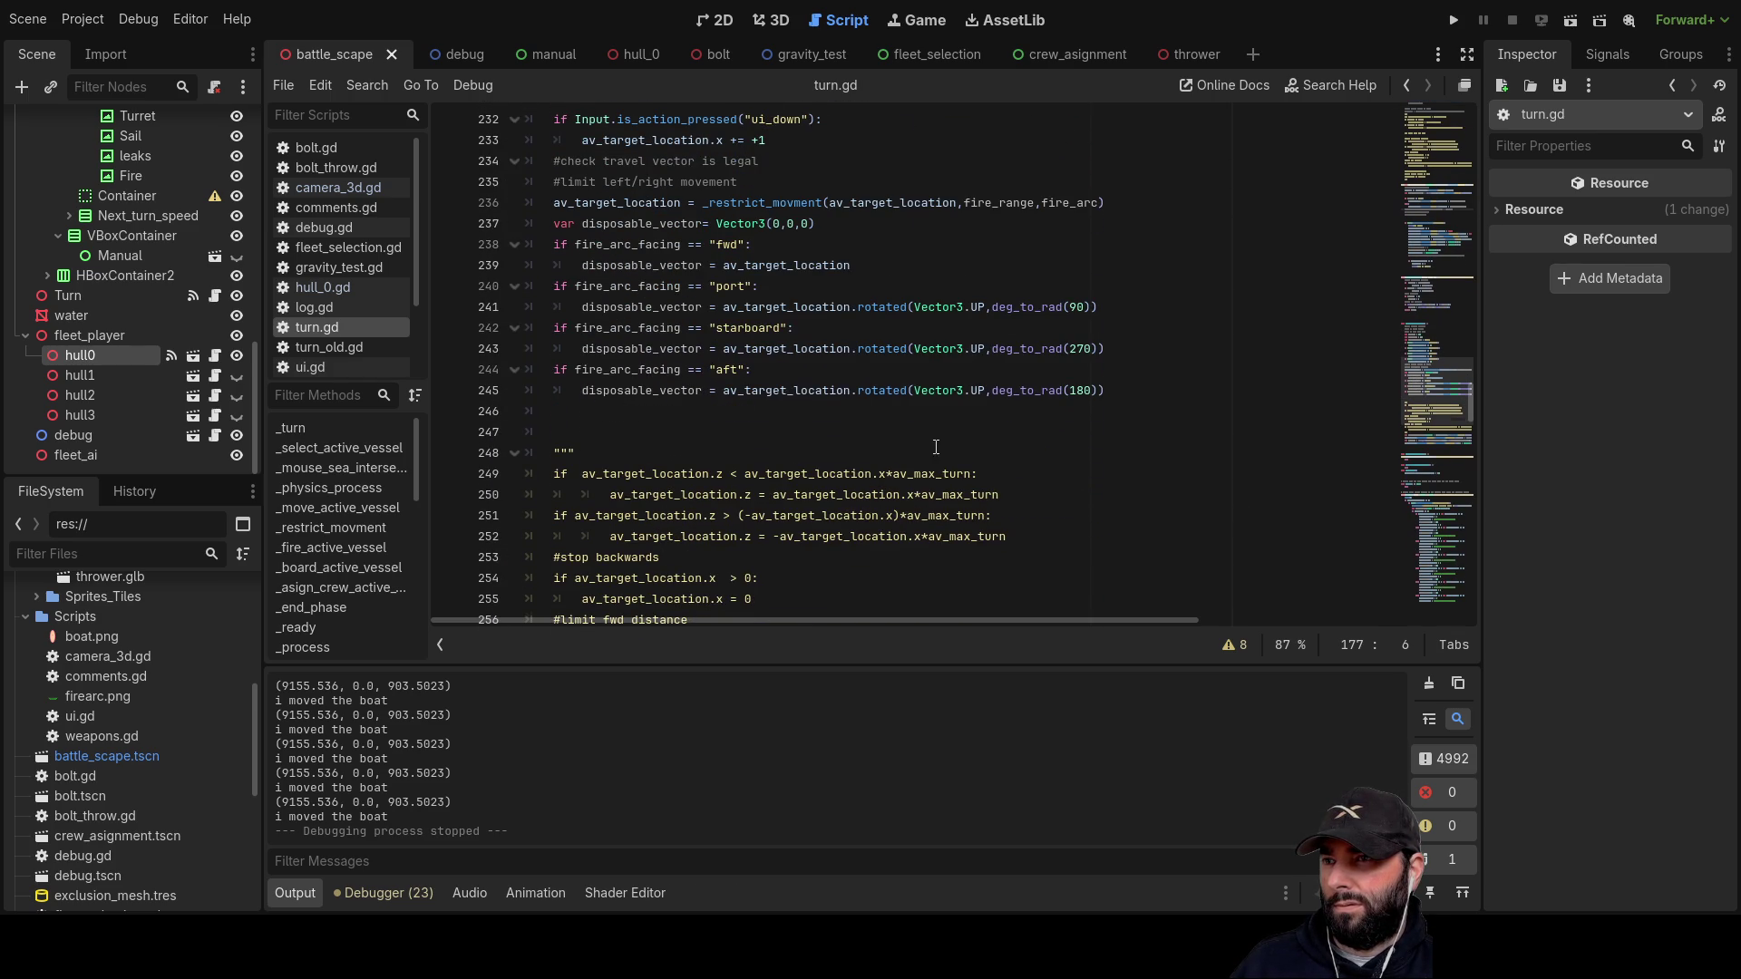
scroll(935, 447, "down", 9)
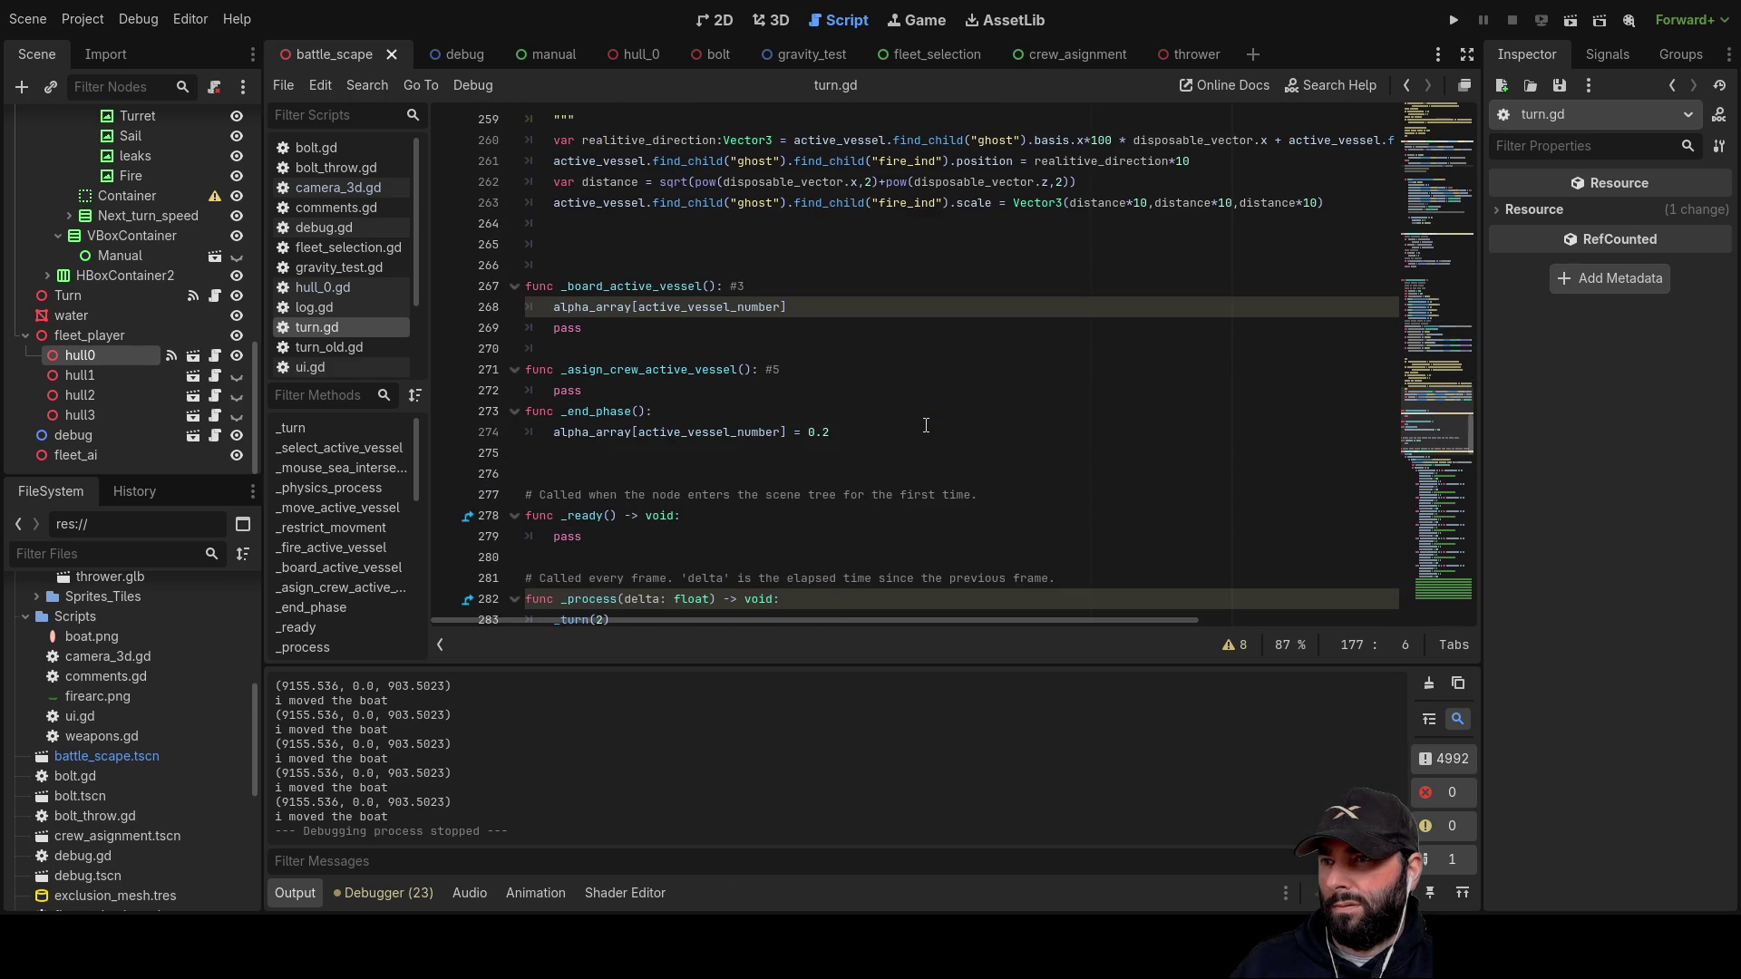
scroll(925, 425, "down", 4)
scroll(926, 425, "down", 6)
scroll(927, 428, "up", 11)
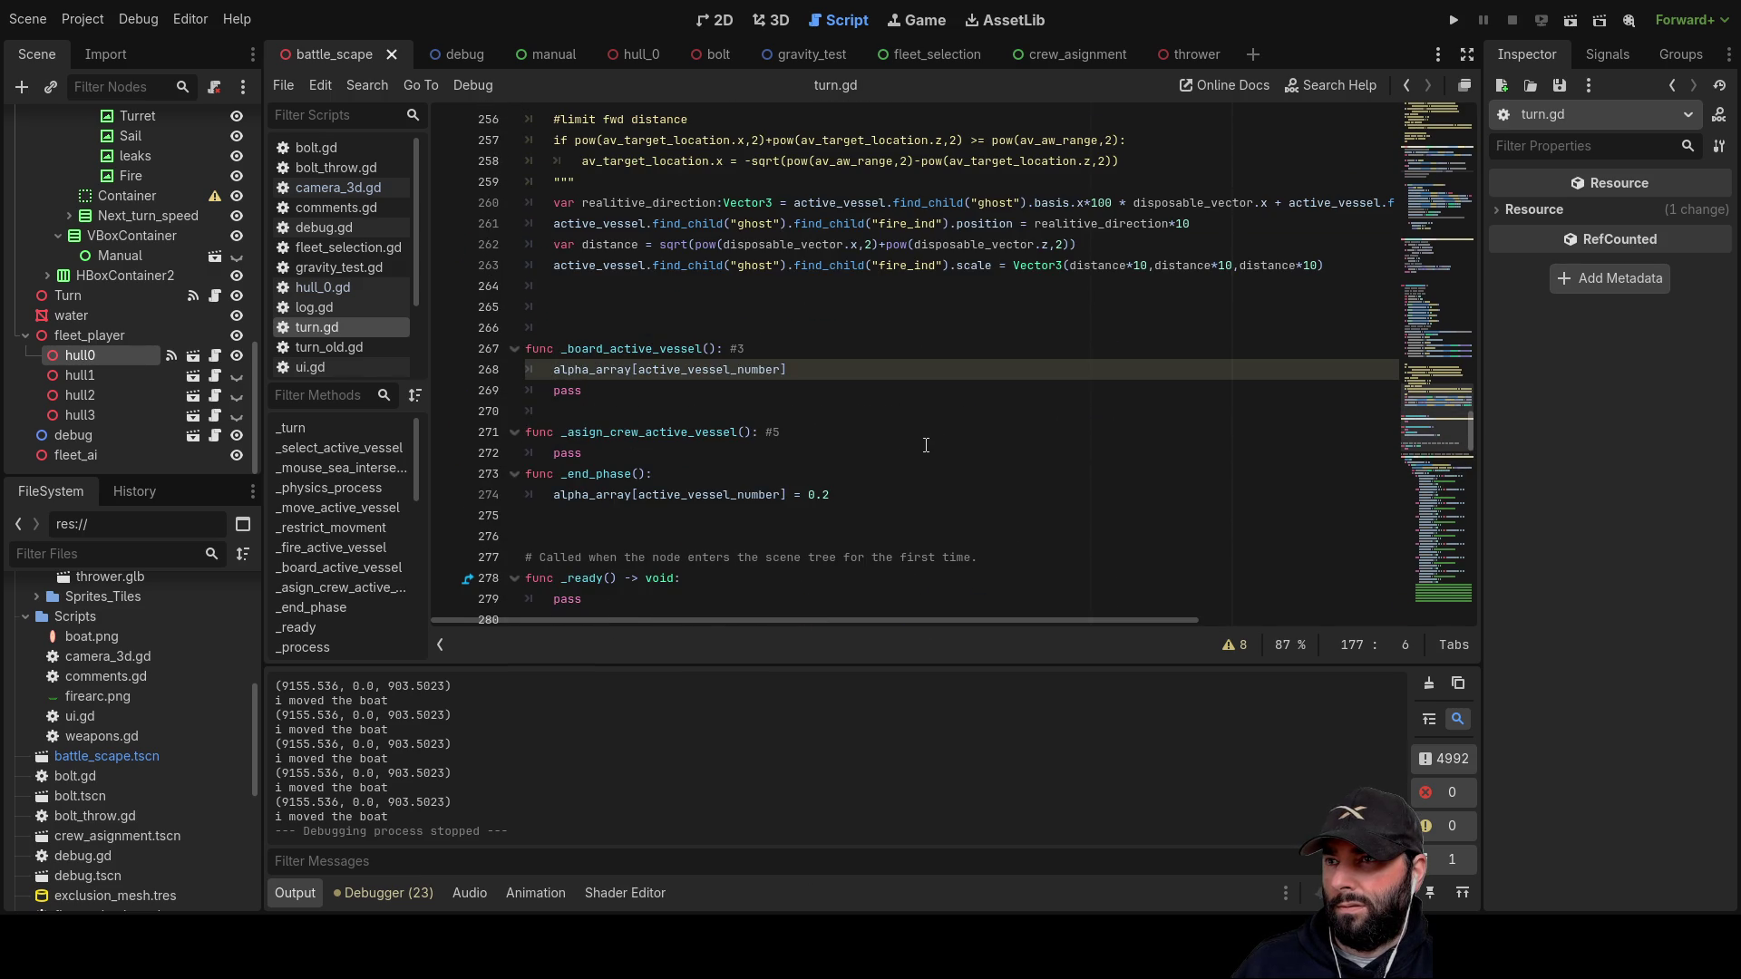
scroll(925, 445, "up", 3)
scroll(921, 440, "down", 10)
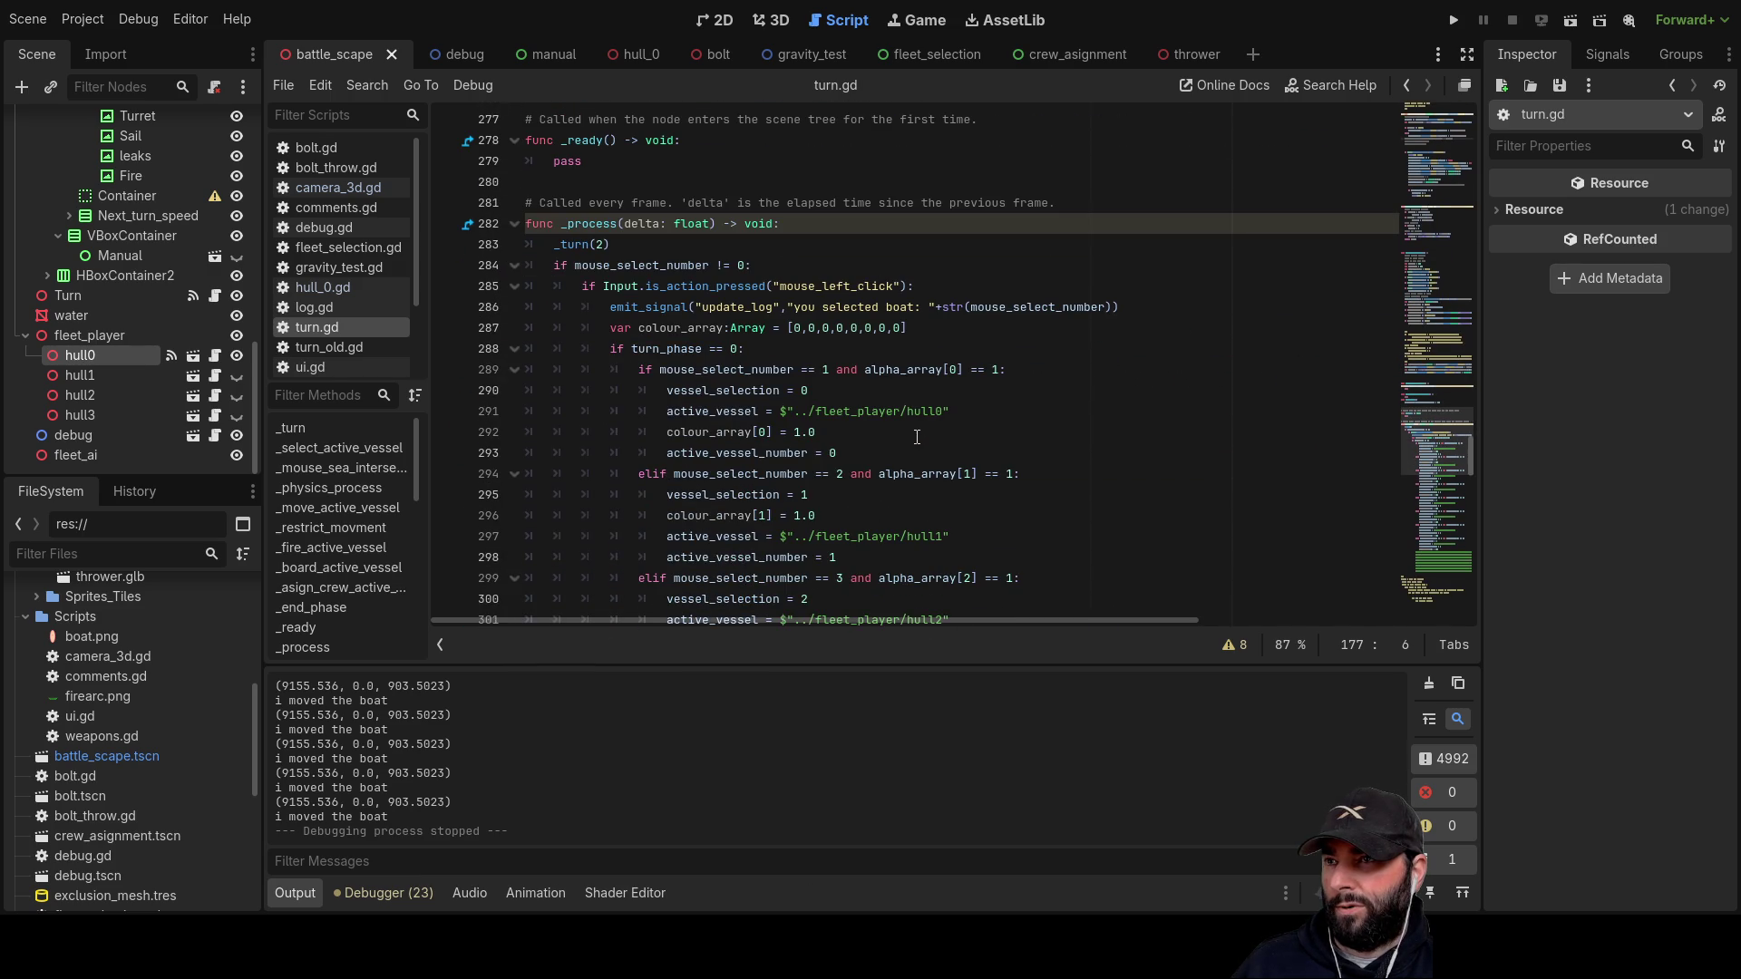
scroll(917, 437, "down", 20)
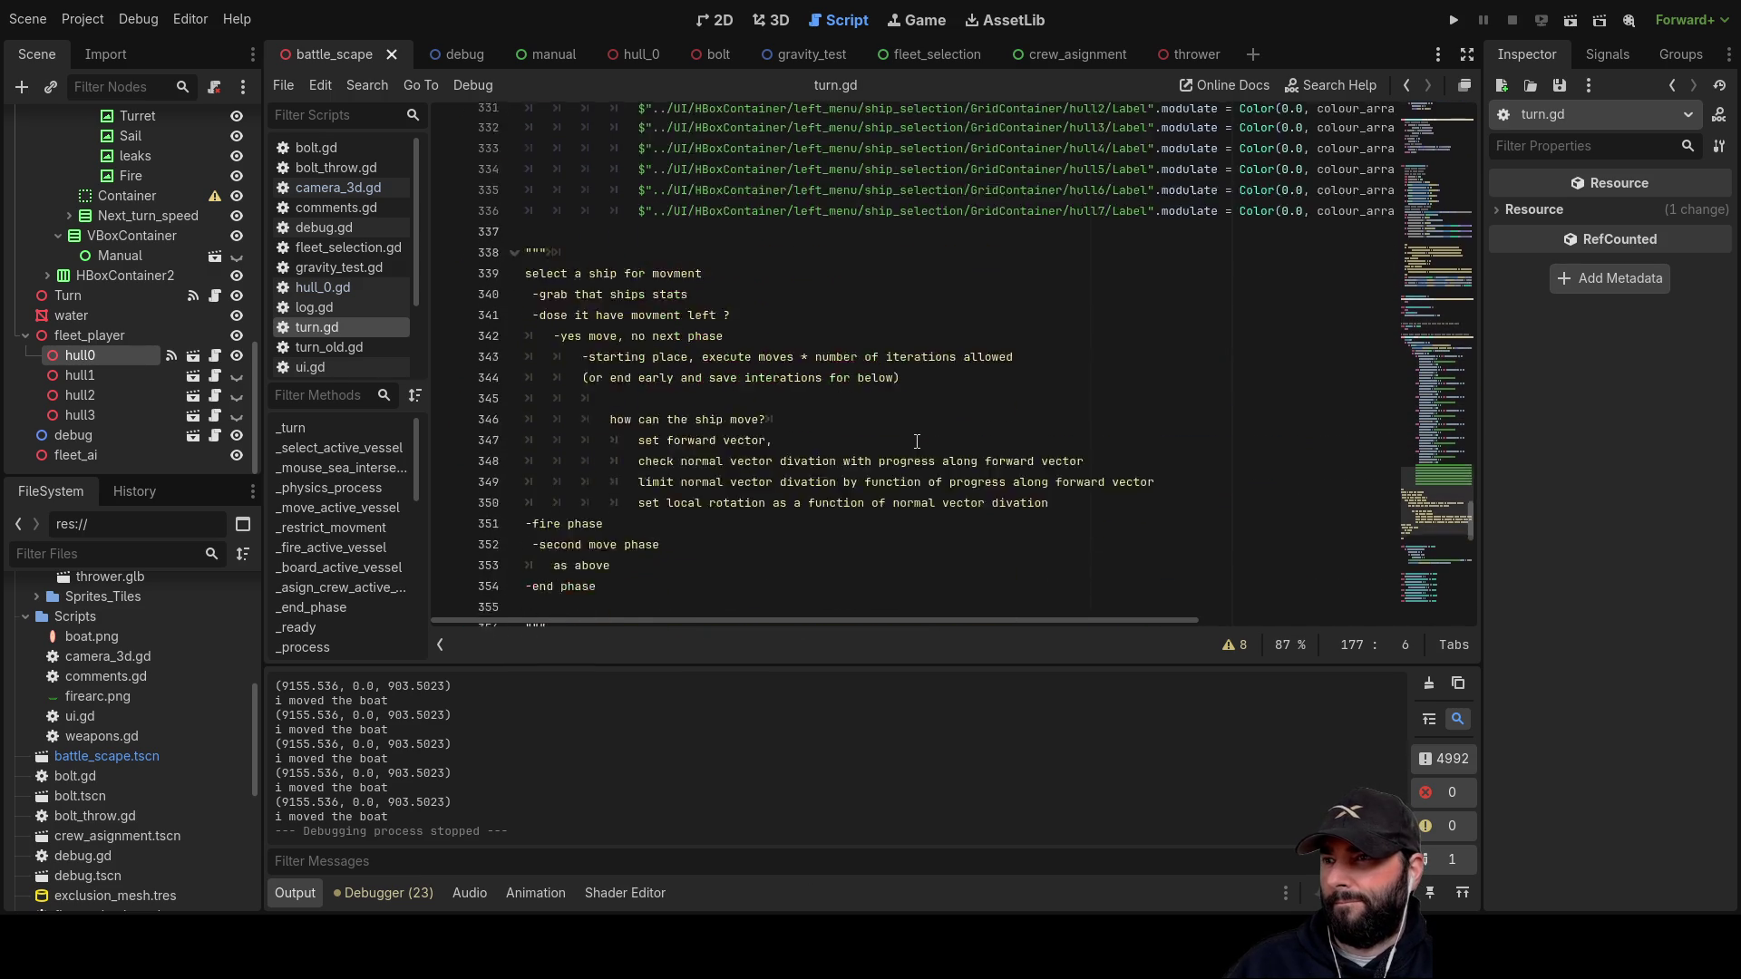
scroll(917, 441, "down", 5)
scroll(915, 444, "down", 3)
scroll(915, 444, "up", 17)
scroll(914, 445, "up", 20)
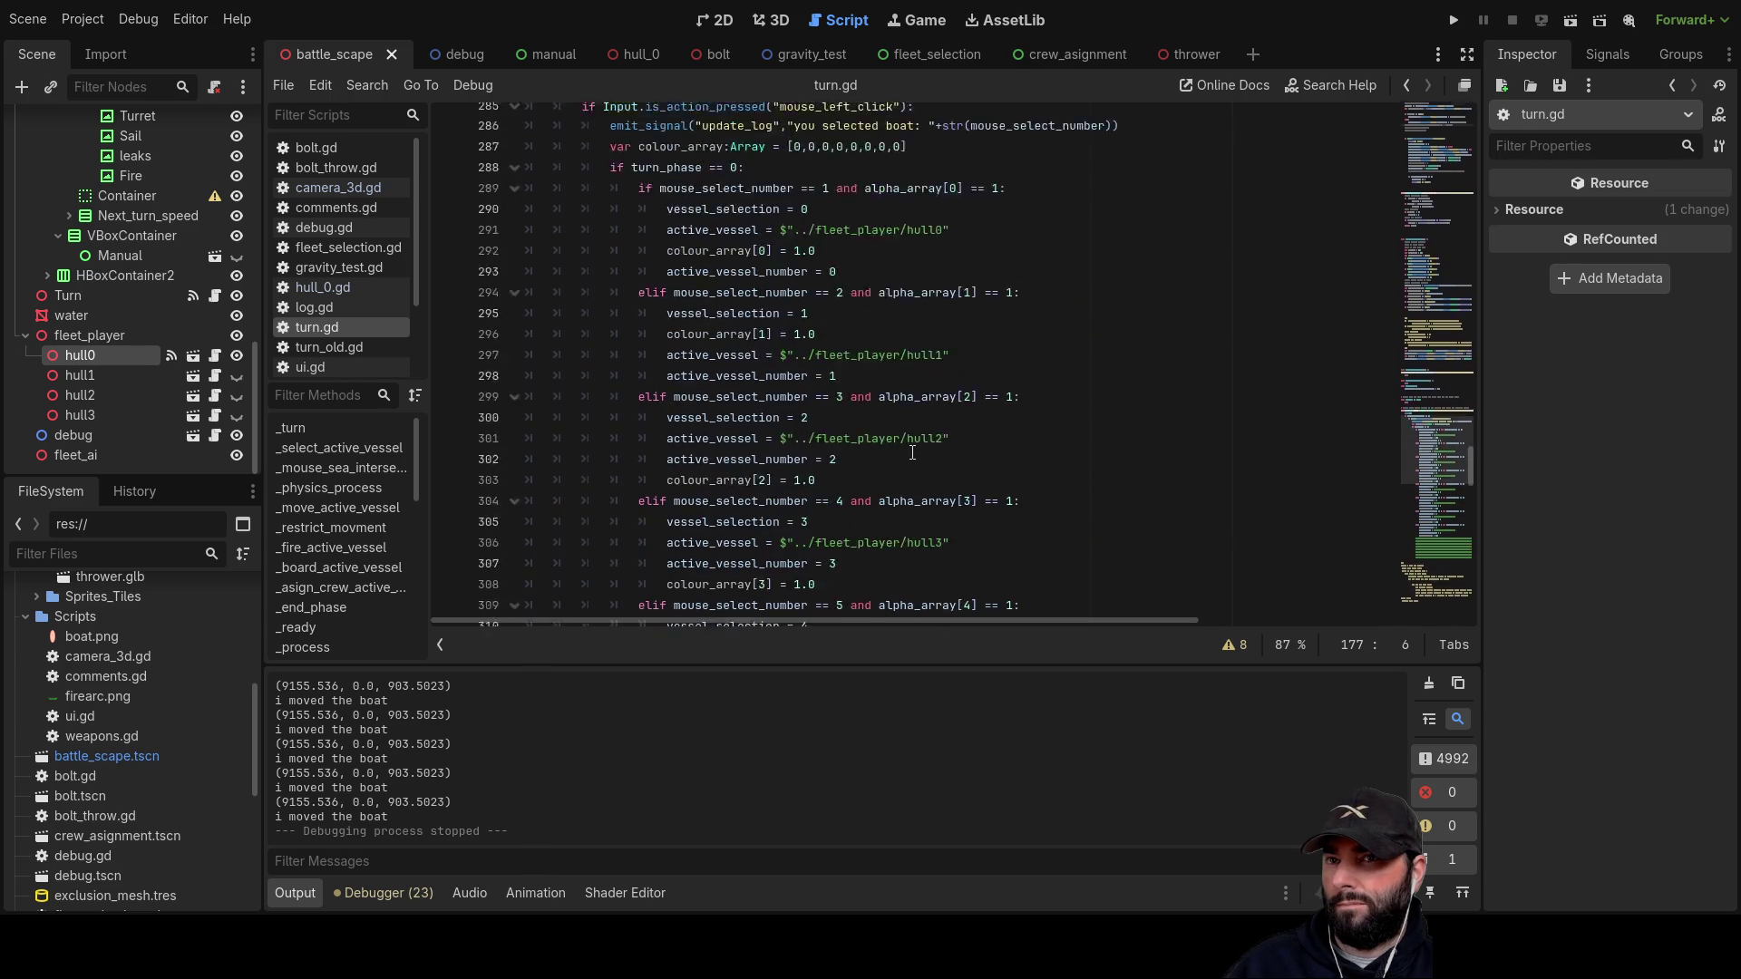
scroll(871, 513, "up", 10)
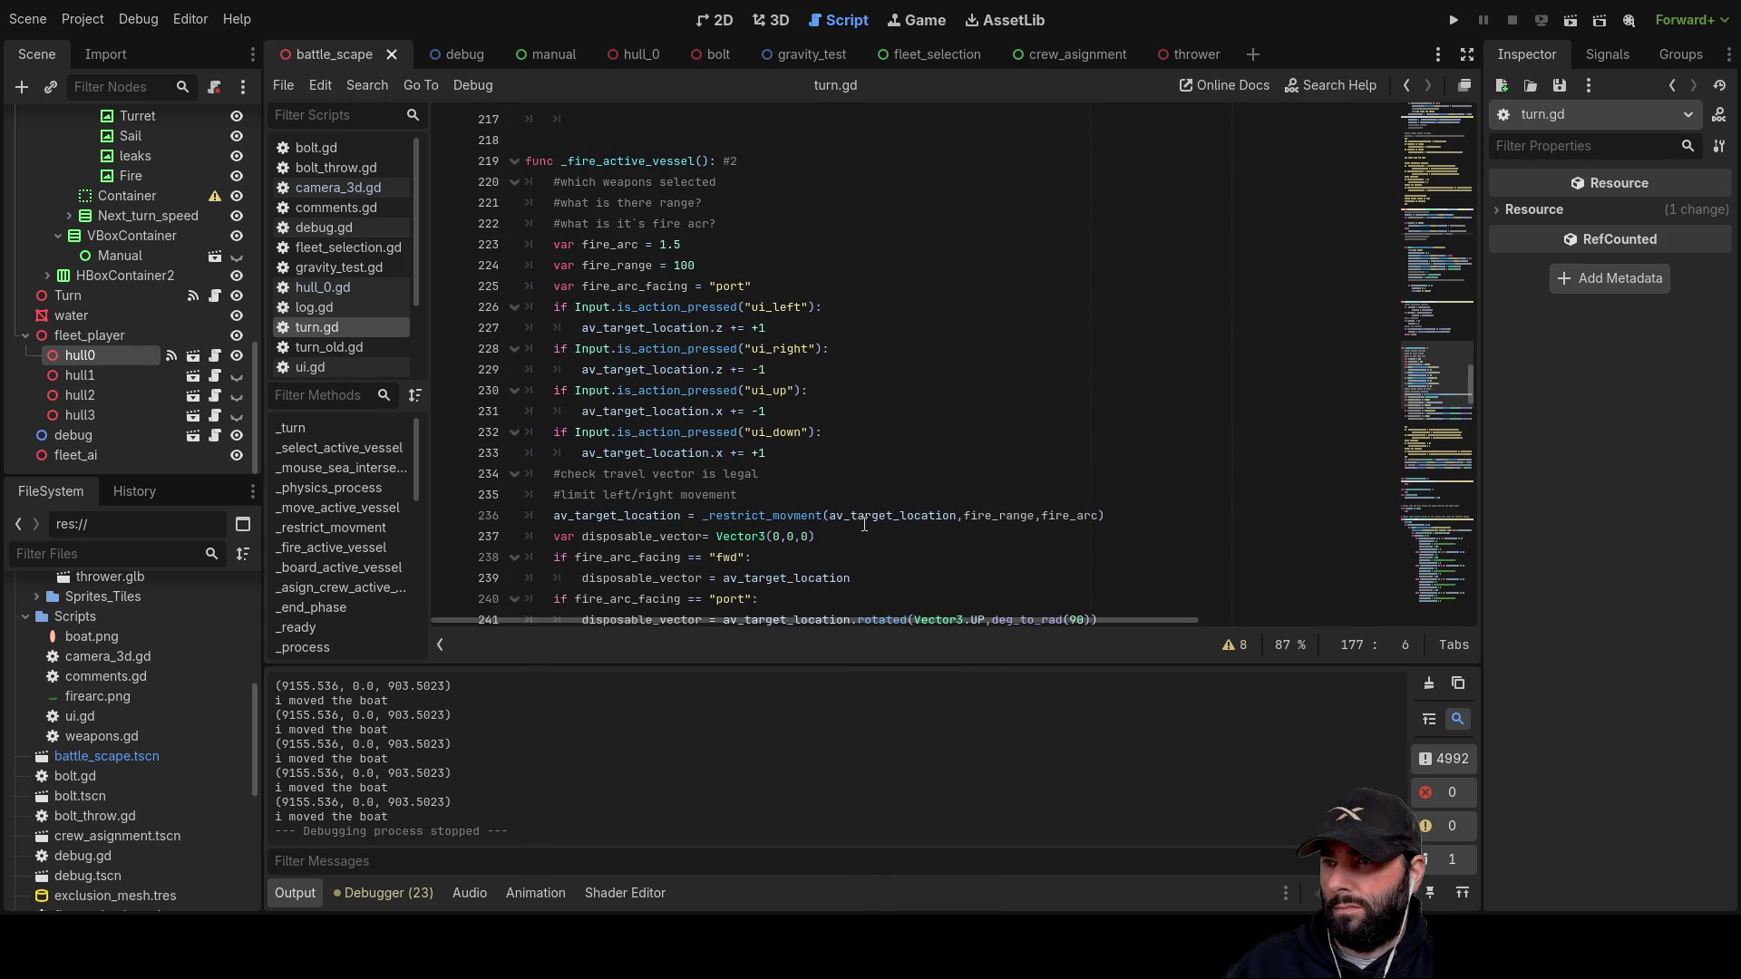
scroll(853, 517, "up", 7)
scroll(841, 513, "up", 5)
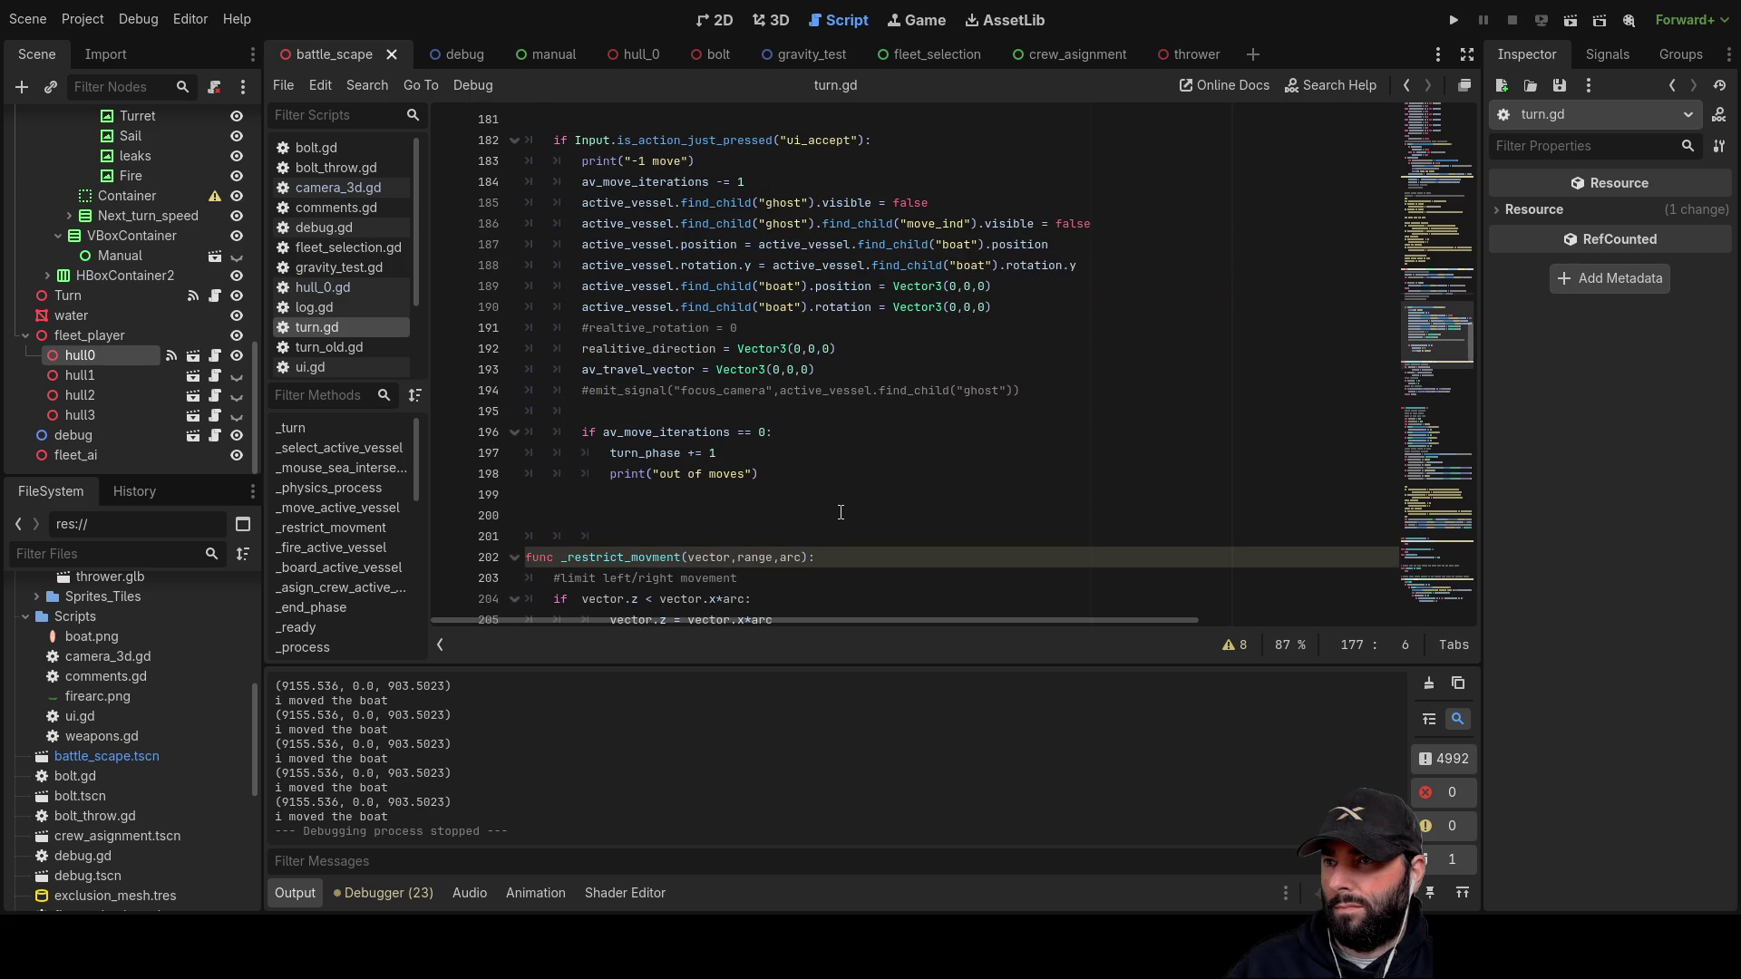
scroll(841, 514, "up", 1)
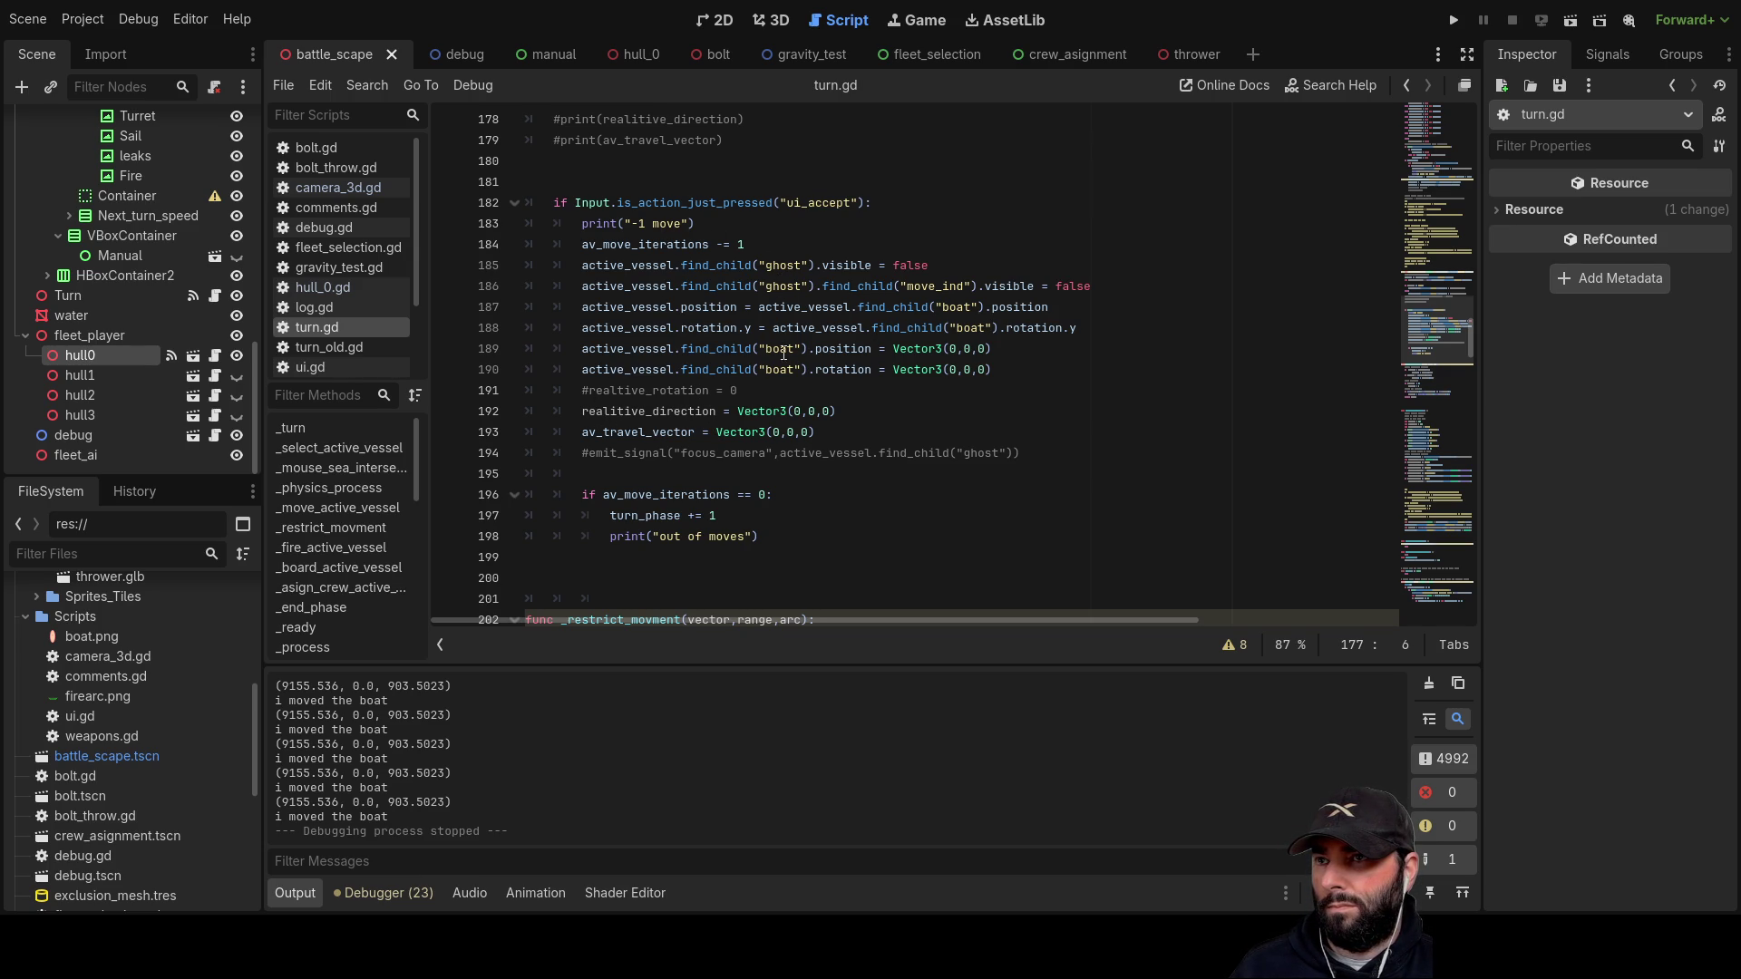
Step: Change line 187's '=' to '+=' so the boat position is added, then run
left_click(746, 307)
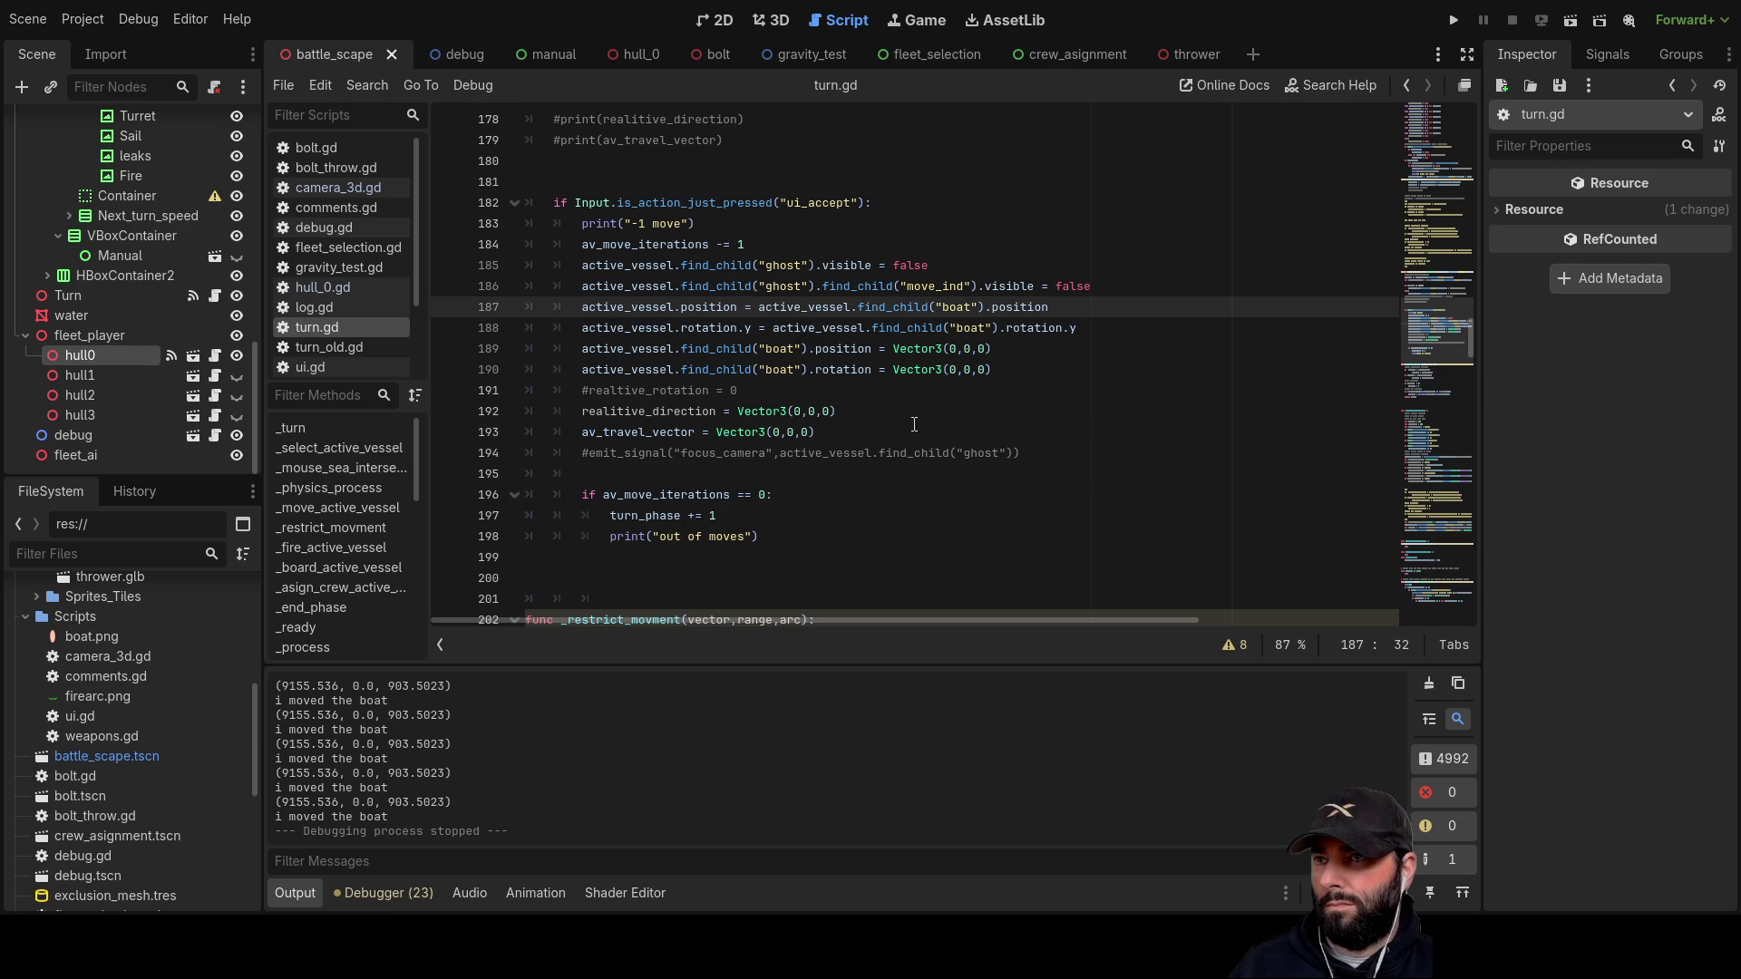
type("+")
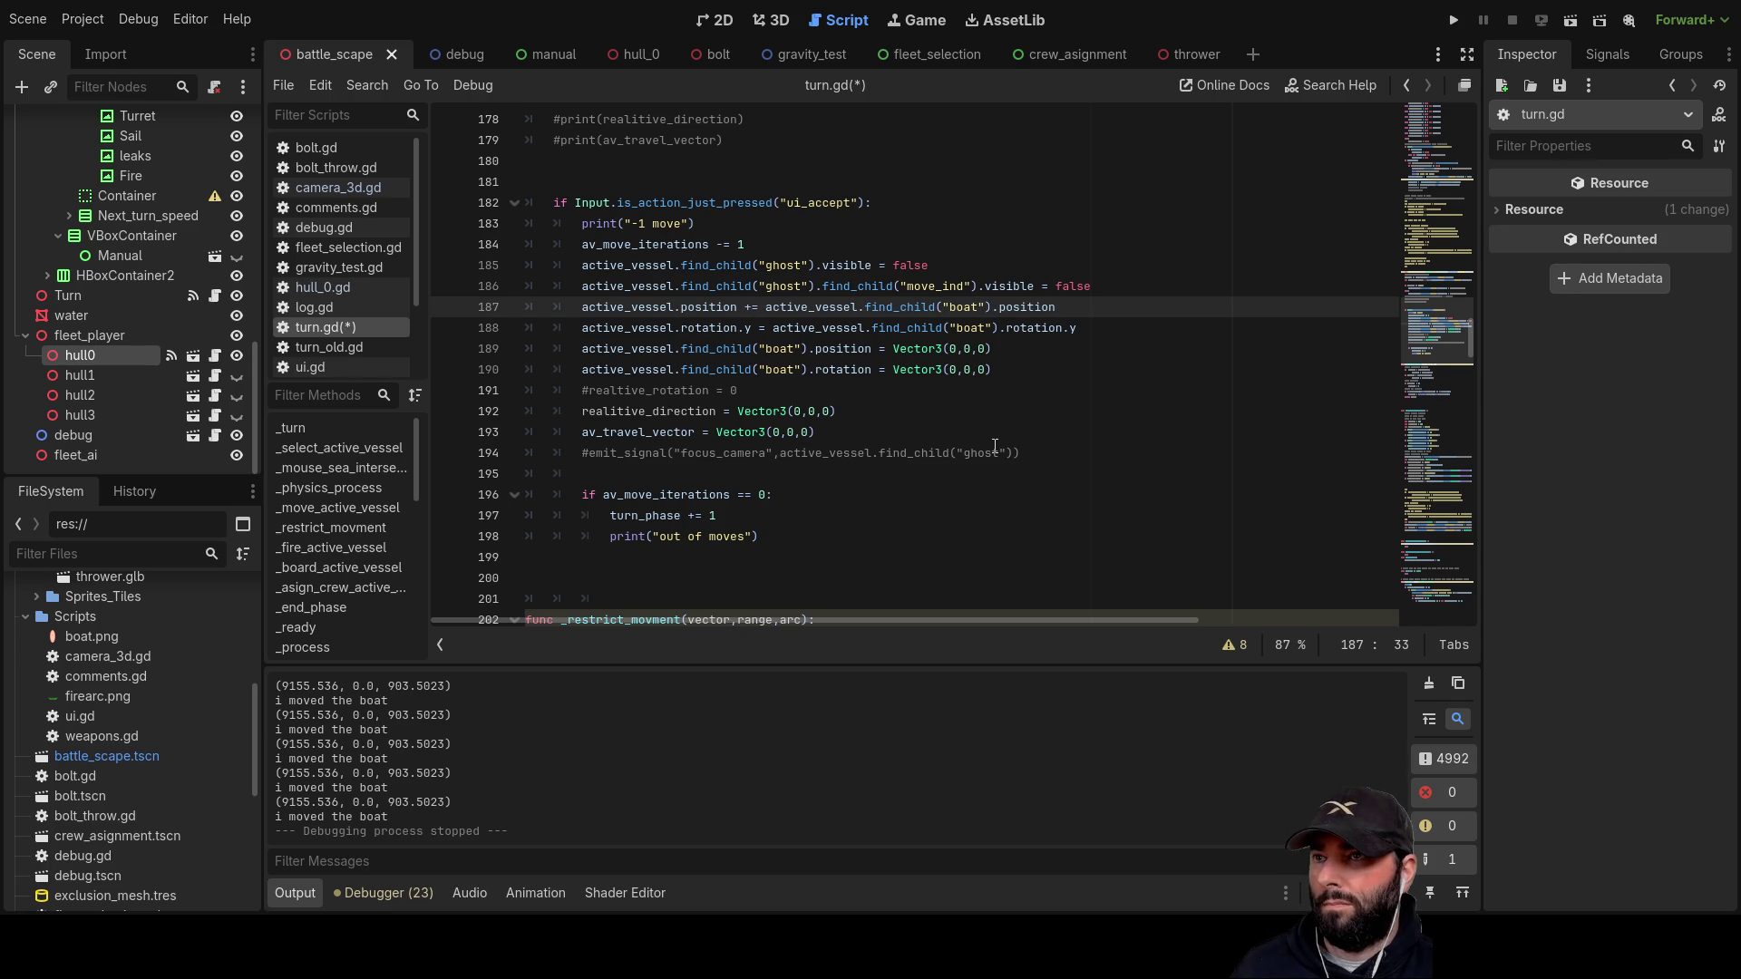
left_click(1455, 20)
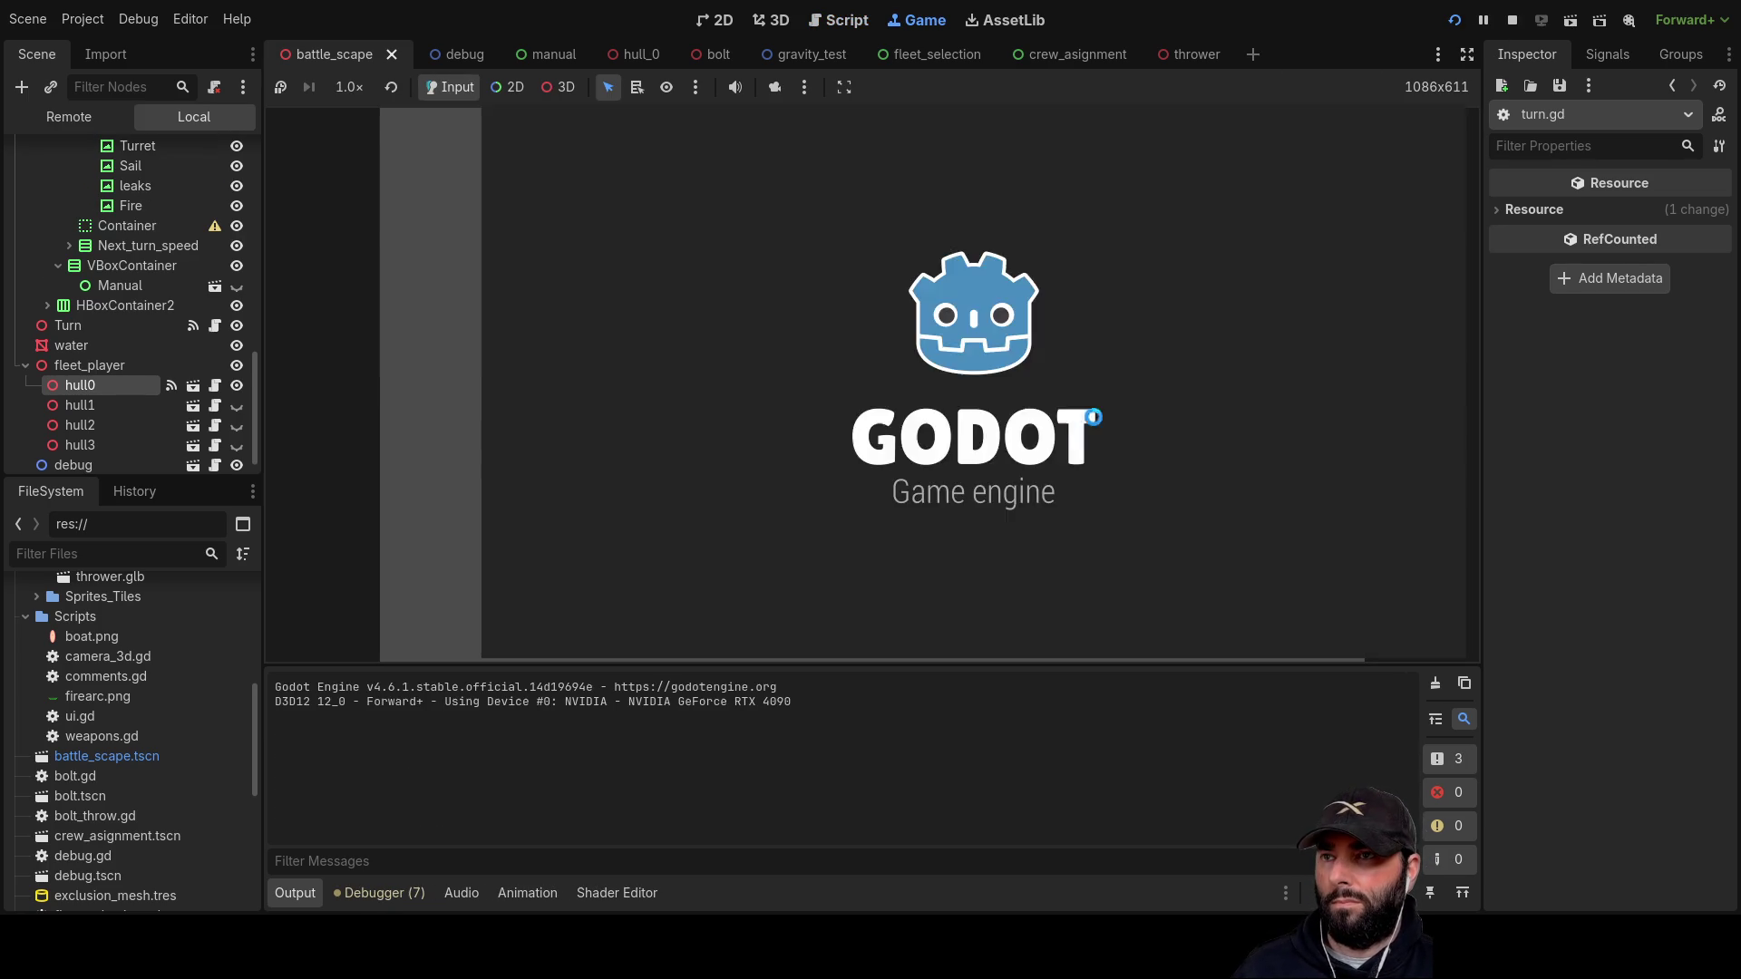
Step: Swing the camera across the sea, drag the ghost ship up the water, then stop the game
scroll(1123, 384, "up", 3)
key("q")
key("s")
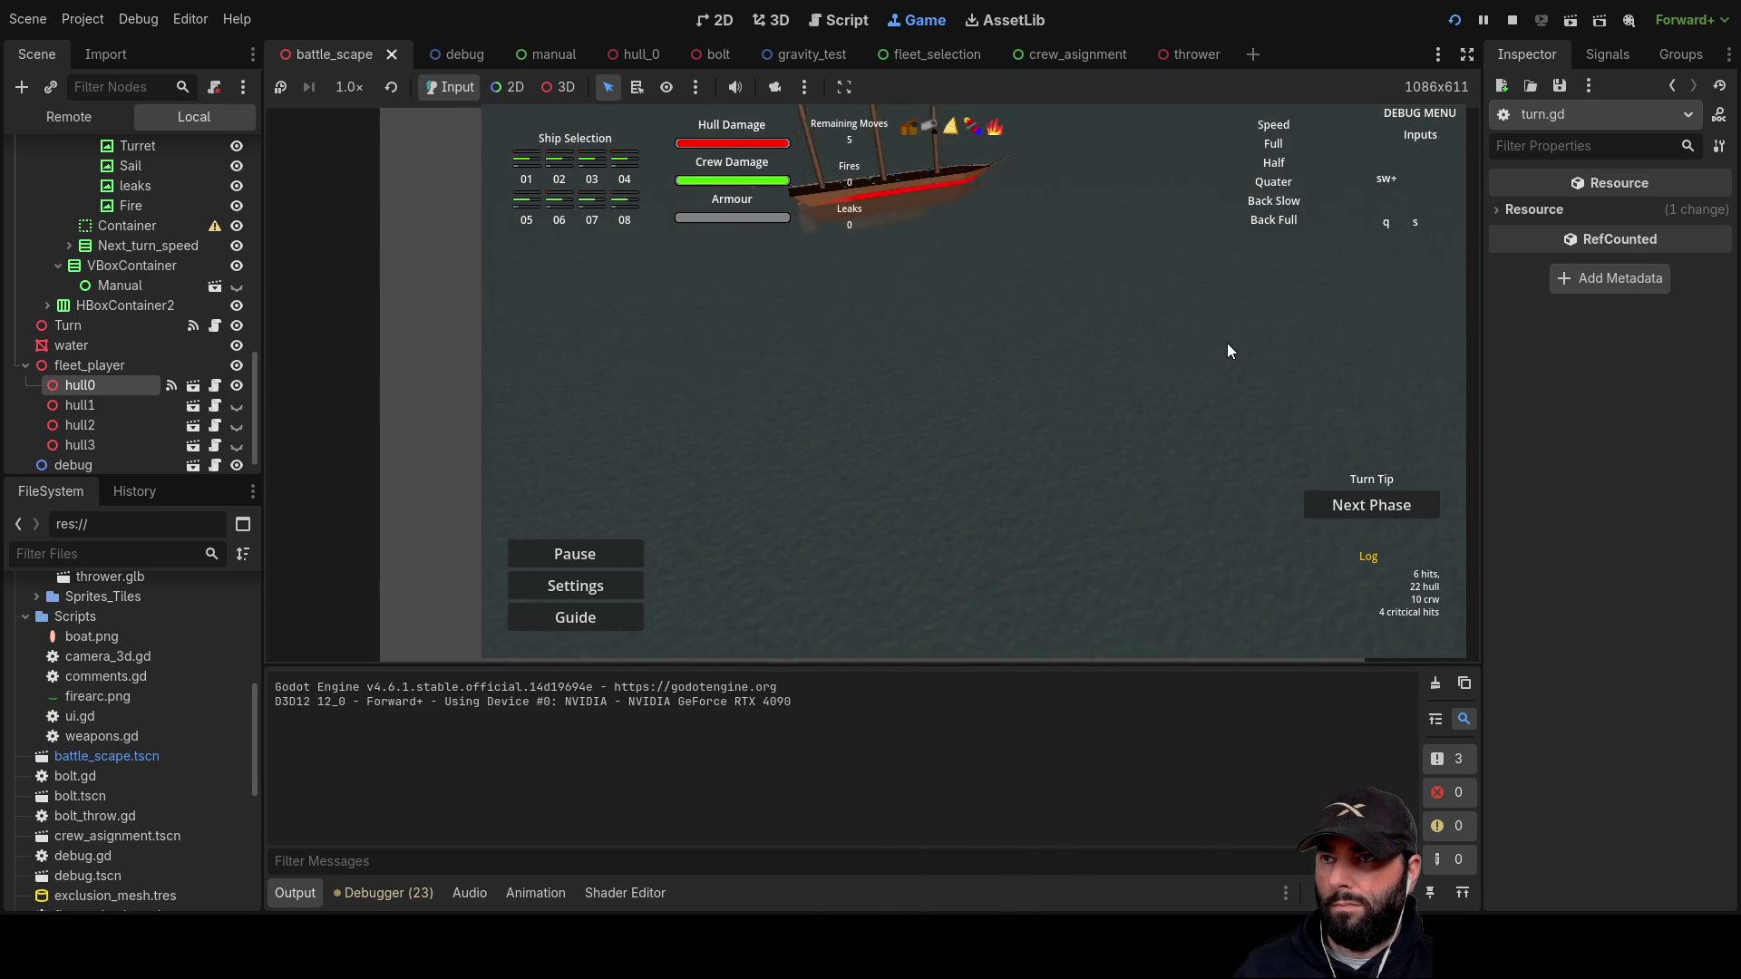
key("a")
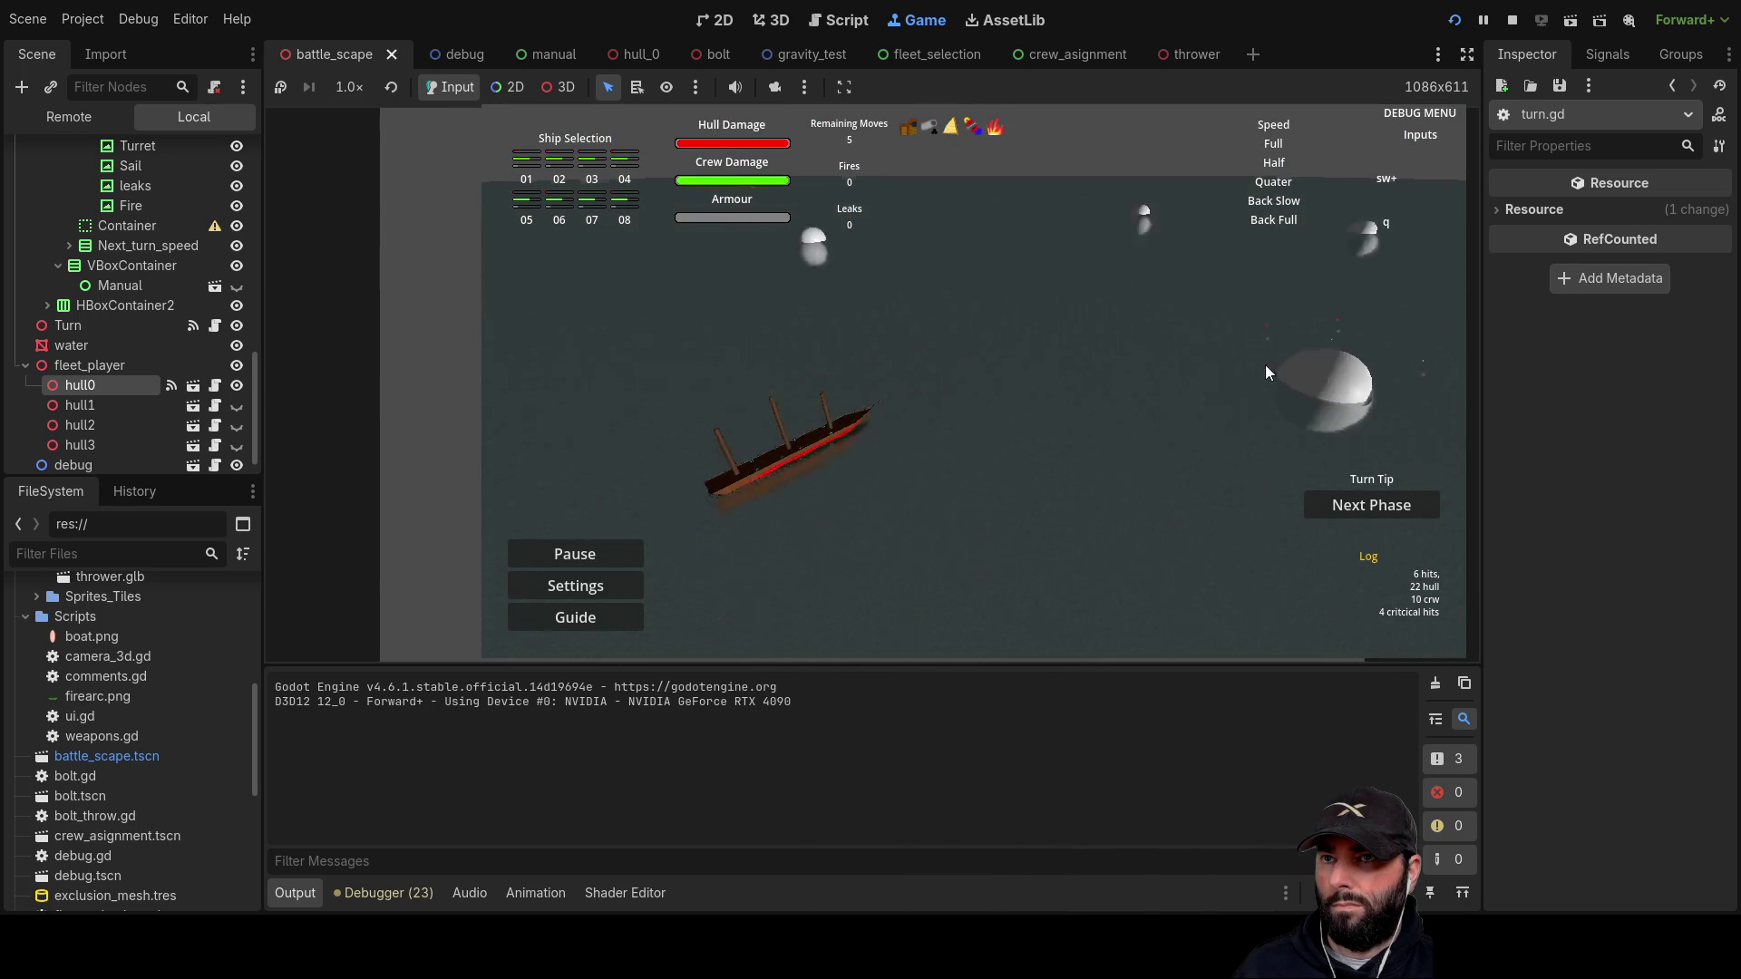
mouse_move(964, 562)
left_mouse_down()
mouse_move(1166, 284)
mouse_move(1188, 223)
mouse_move(1235, 221)
mouse_move(1140, 381)
mouse_move(1129, 573)
mouse_move(1123, 374)
mouse_move(1100, 375)
mouse_move(1184, 453)
mouse_move(1180, 335)
mouse_move(1027, 400)
mouse_move(1300, 377)
mouse_move(861, 448)
mouse_move(1111, 508)
mouse_move(1045, 391)
left_mouse_up()
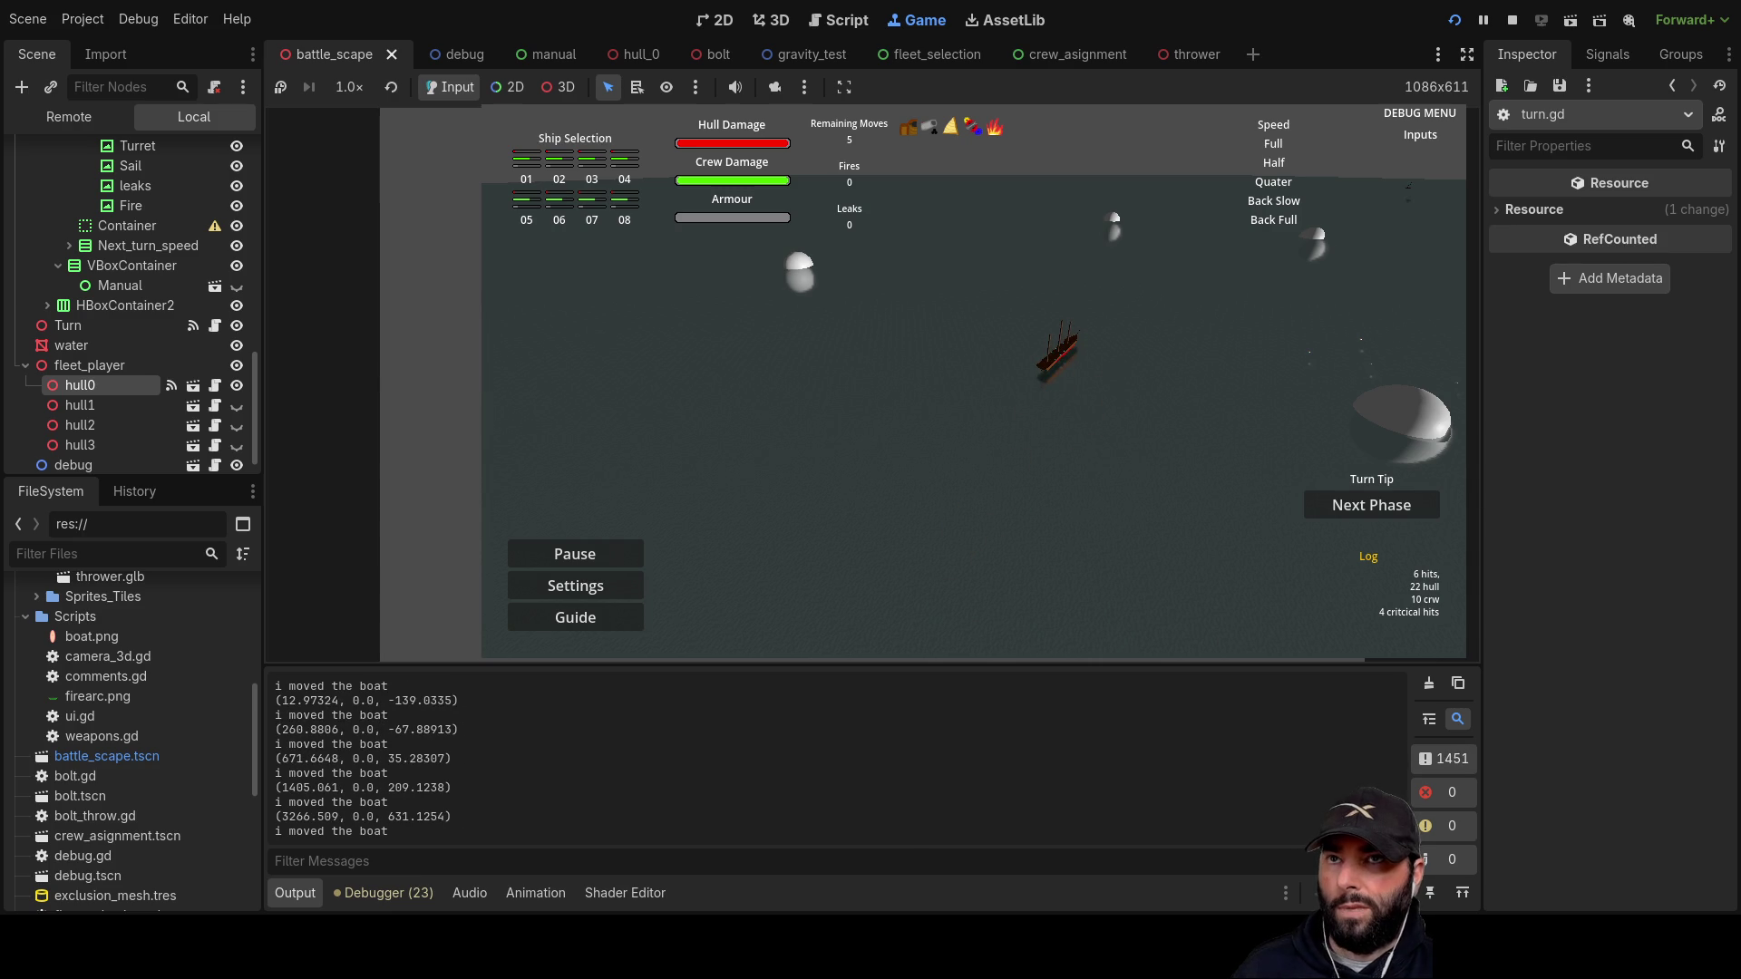
left_click(1512, 20)
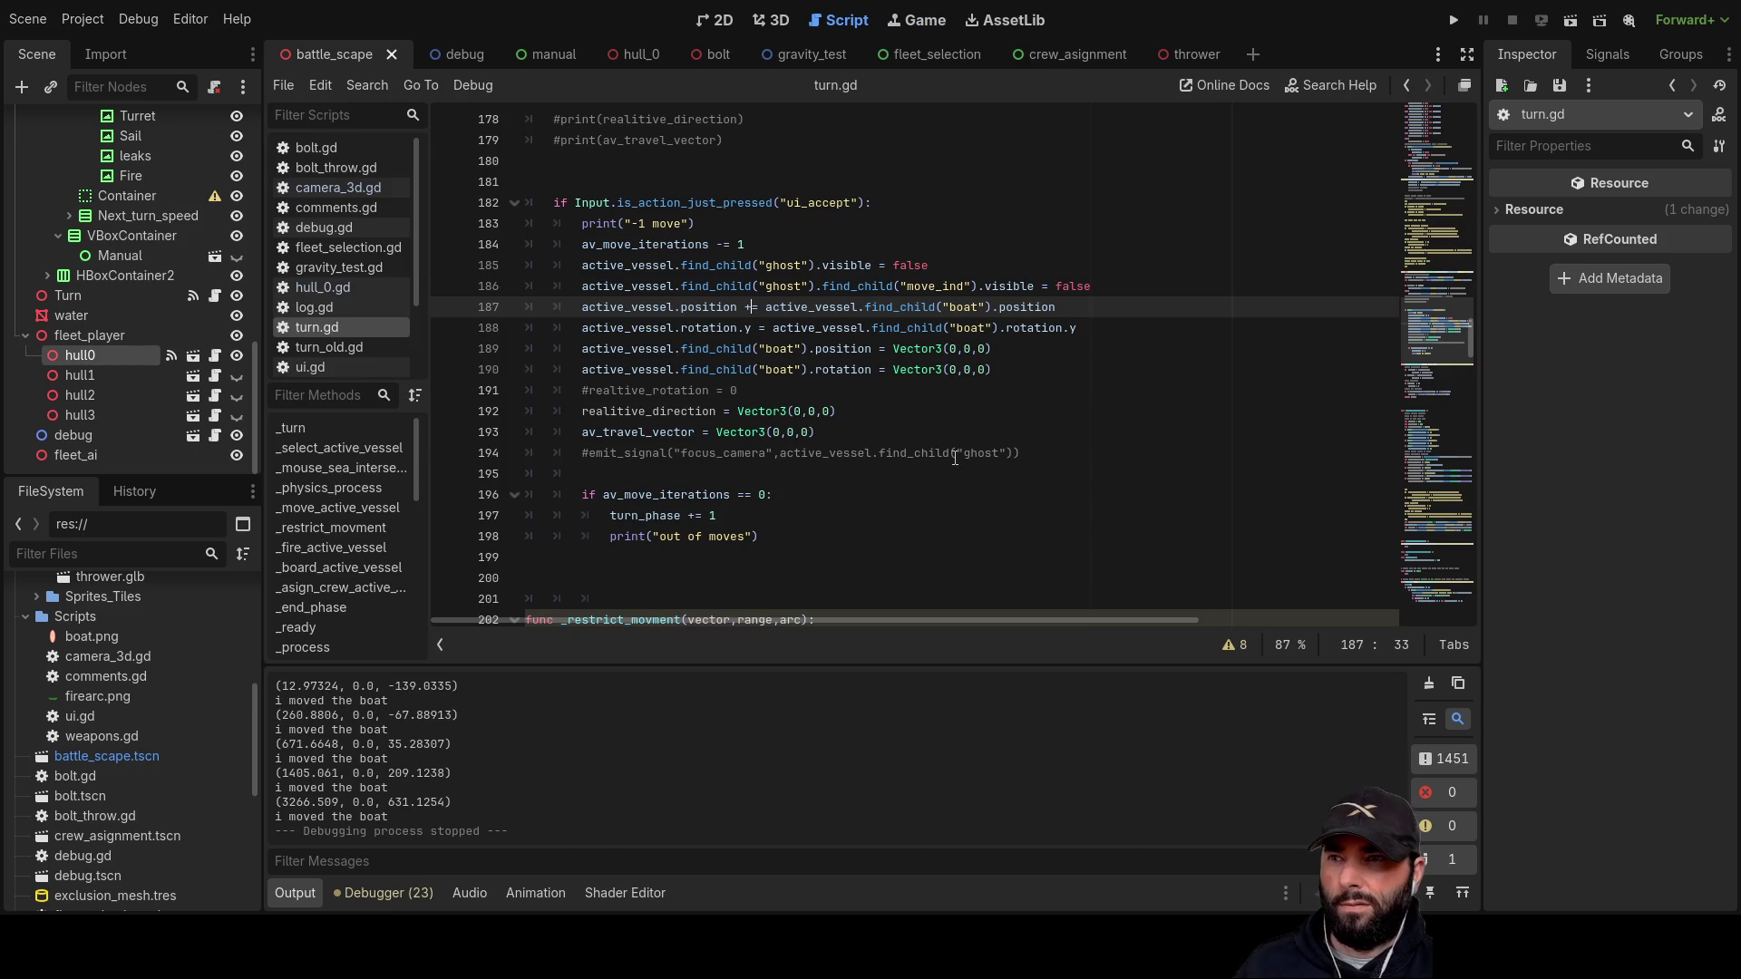
scroll(938, 279, "up", 5)
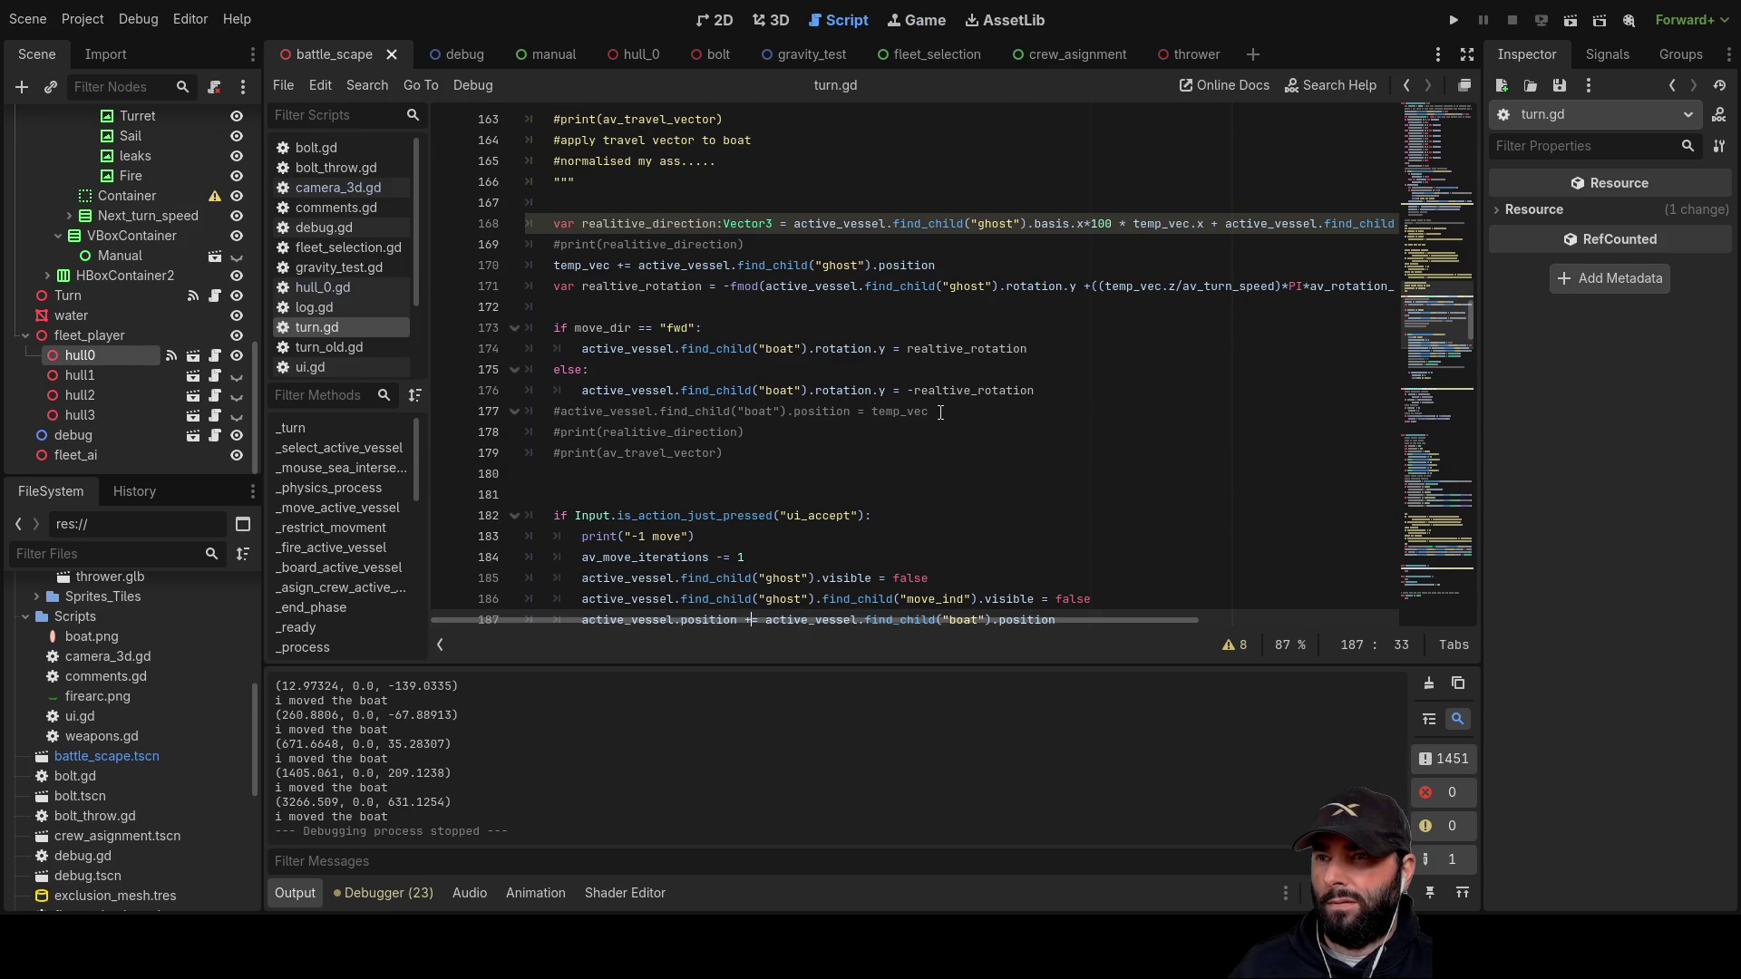
scroll(581, 380, "down", 1)
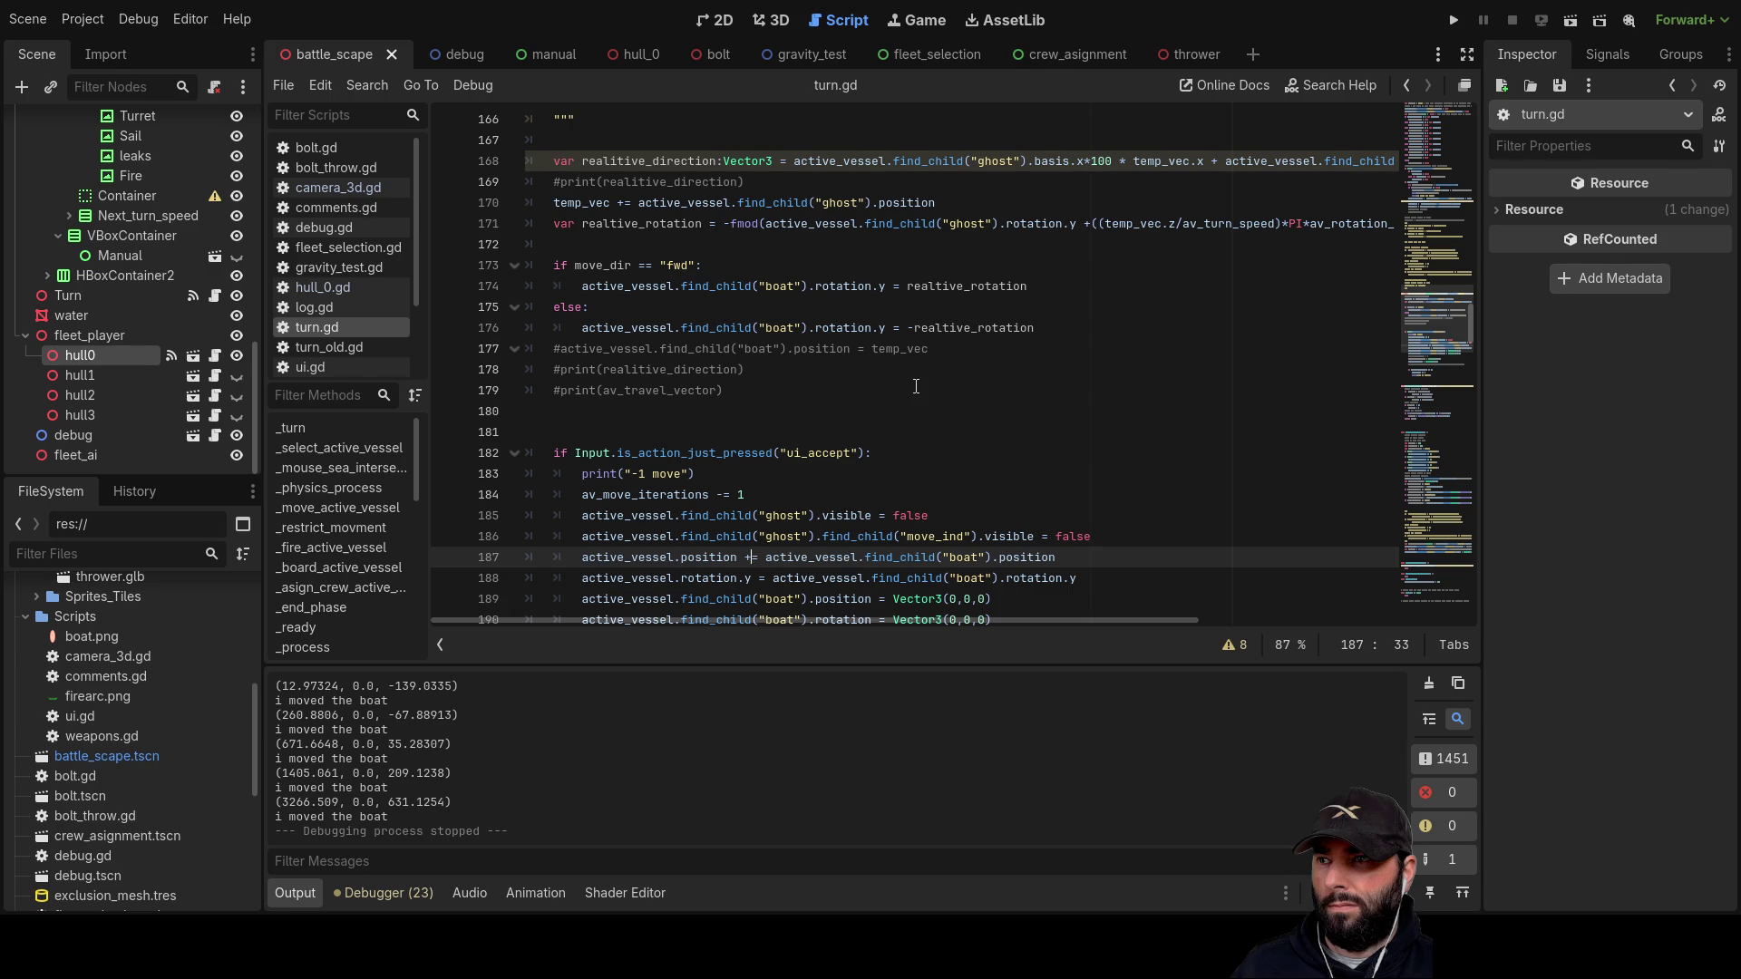
scroll(828, 414, "up", 13)
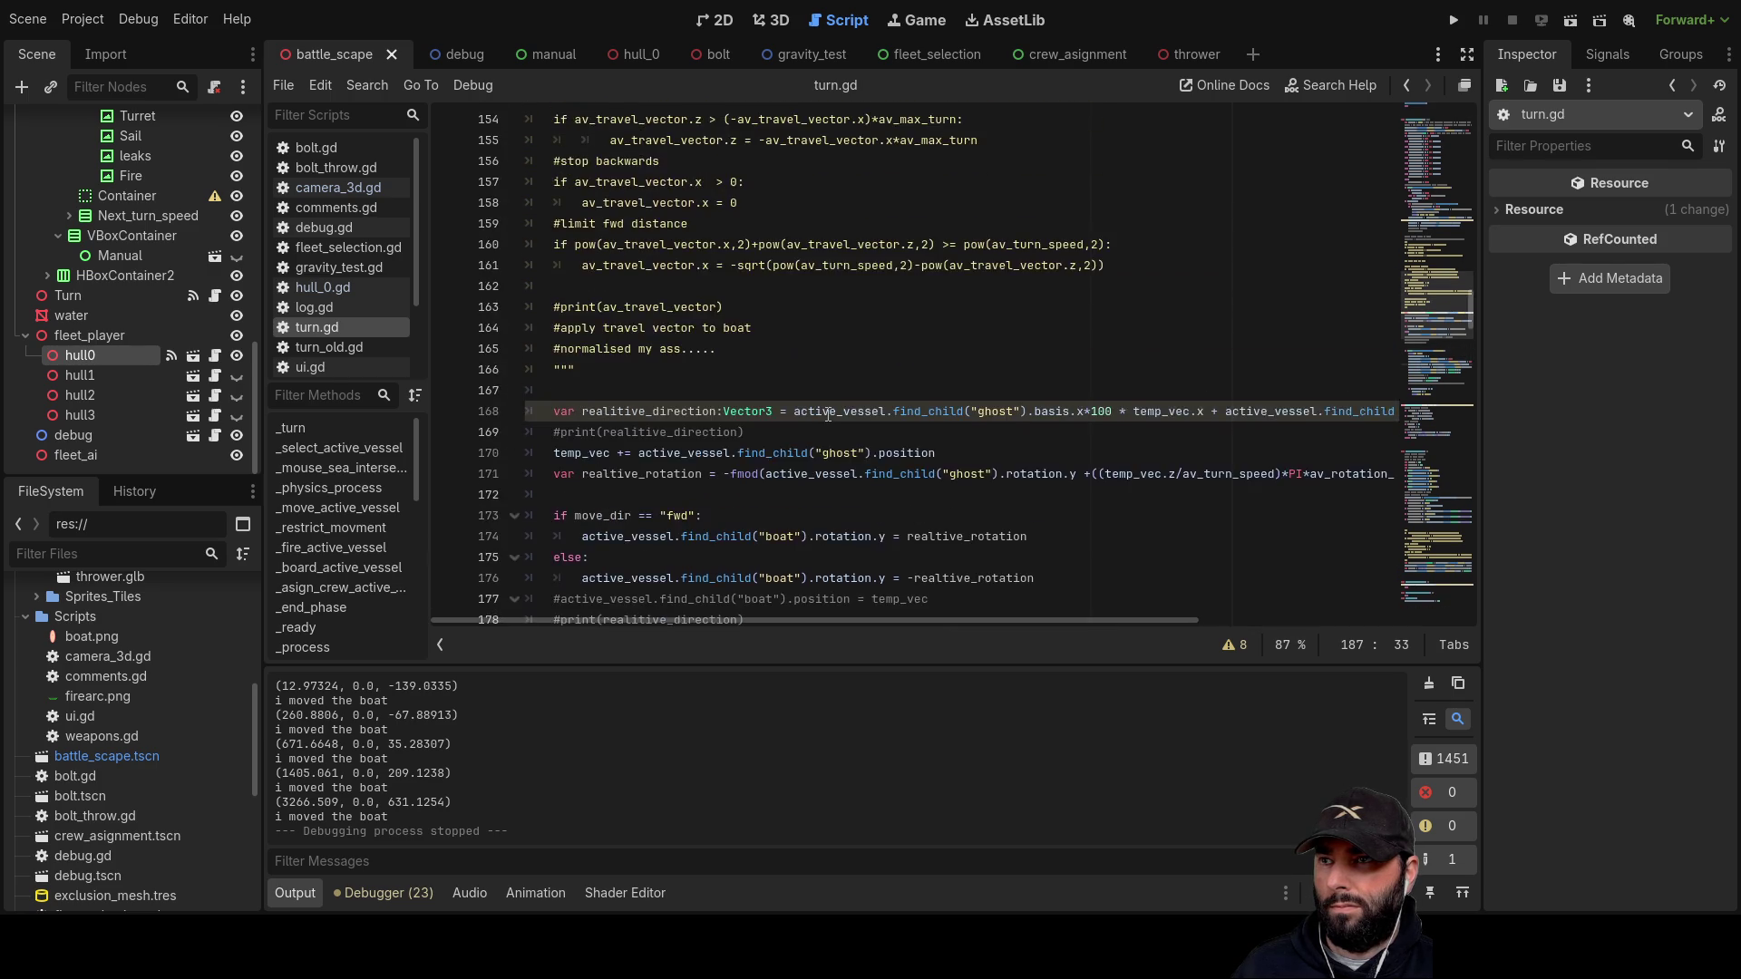
scroll(835, 411, "up", 2)
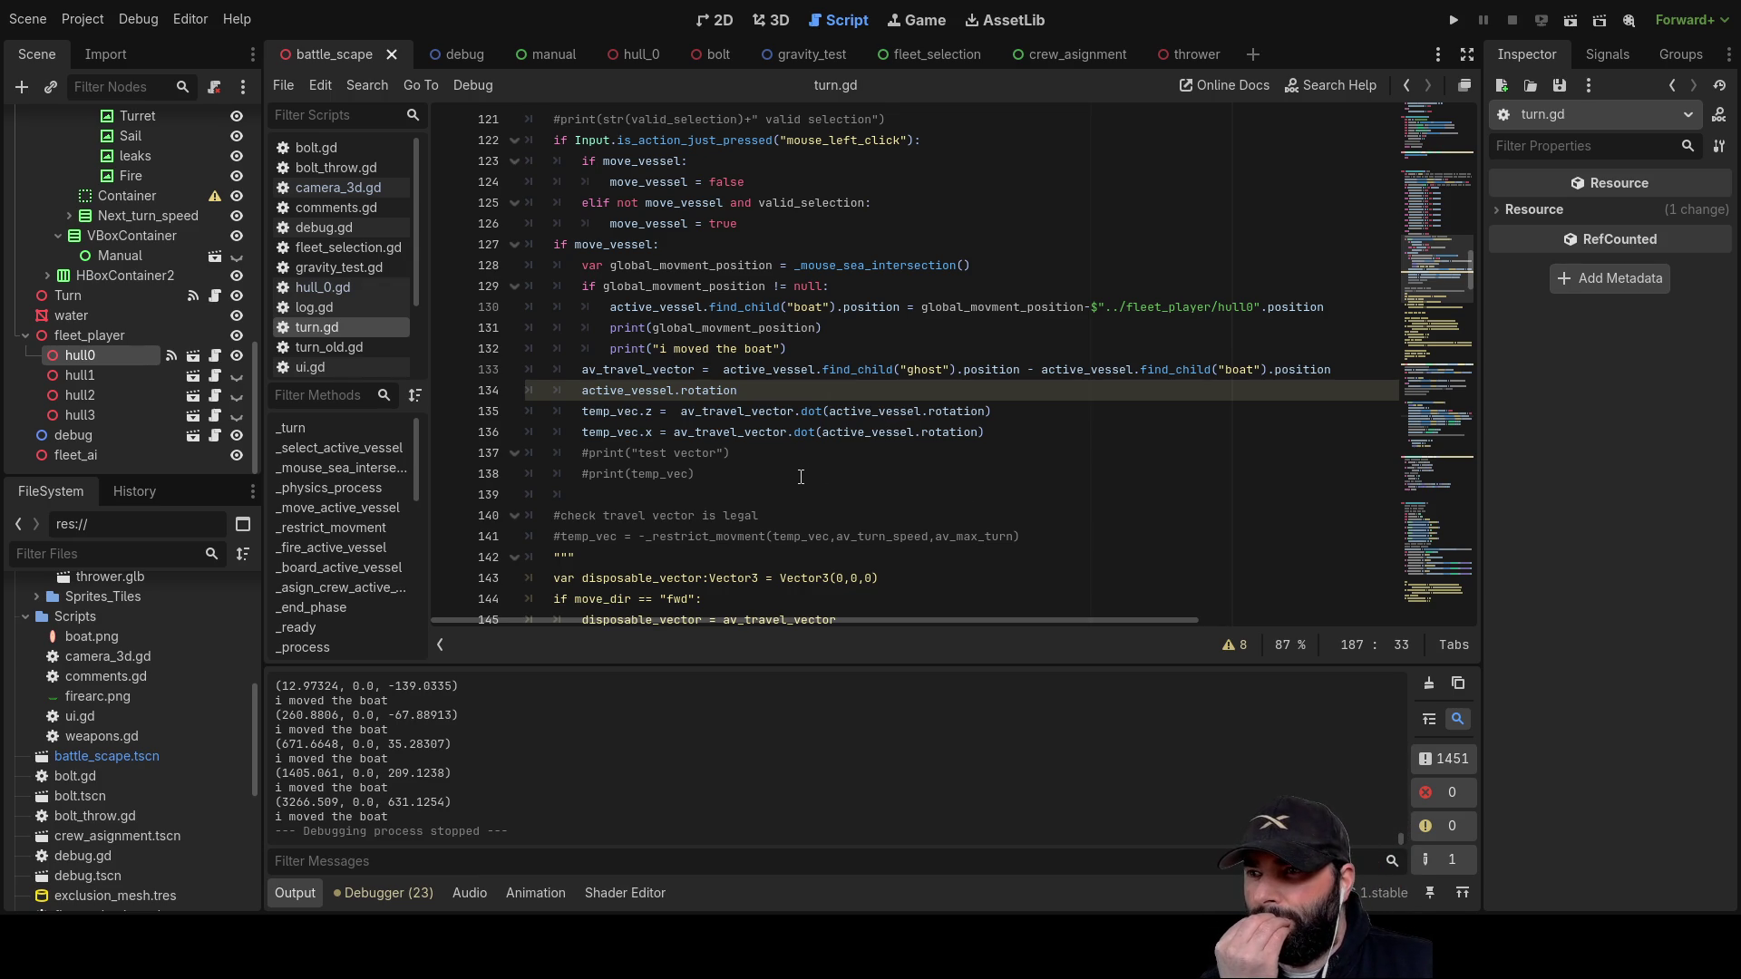
Step: Uncomment print(temp_vec) on line 138, comment out the prints on lines 131–132, and run
left_click(581, 473)
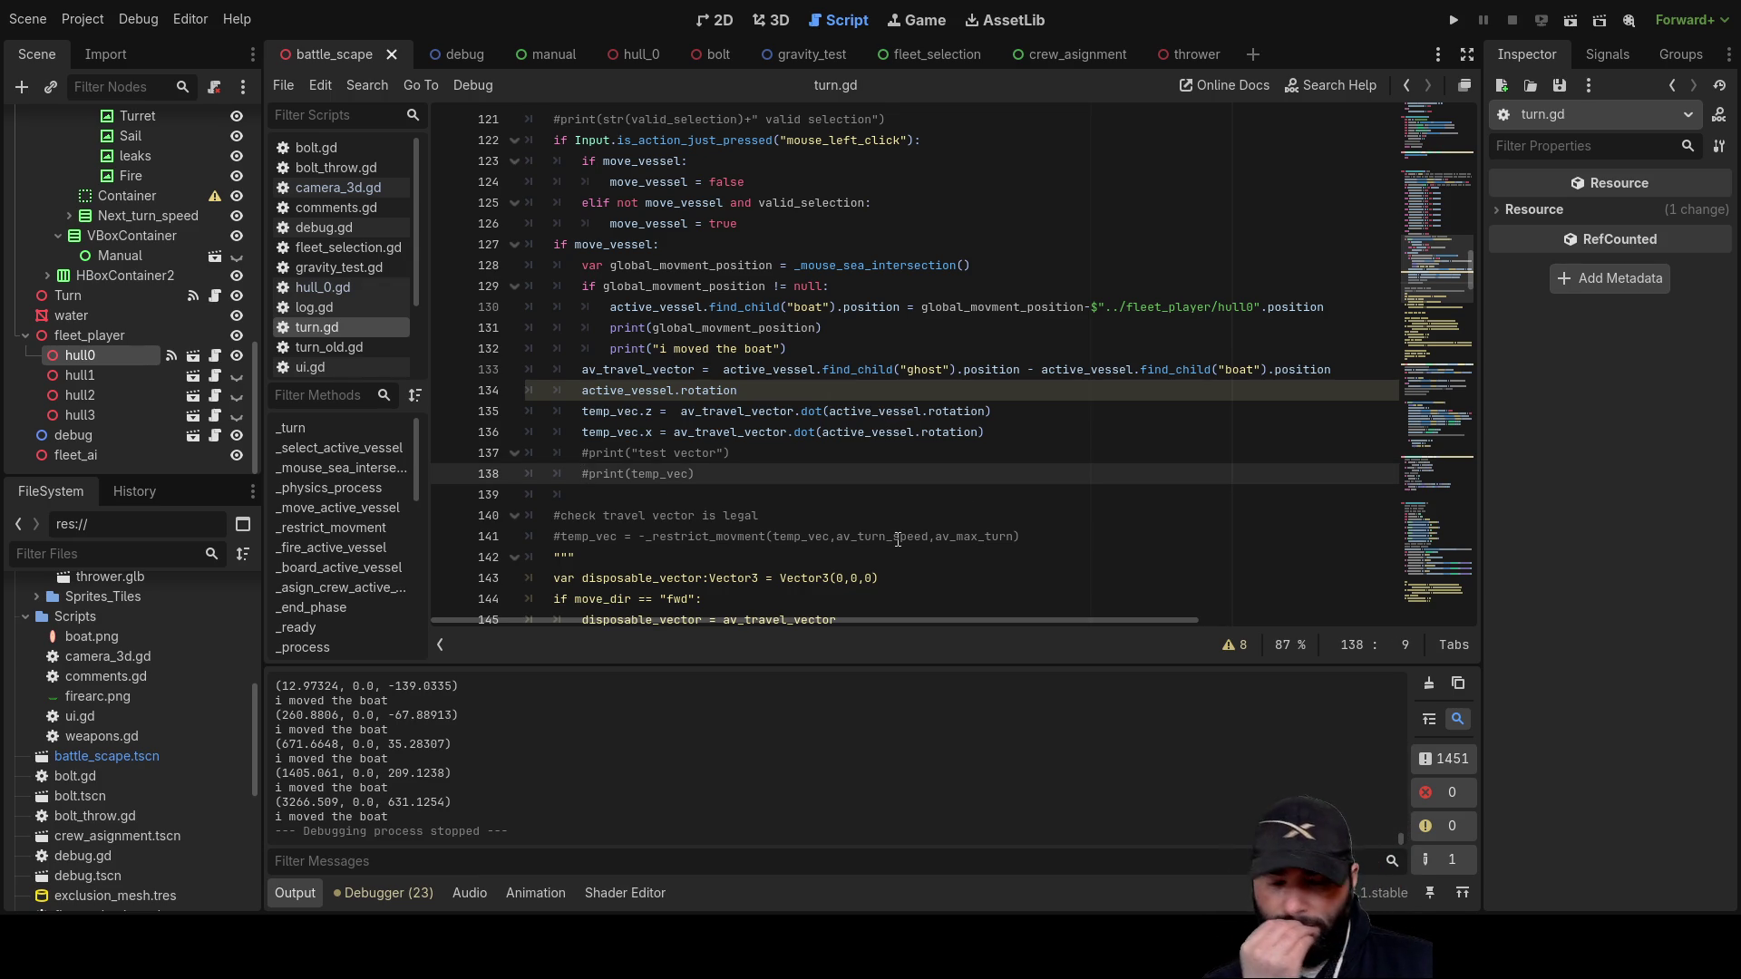
key("Delete")
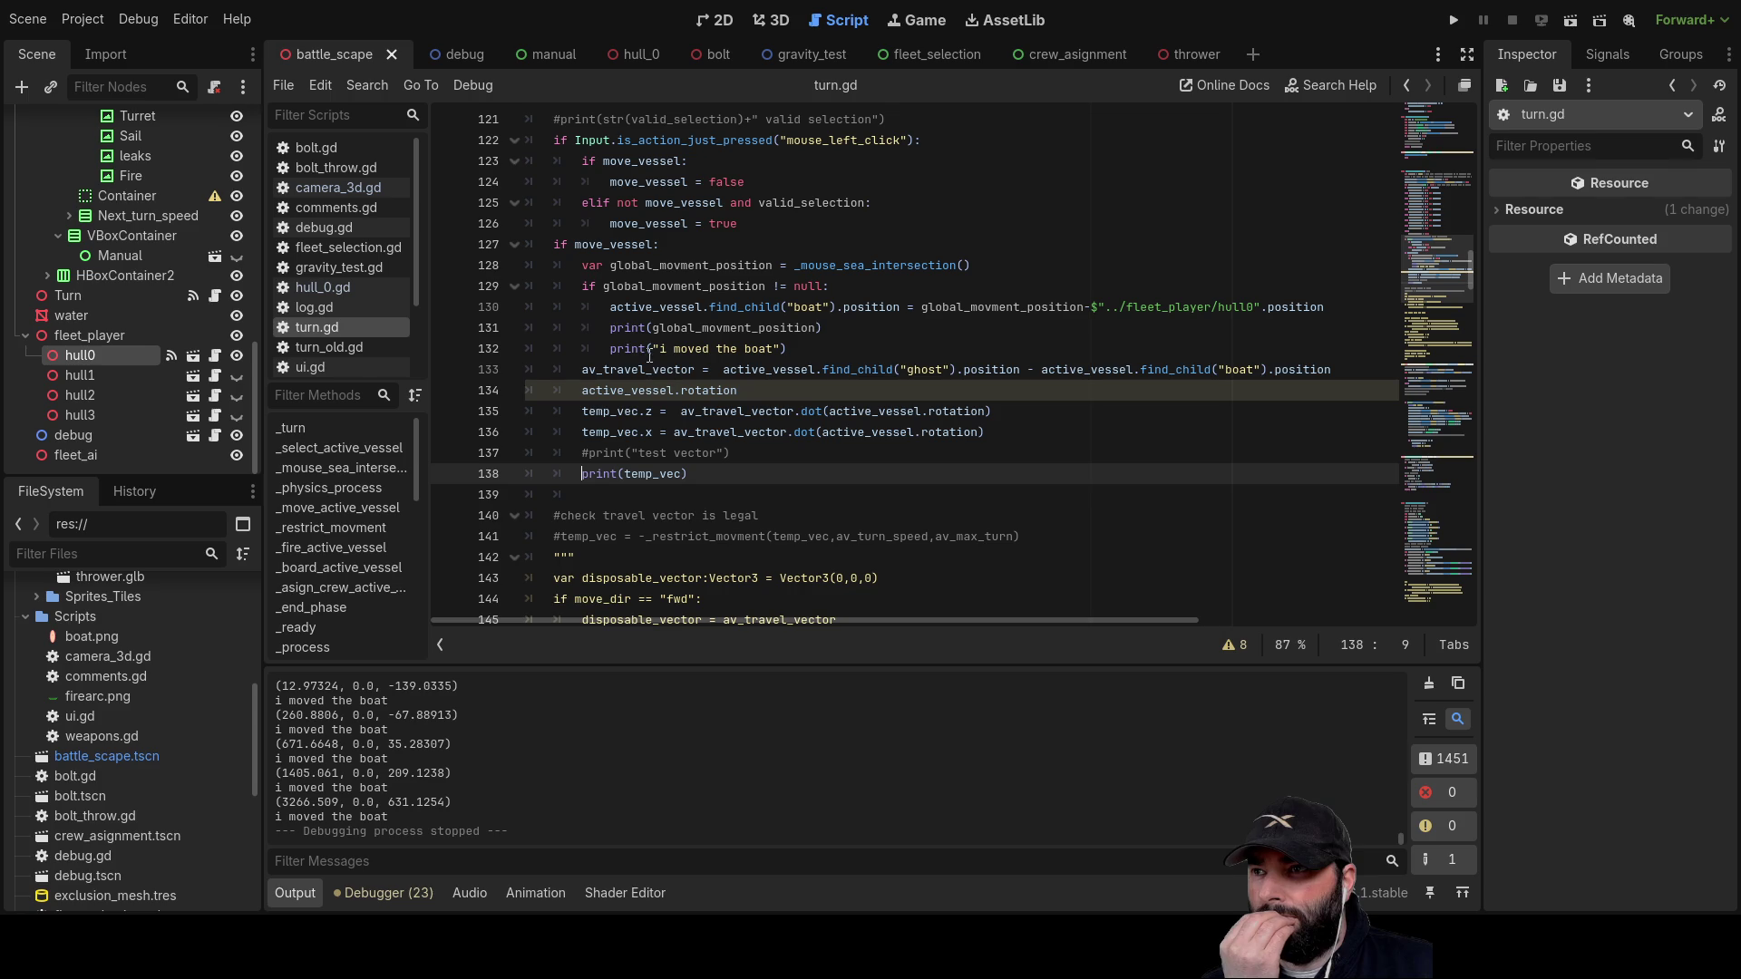
left_click(610, 327)
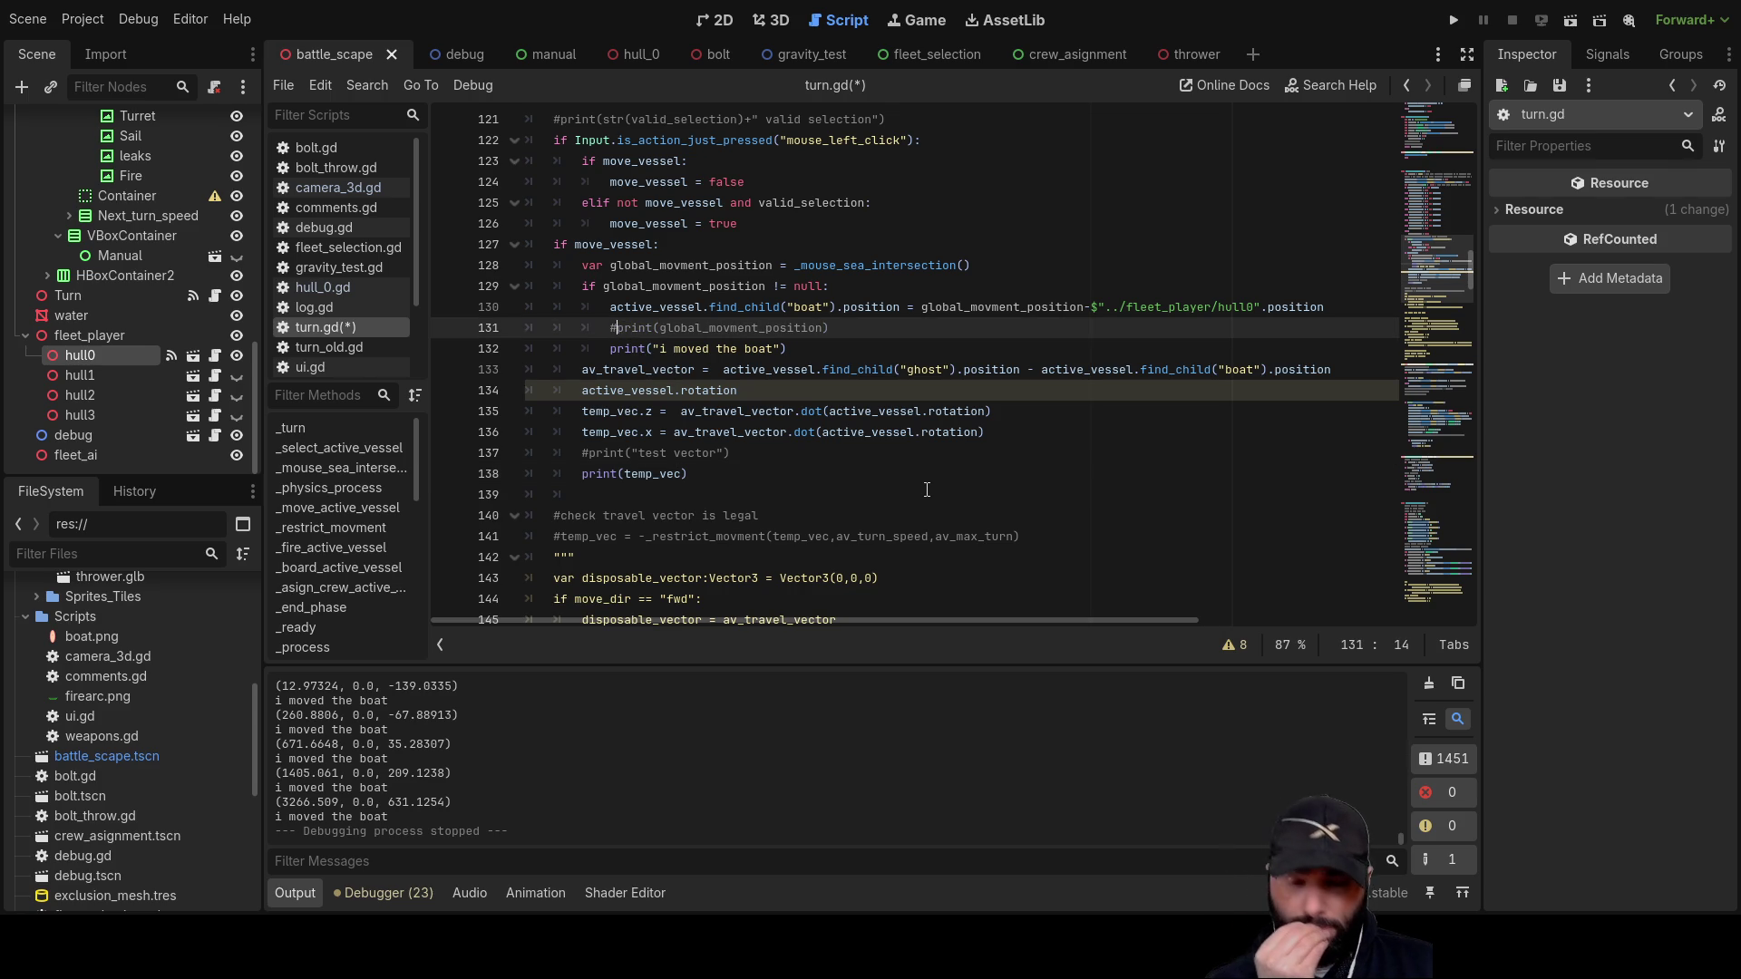
type("#")
key("Down")
type("#")
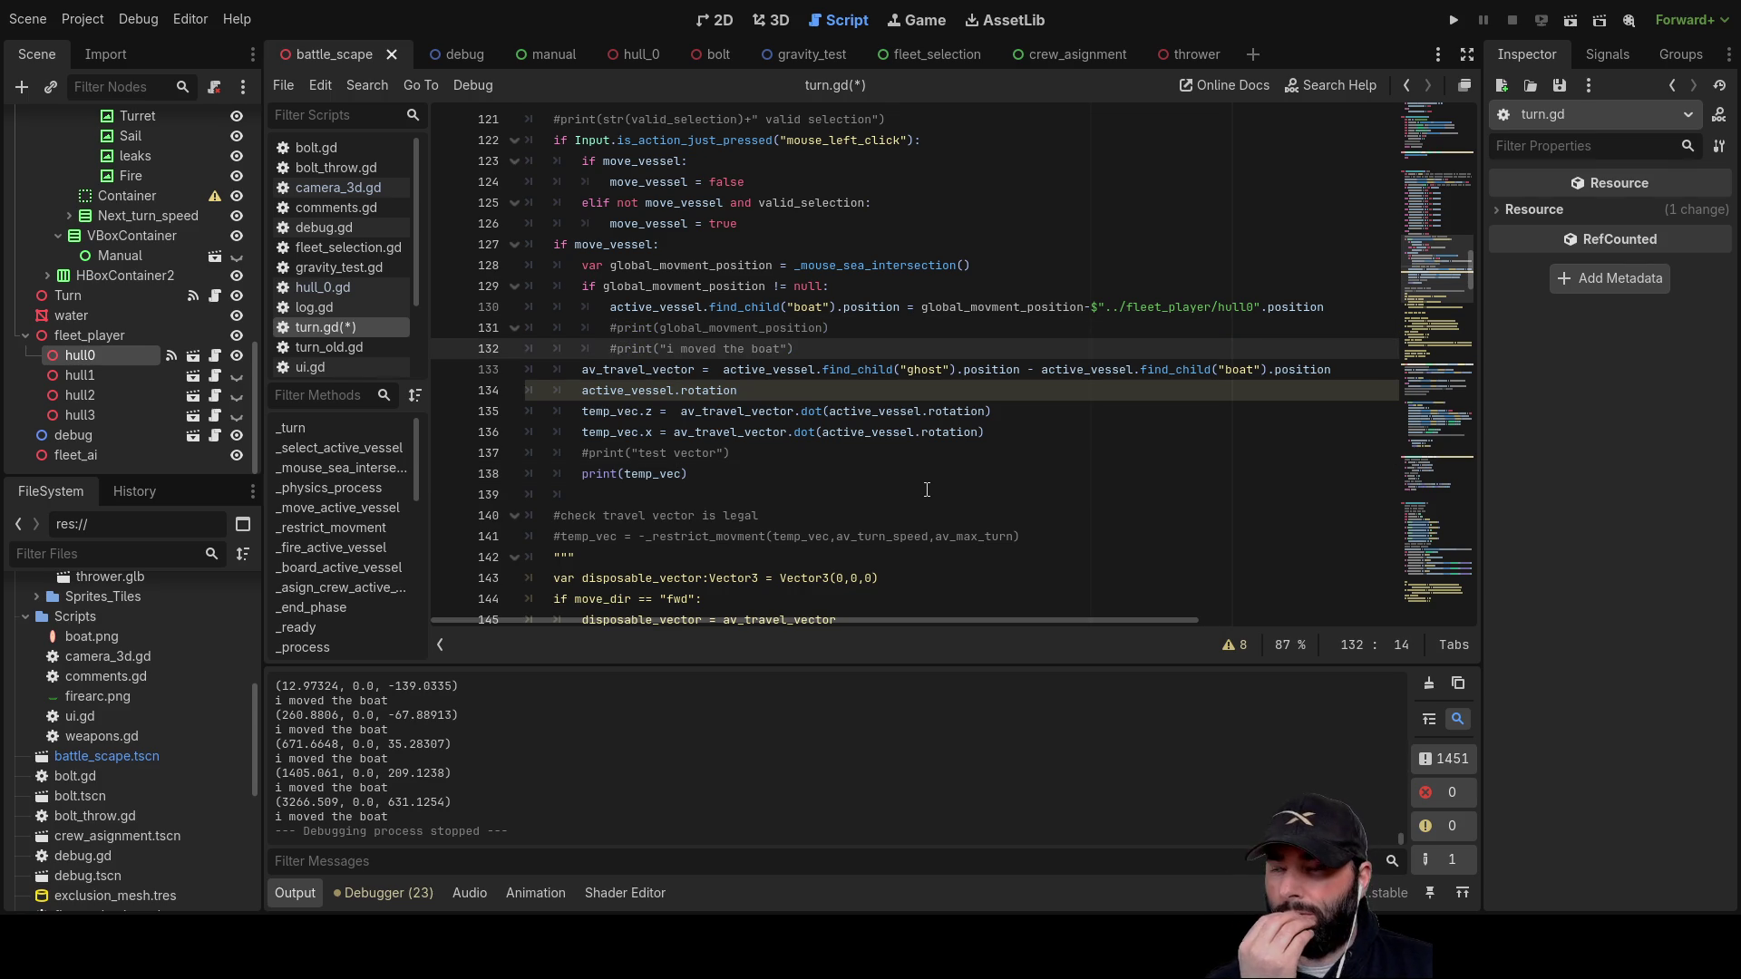
scroll(836, 442, "down", 2)
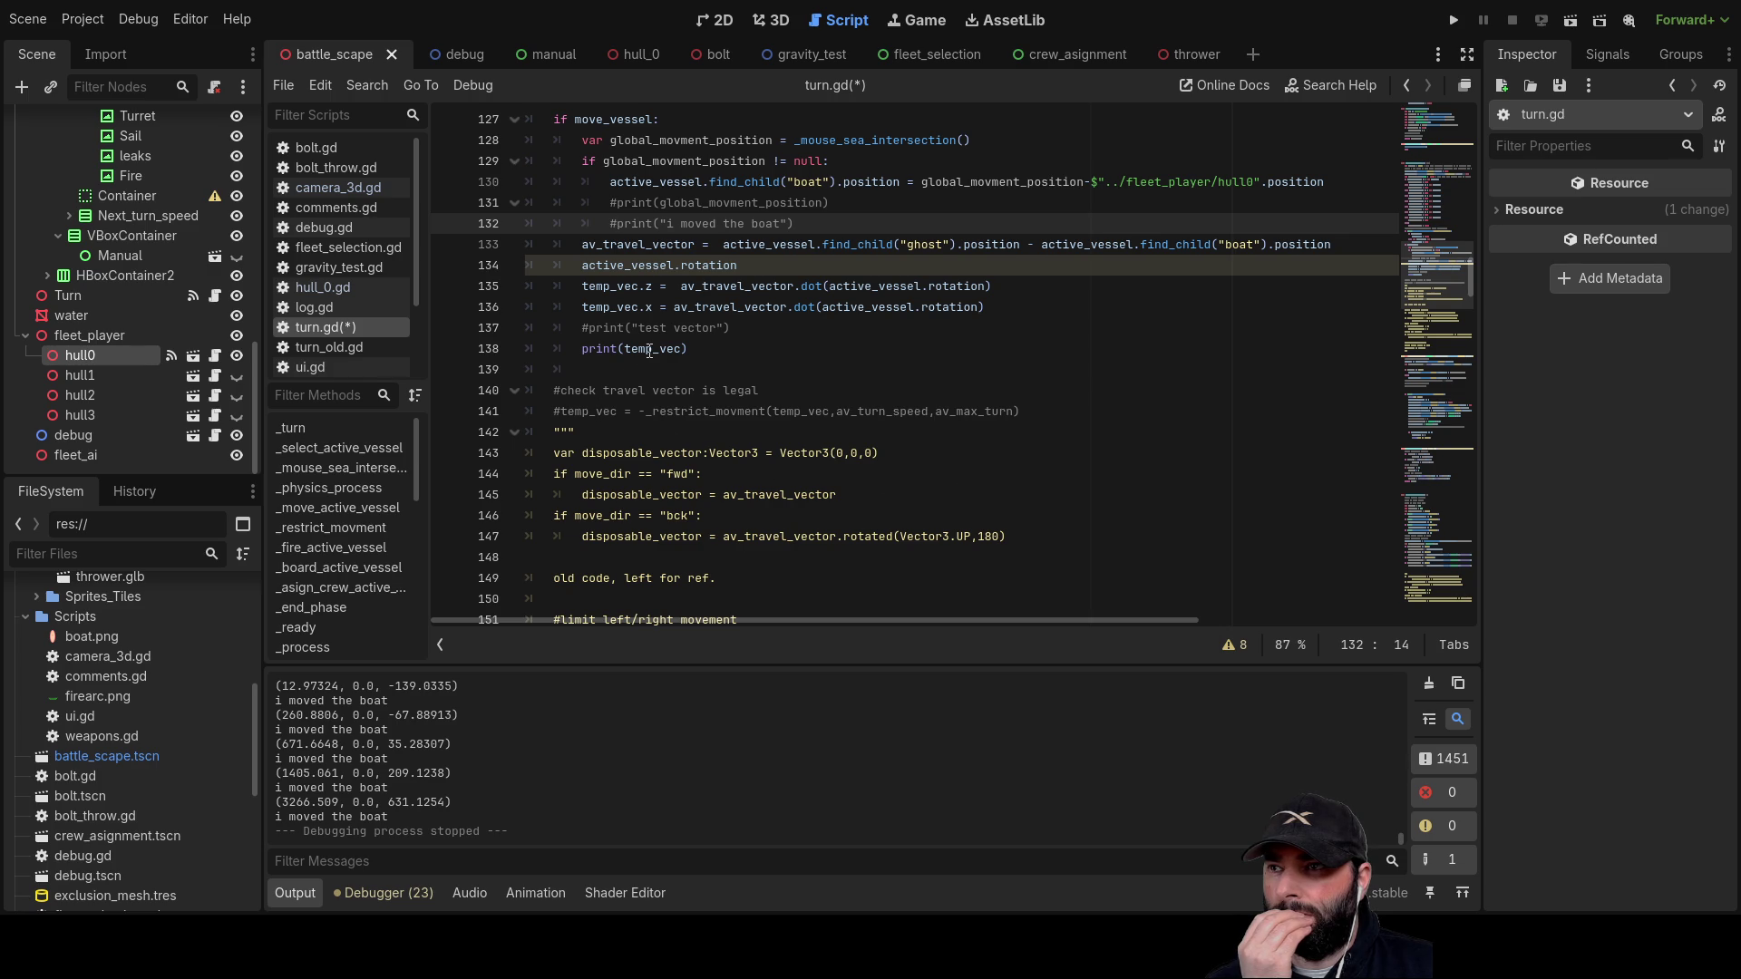
left_click(1453, 20)
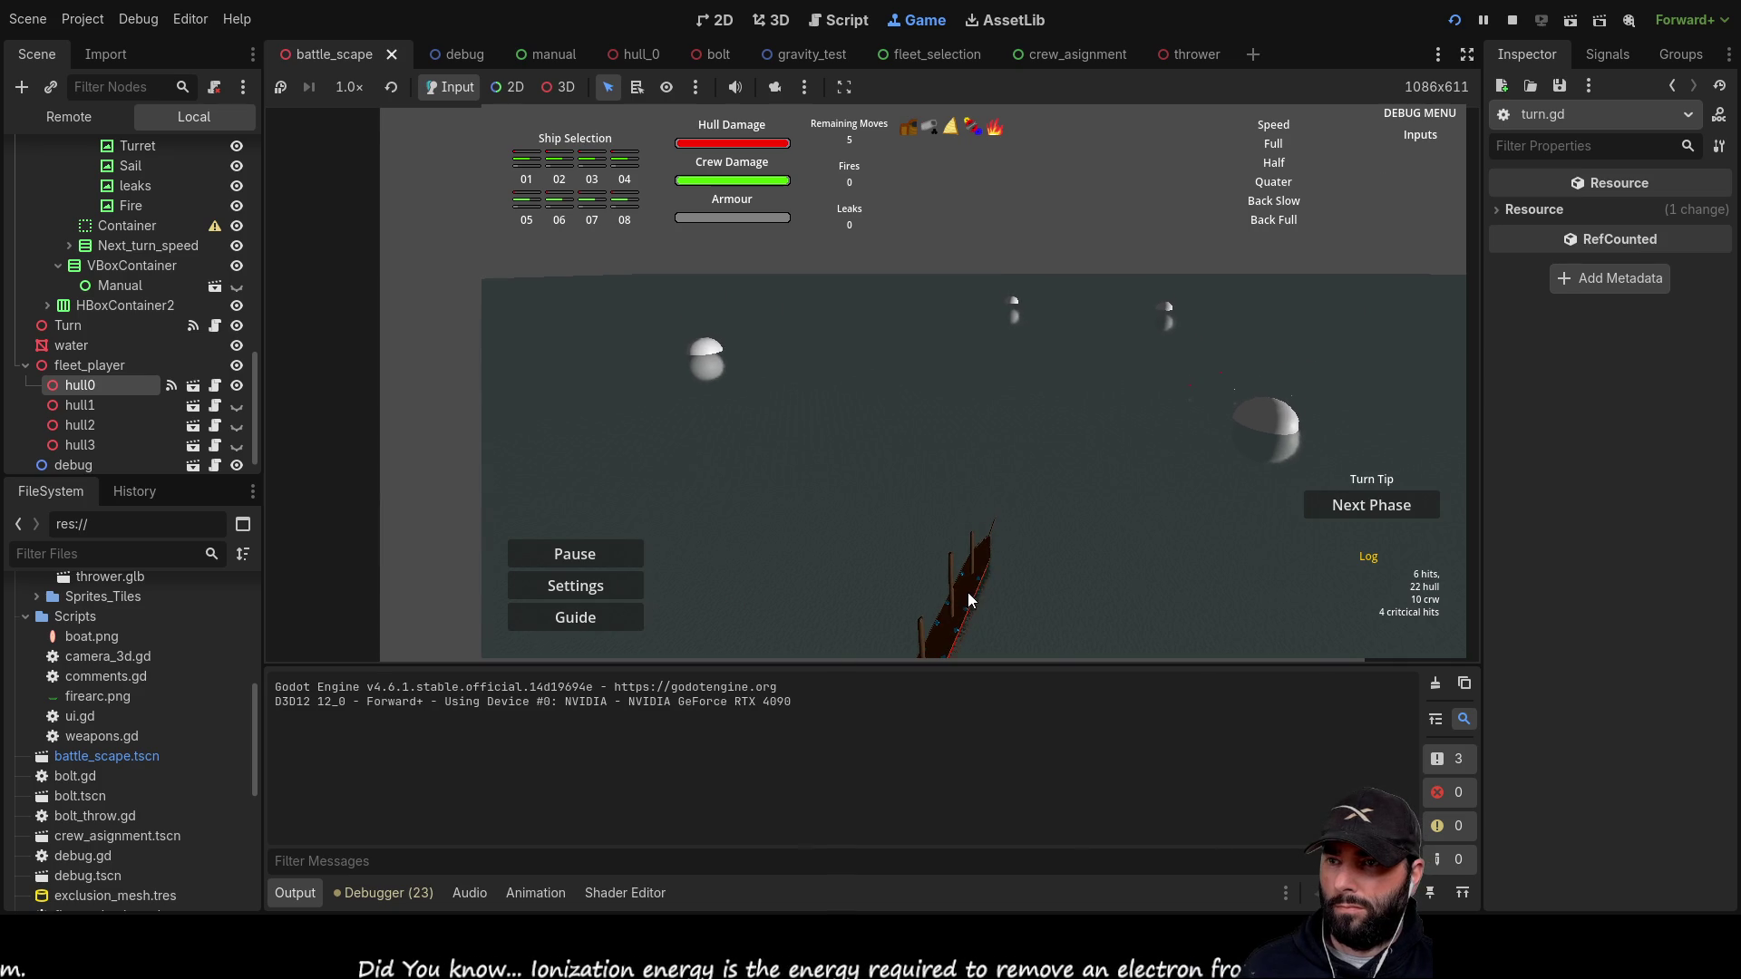
Step: Plan and carry out two ship moves to new ghost positions in the running game
left_click(968, 593)
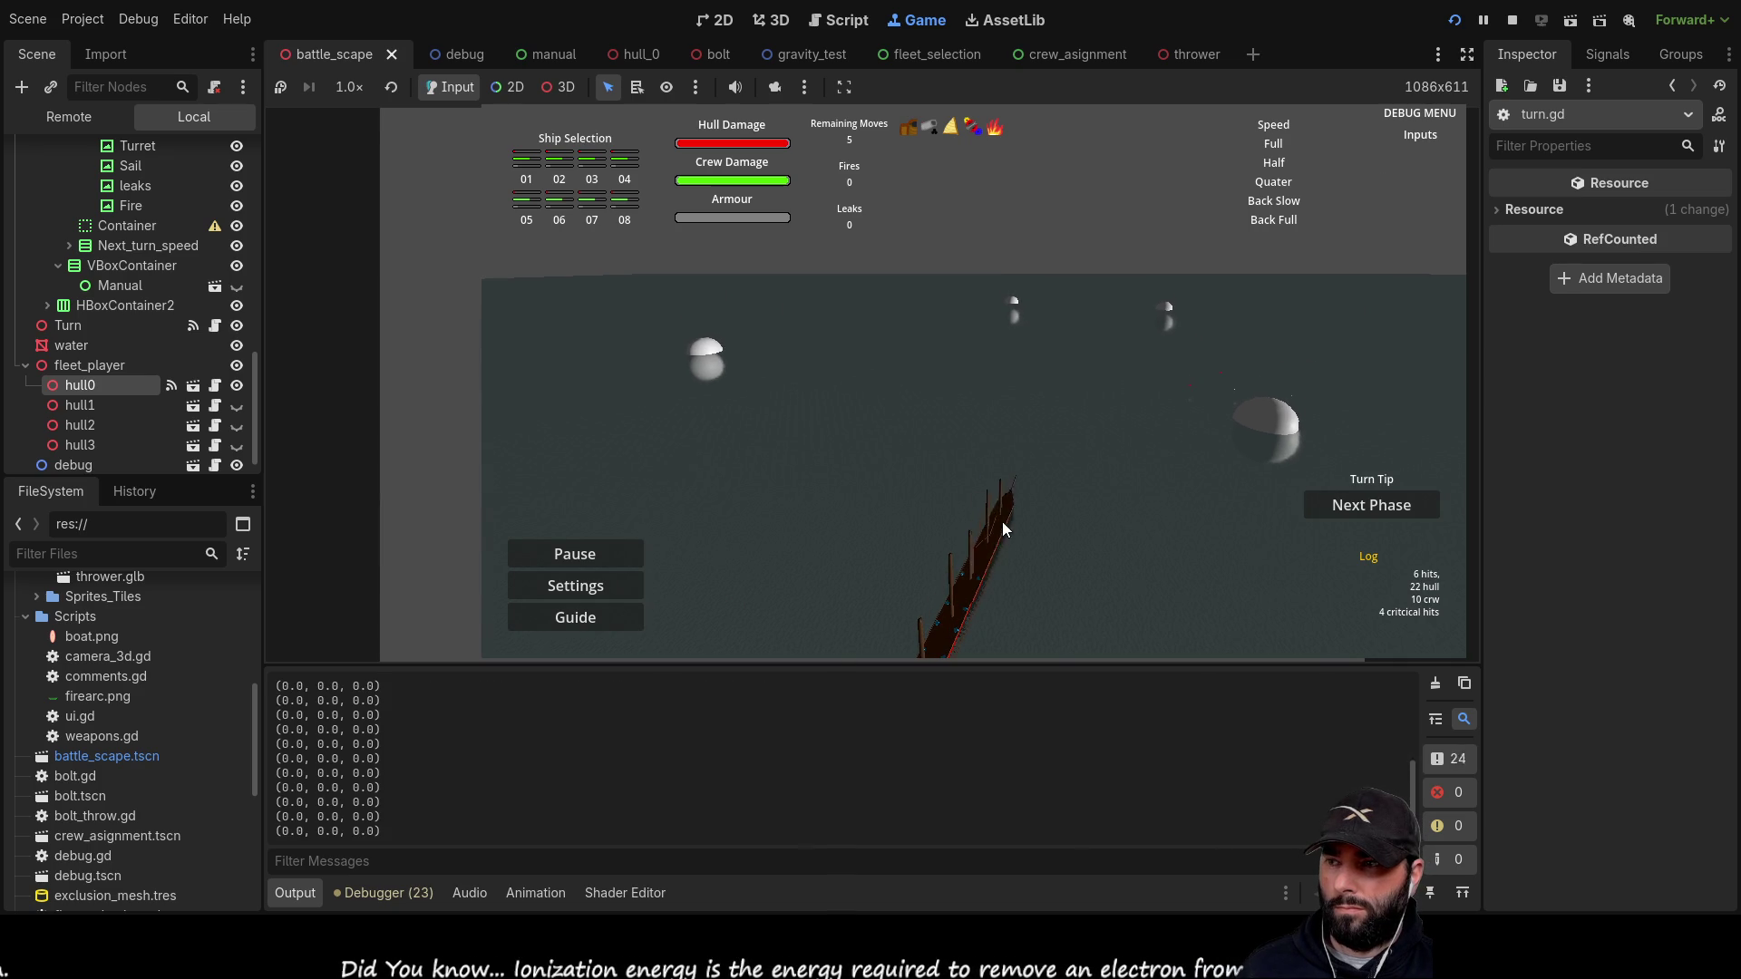
left_click(1030, 455)
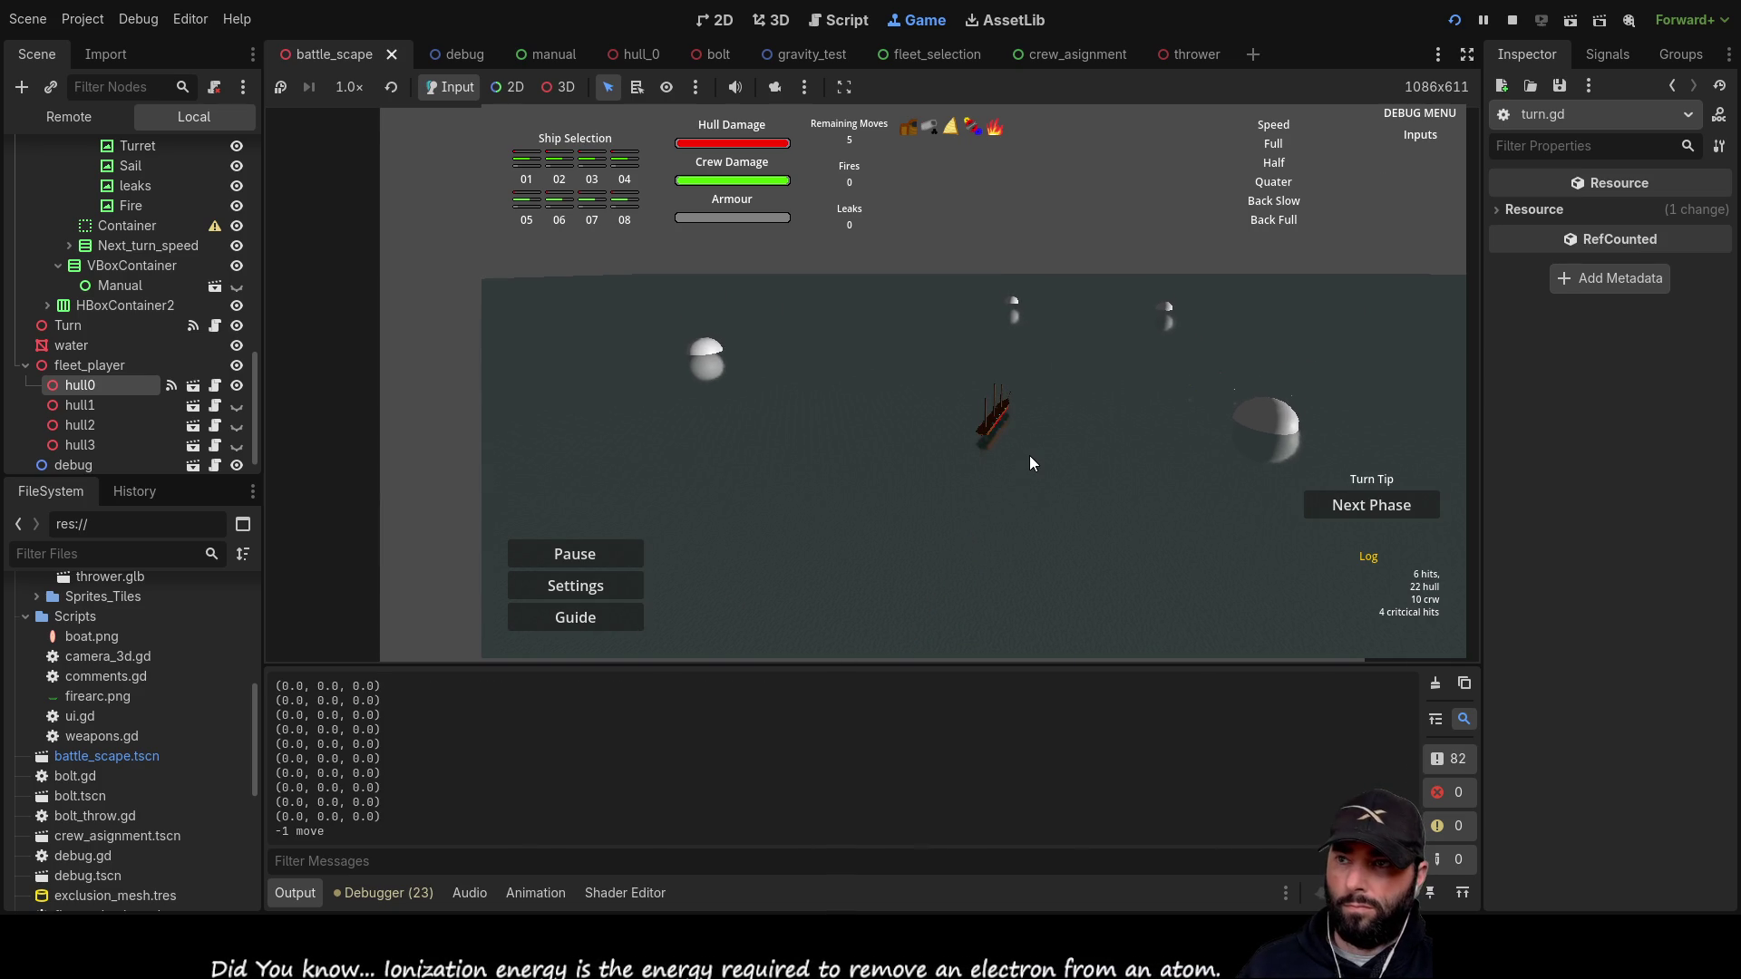
left_click(834, 537)
left_click(1067, 595)
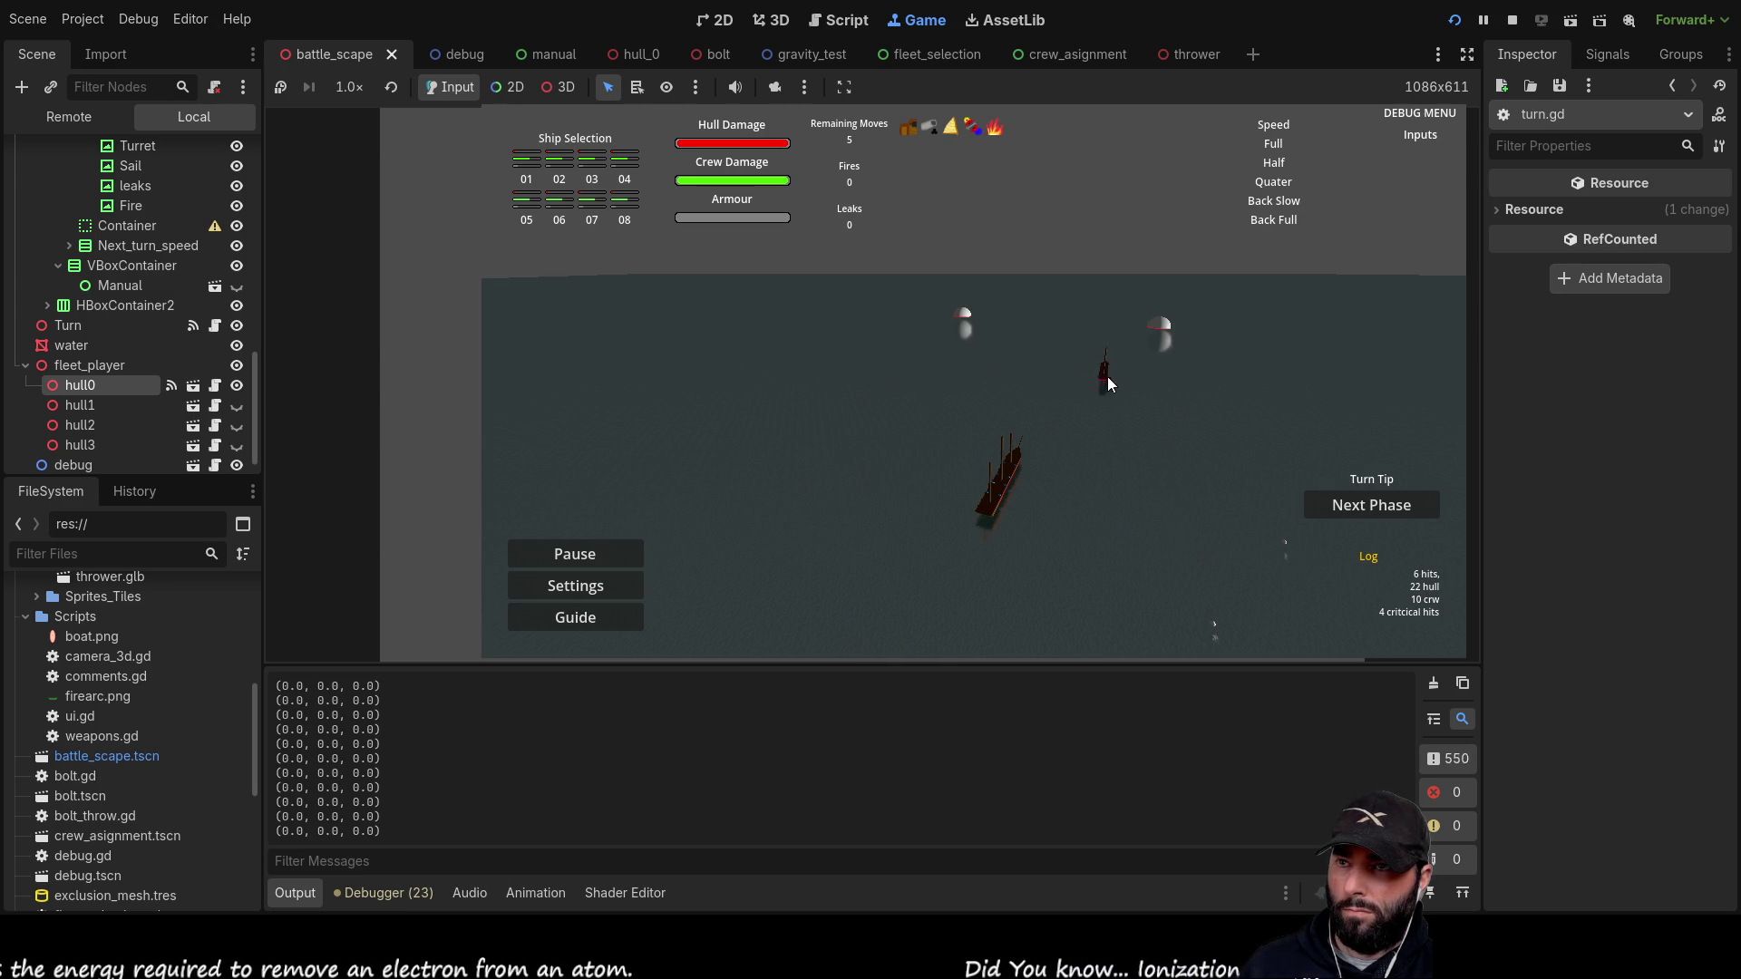
Step: Pan the camera across the sea, stop the game, and select temp_vec on line 135
key("a")
key("s")
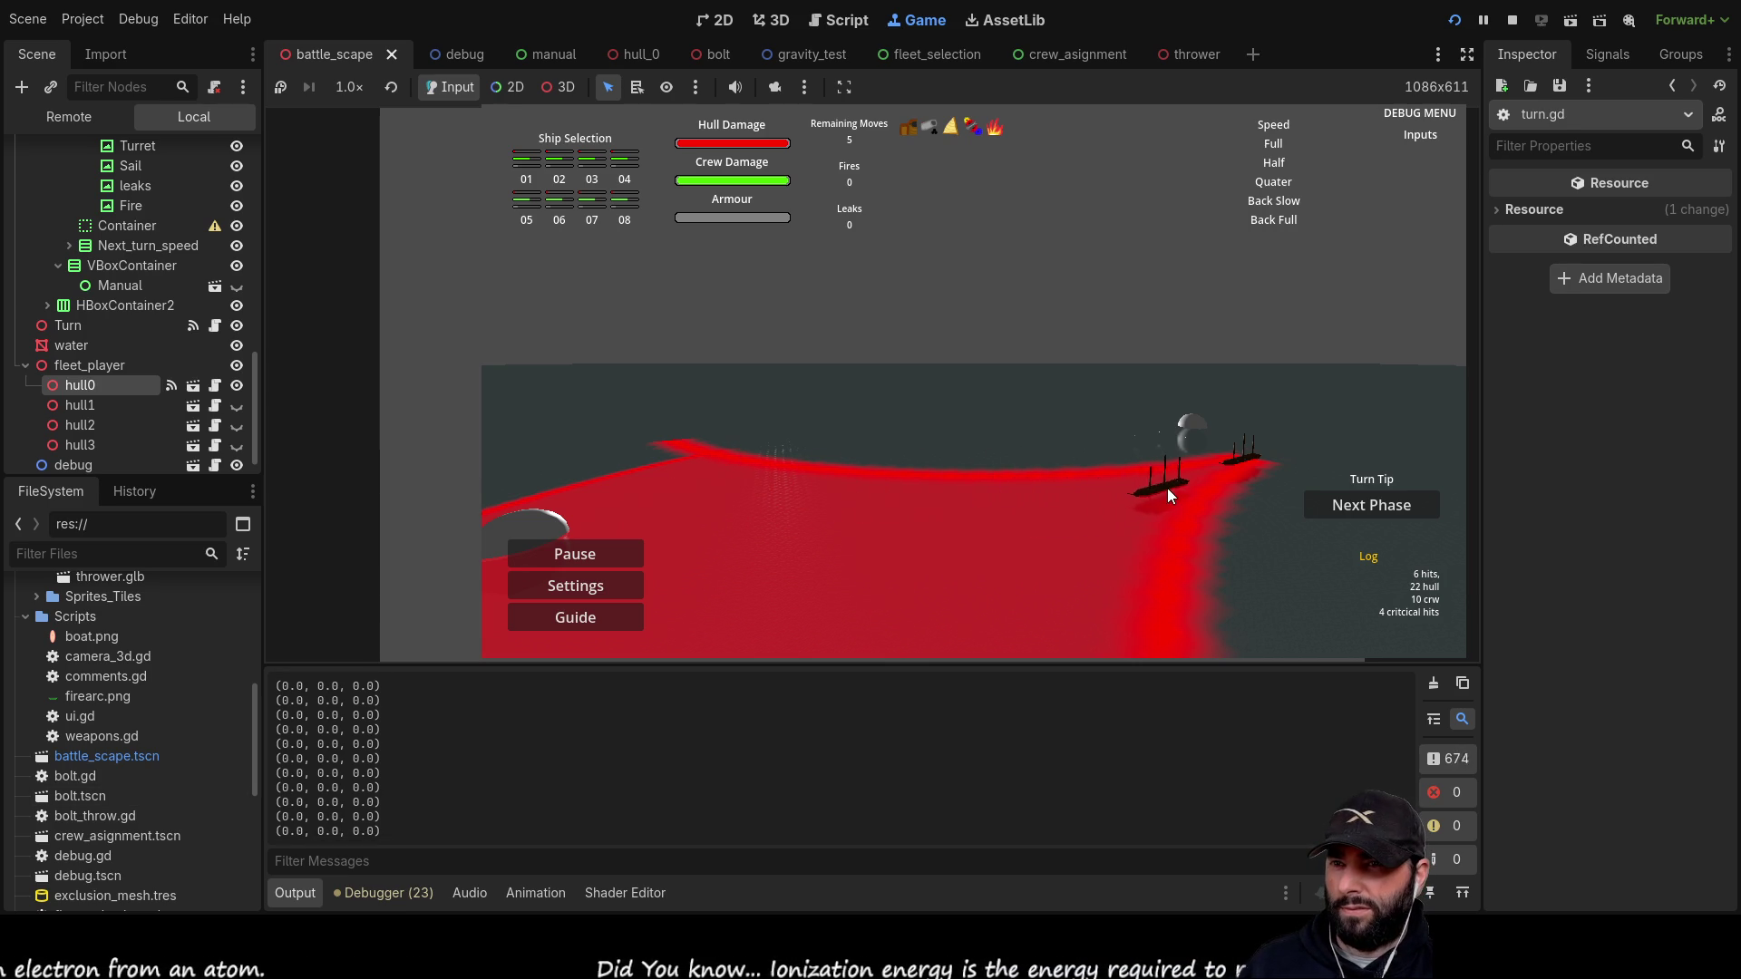
key("F8")
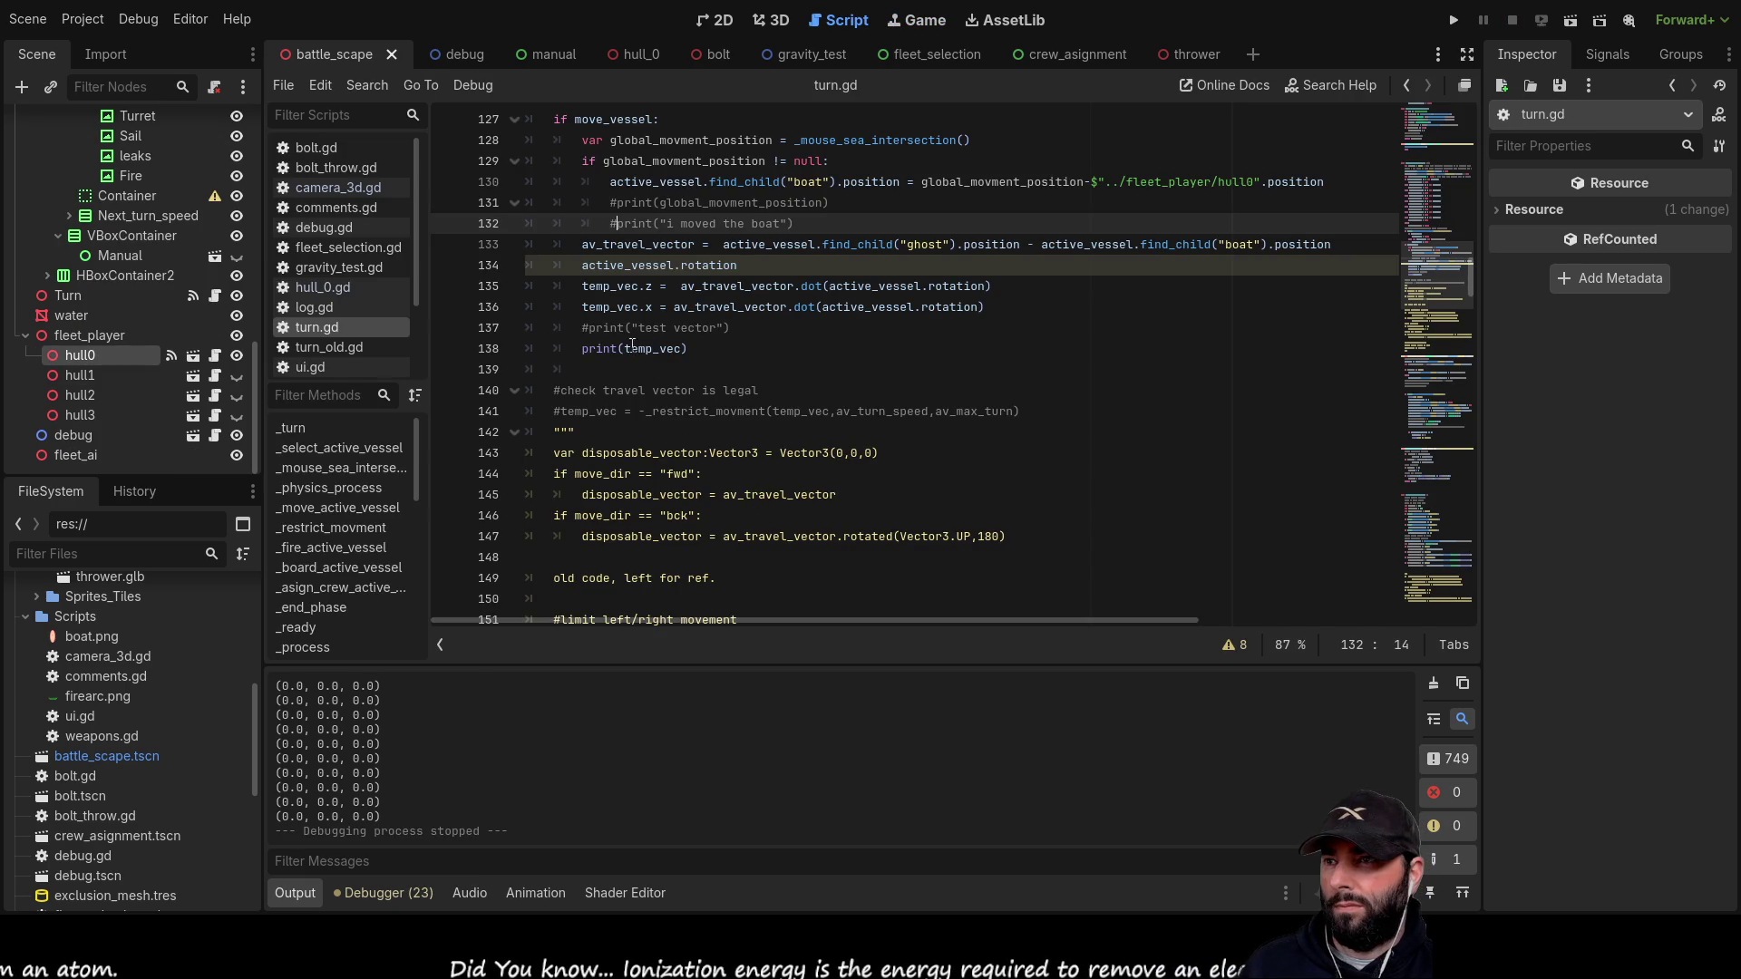
double_click(615, 285)
scroll(952, 498, "up", 2)
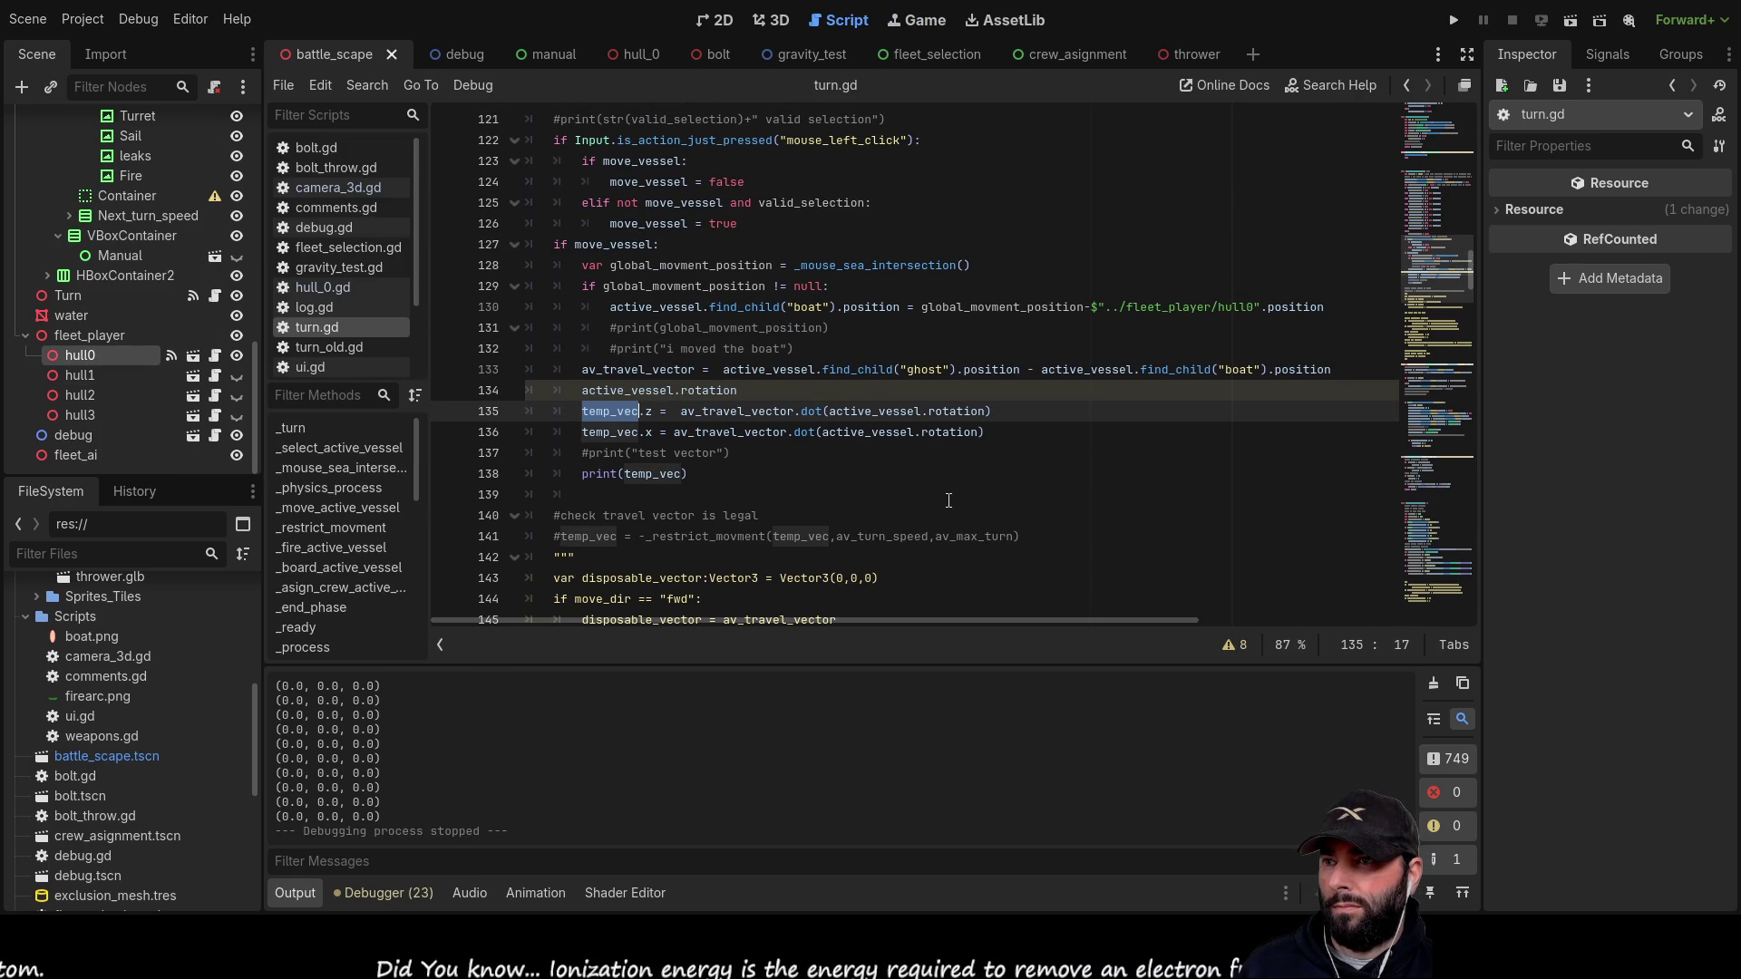
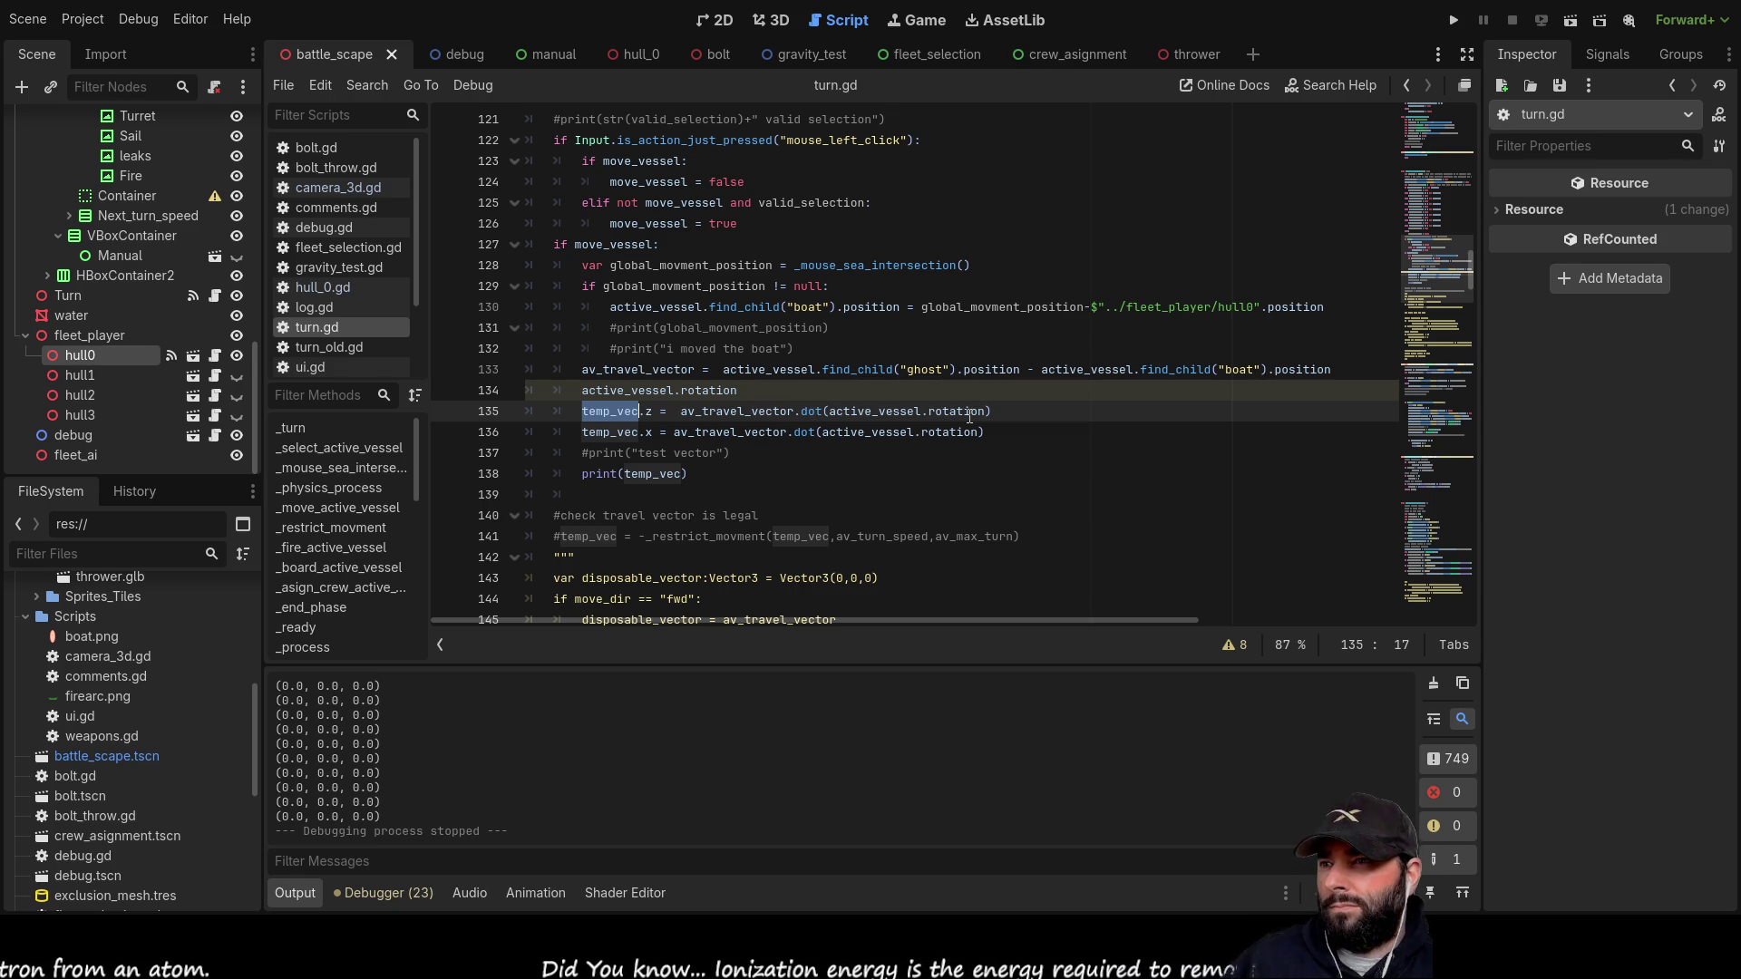
Step: Add a print(av_travel_vector) line above the active_vessel.rotation line
double_click(645, 369)
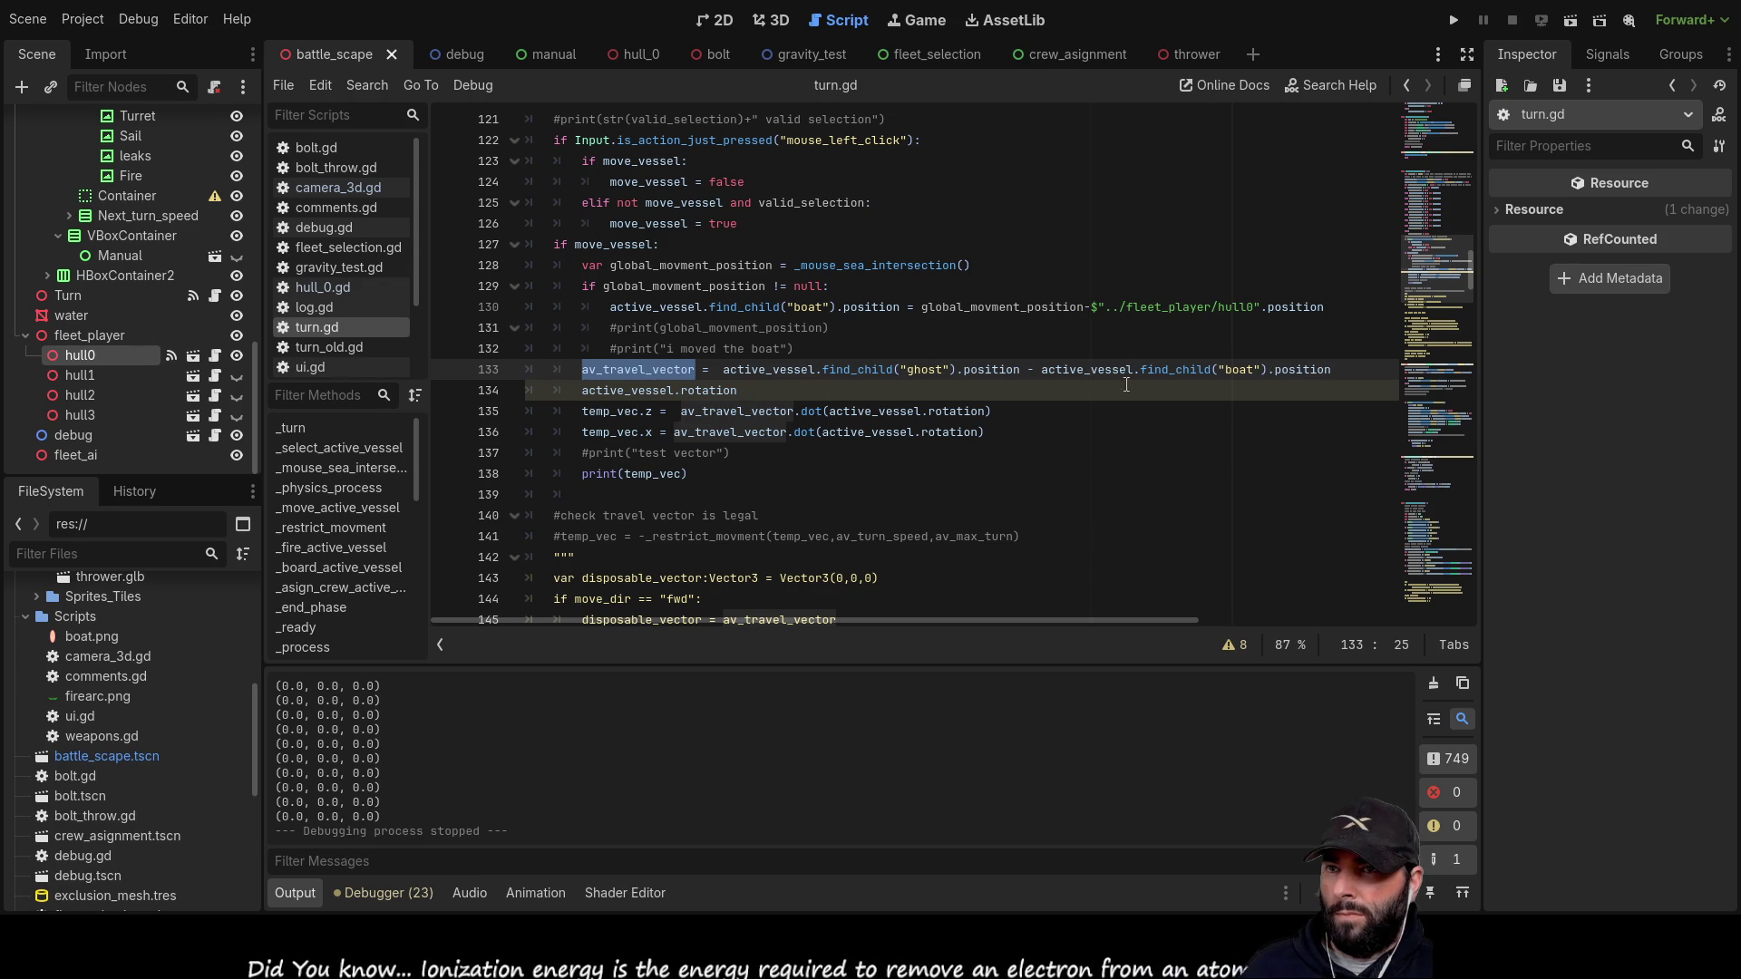
mouse_move(1336, 369)
left_mouse_down()
mouse_move(757, 353)
mouse_move(733, 382)
left_mouse_up()
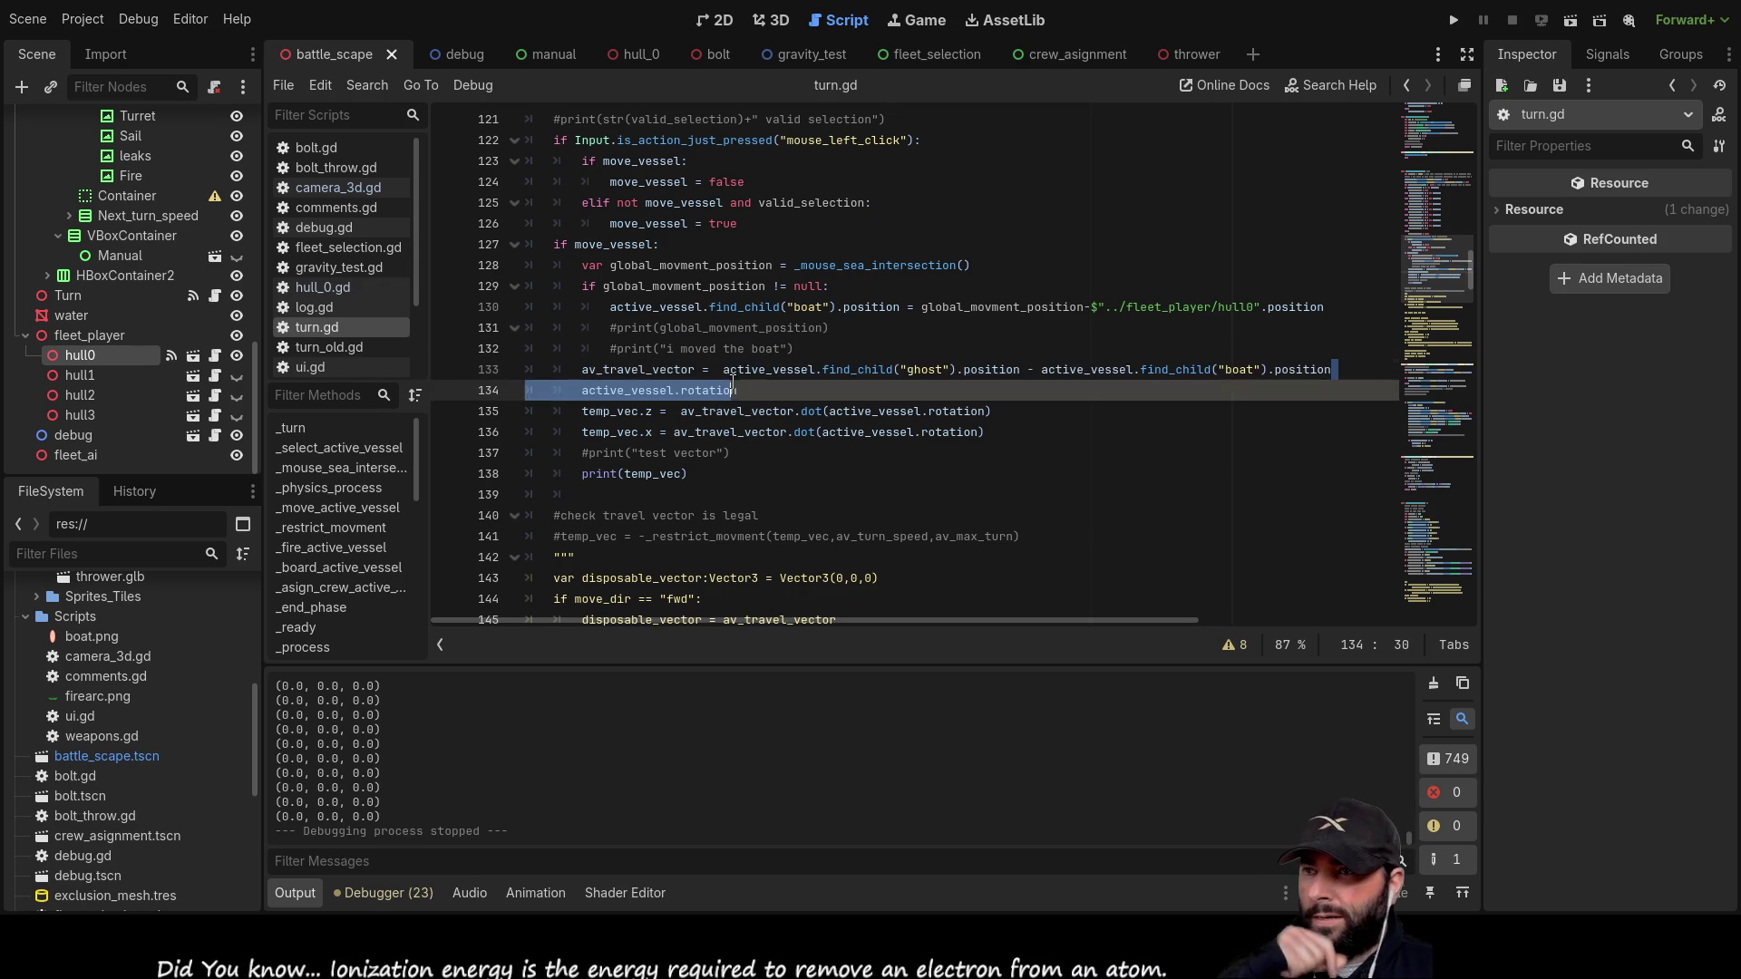
left_click(581, 390)
key("Return")
key("Up")
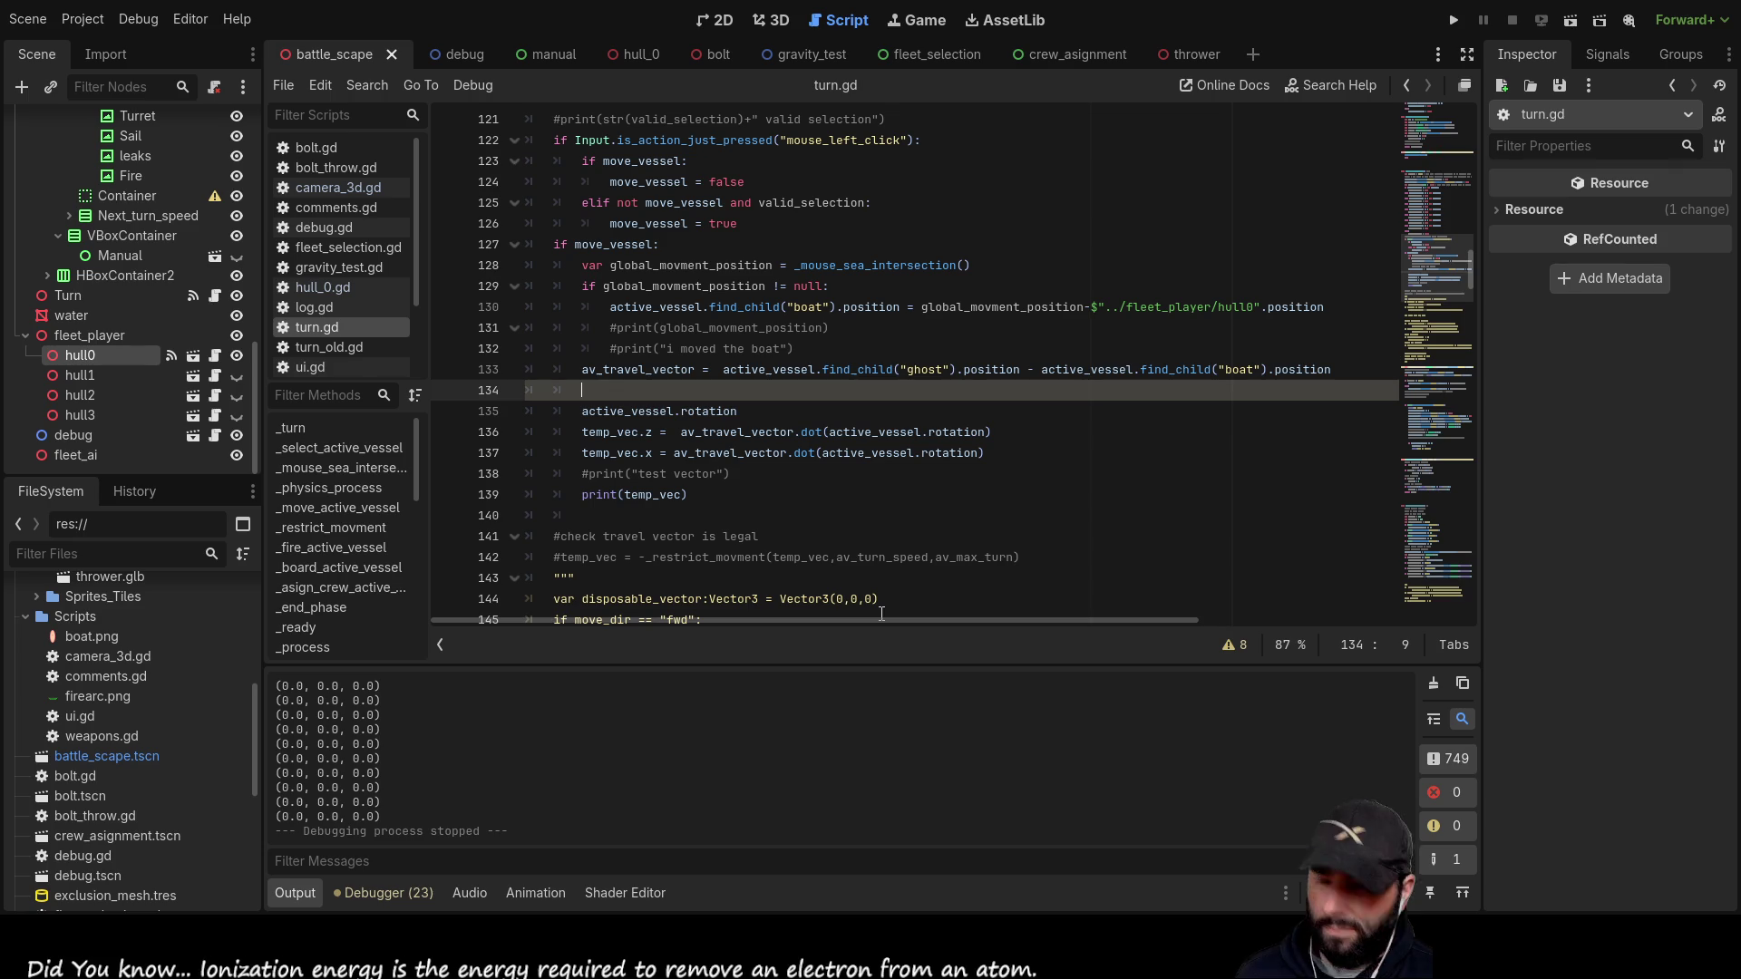
type("print()")
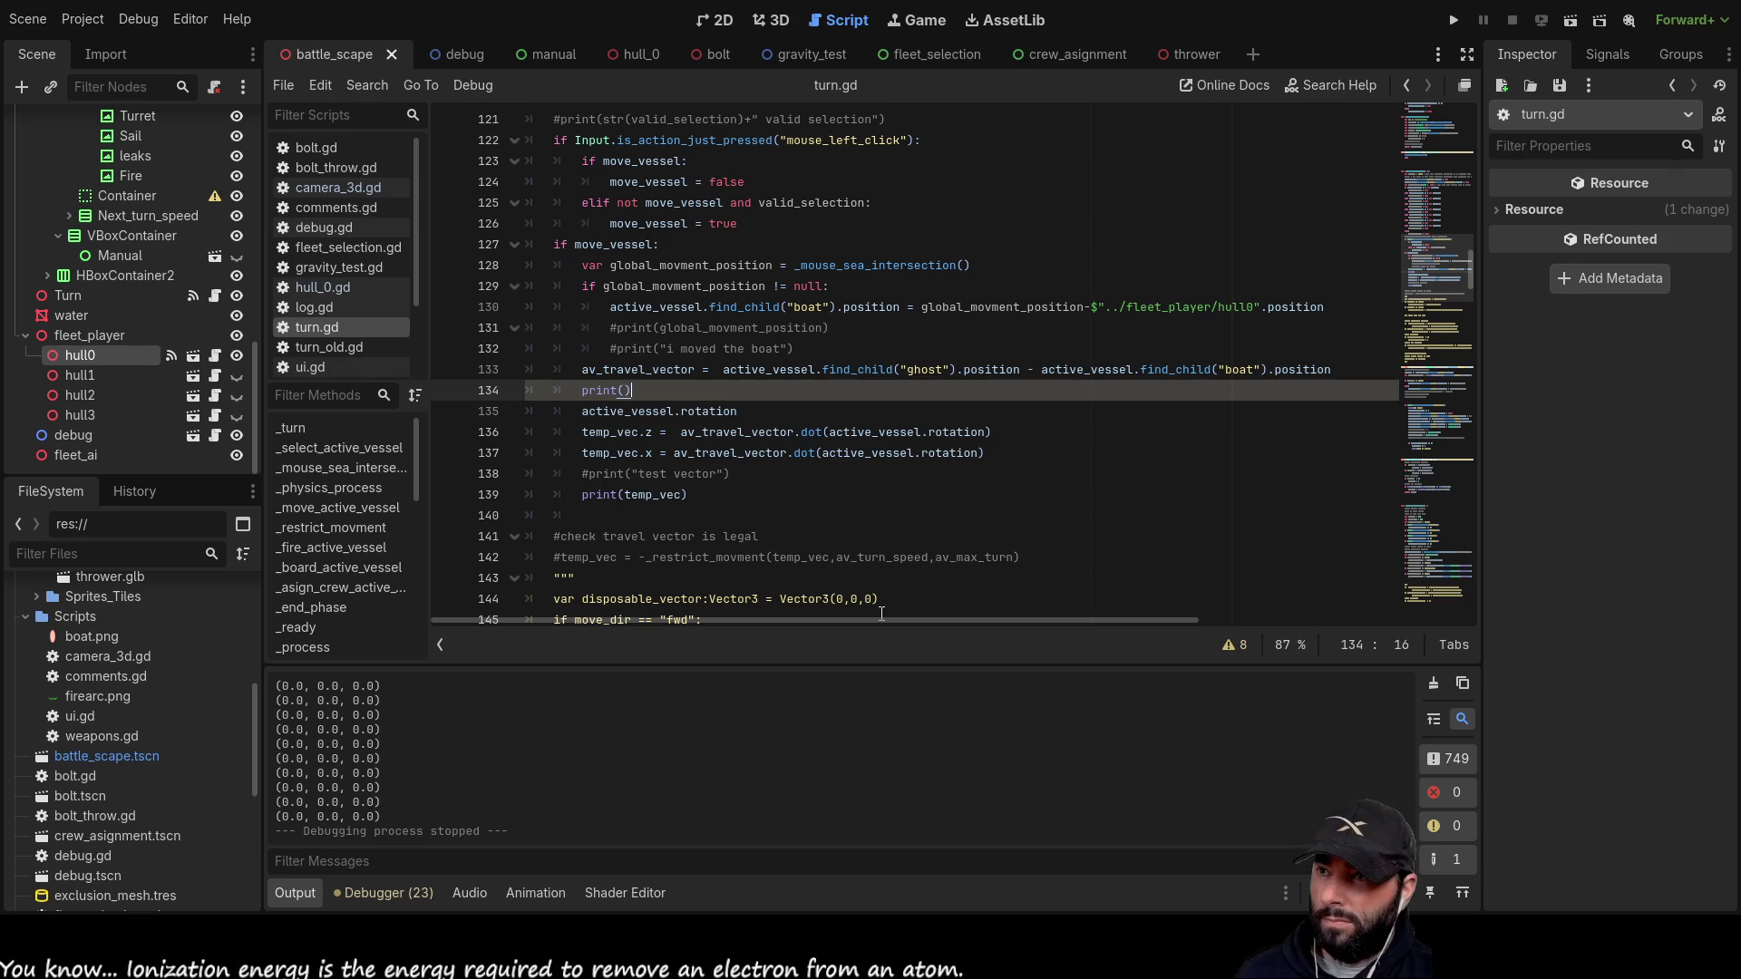
double_click(628, 369)
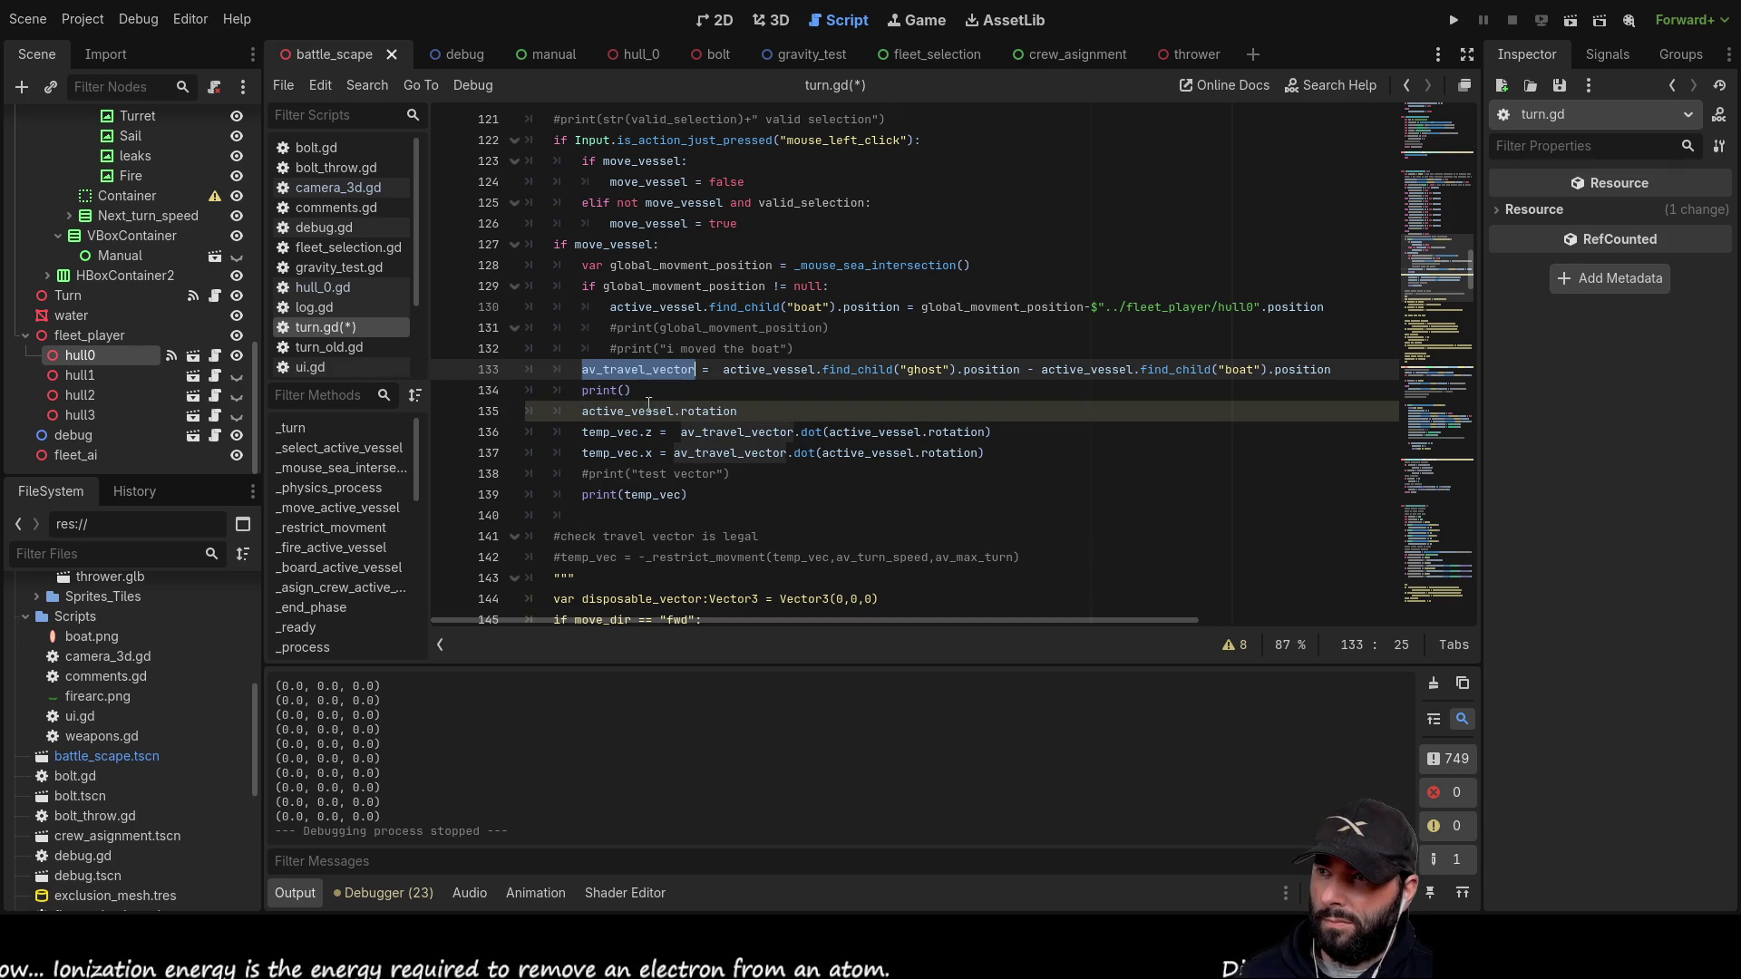
key("ctrl+c")
left_click(626, 391)
key("ctrl+v")
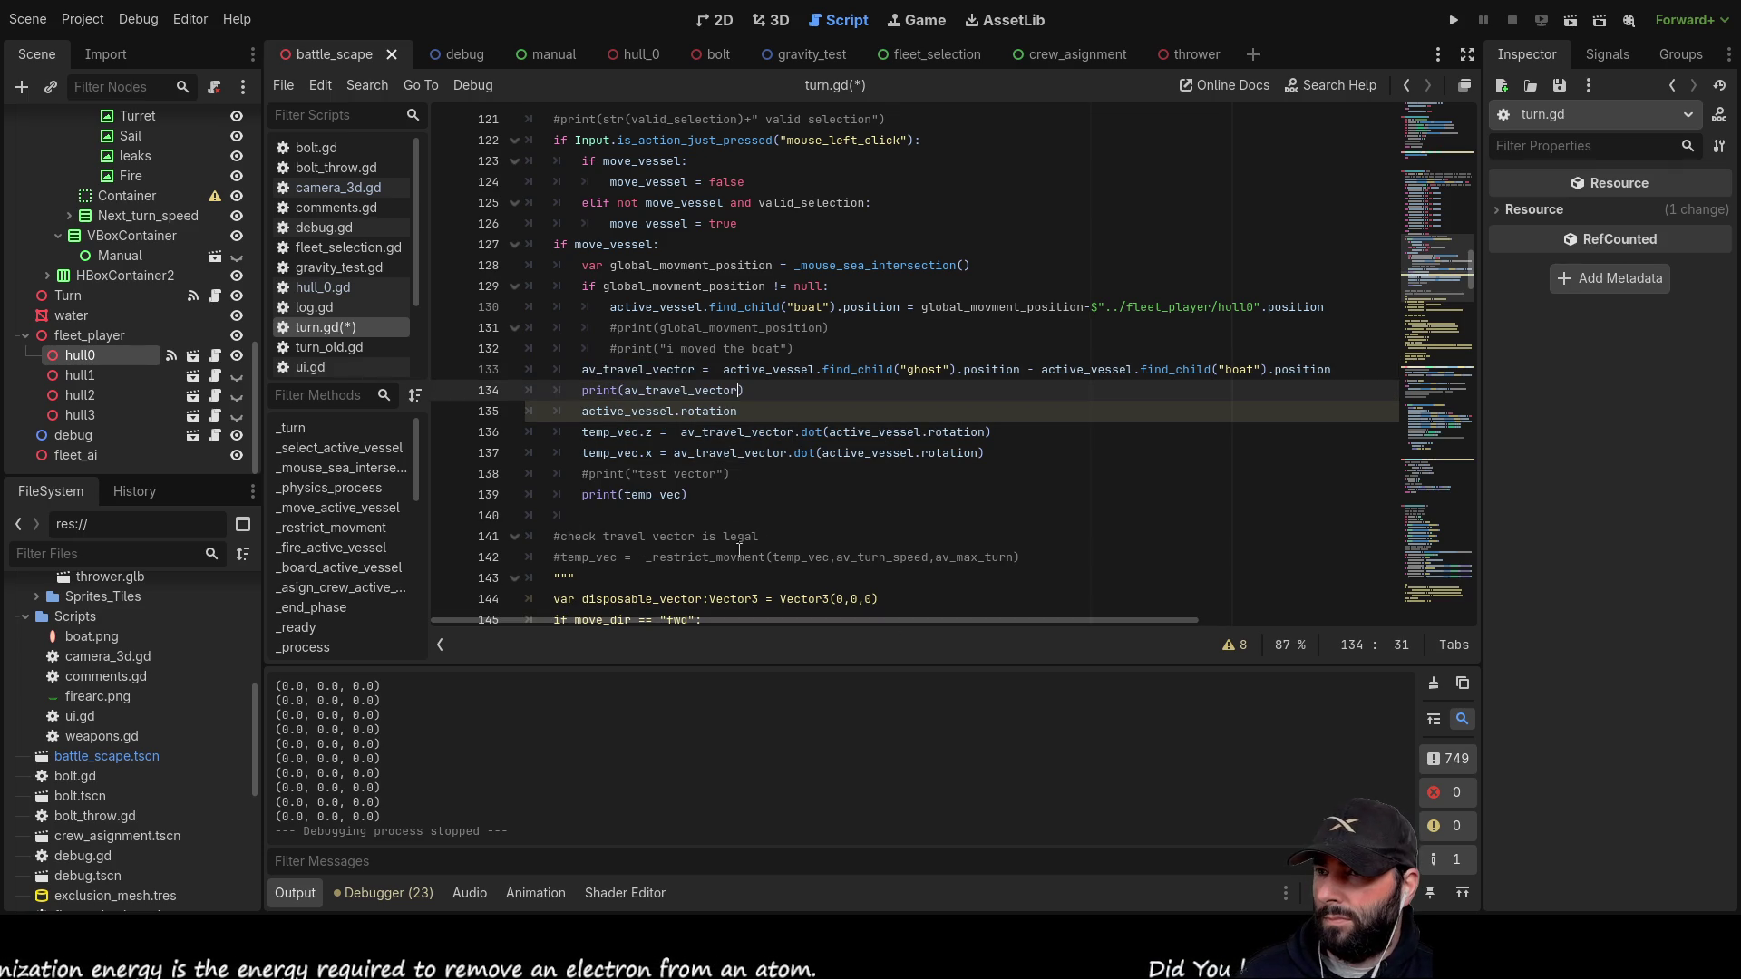
Step: Comment out the print(temp_vec) line with # and run the game
left_click(583, 495)
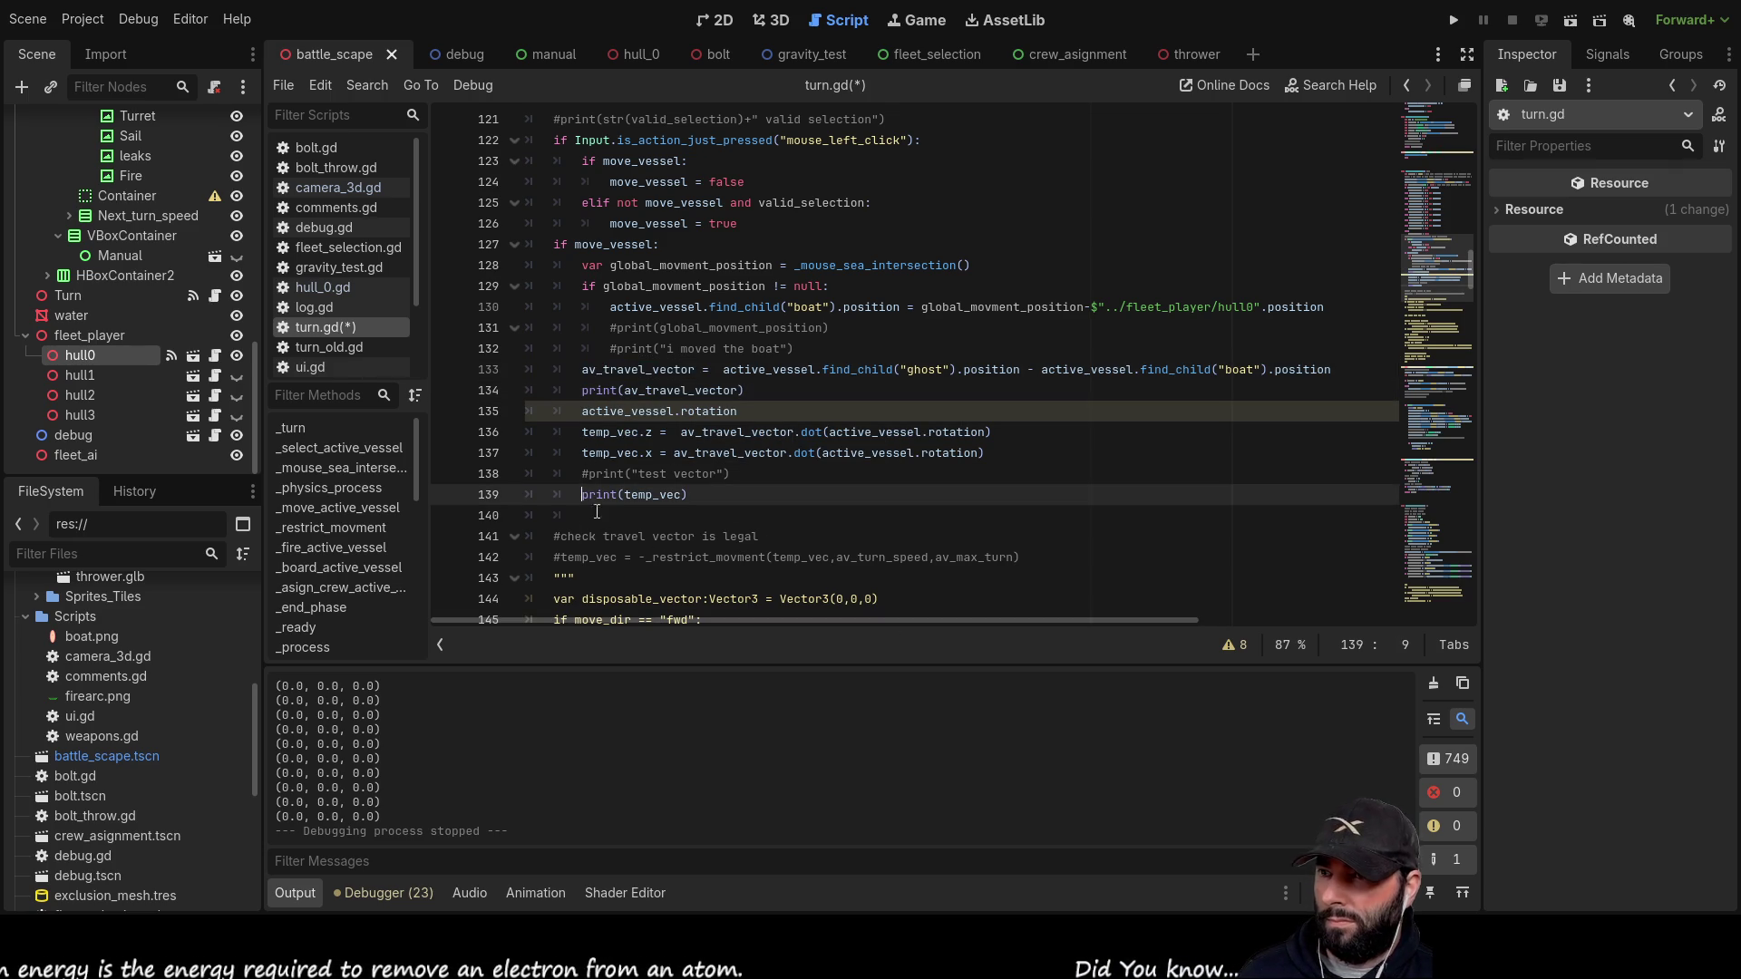
type("#")
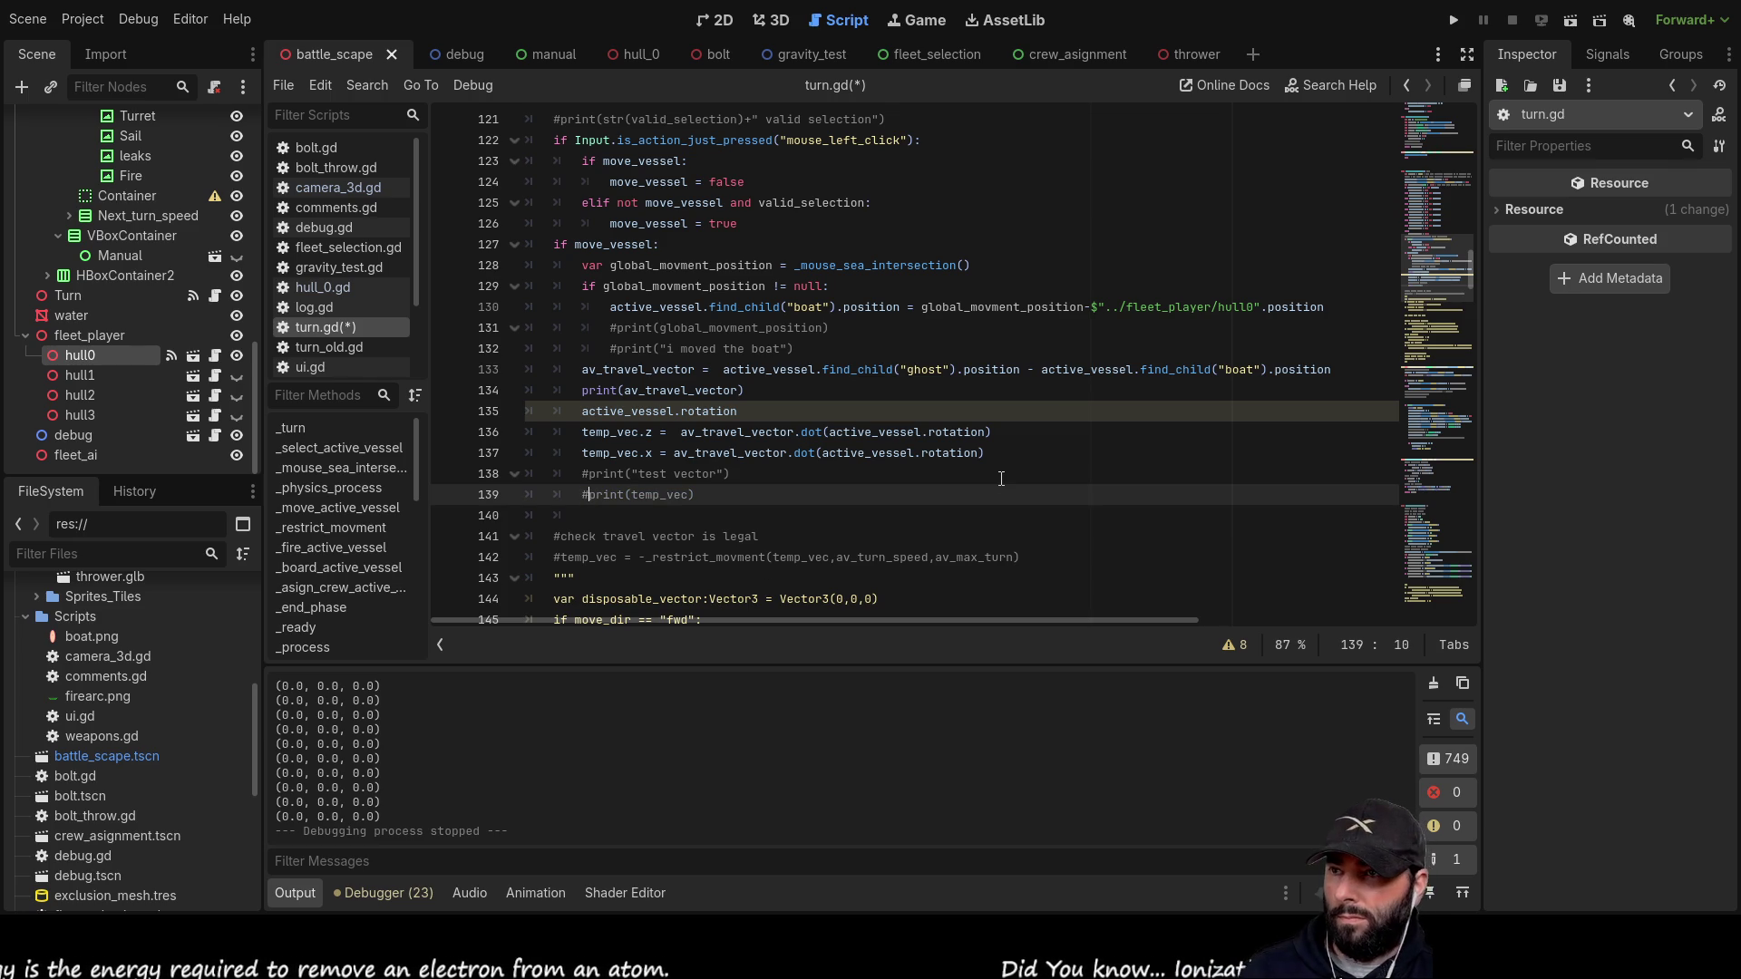
key("F5")
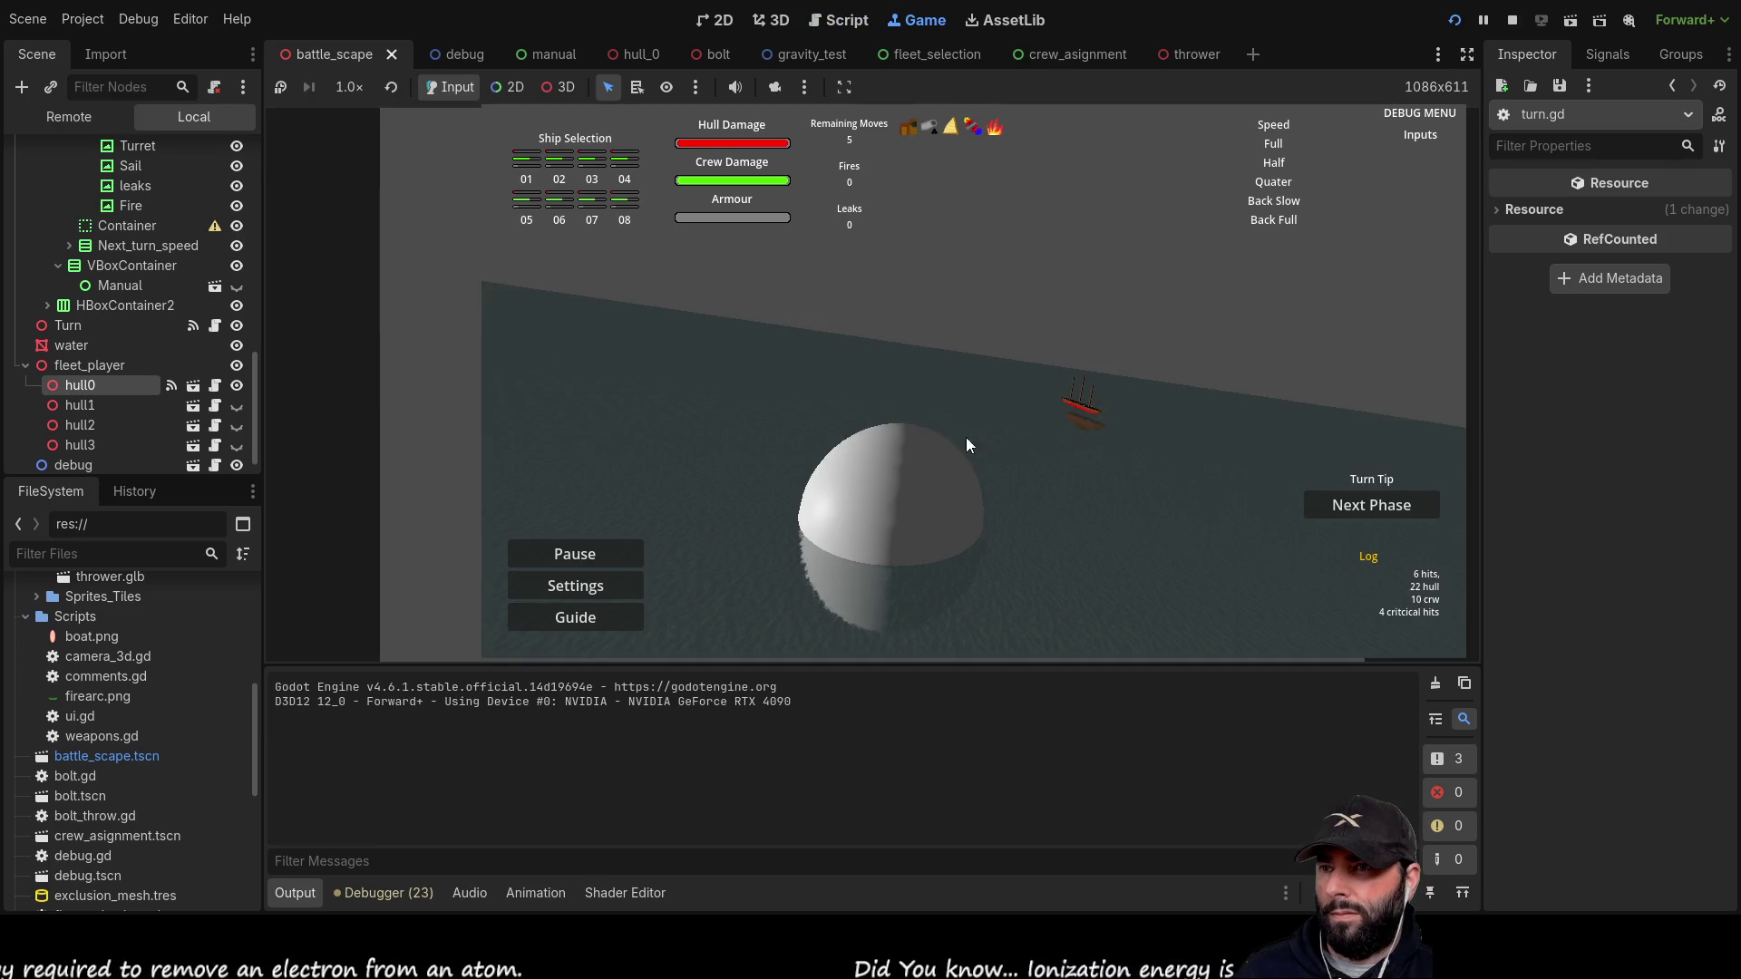
Step: Sail and turn the ship with WASD, and drag it to new spots on the sea
key("w")
key("d")
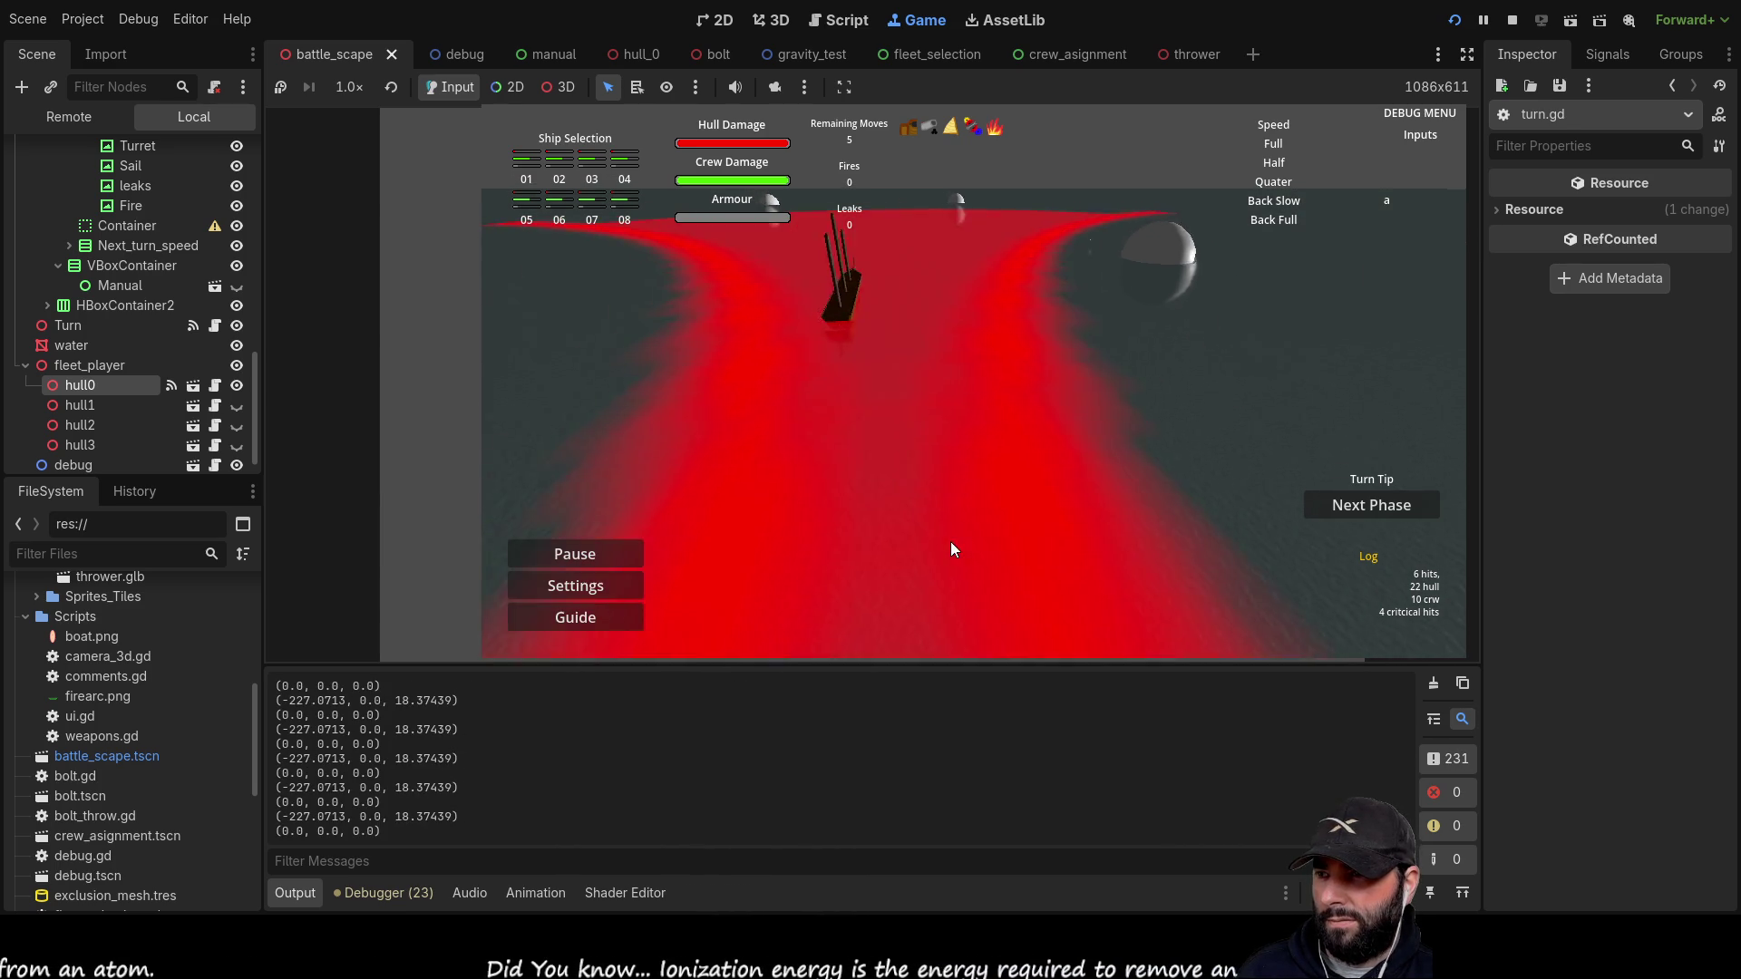
key("s")
key("w")
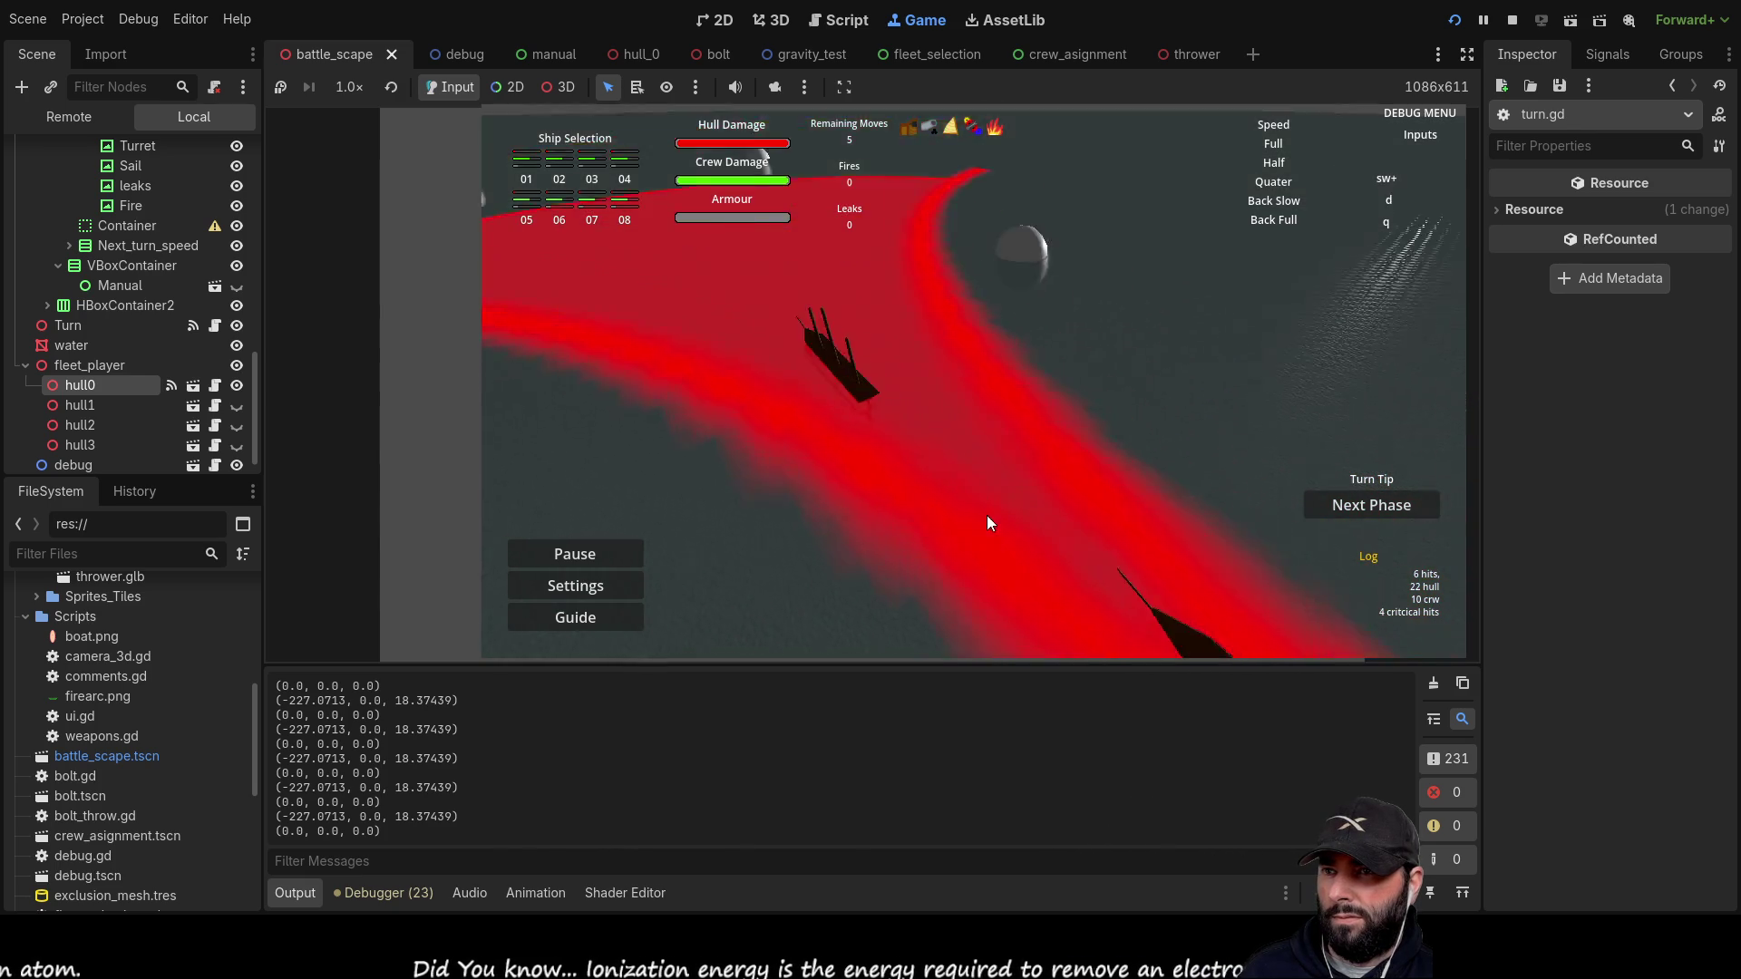
key("d")
key("q")
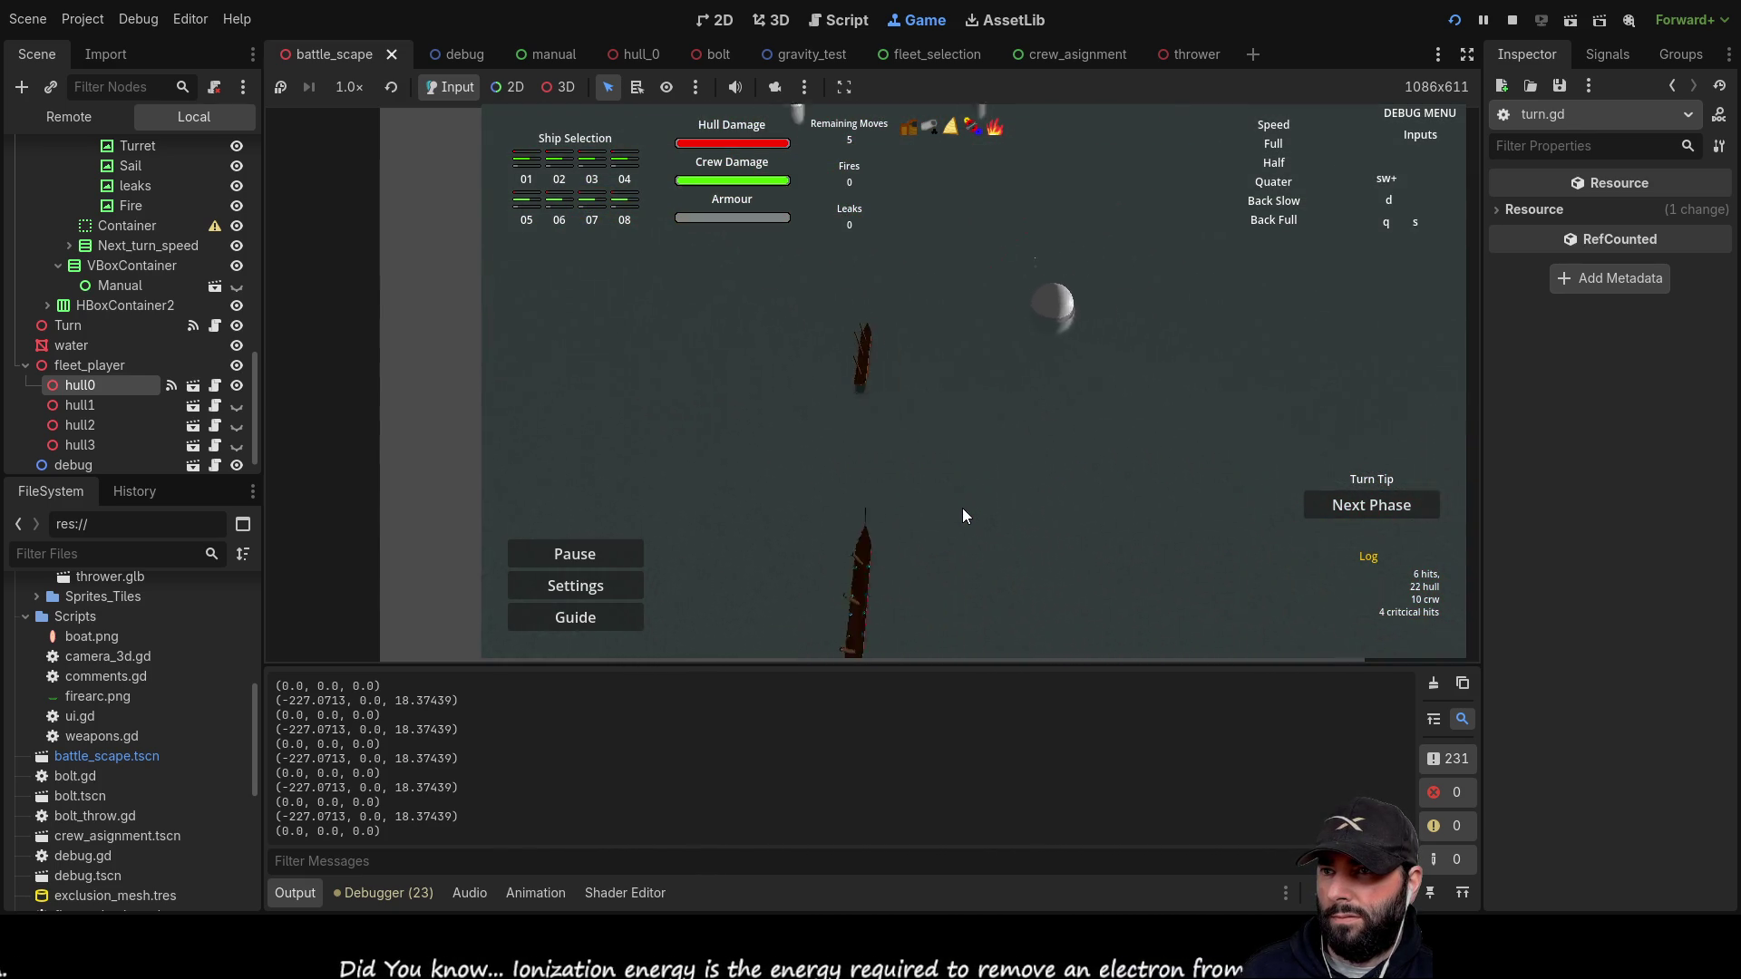
mouse_move(862, 355)
left_mouse_down()
mouse_move(1027, 290)
mouse_move(860, 390)
mouse_move(770, 503)
mouse_move(758, 638)
mouse_move(941, 635)
mouse_move(903, 441)
mouse_move(755, 471)
mouse_move(749, 589)
mouse_move(831, 646)
mouse_move(918, 638)
mouse_move(762, 640)
mouse_move(922, 630)
mouse_move(821, 611)
left_mouse_up()
mouse_move(836, 417)
left_mouse_down()
mouse_move(1008, 357)
mouse_move(861, 489)
mouse_move(760, 517)
mouse_move(975, 371)
left_mouse_up()
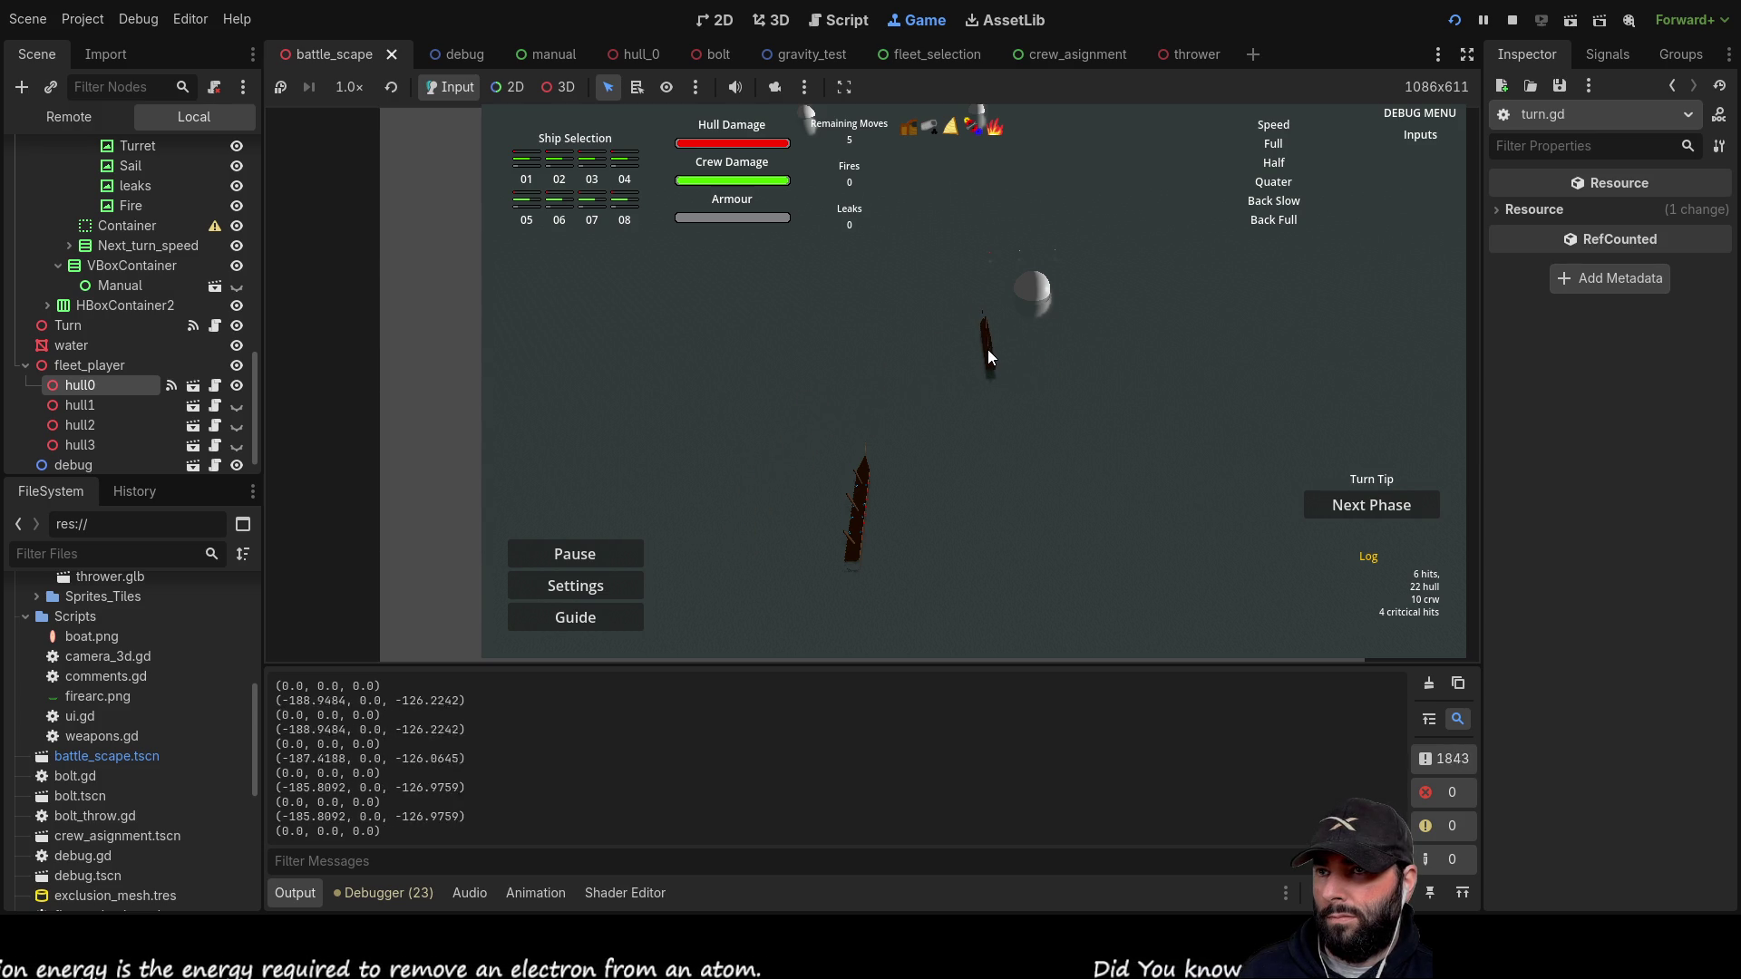
key("w")
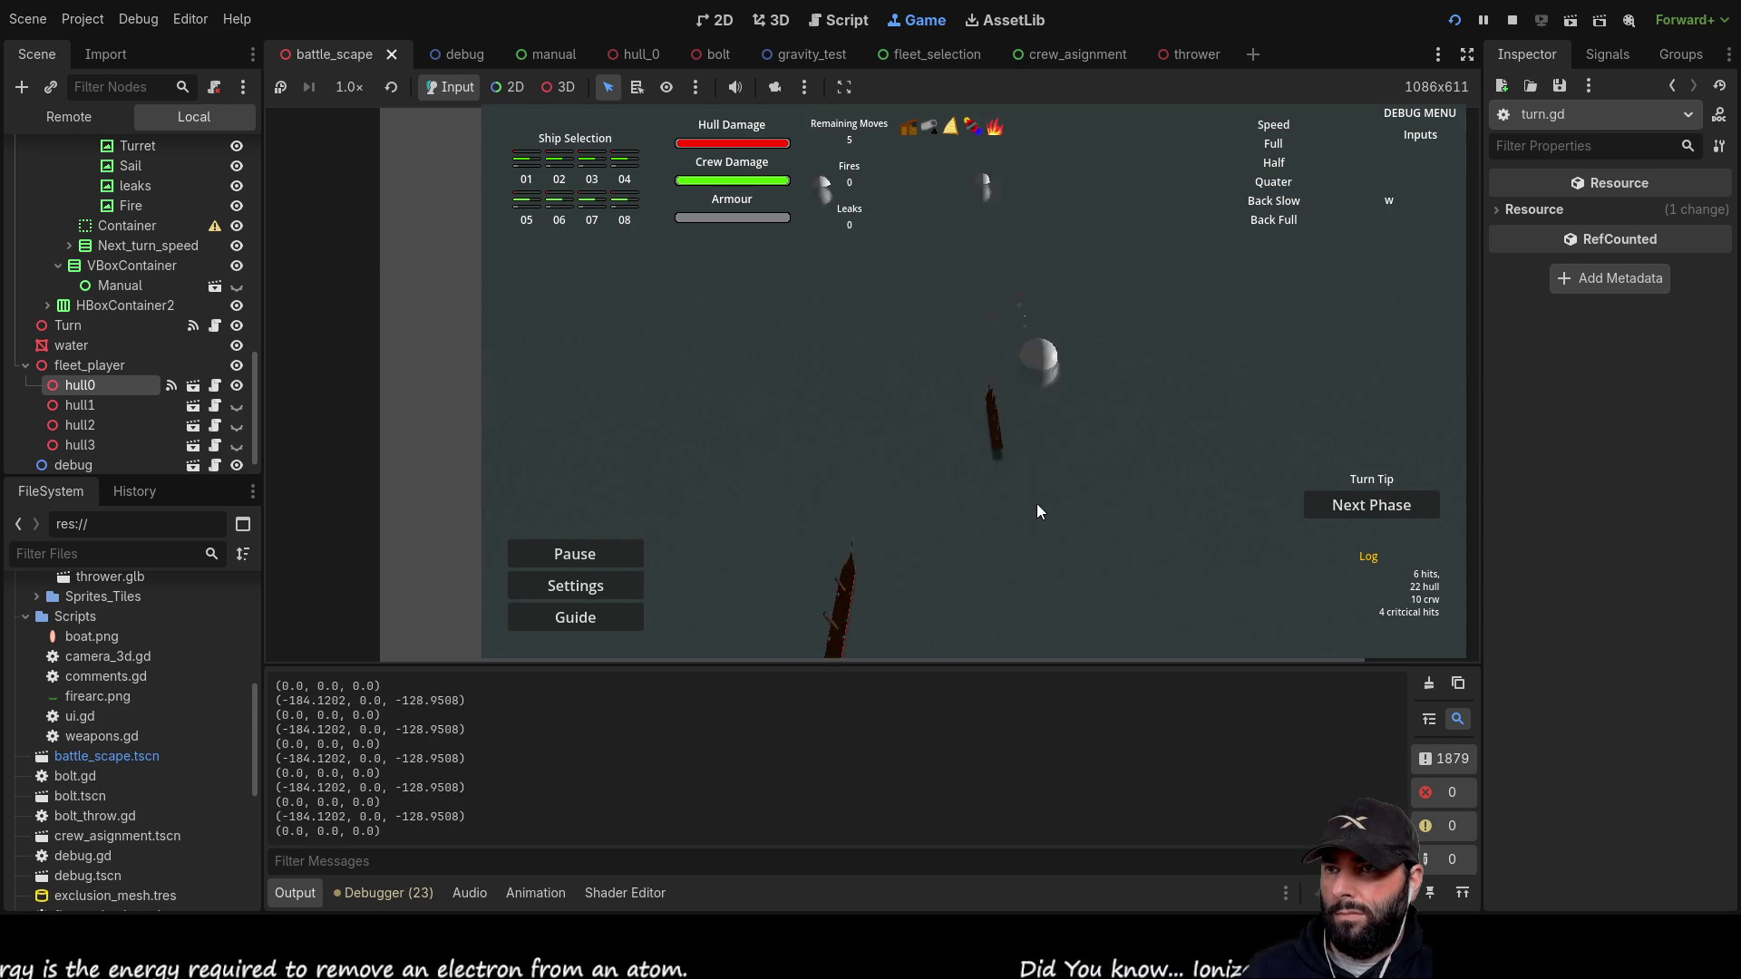
key("a")
key("s")
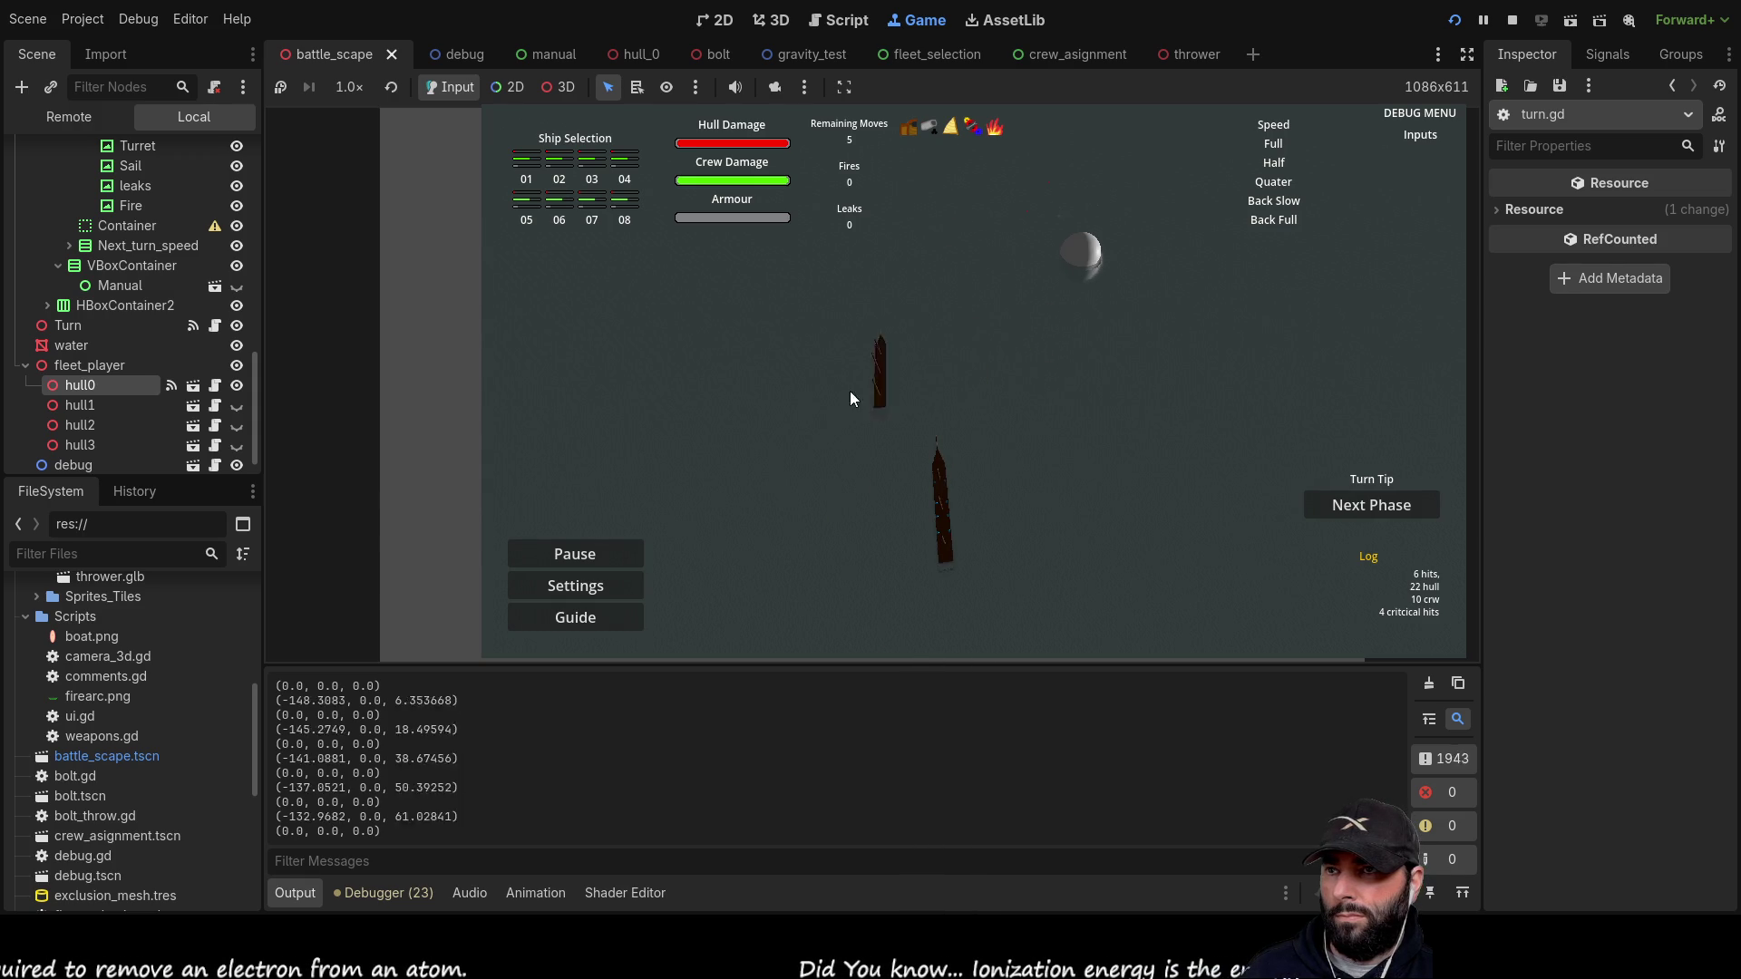
Step: Keep dragging and steering the ship while travel vectors log in Output, then stop the game
mouse_move(598, 400)
left_mouse_down()
mouse_move(1373, 381)
mouse_move(486, 373)
mouse_move(1107, 373)
mouse_move(1326, 345)
mouse_move(1059, 508)
mouse_move(797, 514)
mouse_move(1153, 415)
mouse_move(785, 517)
mouse_move(820, 511)
left_mouse_up()
key("s")
mouse_move(934, 473)
left_mouse_down()
mouse_move(971, 425)
mouse_move(944, 324)
mouse_move(932, 441)
mouse_move(1002, 495)
mouse_move(959, 631)
mouse_move(981, 592)
mouse_move(984, 399)
left_mouse_up()
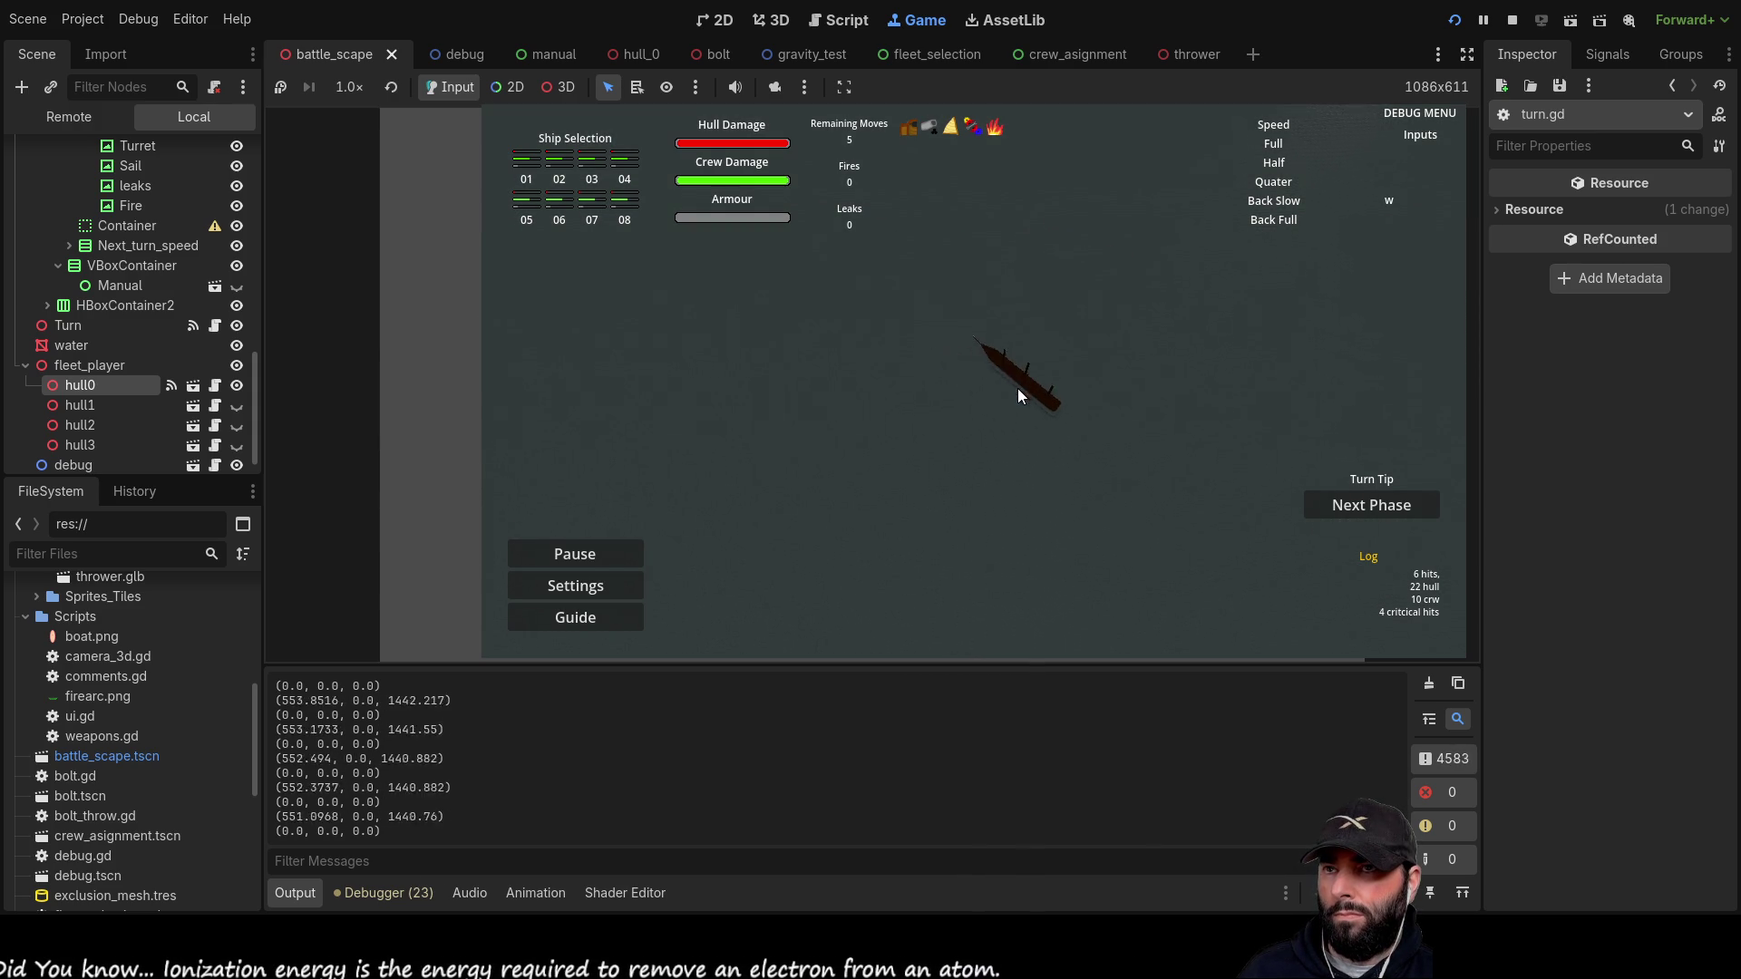
left_click_drag(1000, 268, 990, 367)
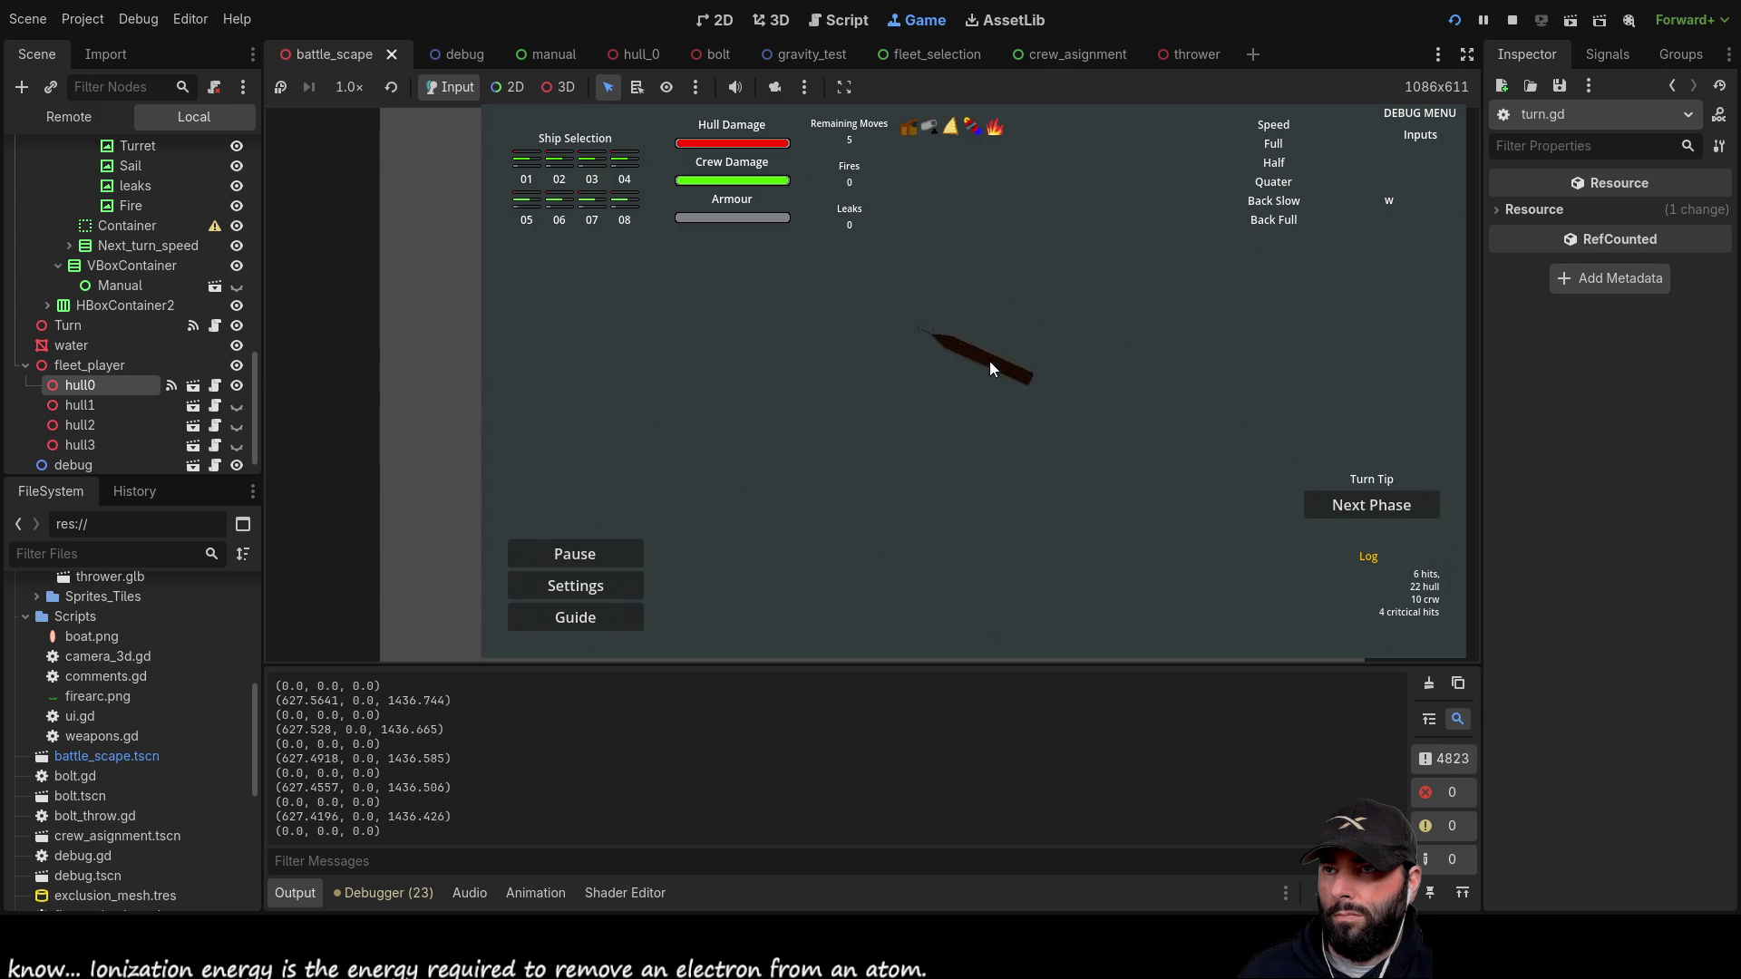
mouse_move(998, 287)
left_mouse_down()
mouse_move(1007, 246)
mouse_move(995, 418)
mouse_move(857, 414)
mouse_move(902, 414)
mouse_move(916, 464)
mouse_move(900, 510)
mouse_move(865, 492)
mouse_move(898, 493)
mouse_move(873, 585)
mouse_move(950, 619)
mouse_move(1025, 611)
left_mouse_up()
key("w")
key("d")
key("s")
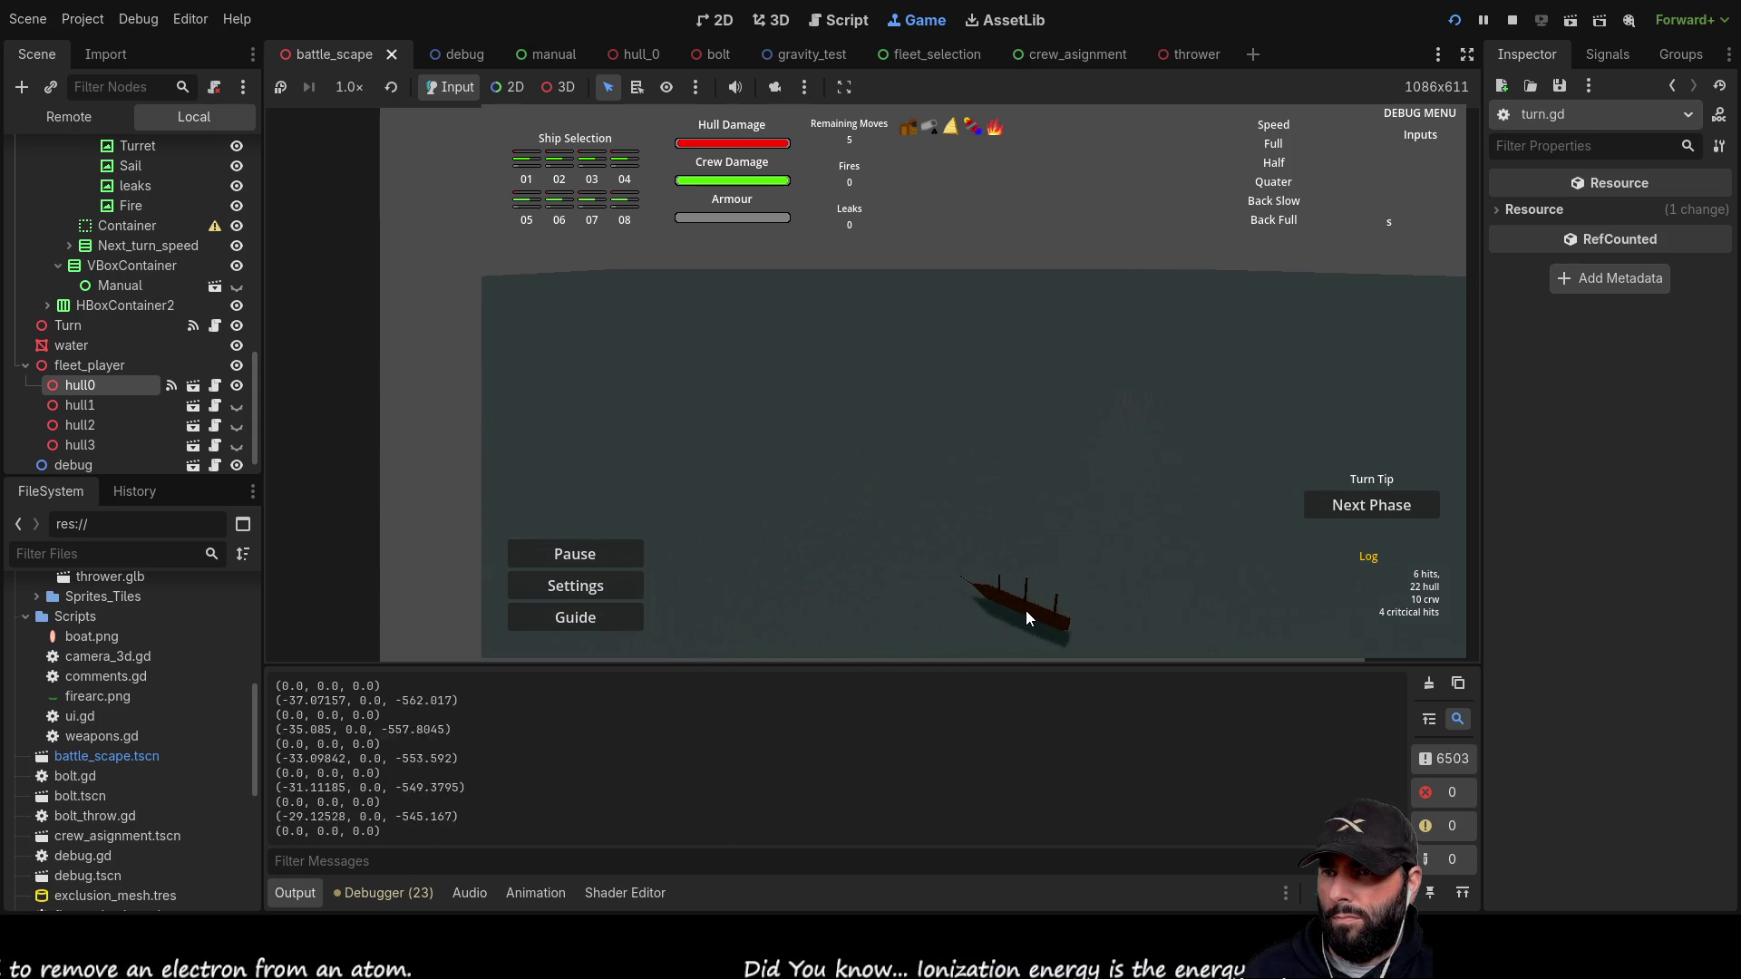
mouse_move(1027, 611)
left_mouse_down()
mouse_move(628, 377)
mouse_move(1085, 626)
mouse_move(813, 541)
mouse_move(567, 421)
mouse_move(971, 595)
mouse_move(769, 514)
mouse_move(716, 458)
left_mouse_up()
key("a")
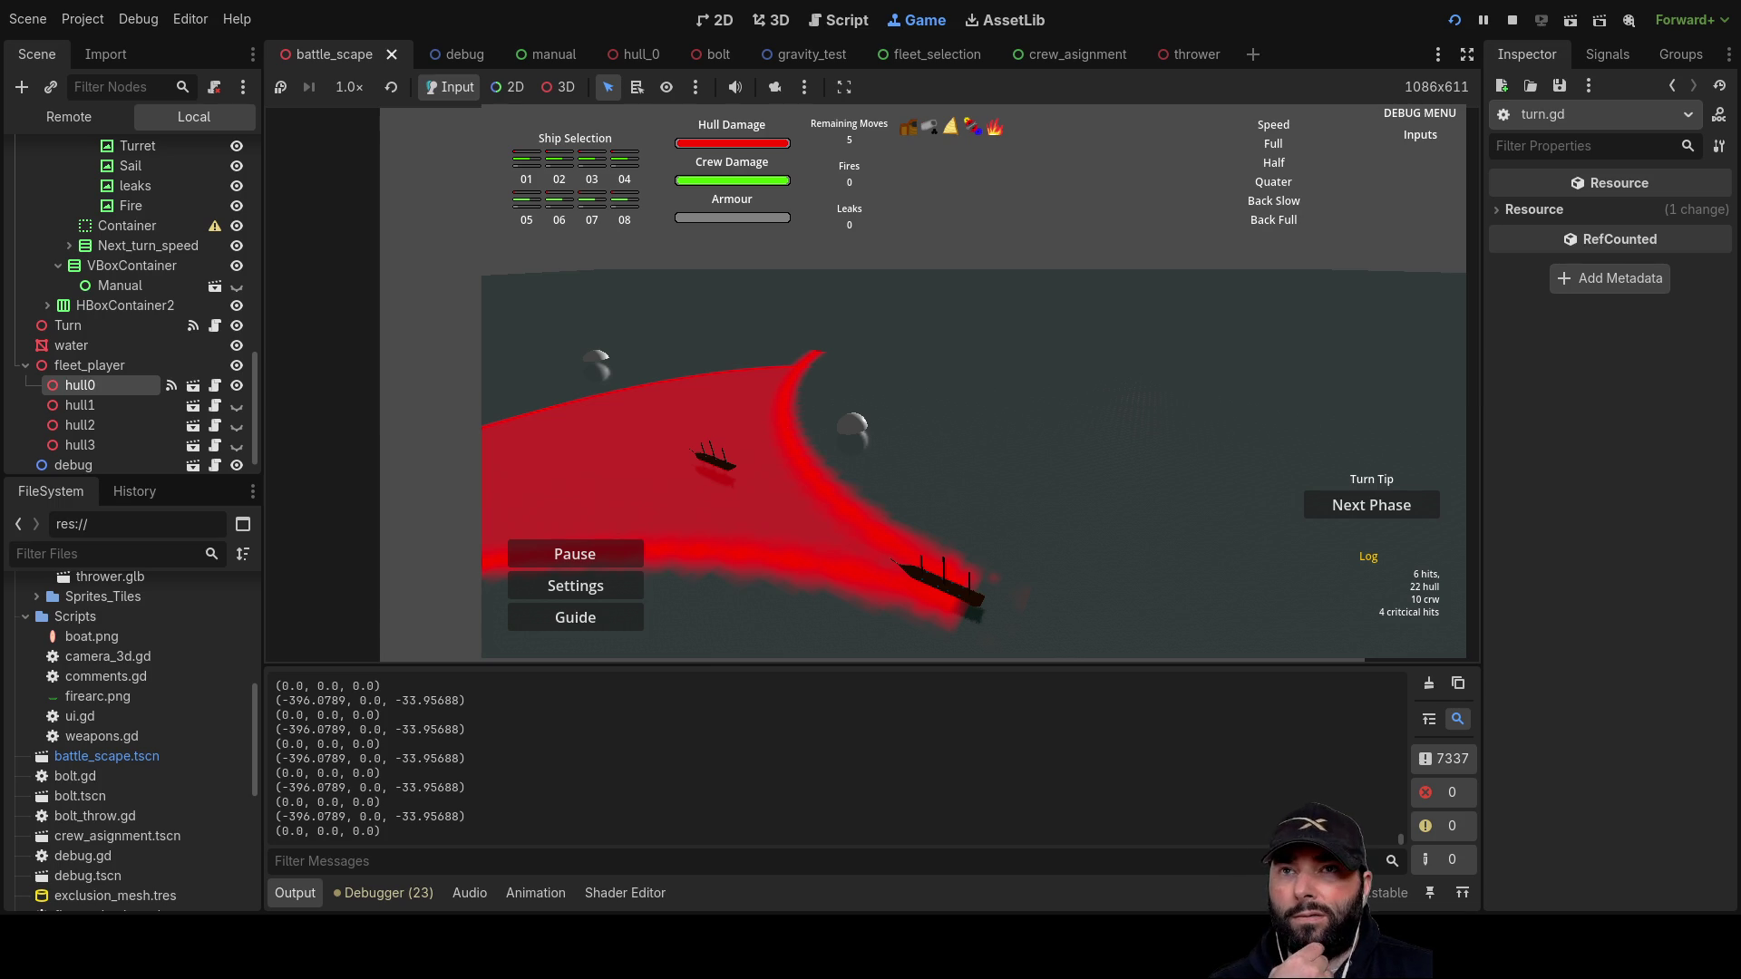
key("F8")
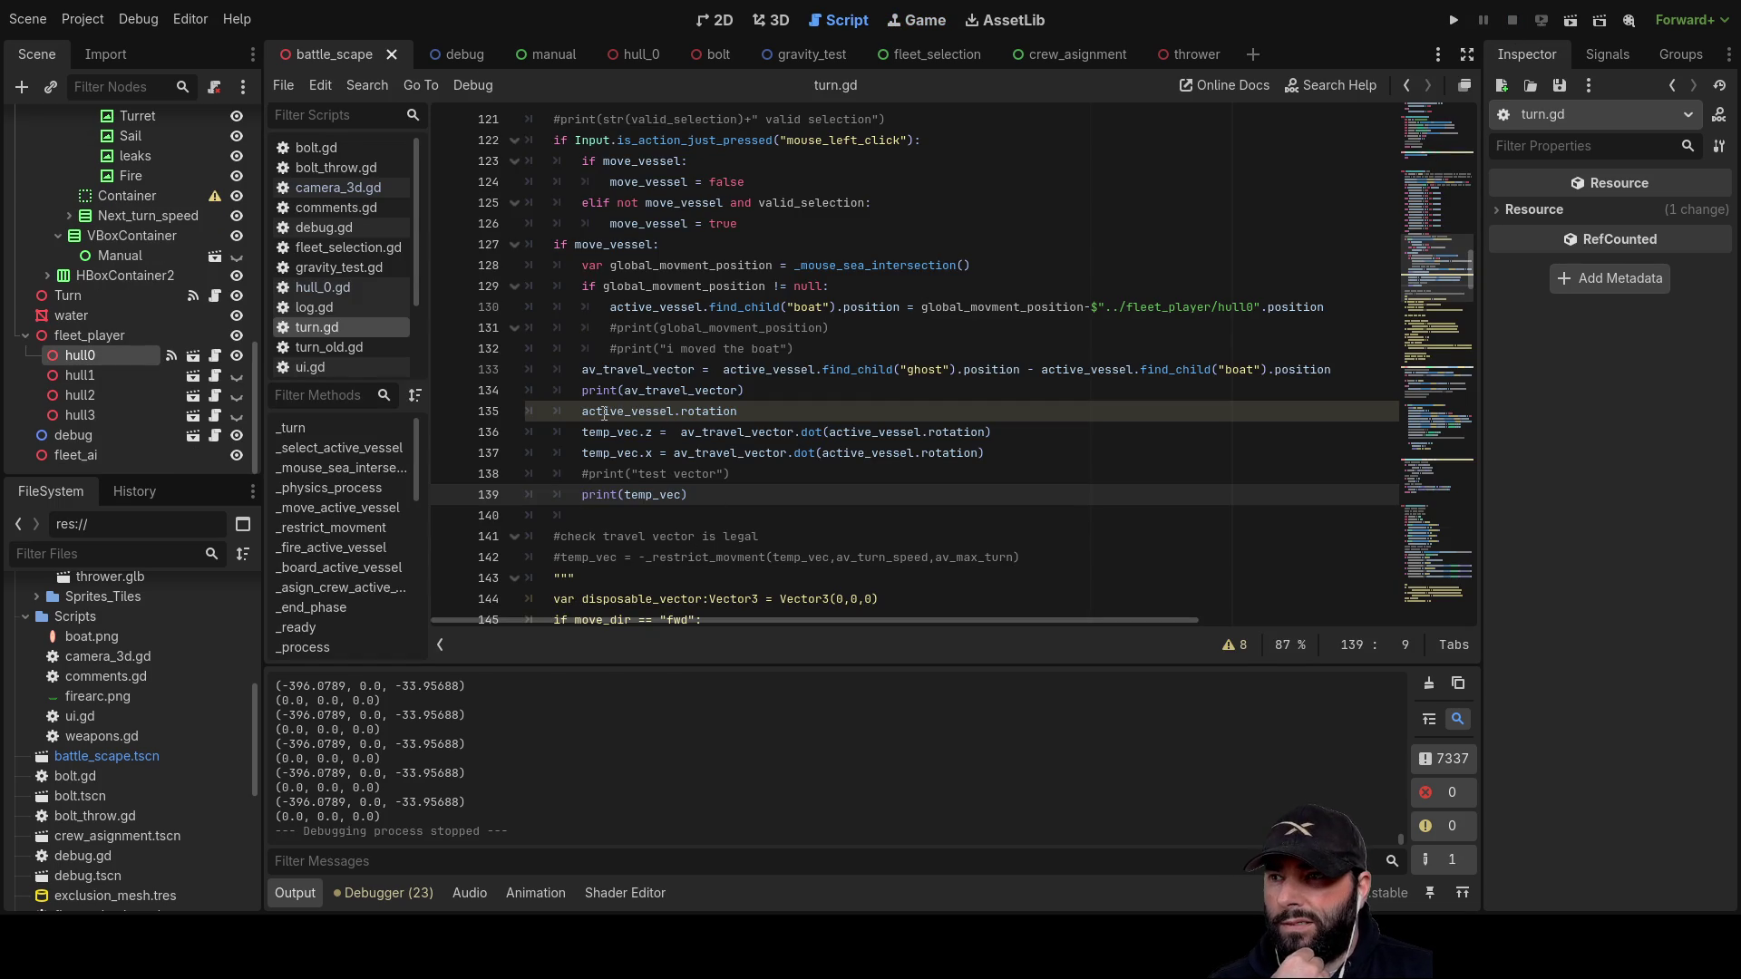
Step: Highlight usages of active_vessel, av_travel_vector, temp_vec and rotation to inspect the code
double_click(605, 412)
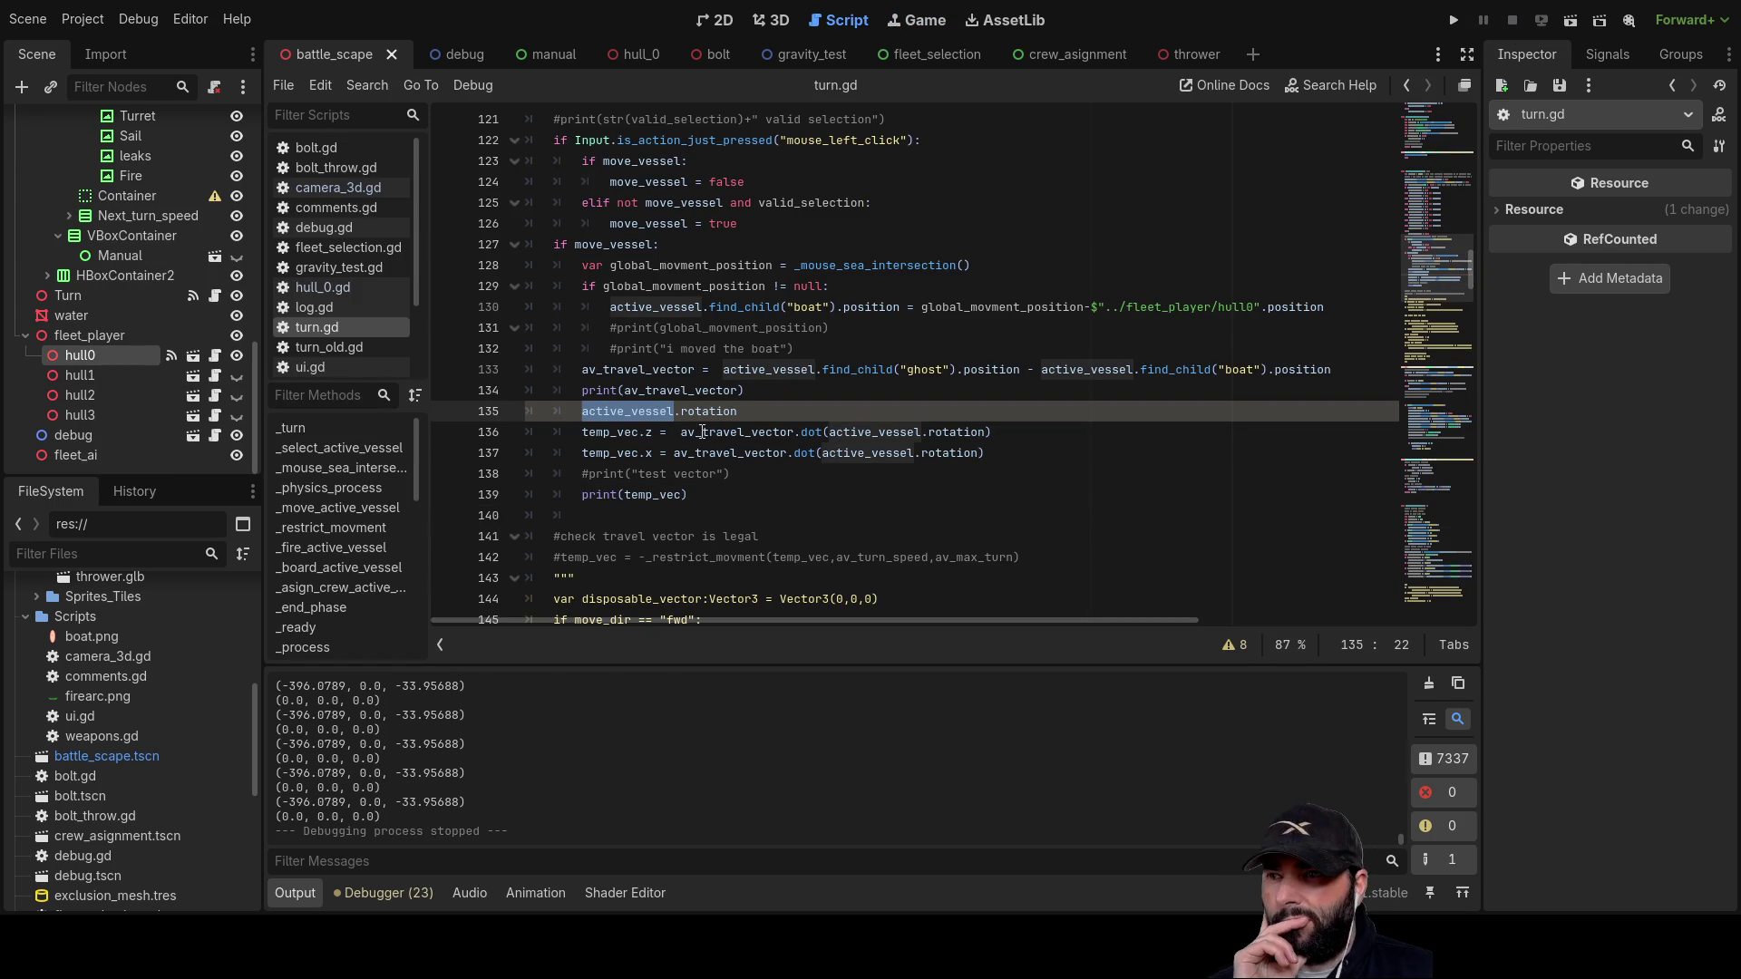
double_click(680, 391)
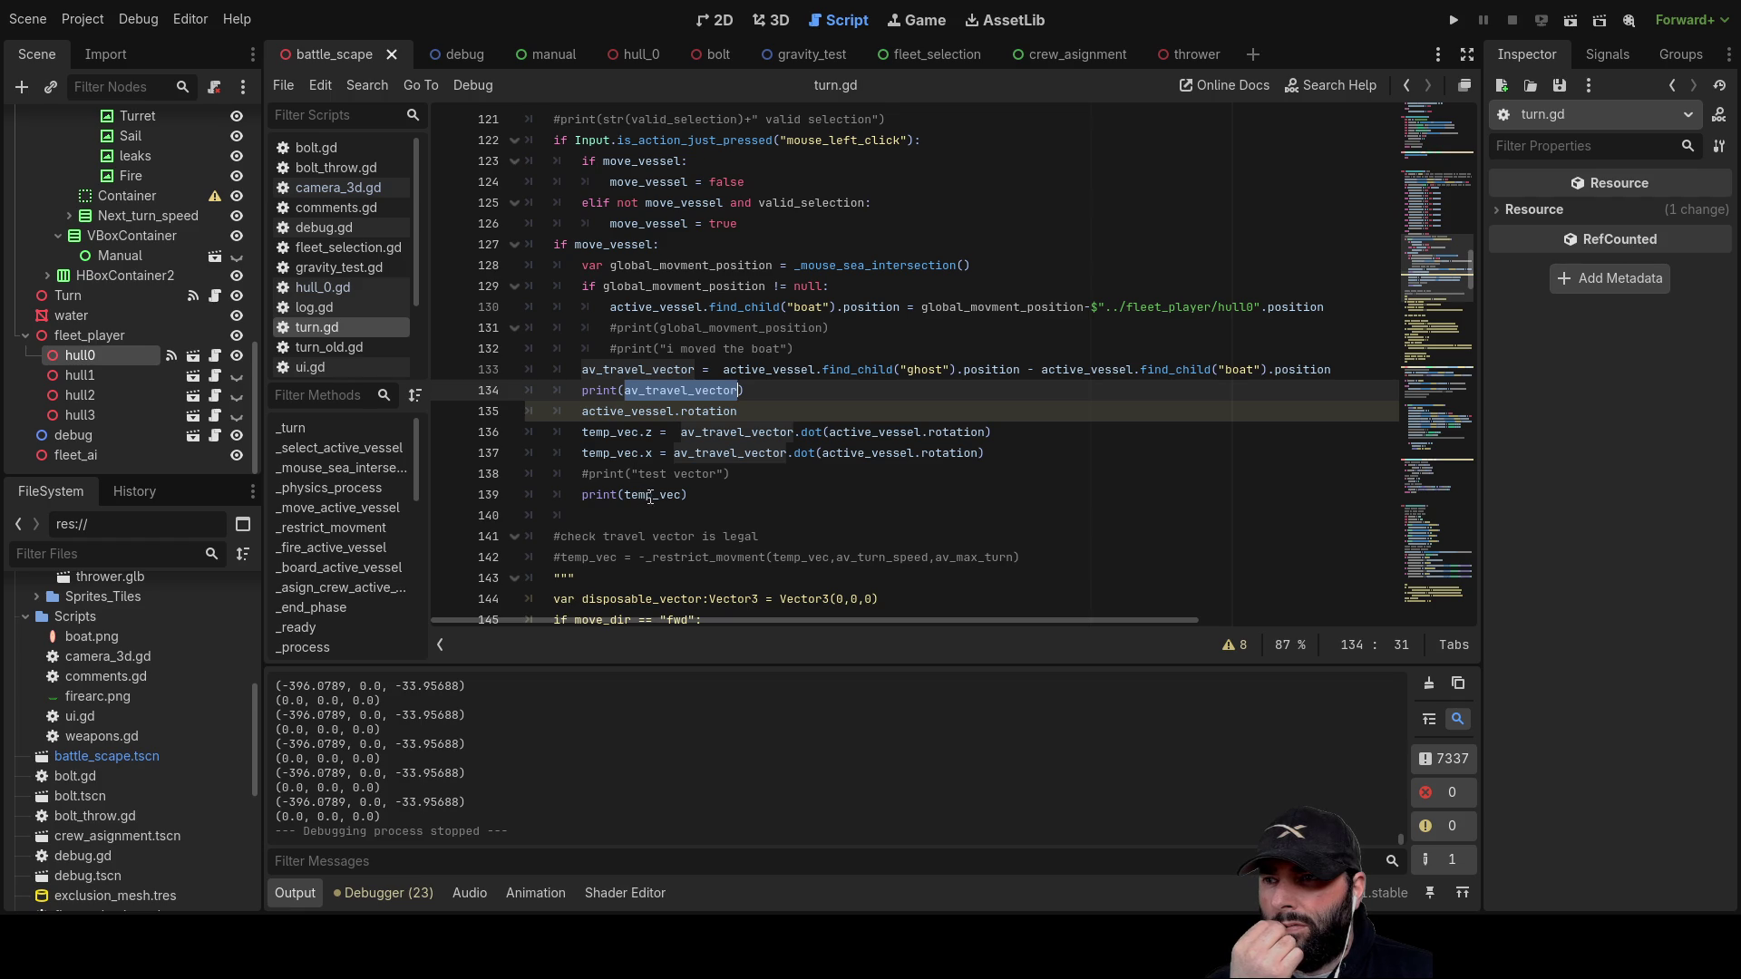
double_click(650, 495)
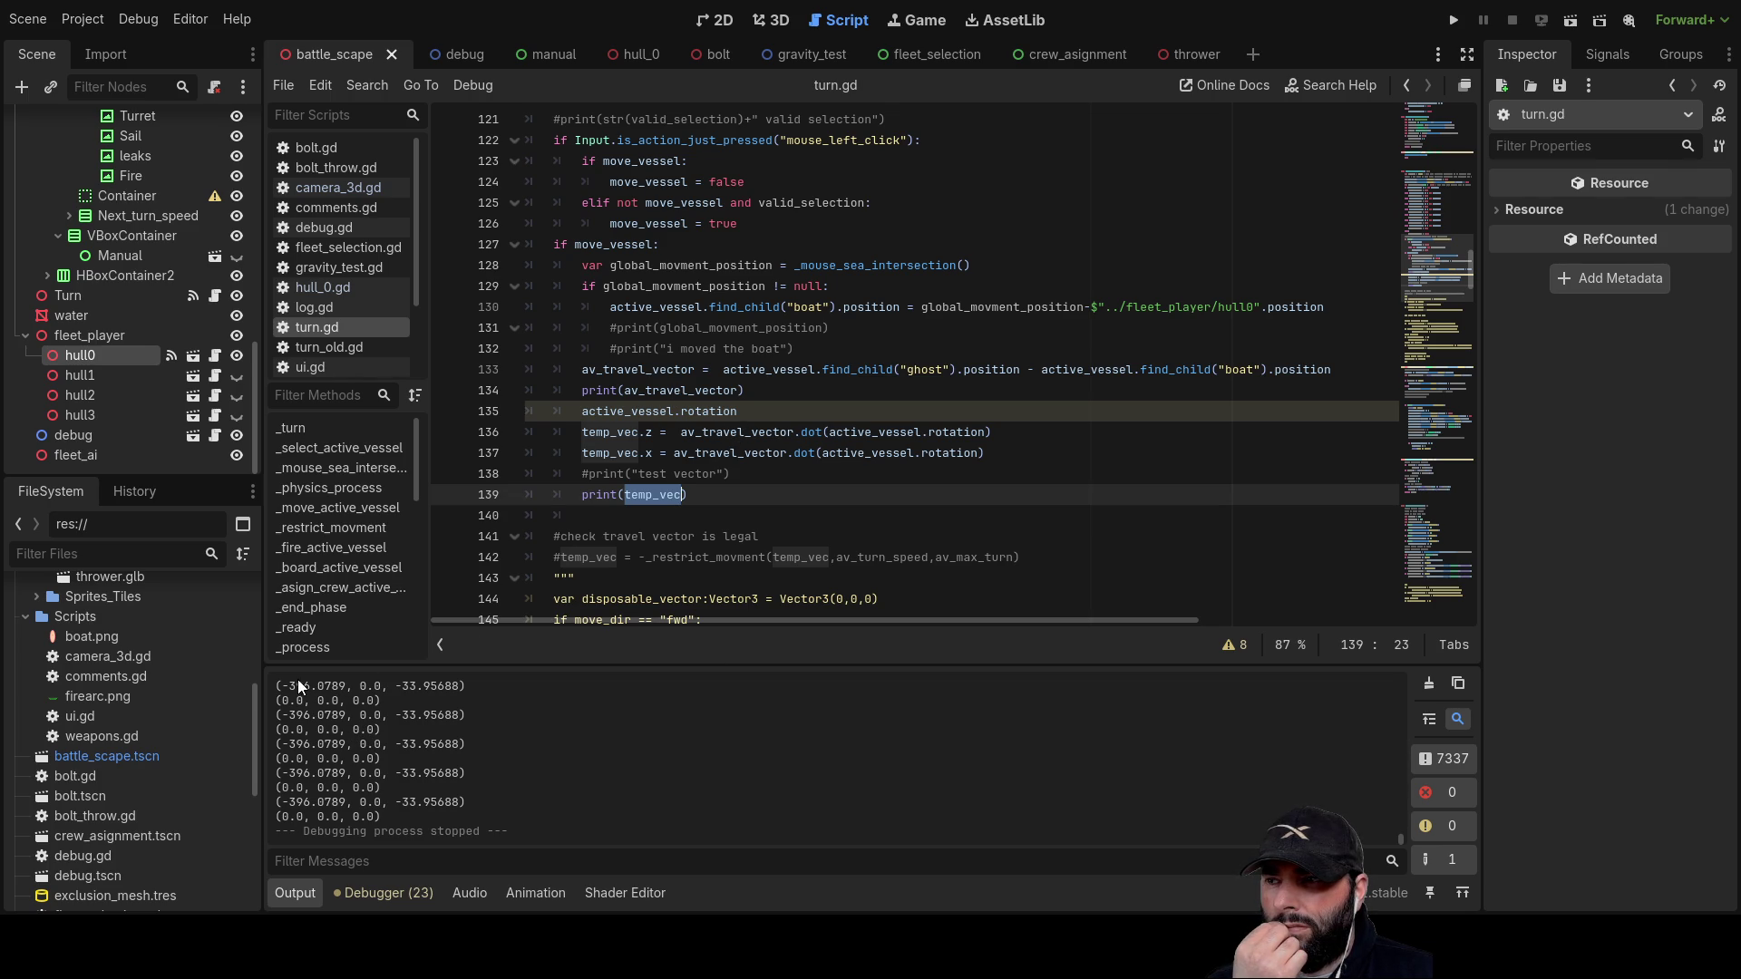
double_click(882, 432)
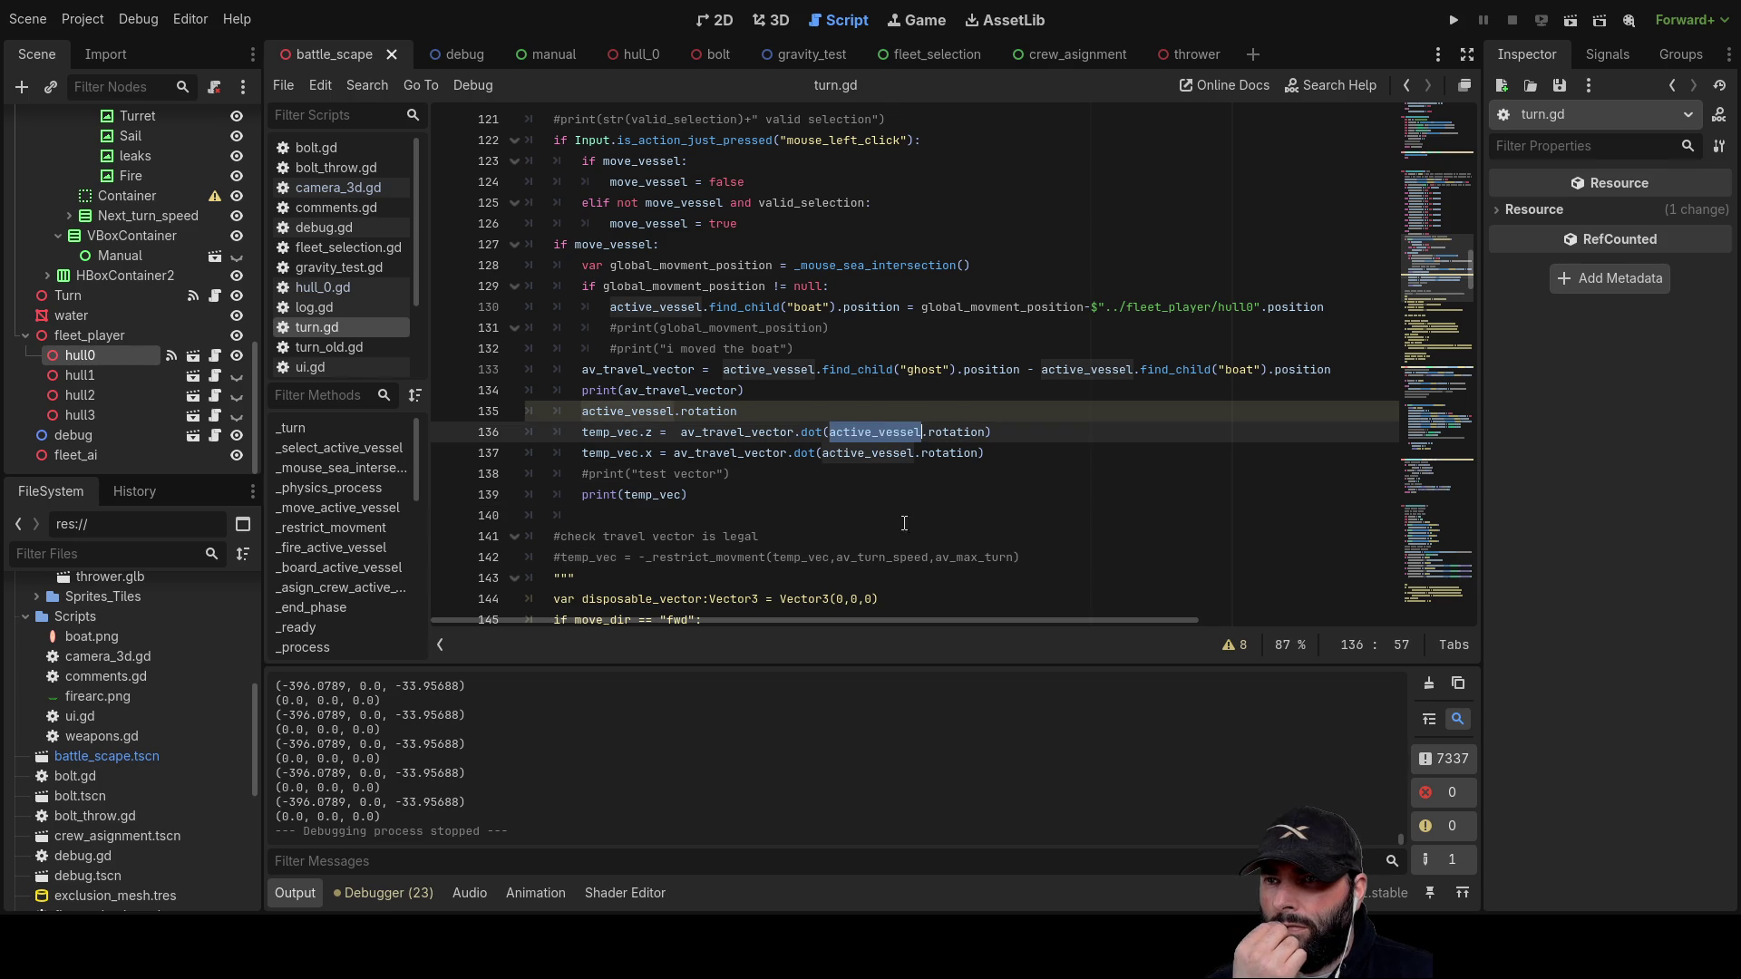
double_click(955, 433)
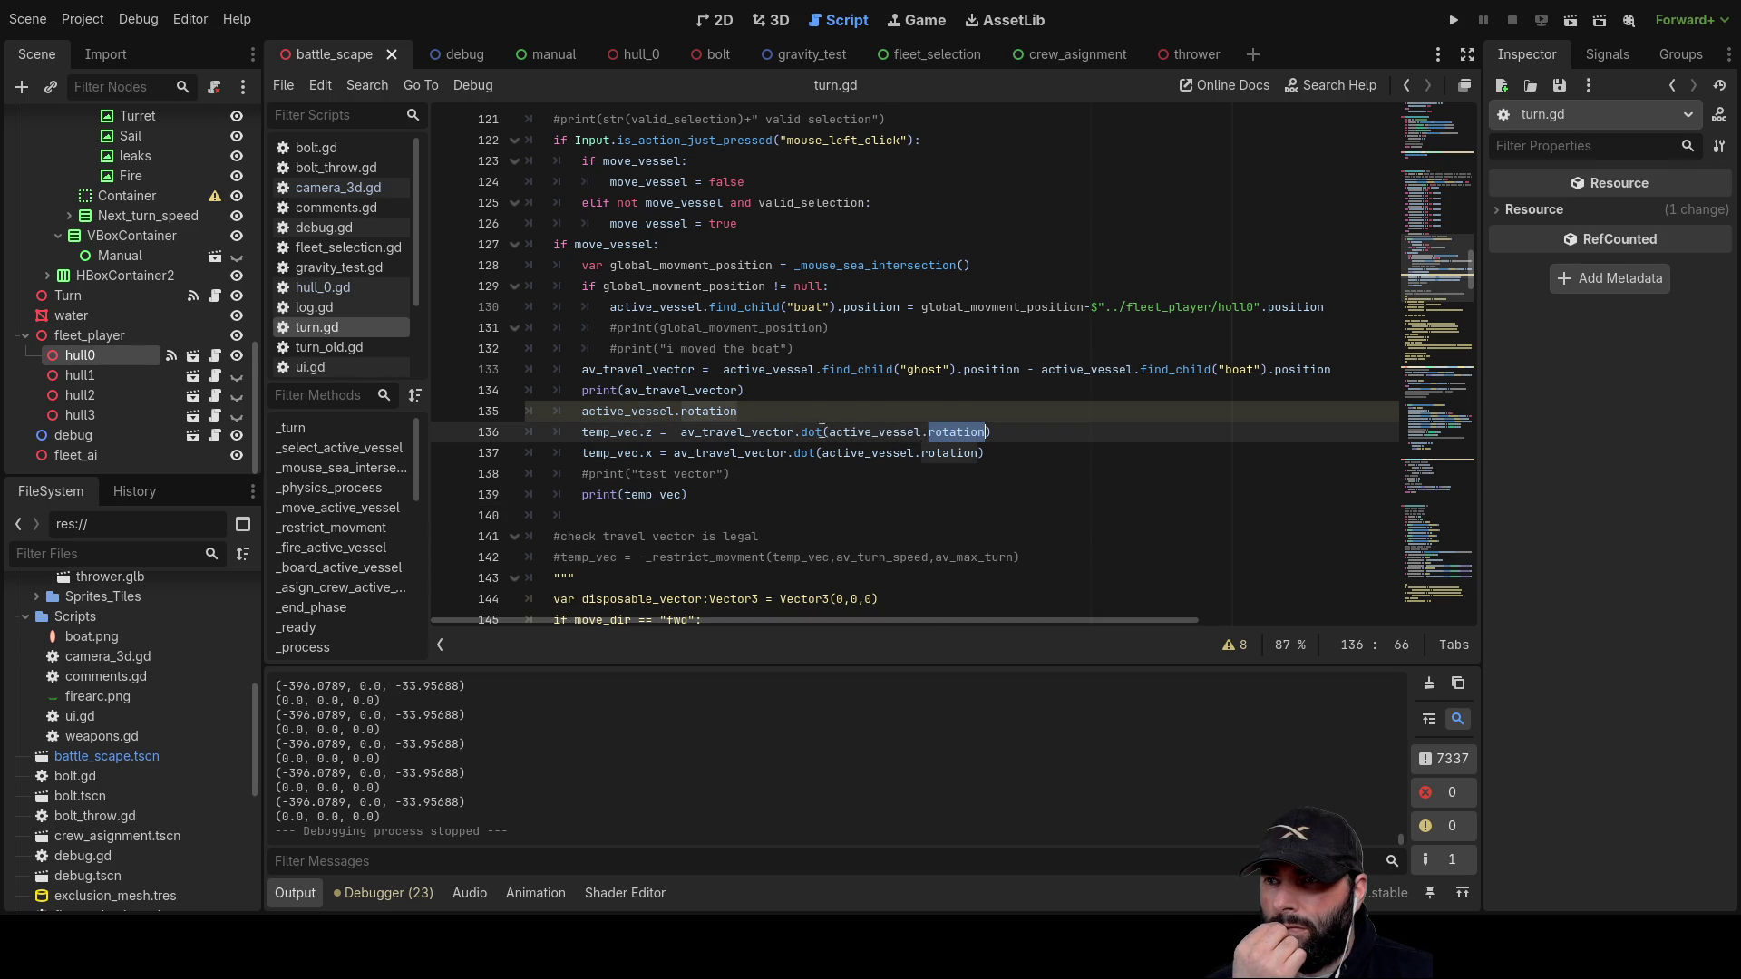
Step: Add a print(active_vessel.rotation) line on line 136
left_click(587, 417)
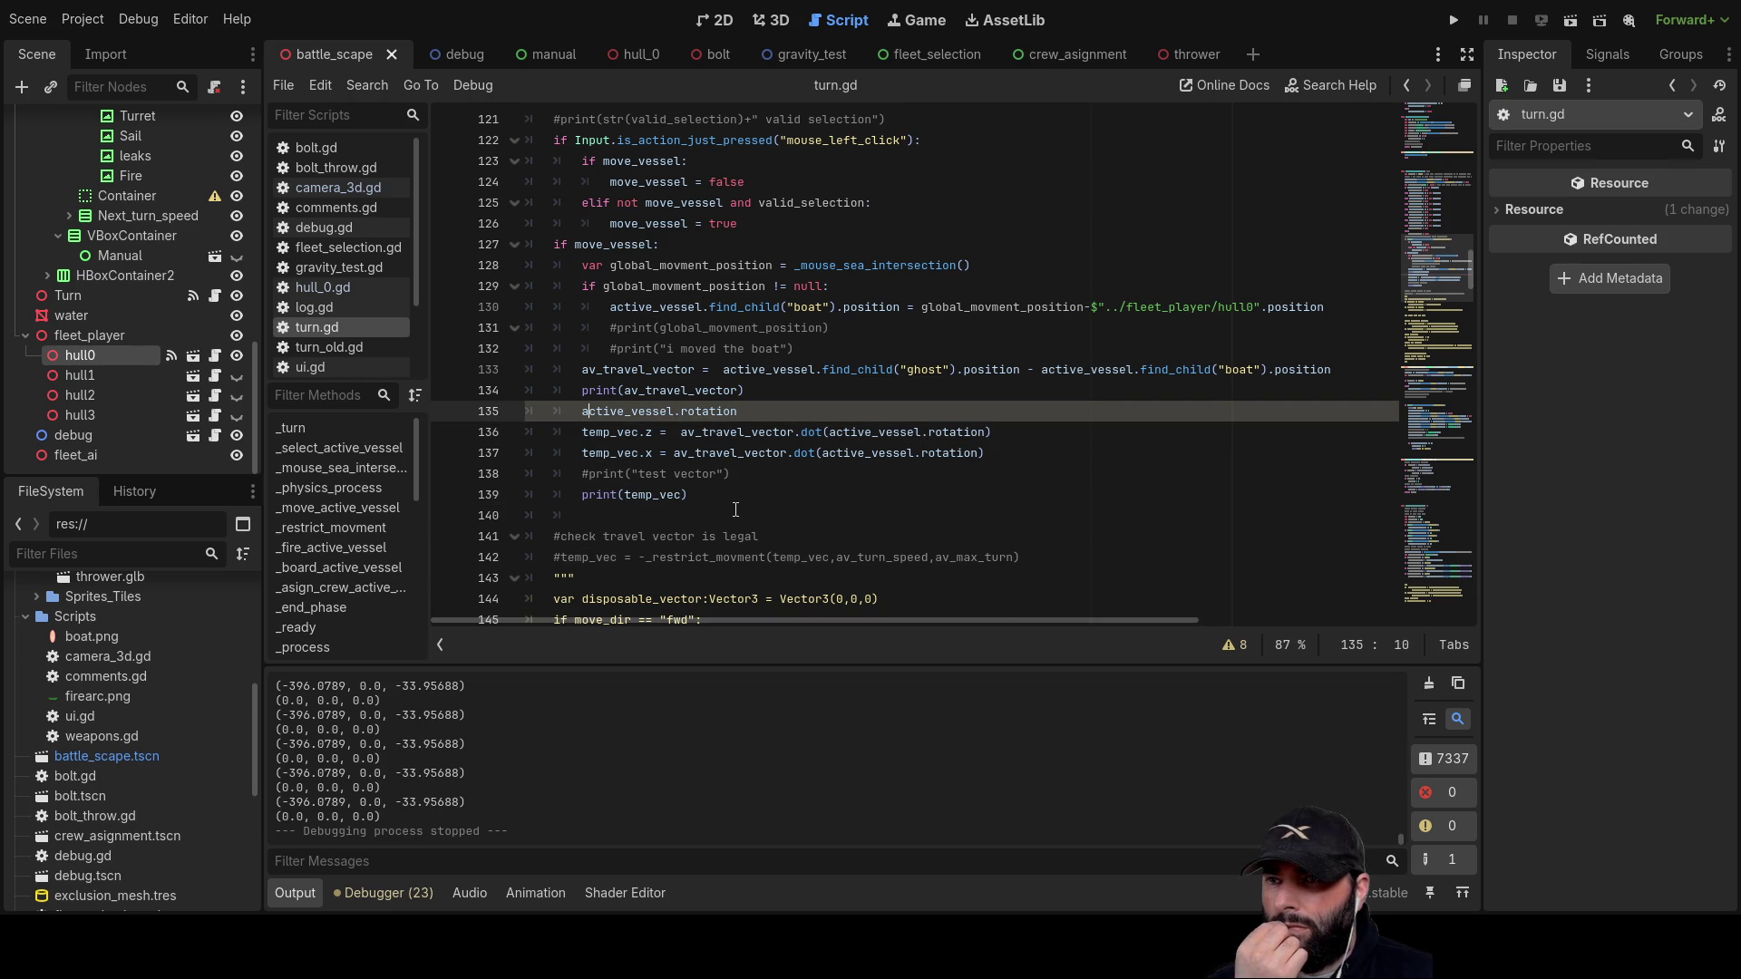
key("Down")
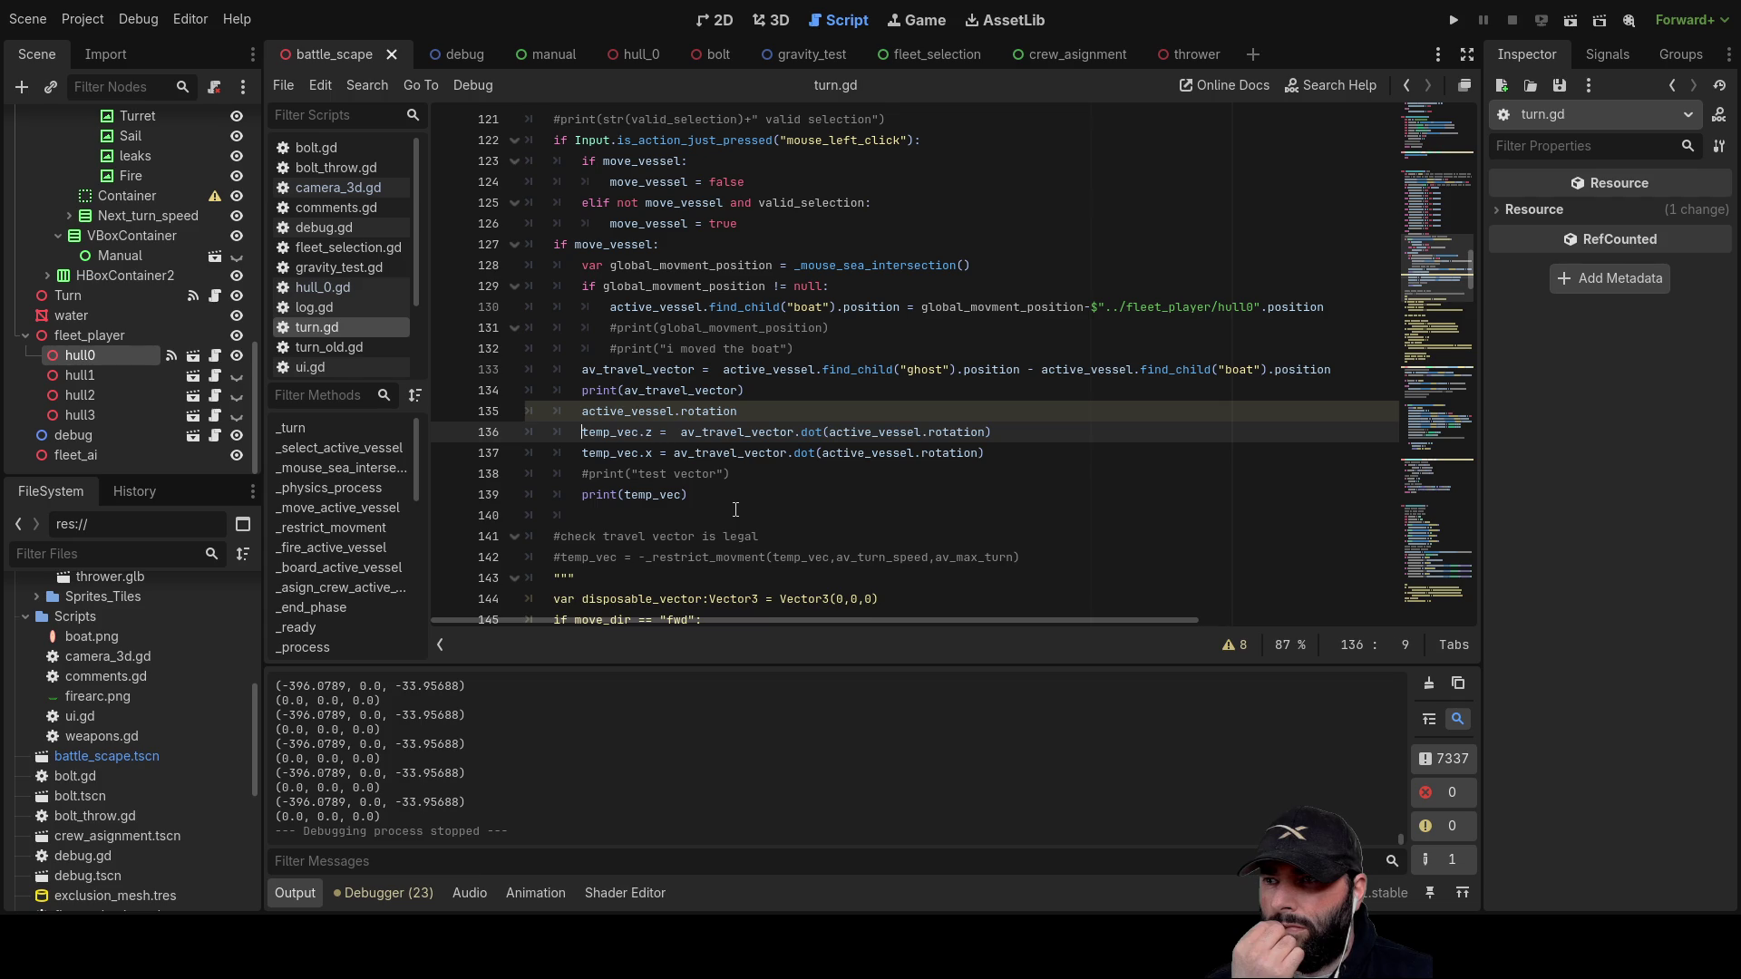
key("Return")
key("Up")
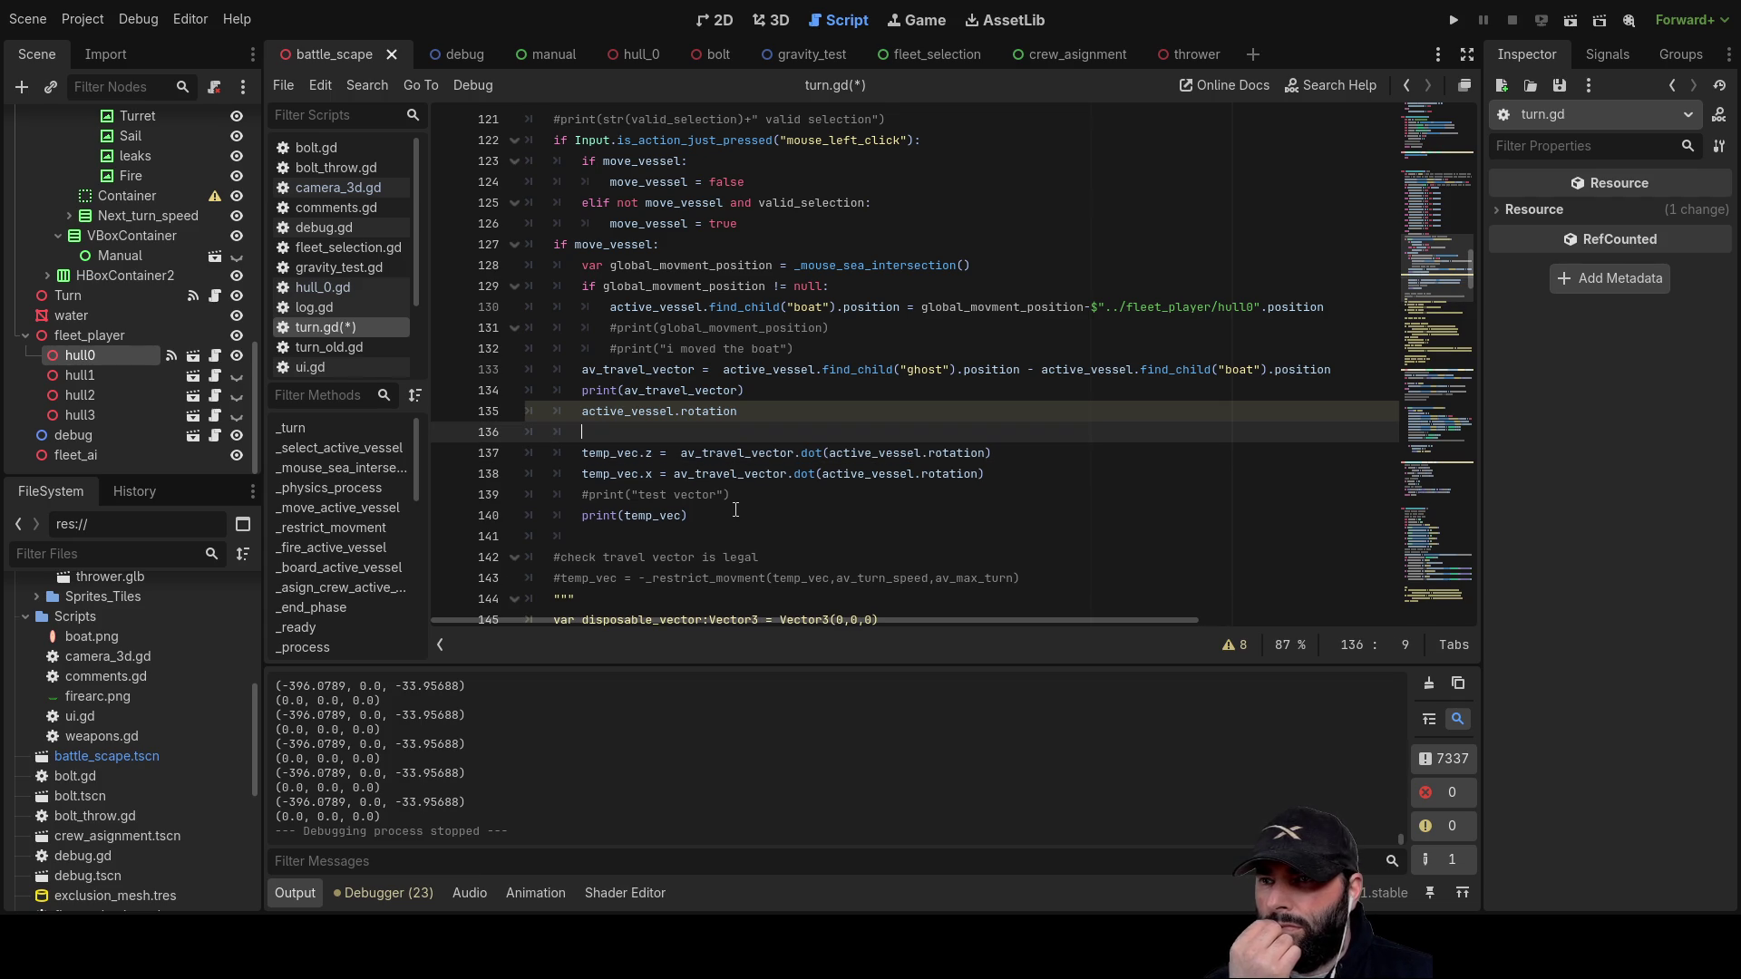
left_click_drag(829, 453, 987, 453)
key("ctrl+c")
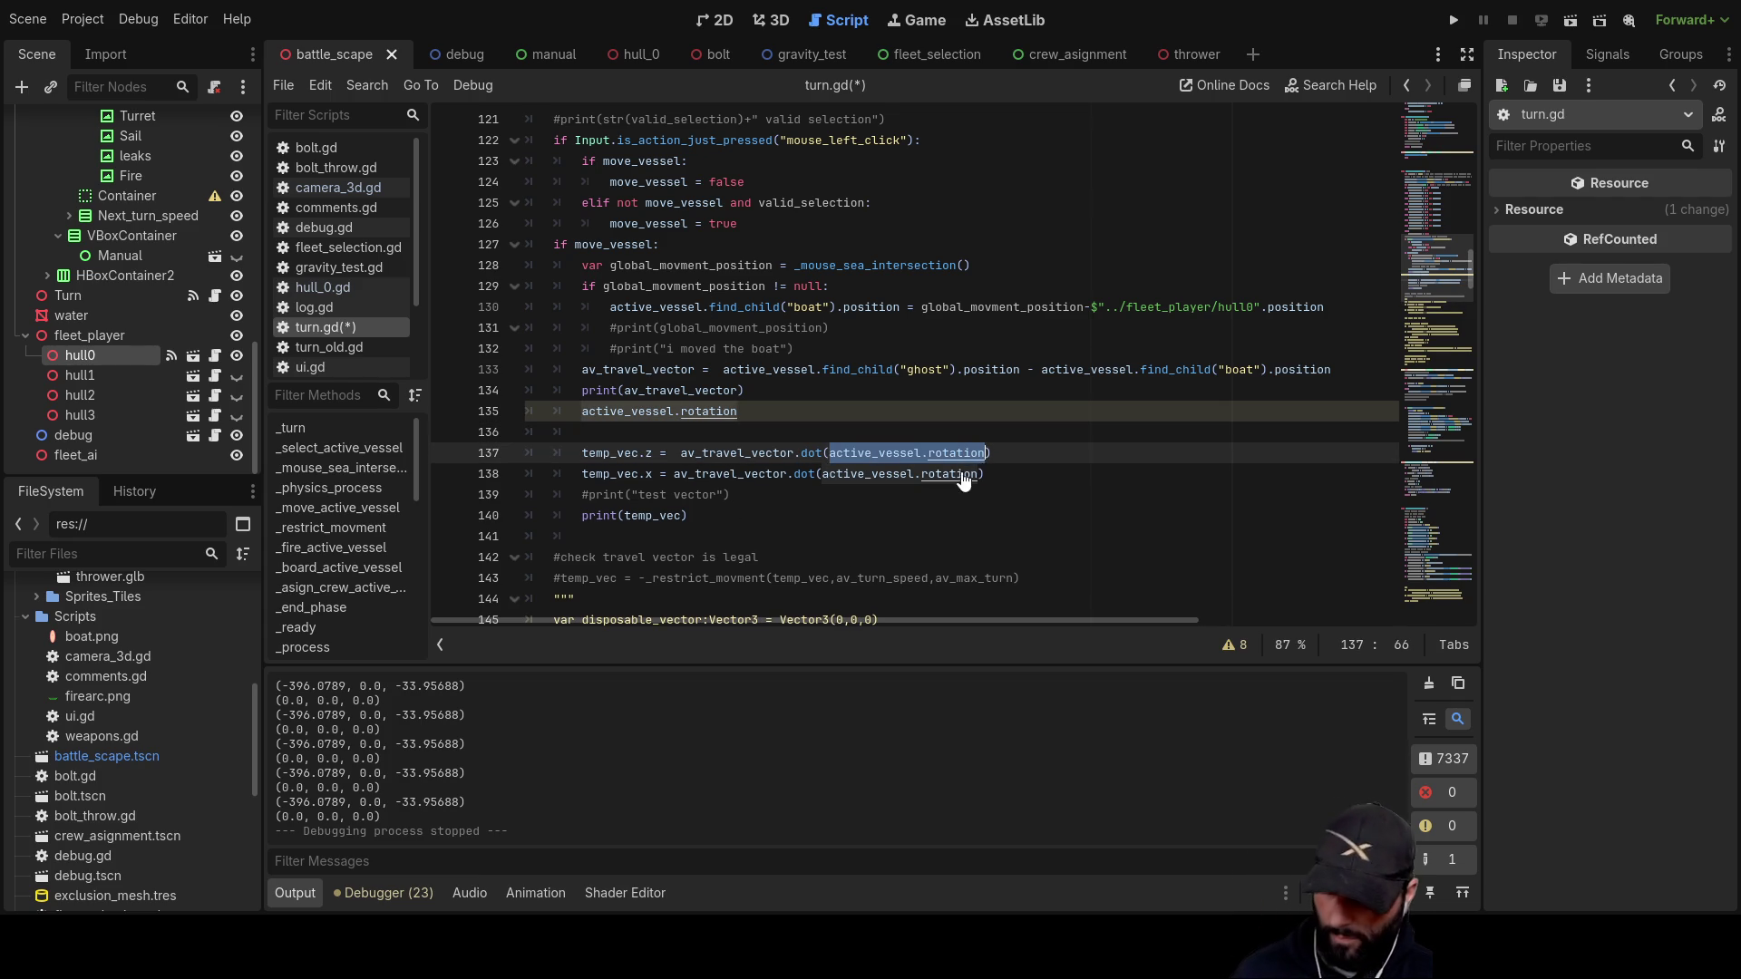
left_click(613, 432)
type("print()")
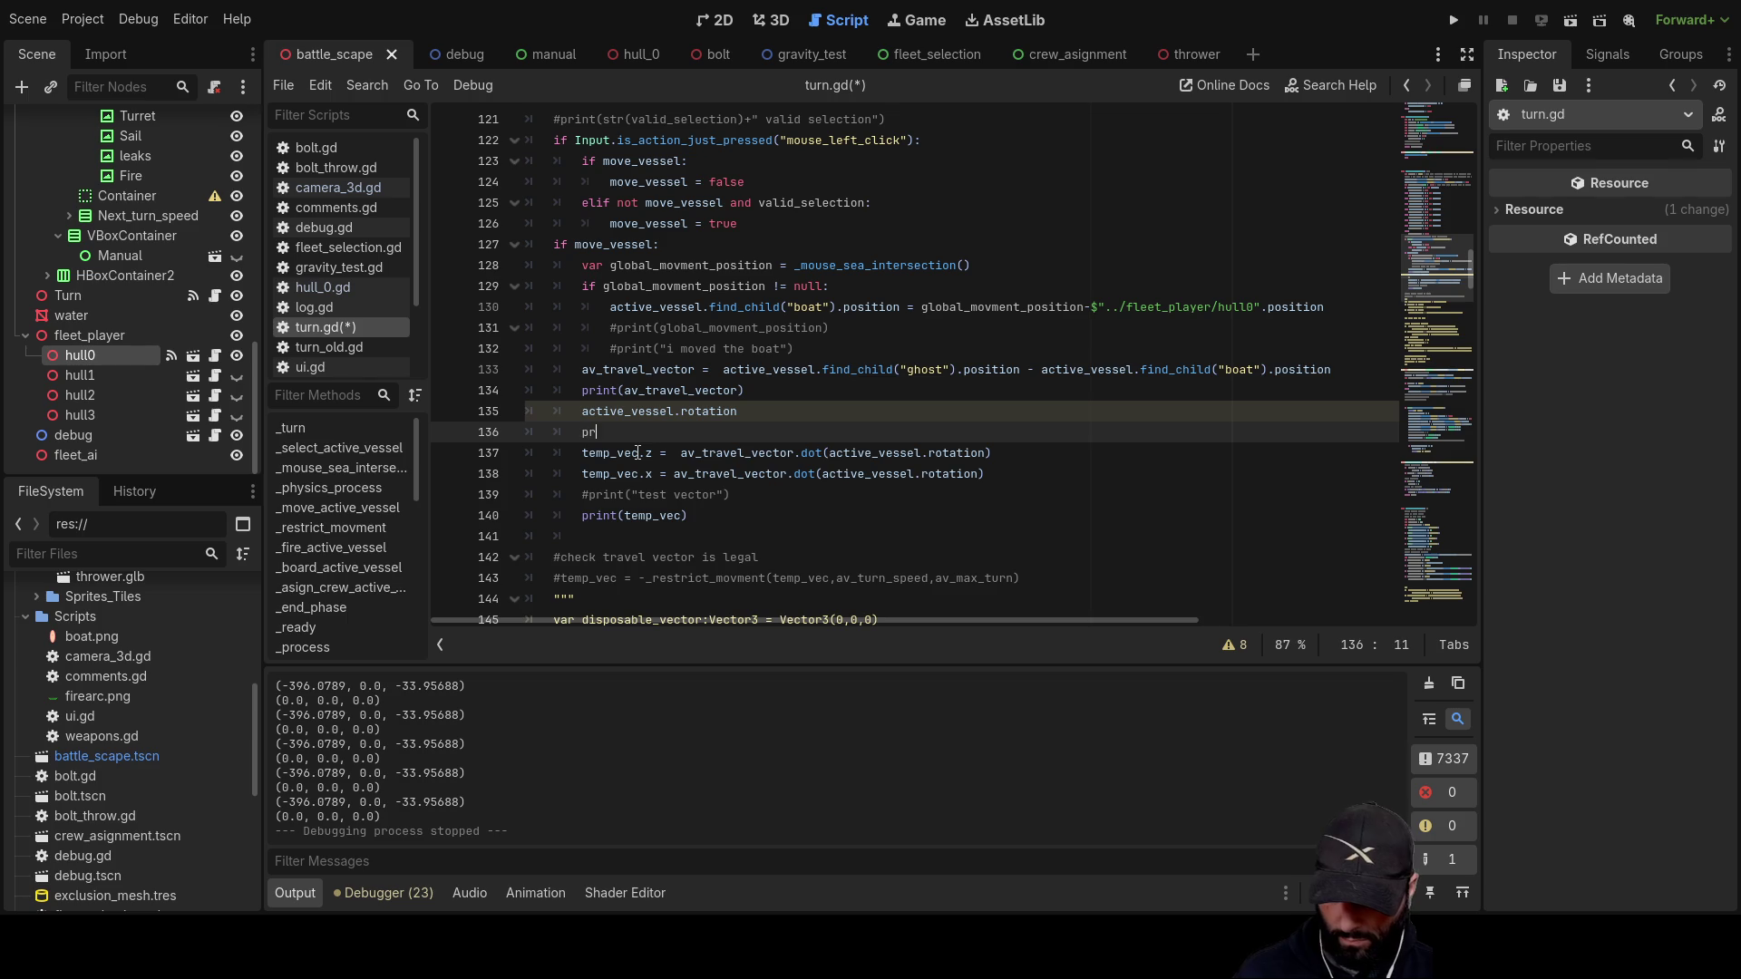
key("Left")
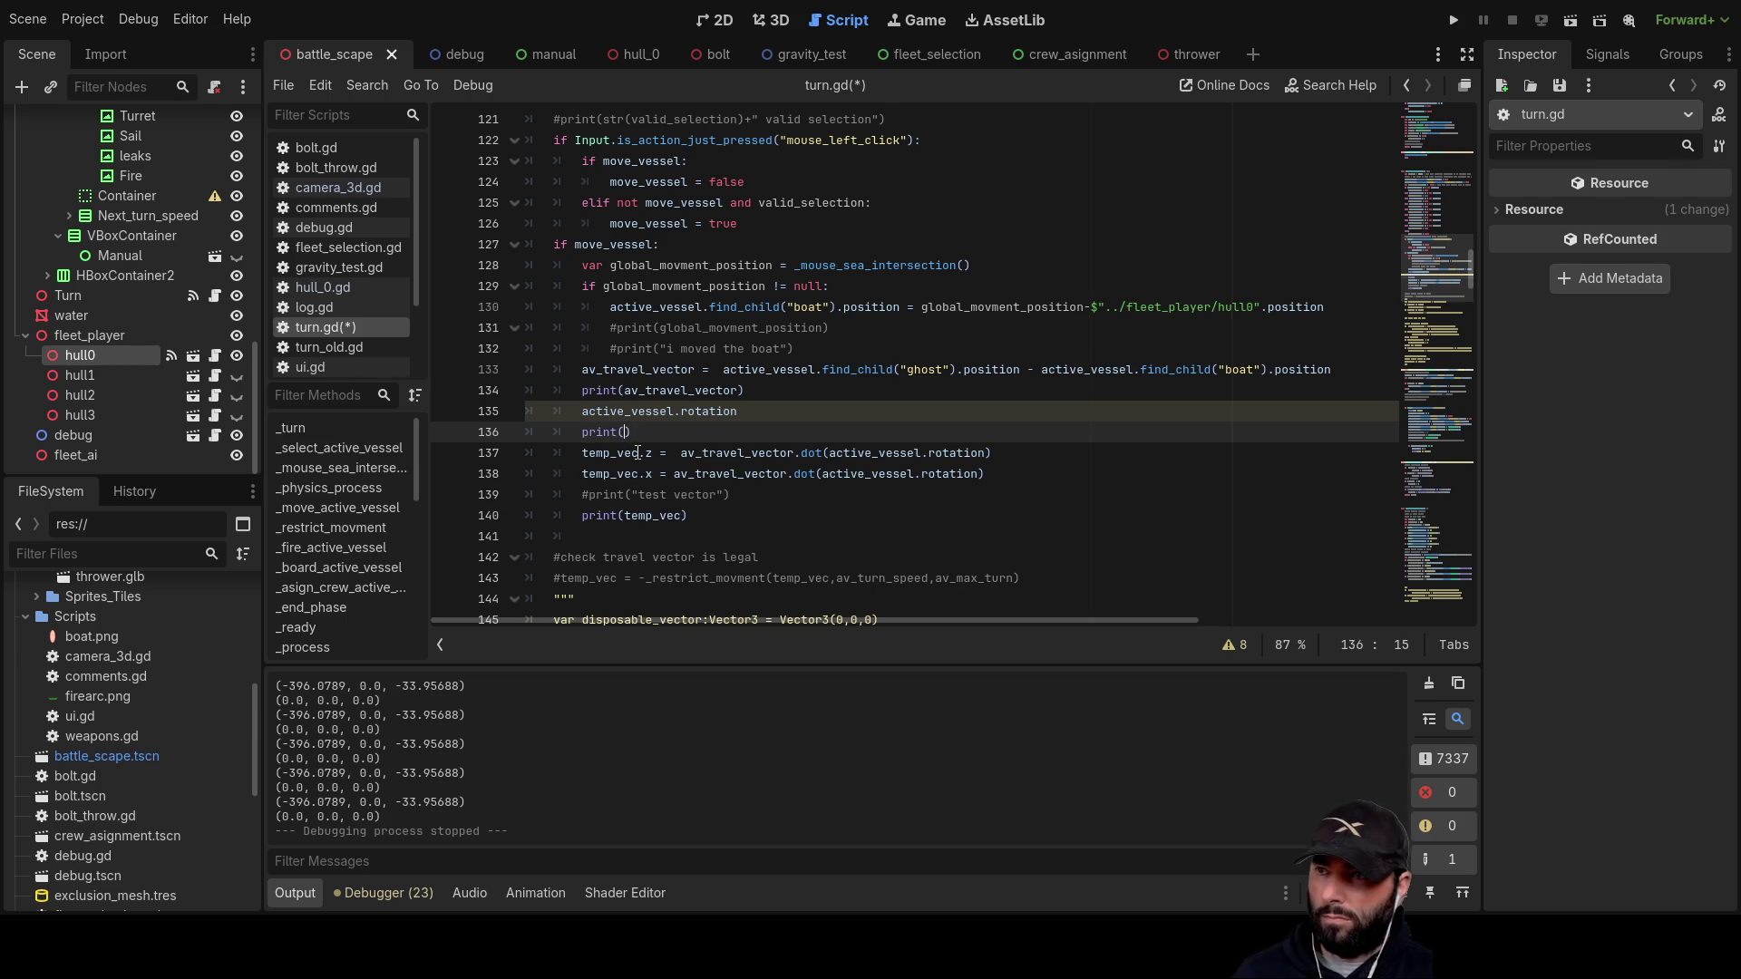
key("ctrl+v")
key("Up")
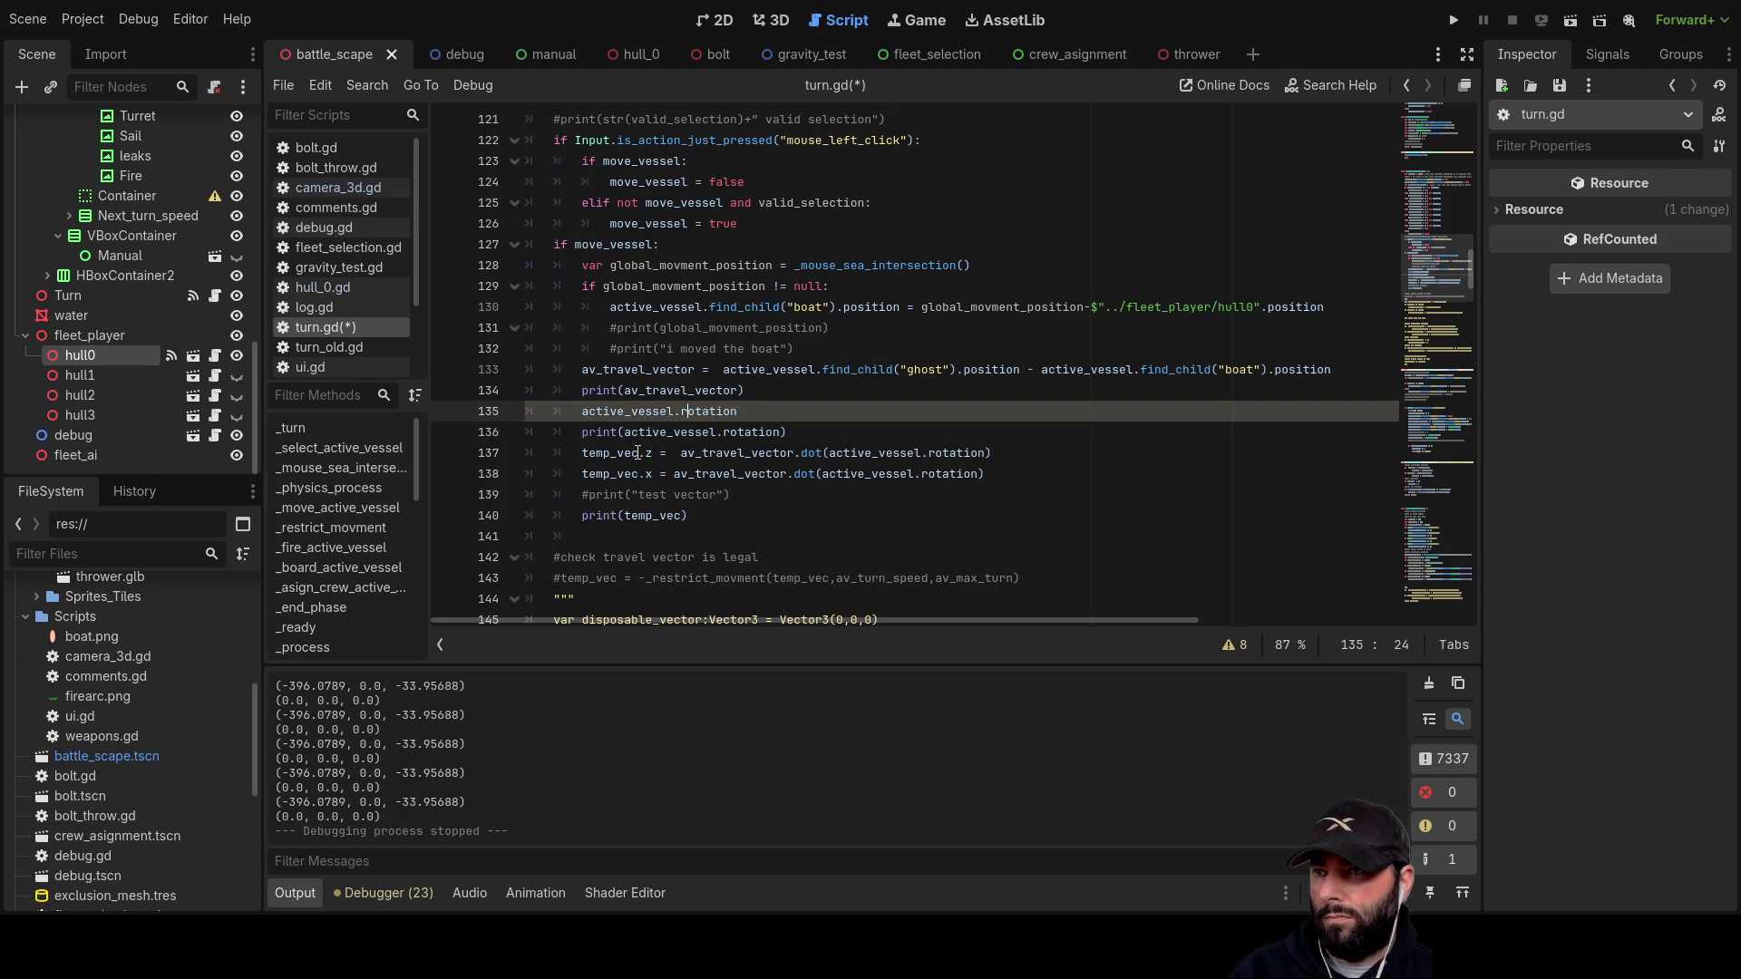
Step: Comment out print(temp_vec) with Ctrl+K and run the game
left_click(637, 578)
key("Up")
key("Up")
key("Up")
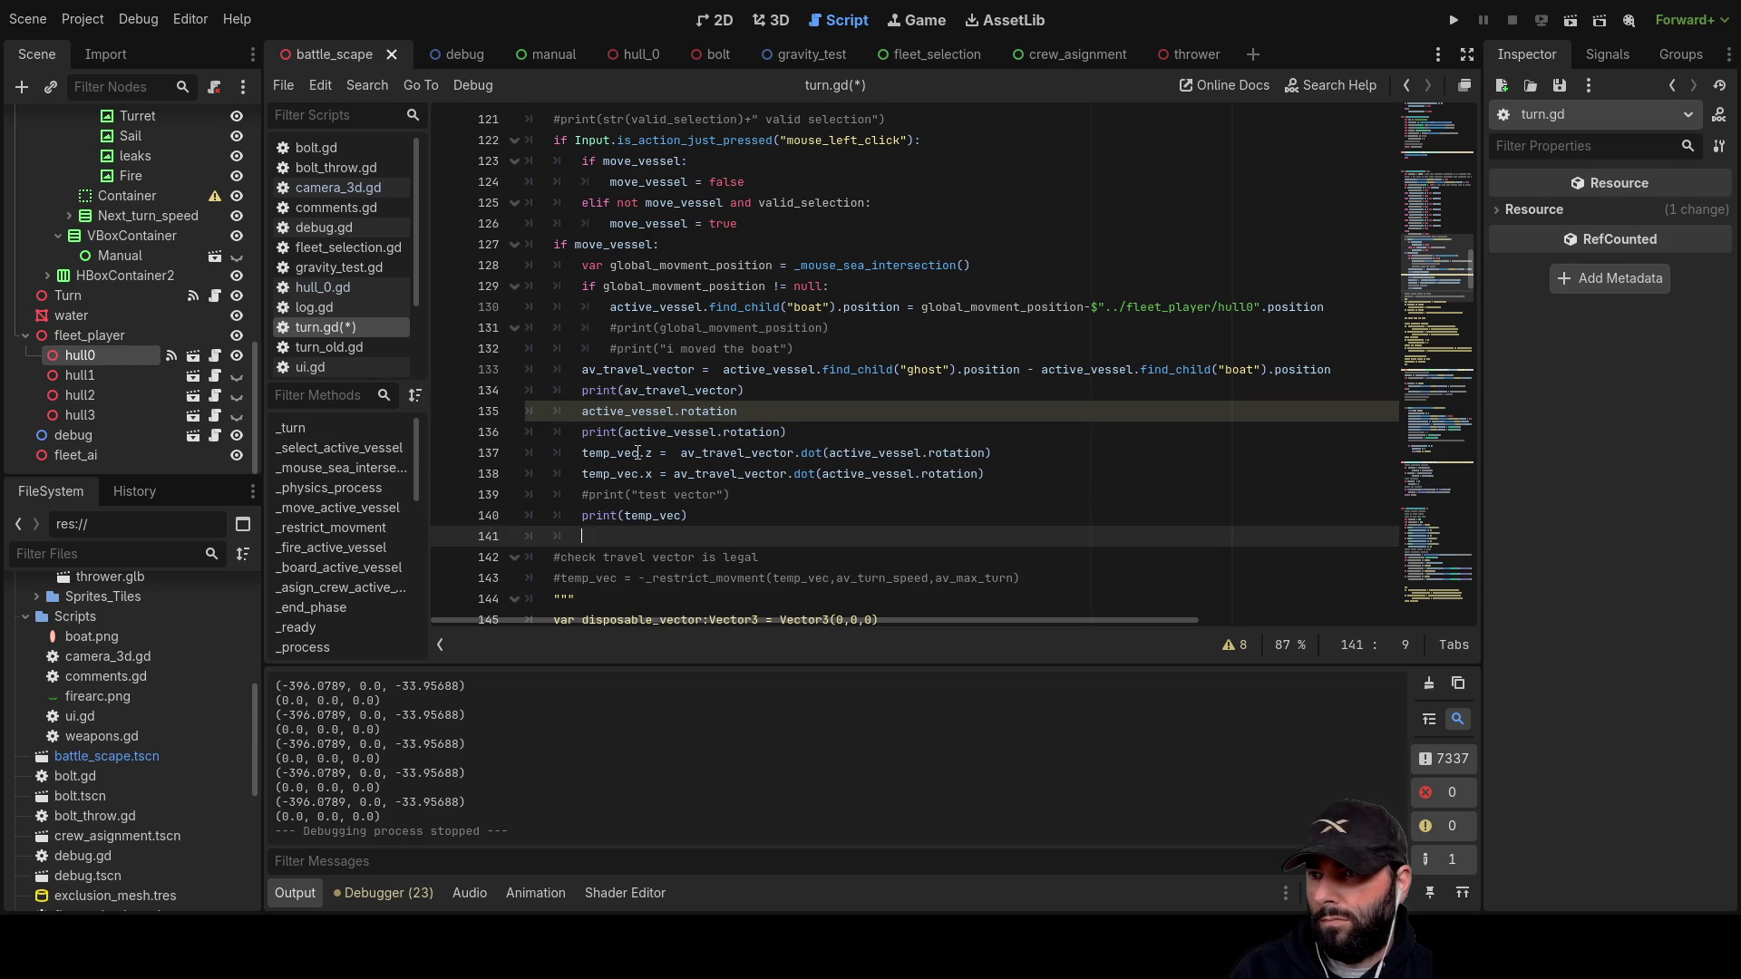
key("ctrl+k")
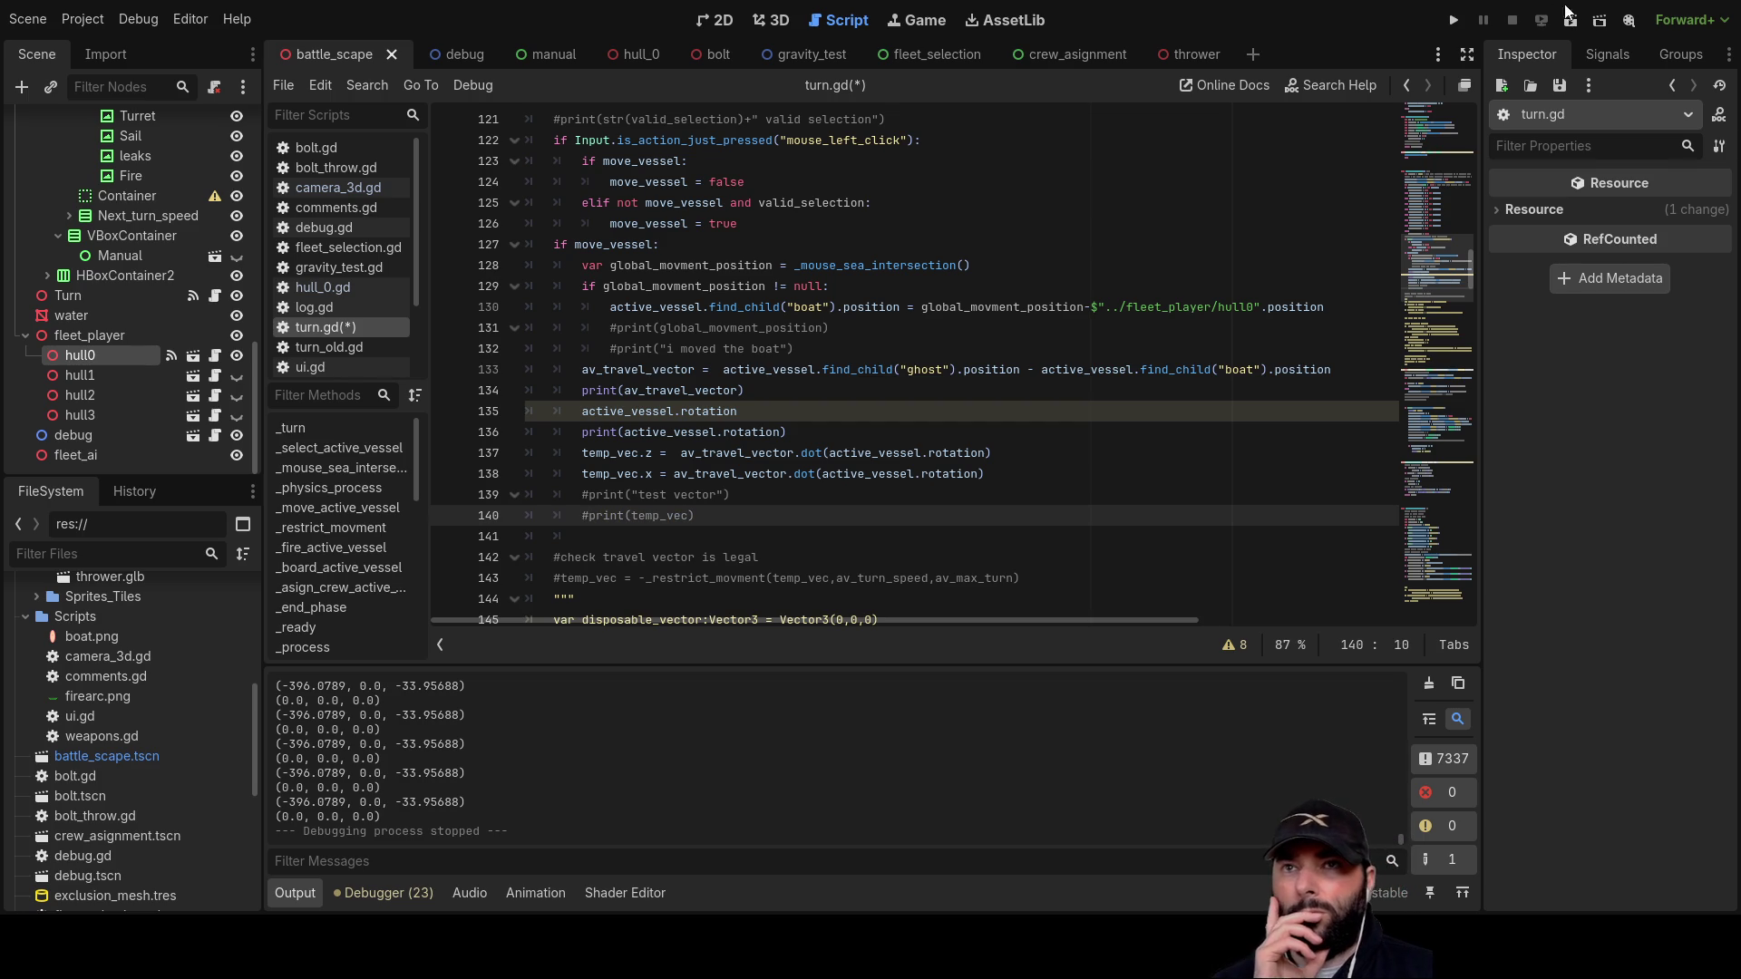
left_click(1454, 19)
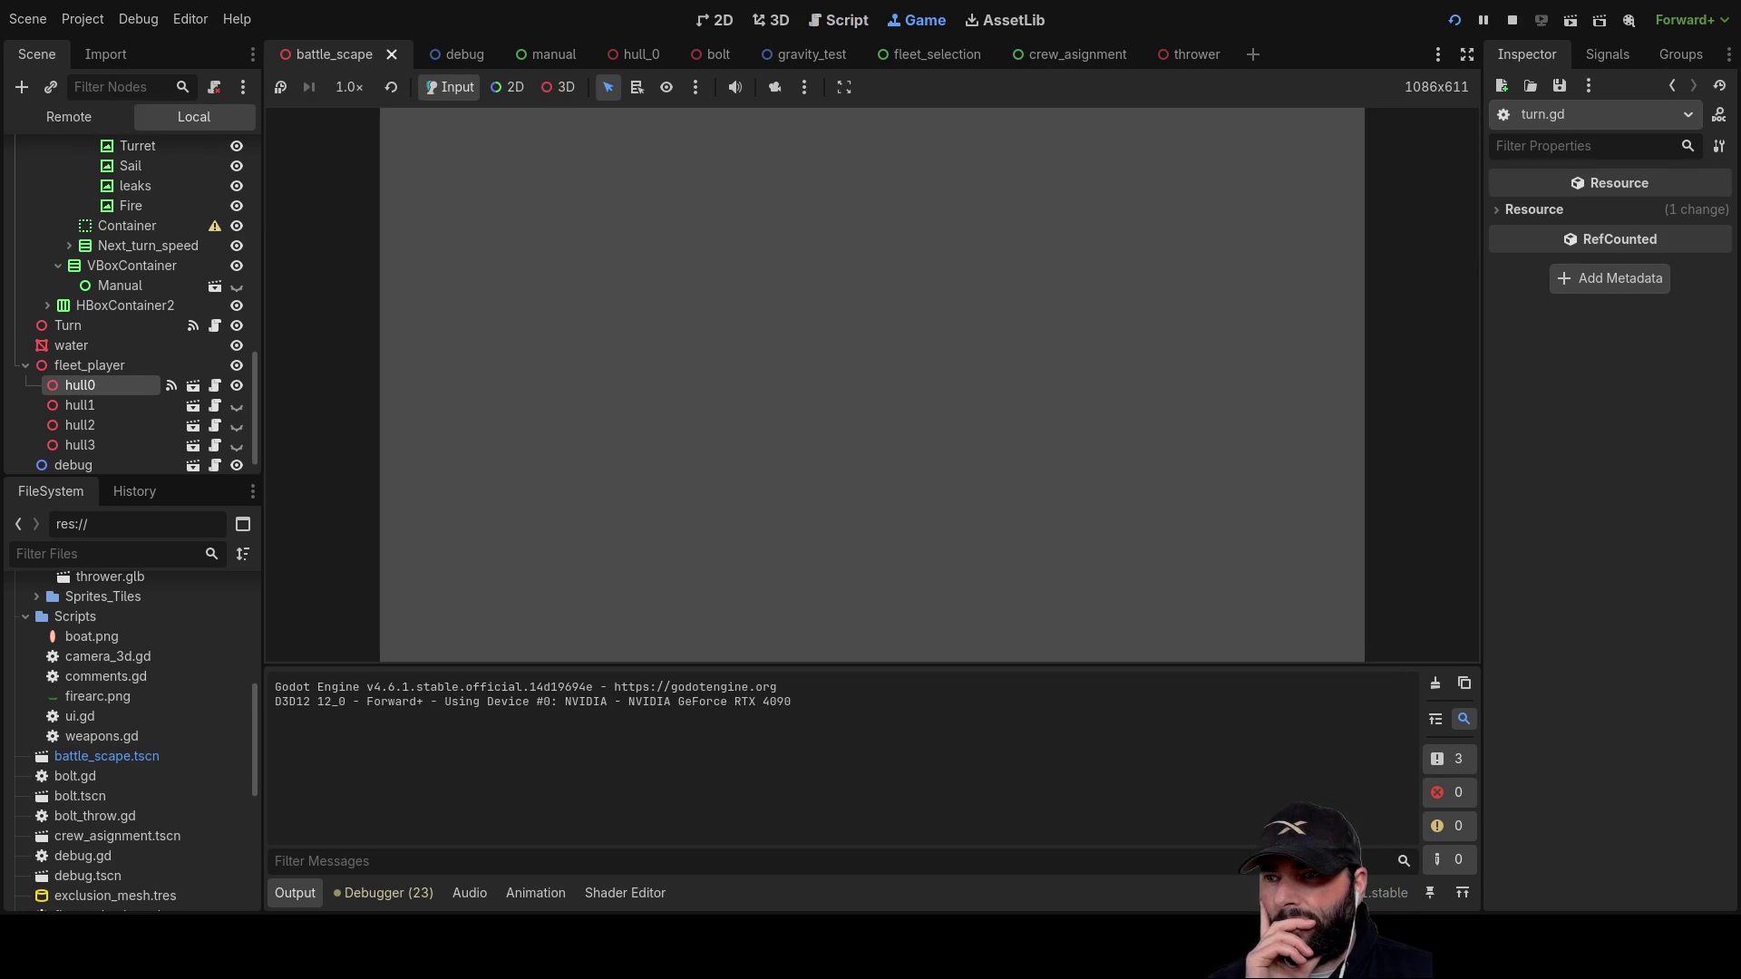
Step: Drag the ghost ship up-right and sideways, logging vectors like (-178.7456, 0.0, 93.19278), then stop
key("a")
key("s")
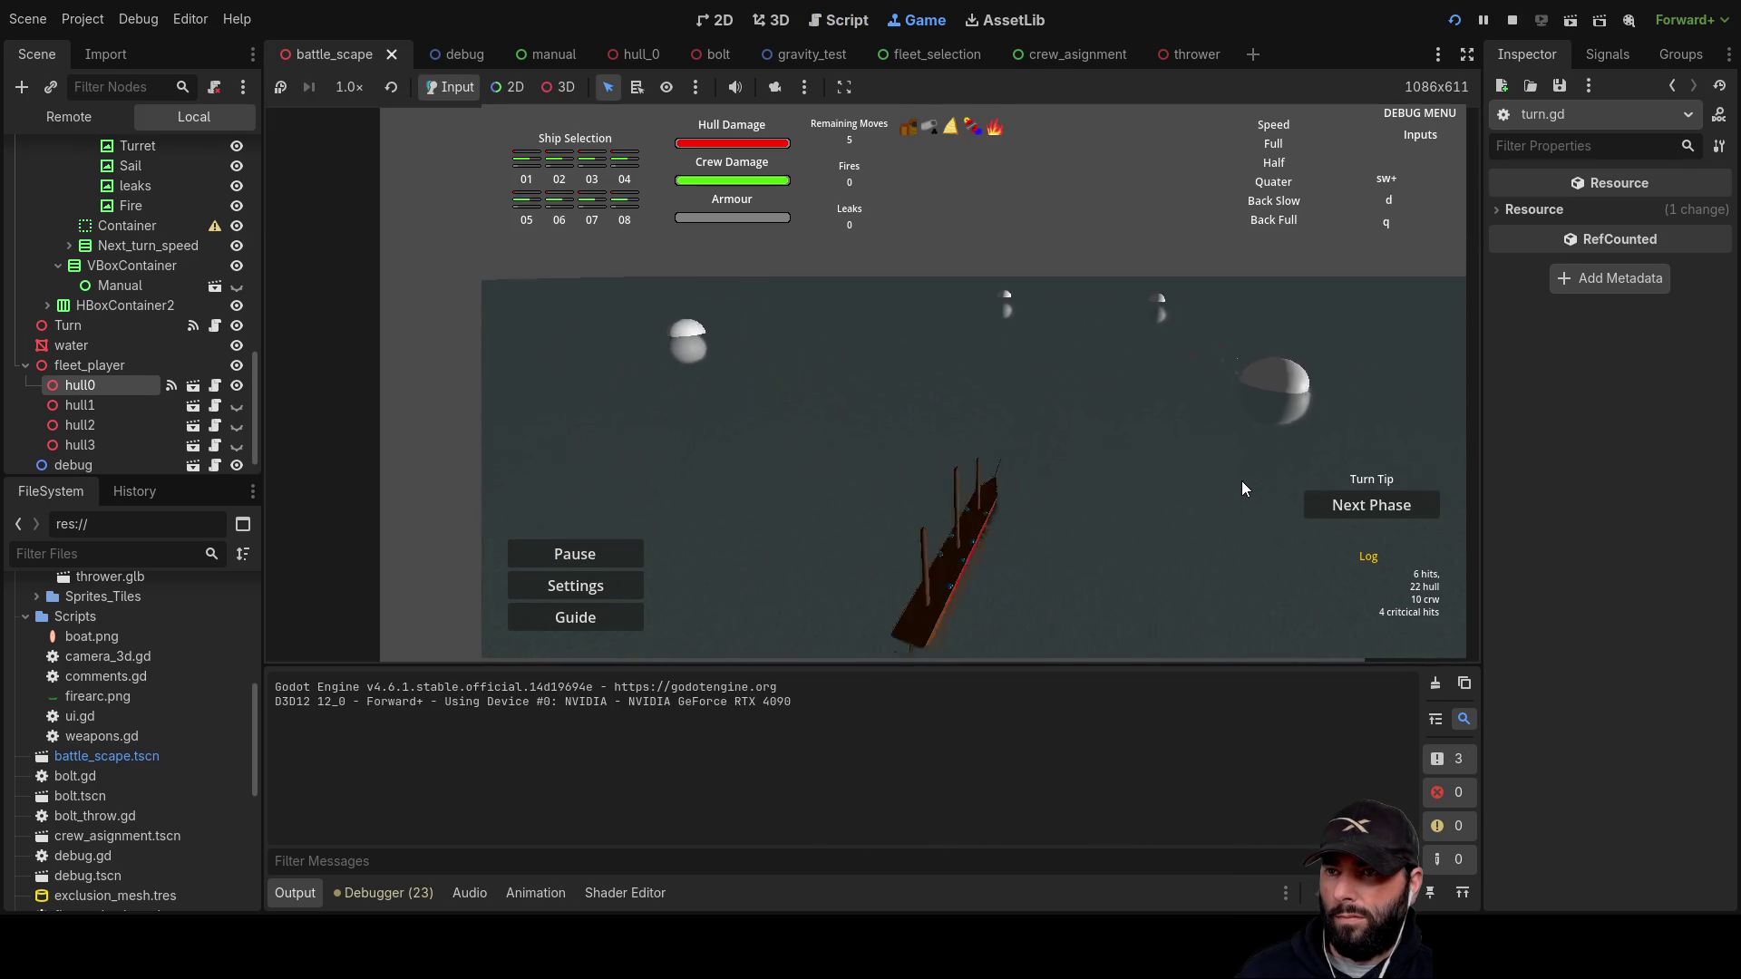
mouse_move(939, 348)
left_mouse_down()
mouse_move(1026, 227)
mouse_move(1157, 263)
mouse_move(934, 216)
mouse_move(1095, 231)
mouse_move(1130, 253)
left_mouse_up()
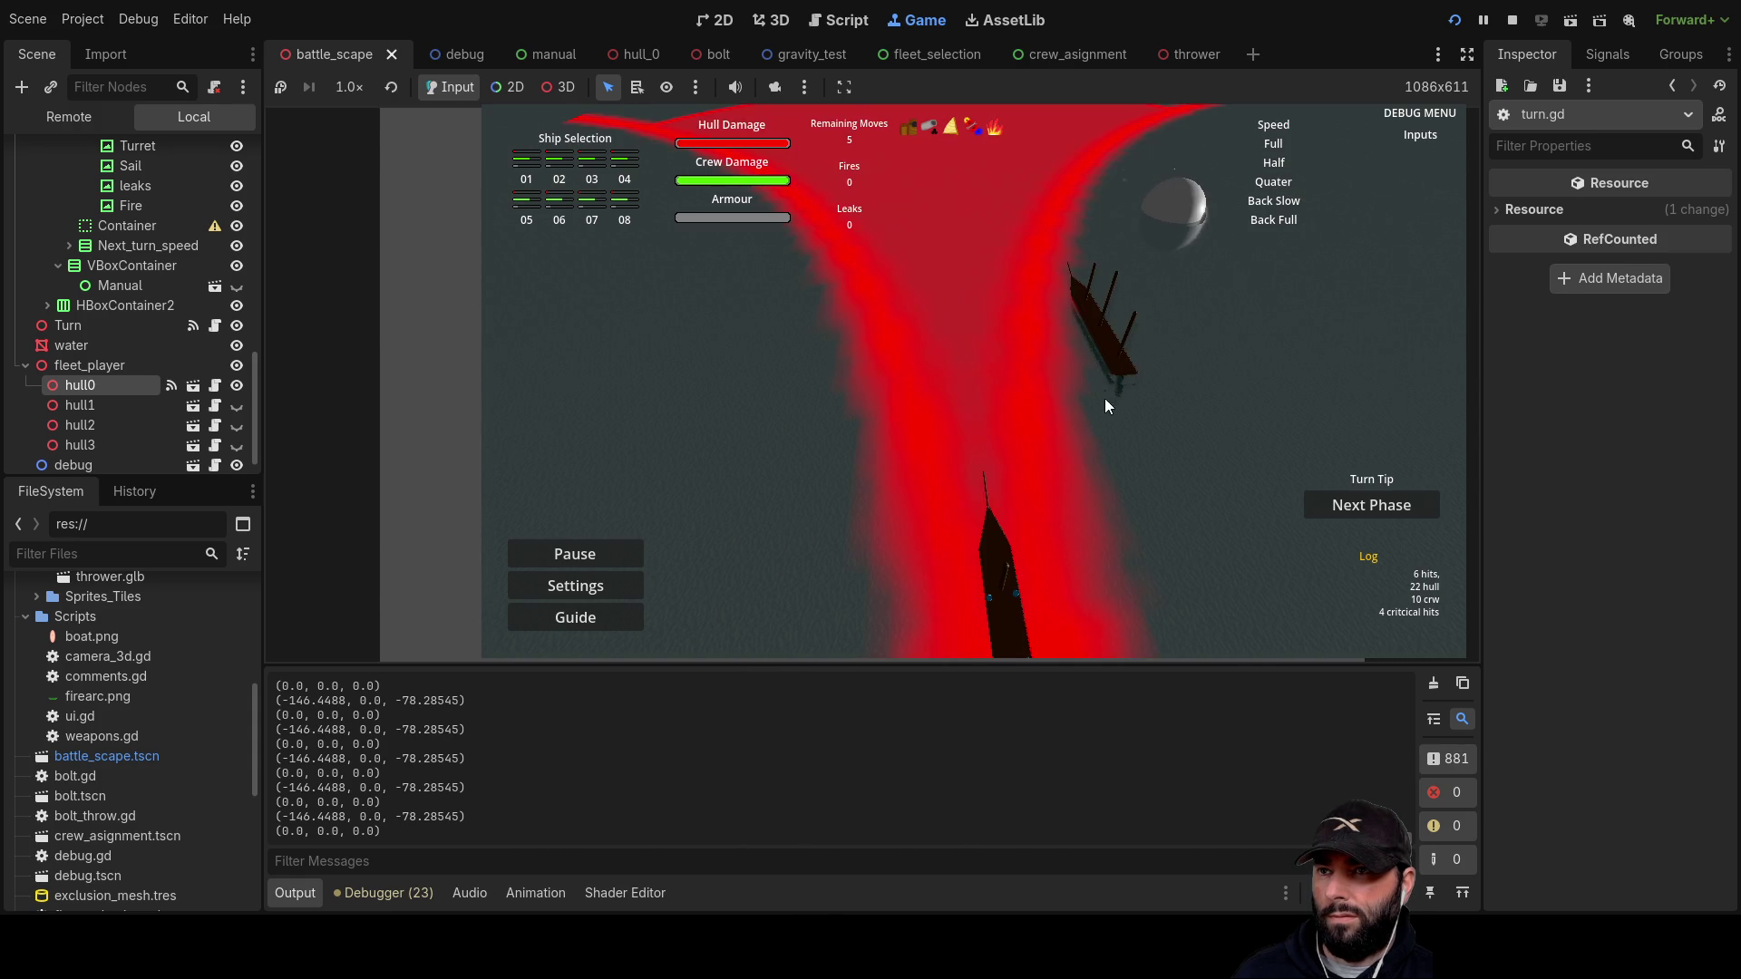
mouse_move(1103, 336)
left_mouse_down()
mouse_move(945, 274)
mouse_move(781, 340)
mouse_move(1111, 314)
mouse_move(798, 323)
mouse_move(828, 330)
left_mouse_up()
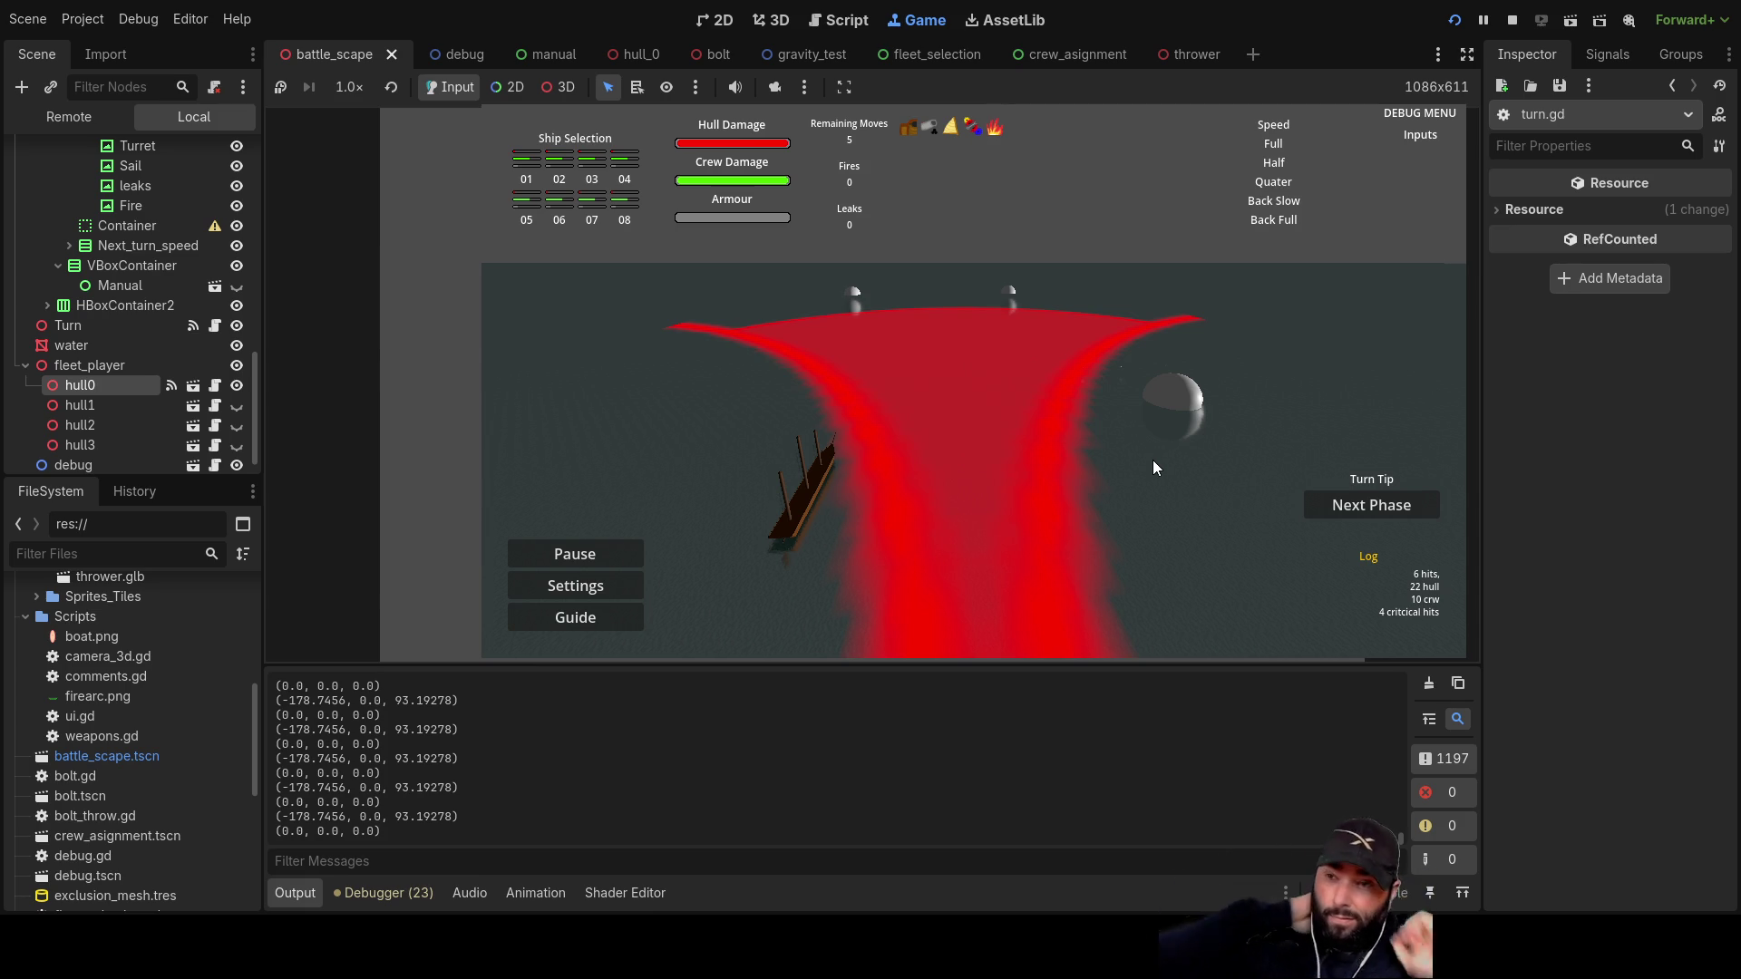
left_click(1512, 19)
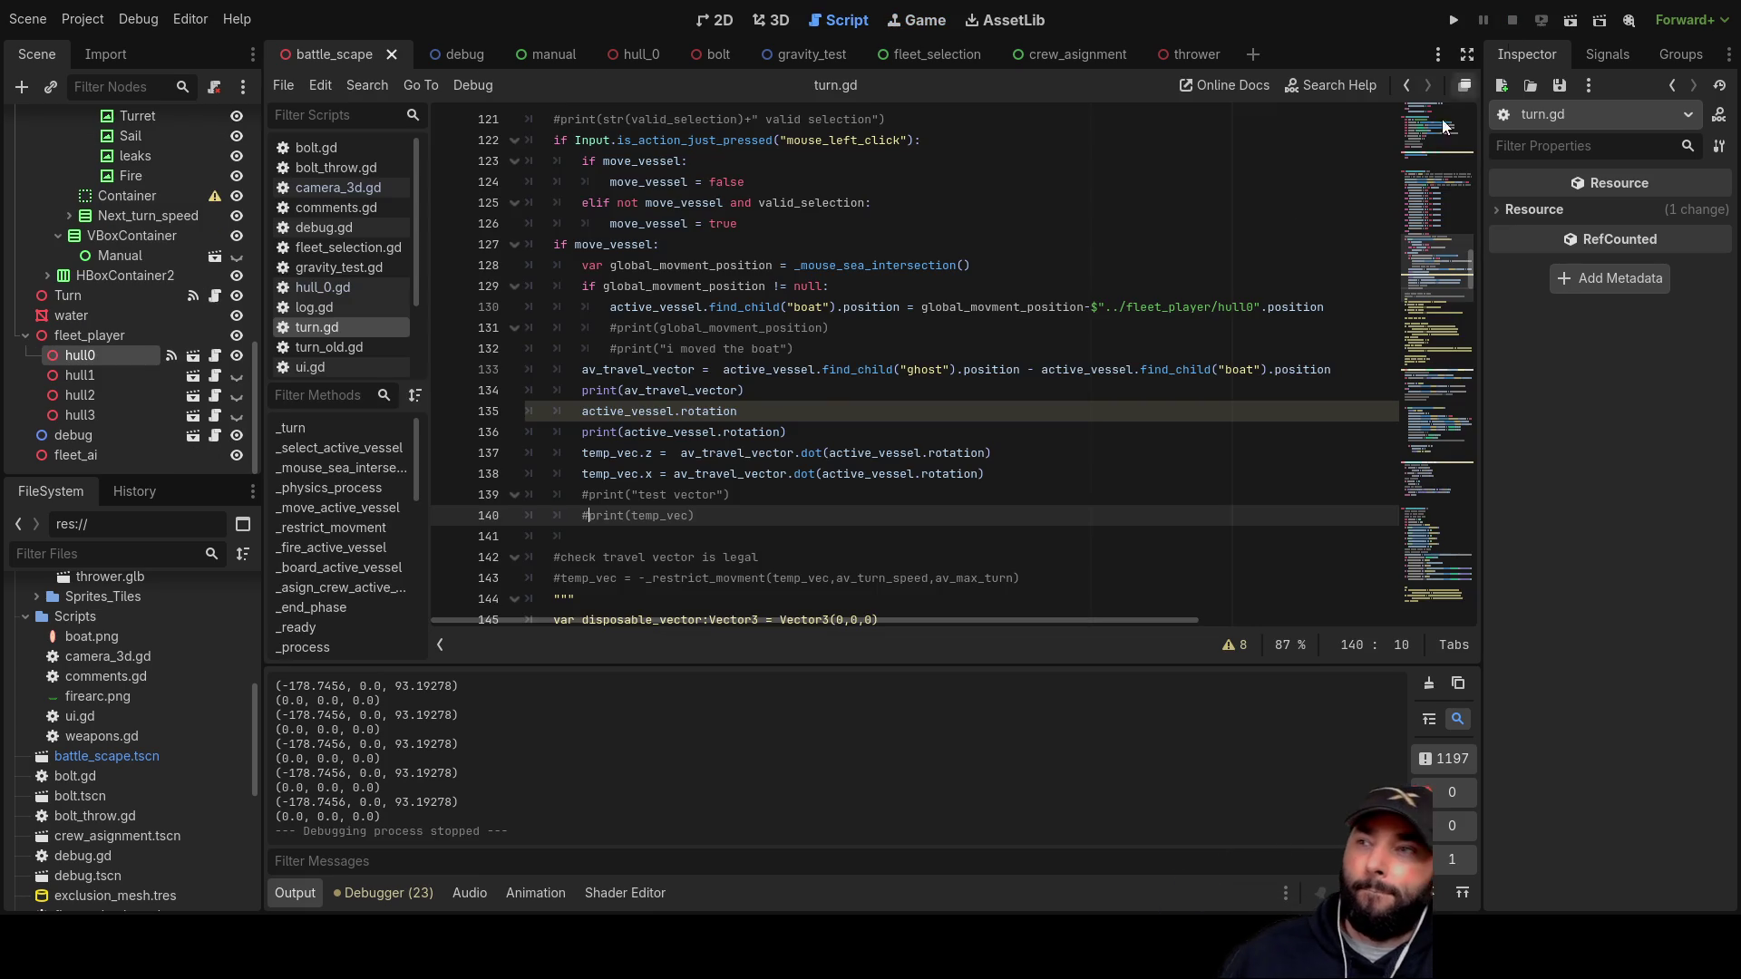
Step: Highlight active_vessel, temp_vec and active_vessel.rotation usages to study the code
double_click(660, 411)
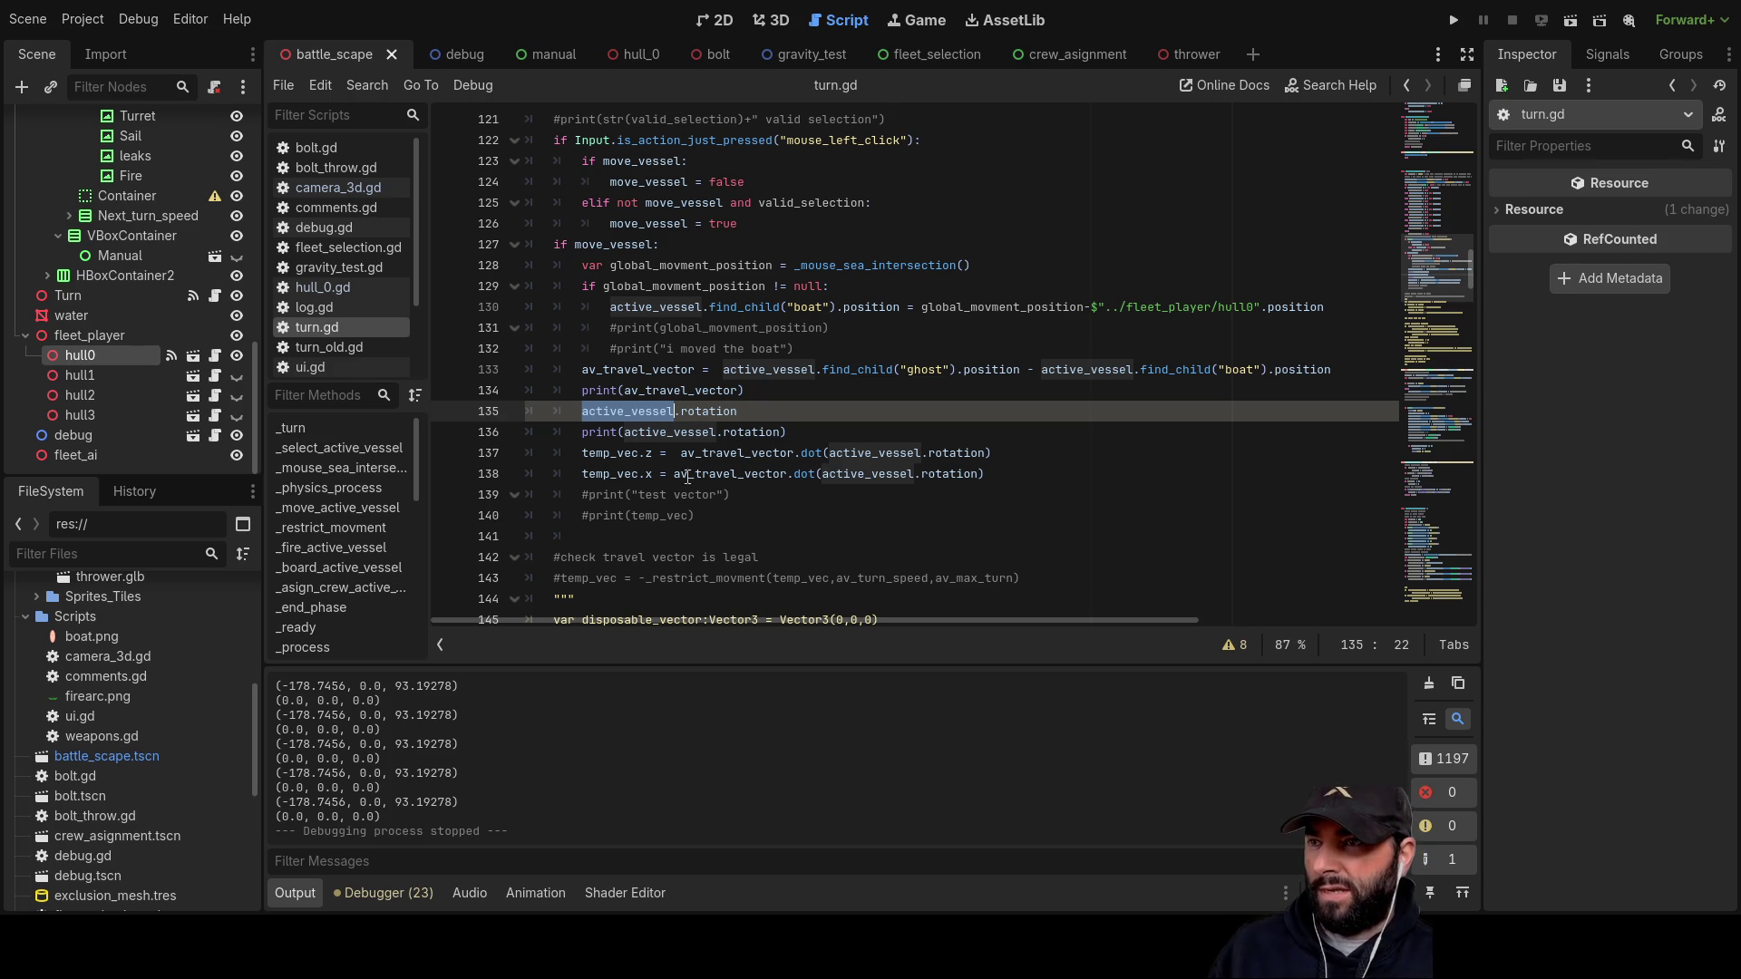
double_click(634, 453)
double_click(626, 474)
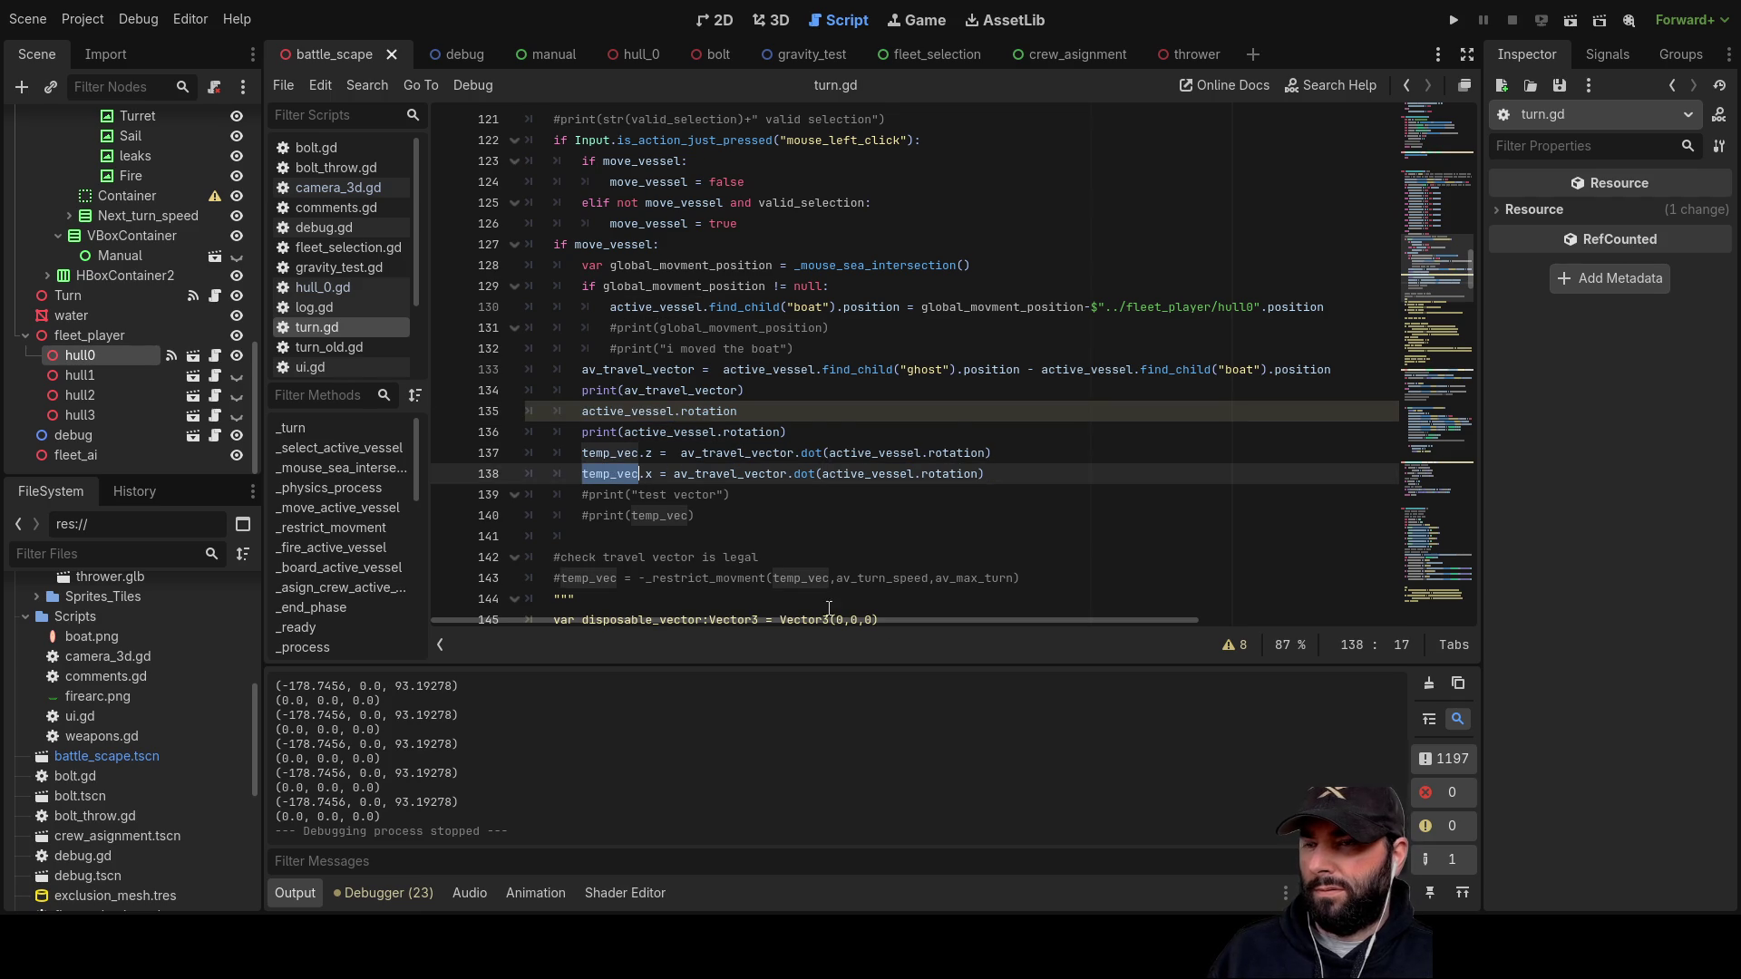
left_click(997, 555)
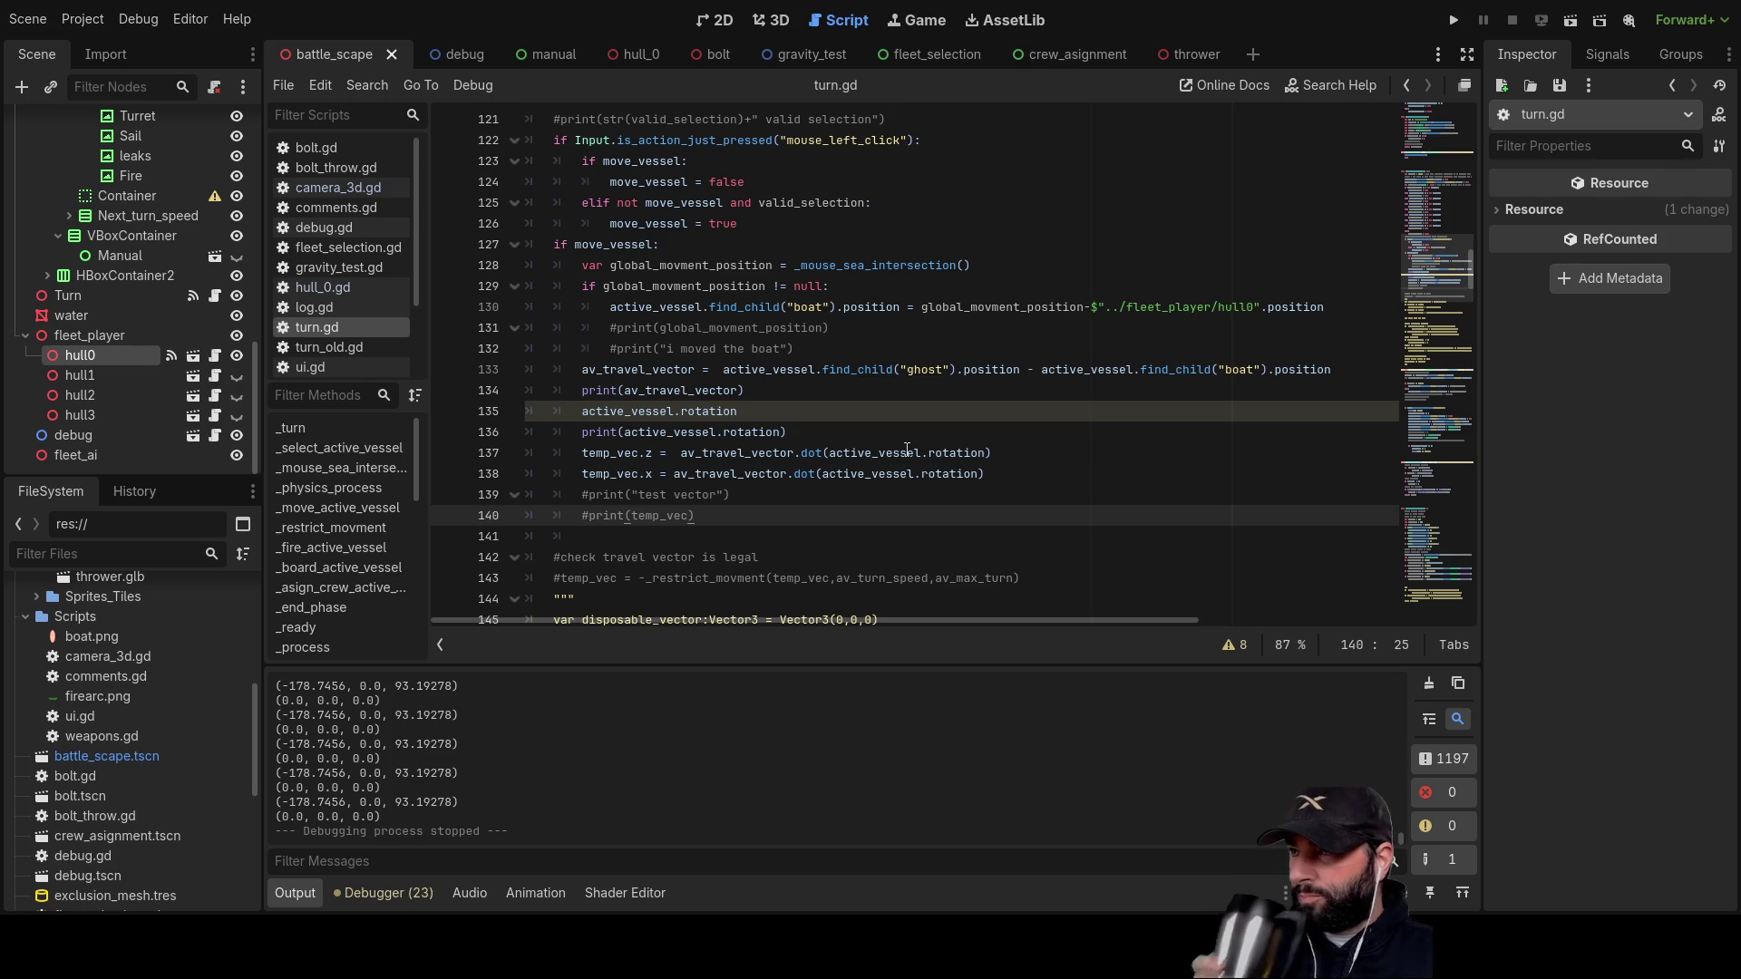
left_click_drag(832, 453, 990, 460)
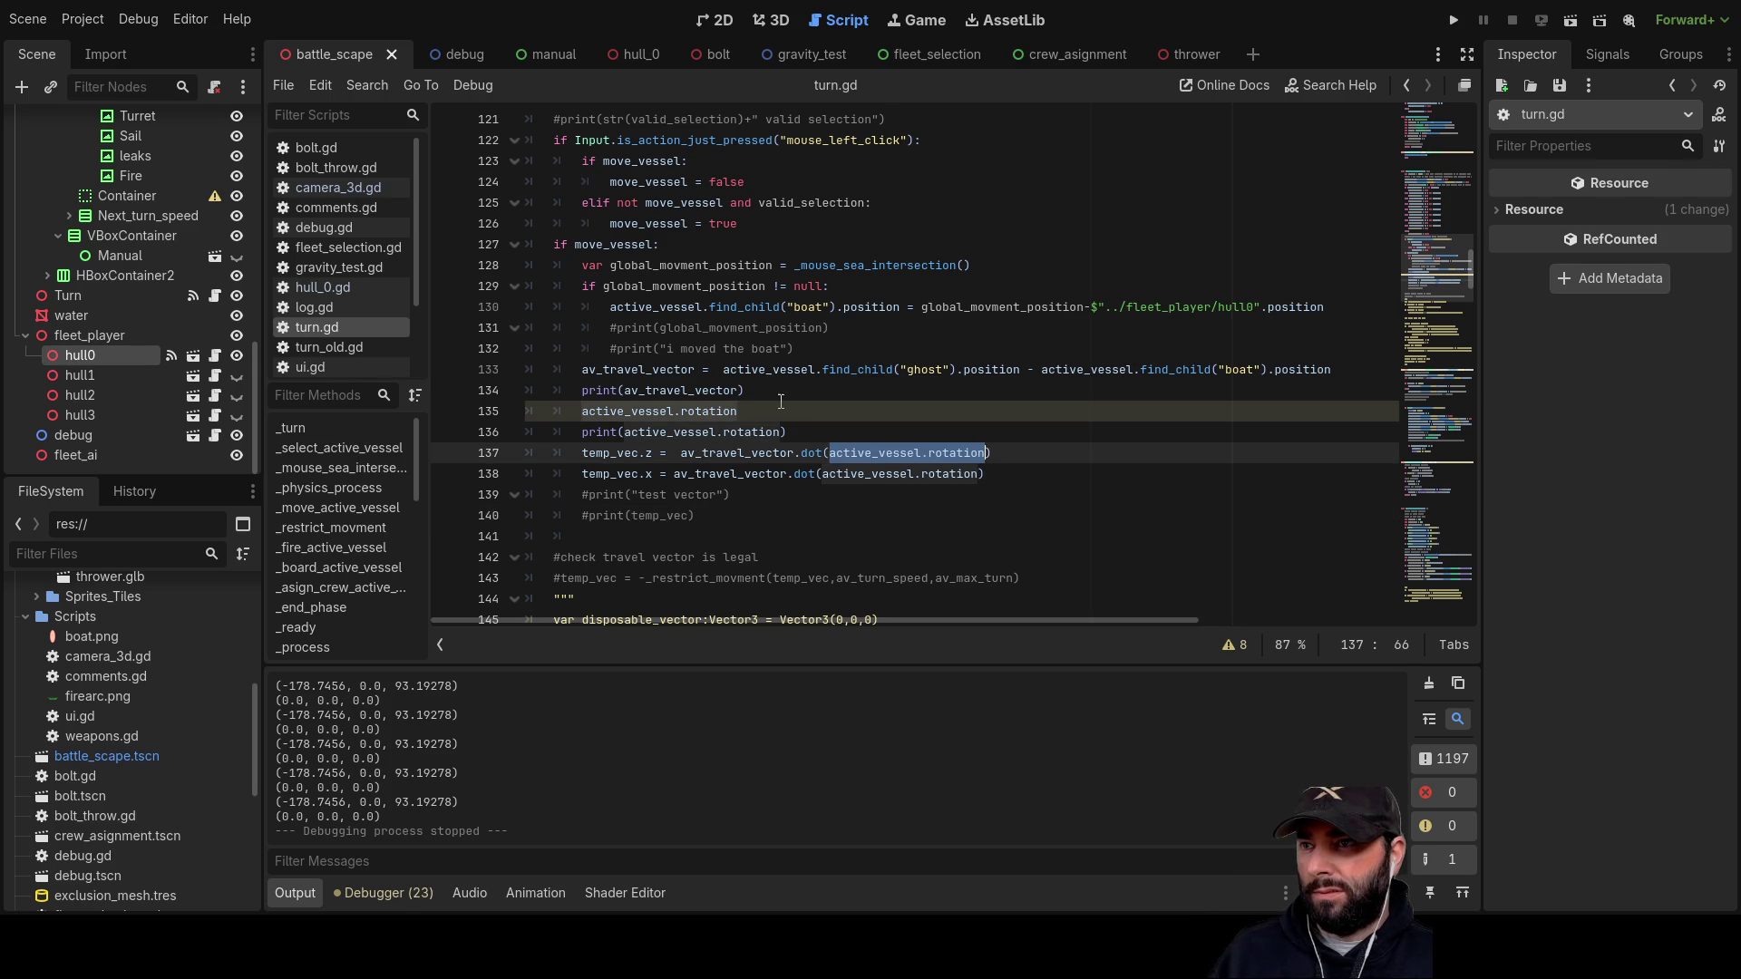
left_click(743, 418)
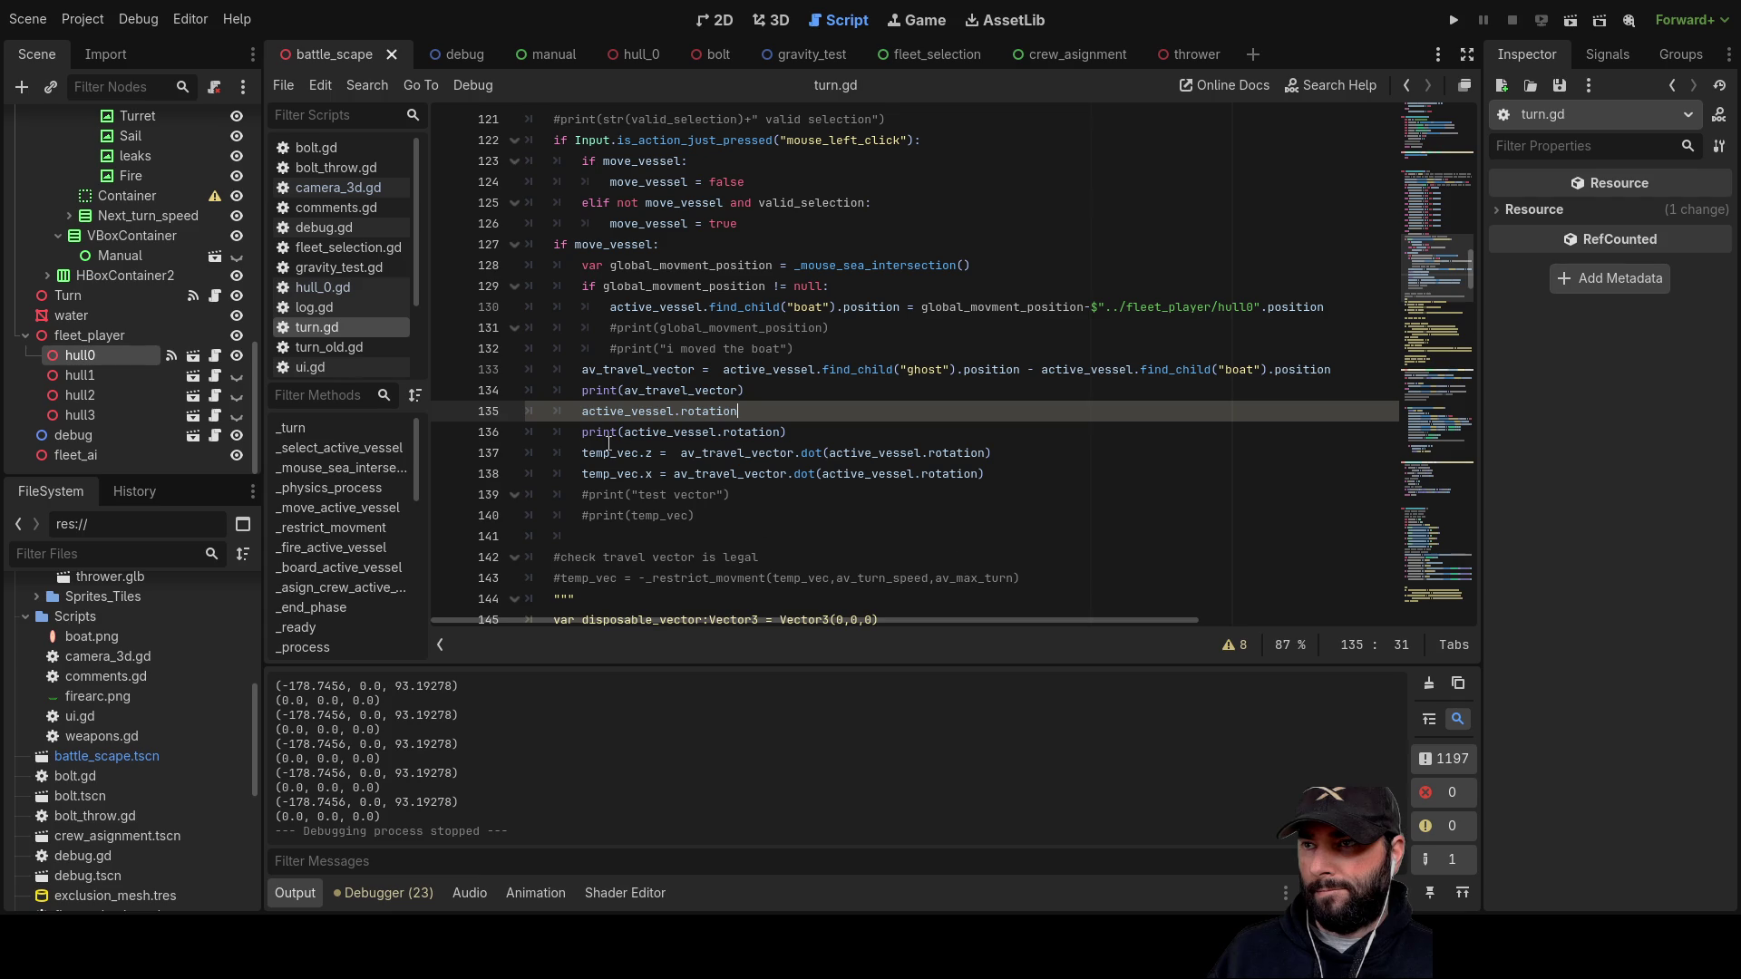
Step: Insert two blank lines above print(active_vessel.rotation) and type 'forward vector'
left_click(579, 433)
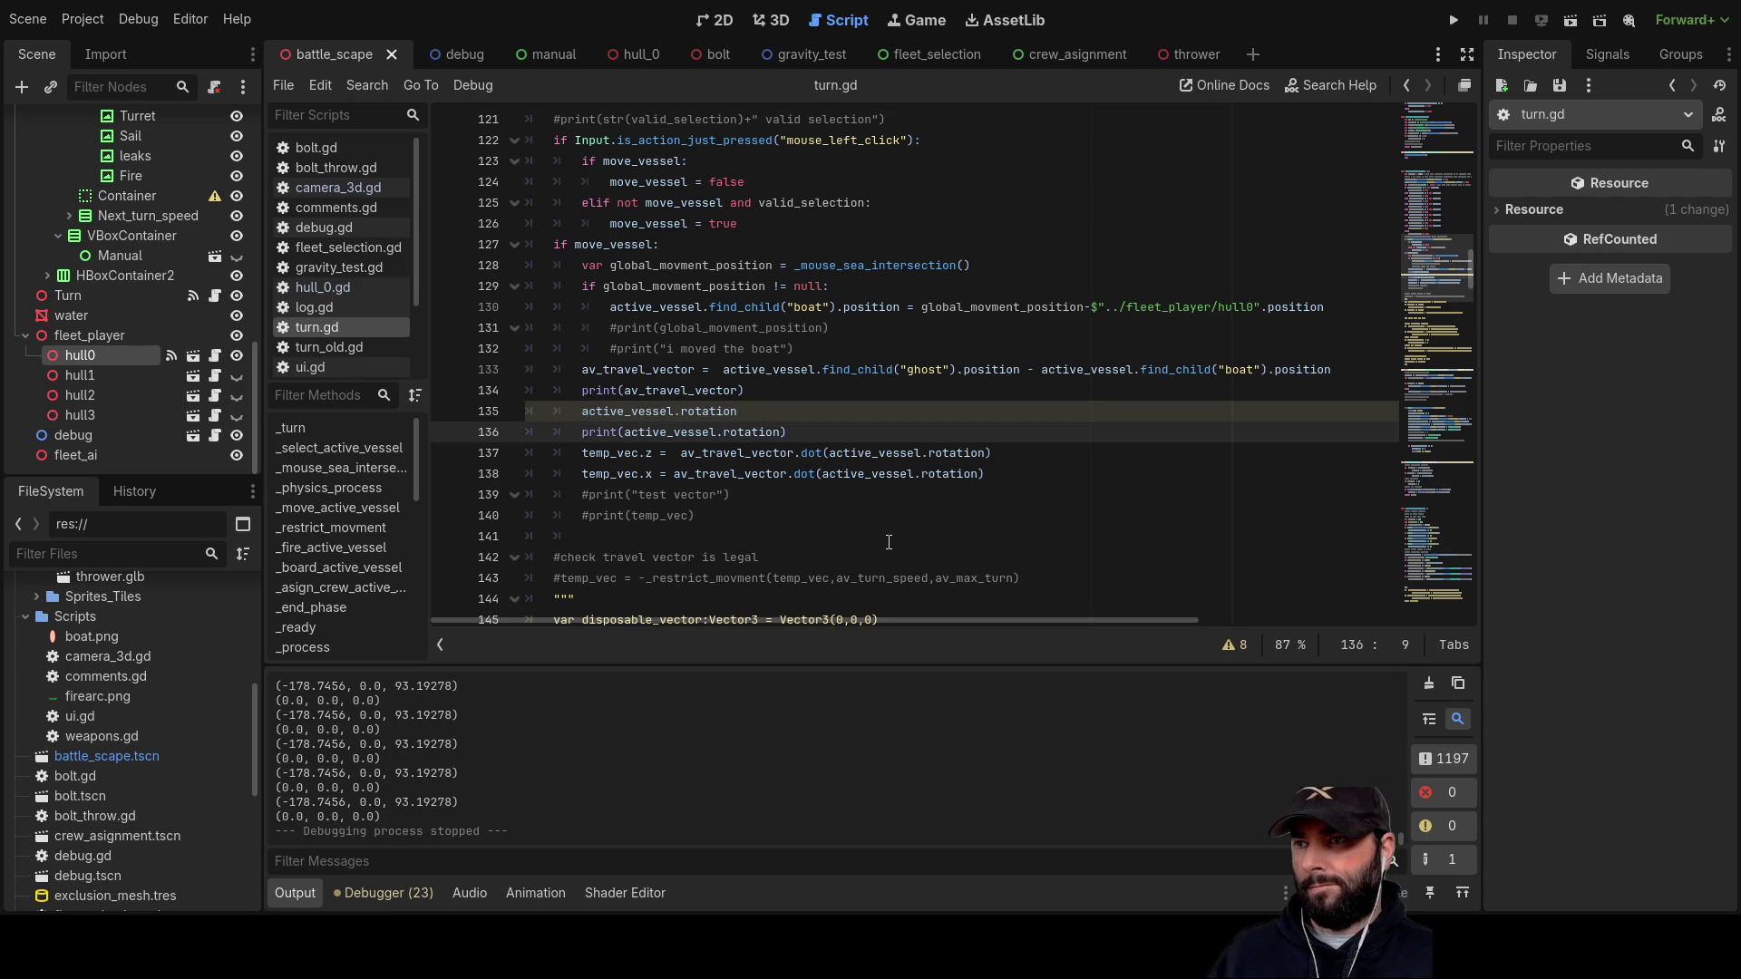
key("Return")
key("Up")
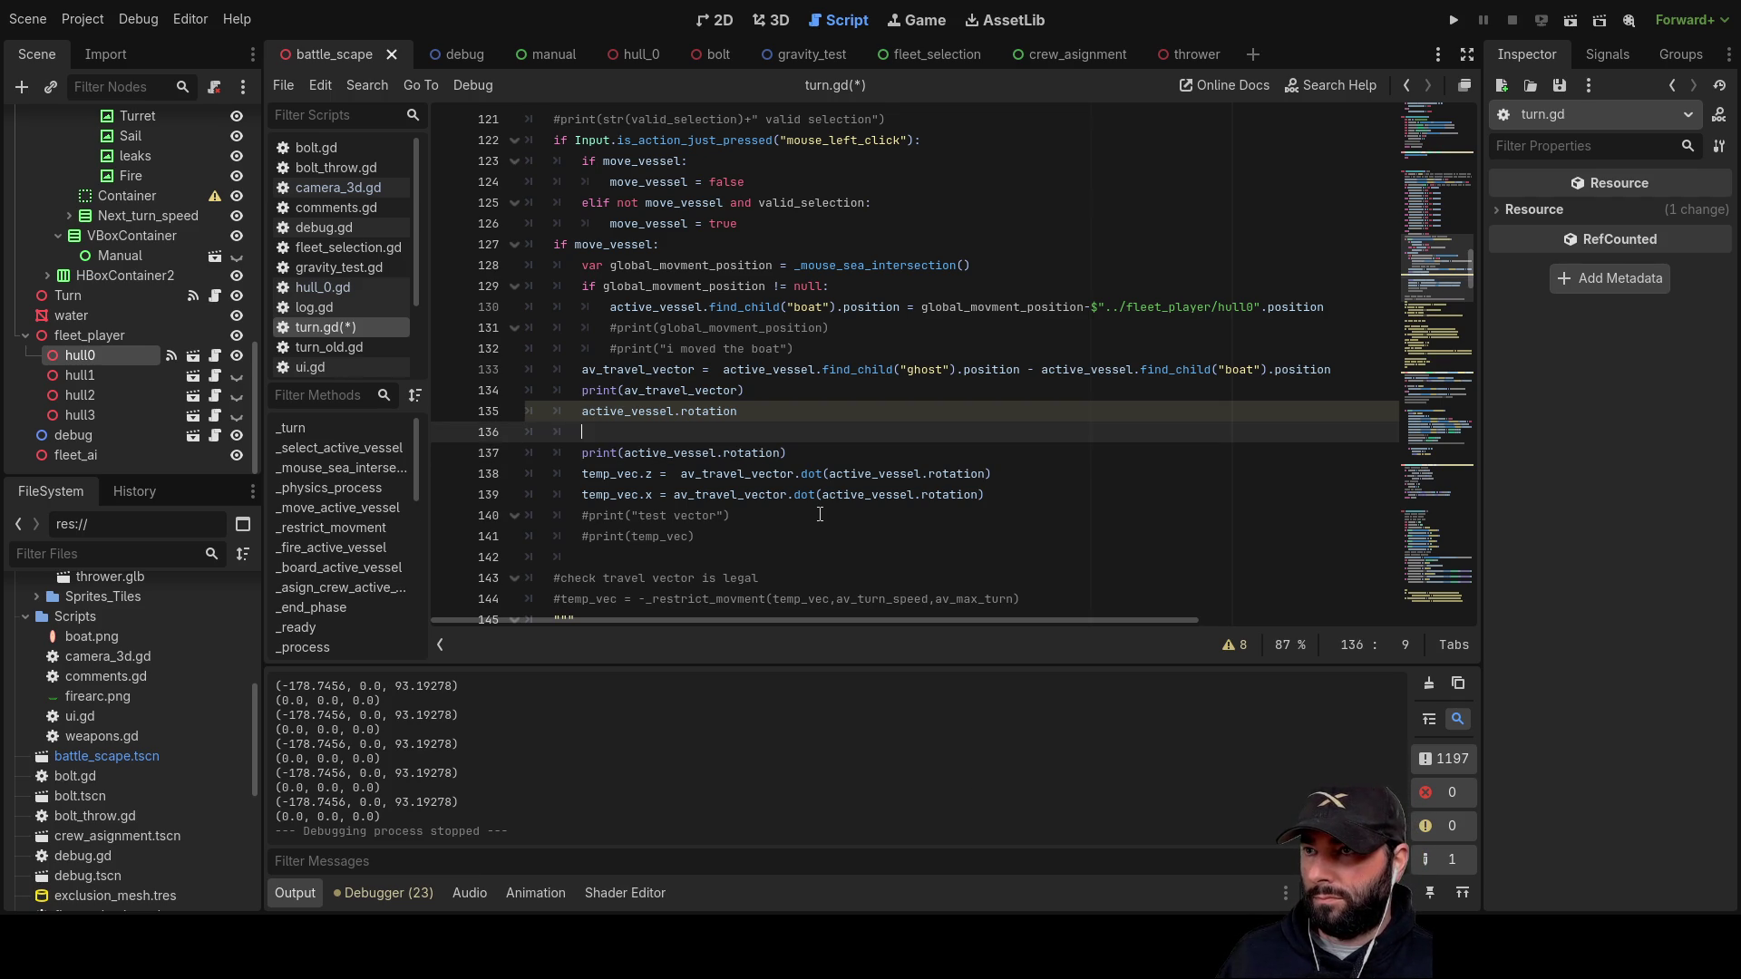
key("Return")
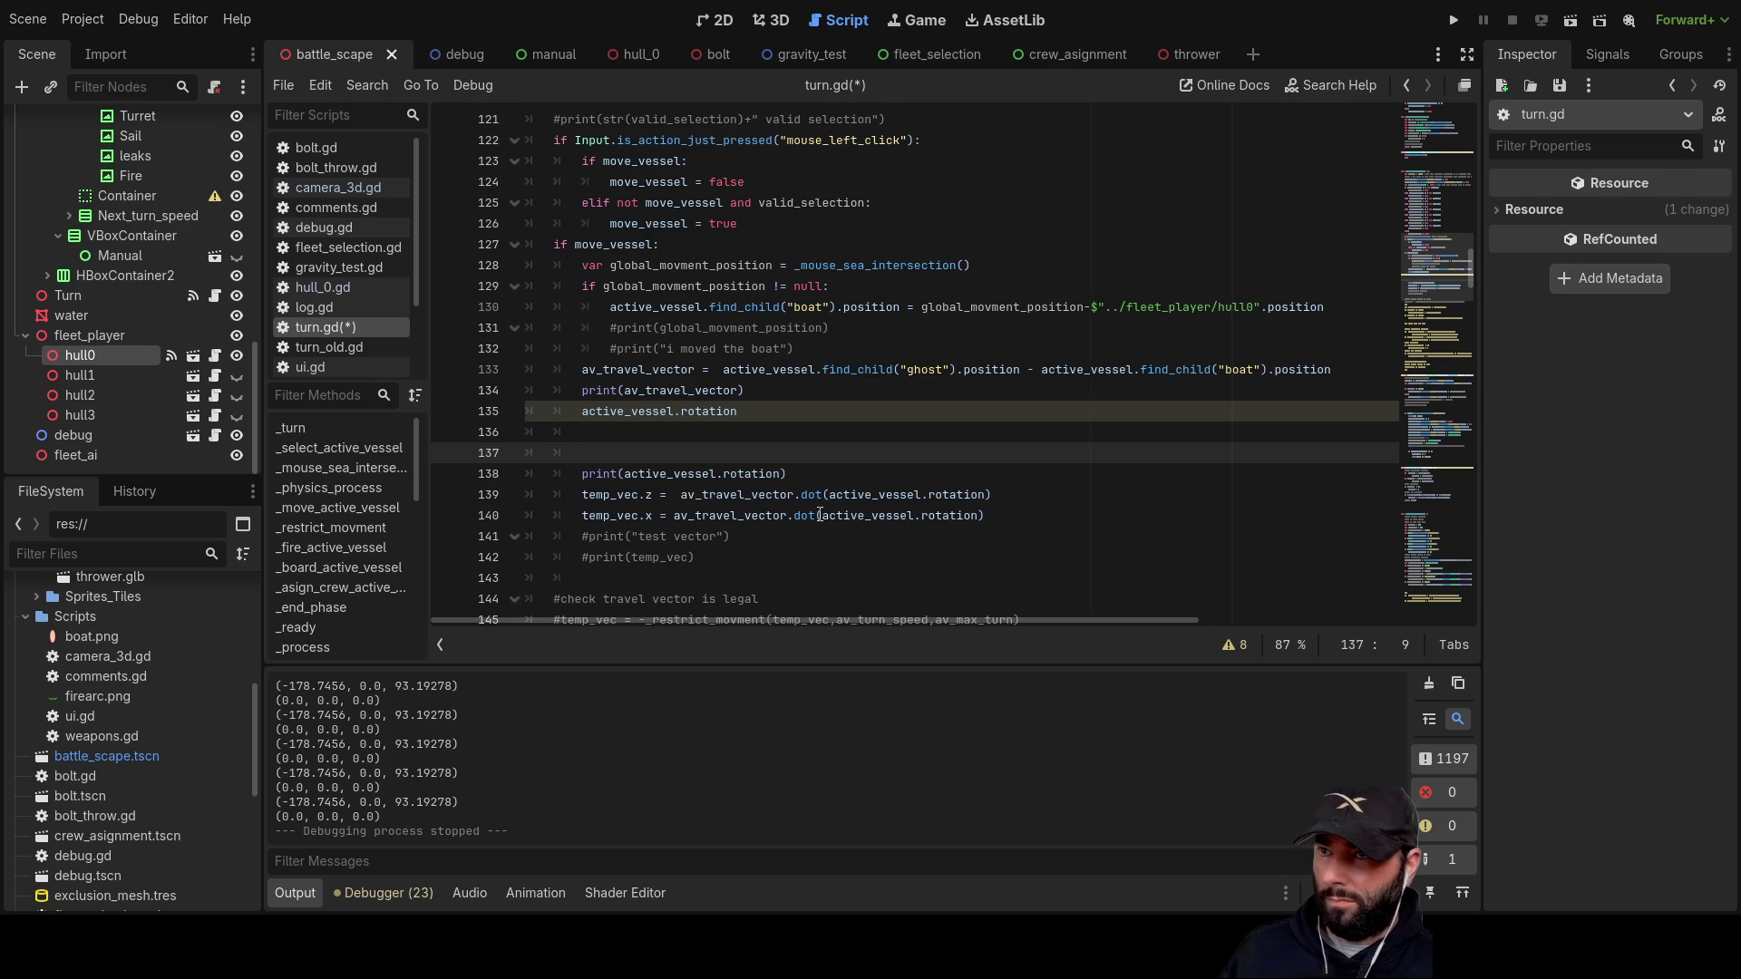
type("f")
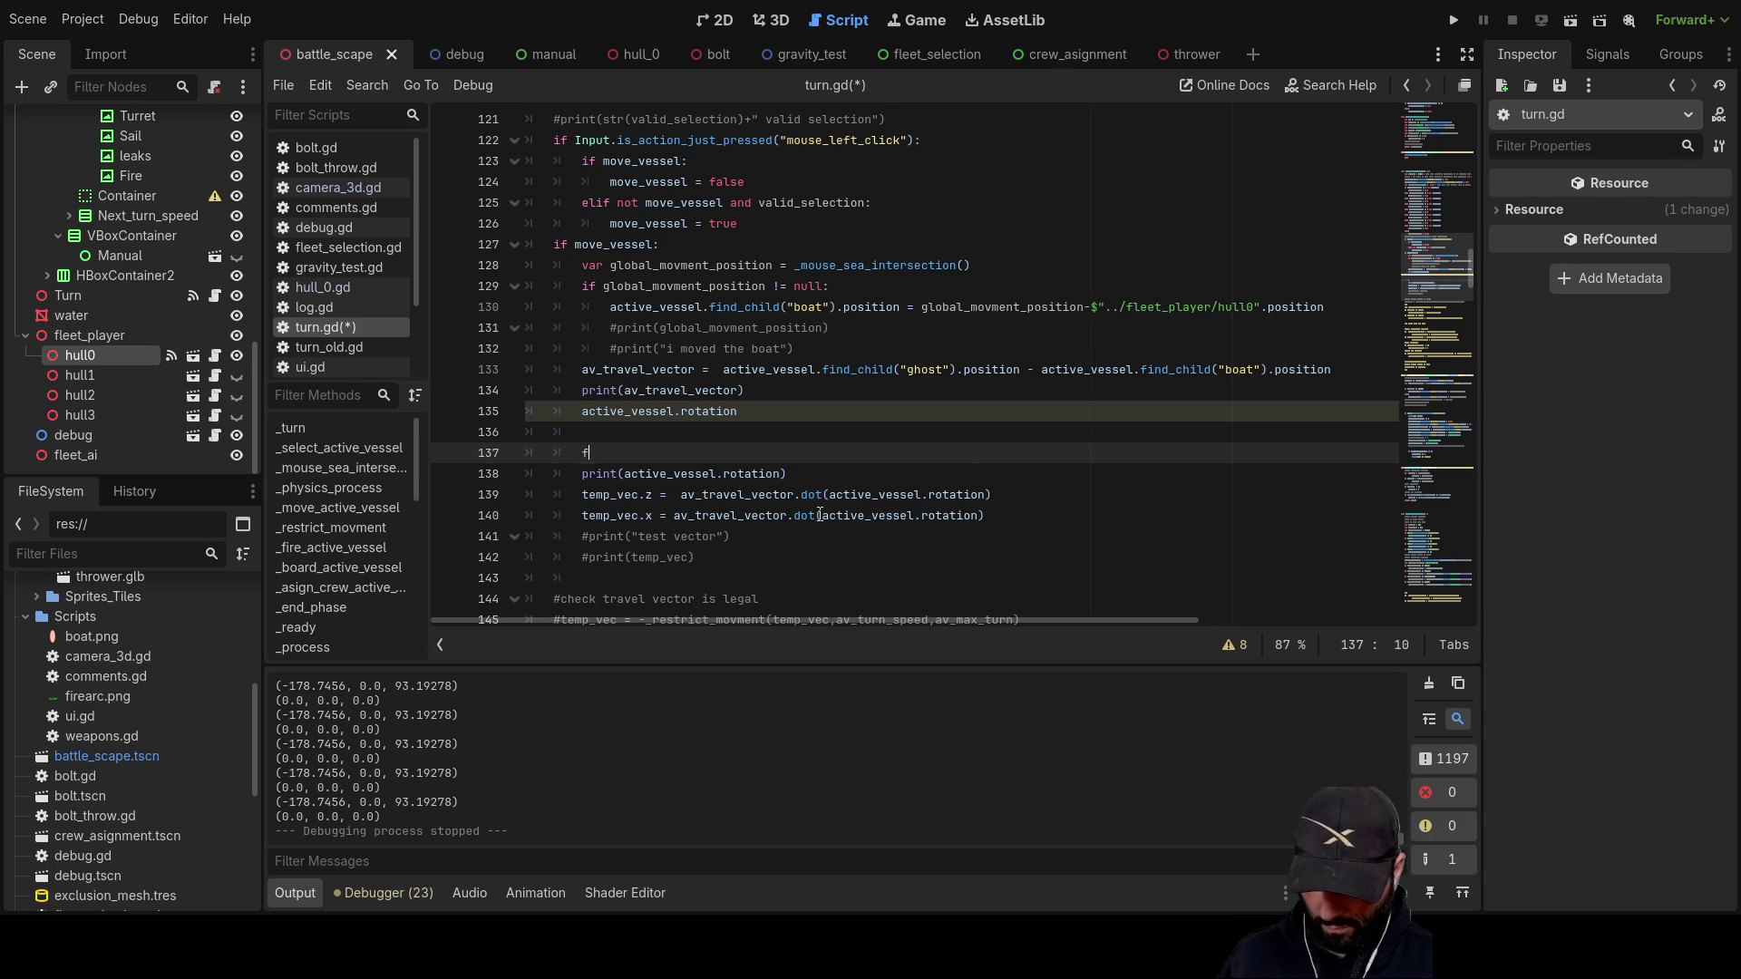
type("orward vector")
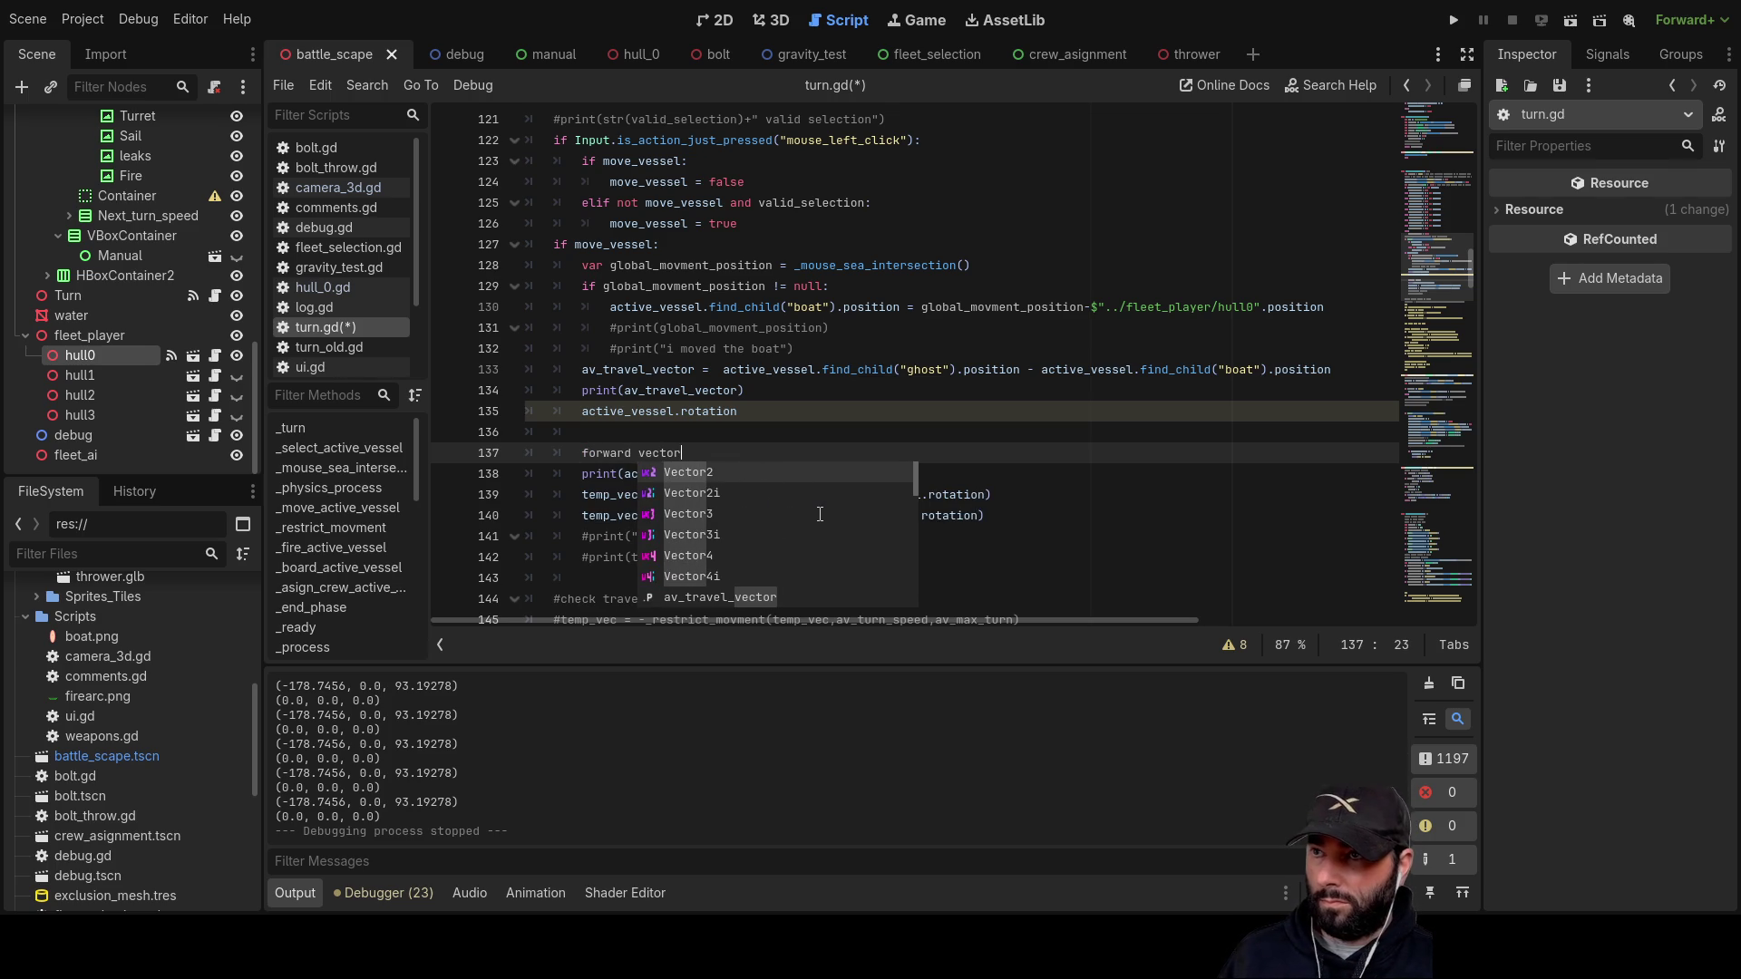
Step: Name the variable forward_facing_vector and assign it a Vector3
key("Left")
key("Left")
key("Left")
key("BackSpace")
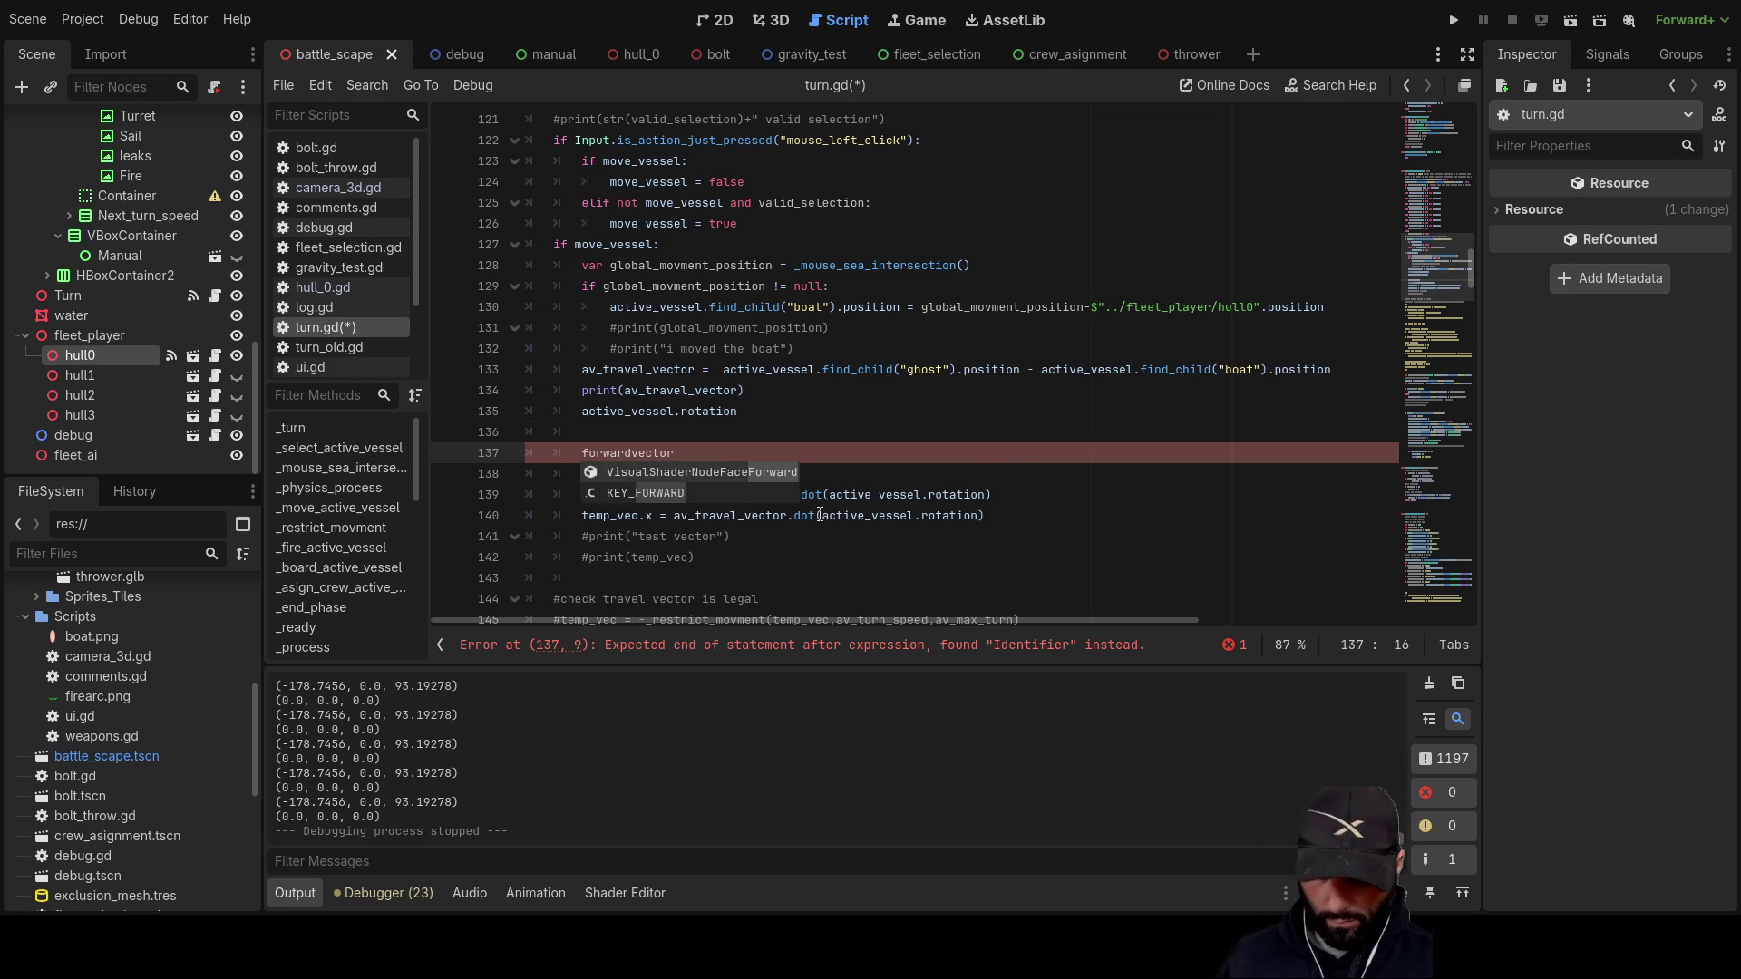
type("_")
type("facing_")
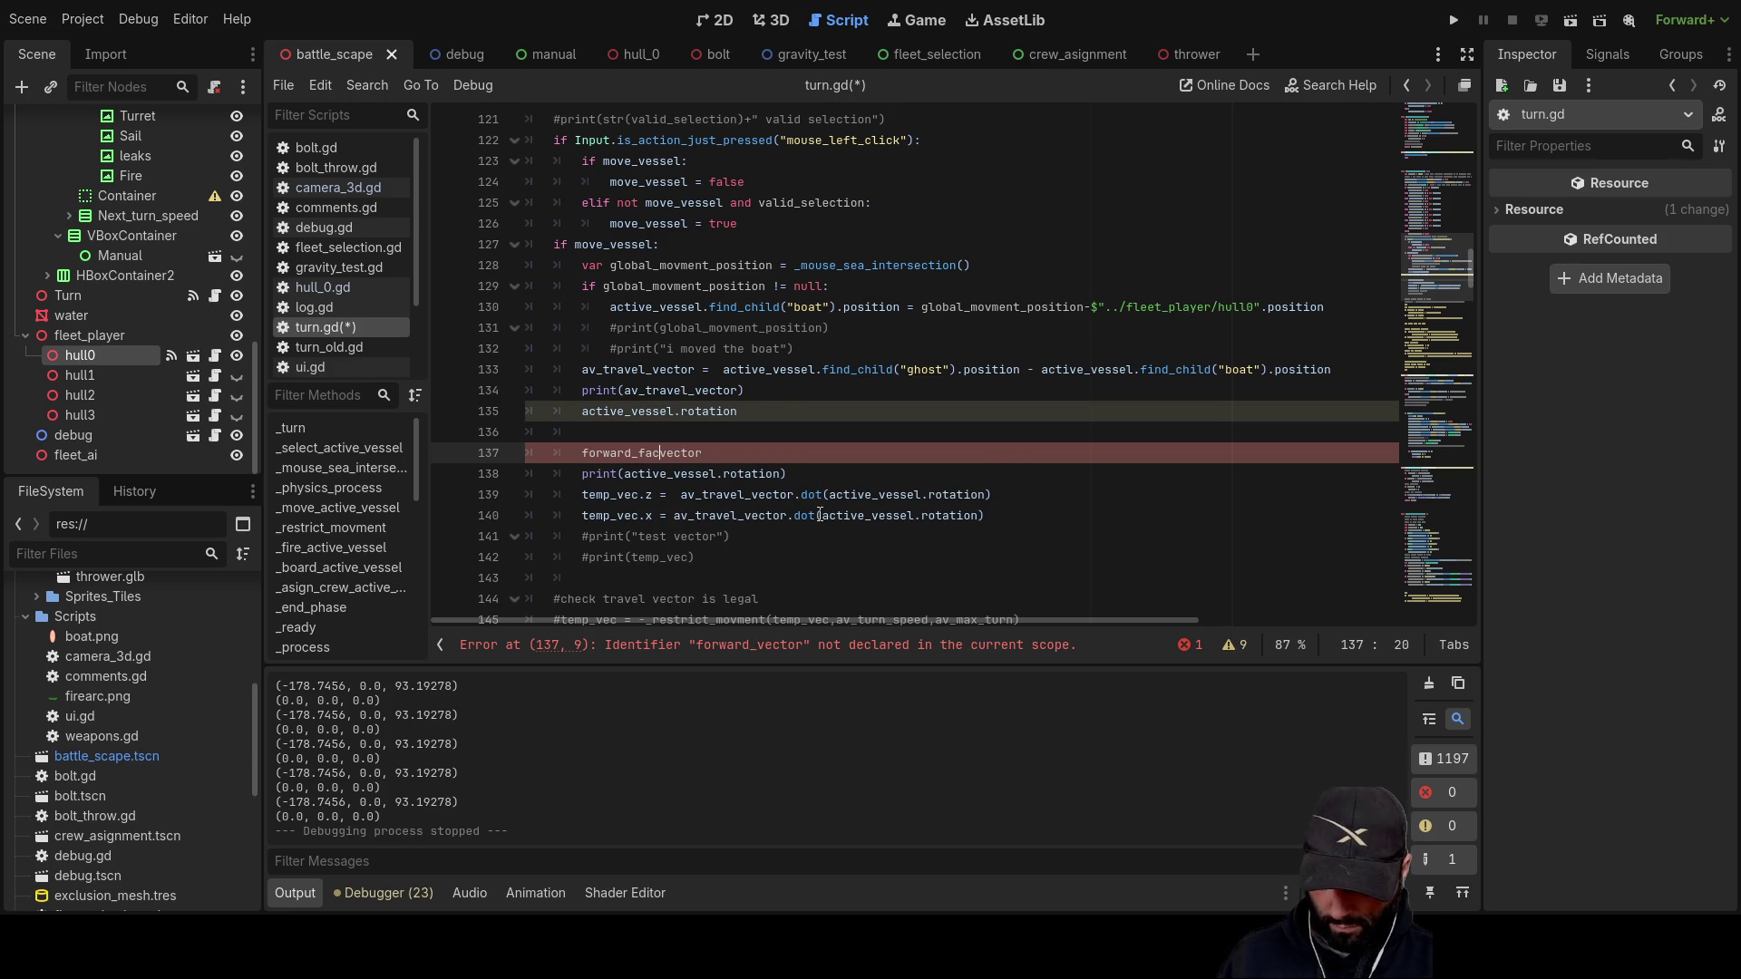
key("Right")
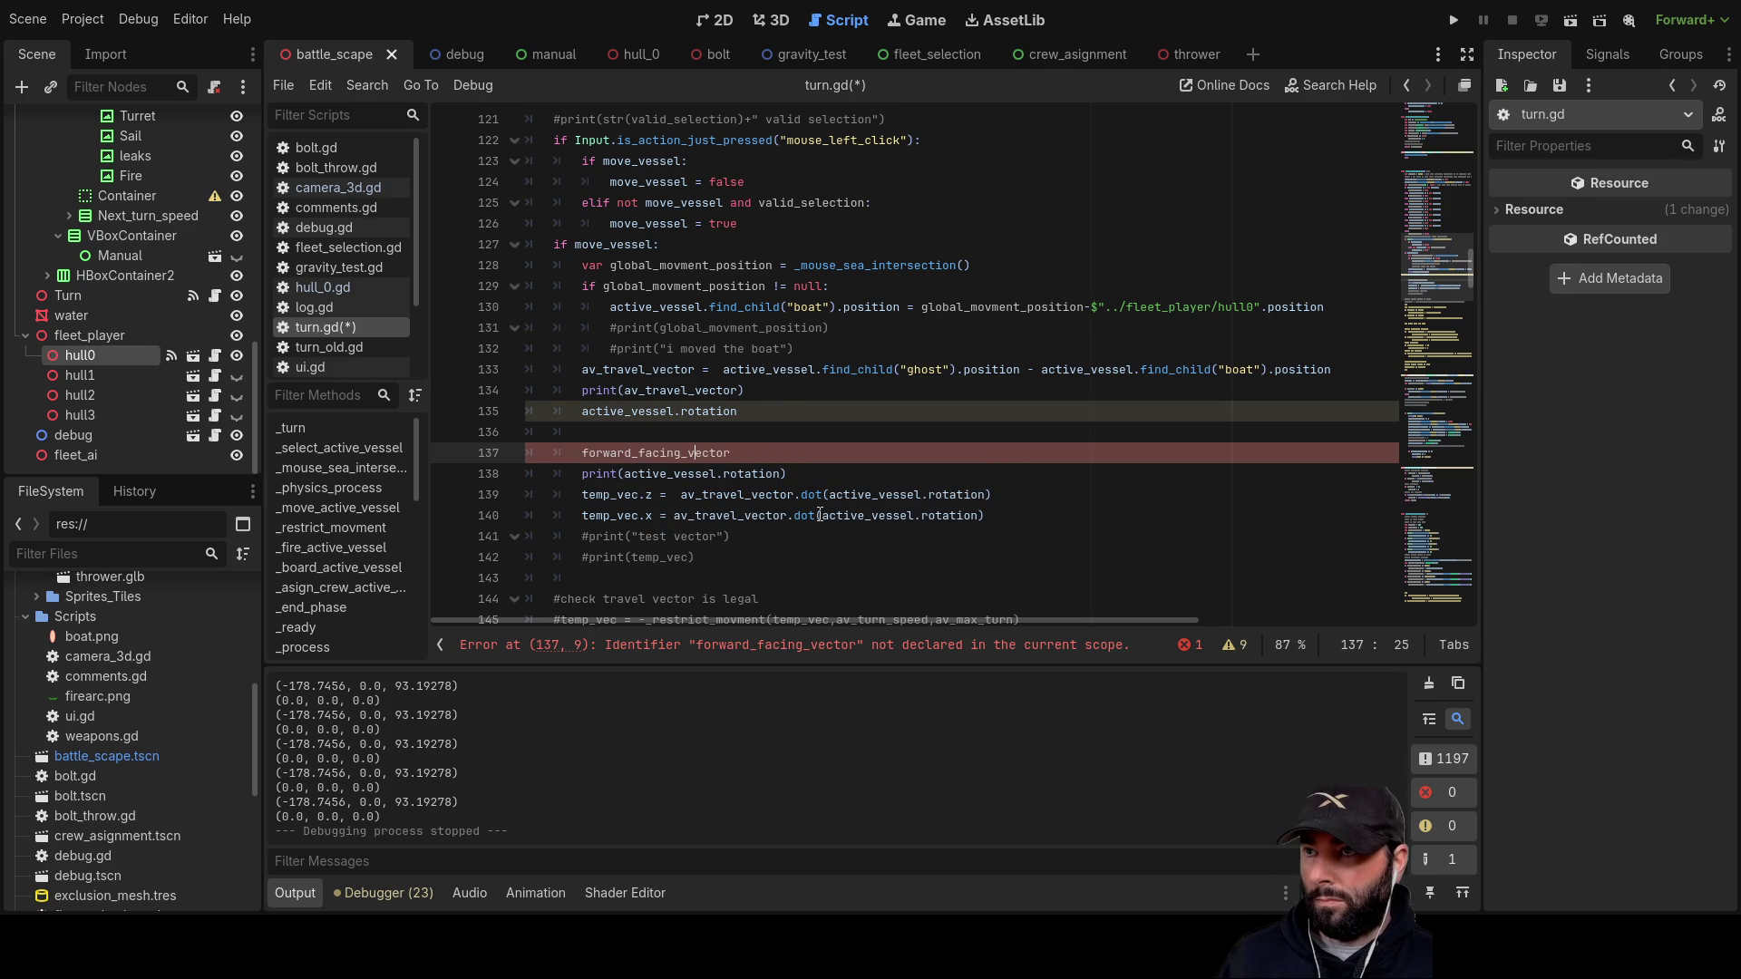
key("Right")
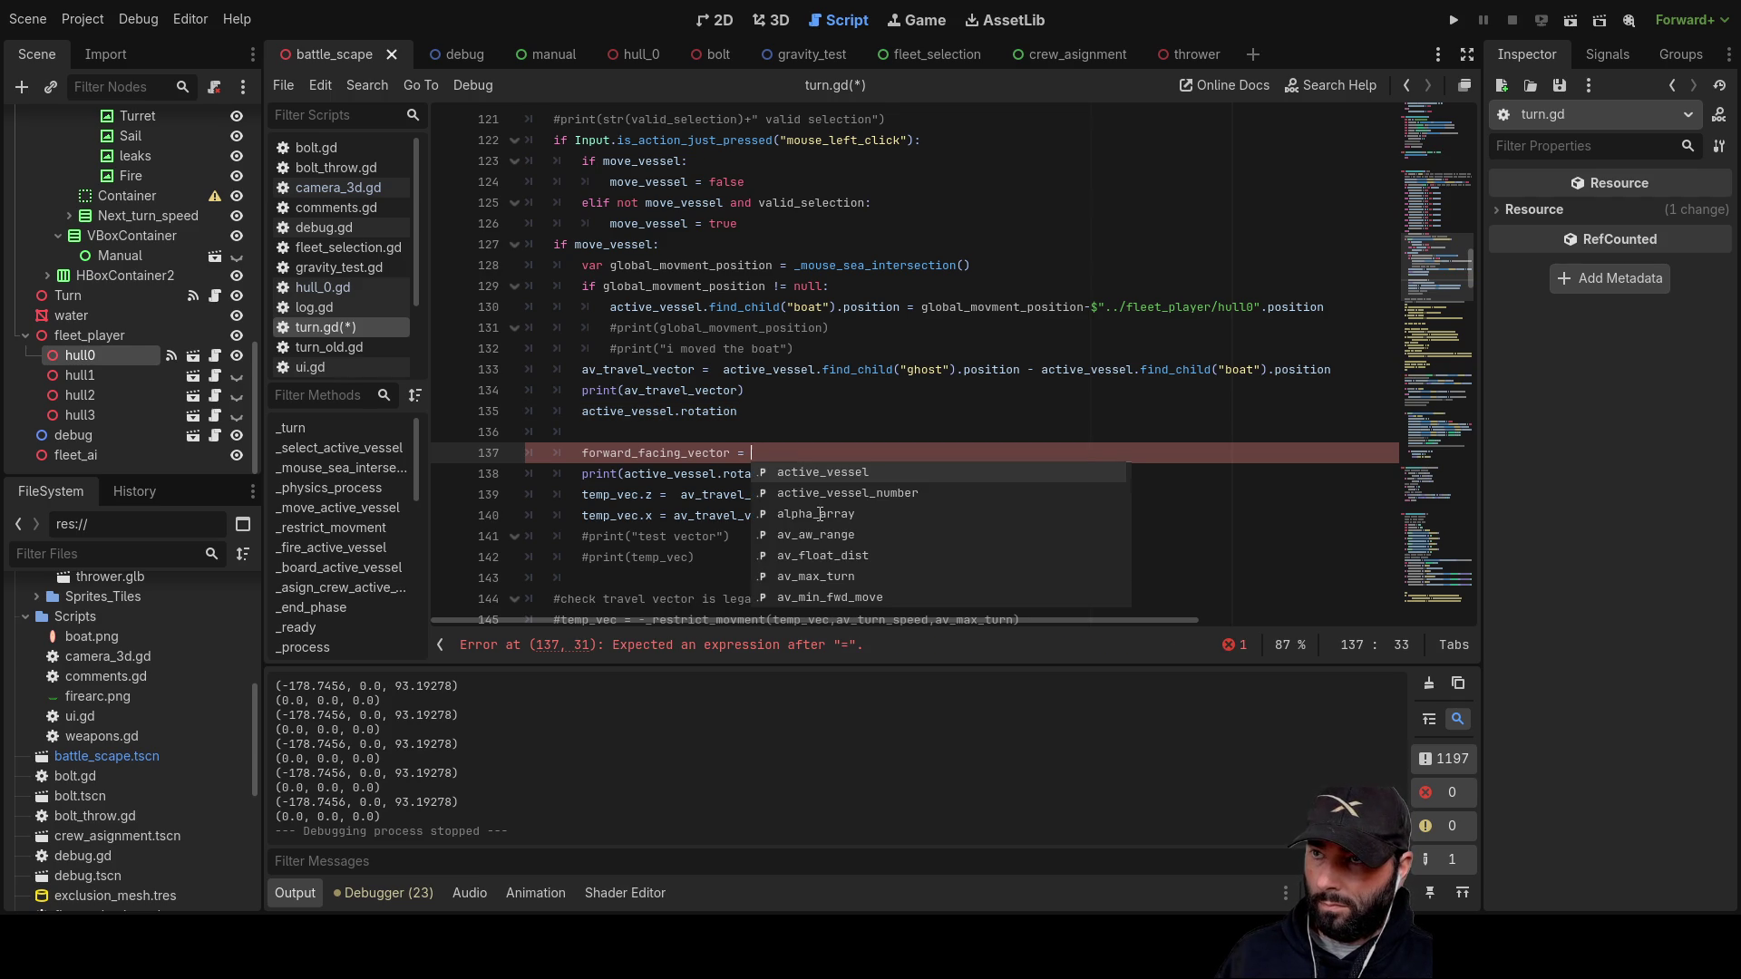
type("vecot")
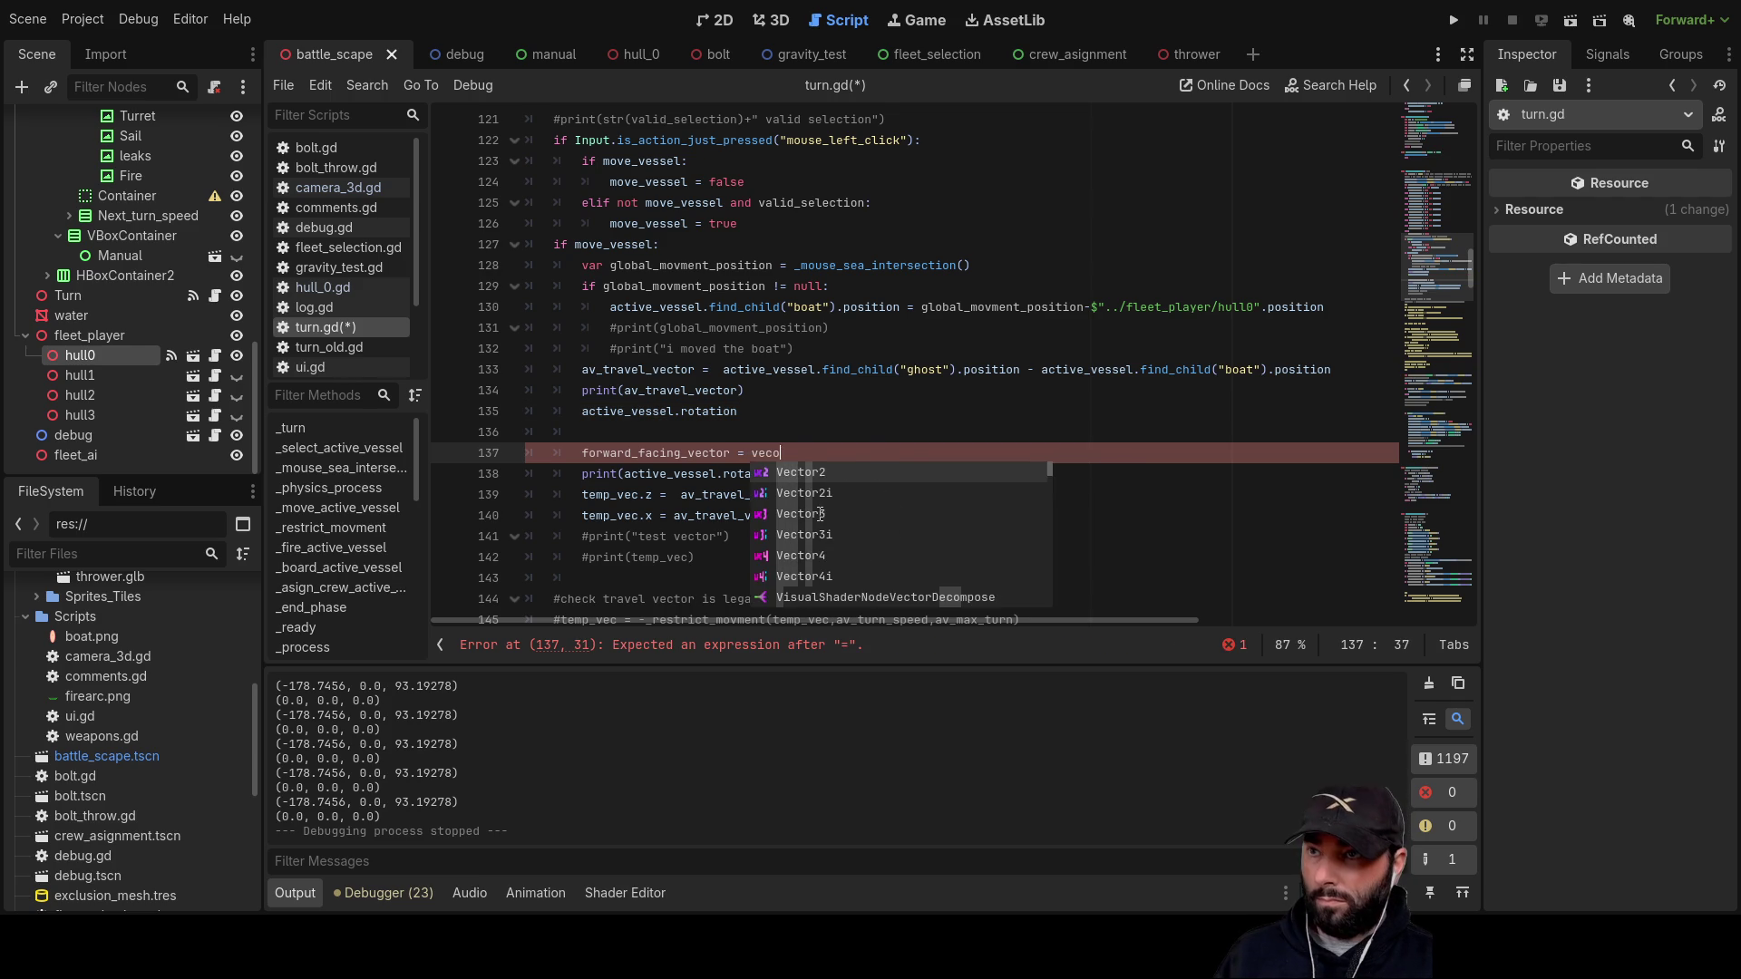
key("BackSpace")
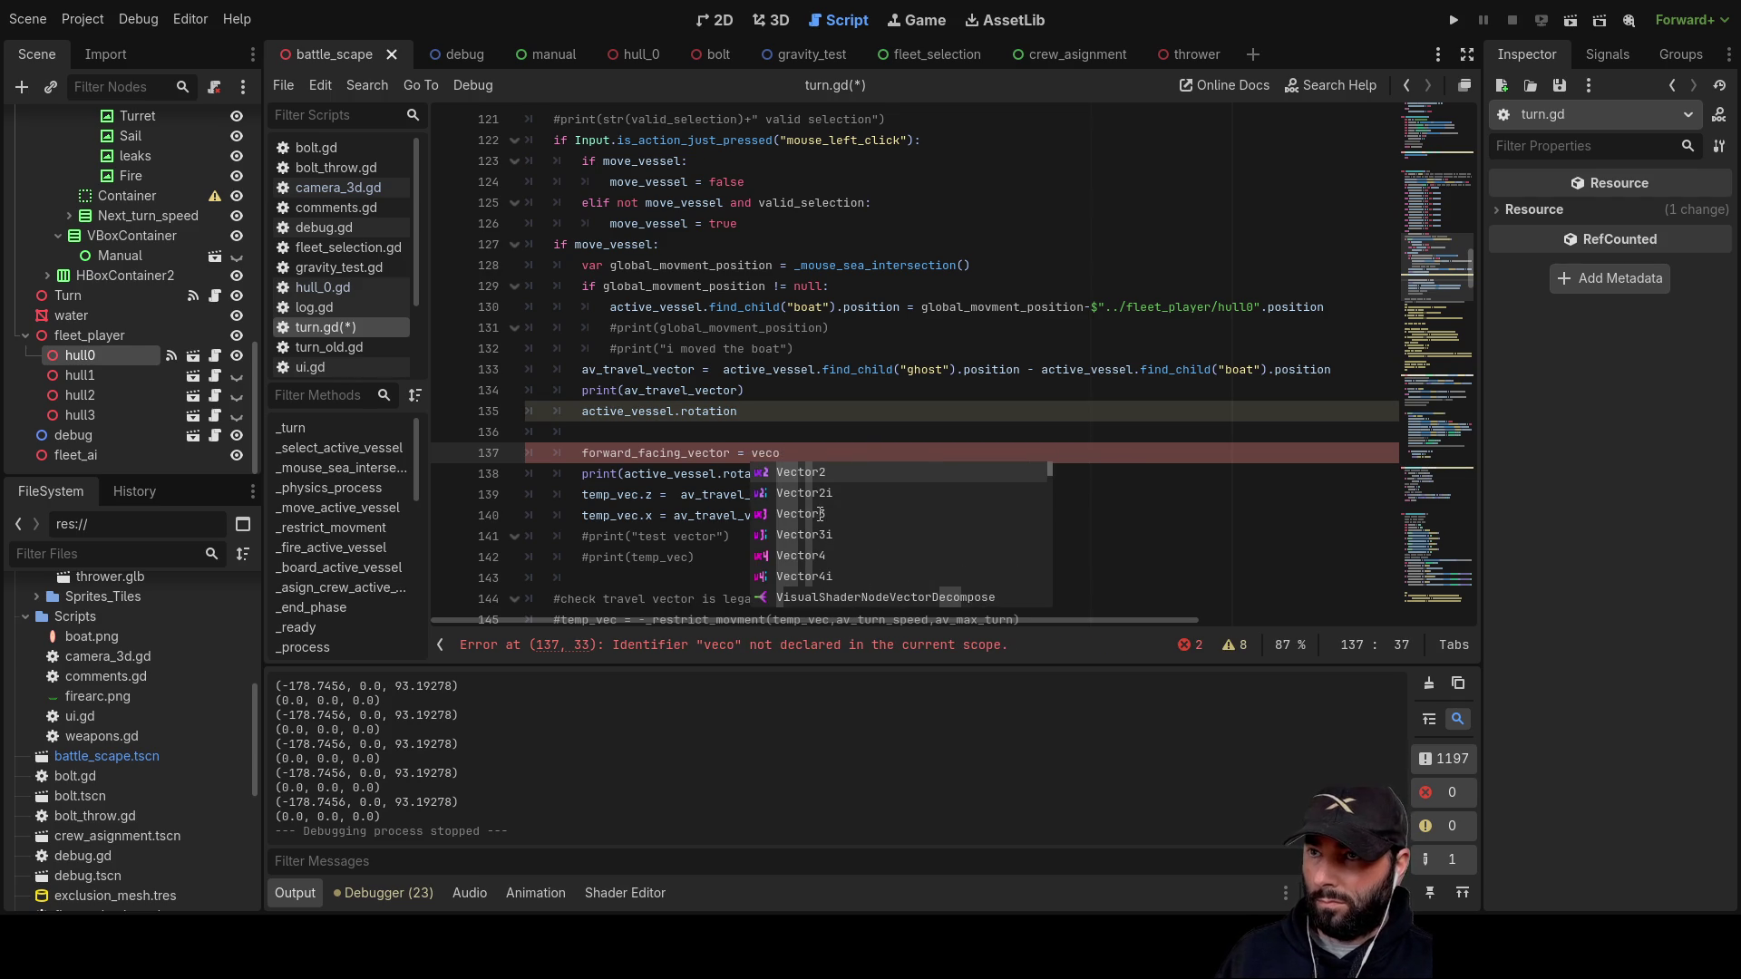
key("Down")
key("Down")
key("Down")
left_click(821, 514)
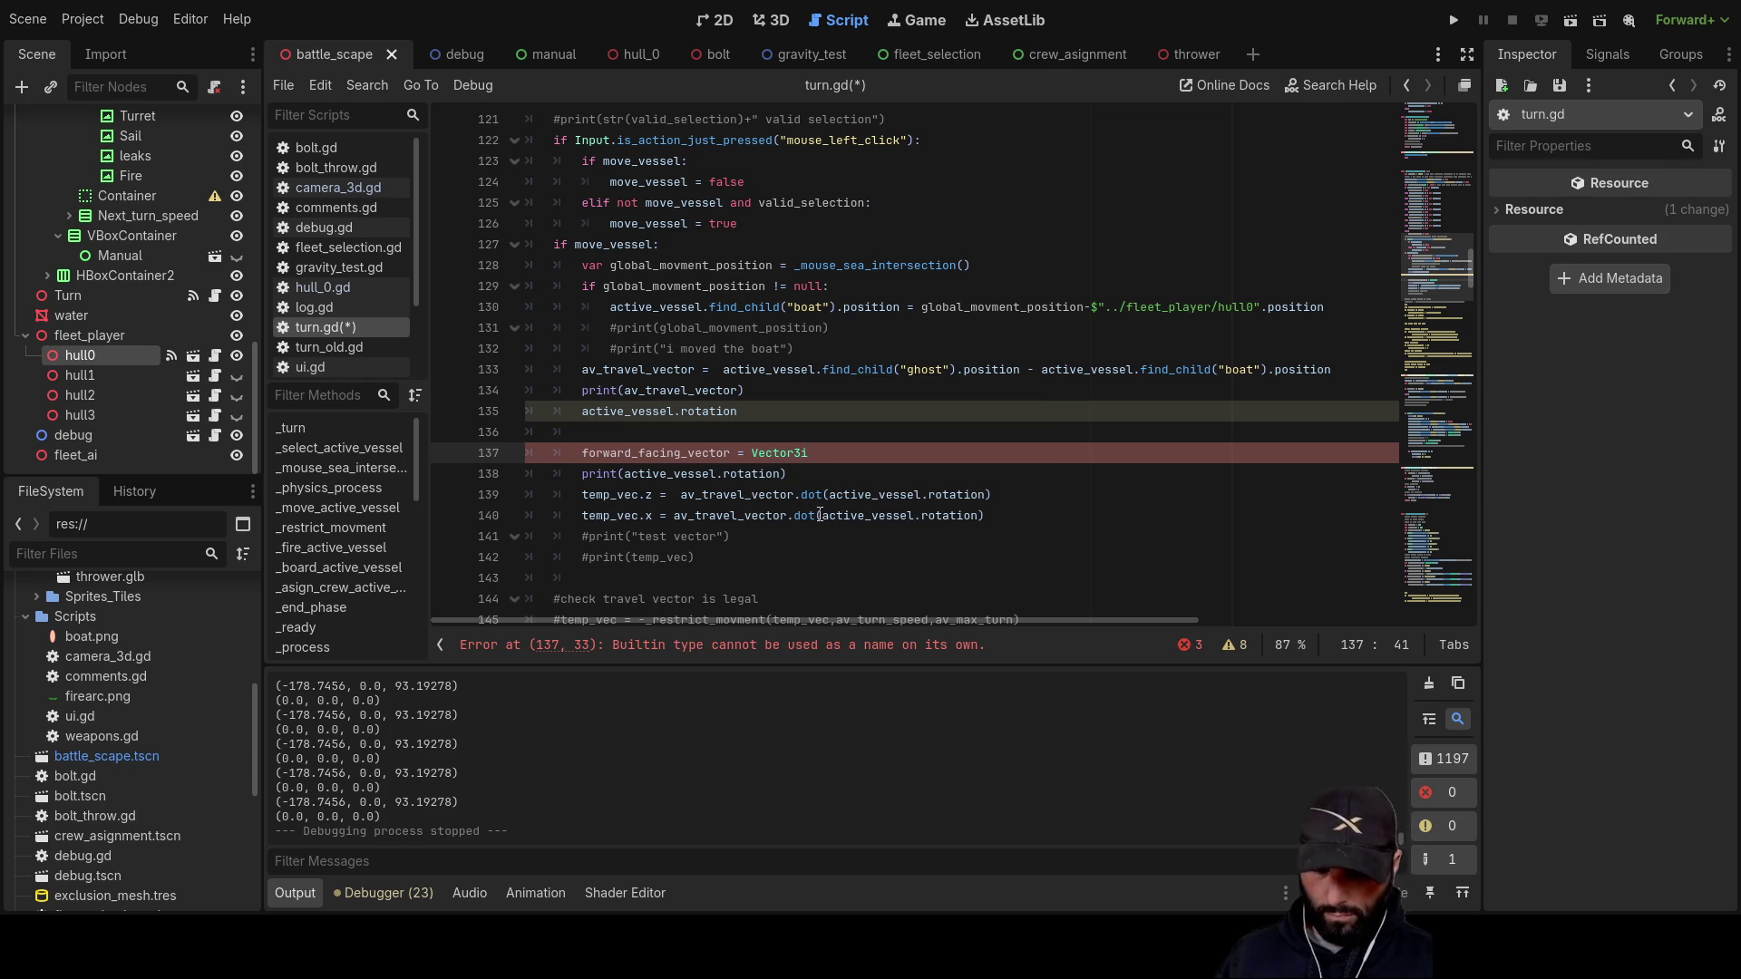
Step: Make the value Vector3.FORWARD.rotated() and copy active_vessel.rotation from line 139
type("(")
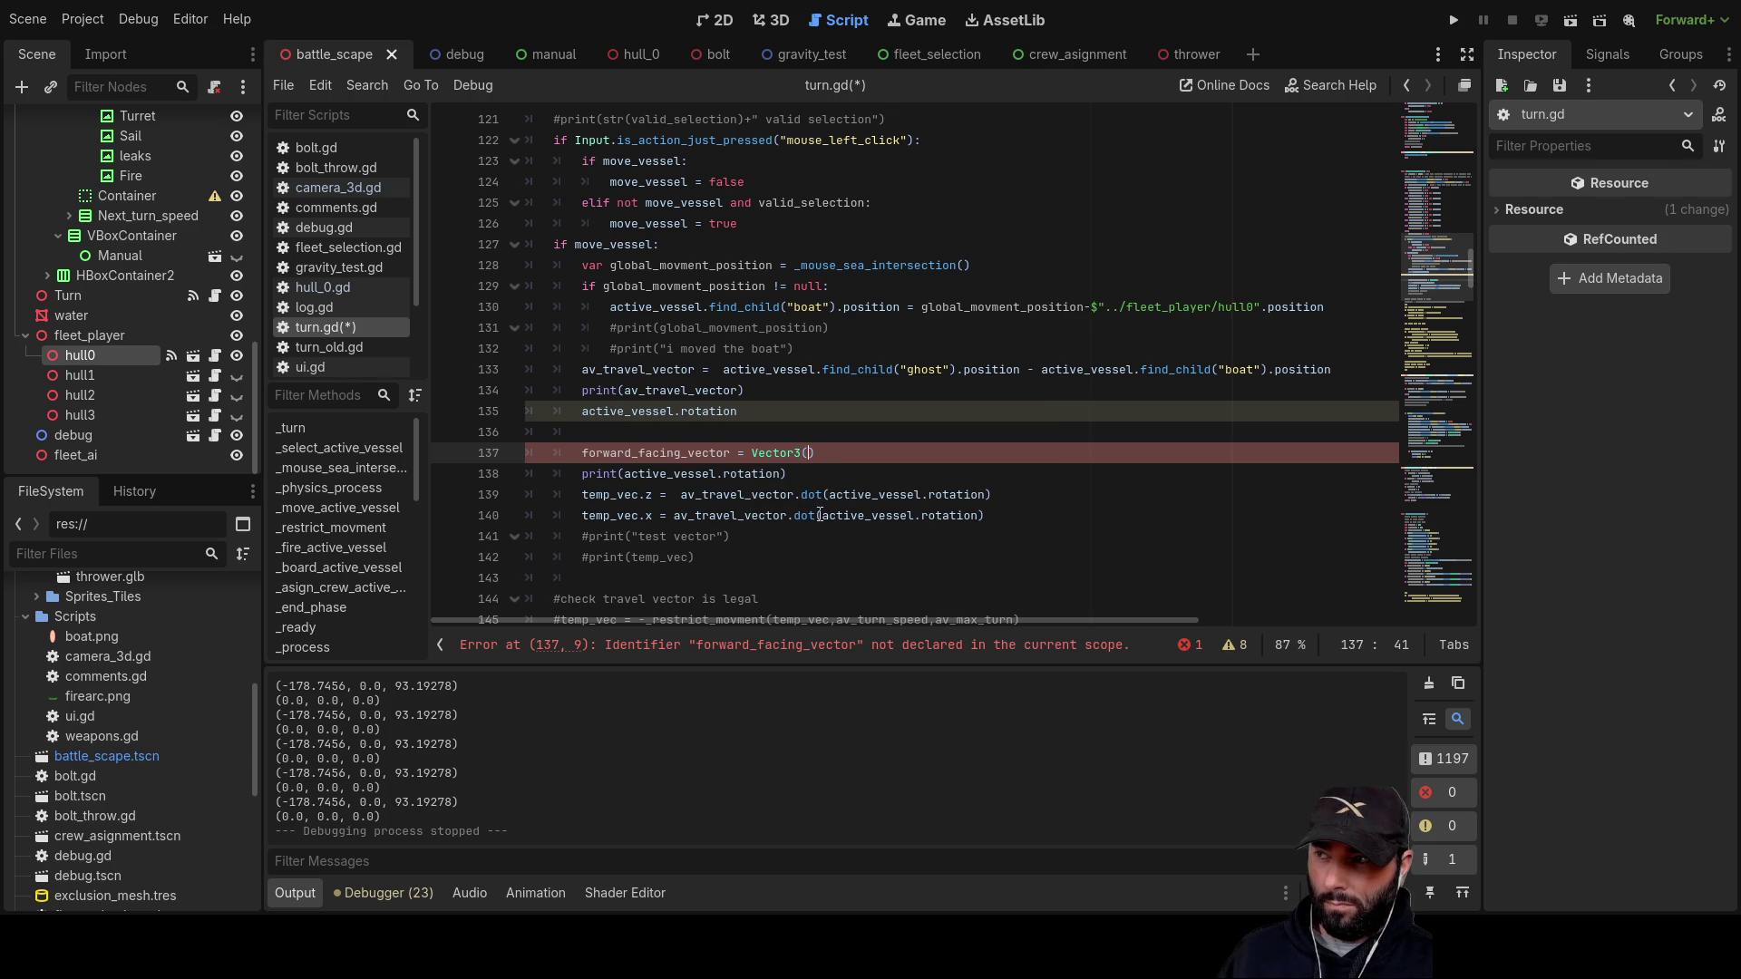
type(")")
key("BackSpace")
key("BackSpace")
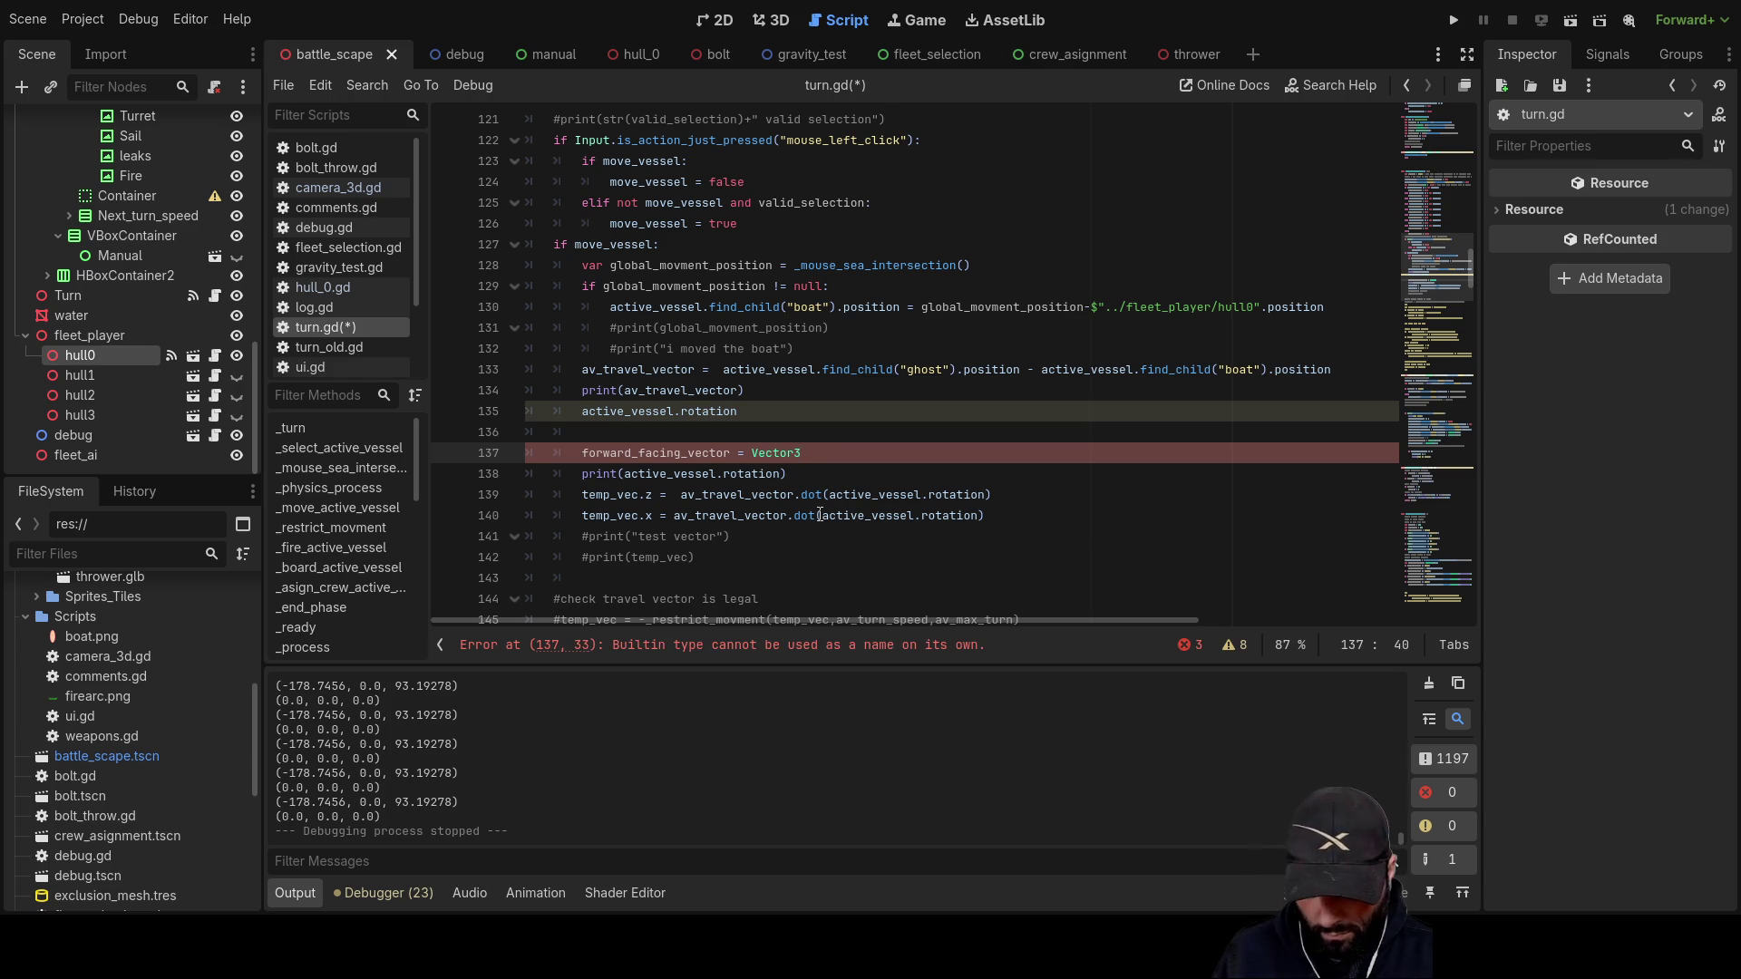
type(".for")
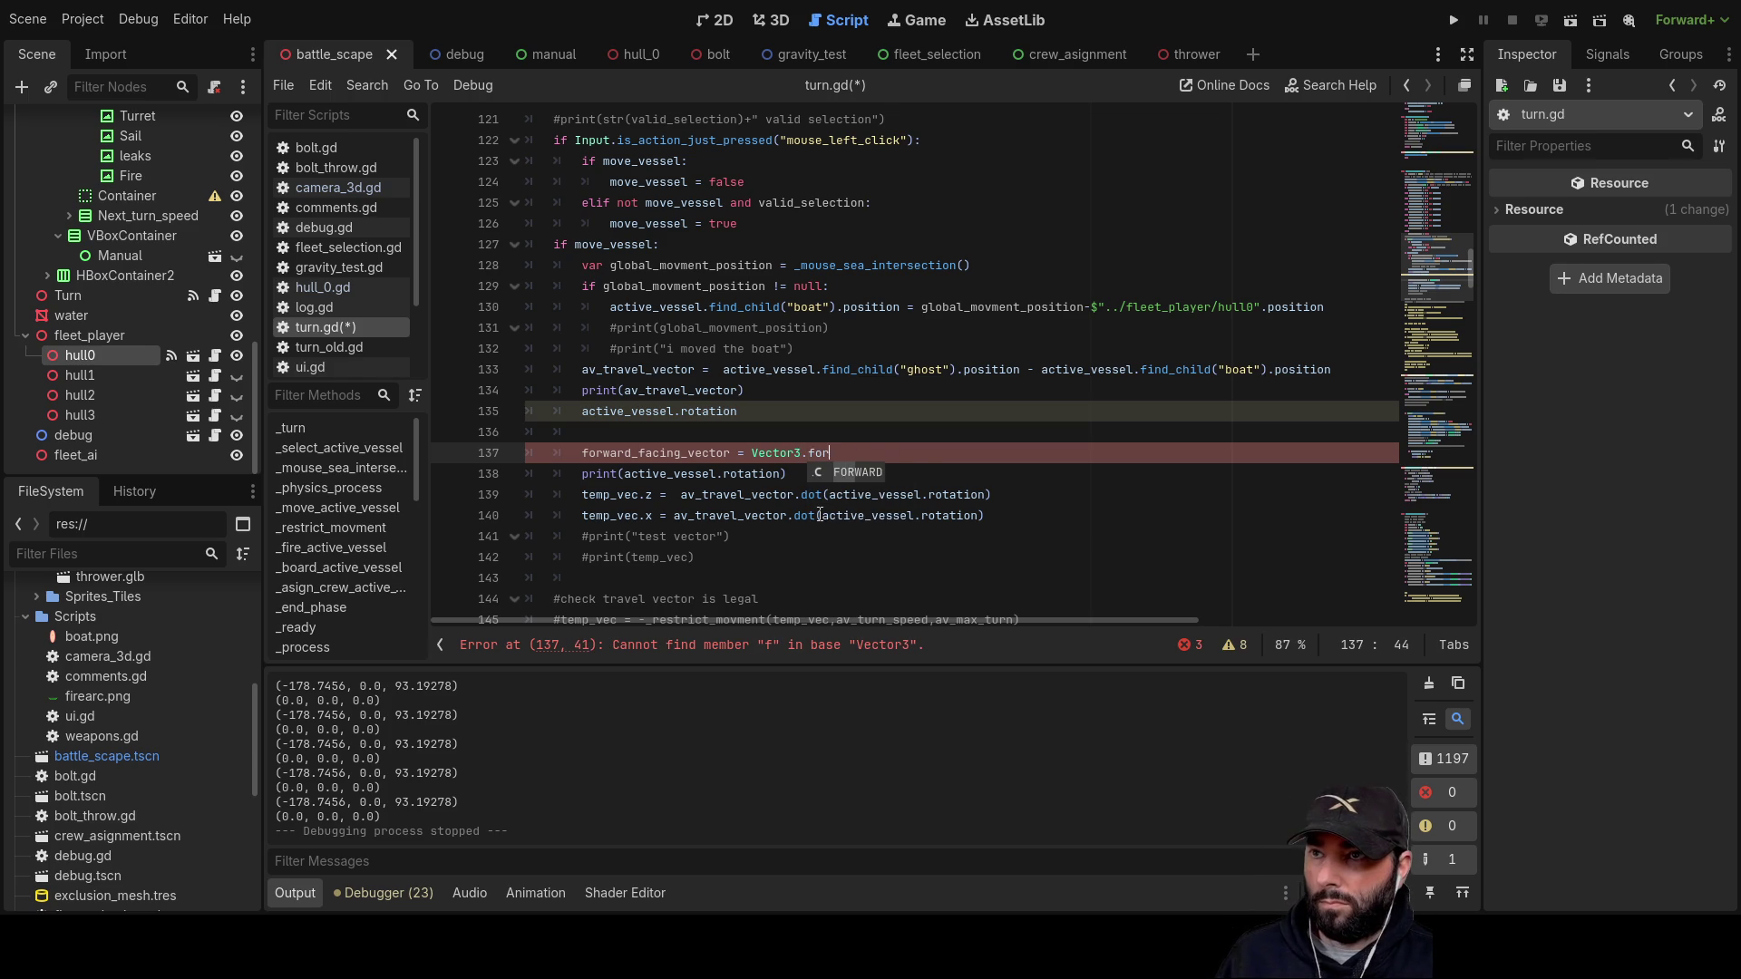
key("Return")
type(".")
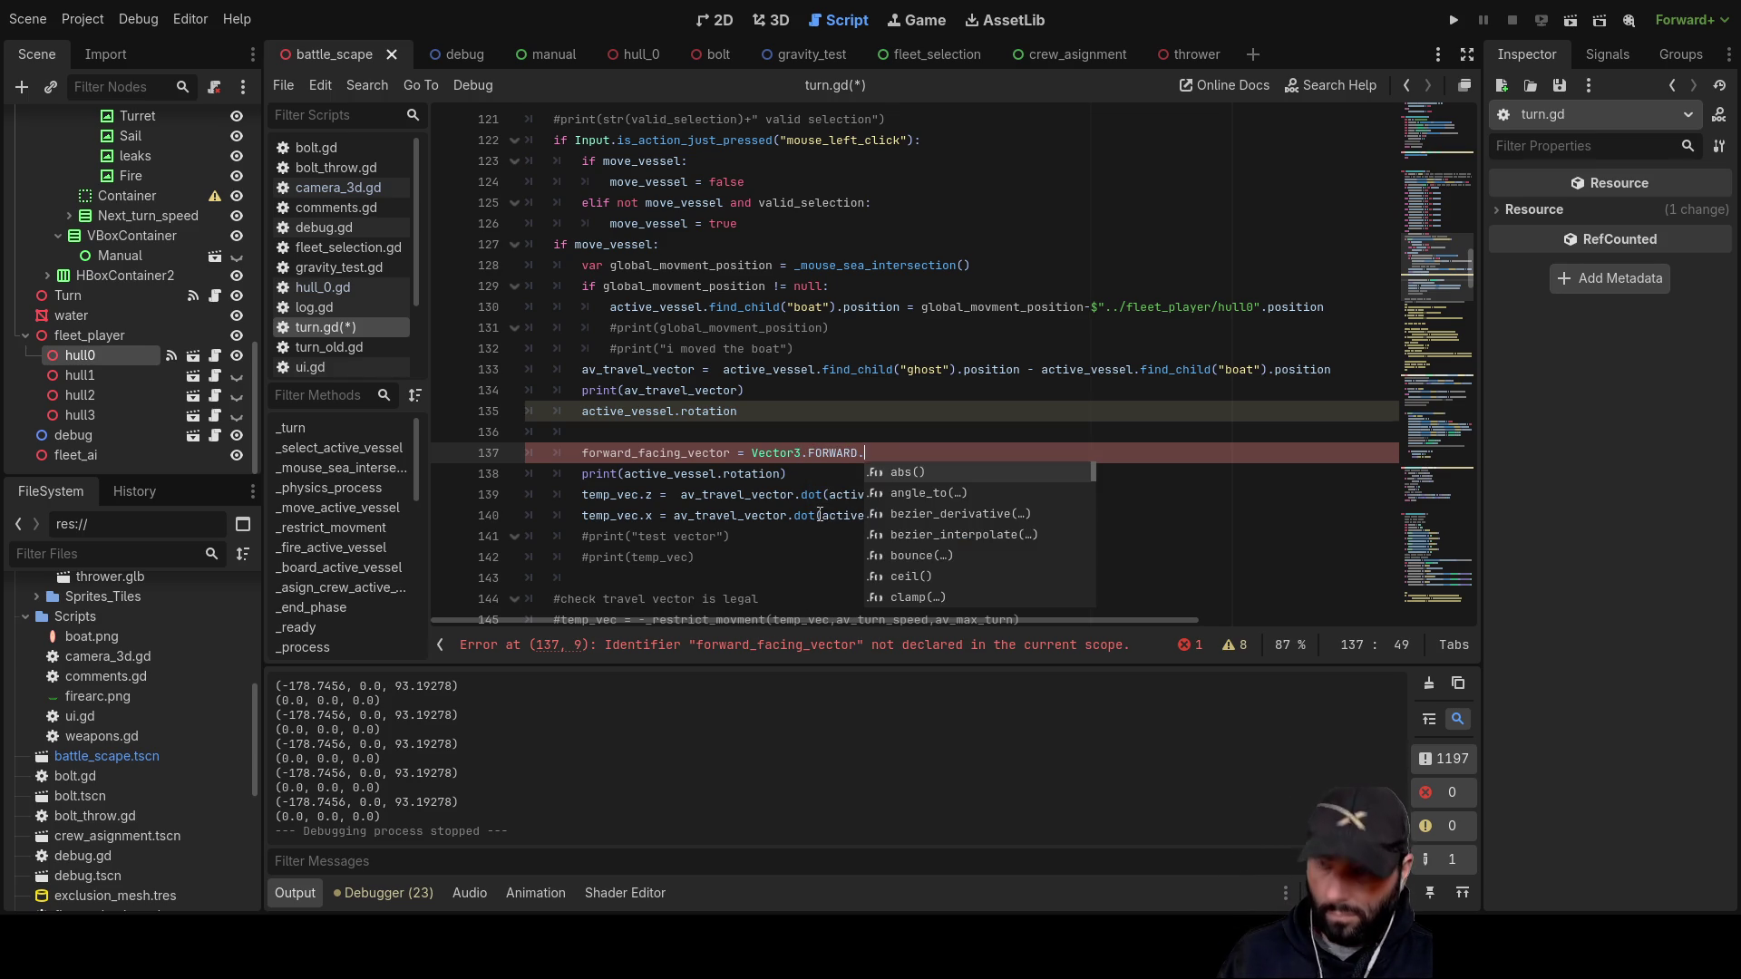
type("rota")
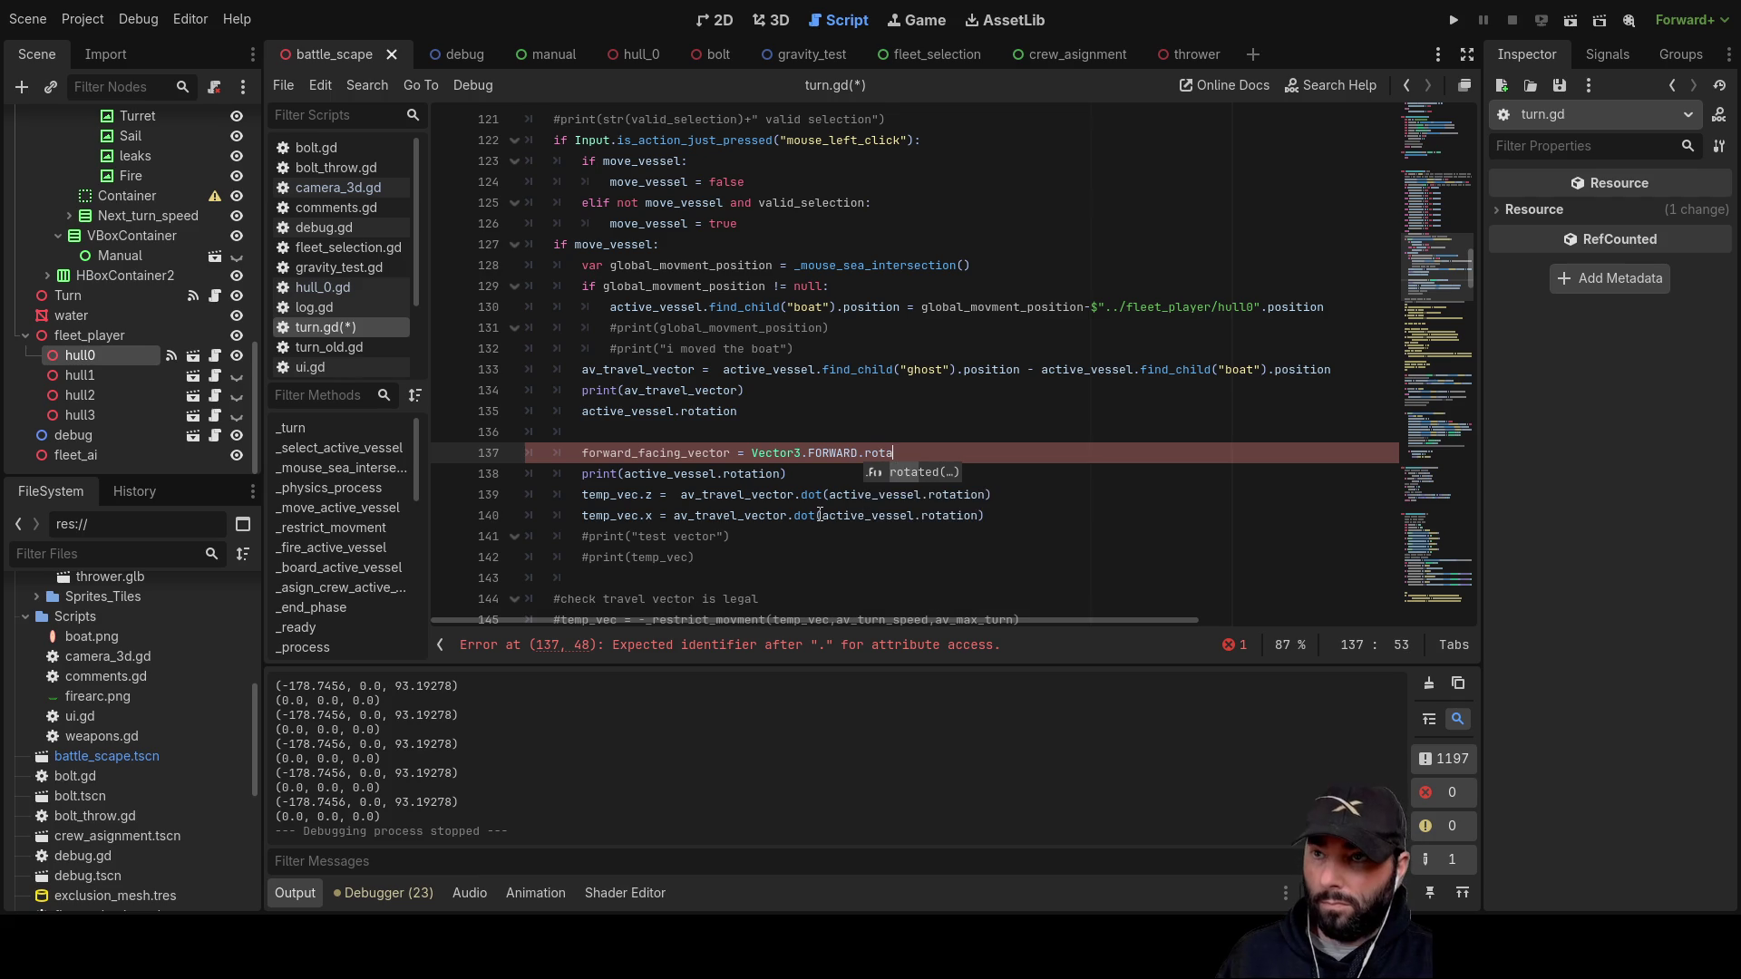
key("Return")
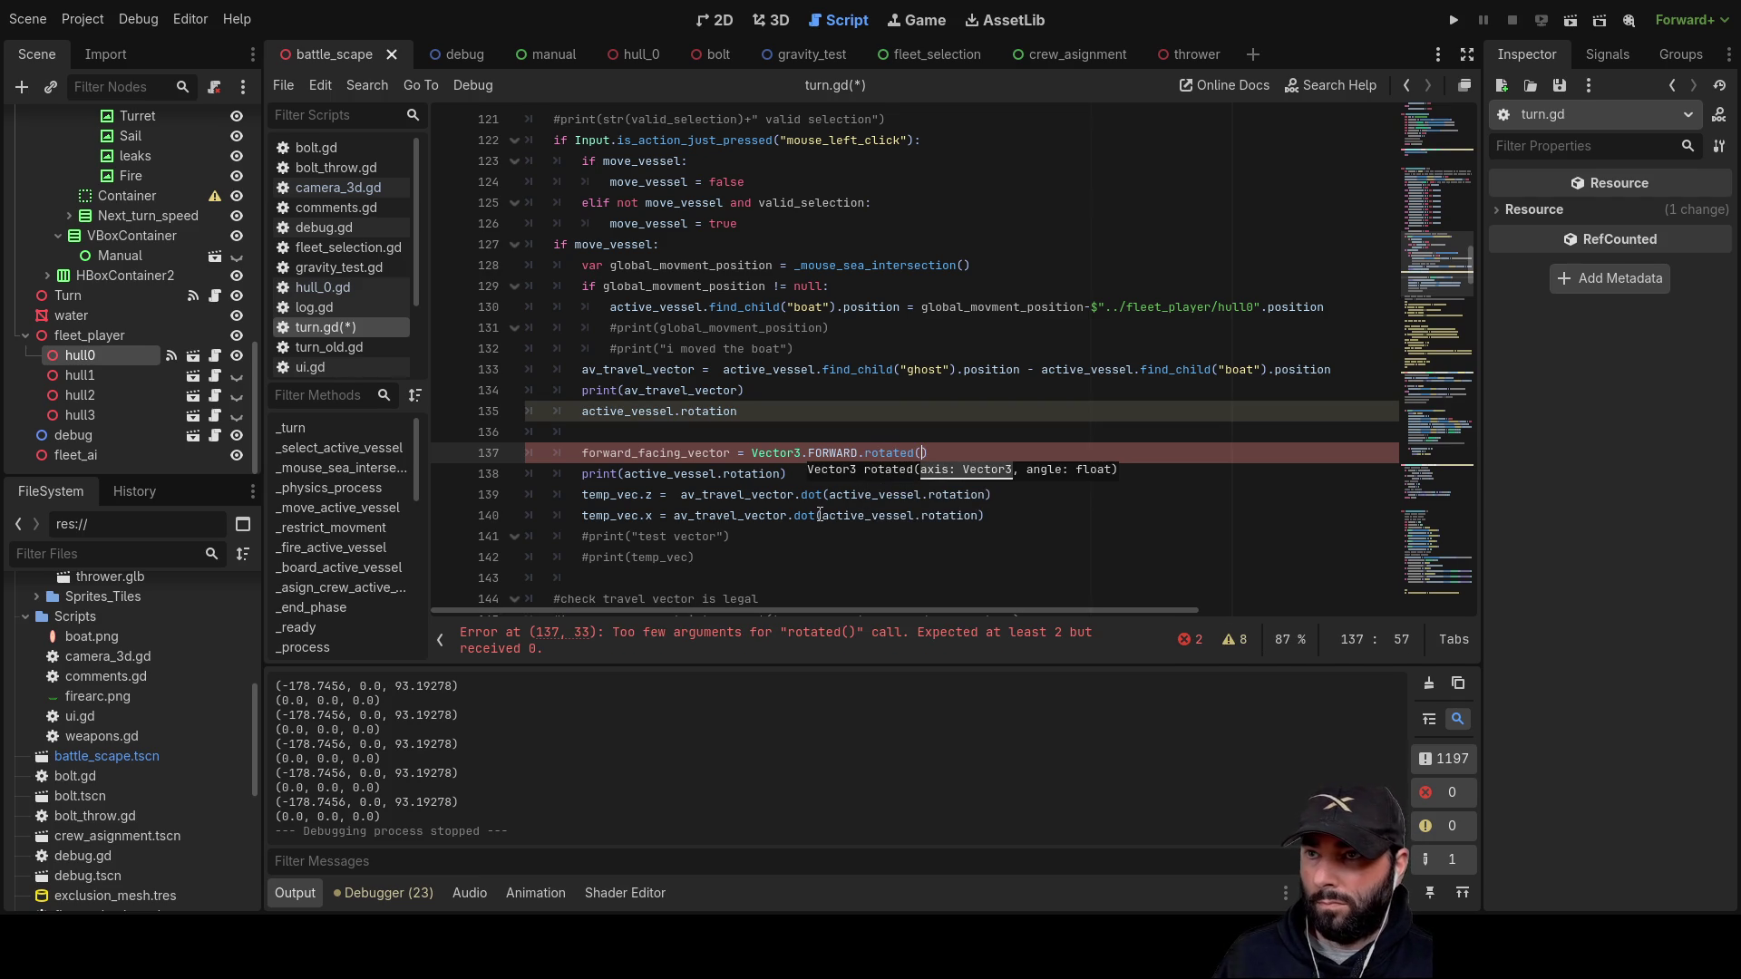
left_click_drag(829, 495, 984, 497)
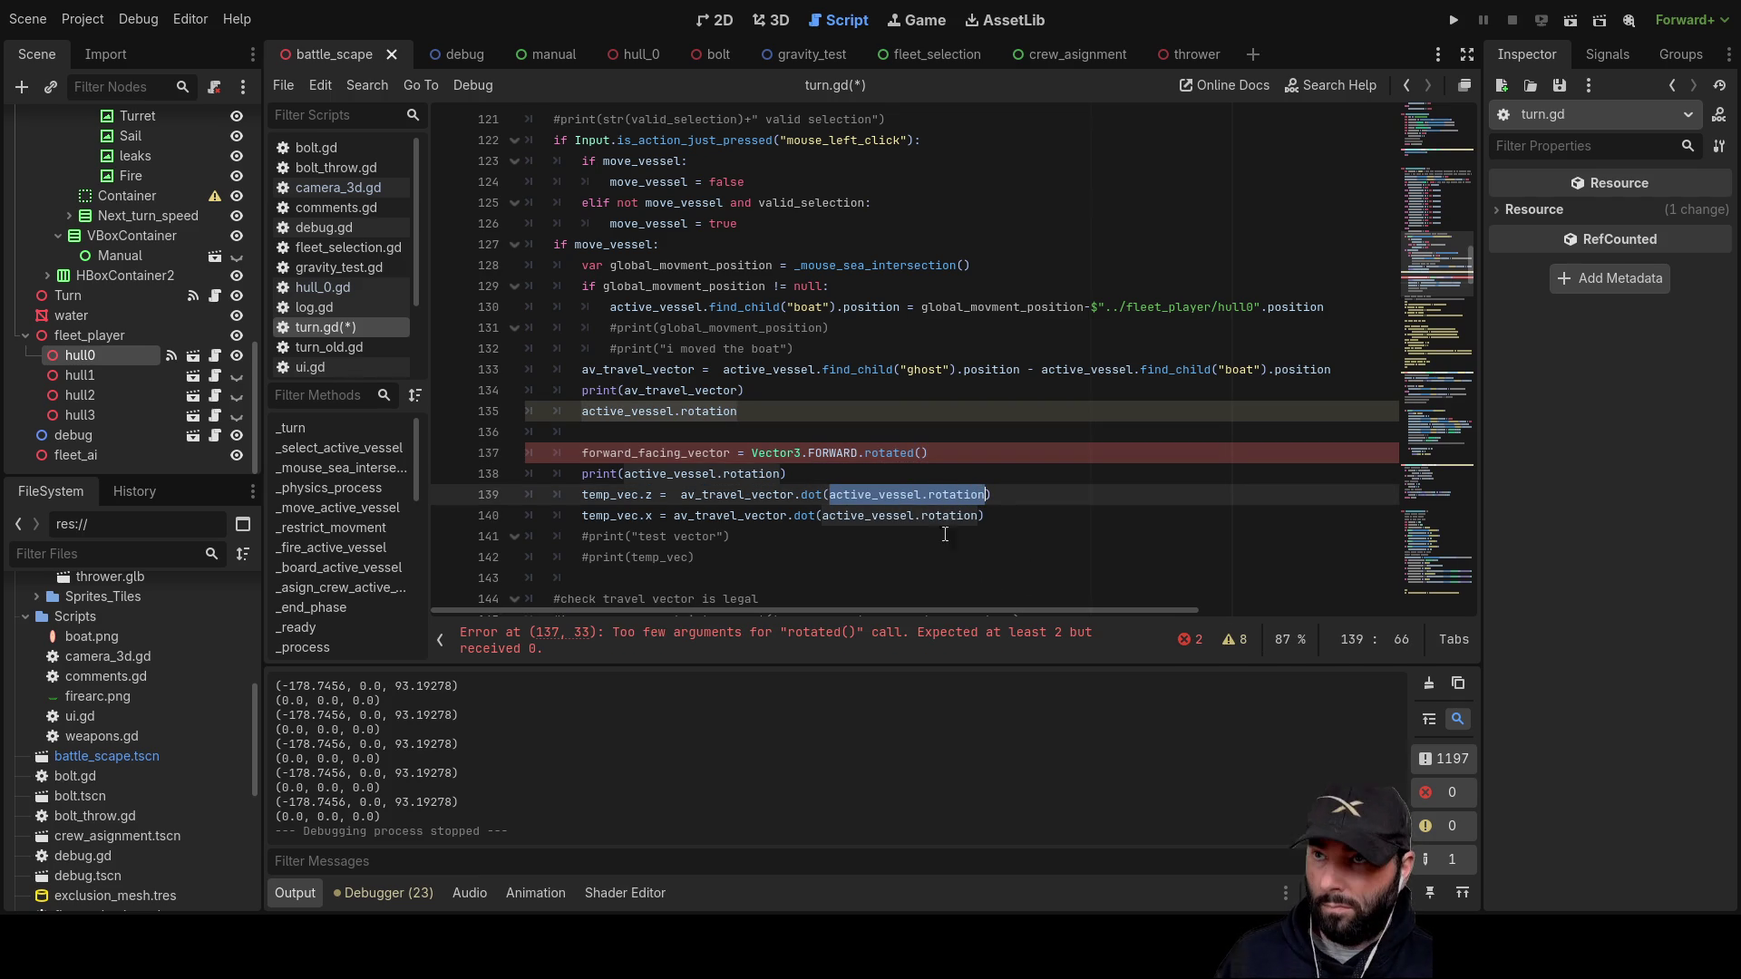
key("ctrl+c")
Step: Pass active_vessel.rotation to rotated(), delete the stray rotation line, and prefix the declaration with var
left_click(923, 453)
key("ctrl+v")
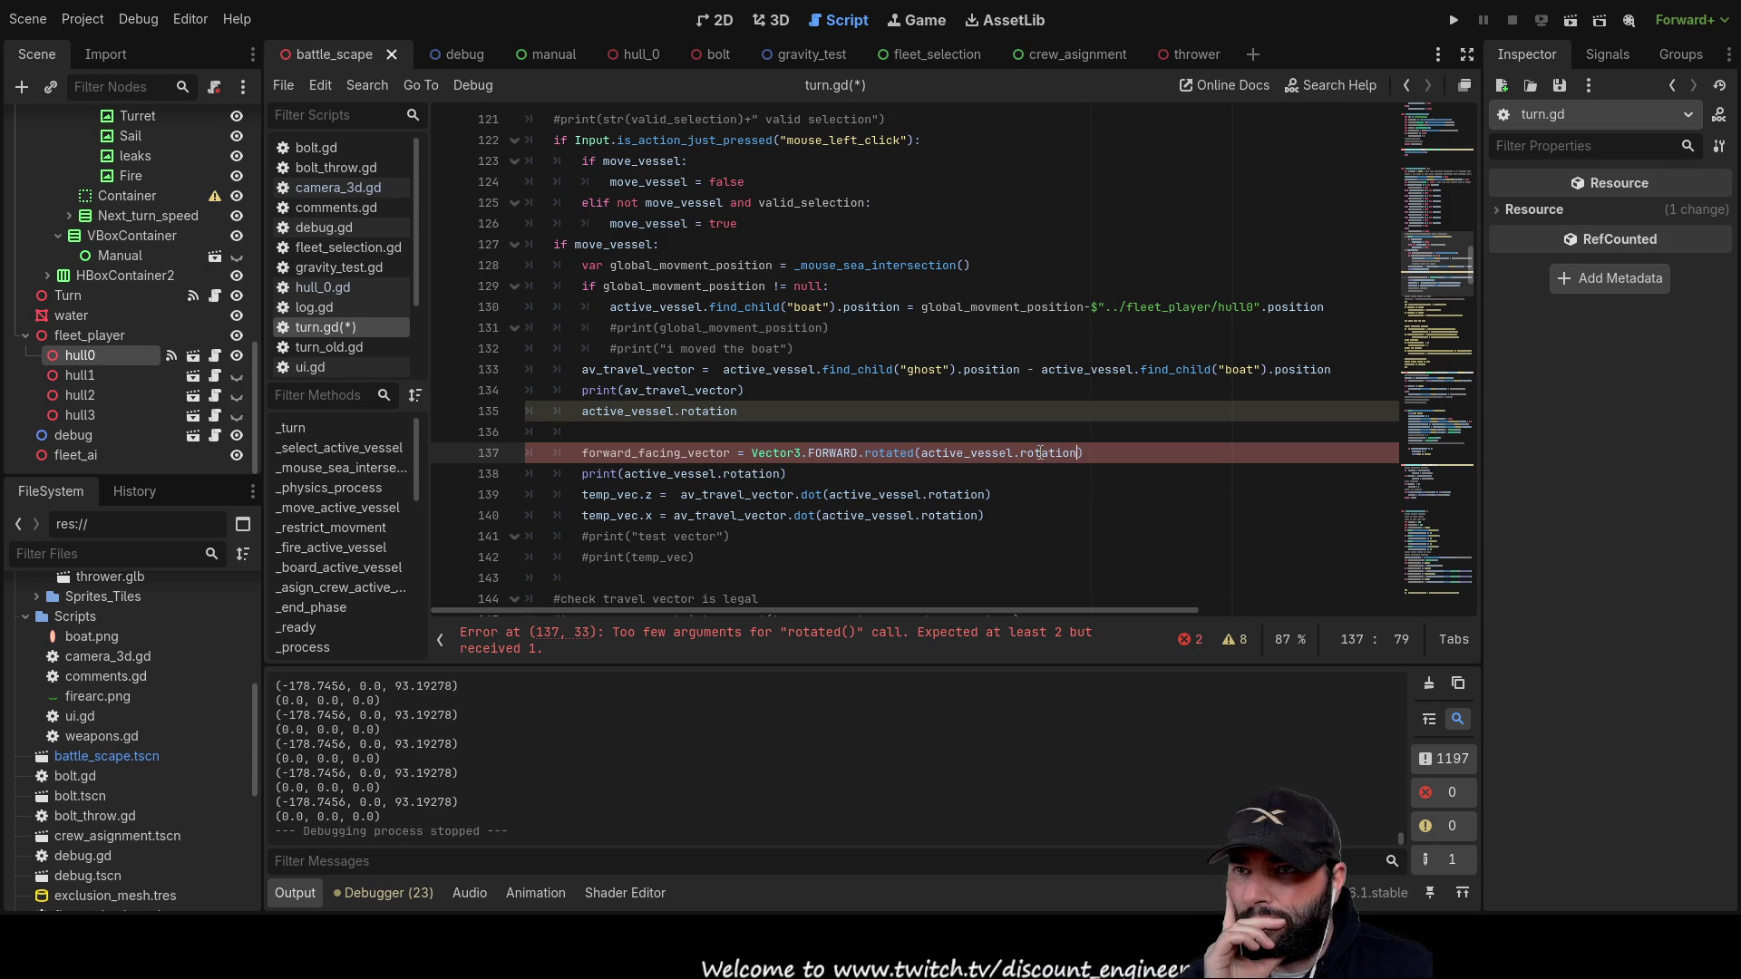
left_click(601, 434)
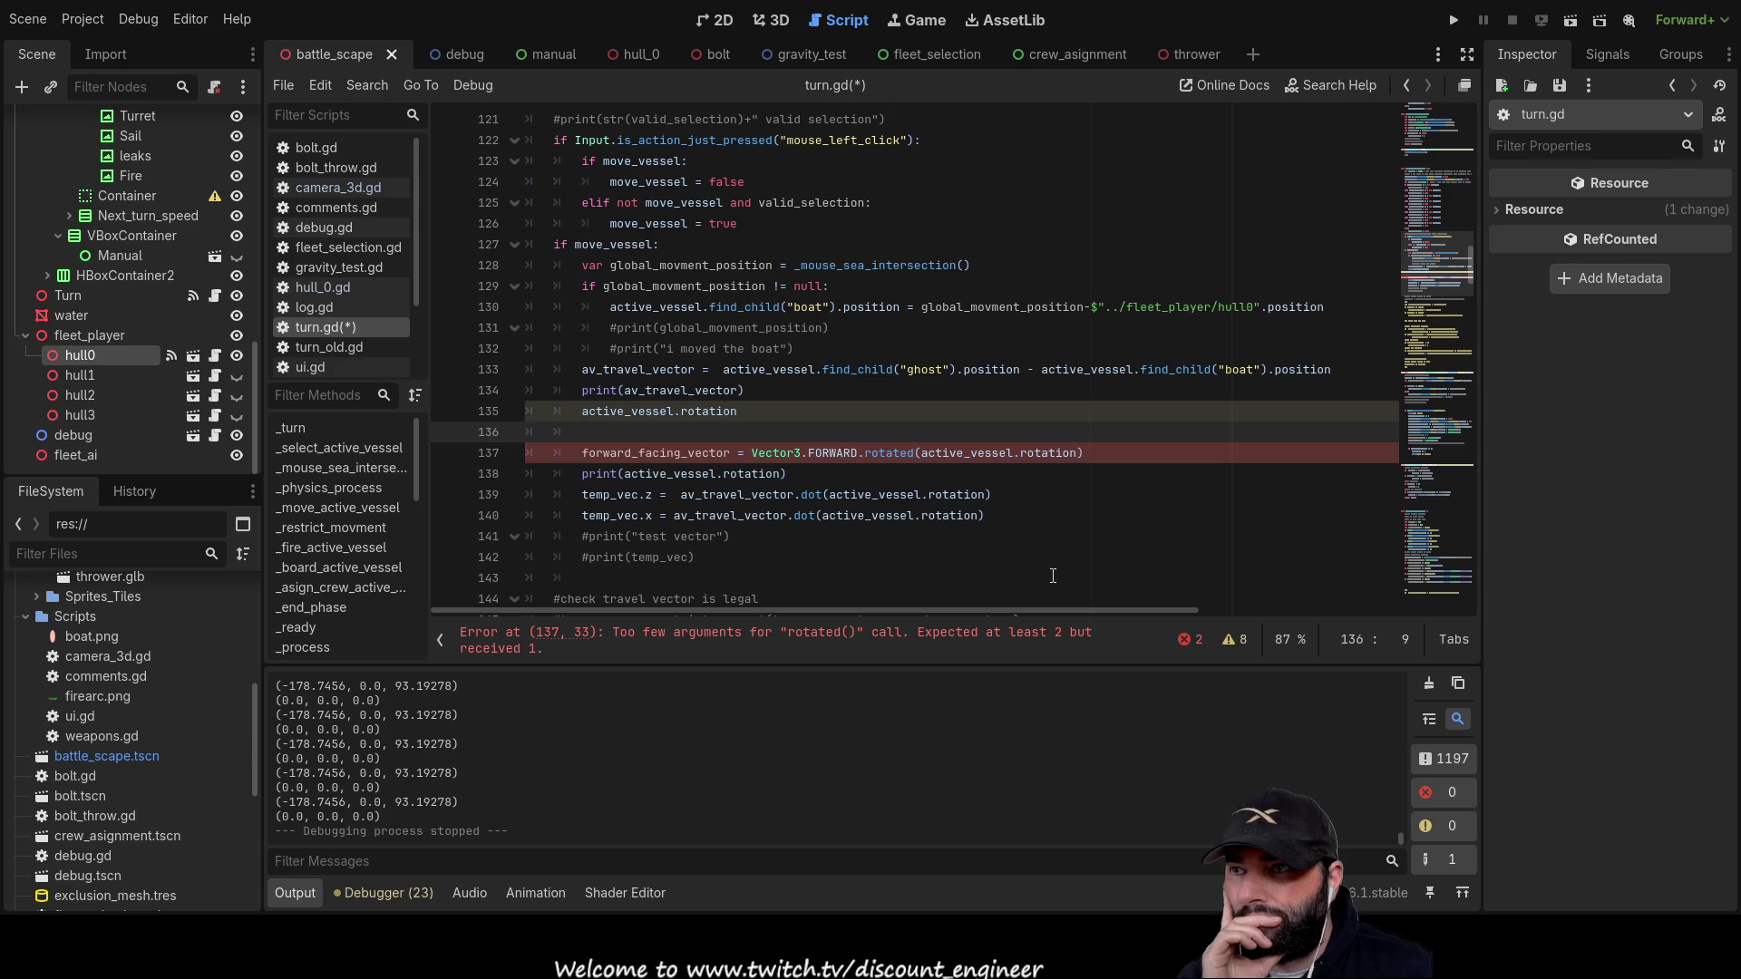
left_click_drag(739, 410, 544, 410)
key("BackSpace")
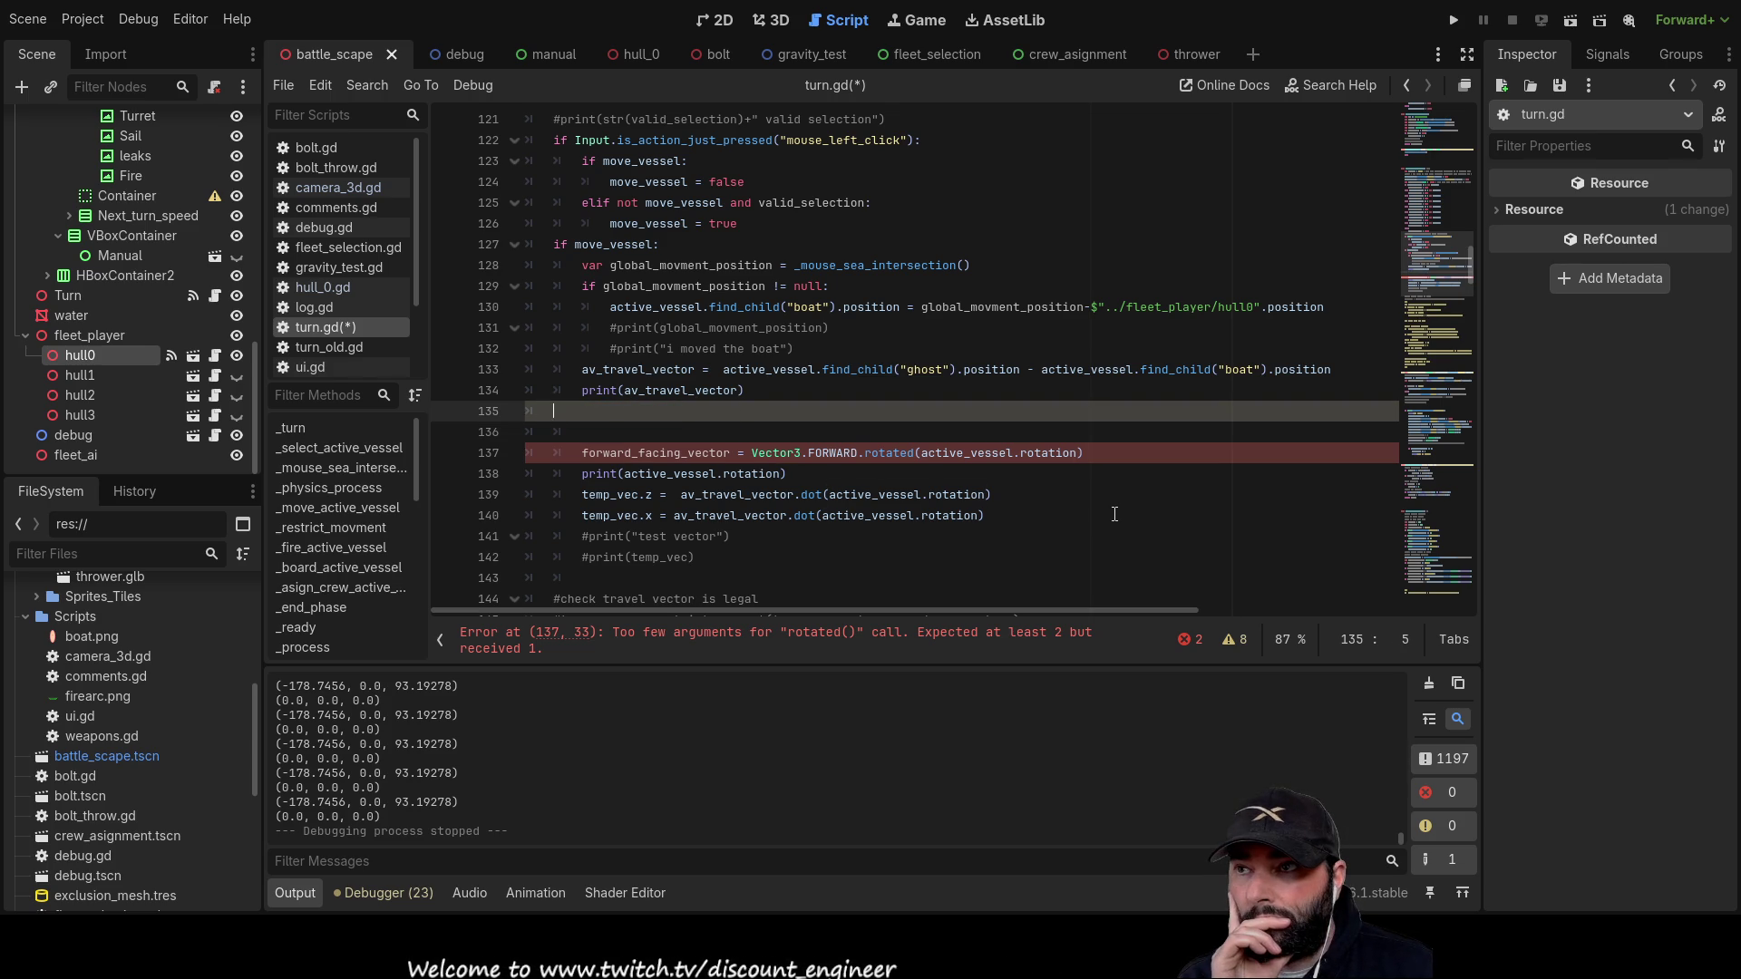
key("Down")
key("Down")
type("var")
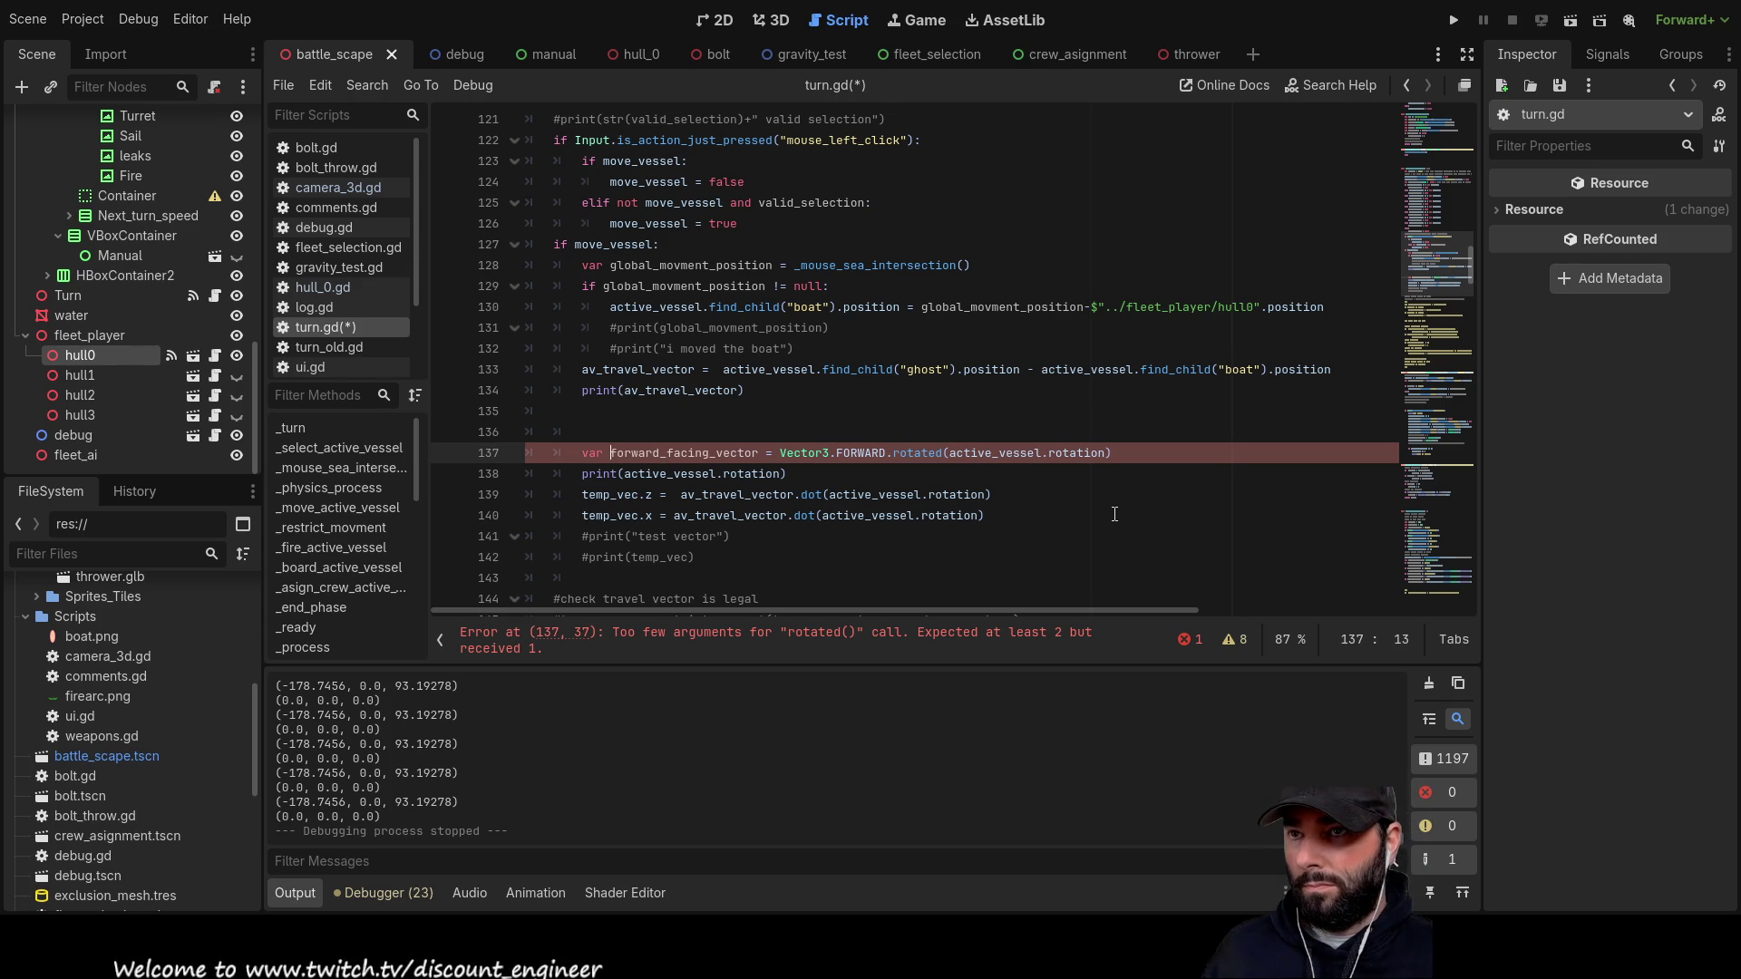
double_click(1079, 452)
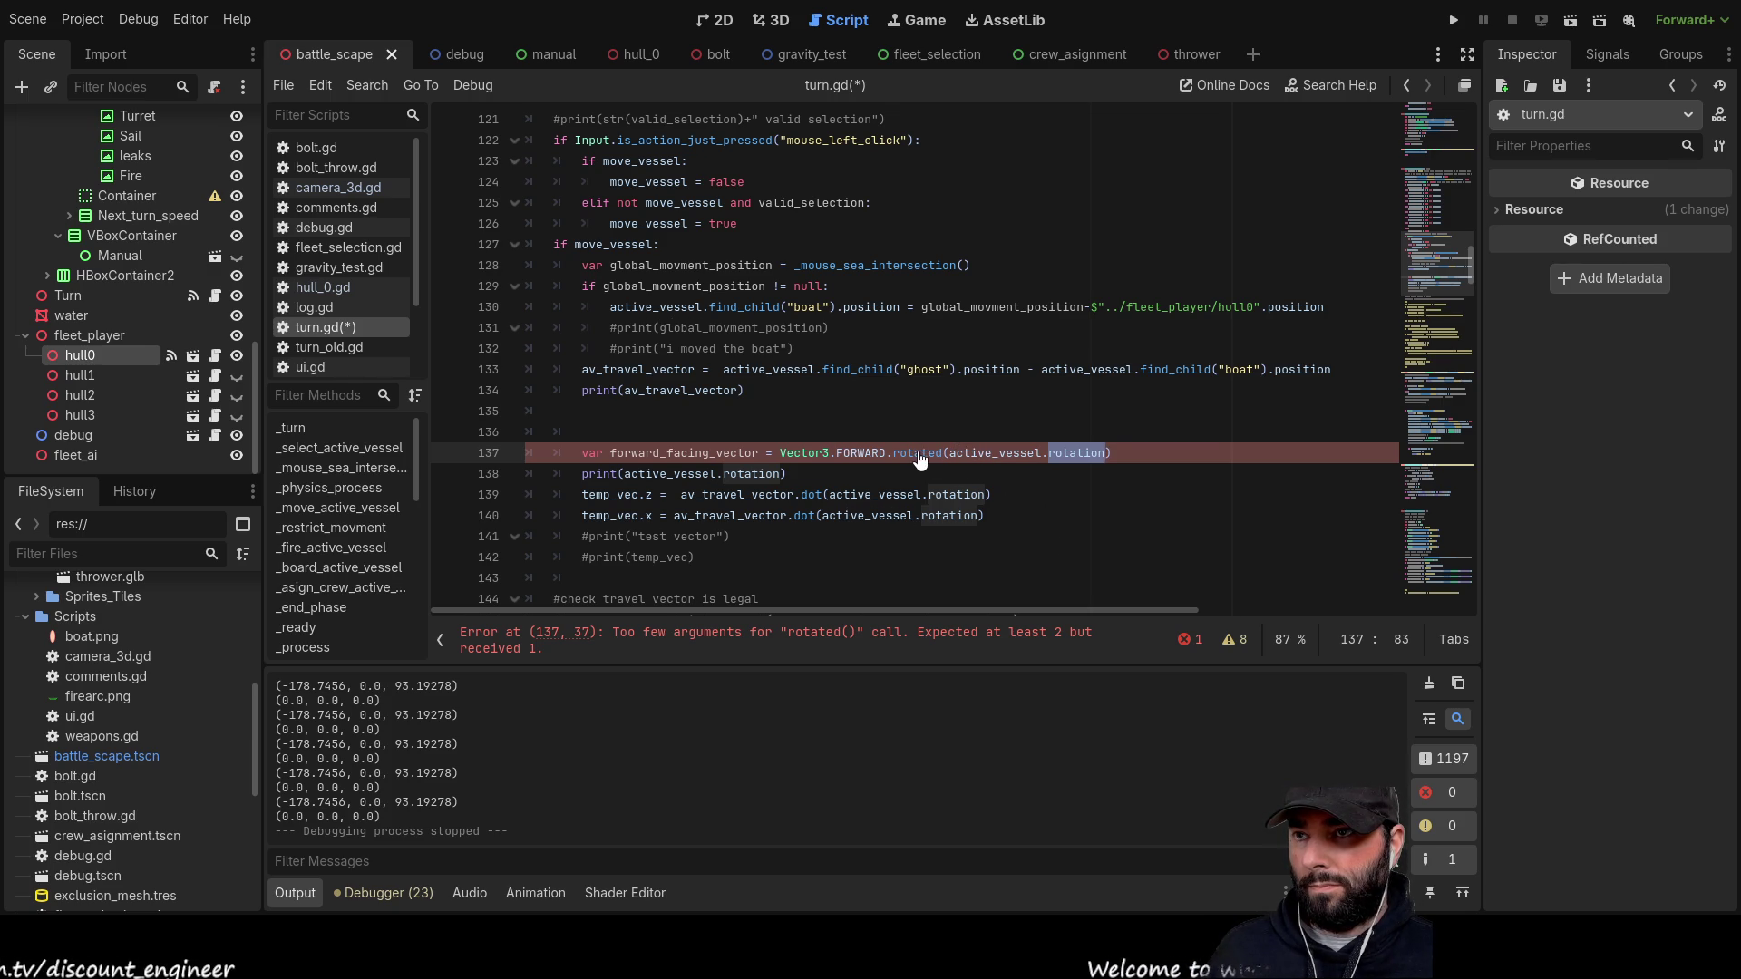
left_click(921, 453, "ctrl")
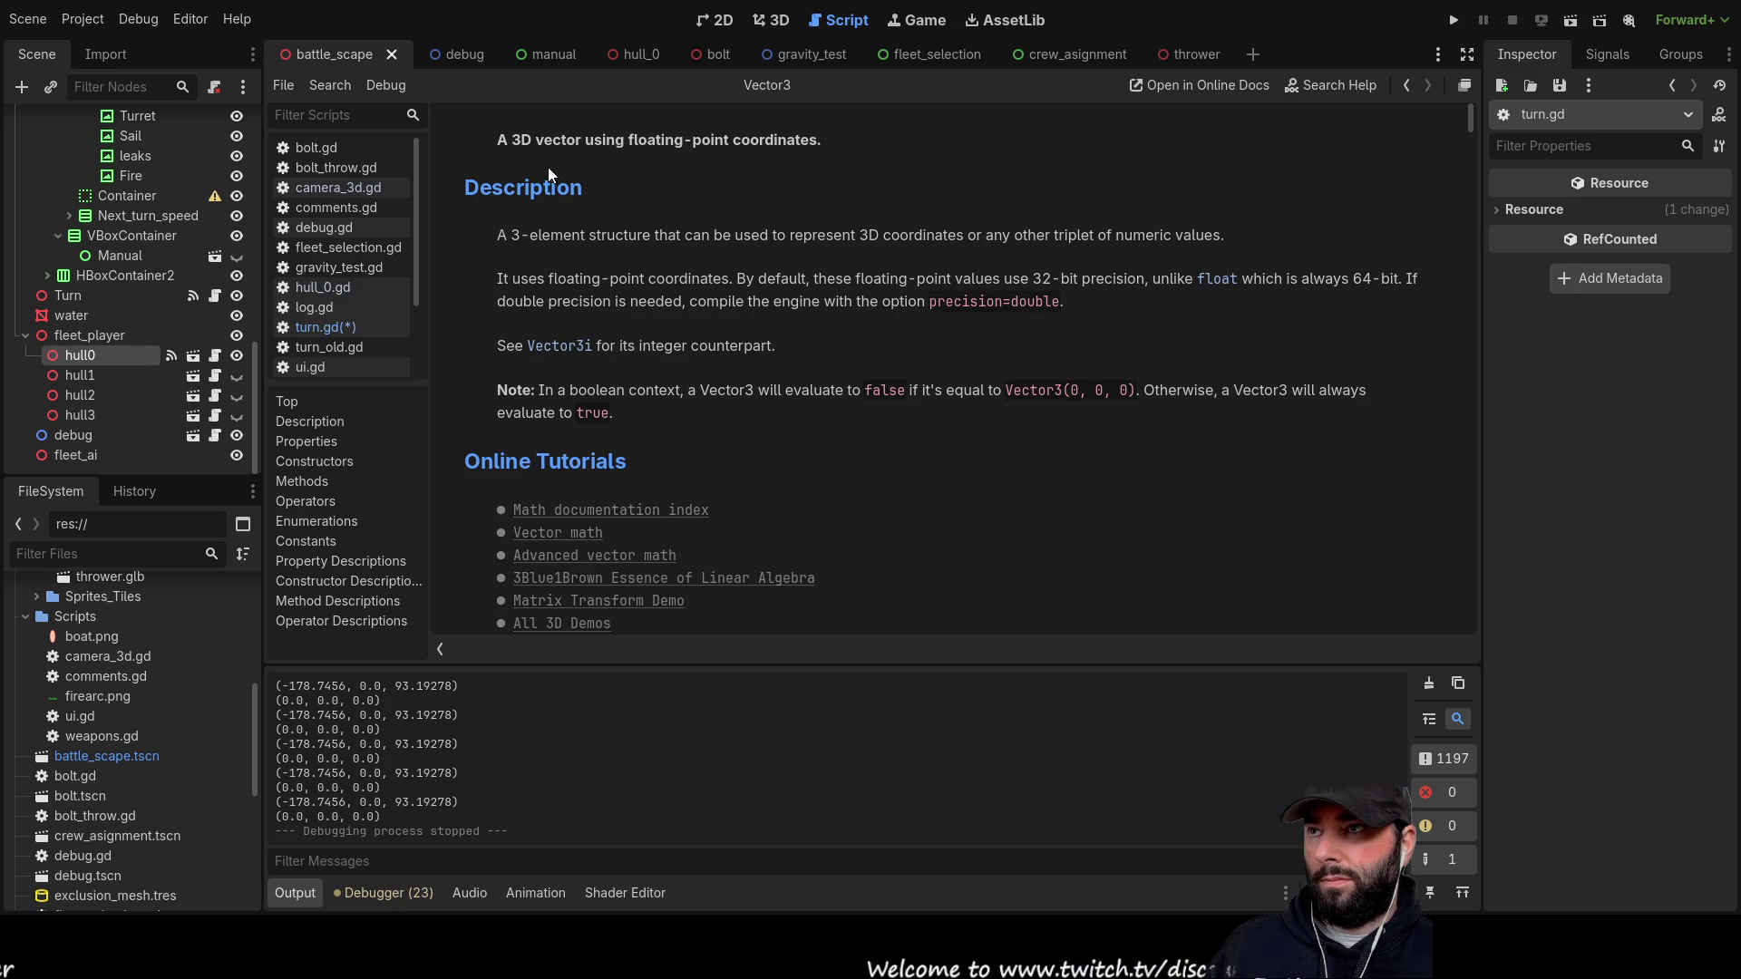
scroll(793, 423, "up", 1)
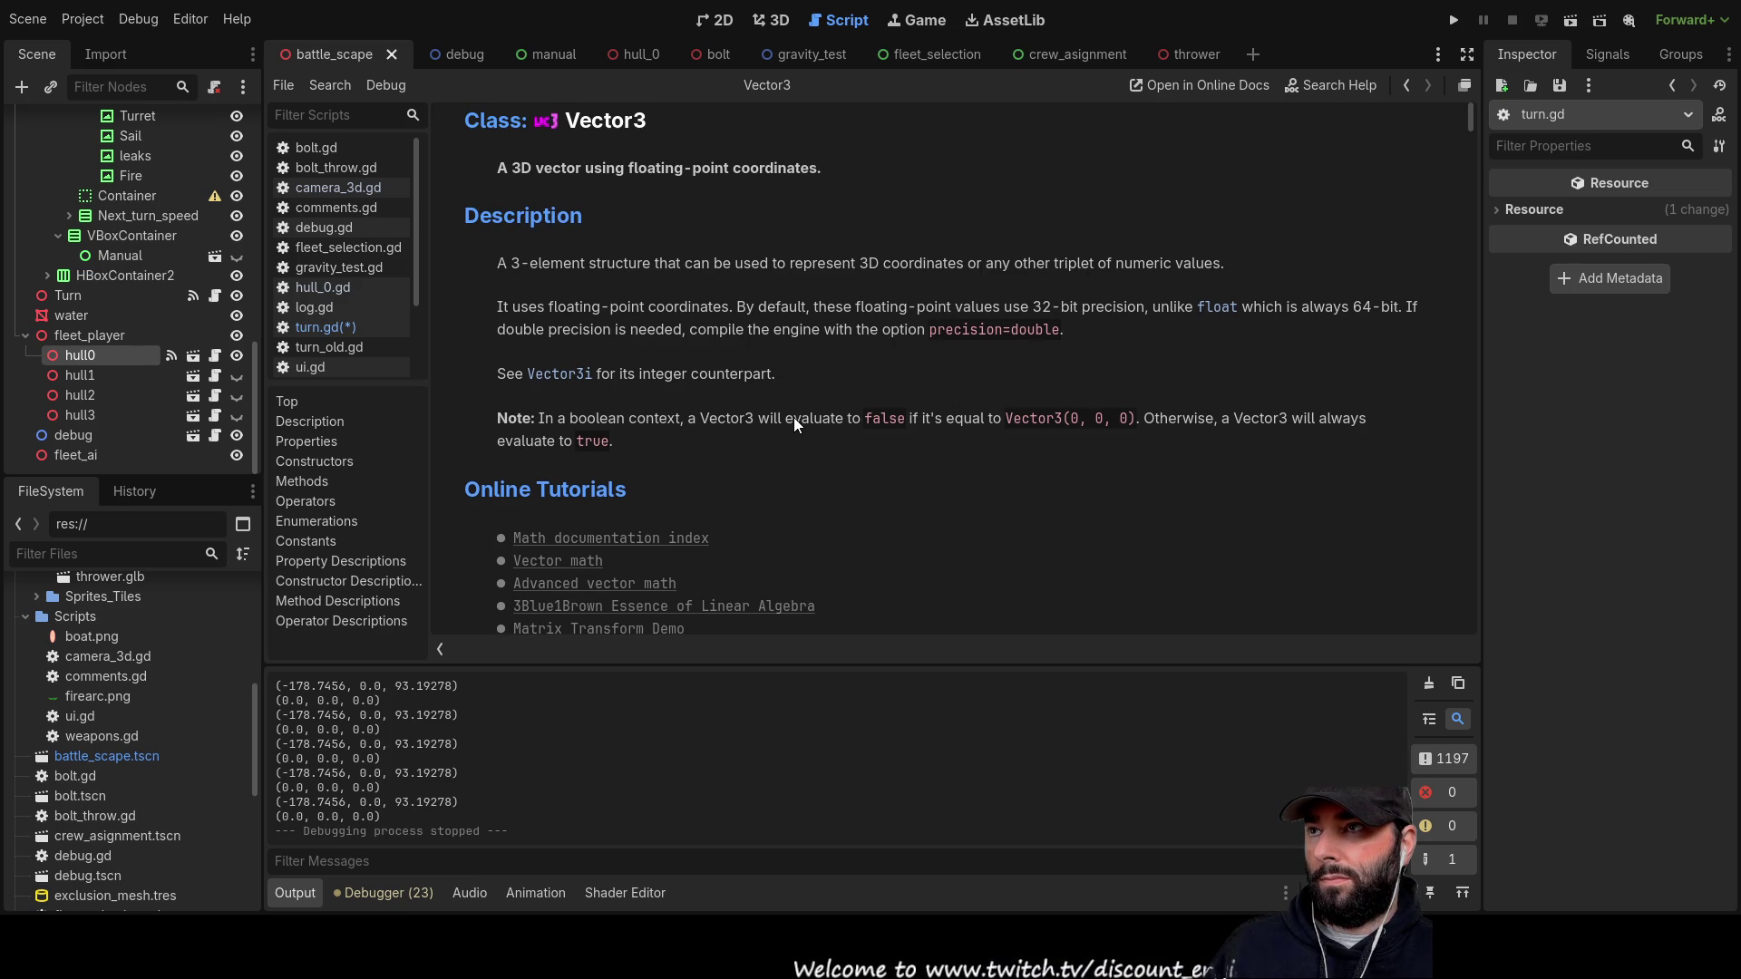
scroll(798, 413, "down", 10)
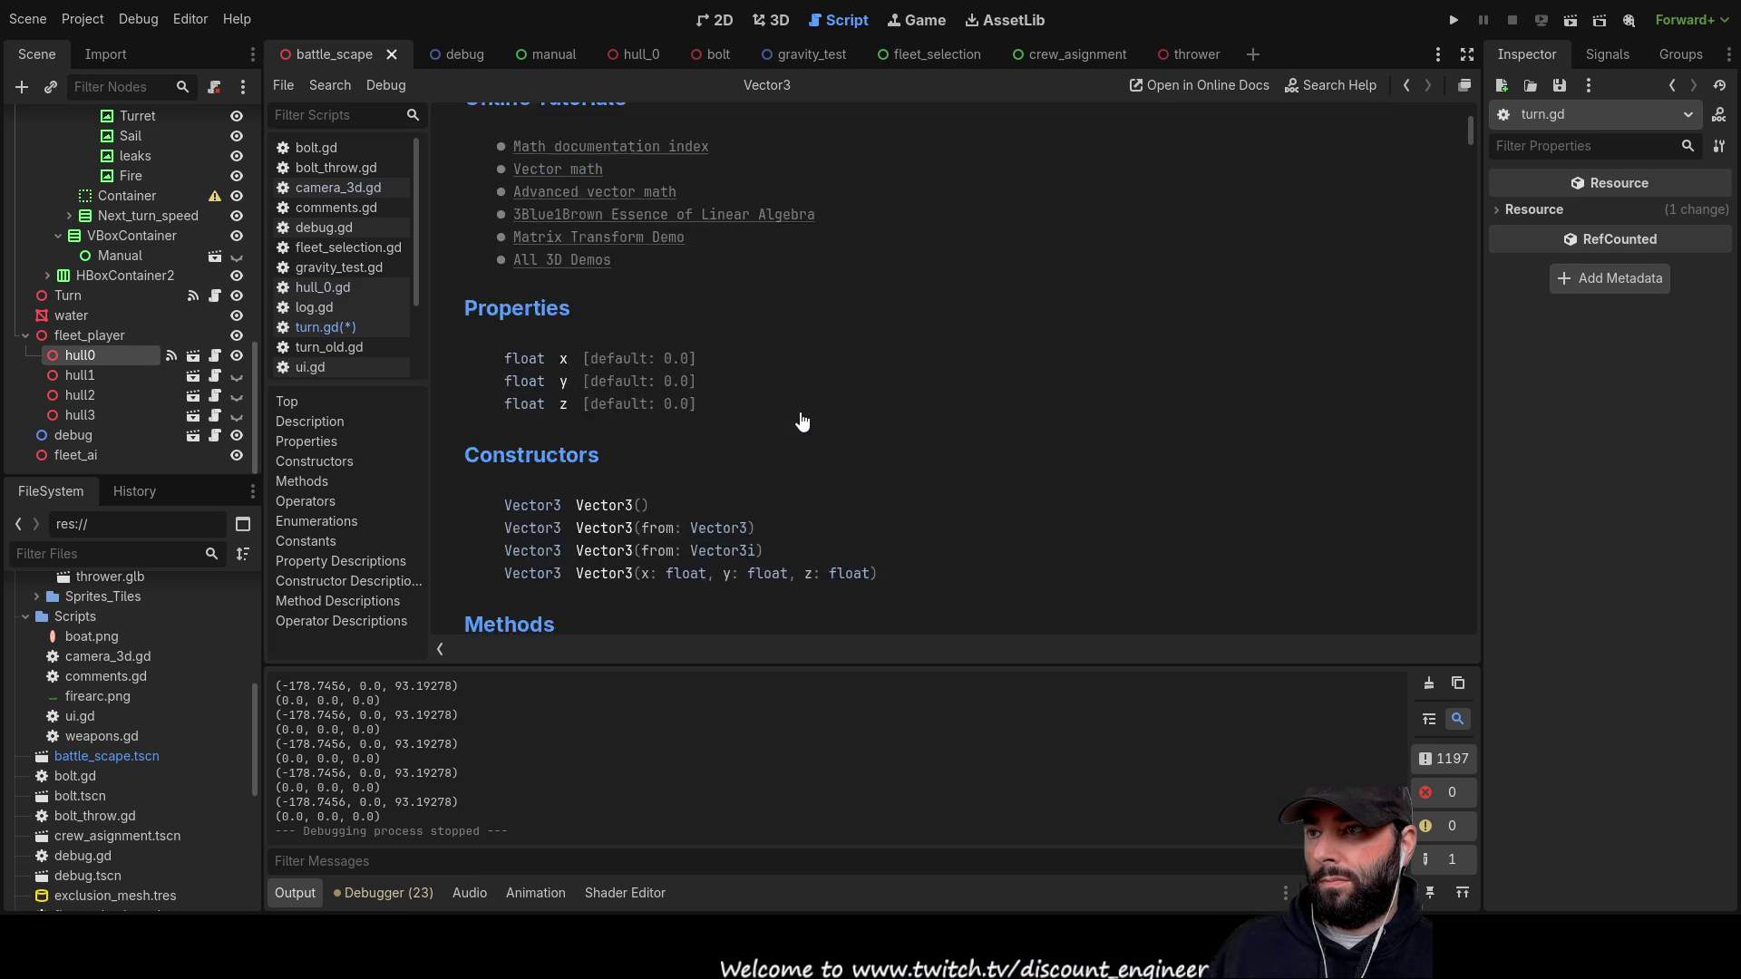
scroll(802, 407, "down", 5)
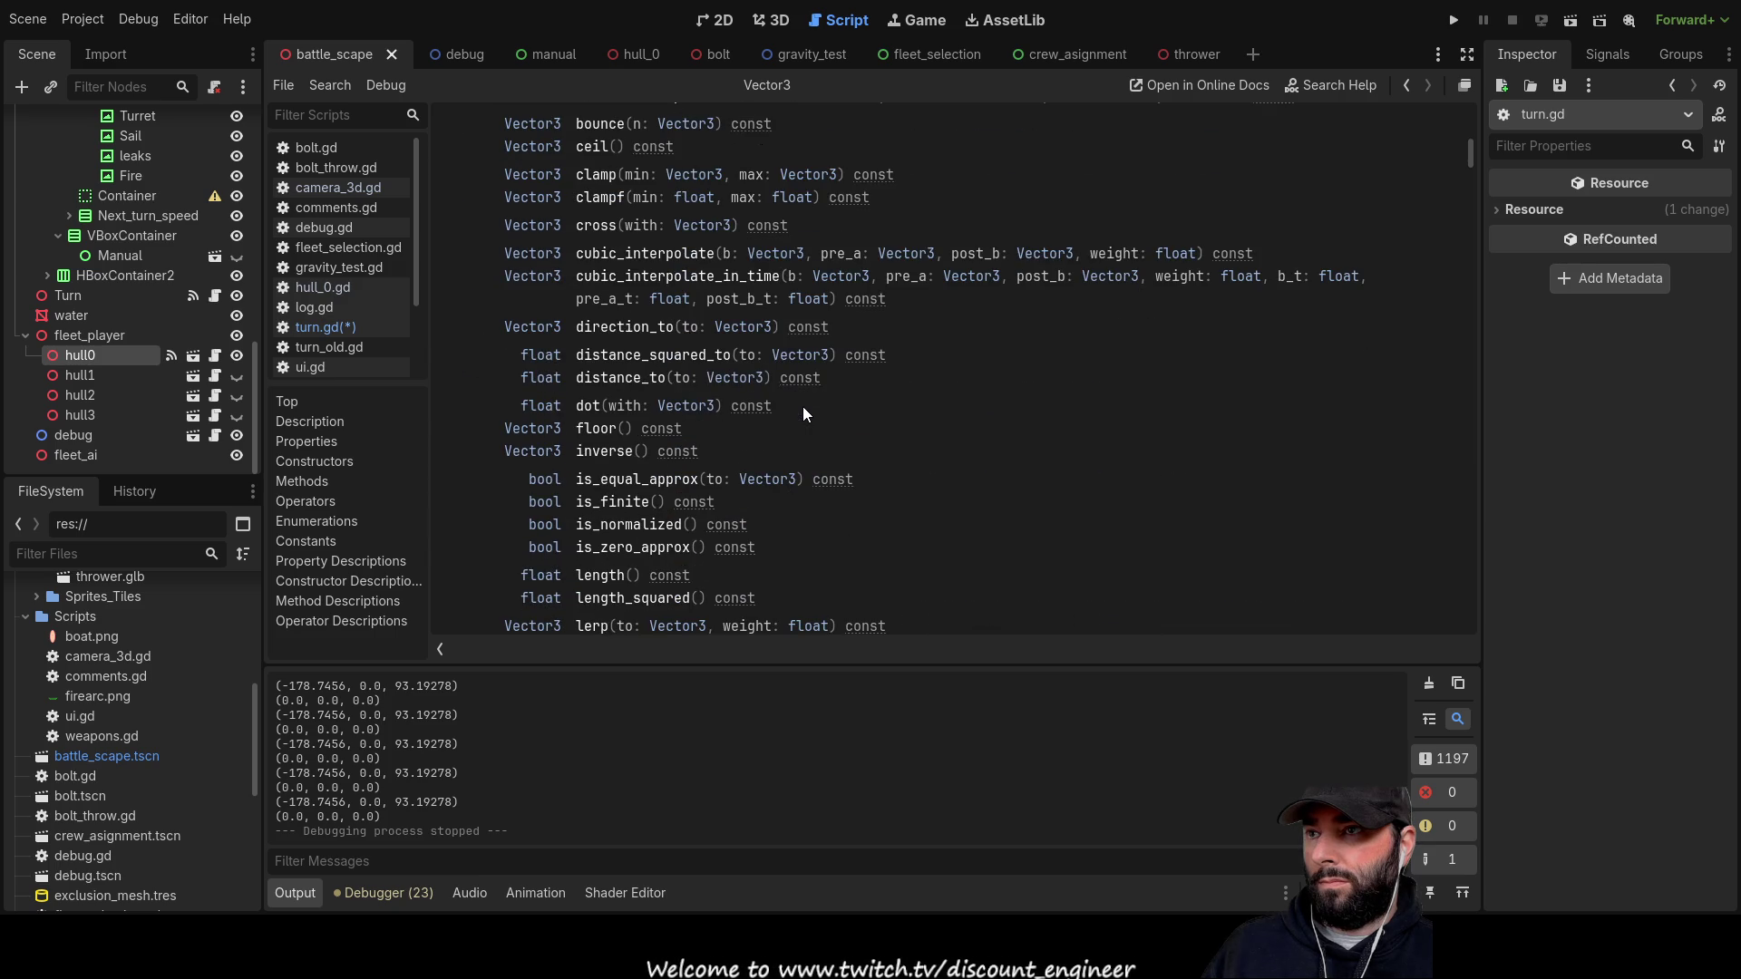
scroll(802, 406, "down", 4)
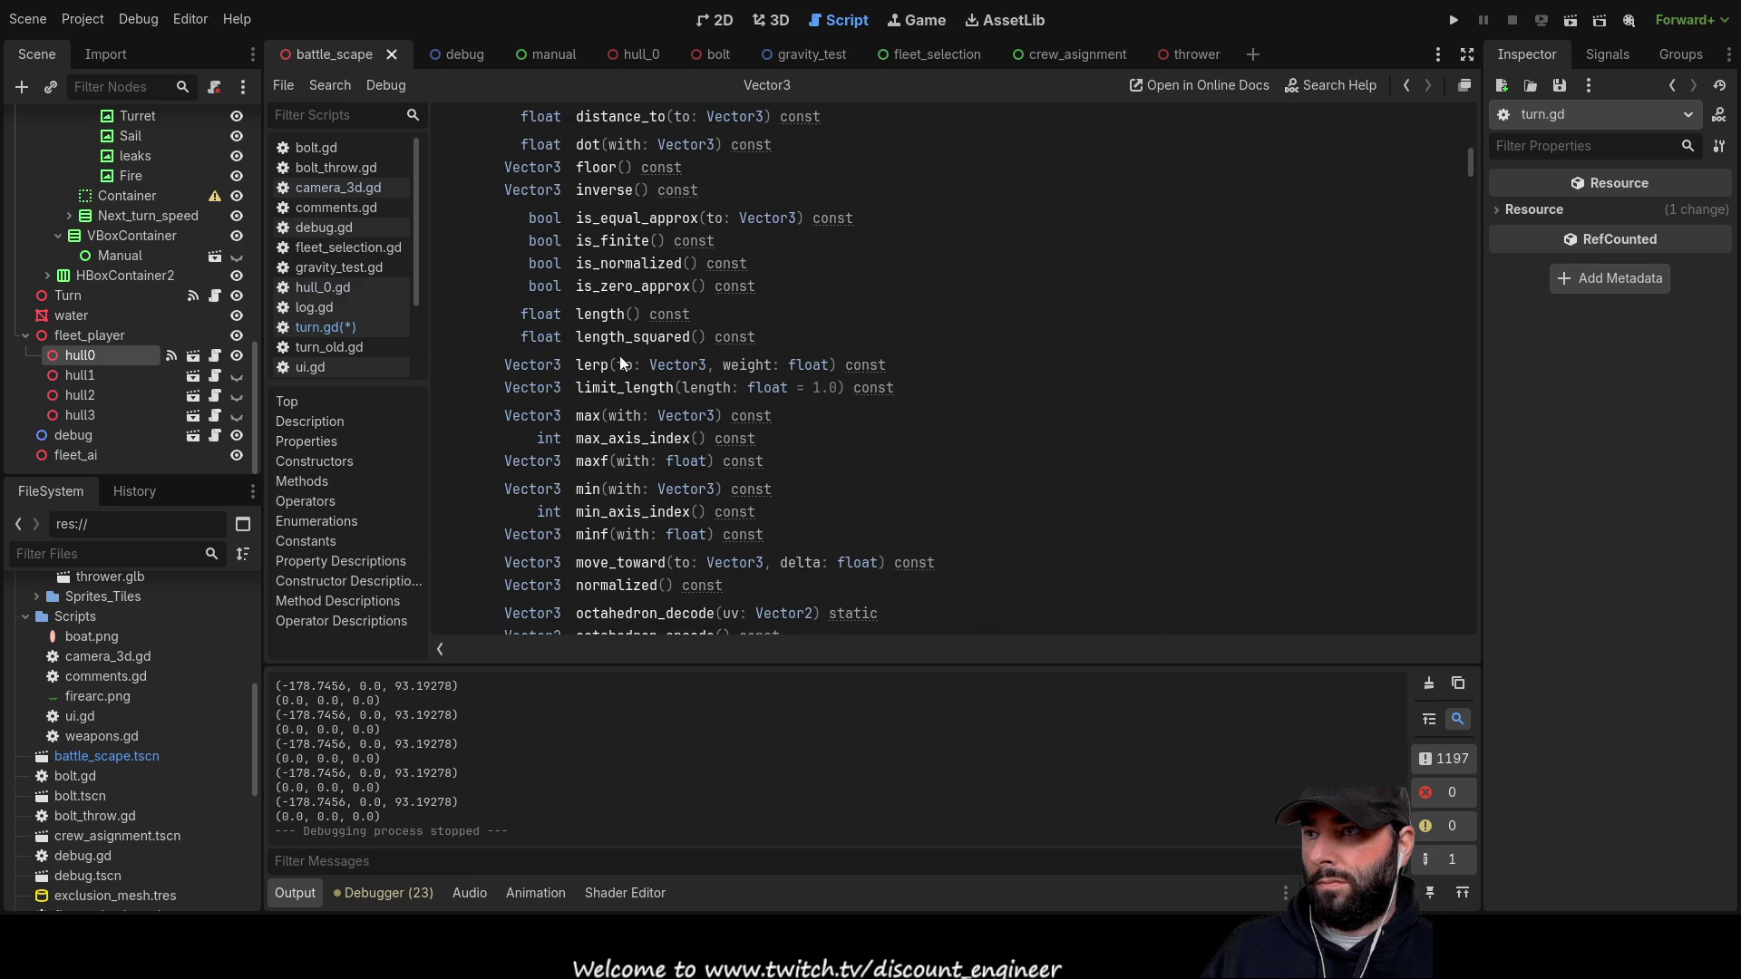
scroll(599, 493, "down", 4)
scroll(615, 494, "down", 2)
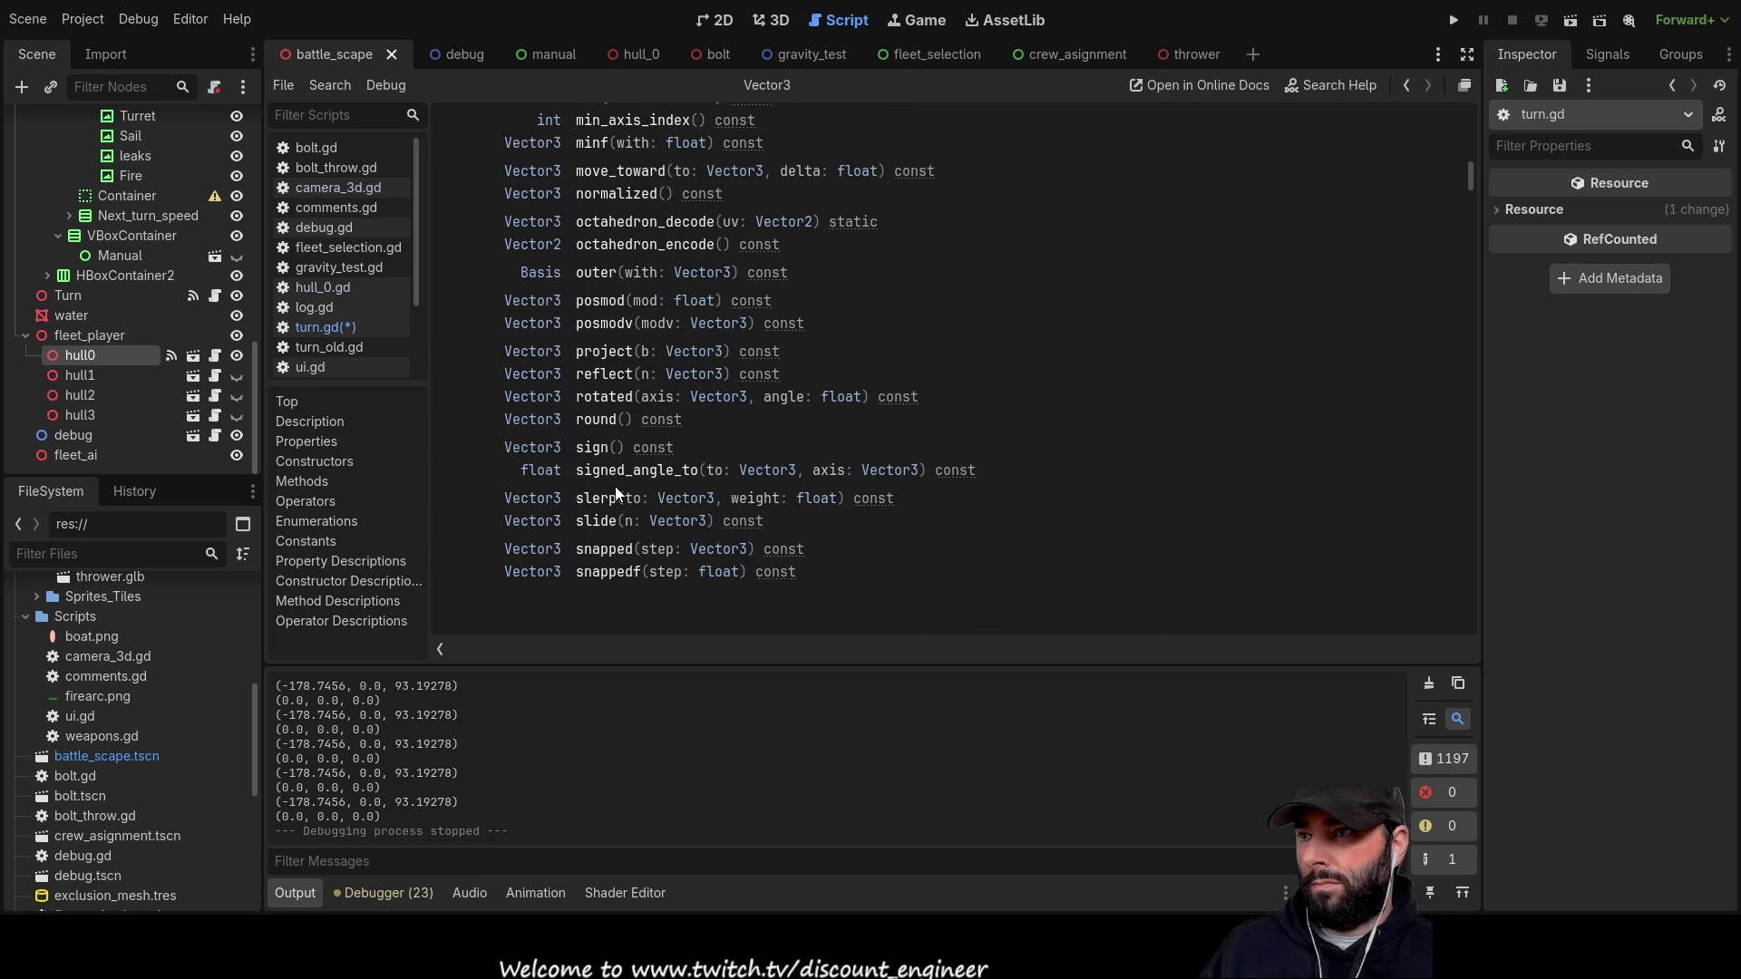
left_click(606, 400)
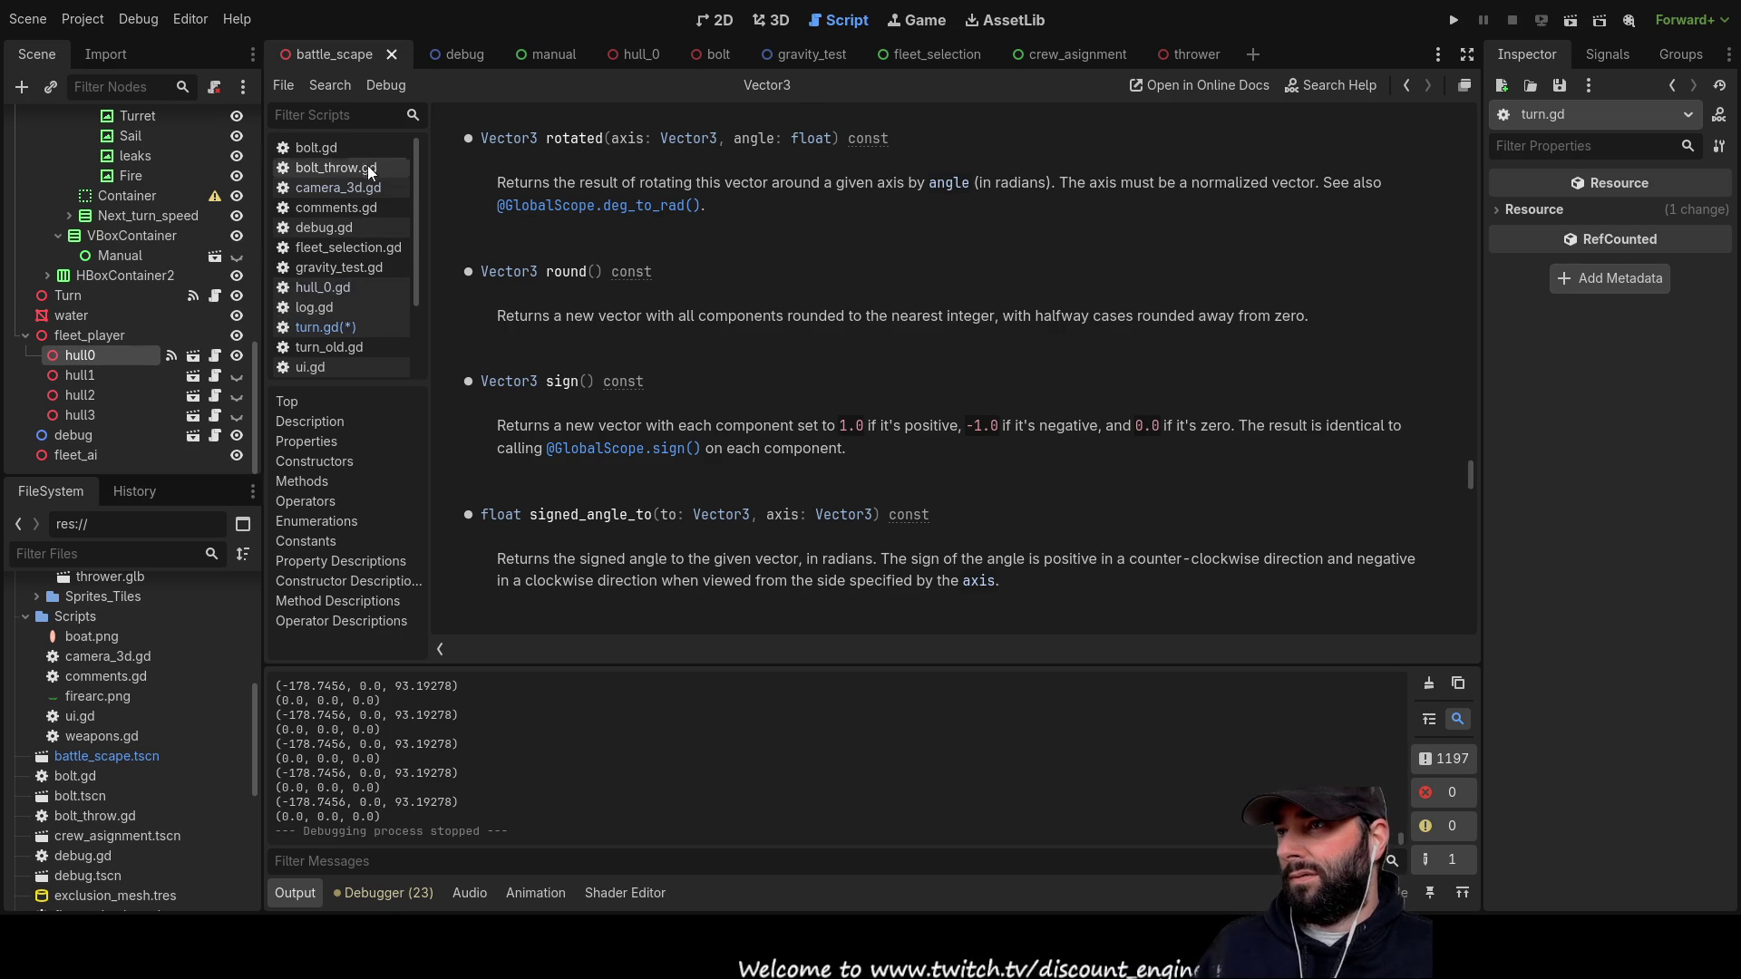
left_click(337, 327)
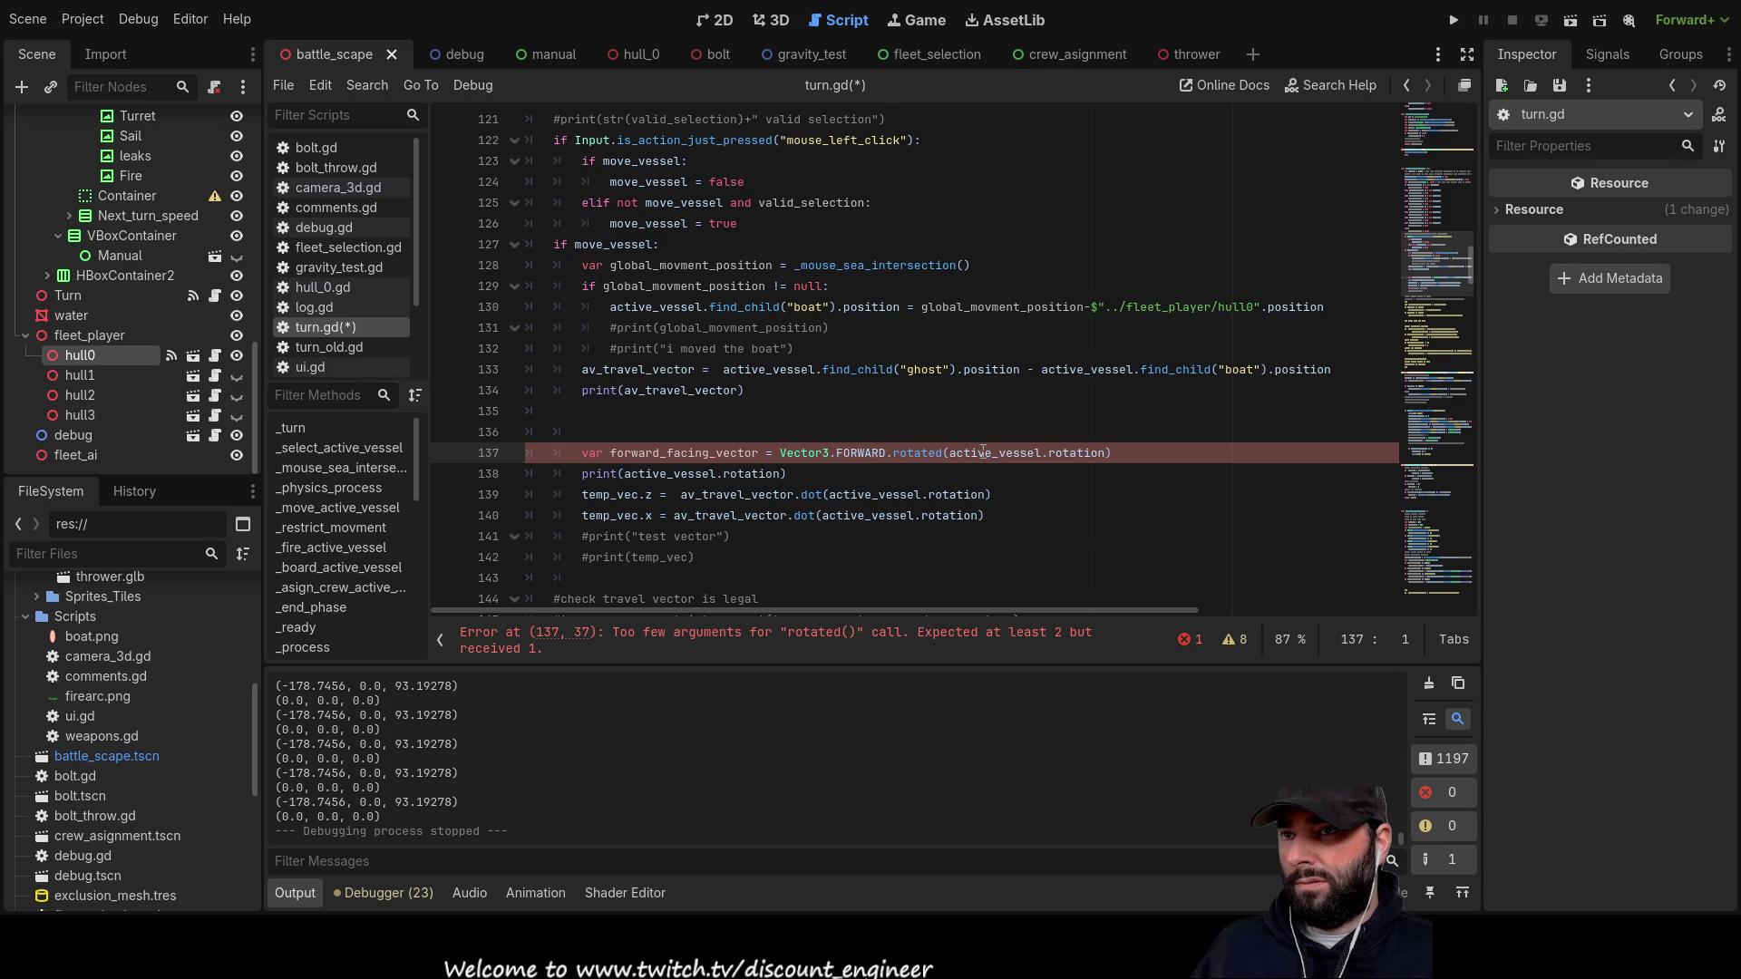
Step: Replace the rotated() argument with 'Vector3.UP, ', leaving the angle empty
left_click(952, 453)
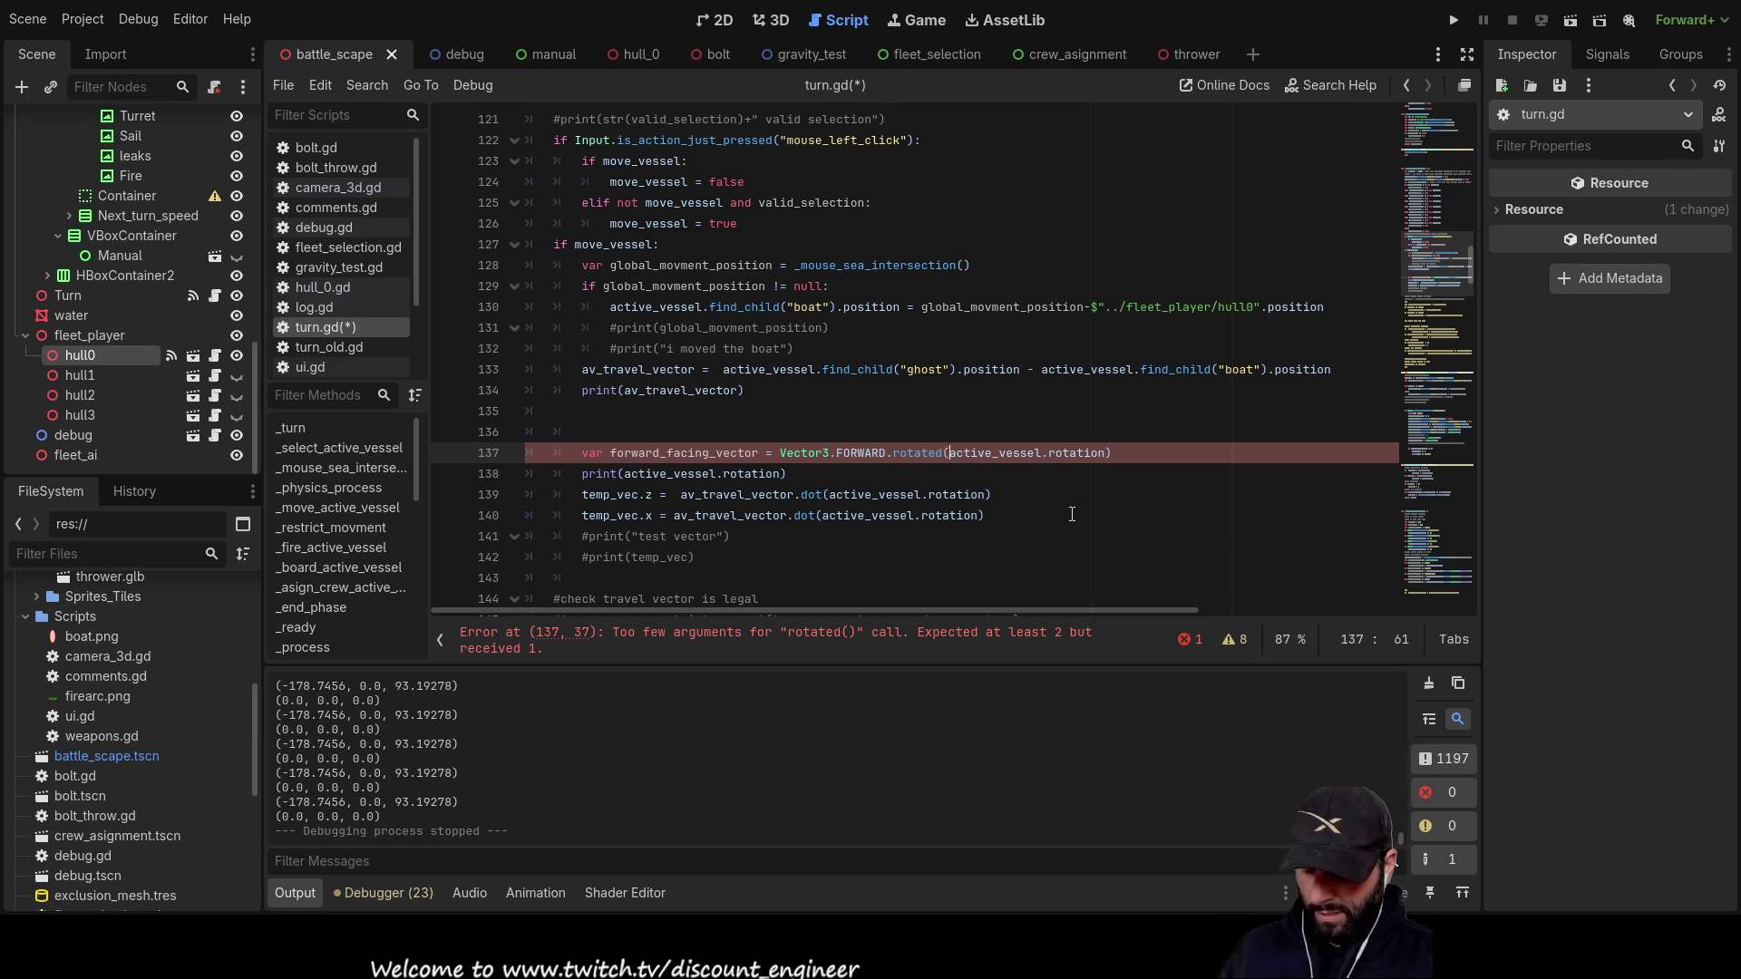
type("vector")
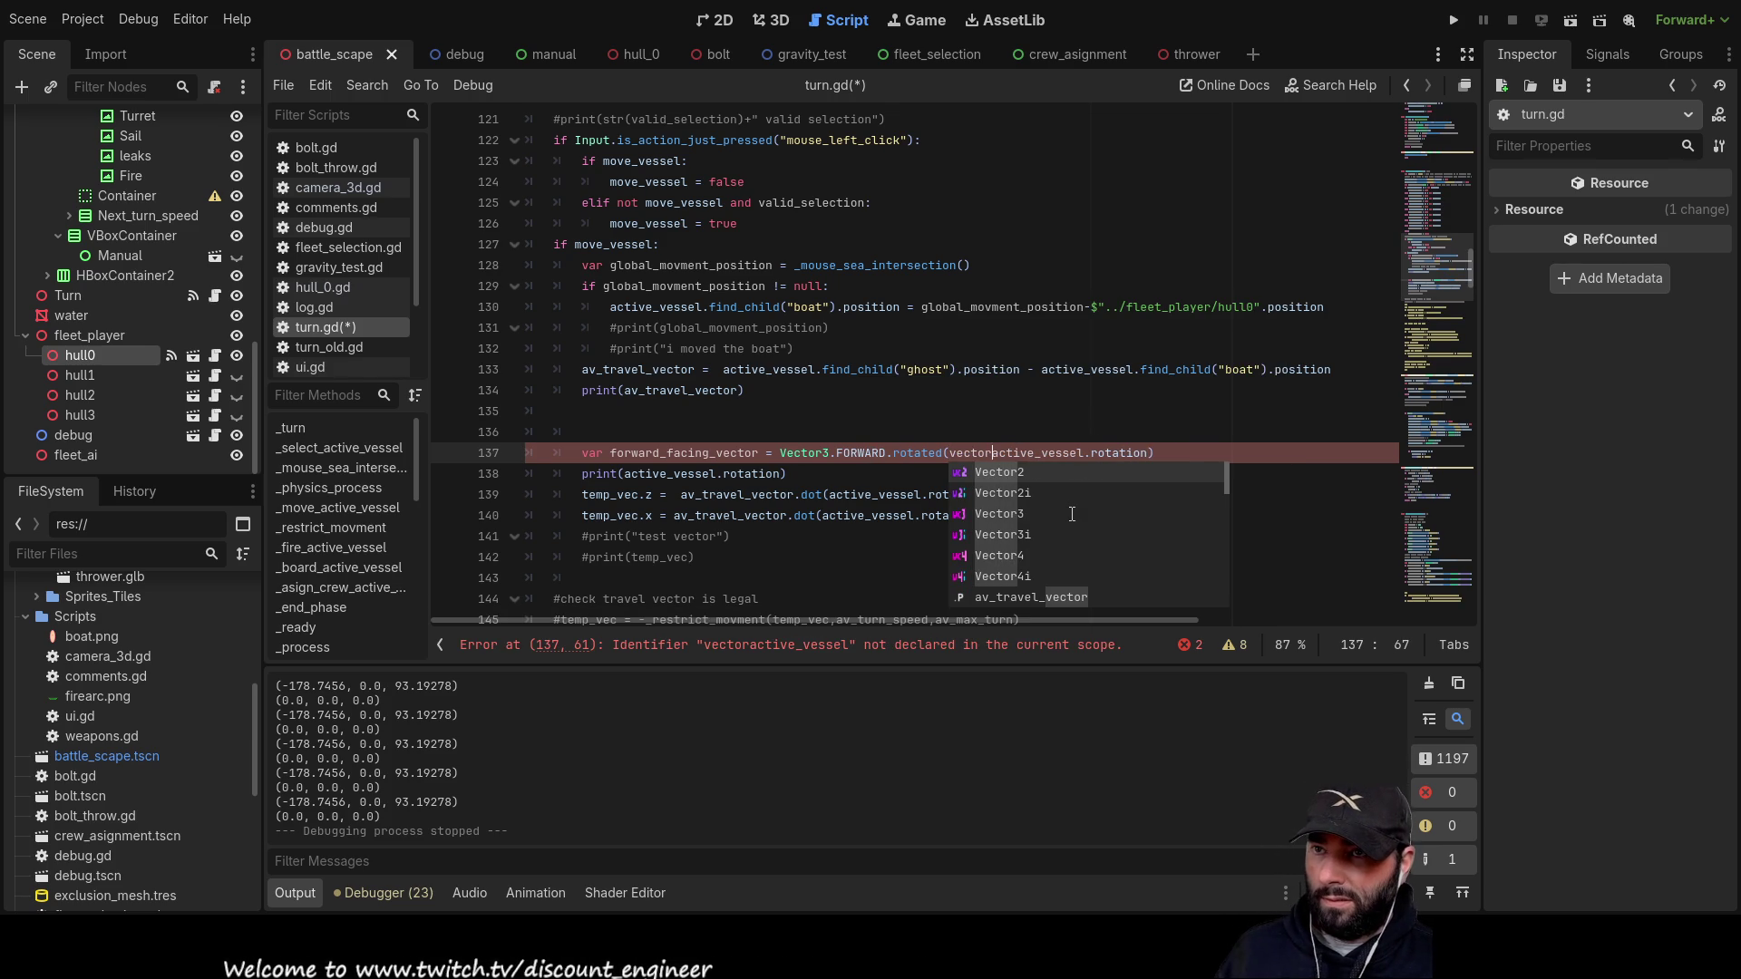
left_click(1071, 514)
key("Tab")
type(".UP,")
key("Delete")
key("Delete")
key("Delete")
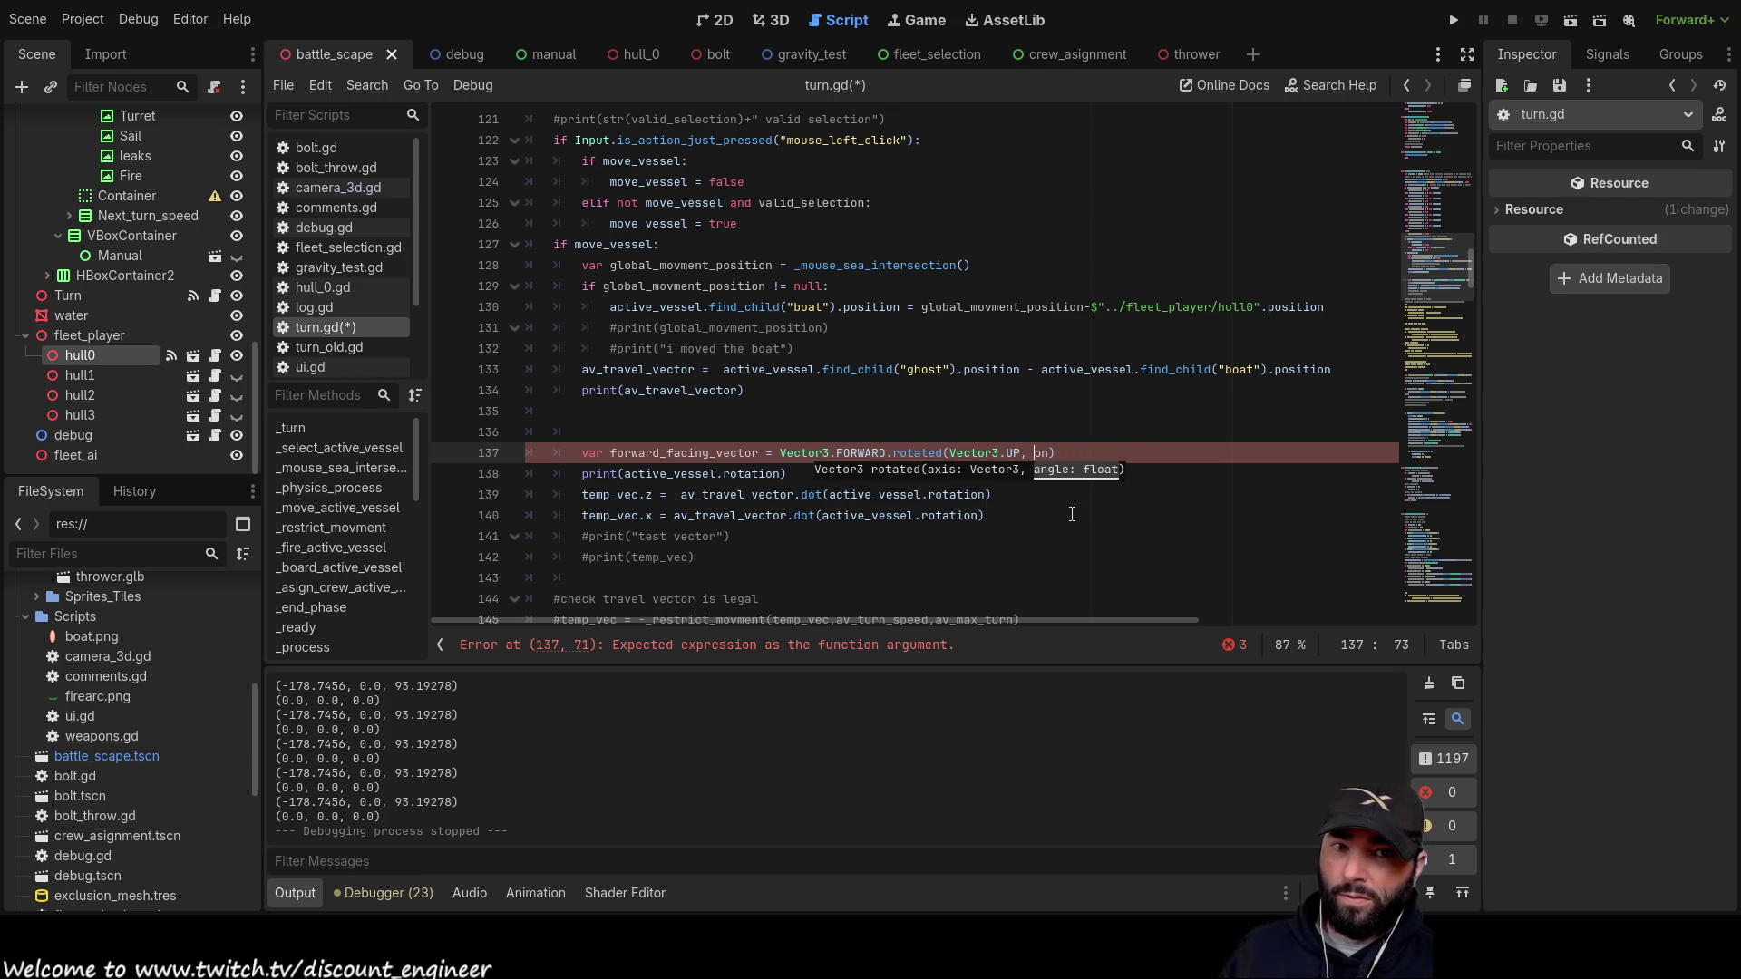
key("Delete")
key("Delete")
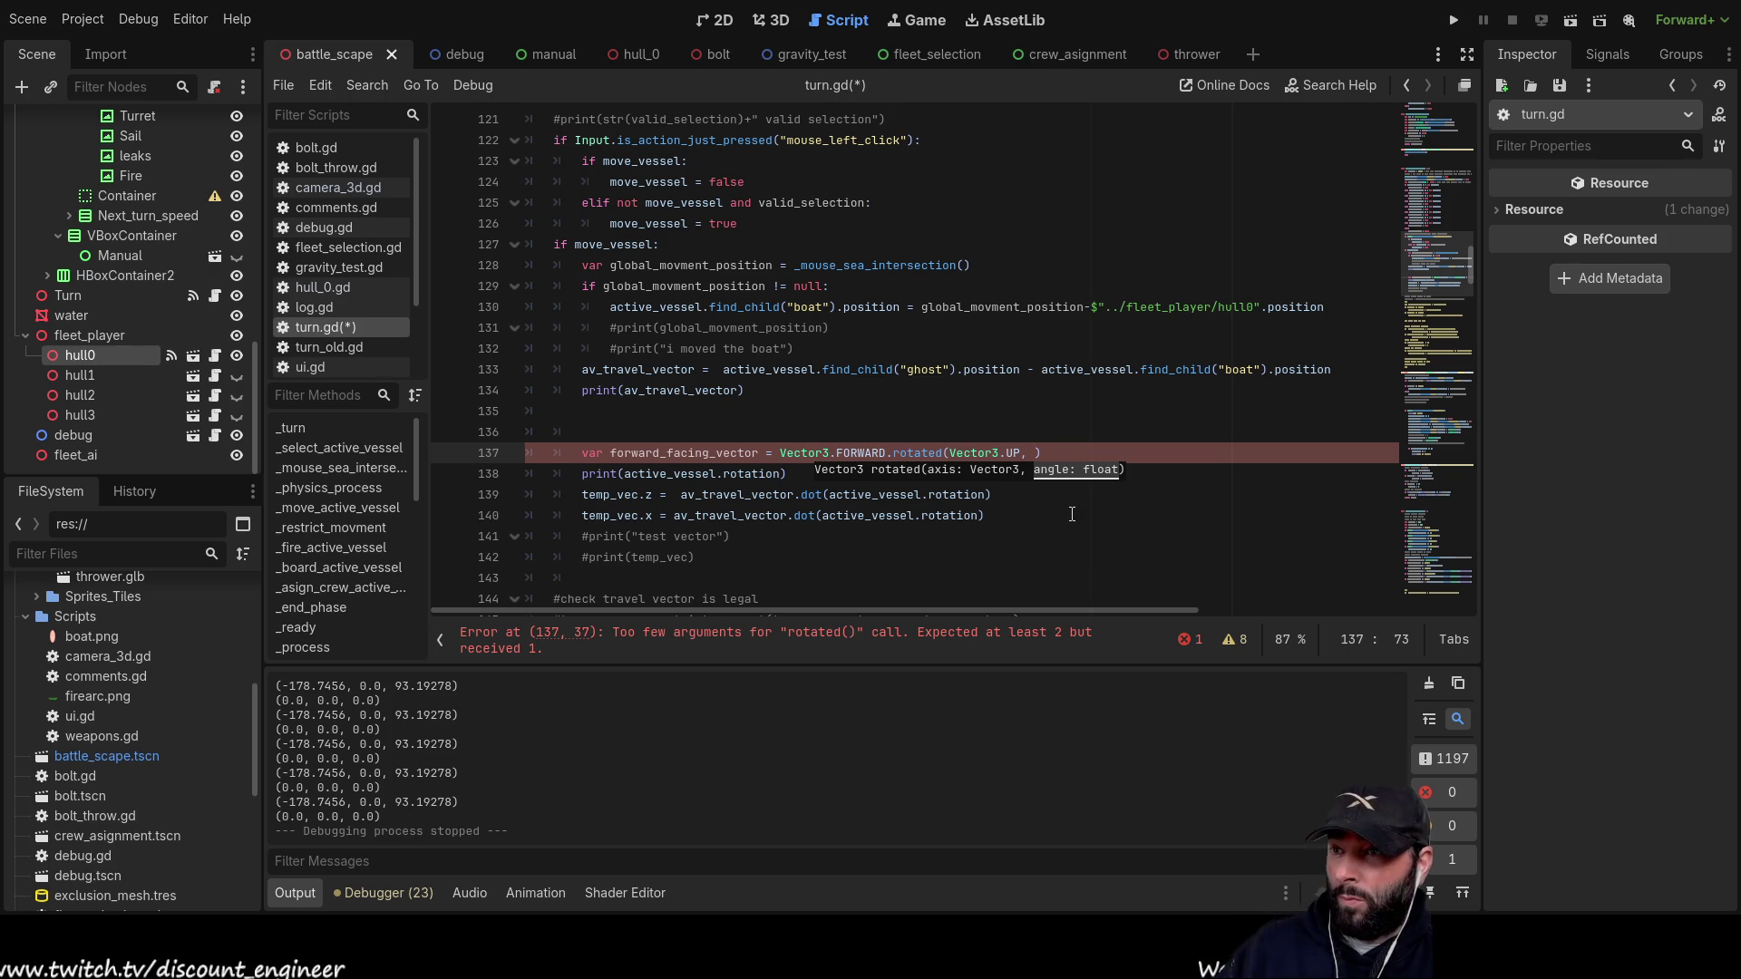
Step: Copy active_vessel.rotation from line 139 onto empty line 136
key("Up")
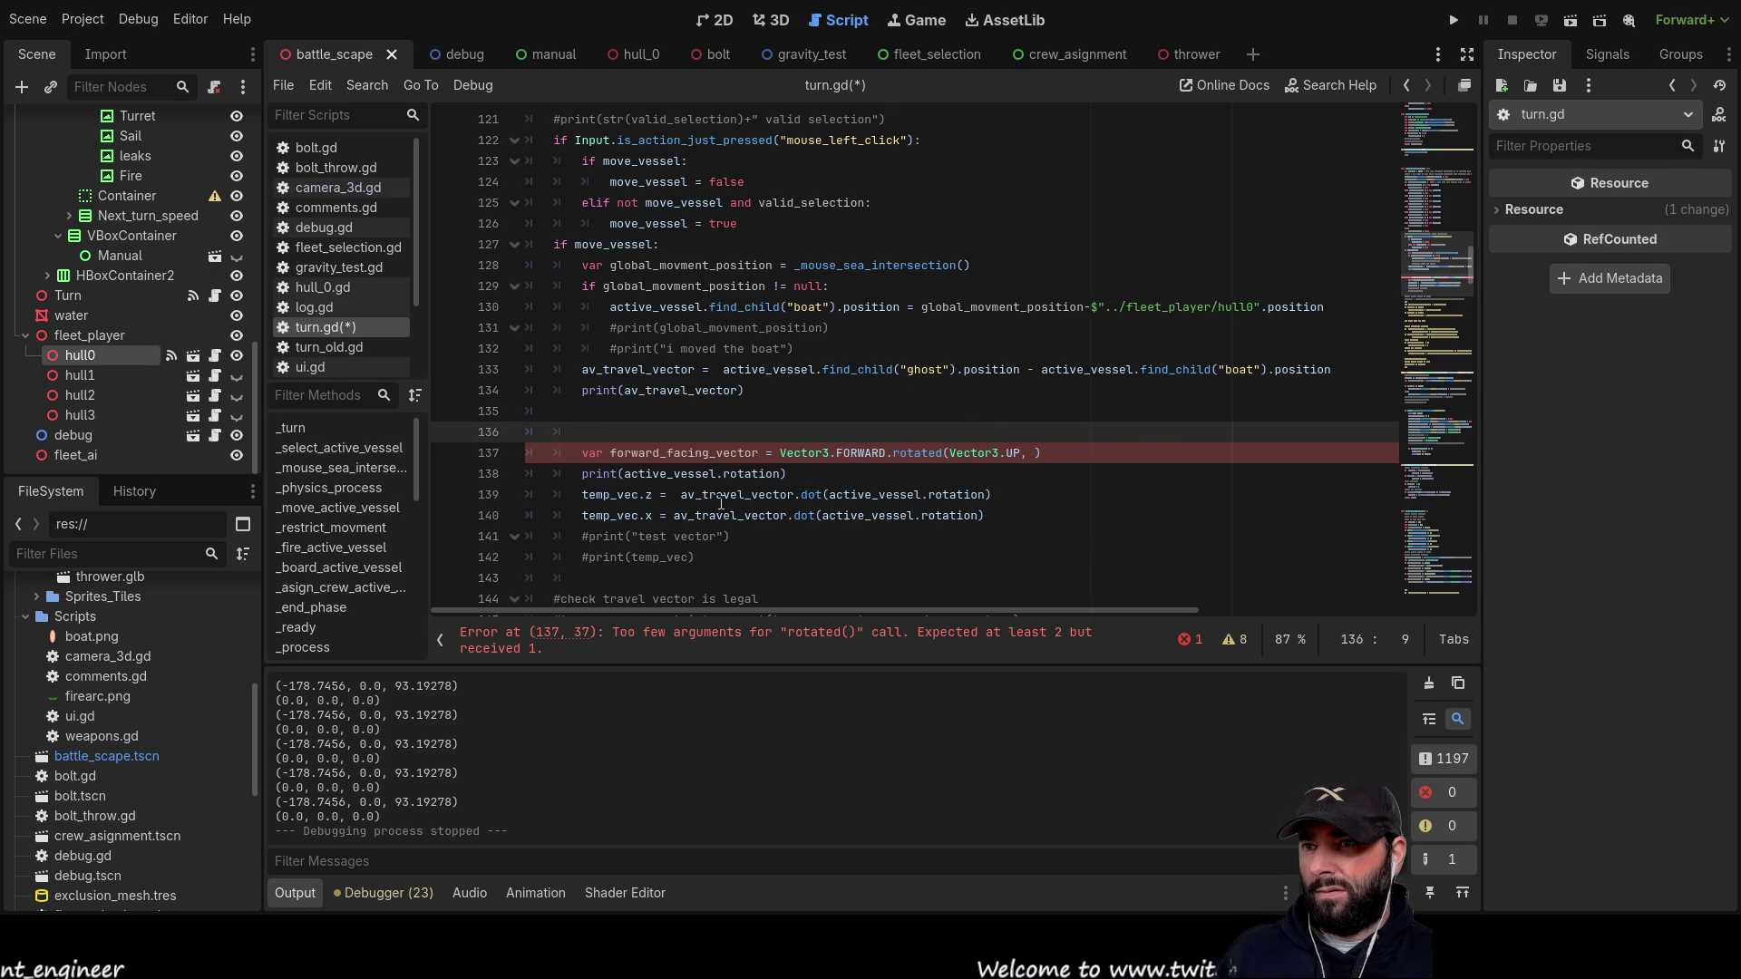
left_click(893, 494)
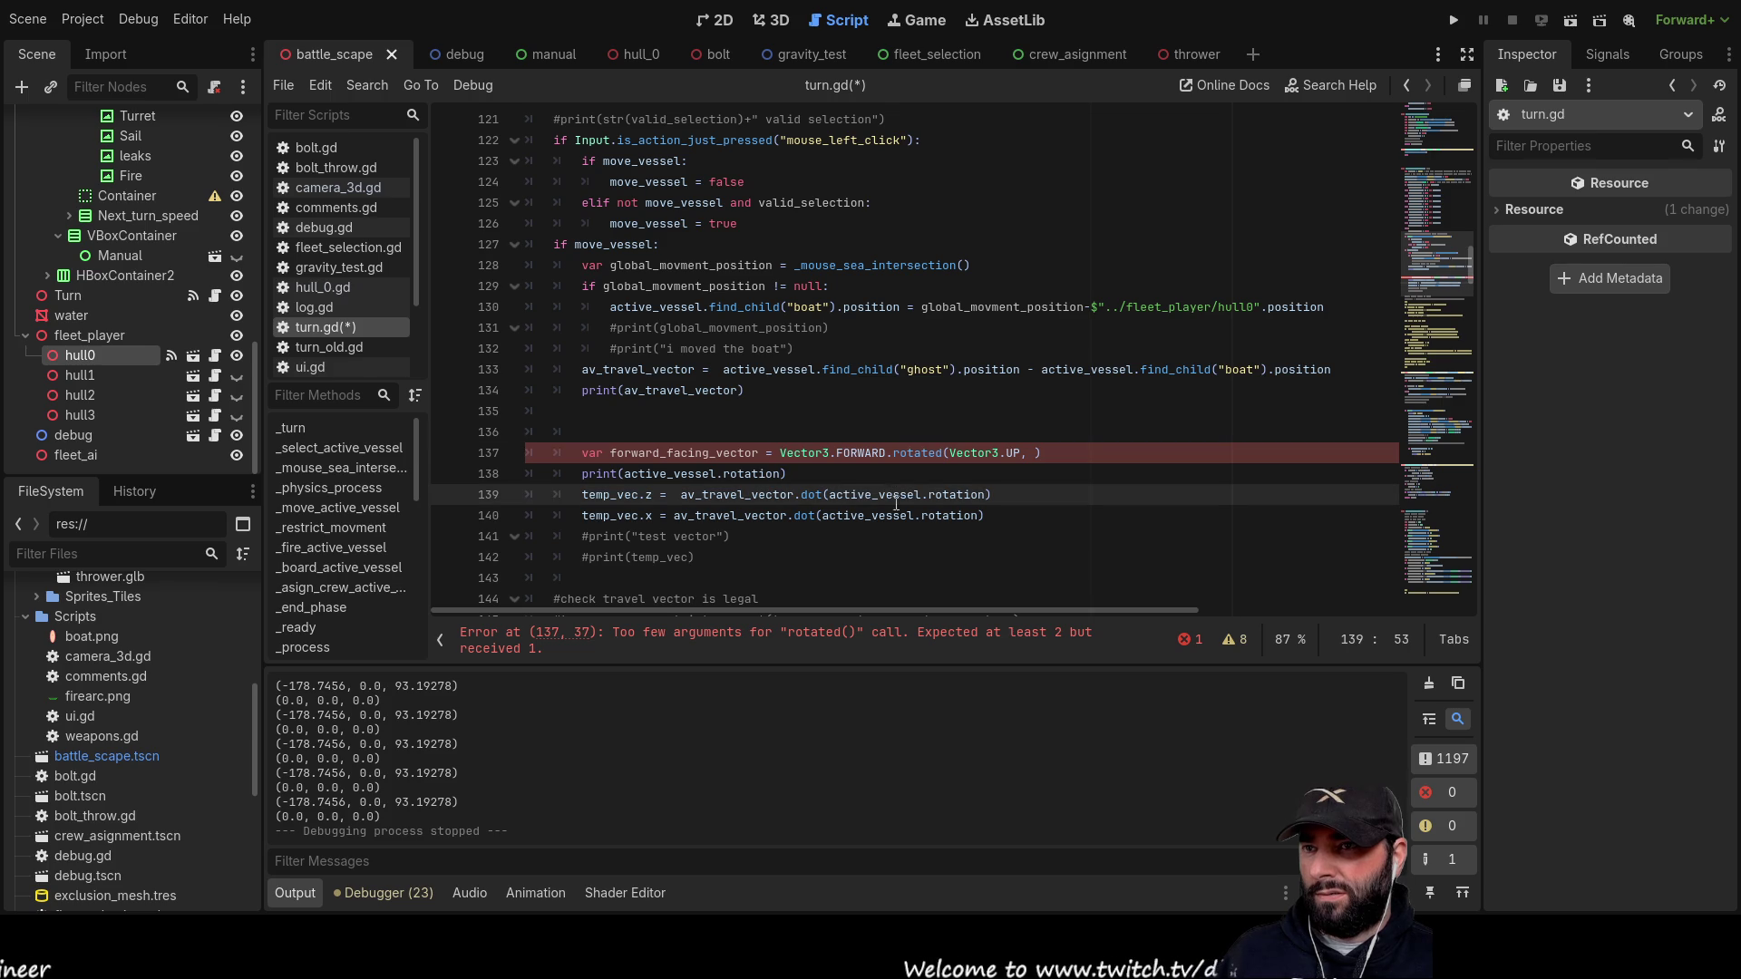
left_click_drag(988, 494, 825, 495)
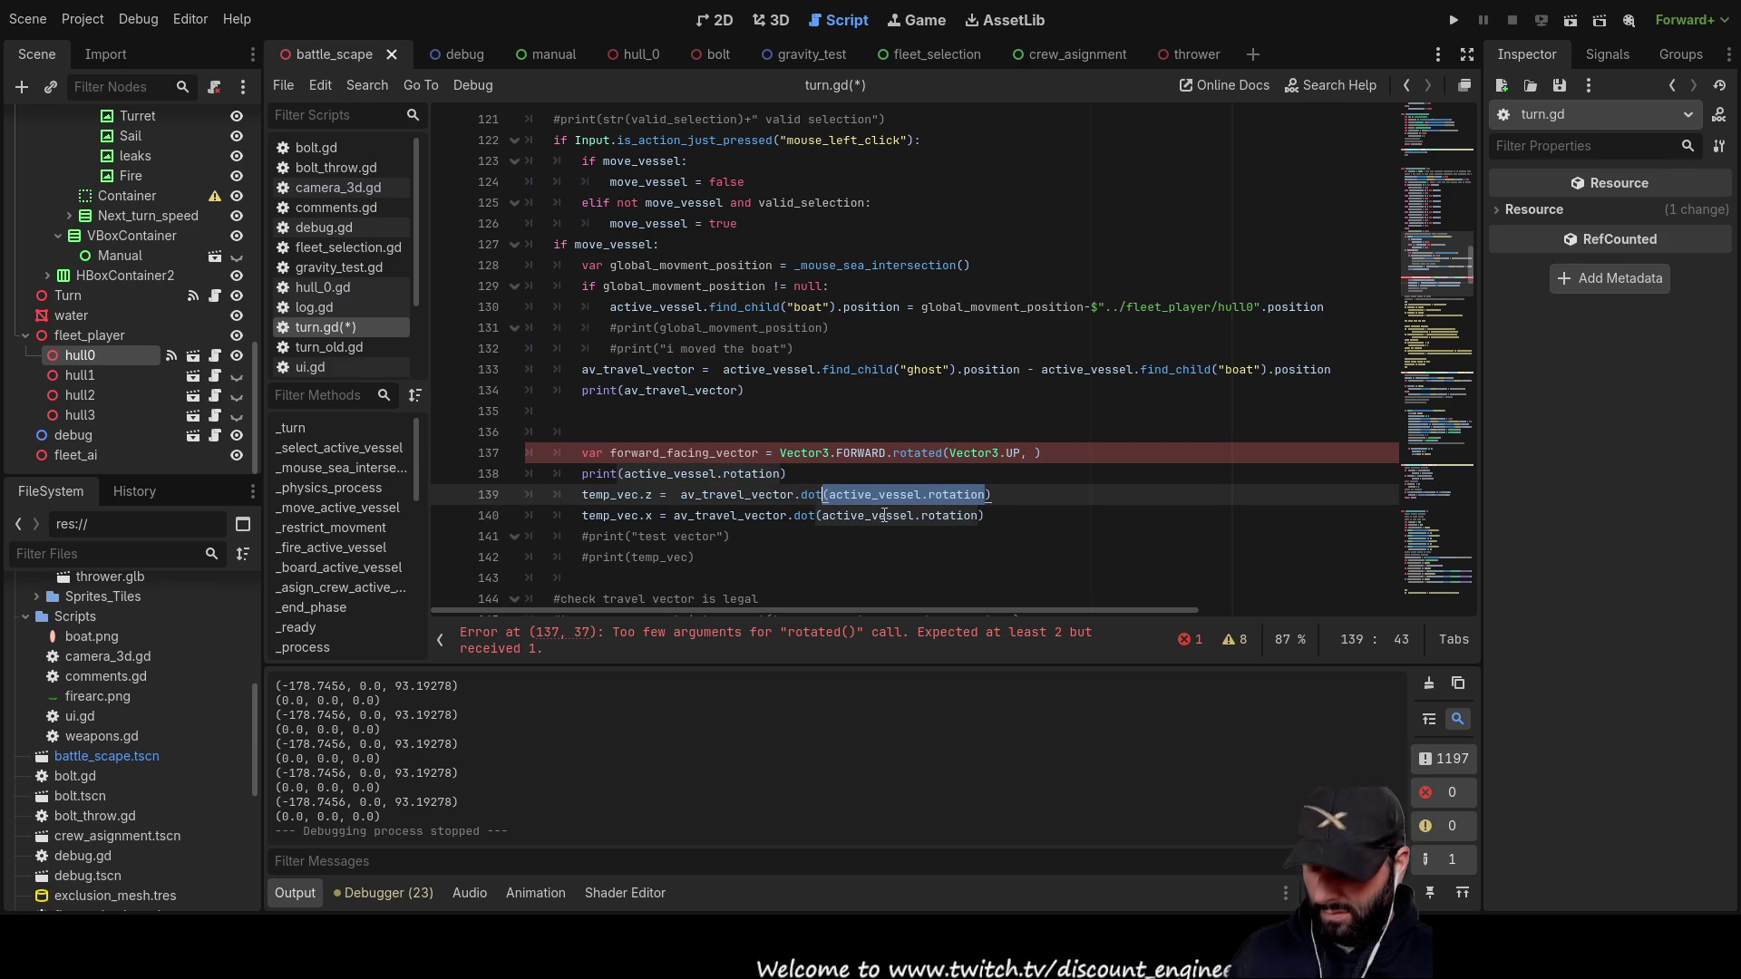
key("shift+Right")
key("ctrl+c")
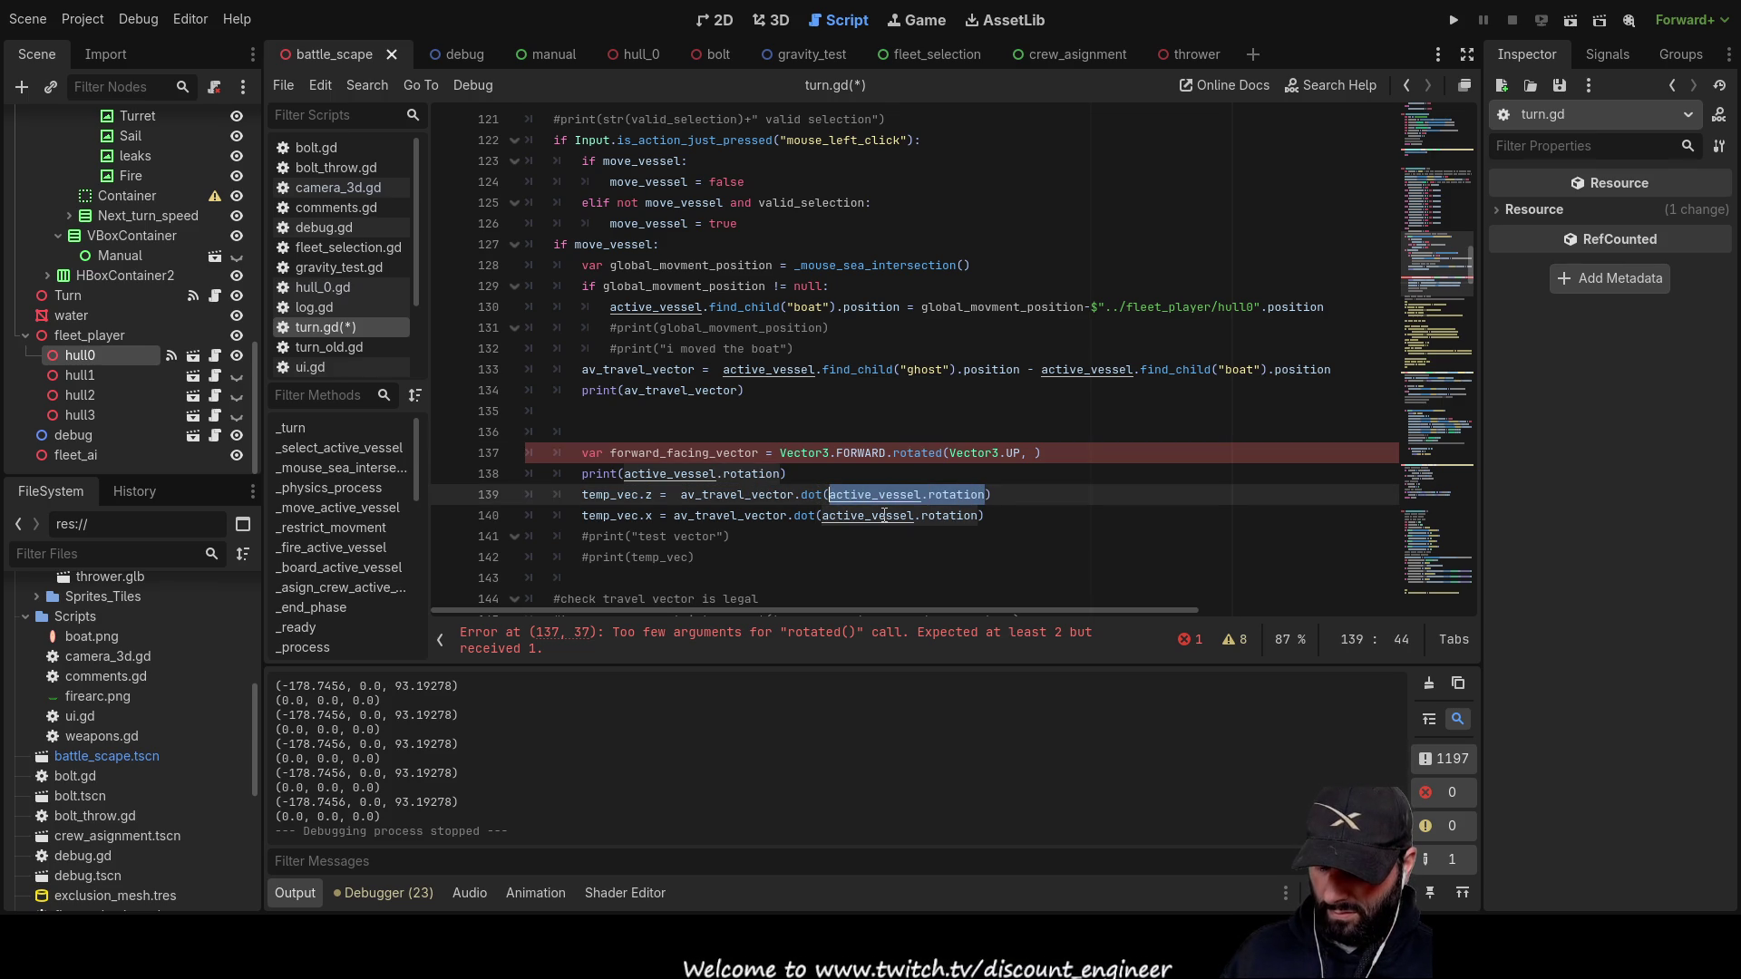
left_click(753, 432)
key("ctrl+v")
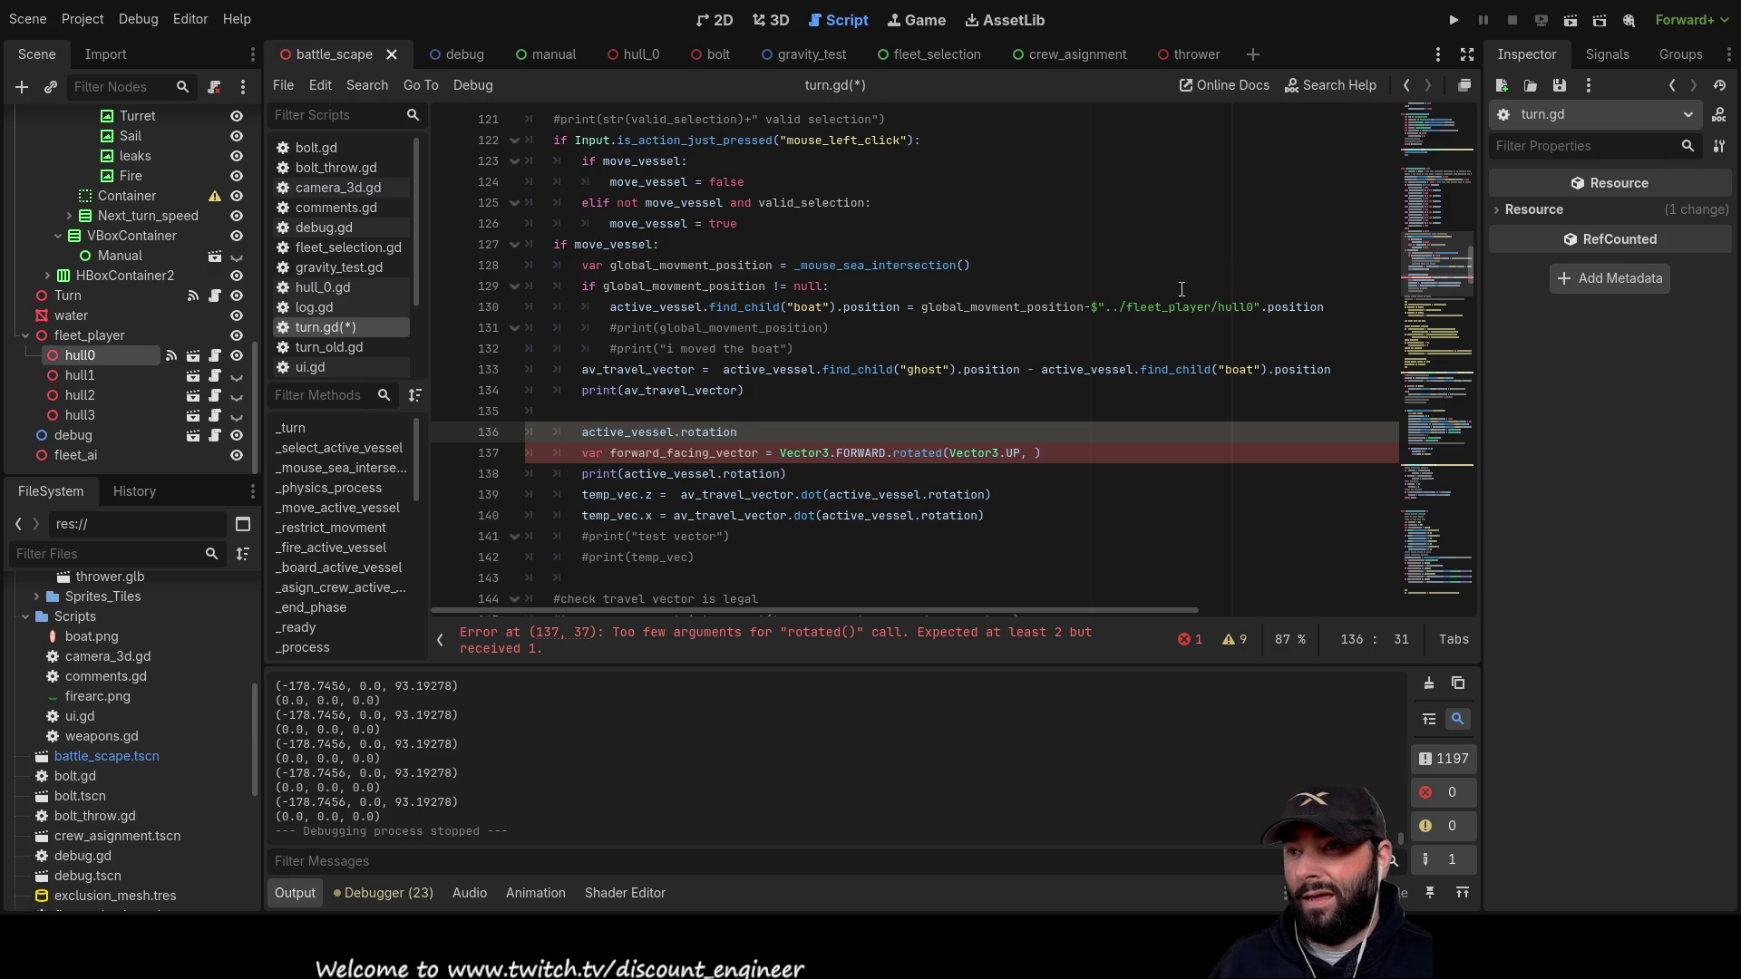
scroll(175, 356, "up", 3)
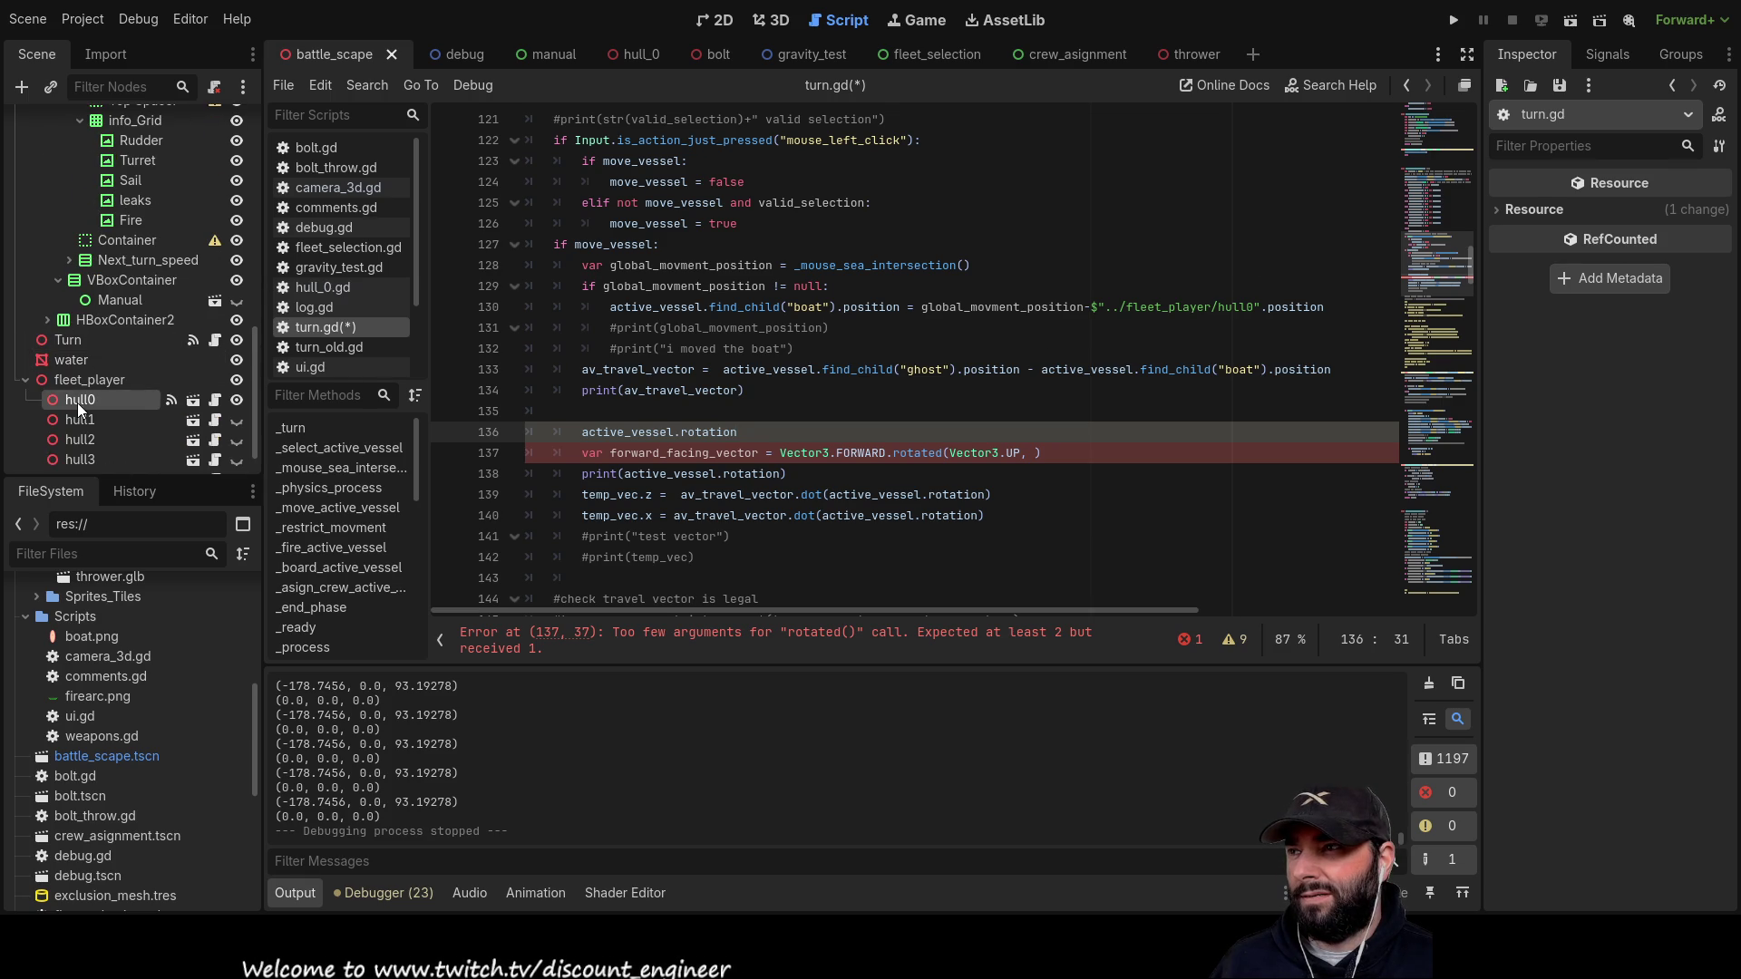
Step: Try rotating hull0 around Y in the 3D view, reset its Y rotation to 0, and return to turn.gd
left_click(101, 399)
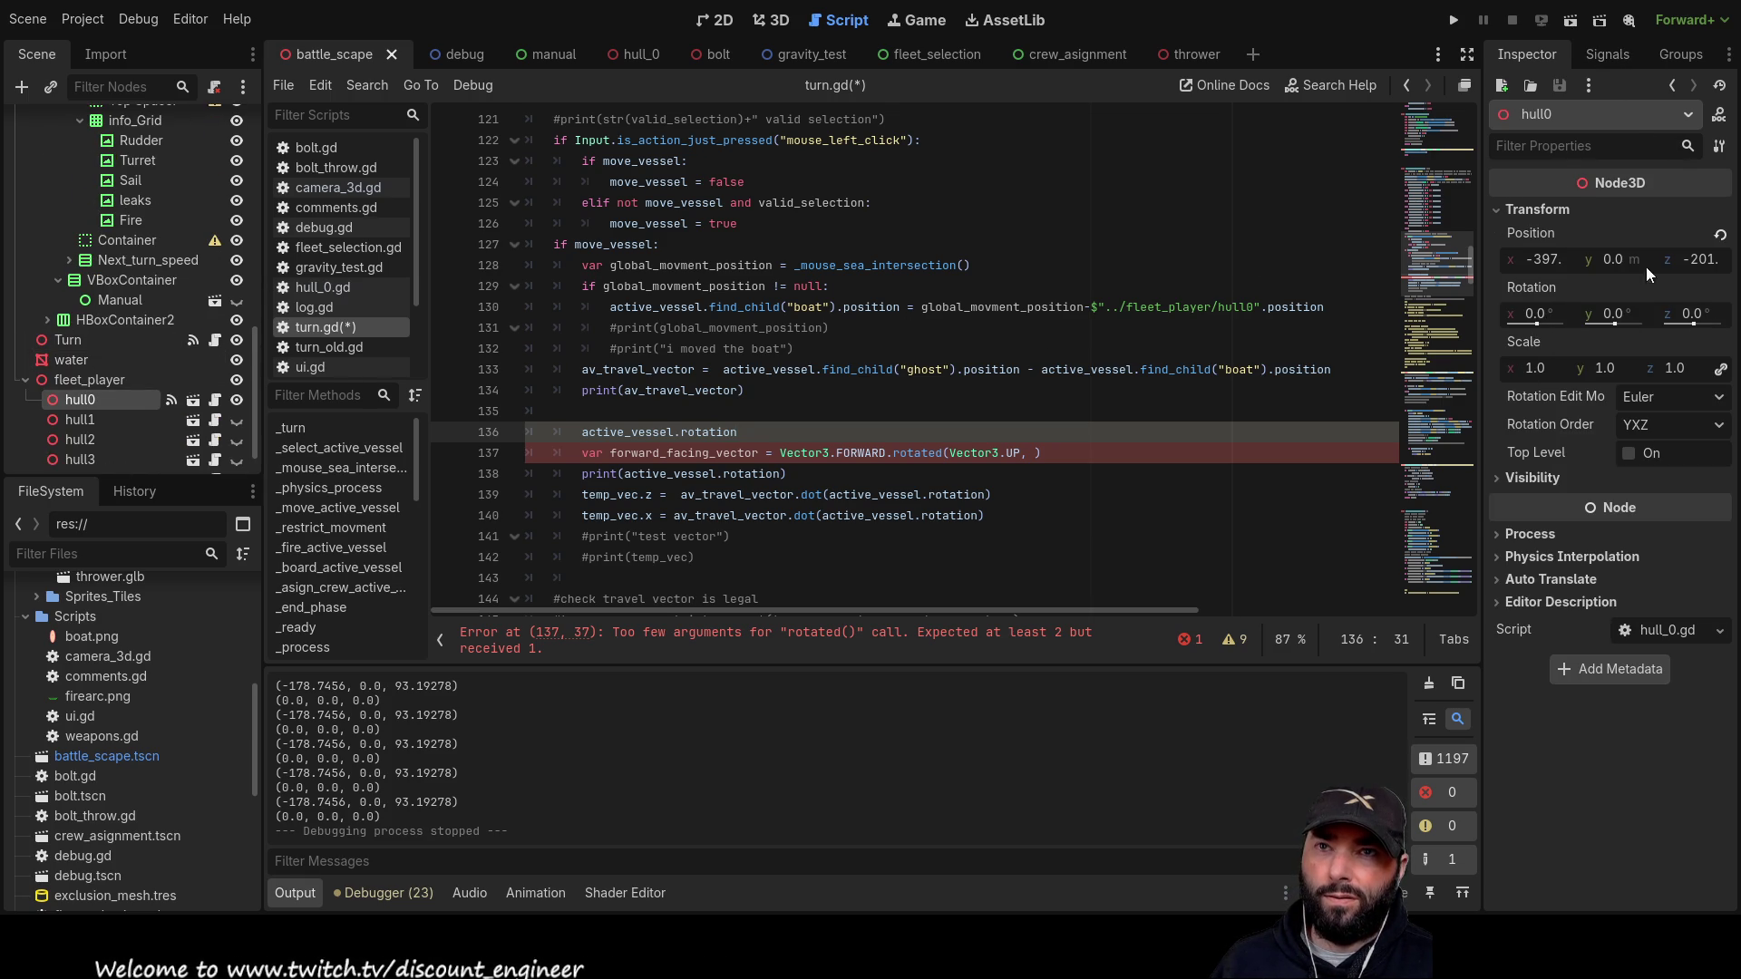
left_click(785, 22)
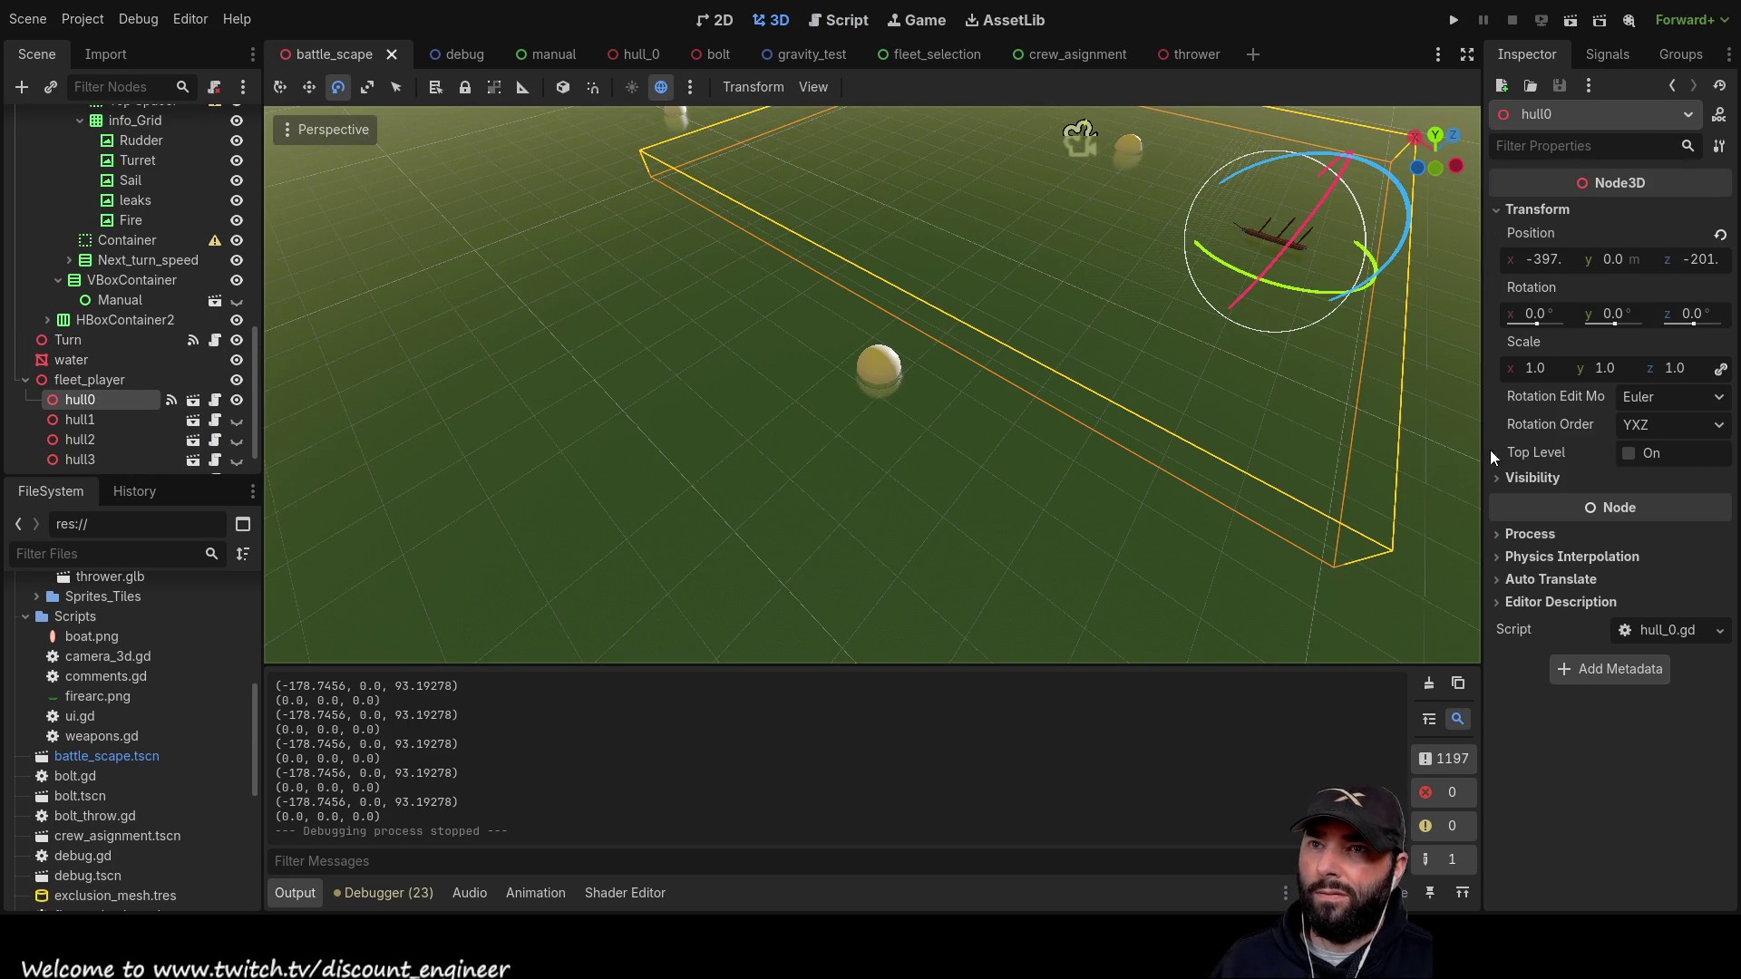
left_click_drag(1616, 321, 1618, 324)
left_click(1623, 314)
type("0")
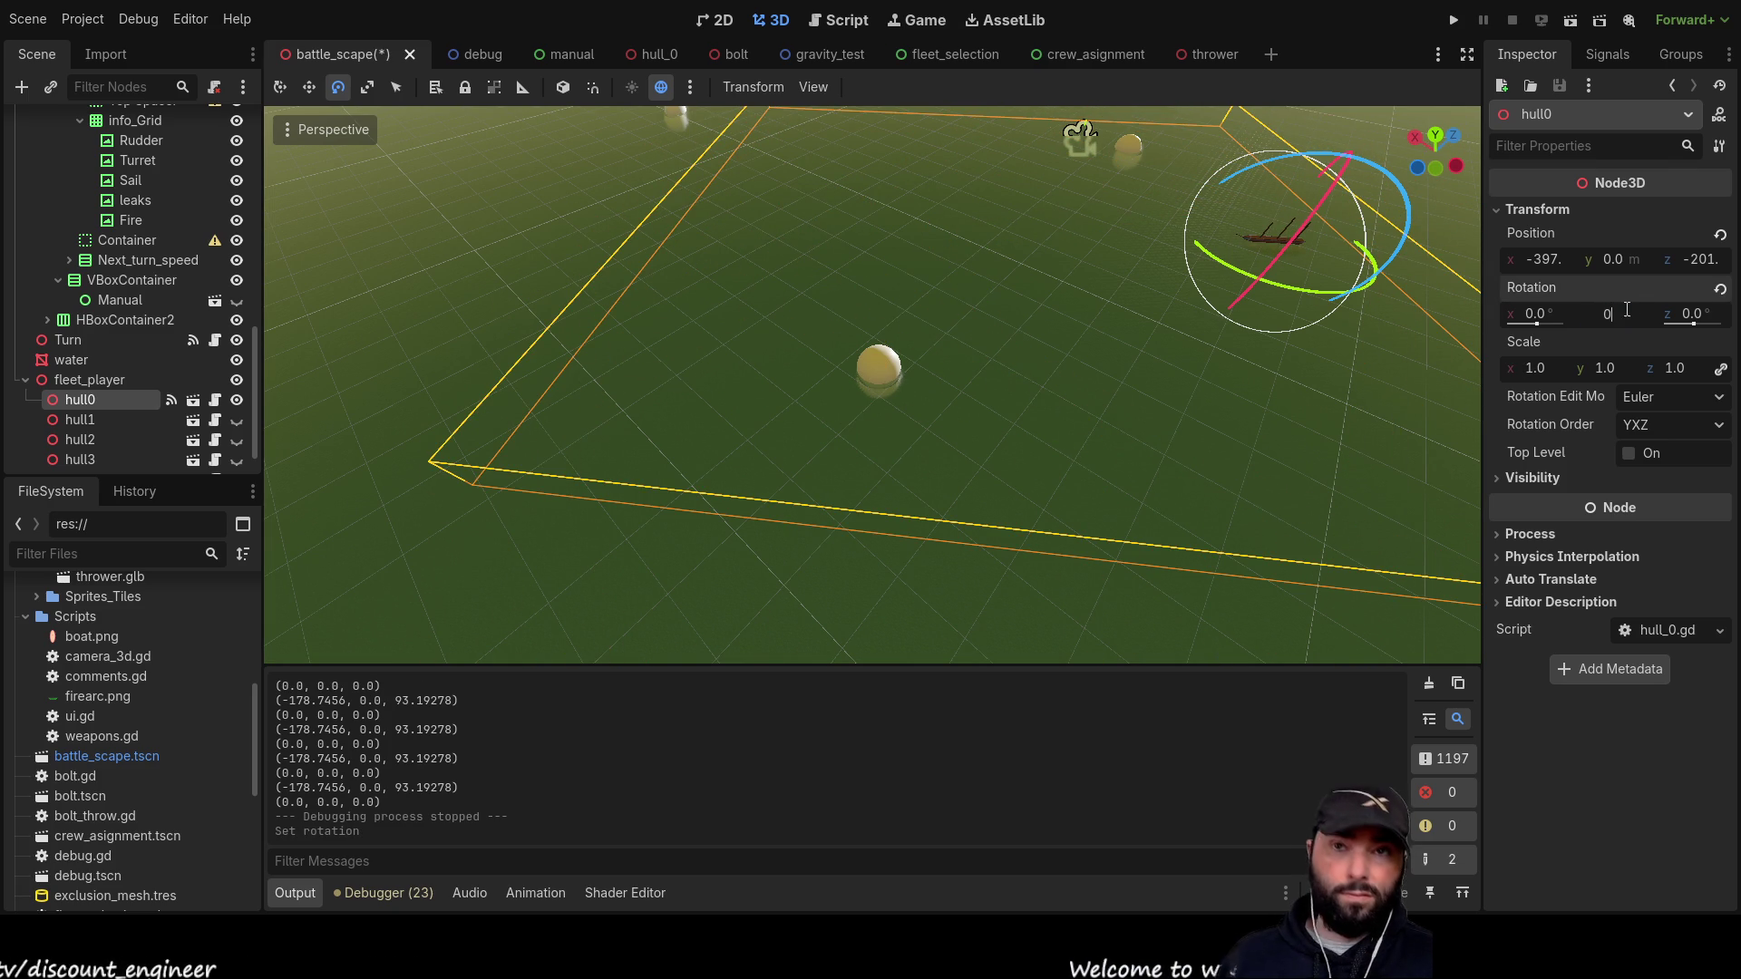
key("Return")
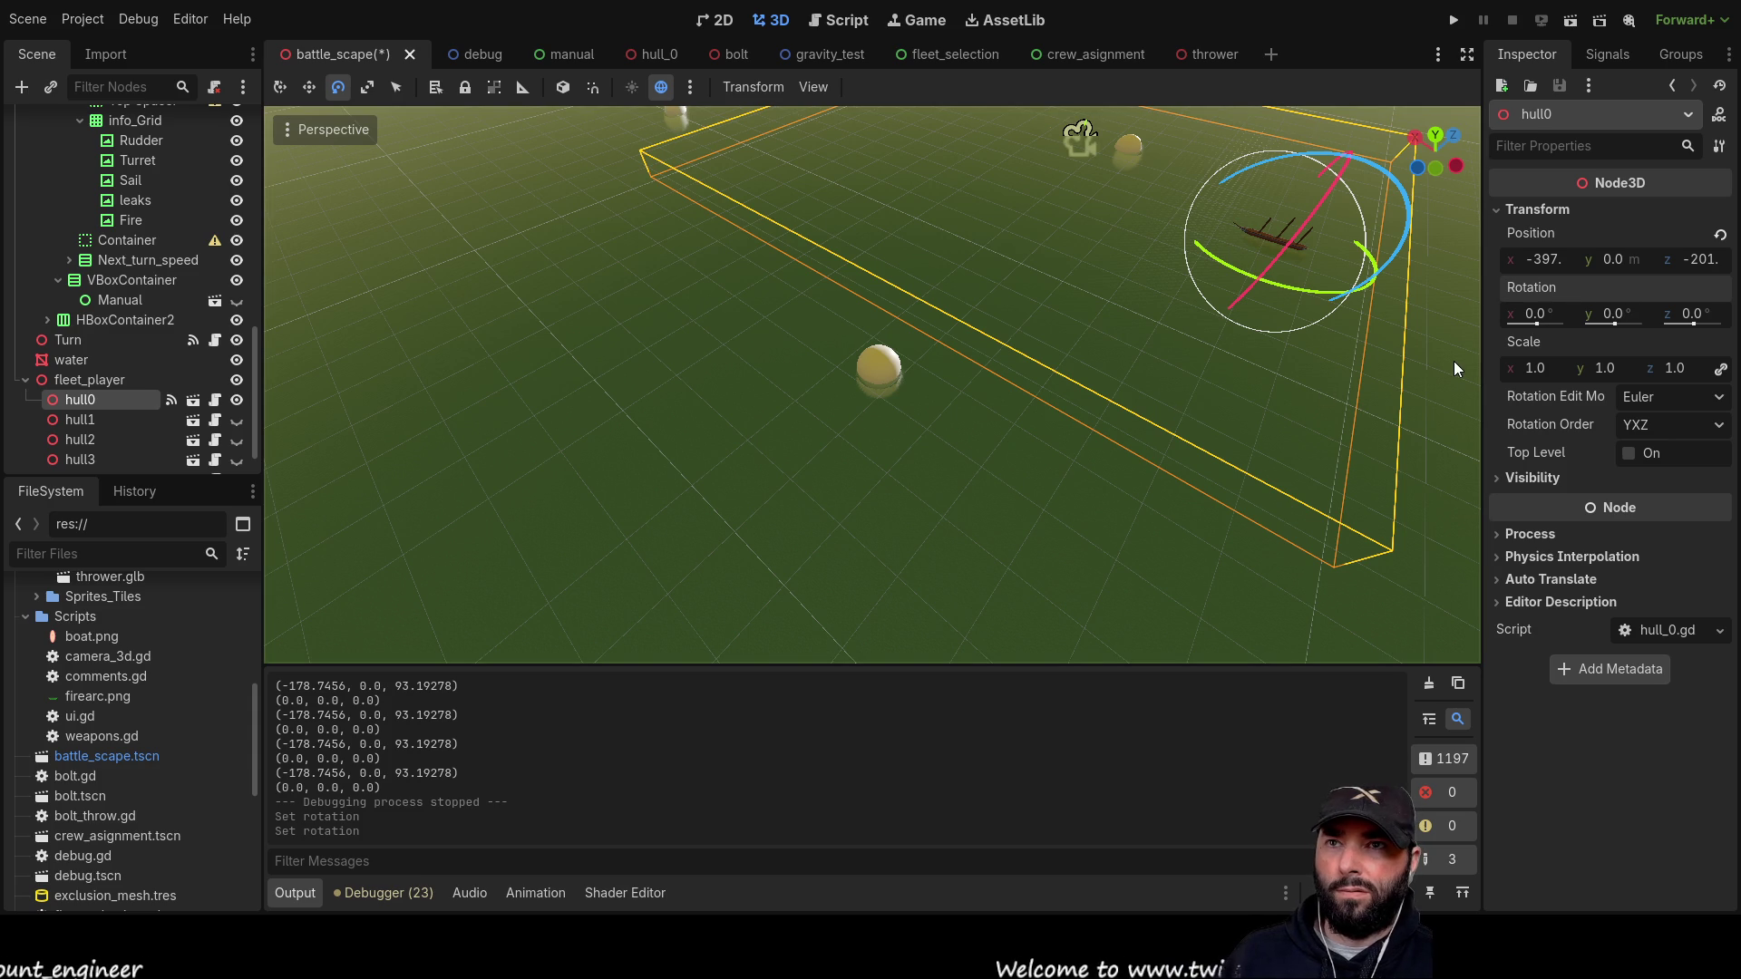
left_click(828, 21)
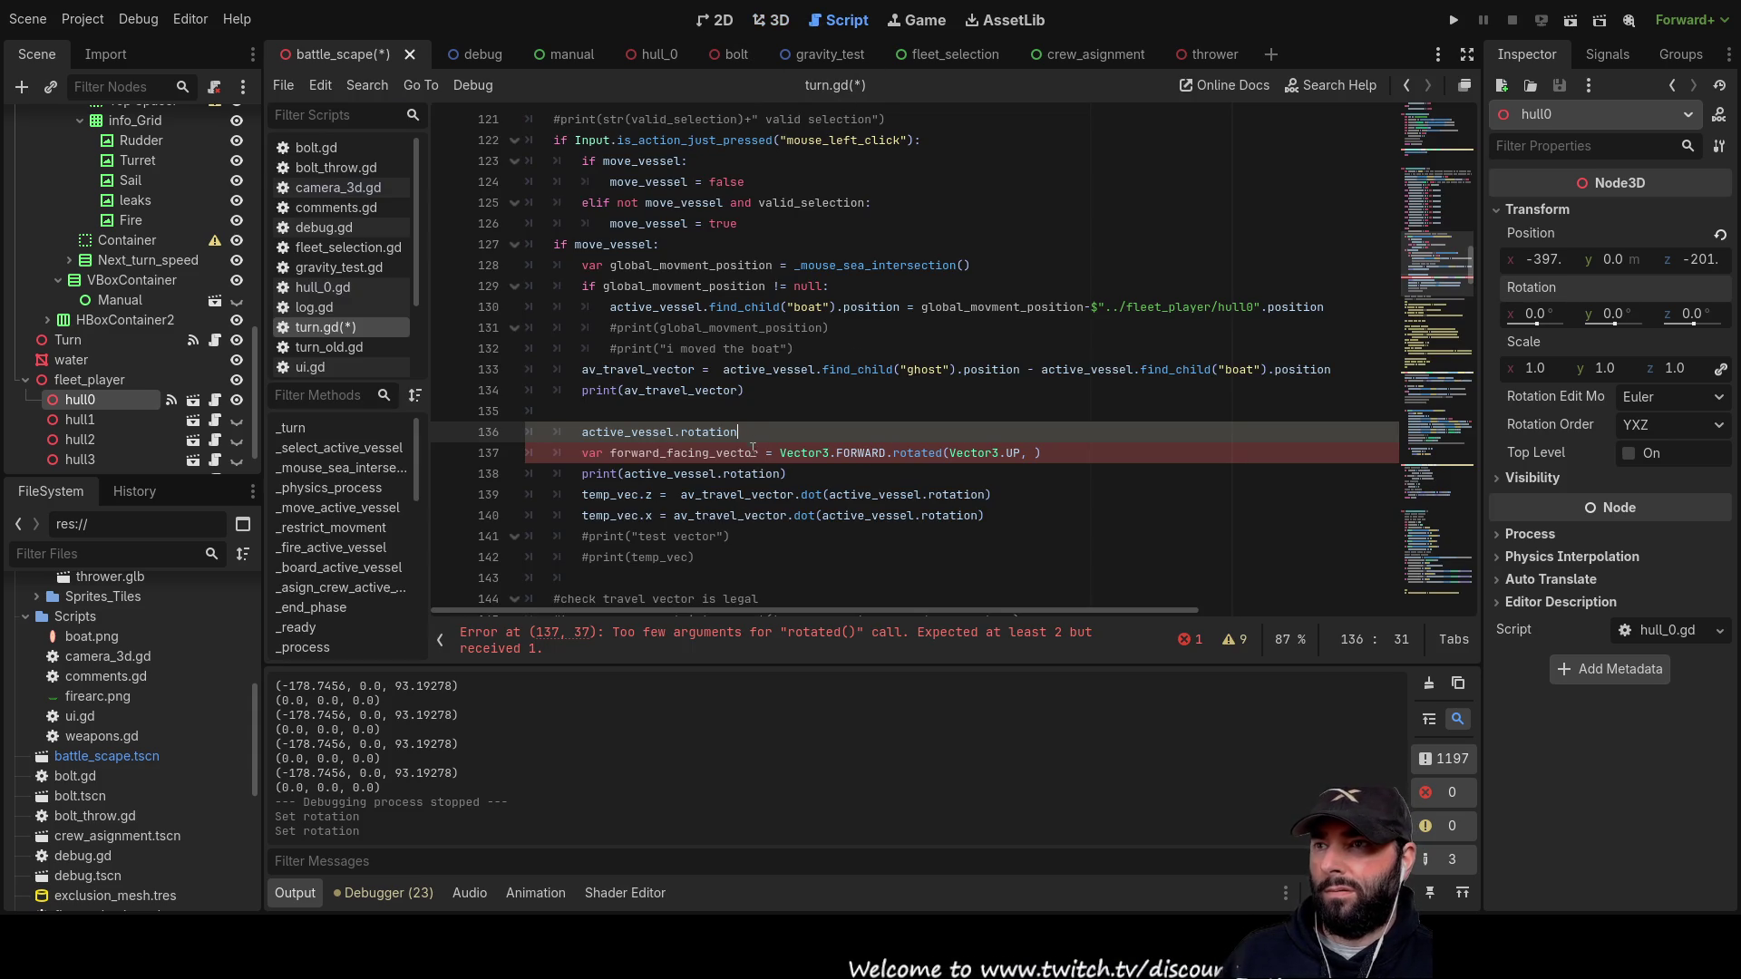
Step: Move active_vessel.rotation.y into rotated(Vector3.UP, …) as the angle
type(".y")
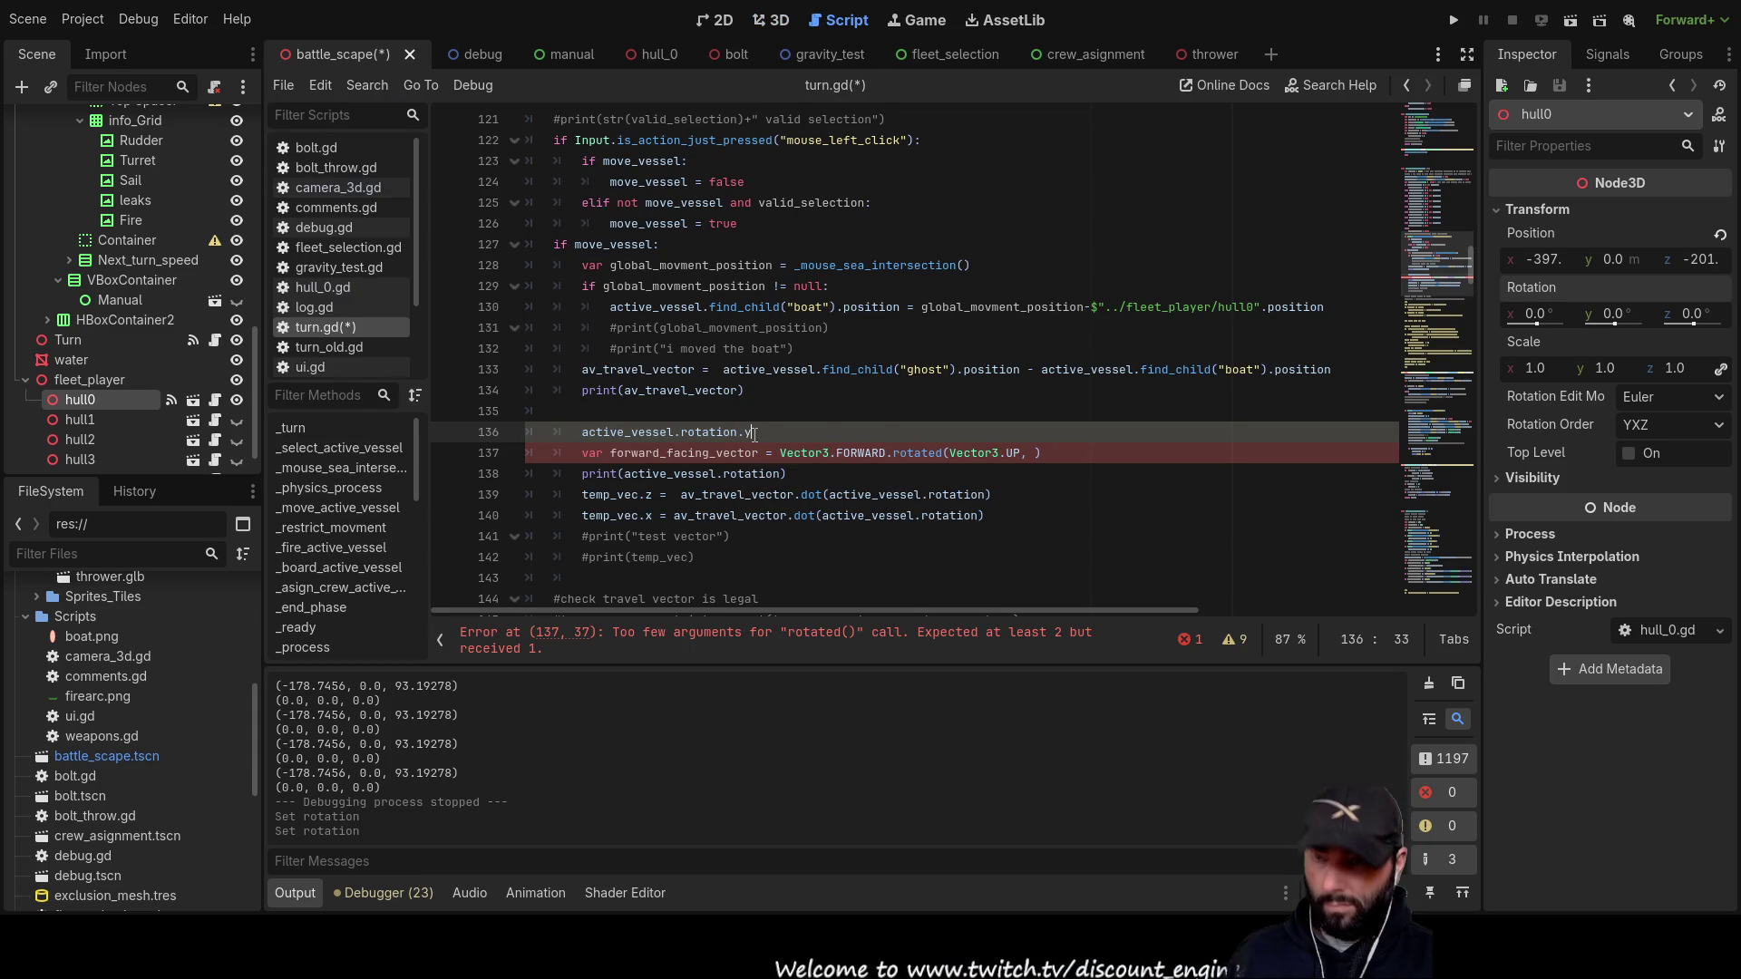
left_click_drag(754, 435, 581, 433)
key("ctrl+x")
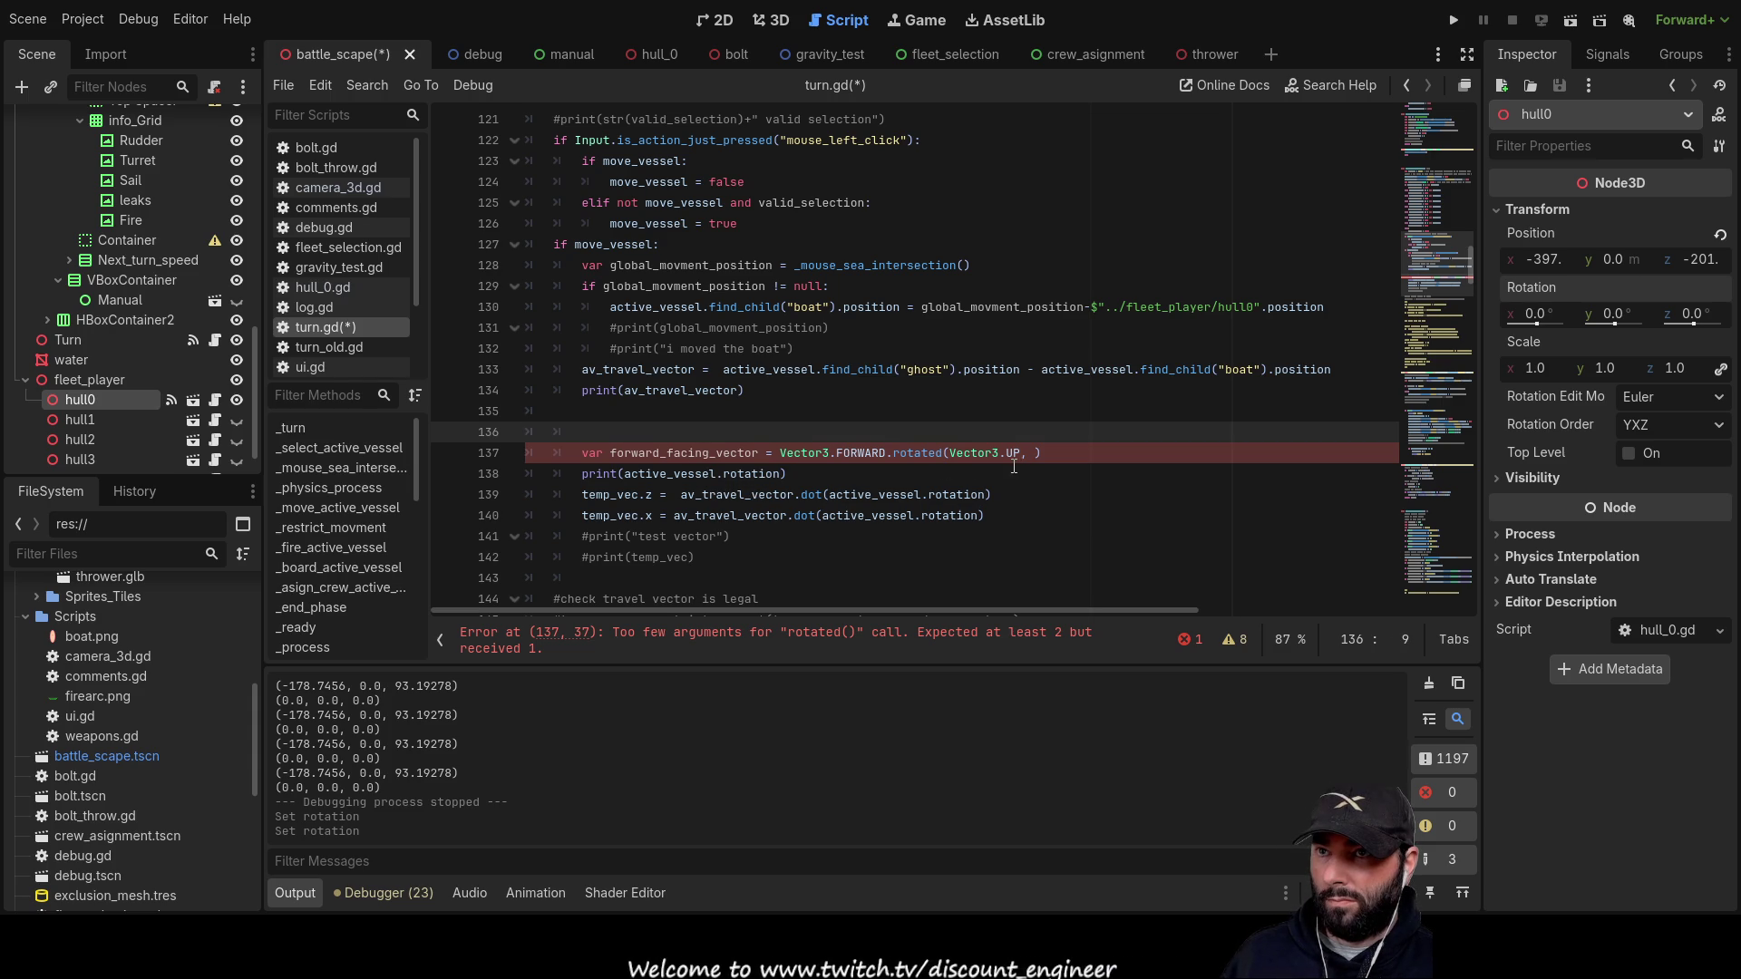
left_click(1027, 452)
key("ctrl+v")
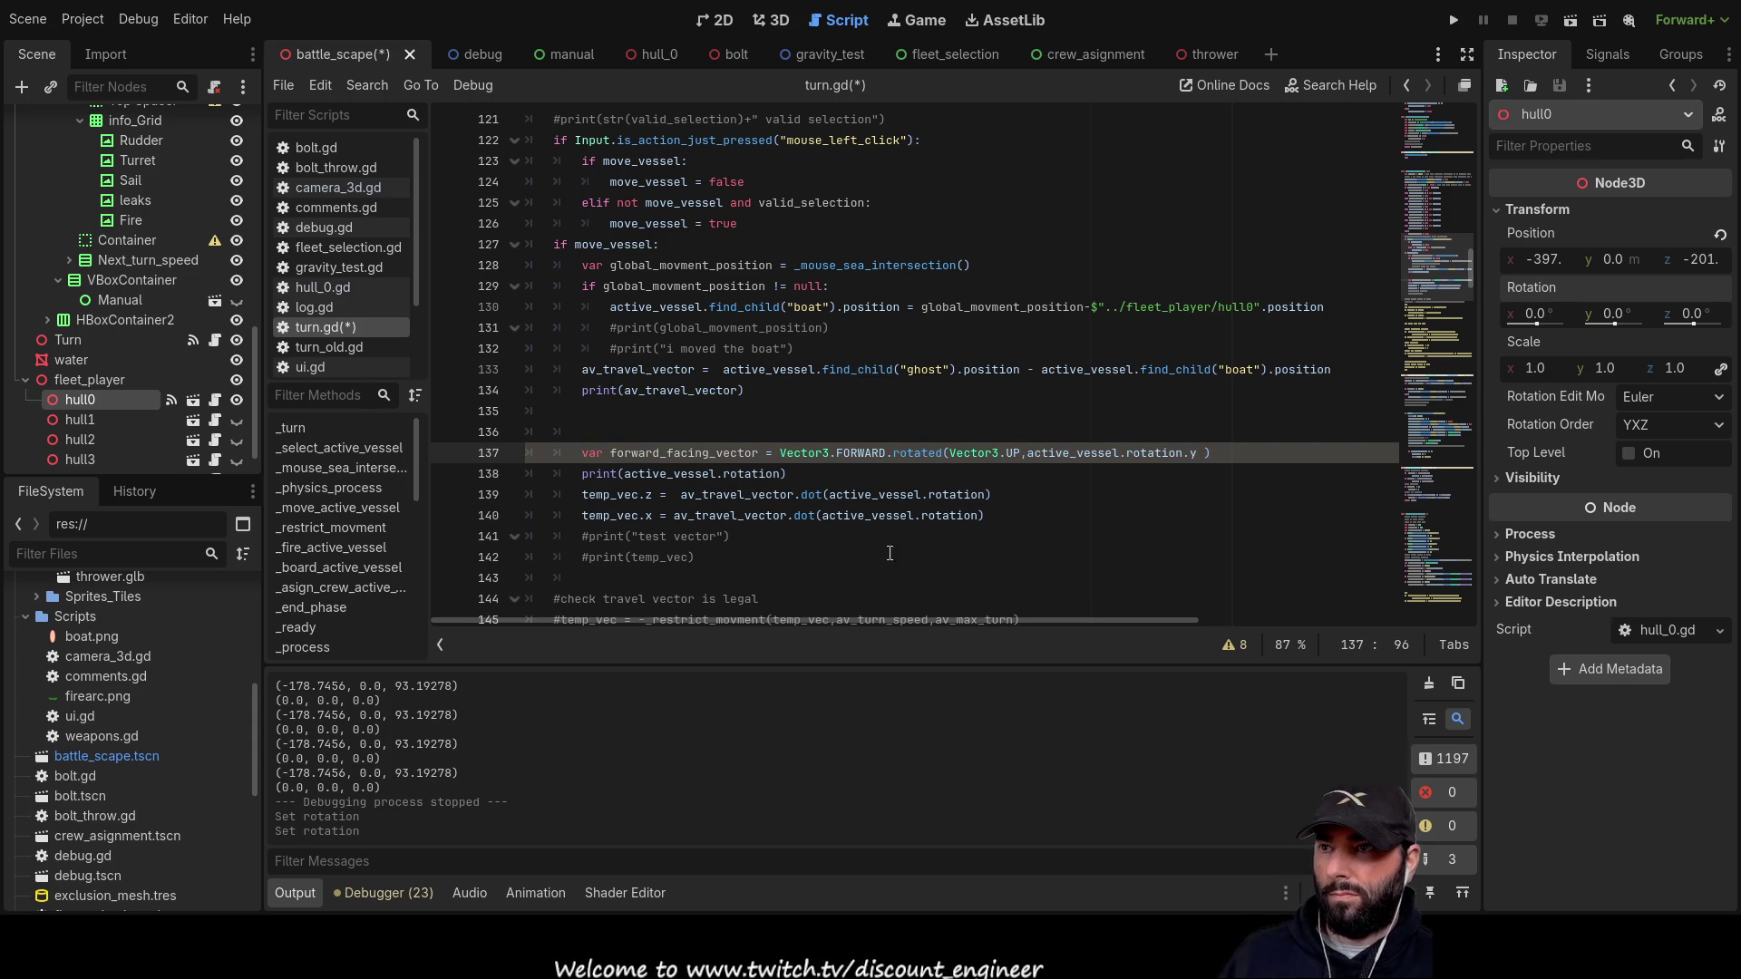
Step: Replace both dot() arguments with forward_facing_vector and run the game
double_click(701, 454)
key("ctrl+c")
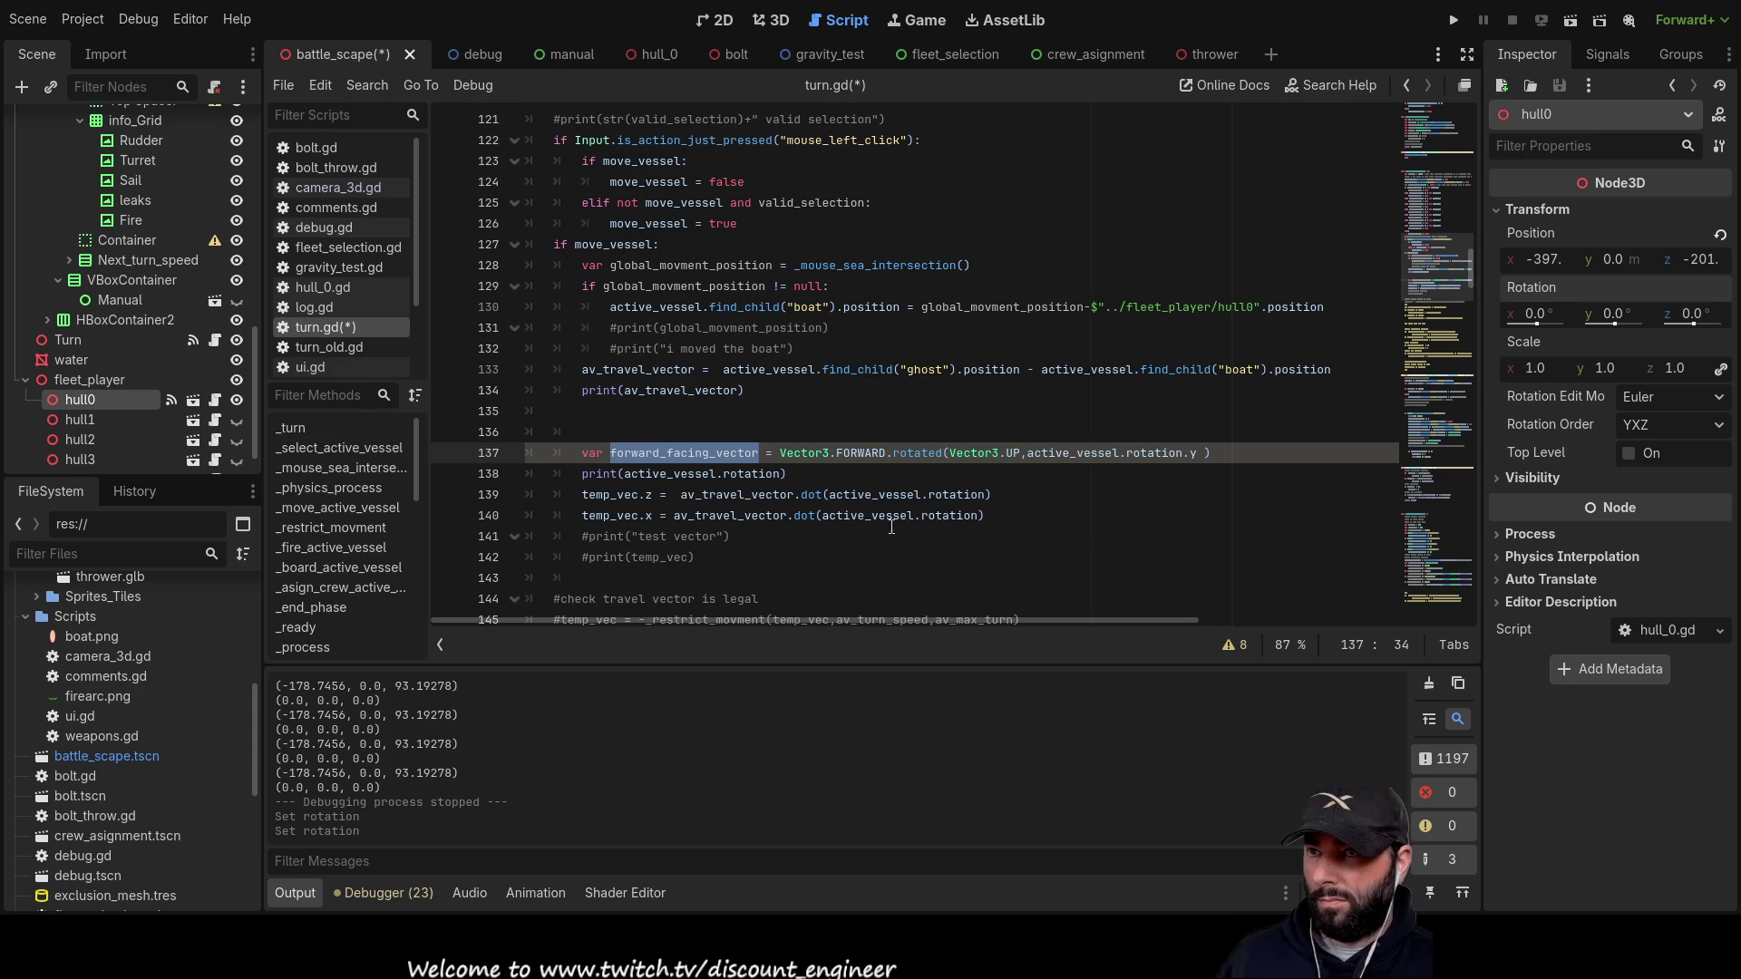
left_click_drag(829, 495, 985, 495)
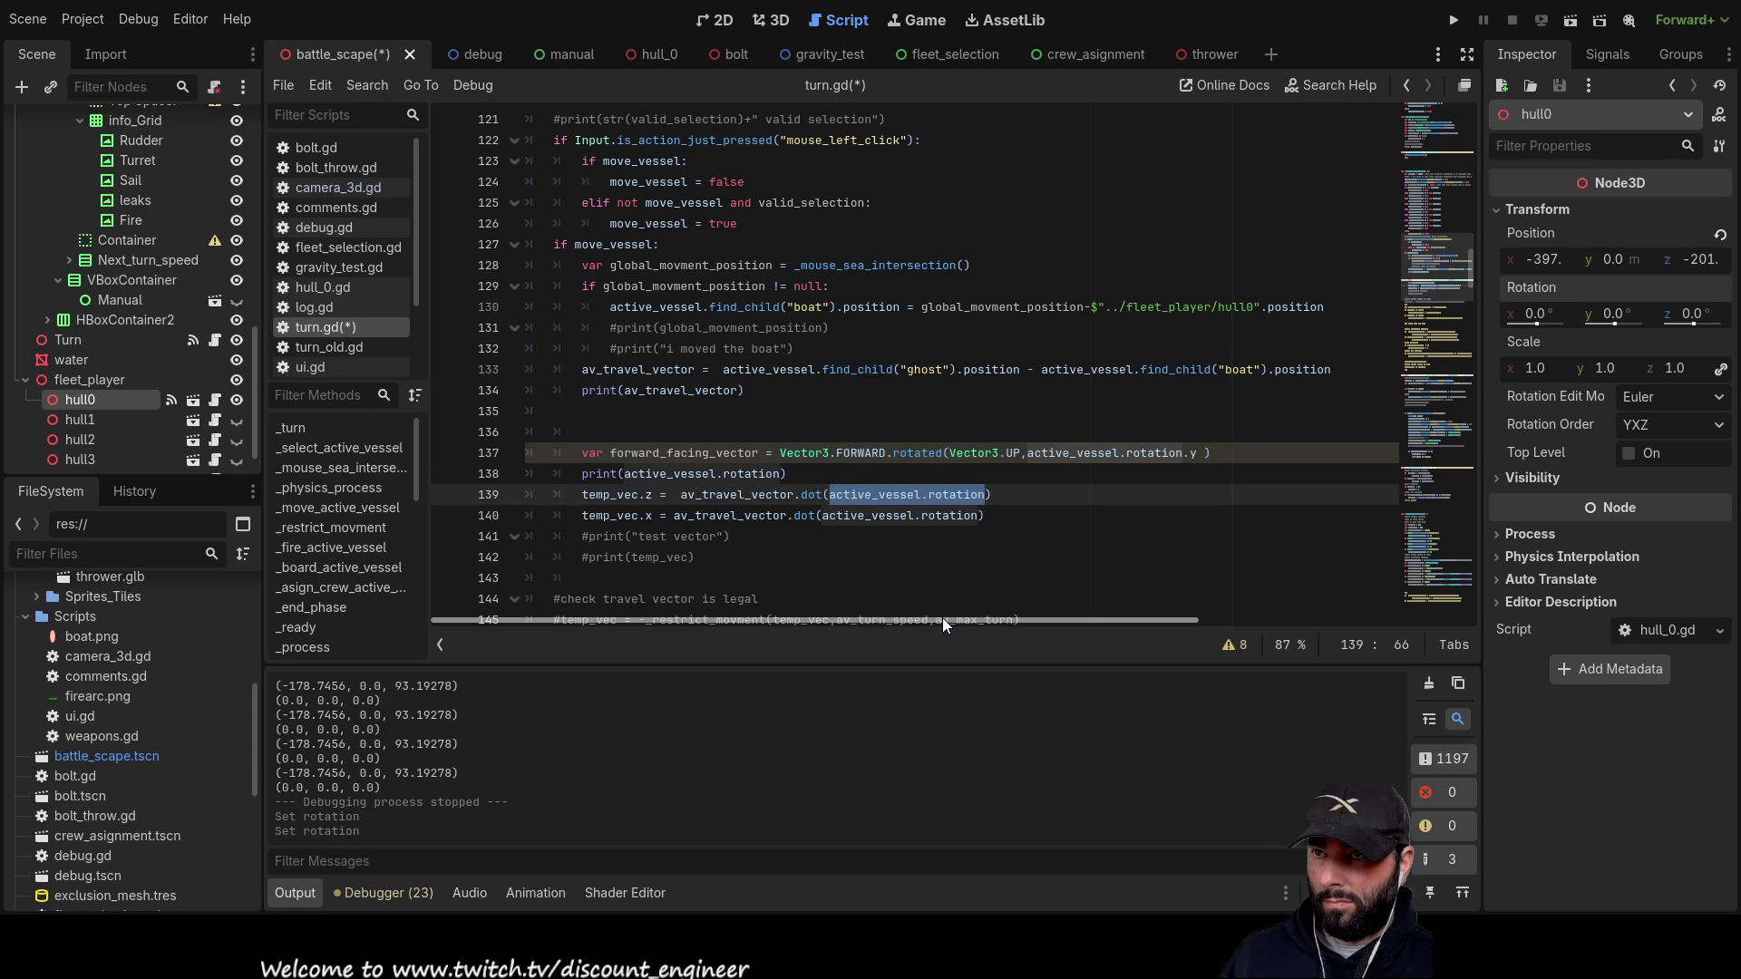
key("ctrl+v")
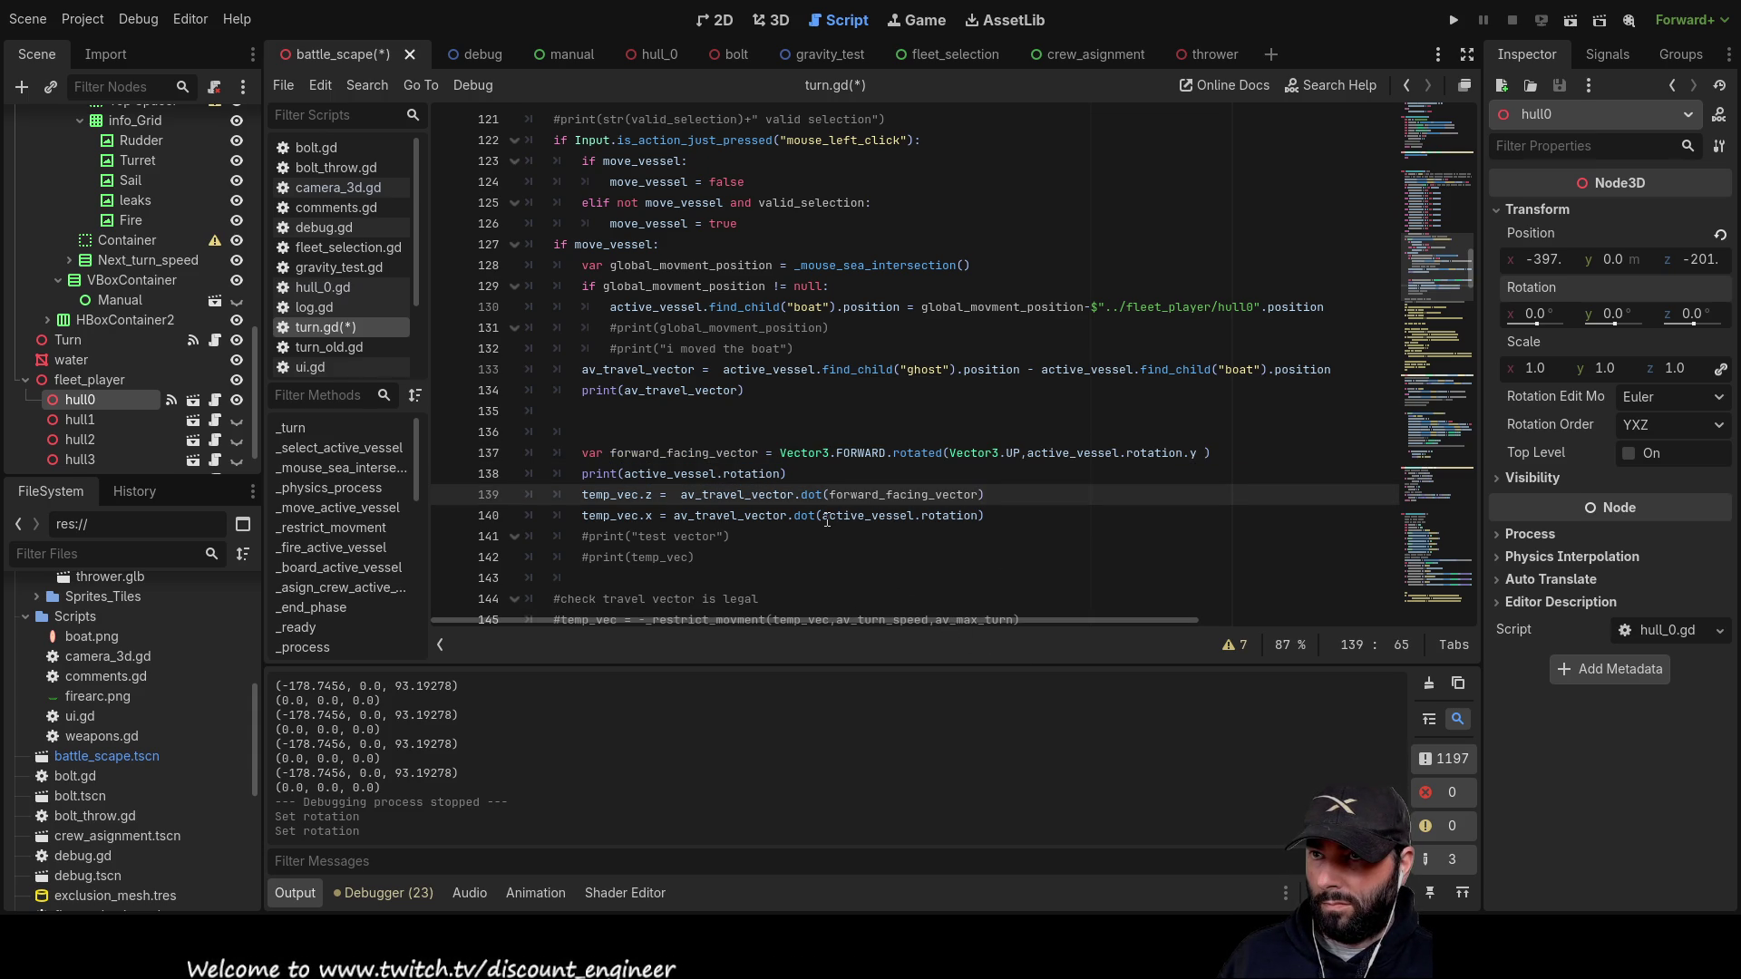
left_click_drag(823, 515, 972, 514)
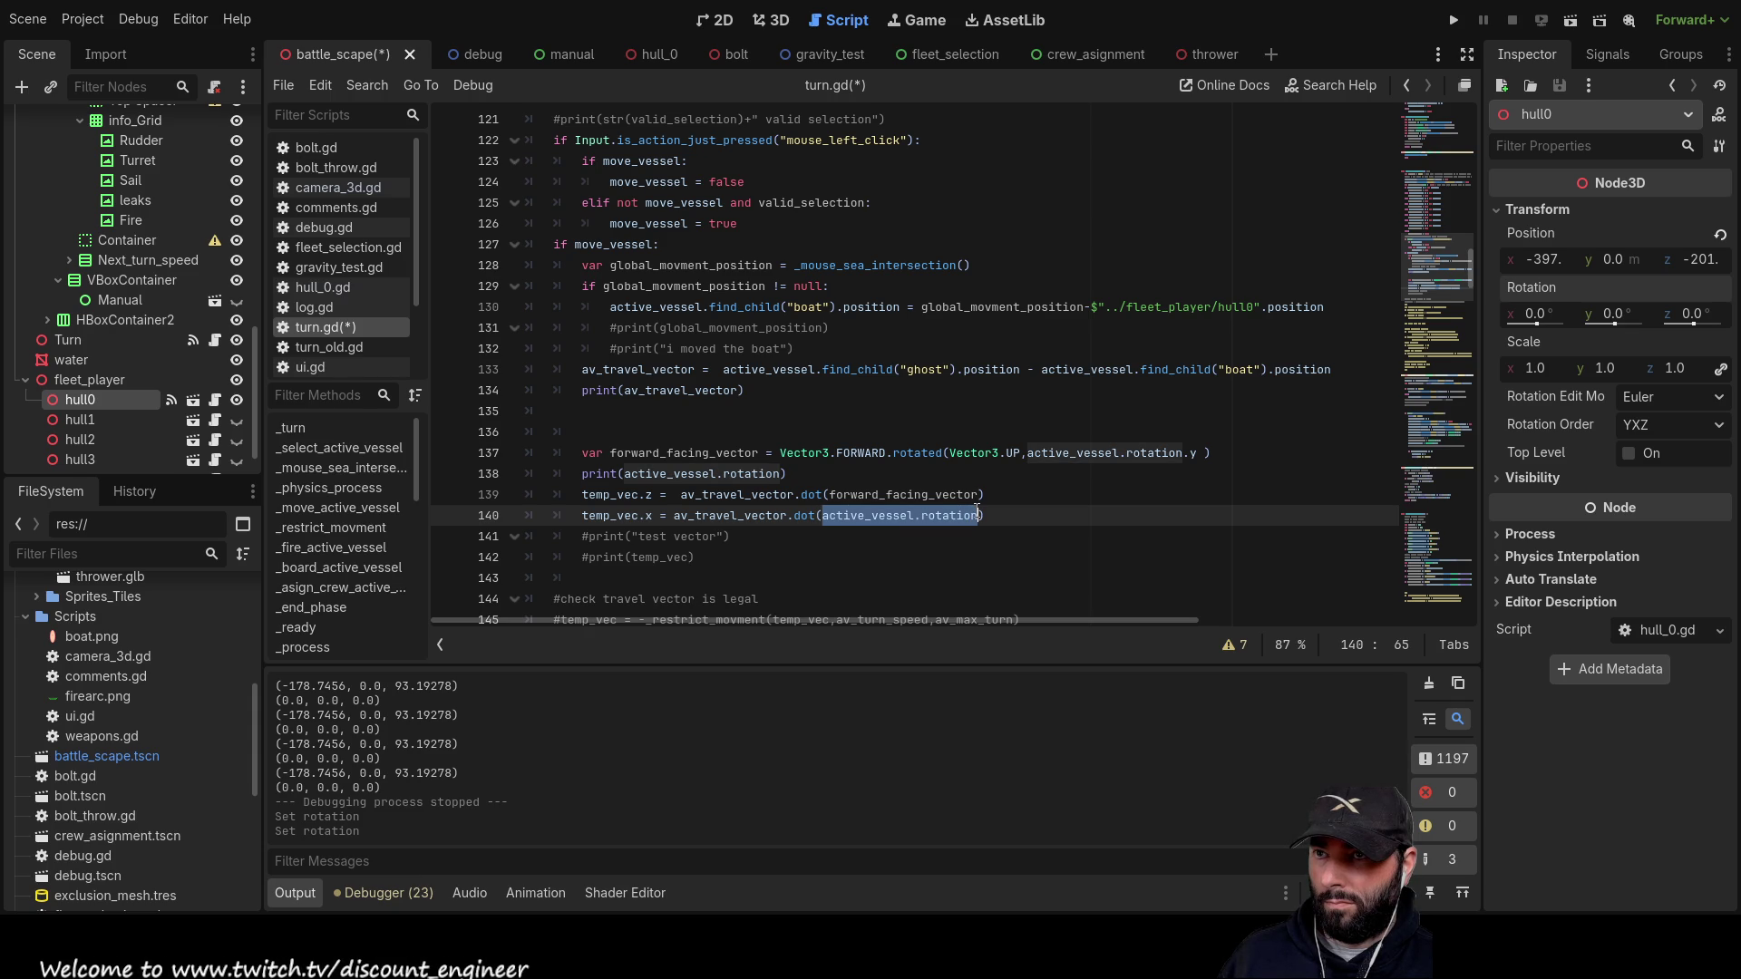
key("ctrl+v")
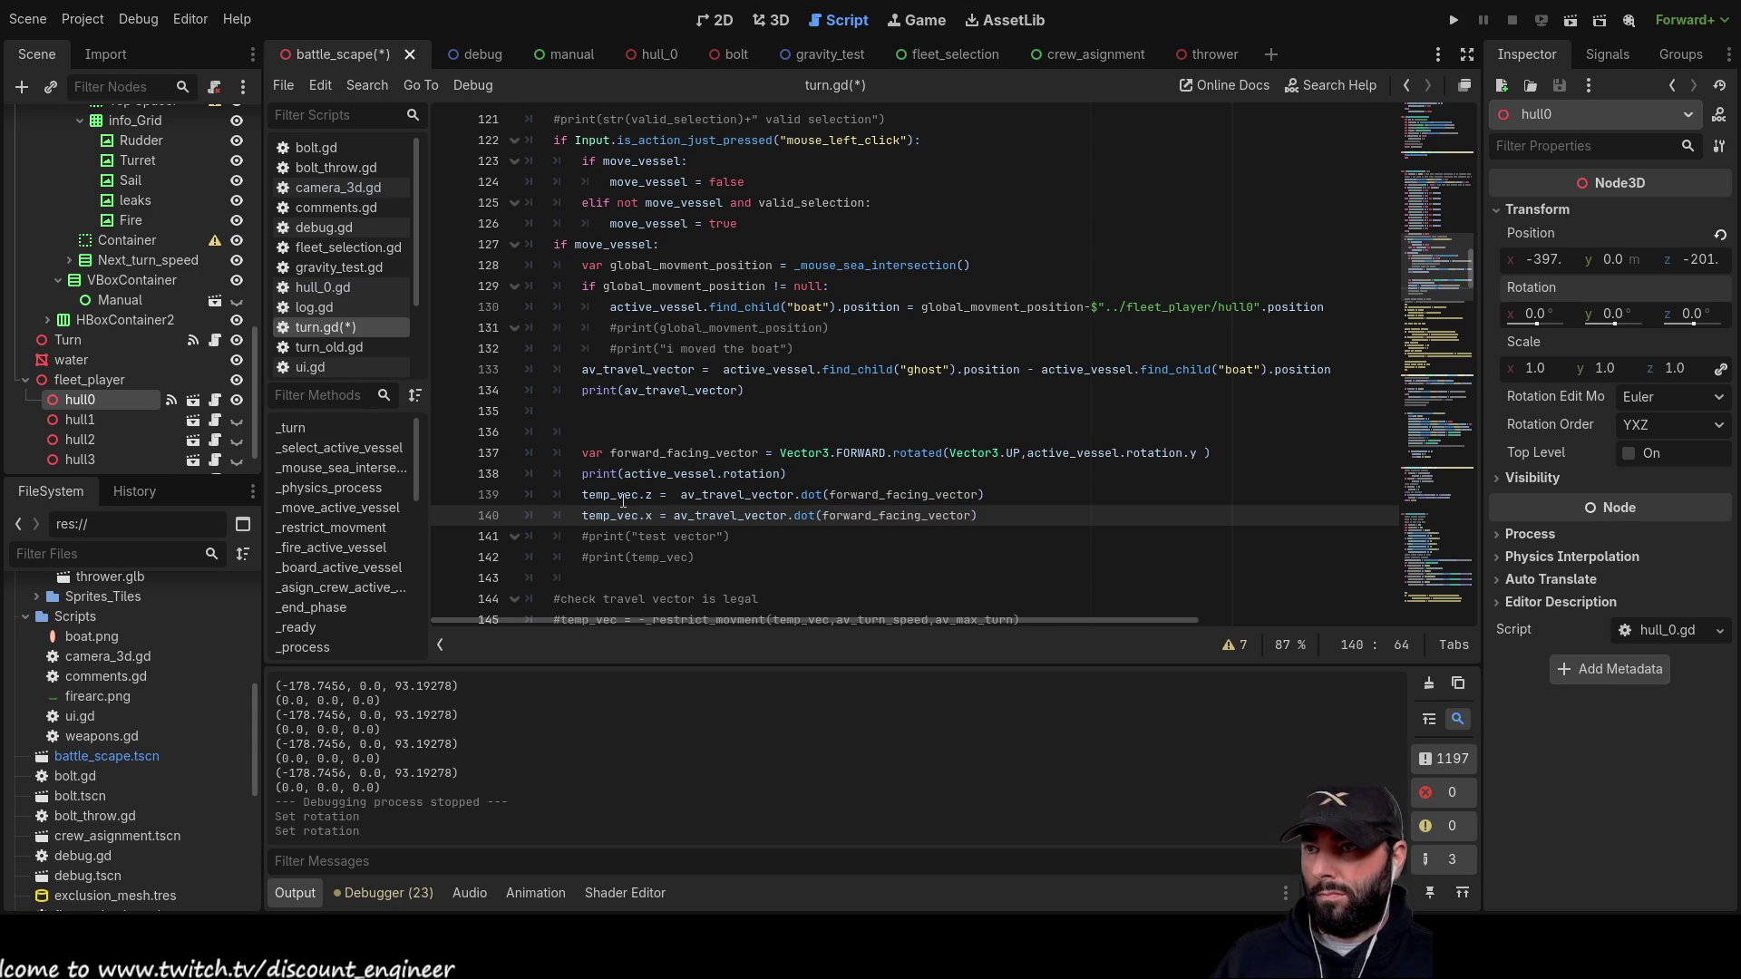
left_click(1455, 22)
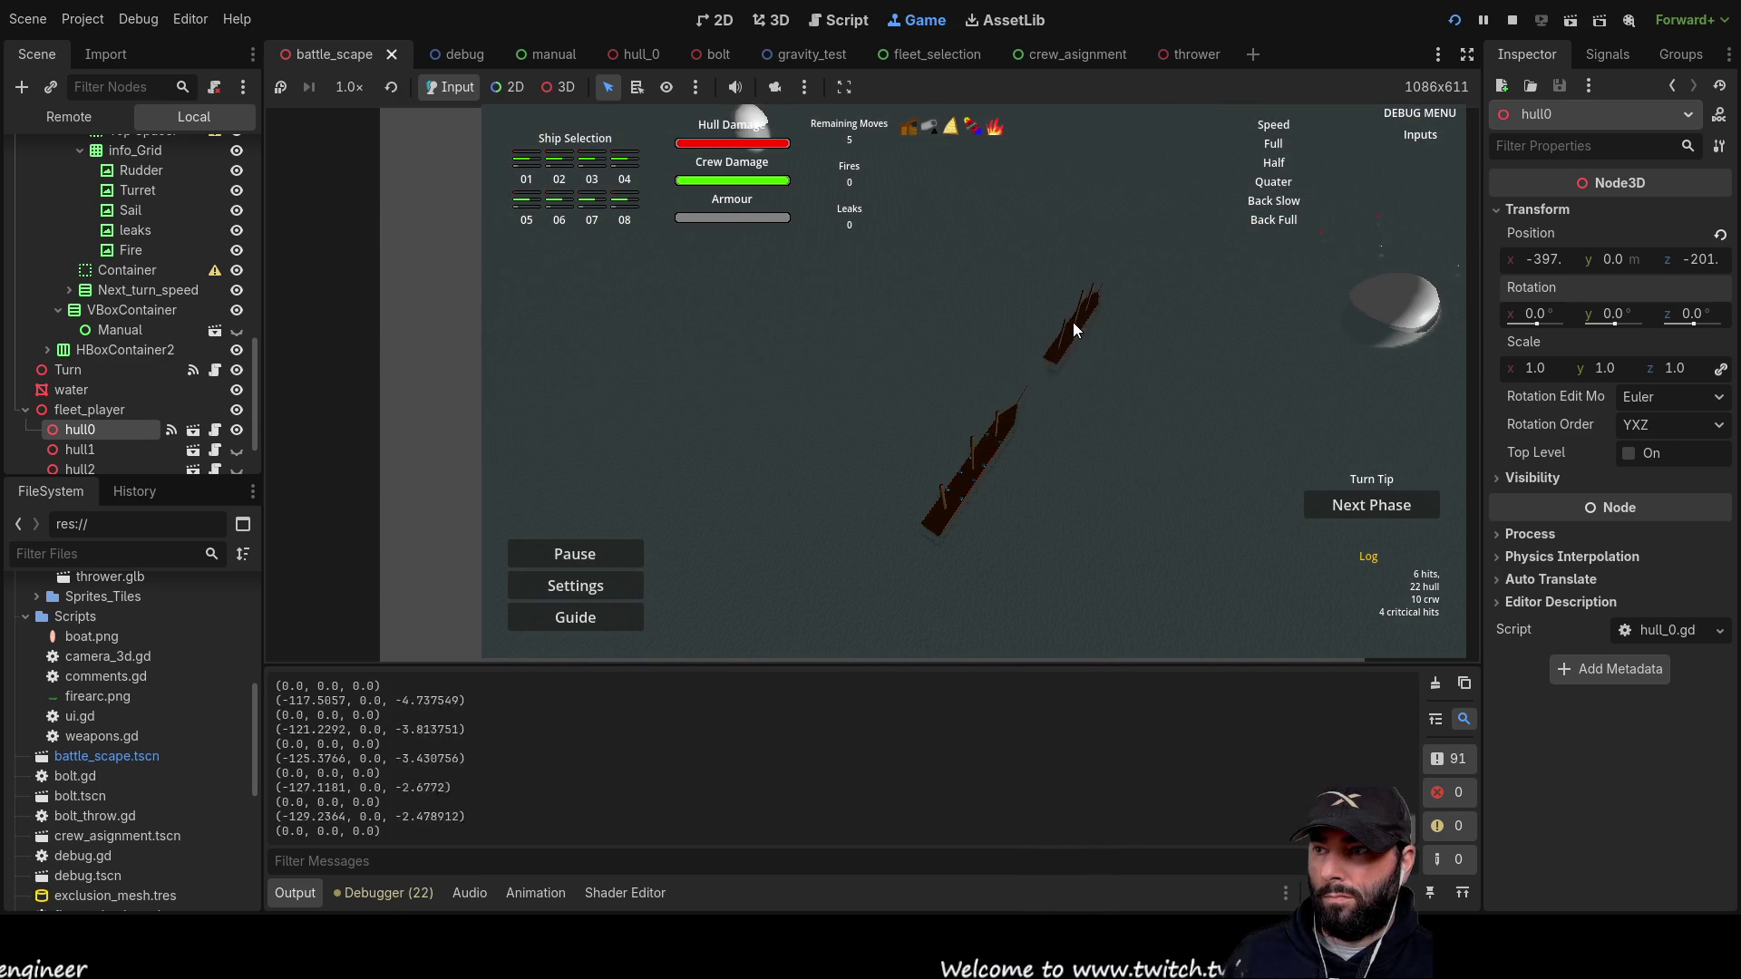
Step: Aim the ship's move up-left, commit it, then drag it across the water and sail forward-left
mouse_move(1080, 286)
left_mouse_down()
mouse_move(1034, 239)
mouse_move(1232, 334)
mouse_move(1063, 241)
left_mouse_up()
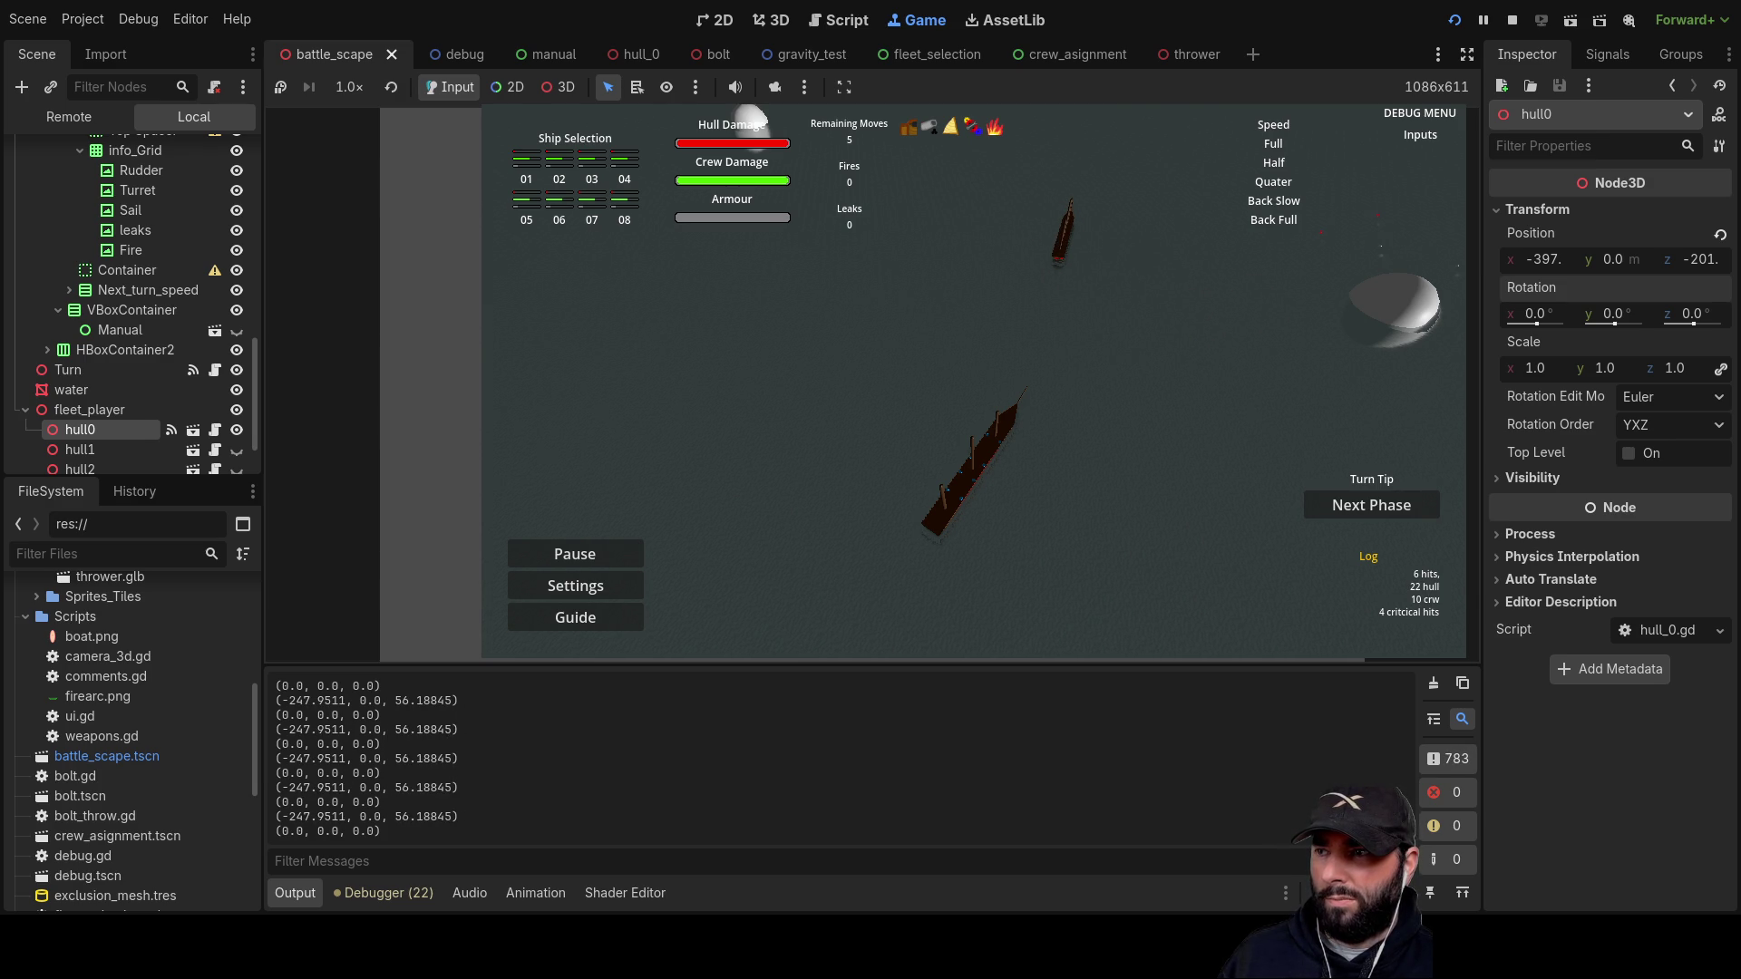
left_click(1073, 385)
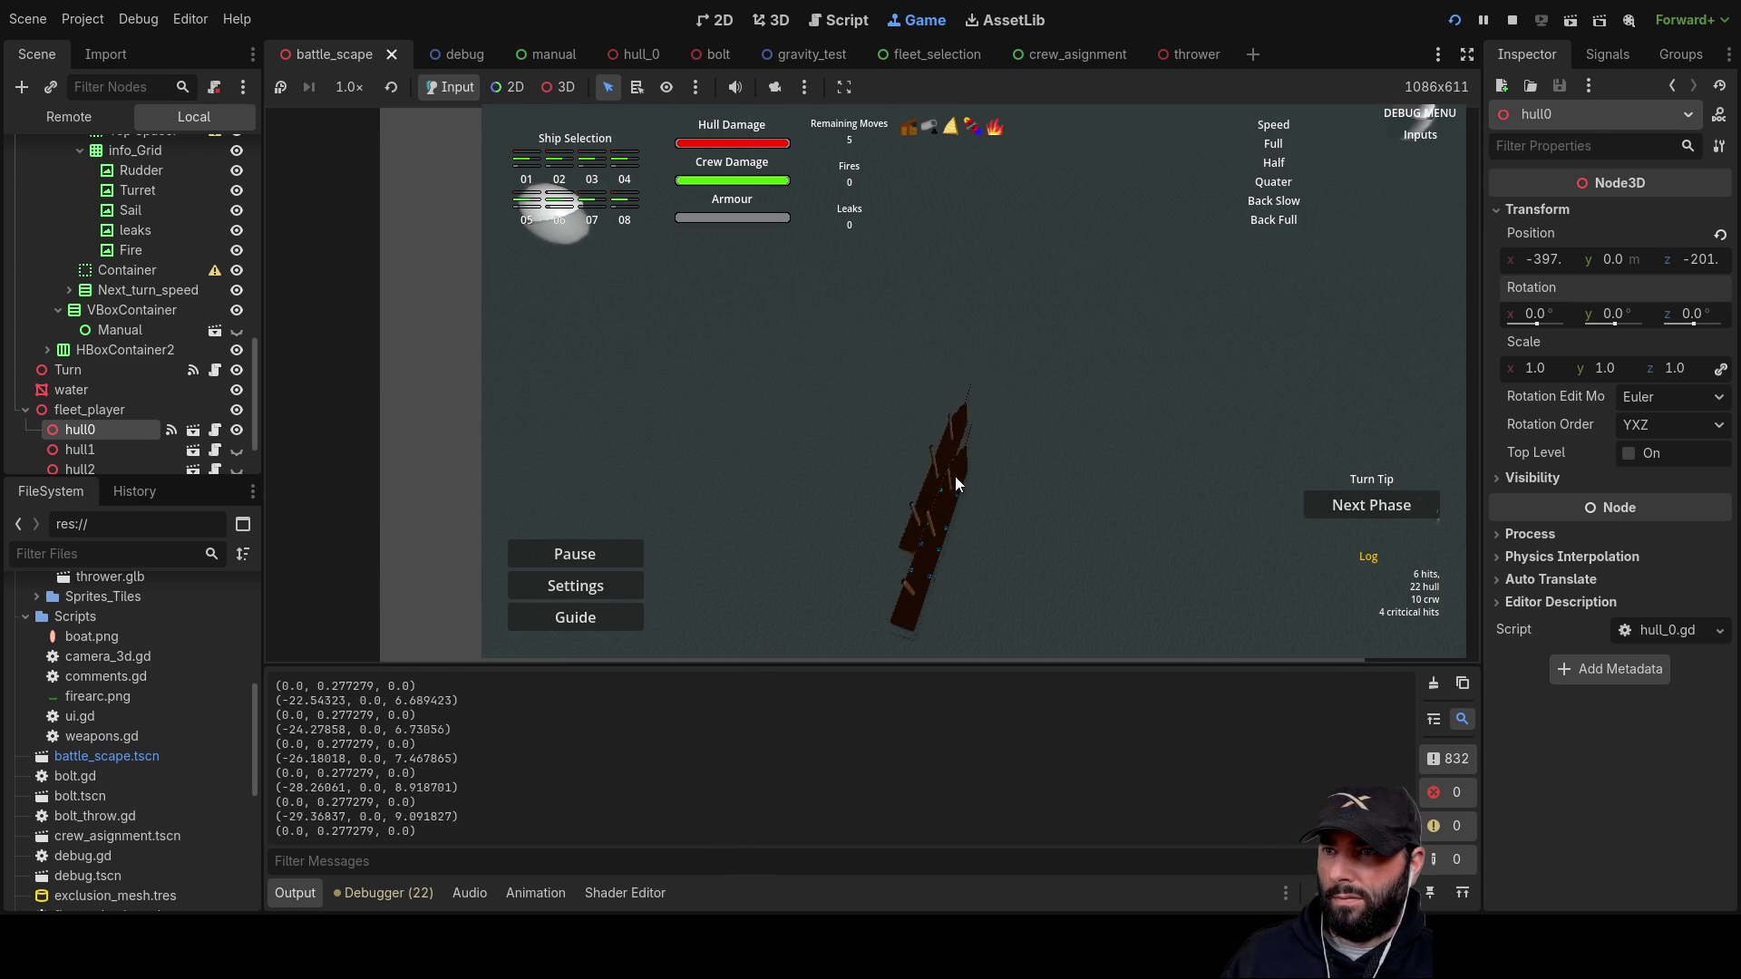
mouse_move(1094, 330)
left_mouse_down()
mouse_move(1227, 372)
mouse_move(987, 347)
mouse_move(950, 291)
mouse_move(903, 296)
mouse_move(966, 303)
mouse_move(872, 309)
mouse_move(961, 455)
mouse_move(923, 581)
mouse_move(949, 454)
mouse_move(907, 315)
mouse_move(796, 246)
mouse_move(1400, 398)
mouse_move(1162, 312)
mouse_move(737, 301)
mouse_move(1362, 417)
mouse_move(1049, 347)
mouse_move(747, 335)
mouse_move(1328, 377)
mouse_move(748, 295)
mouse_move(1345, 340)
mouse_move(811, 292)
mouse_move(957, 444)
mouse_move(936, 558)
mouse_move(851, 497)
mouse_move(540, 378)
mouse_move(1334, 569)
mouse_move(1035, 385)
mouse_move(1043, 325)
mouse_move(1052, 404)
mouse_move(1085, 315)
mouse_move(985, 487)
mouse_move(1076, 270)
mouse_move(1117, 292)
mouse_move(1003, 484)
mouse_move(934, 551)
mouse_move(1118, 242)
mouse_move(1074, 374)
mouse_move(1025, 361)
mouse_move(1017, 330)
mouse_move(961, 339)
mouse_move(972, 351)
mouse_move(983, 215)
mouse_move(921, 504)
mouse_move(977, 263)
mouse_move(930, 488)
mouse_move(961, 297)
mouse_move(1310, 458)
mouse_move(1081, 422)
mouse_move(671, 405)
mouse_move(954, 399)
mouse_move(977, 256)
mouse_move(908, 555)
mouse_move(923, 401)
mouse_move(950, 313)
mouse_move(961, 329)
left_mouse_up()
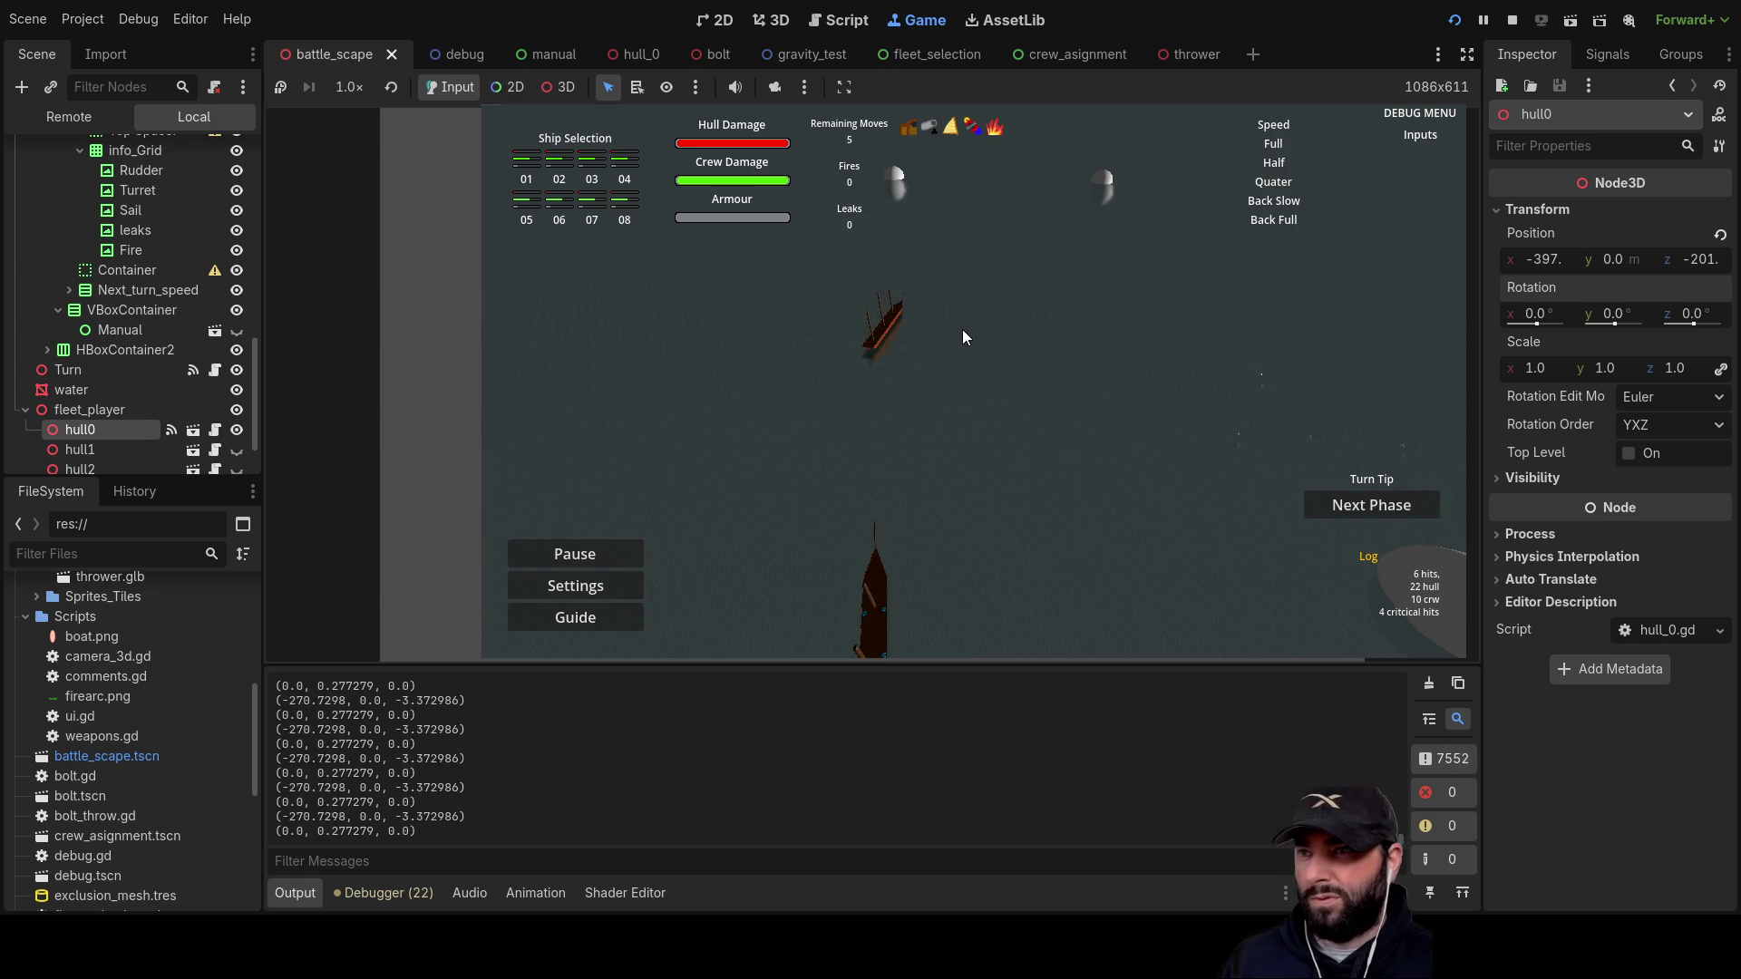
key("a")
key("w")
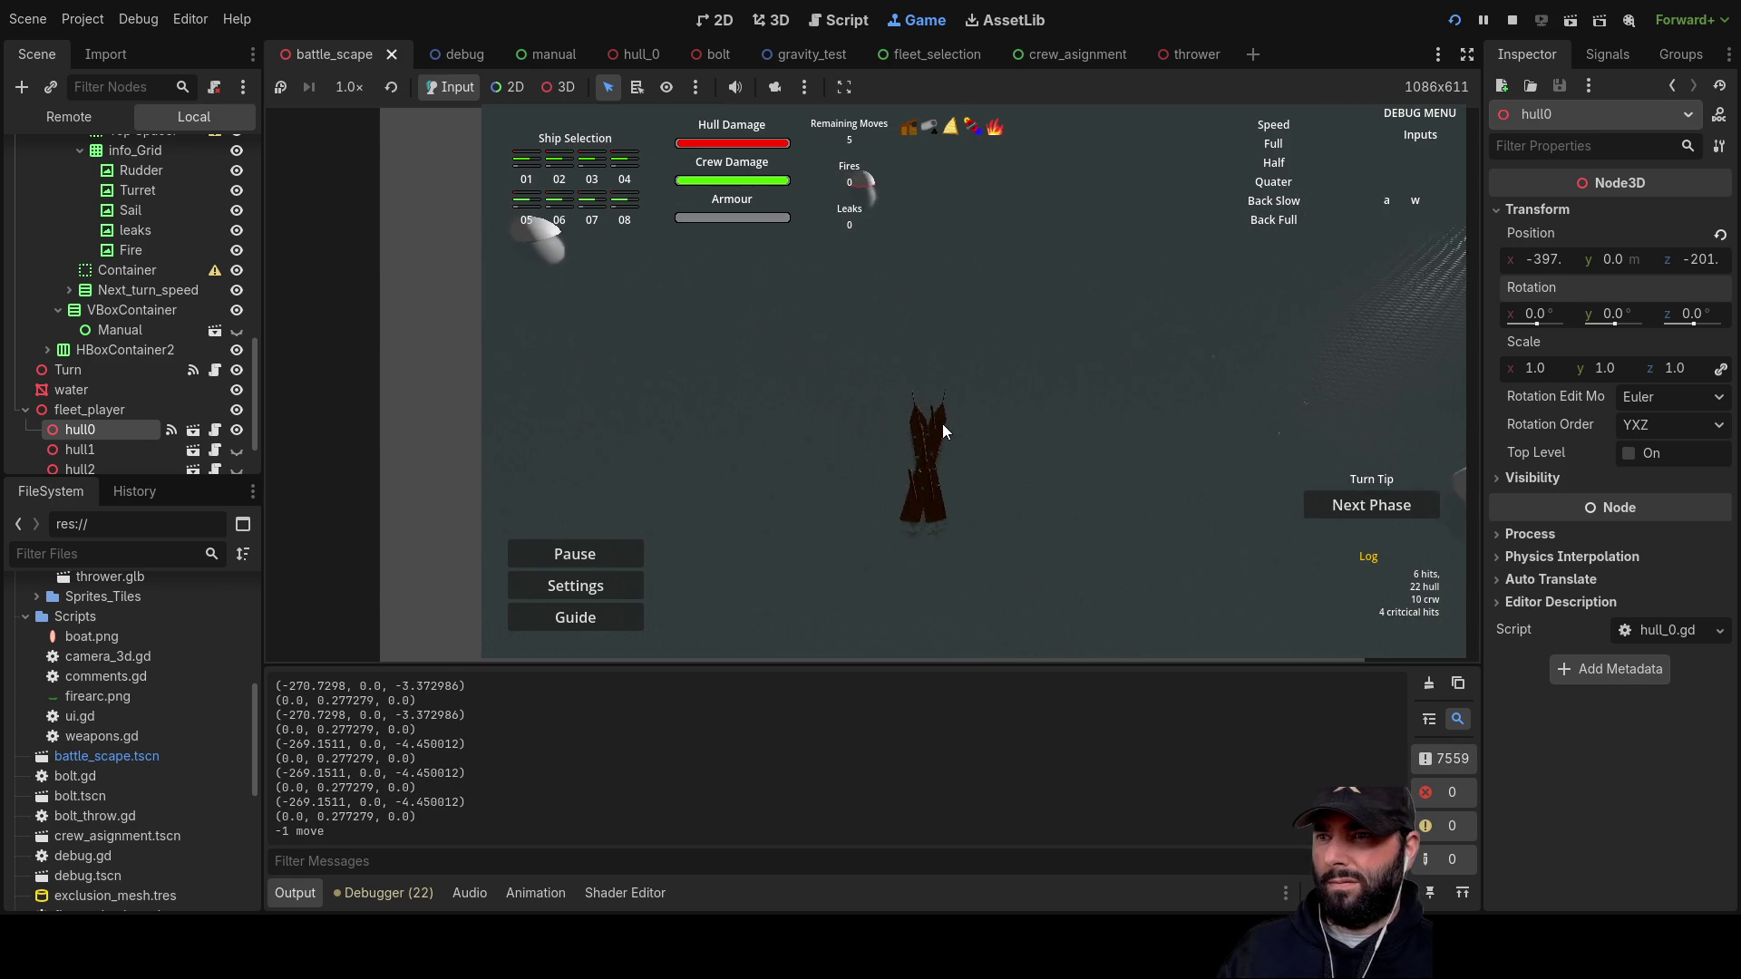
Step: Drag the ship to a new spot, then push the camera forward, right, back and left
left_click_drag(943, 422, 1025, 505)
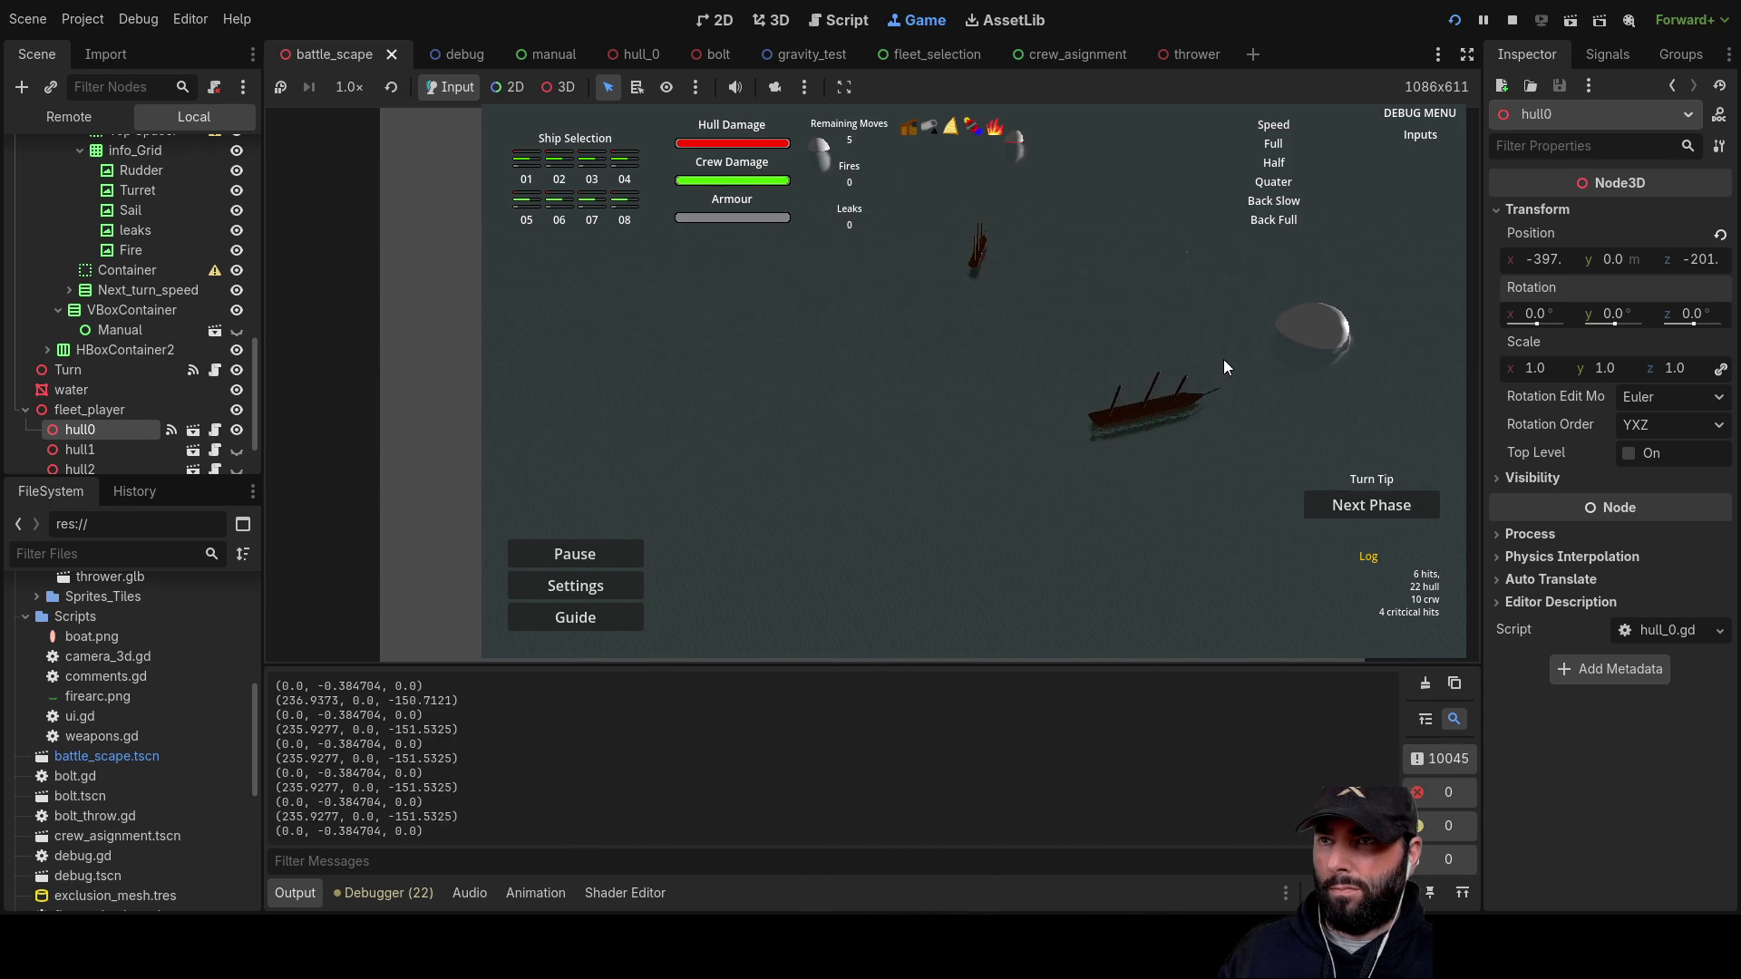
key("w")
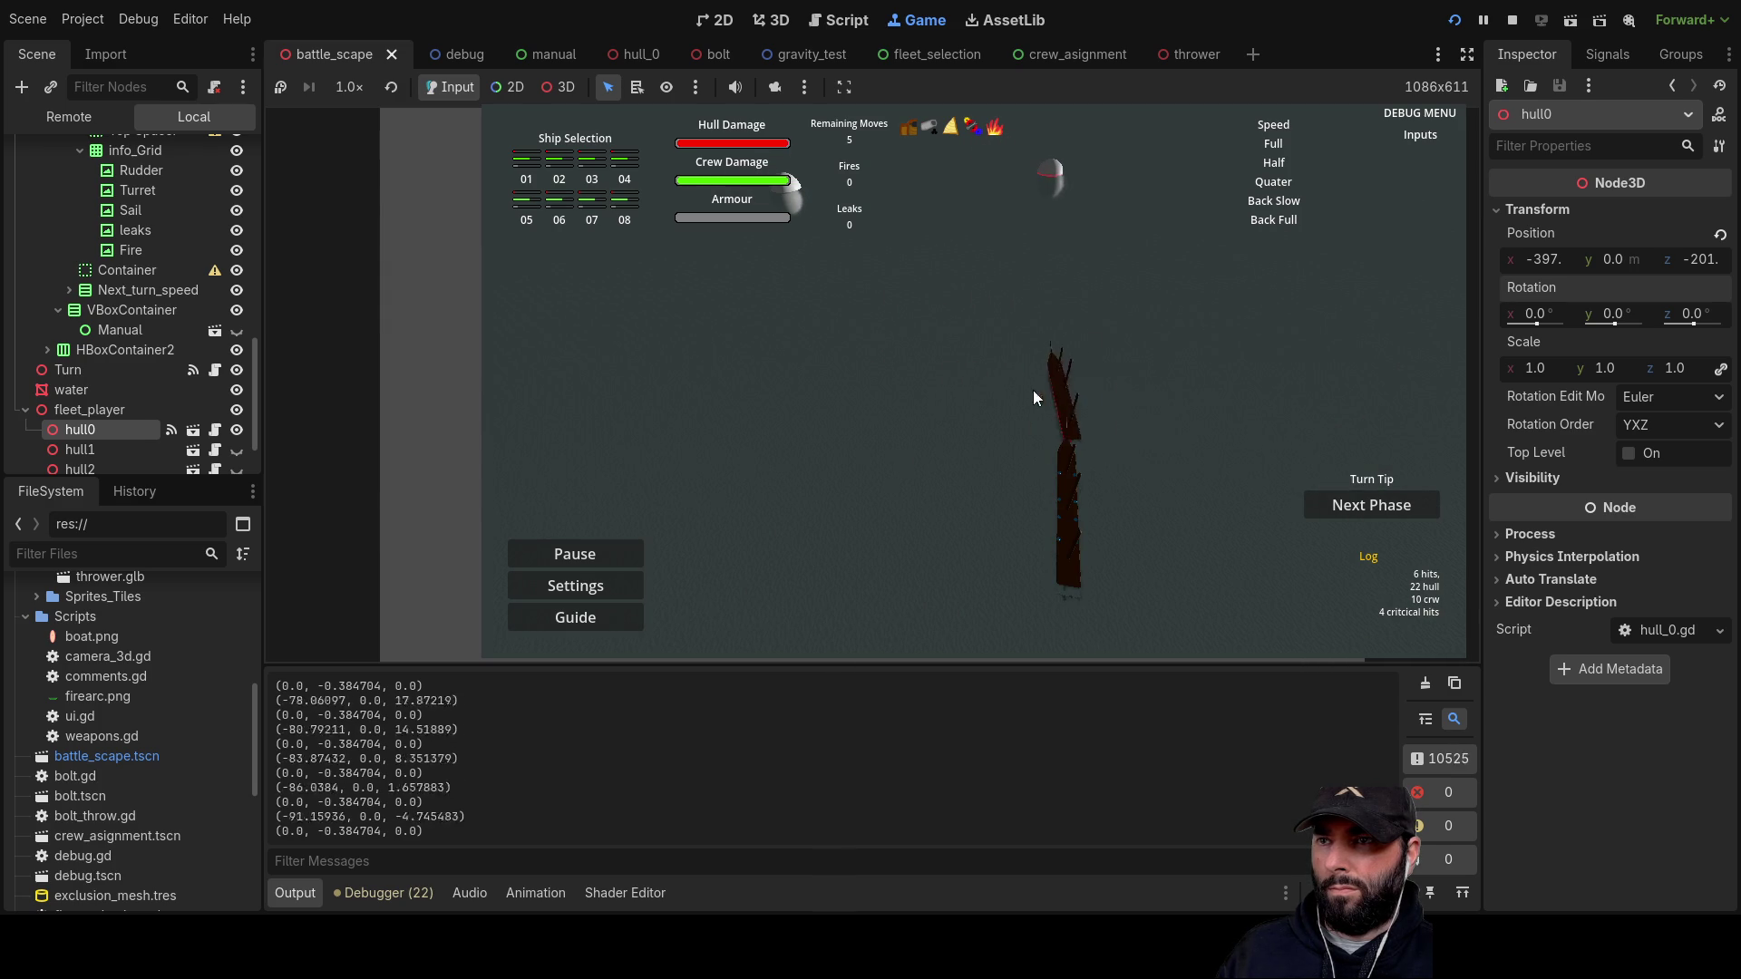
key("w")
key("d")
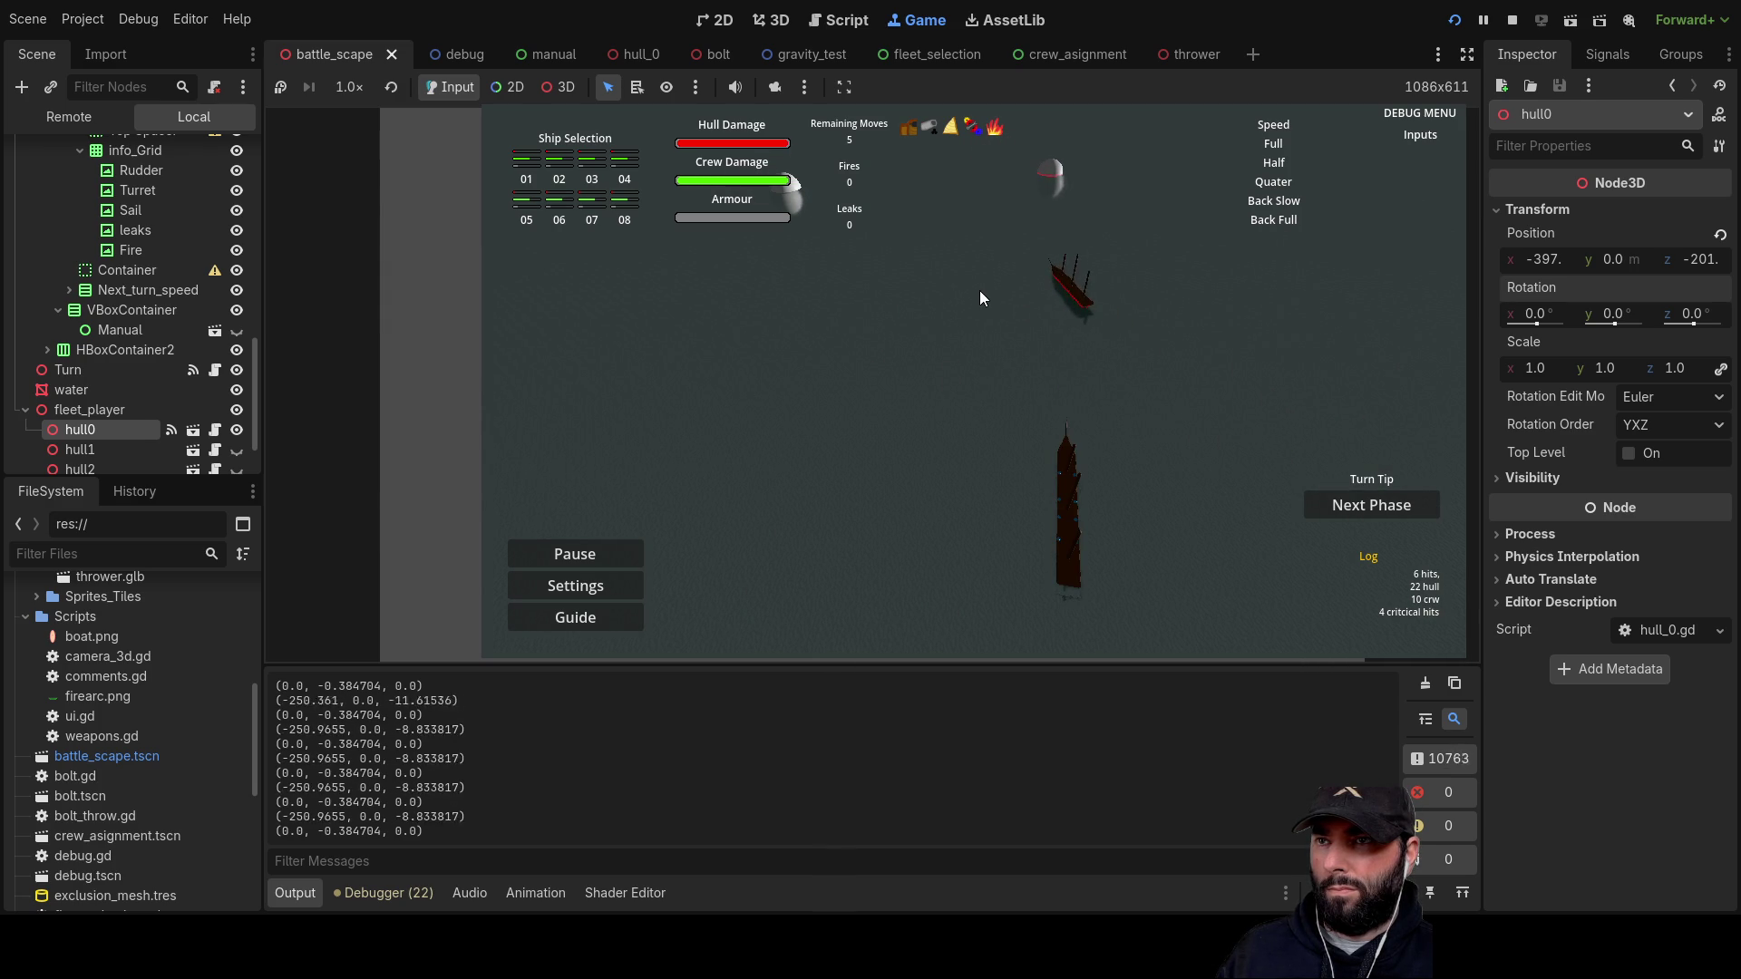
key("a")
key("s")
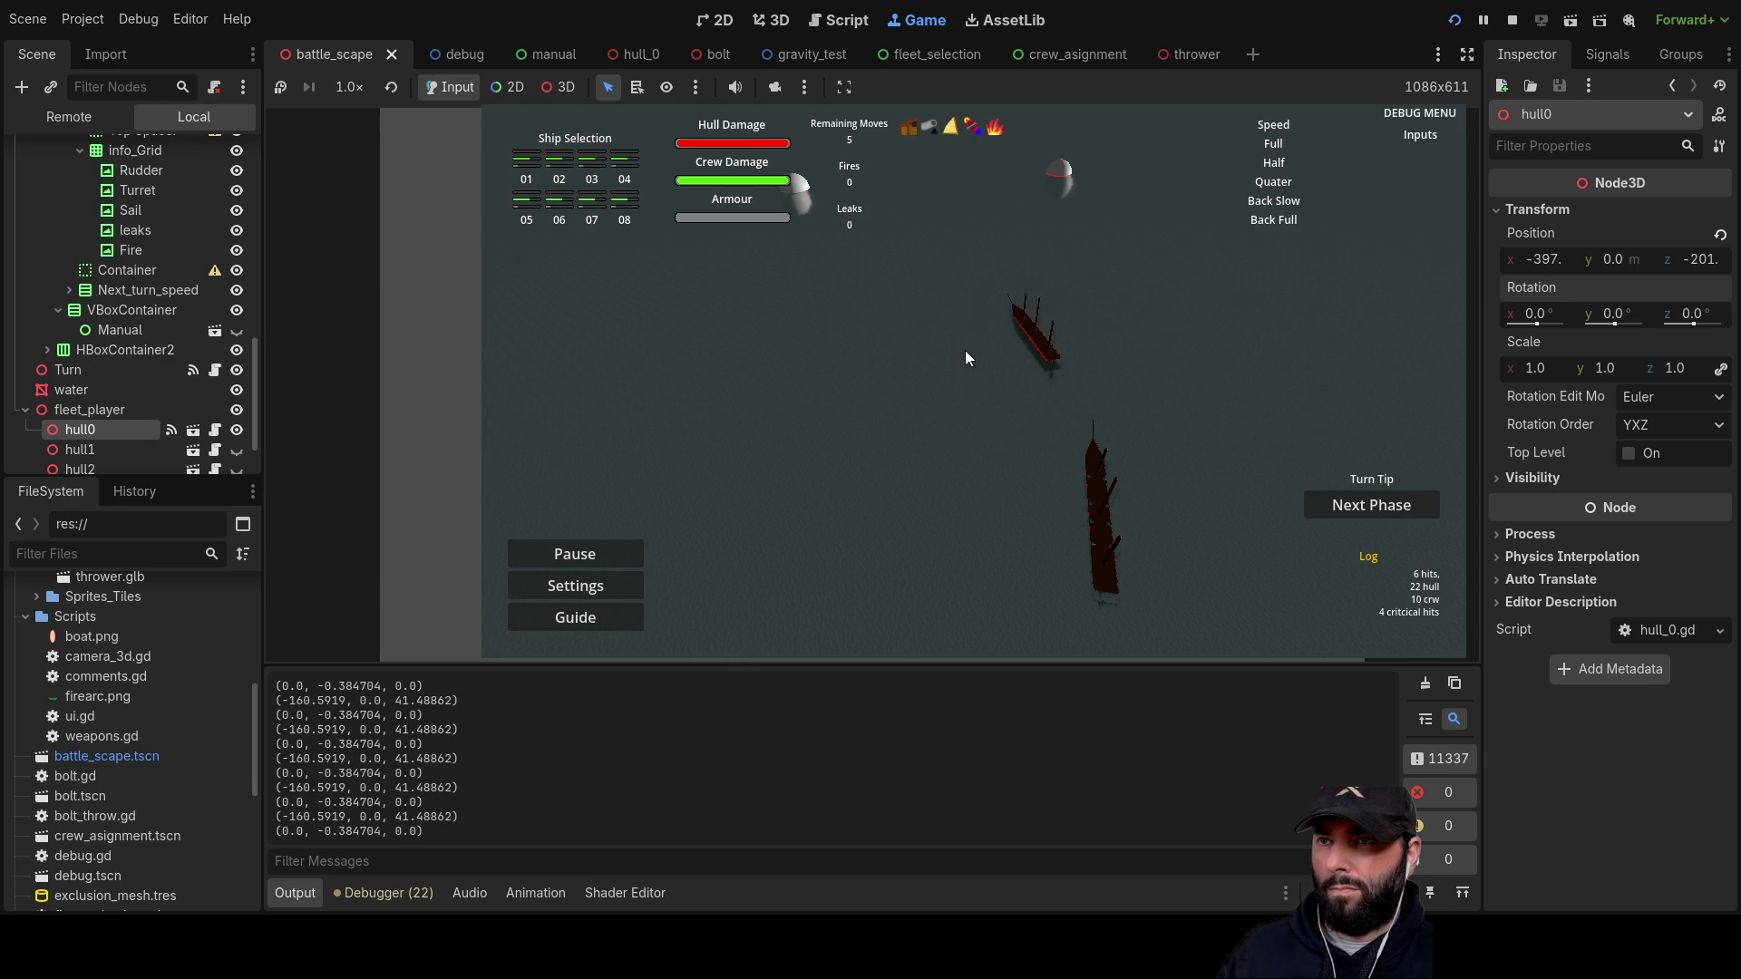
Step: Swing the game camera forward, back, right and left, then stop the game with F8
key("w")
key("d")
key("s")
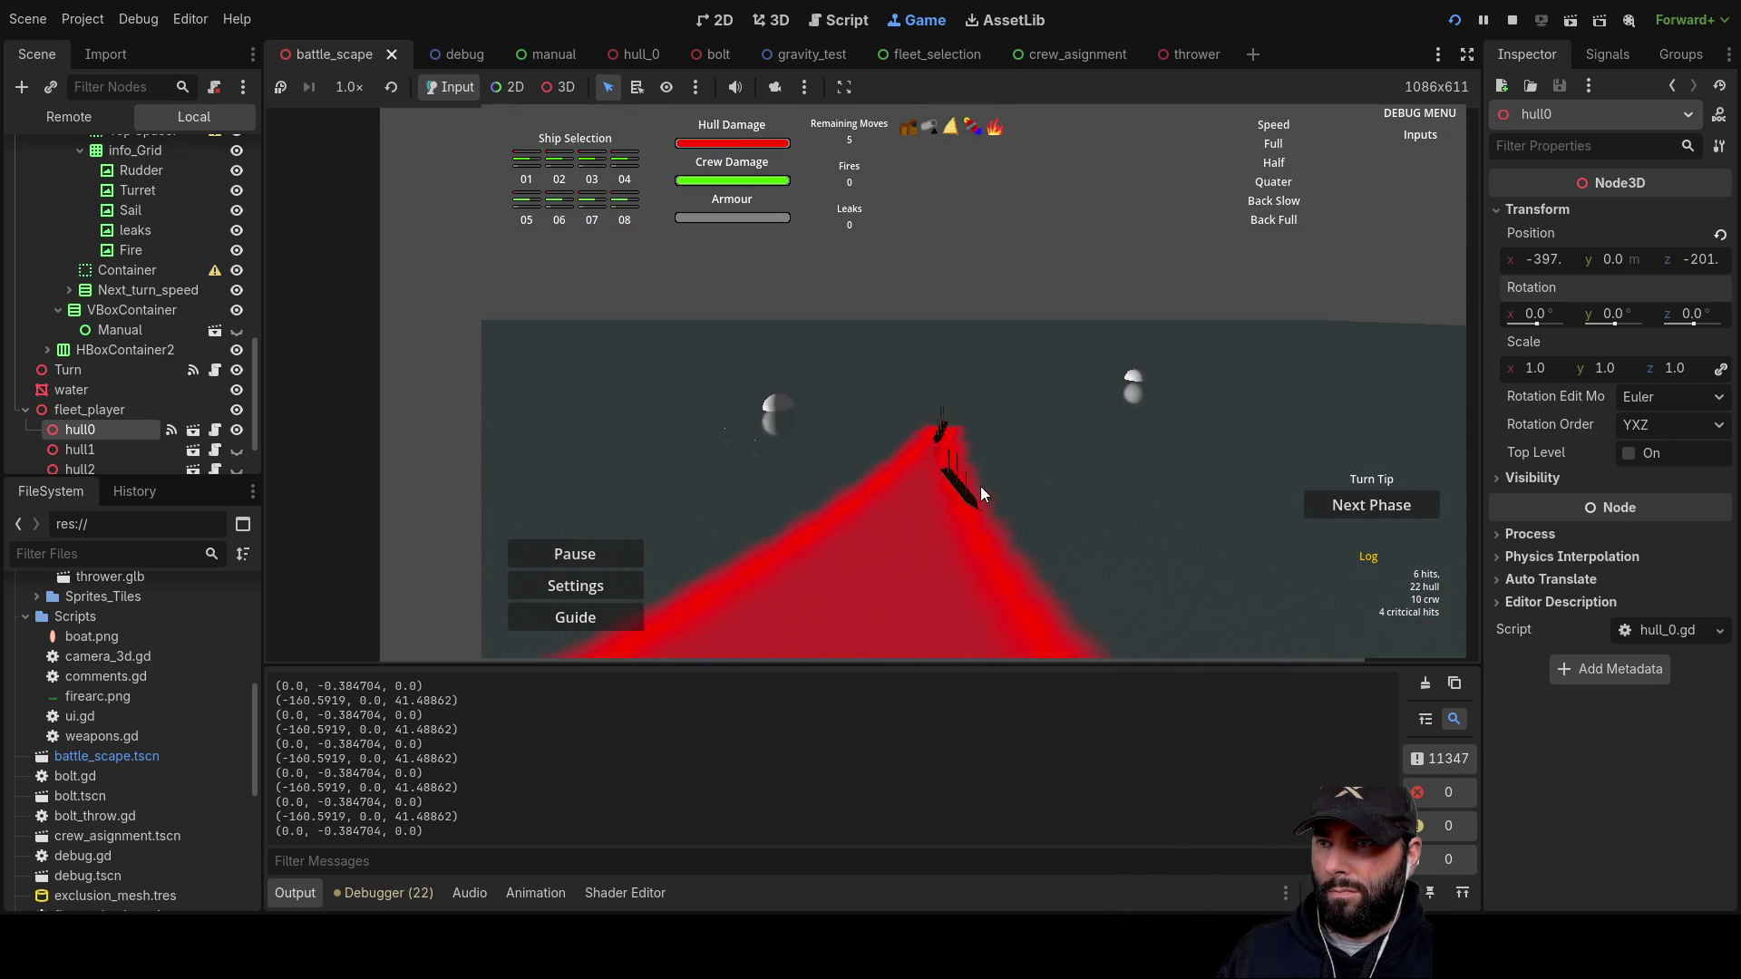
key("d")
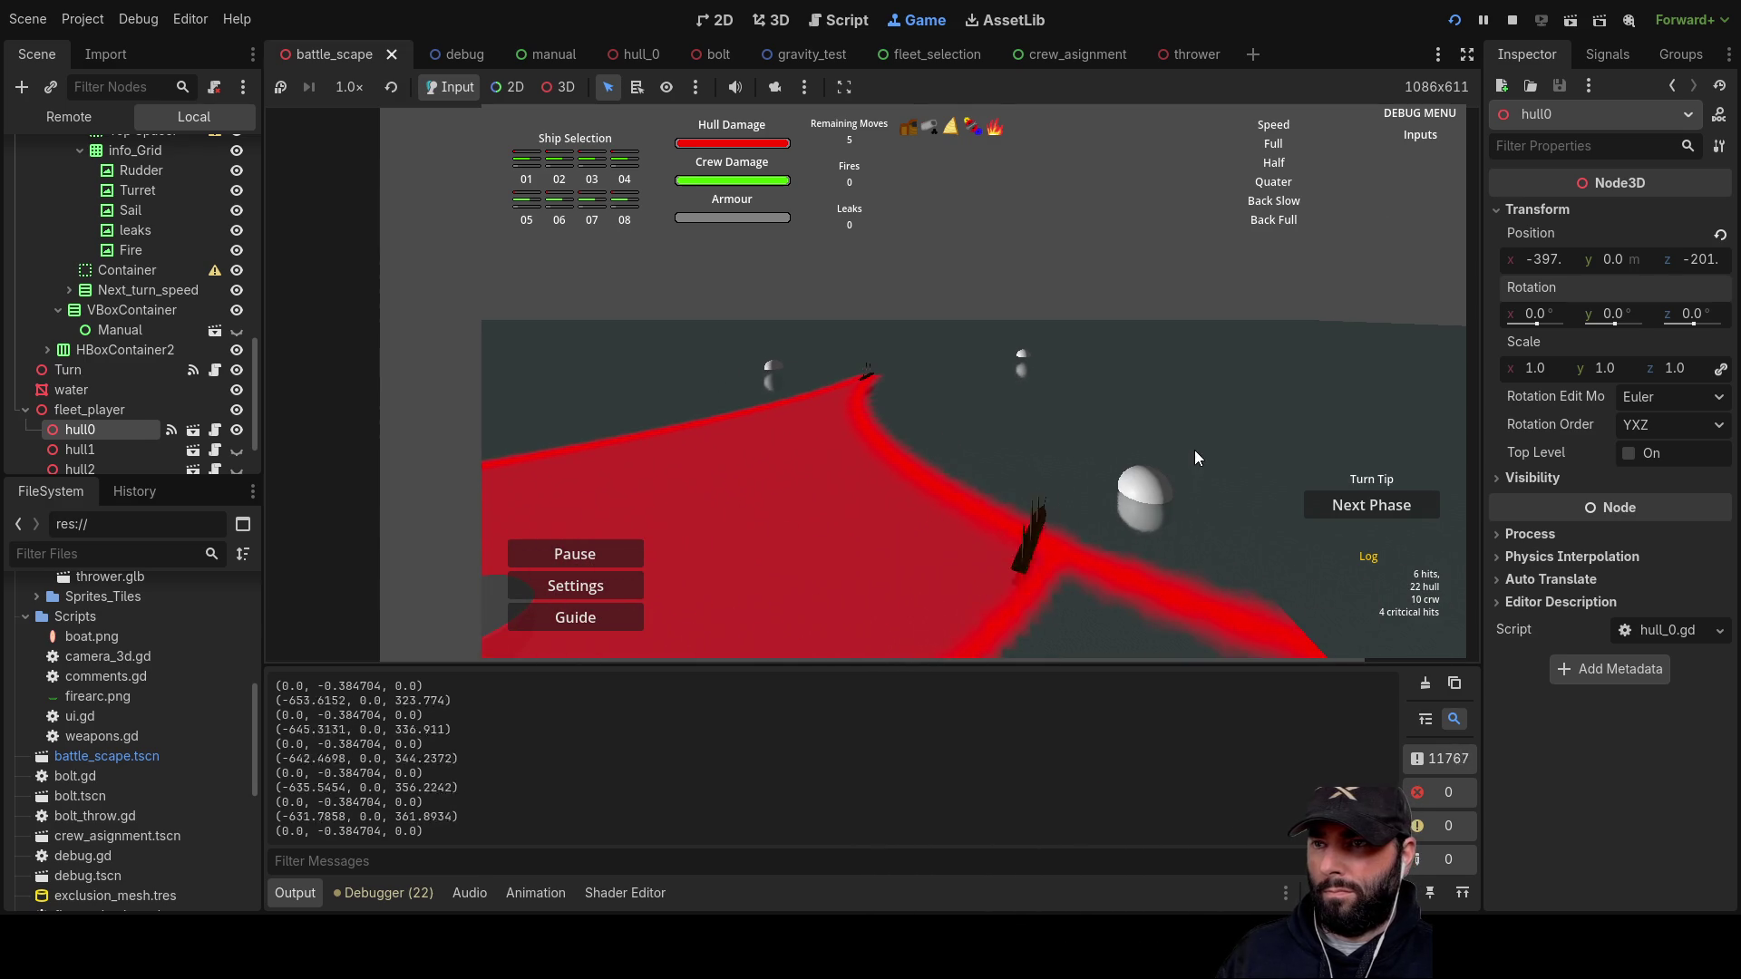
key("a")
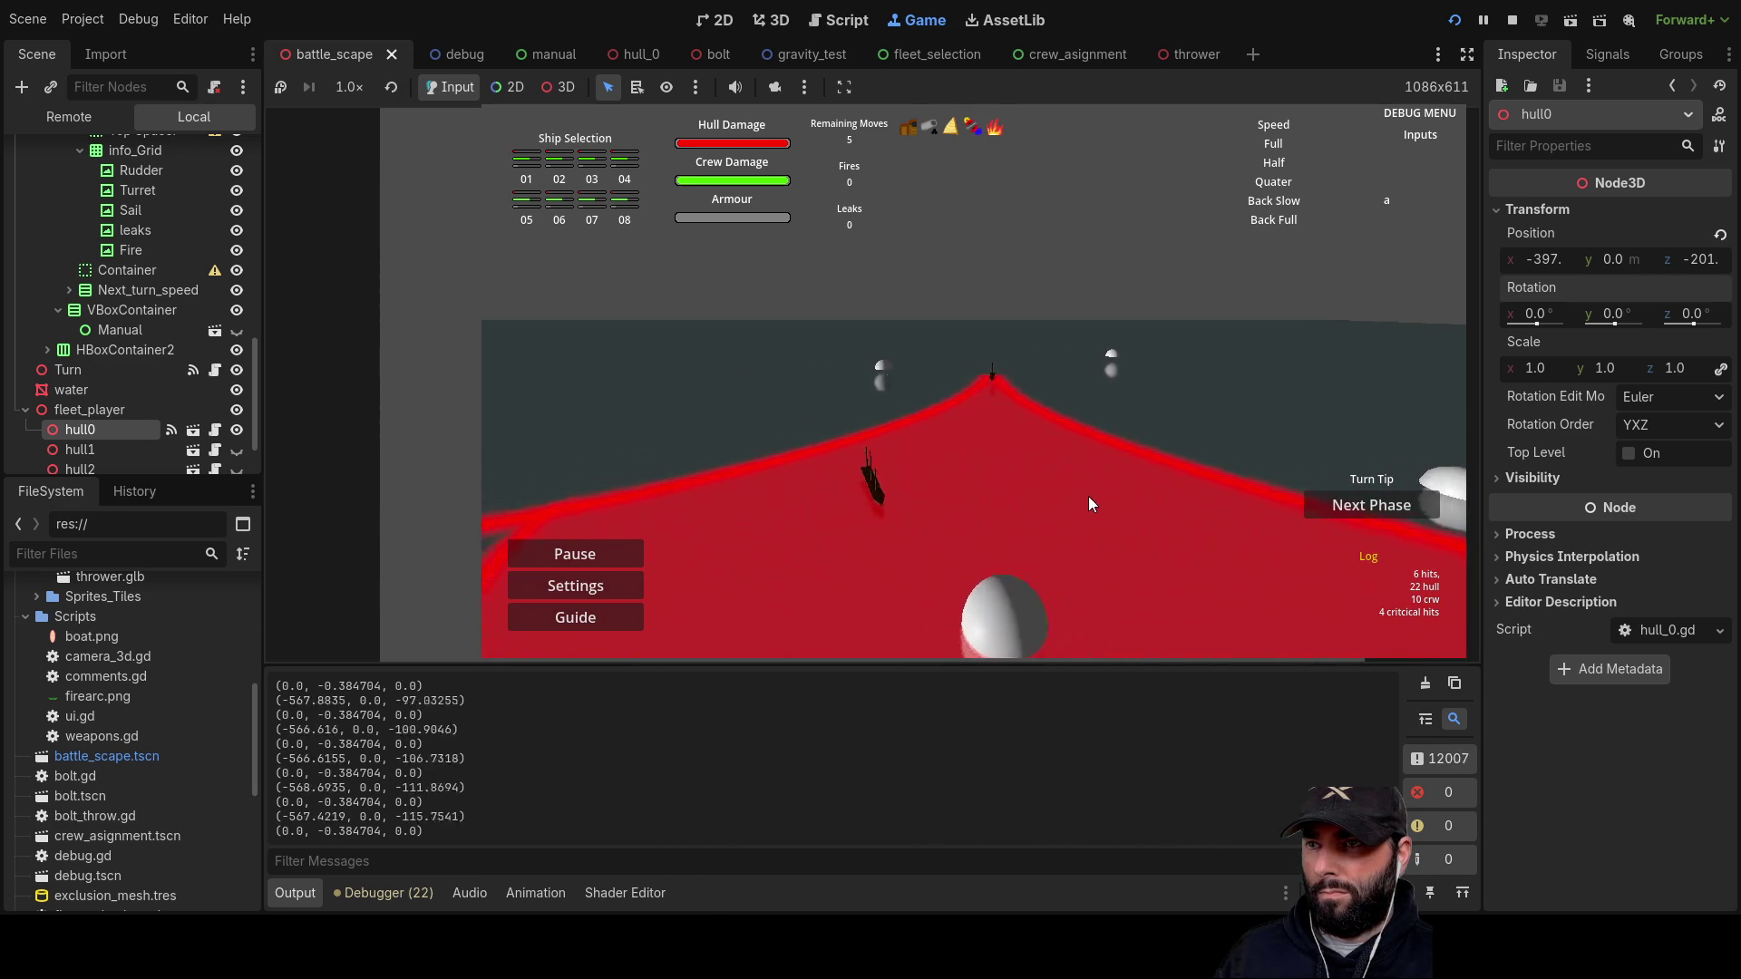
key("w")
key("d")
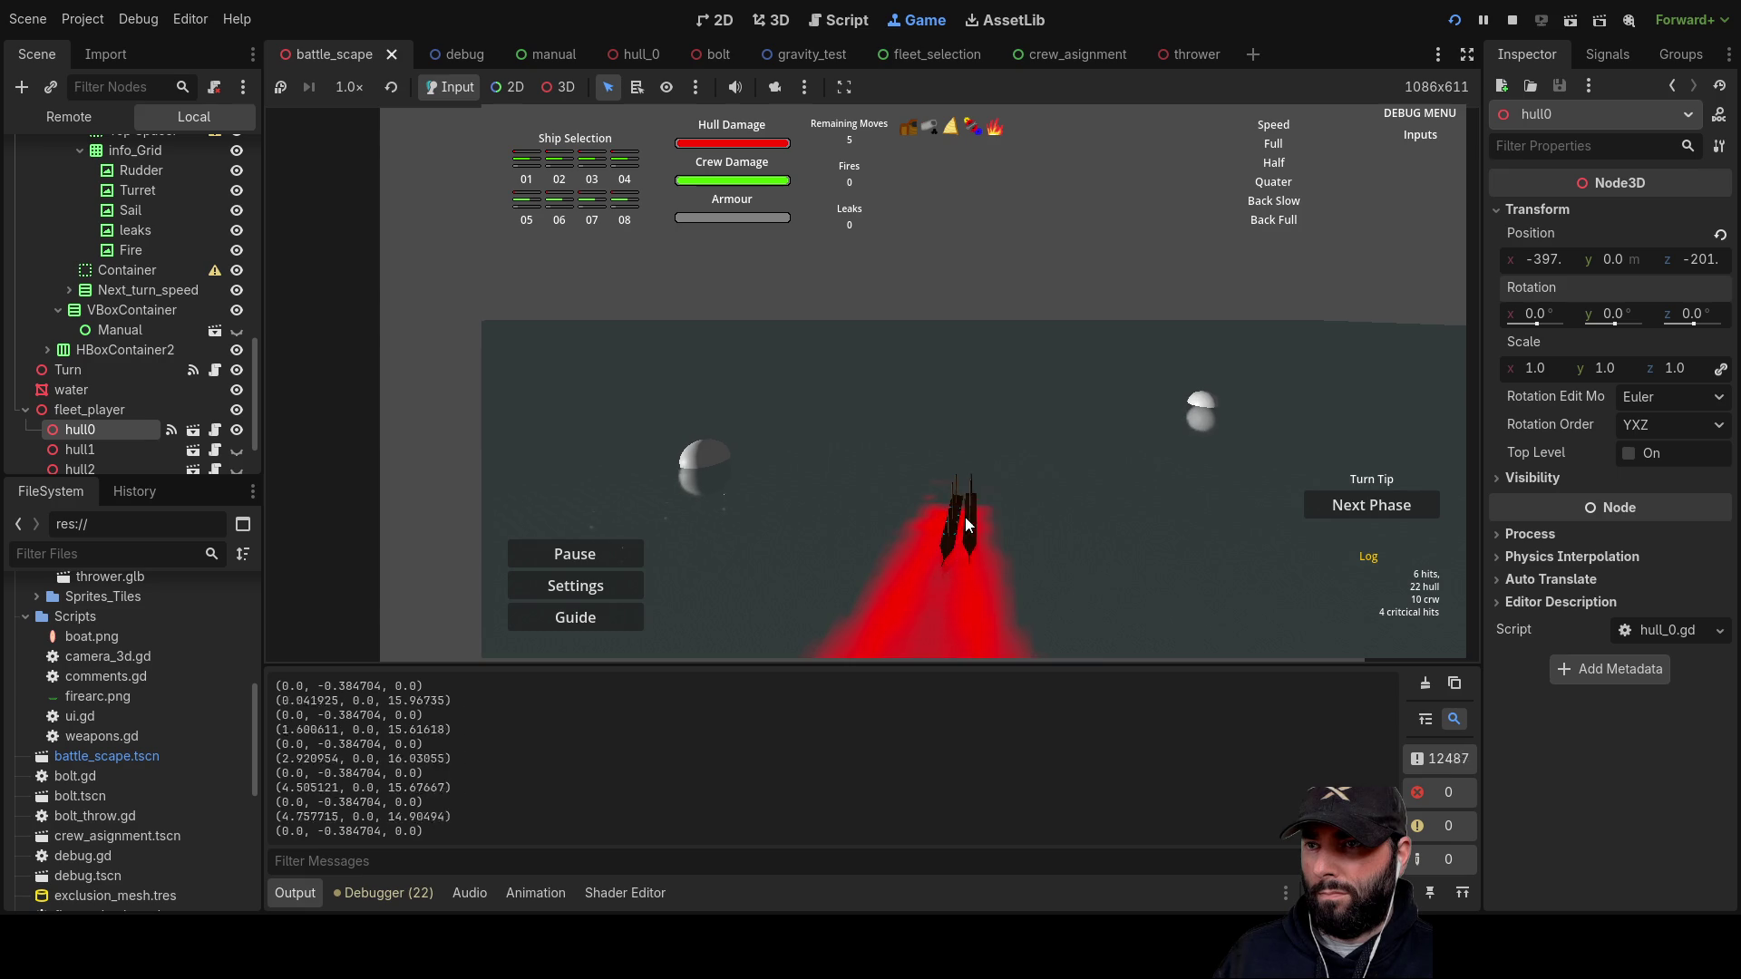
key("s")
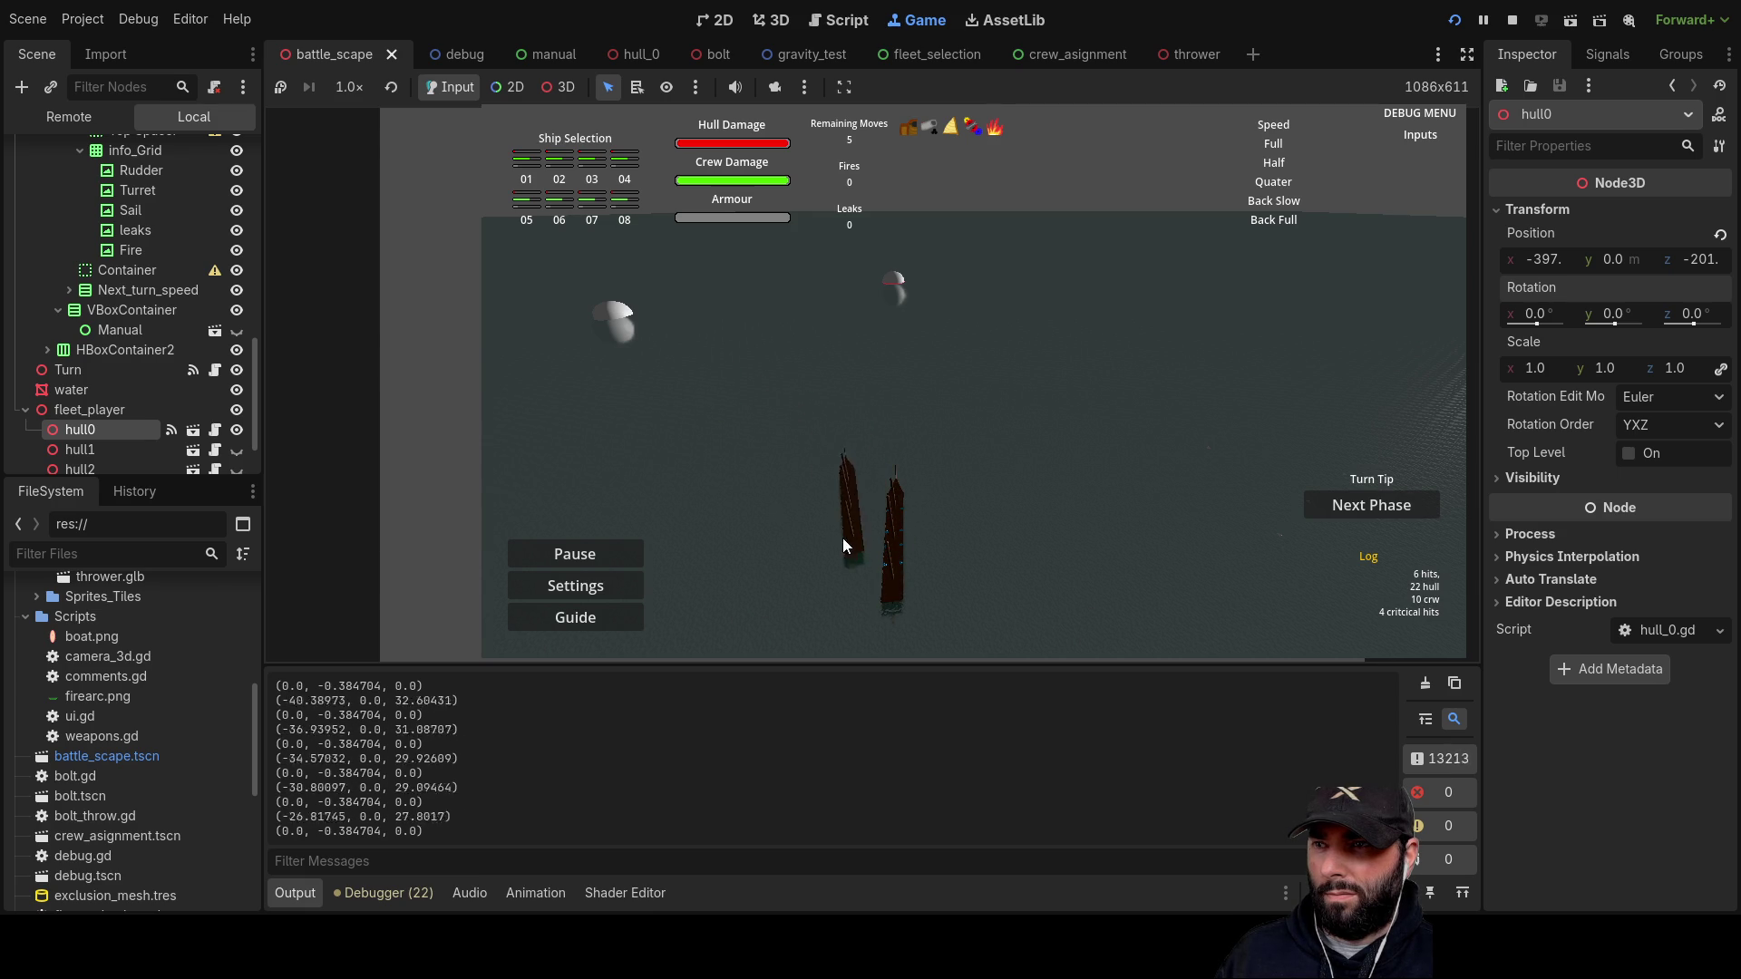
key("F8")
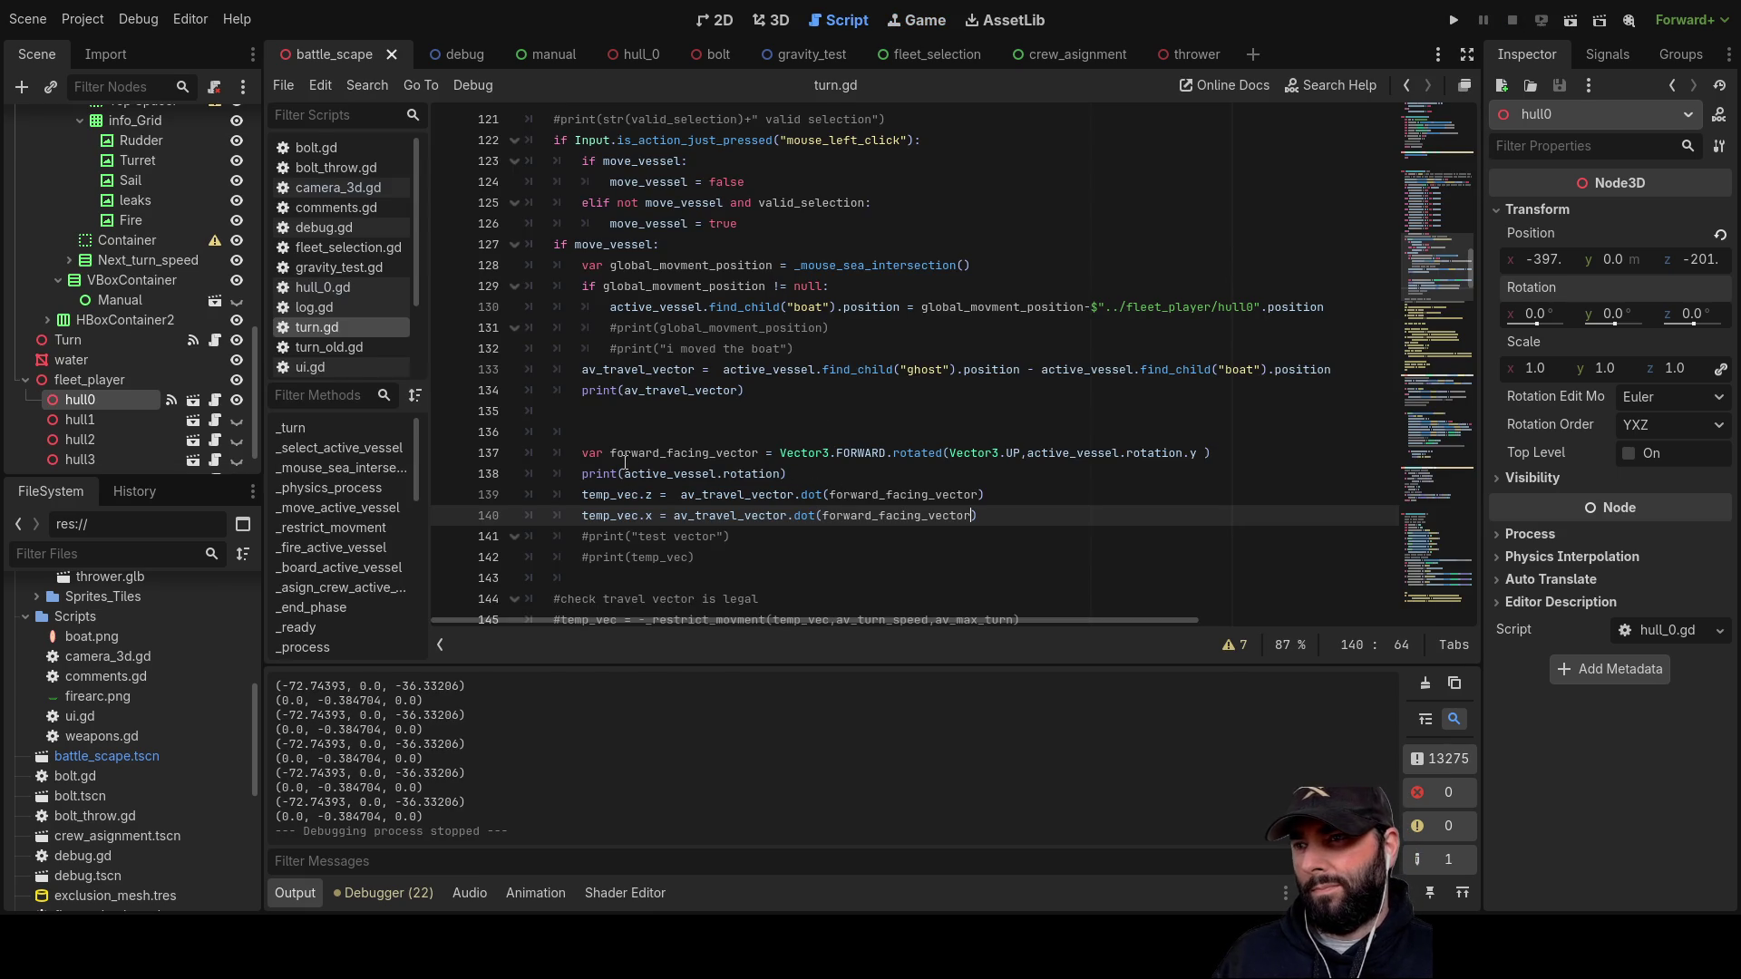
Step: Swap FORWARD for UP in line 137's forward_facing_vector via autocomplete, then run the game
double_click(710, 452)
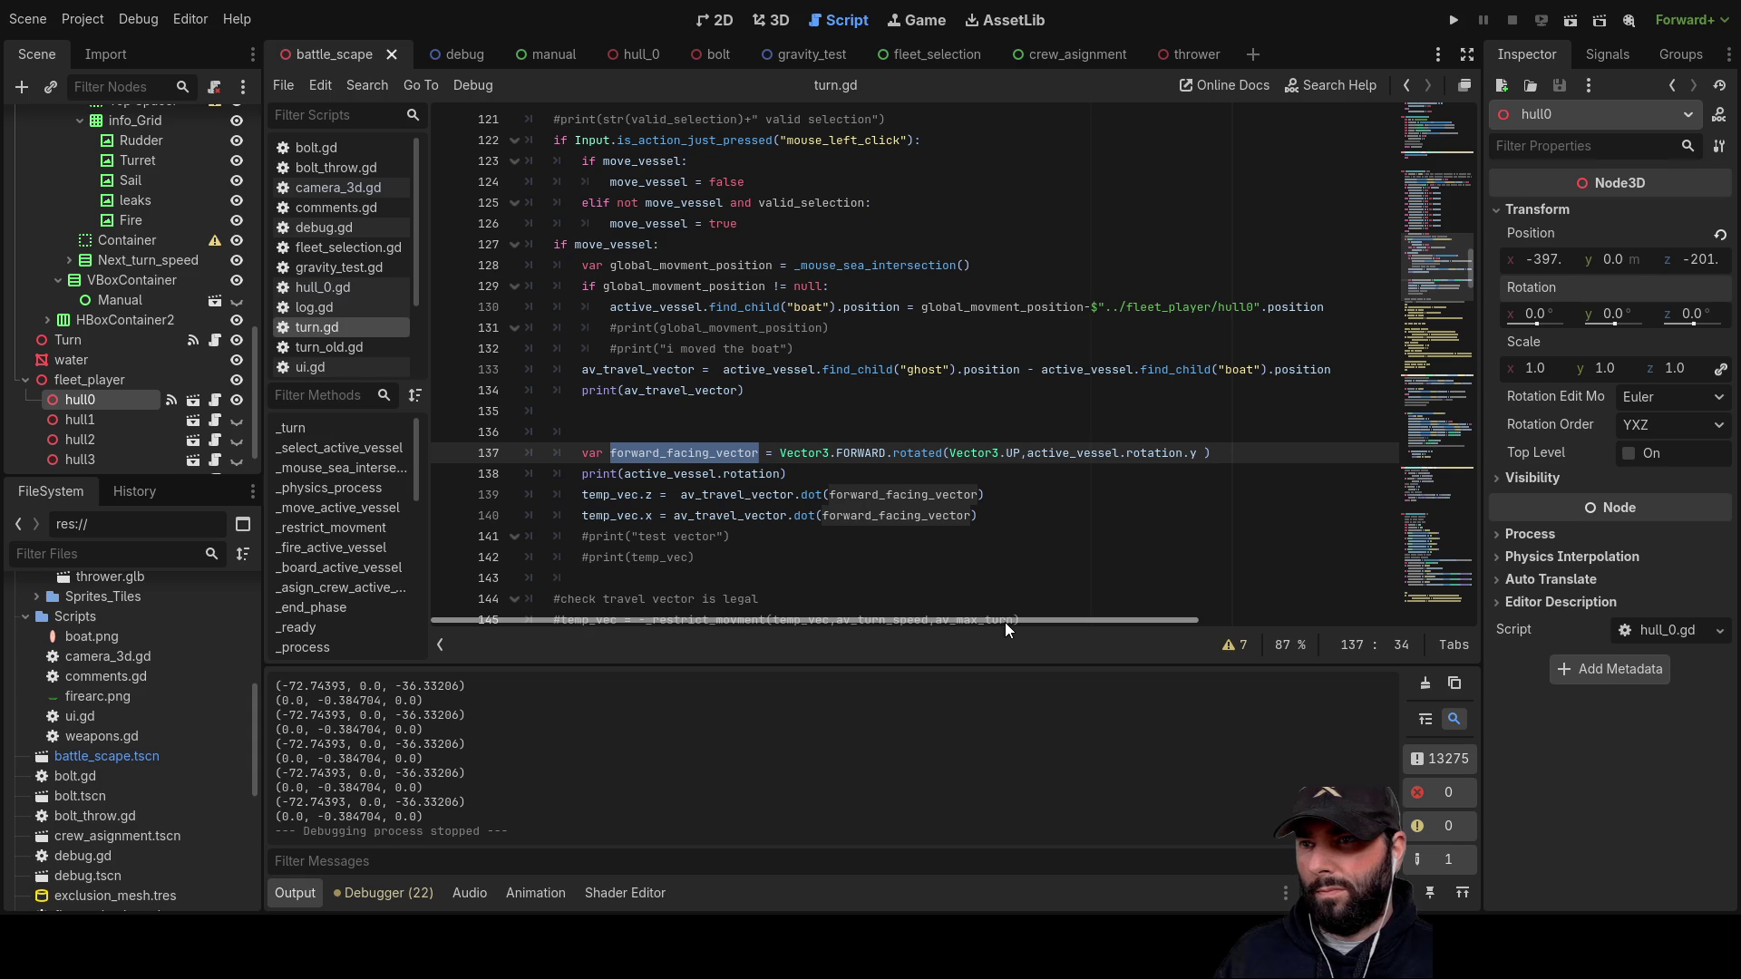
double_click(857, 453)
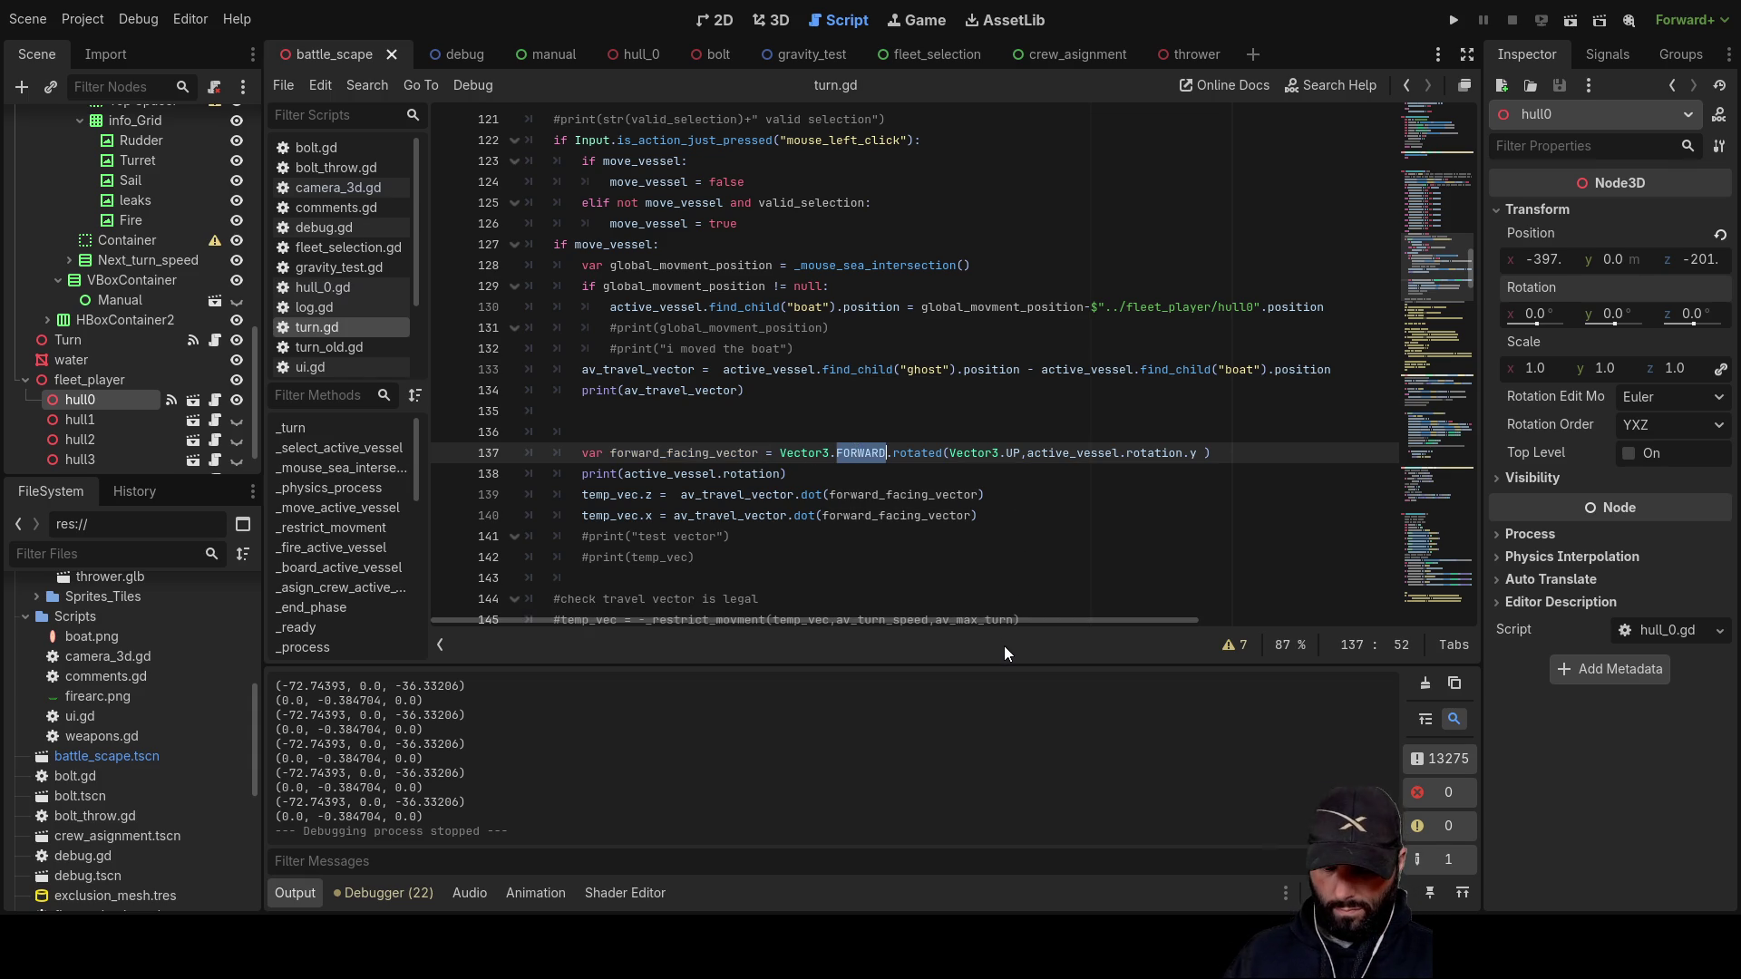
type("up")
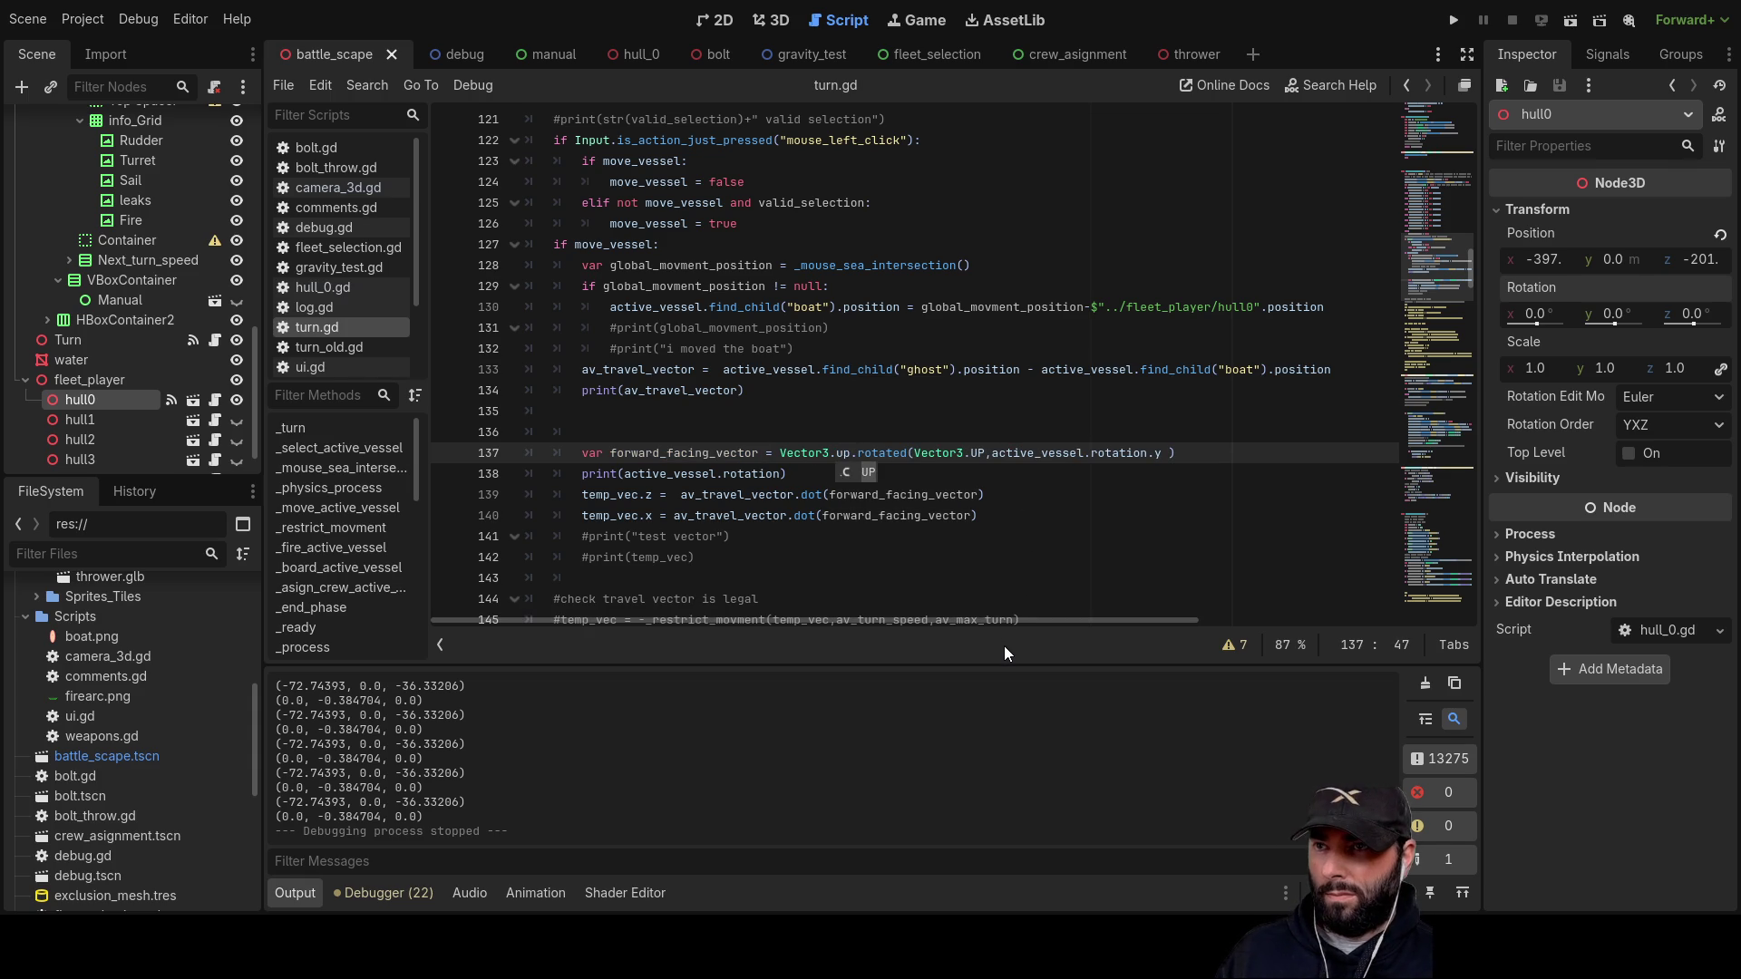
left_click(867, 472)
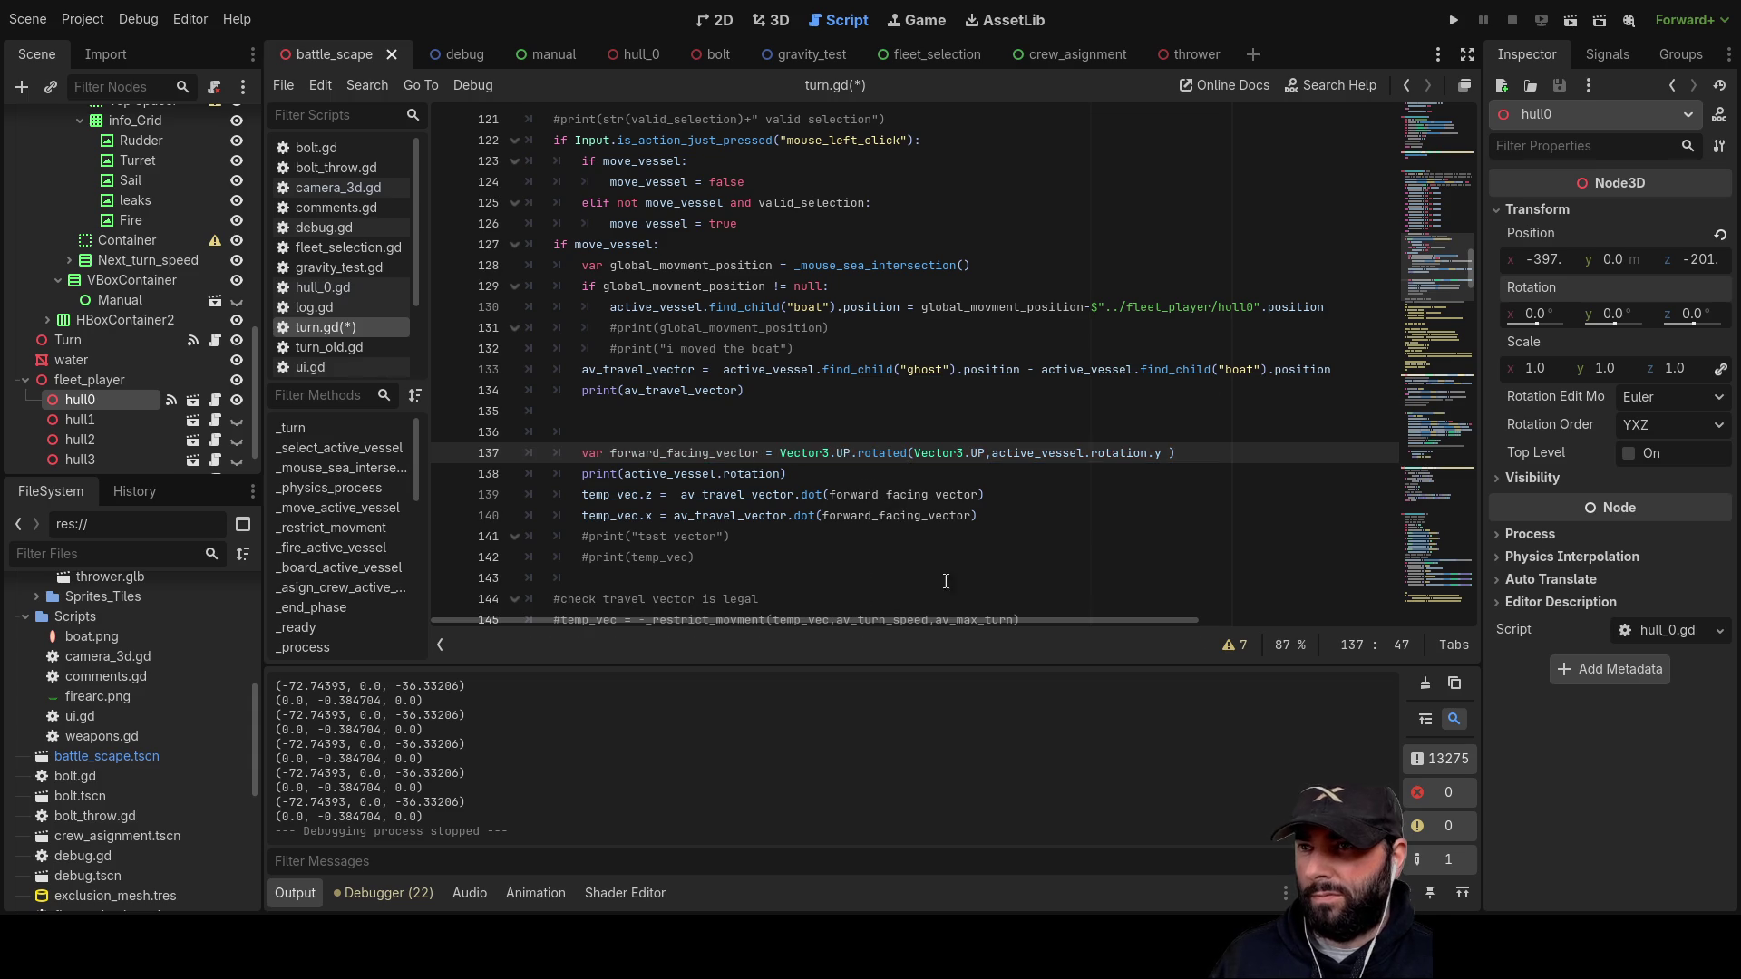
left_click(1459, 25)
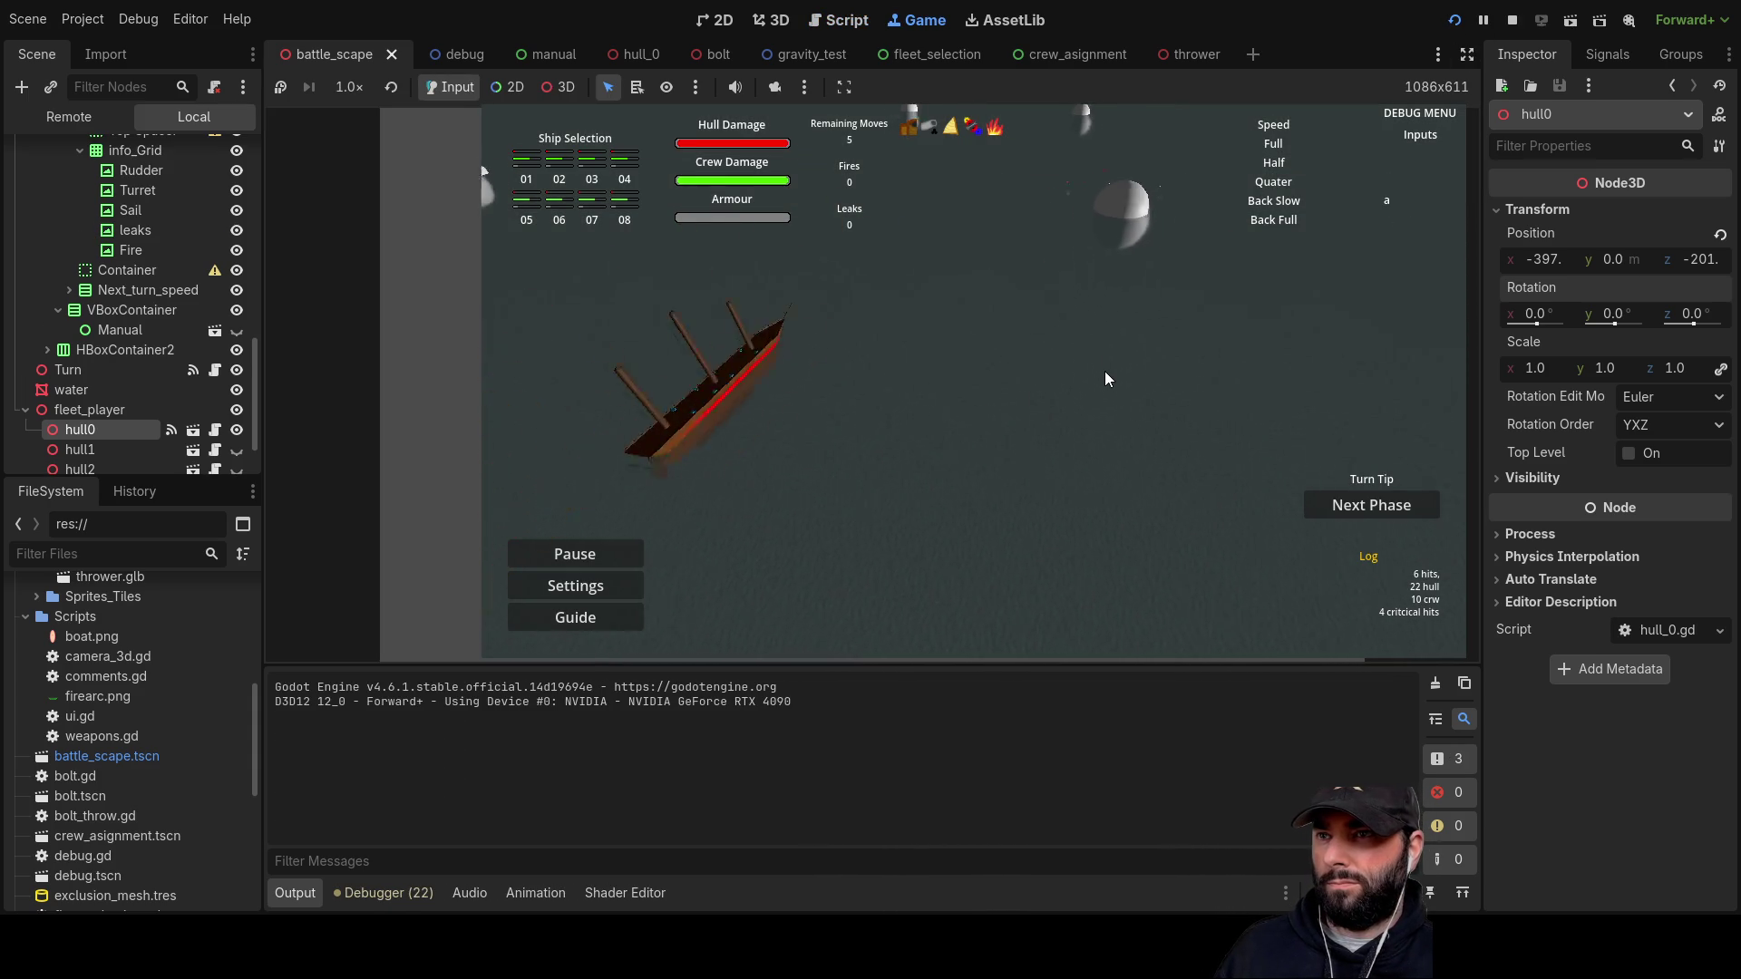
Step: Move the camera forward-right, aim the ship's move right, then turn and carry it out
key("w")
key("d")
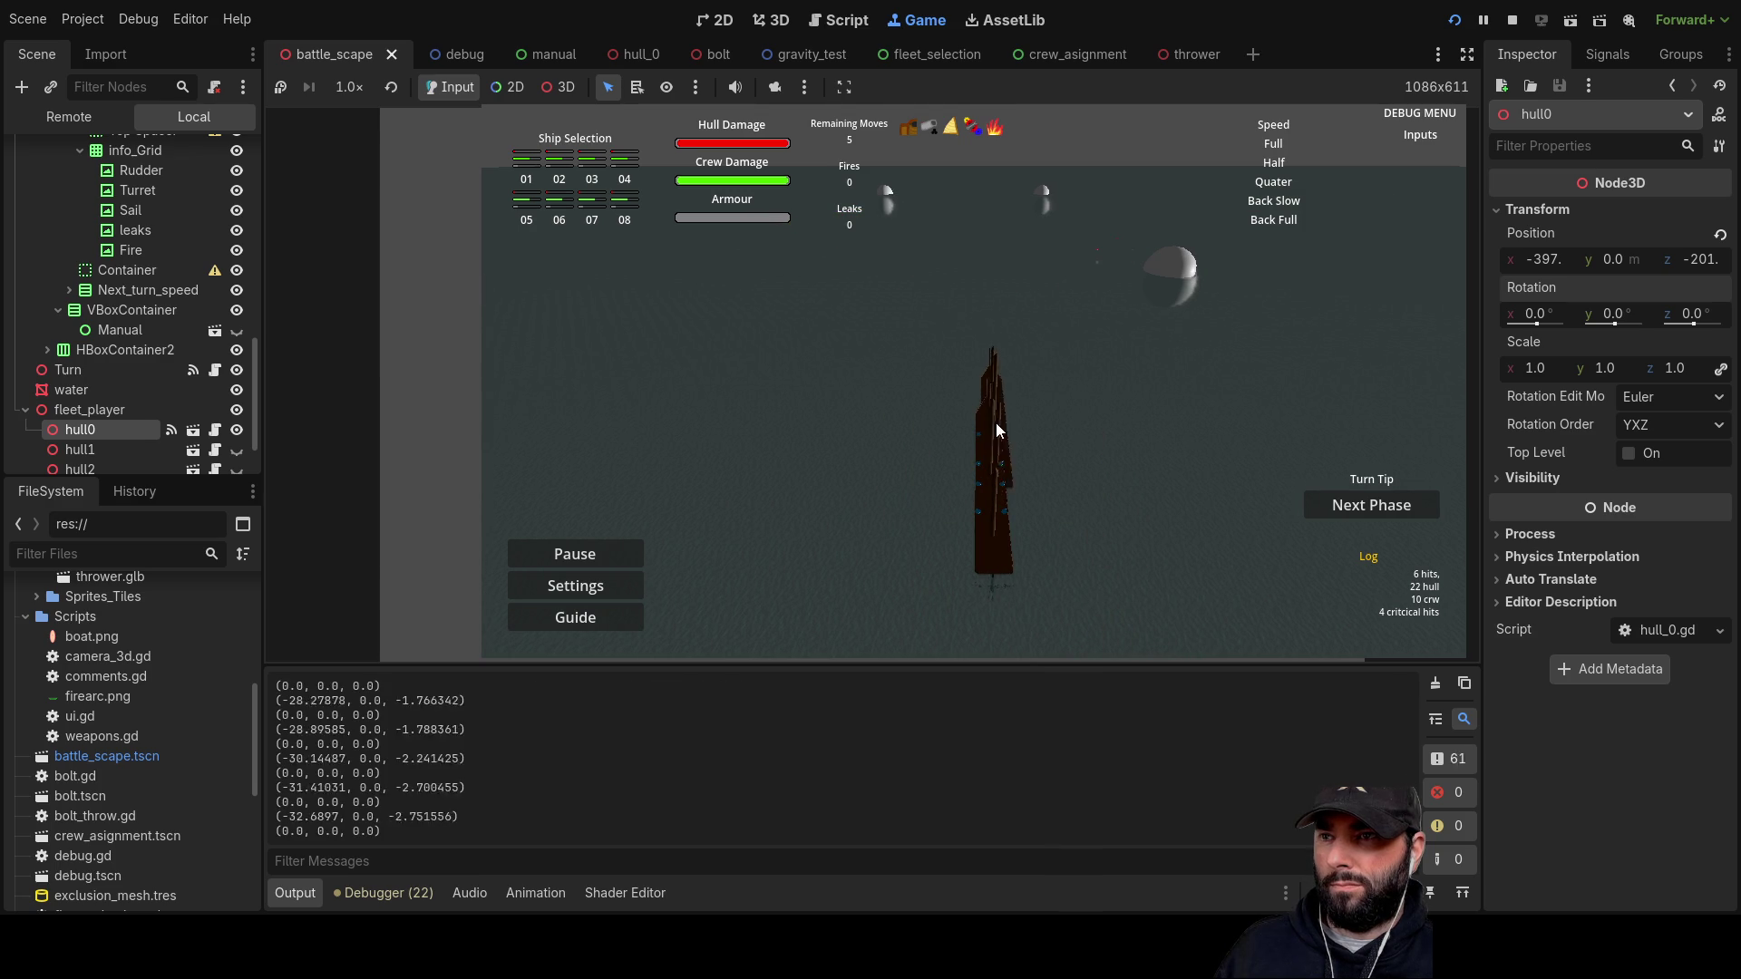
mouse_move(907, 334)
left_mouse_down()
mouse_move(813, 355)
mouse_move(1058, 341)
mouse_move(1408, 360)
mouse_move(805, 354)
mouse_move(812, 542)
mouse_move(895, 601)
mouse_move(1064, 613)
mouse_move(1335, 575)
mouse_move(684, 490)
mouse_move(867, 419)
mouse_move(974, 346)
mouse_move(966, 384)
mouse_move(753, 405)
mouse_move(1400, 423)
mouse_move(911, 442)
mouse_move(1024, 372)
mouse_move(830, 350)
mouse_move(794, 307)
left_mouse_up()
key("a")
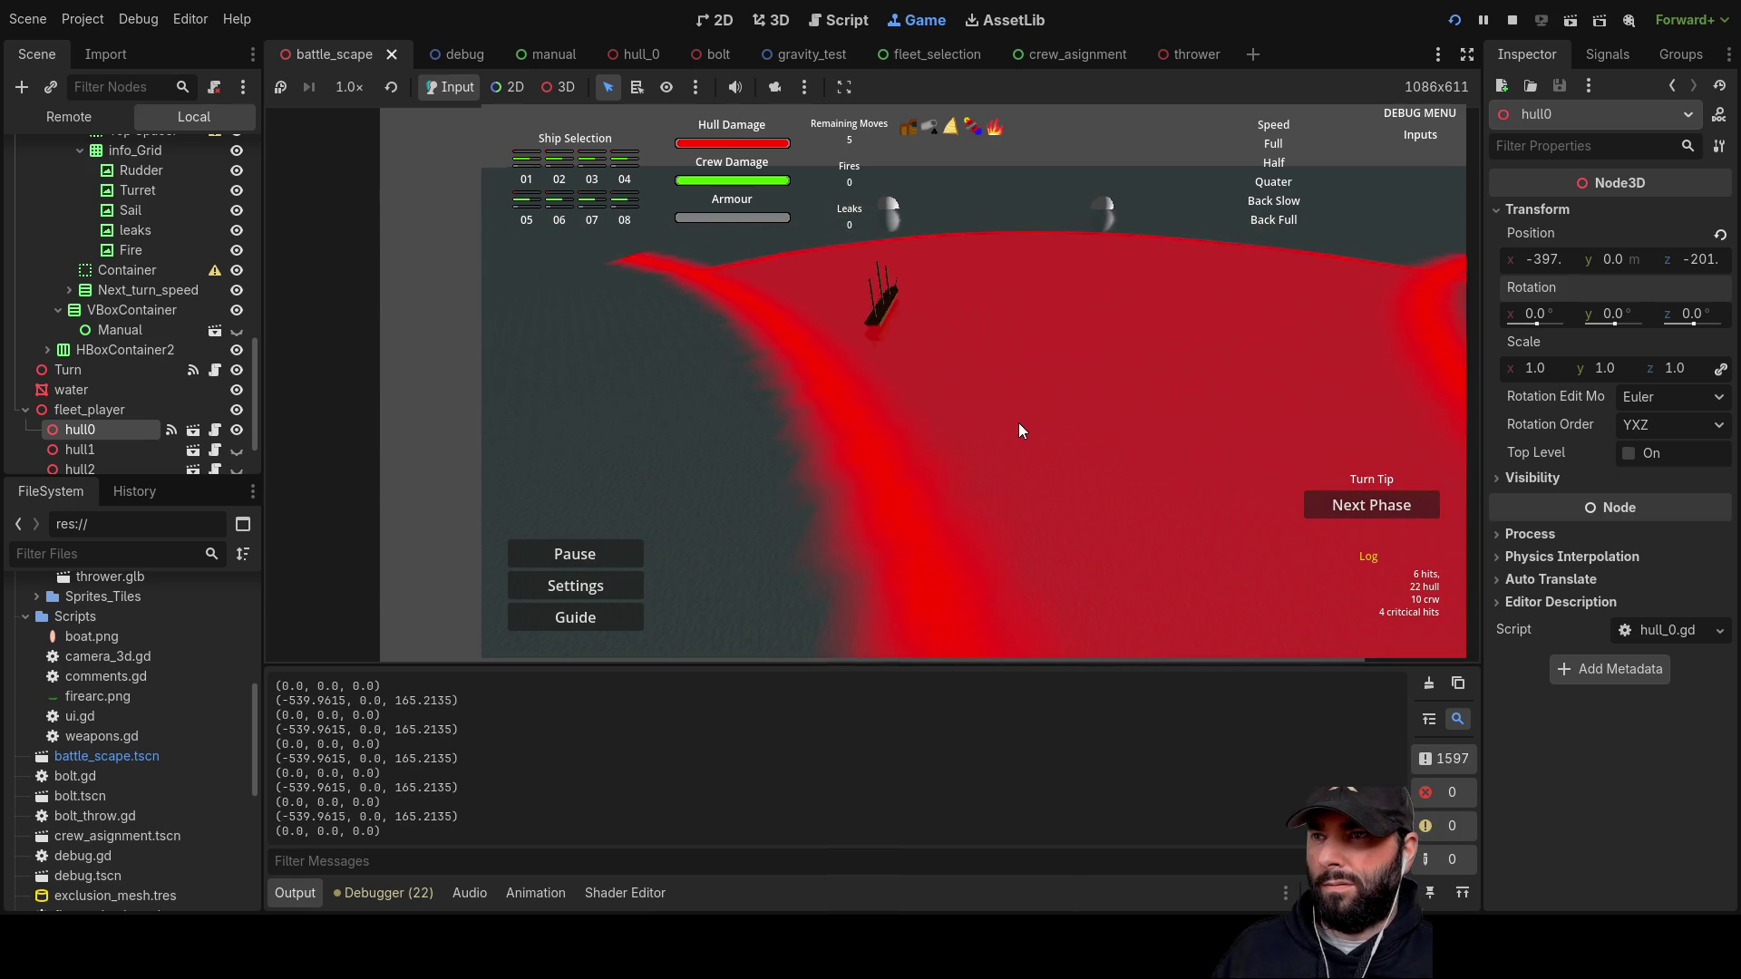
key("w")
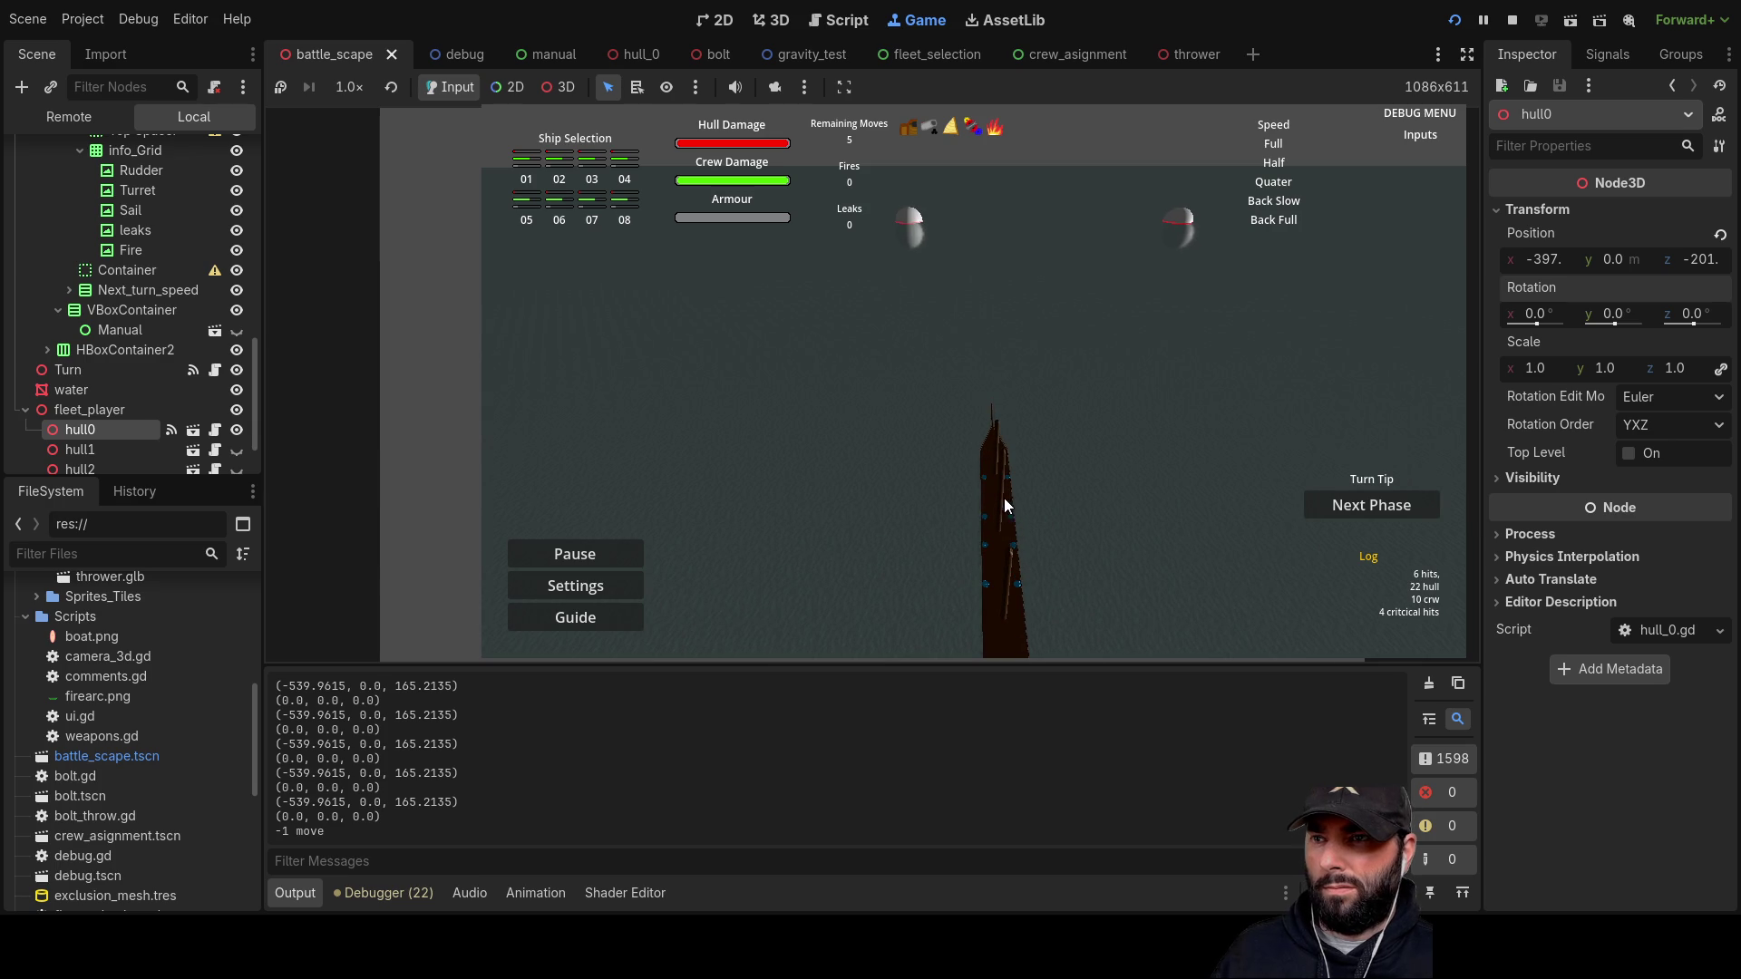
Step: Steer the planned move down-right and toggle the ship between forward and reverse before moving forward
mouse_move(989, 249)
left_mouse_down()
mouse_move(986, 472)
mouse_move(1420, 416)
mouse_move(649, 404)
mouse_move(1026, 405)
mouse_move(998, 422)
mouse_move(988, 229)
mouse_move(993, 381)
mouse_move(969, 442)
mouse_move(982, 481)
mouse_move(1005, 390)
mouse_move(1004, 227)
mouse_move(971, 416)
mouse_move(989, 439)
mouse_move(911, 379)
mouse_move(714, 369)
mouse_move(1389, 366)
mouse_move(982, 368)
mouse_move(992, 248)
mouse_move(987, 372)
mouse_move(851, 252)
mouse_move(797, 246)
left_mouse_up()
key("w")
key("s")
key("w")
key("w")
key("s")
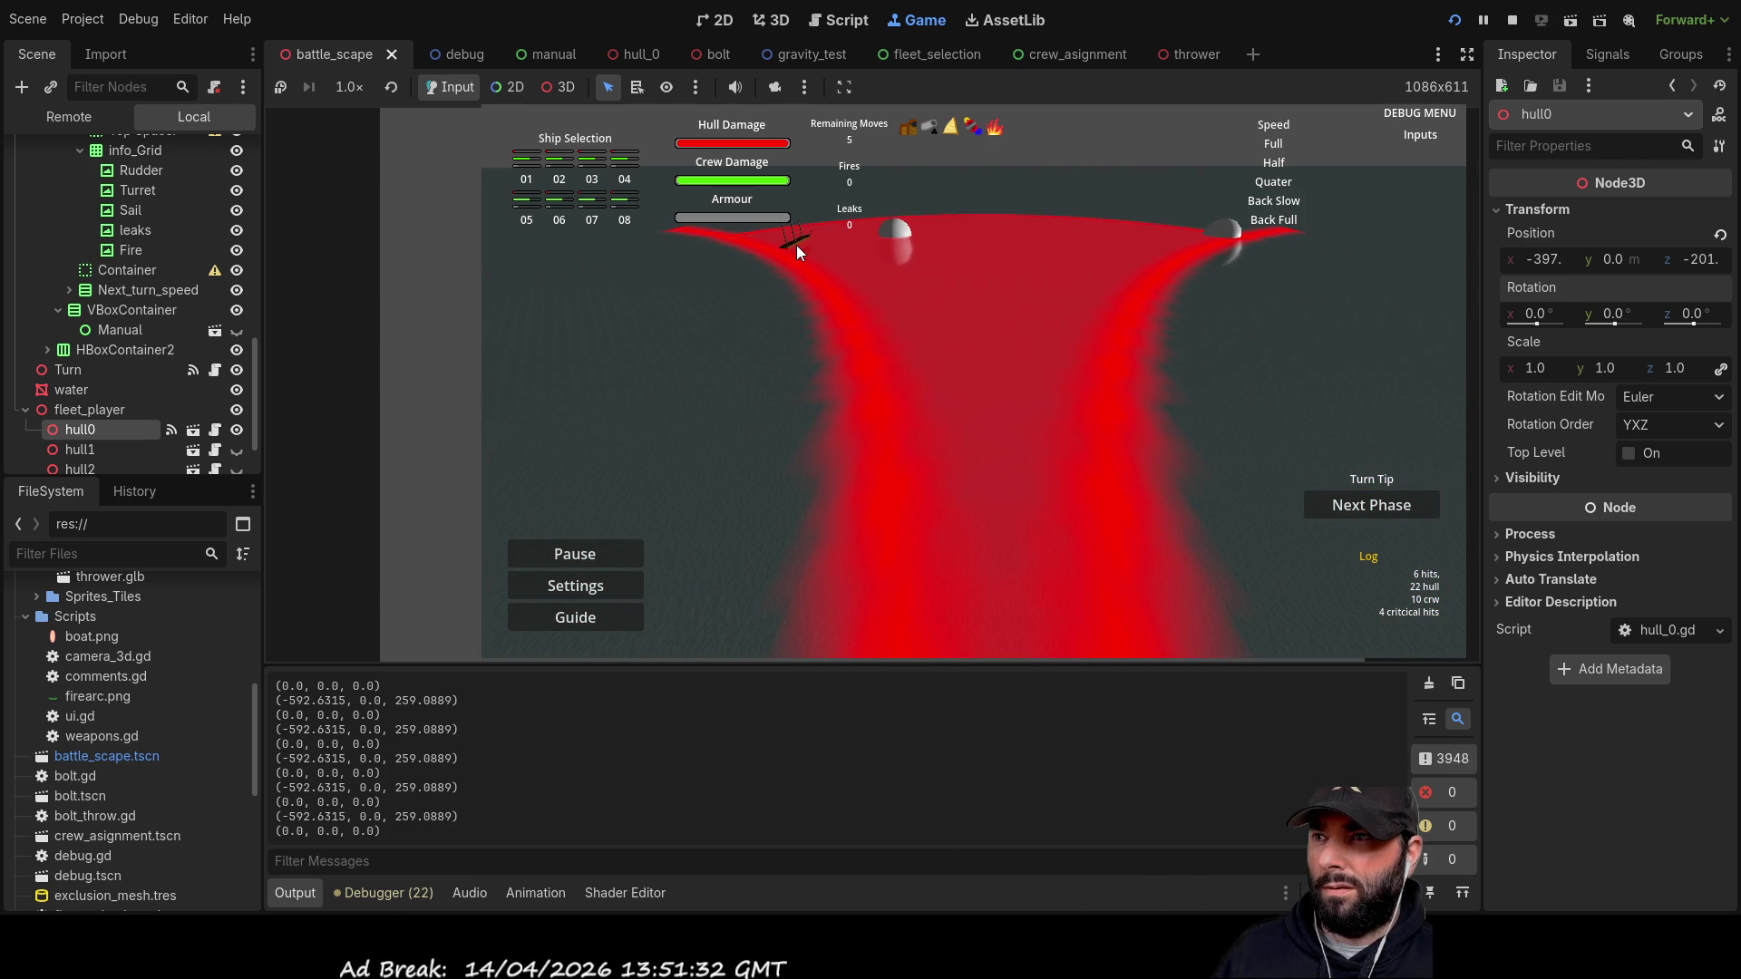
key("w")
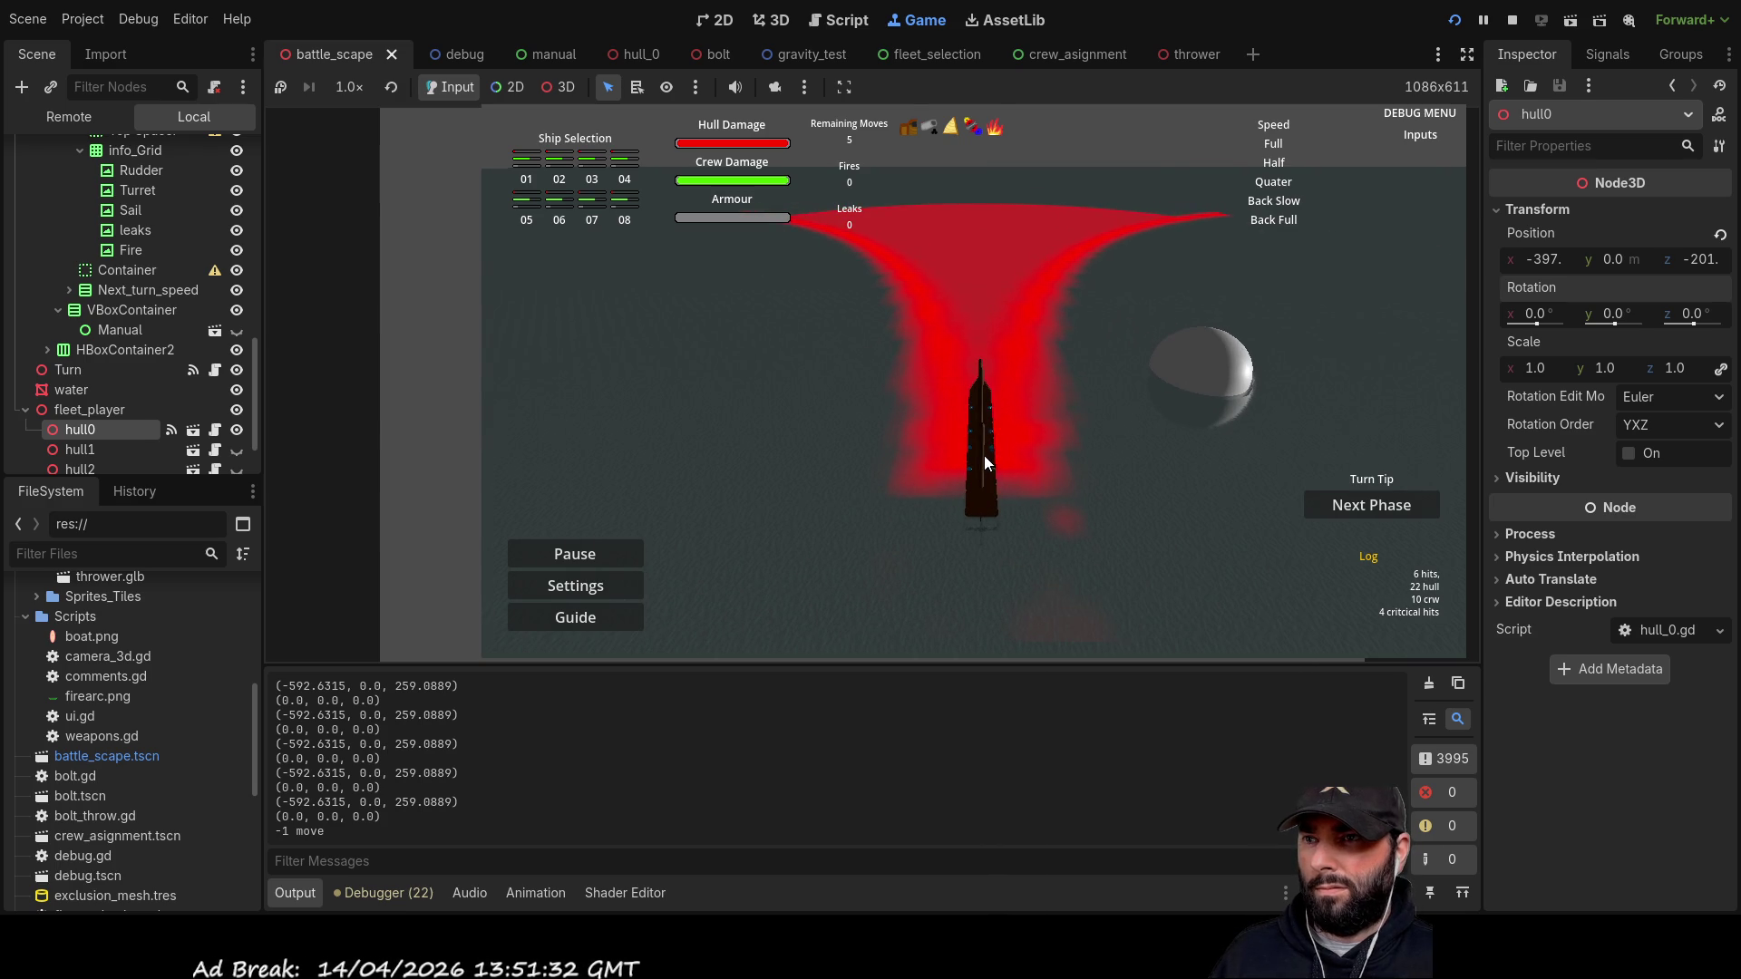
Step: Plan a new move ahead of the hull, swing it right, sail forward, then stop with F8
mouse_move(984, 408)
left_mouse_down()
mouse_move(983, 263)
mouse_move(893, 337)
left_mouse_up()
mouse_move(687, 362)
left_mouse_down()
mouse_move(569, 346)
mouse_move(961, 366)
mouse_move(992, 375)
mouse_move(999, 443)
mouse_move(1052, 317)
mouse_move(1335, 319)
mouse_move(640, 350)
left_mouse_up()
key("a")
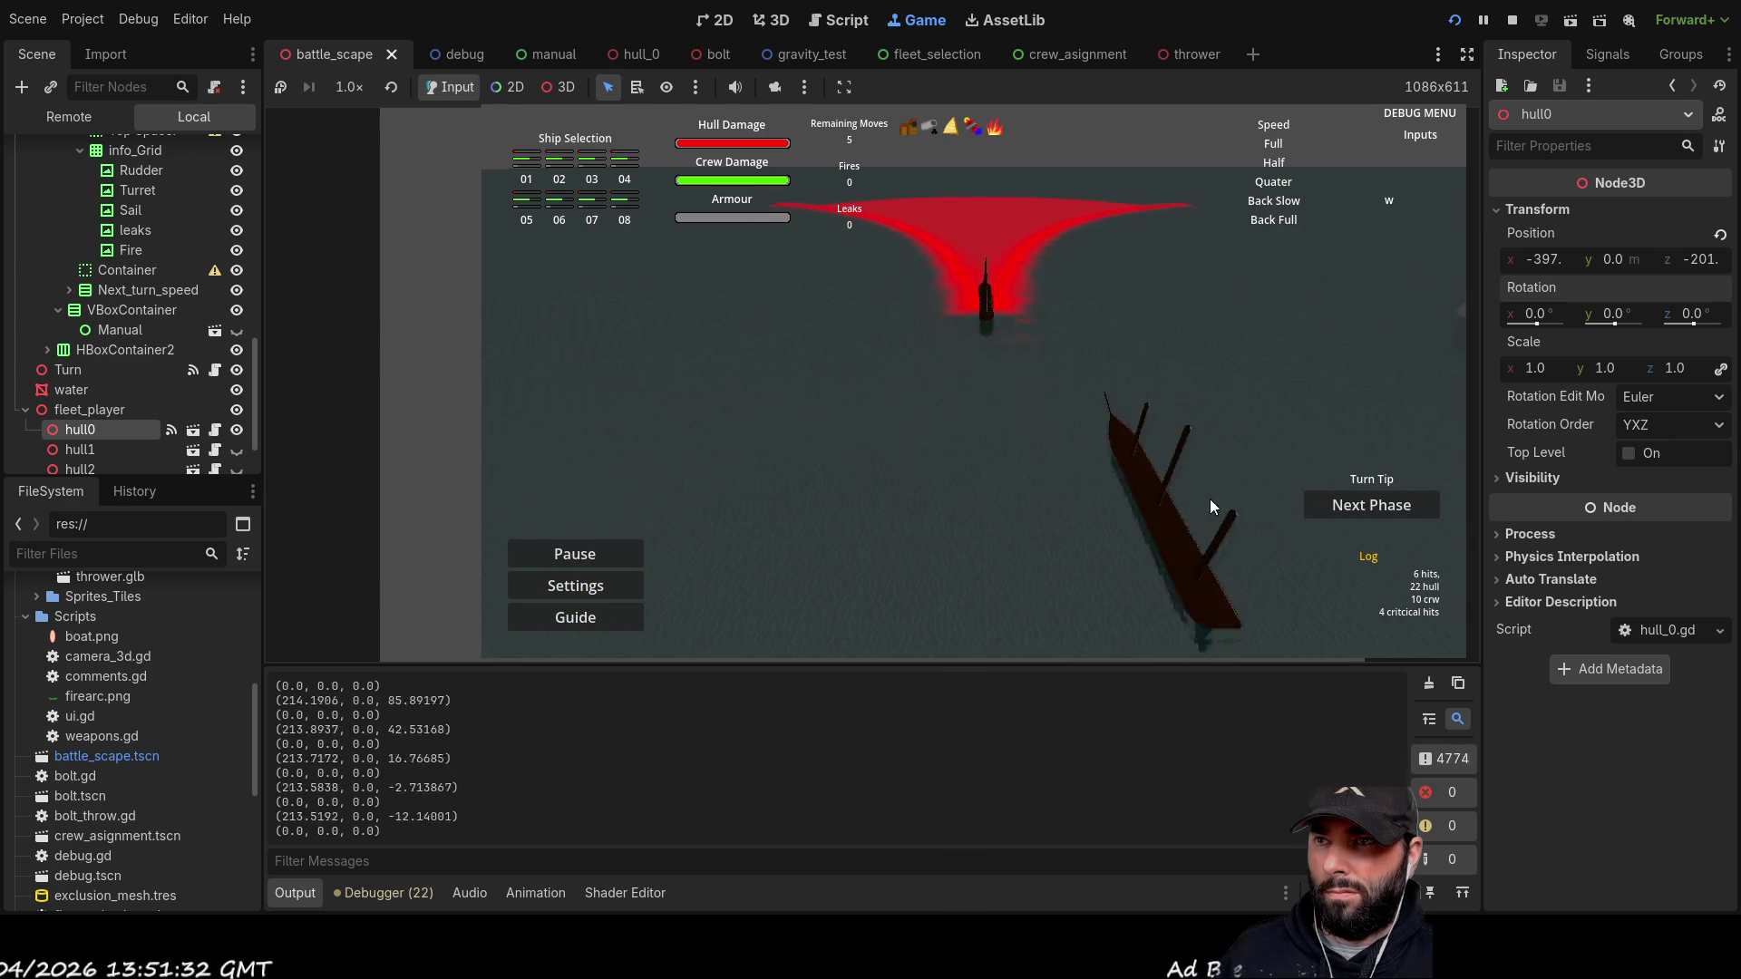
key("w")
mouse_move(805, 410)
left_mouse_down()
mouse_move(1231, 385)
mouse_move(781, 344)
left_mouse_up()
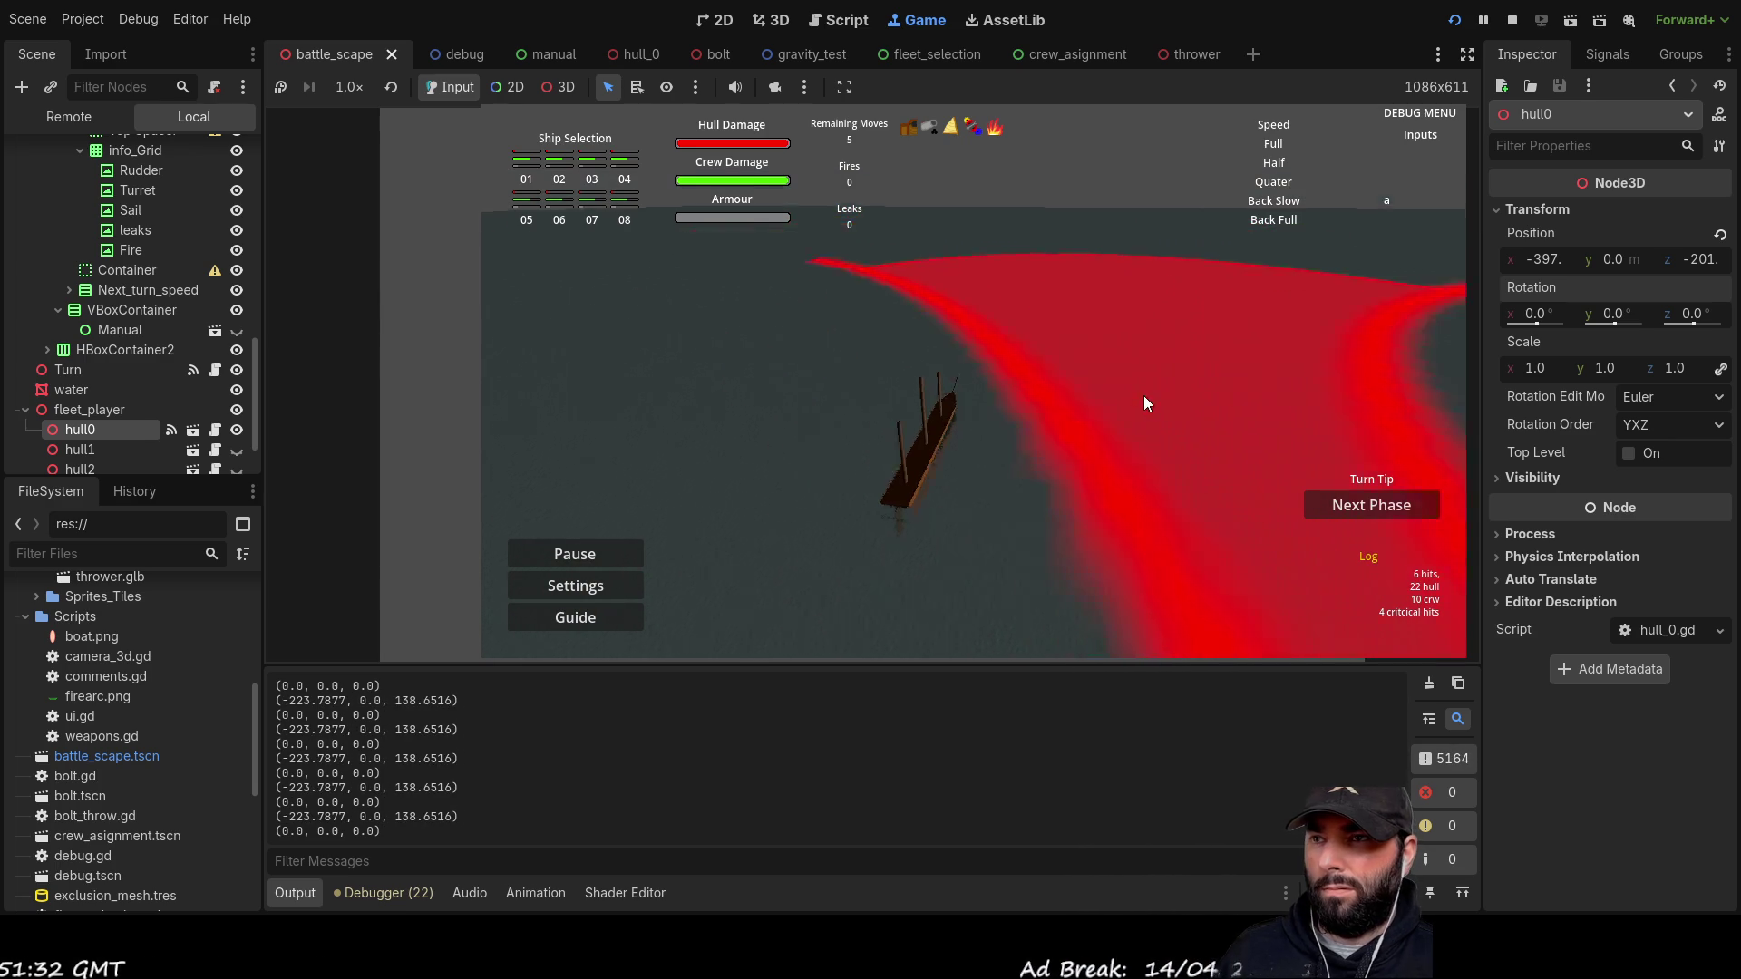
key("F8")
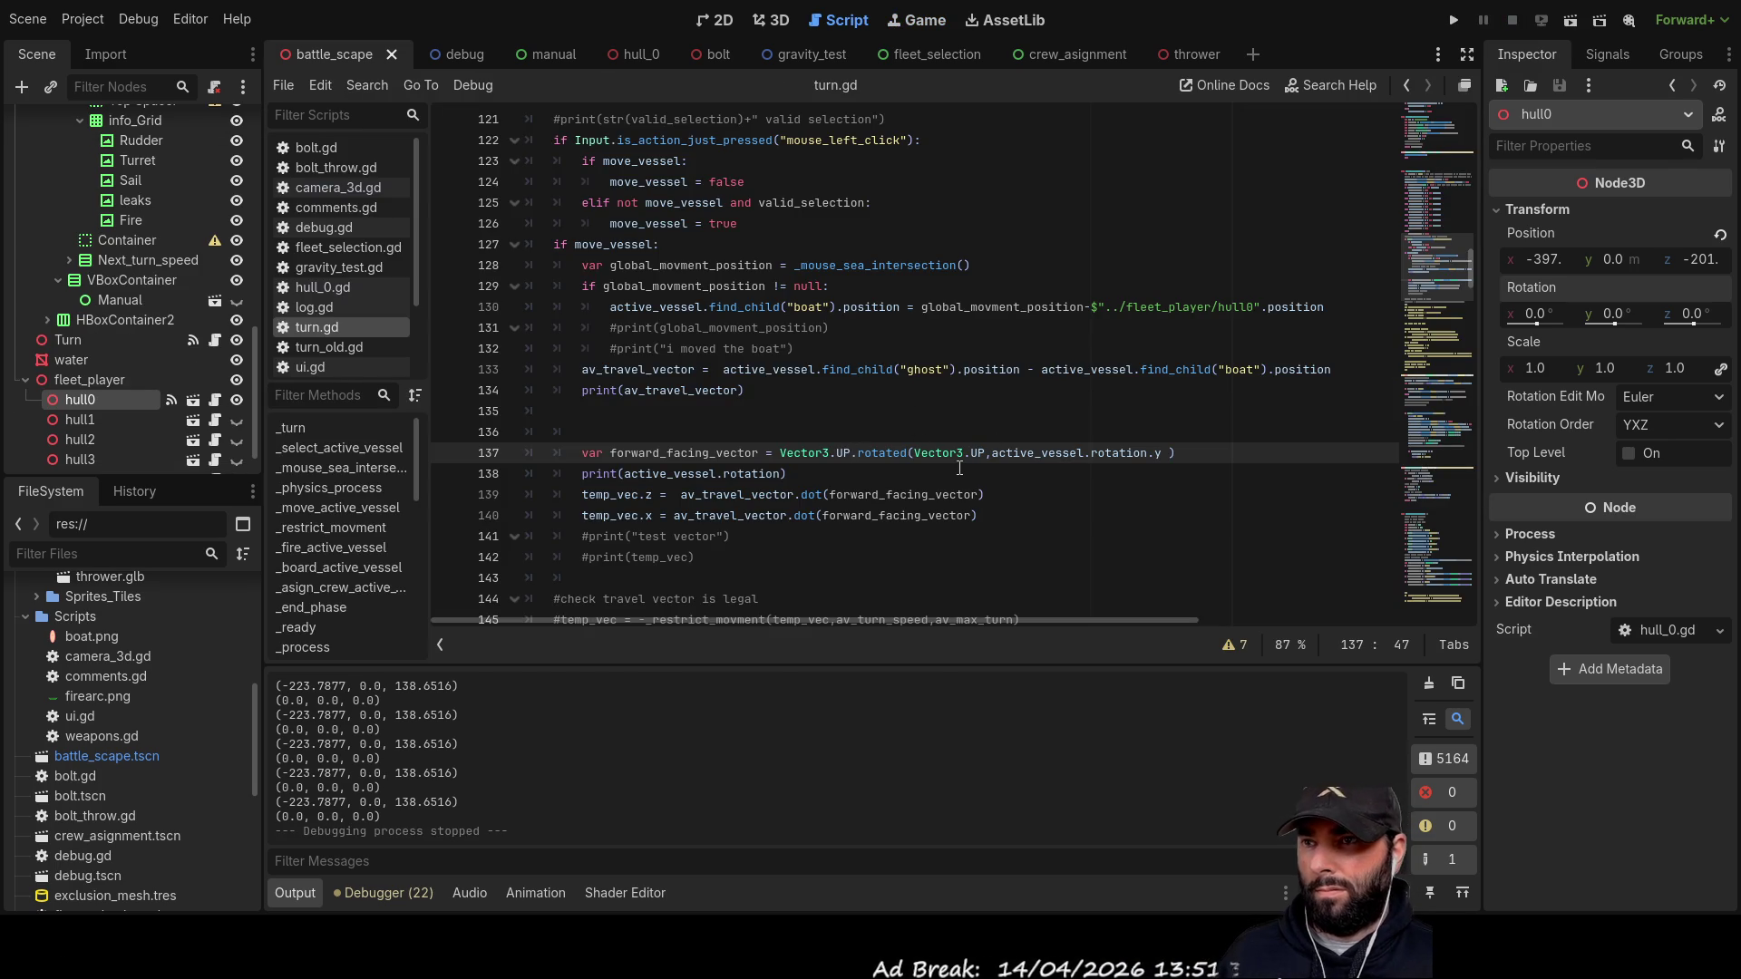
Step: Change line 137's base vector to Vector3.DOWN and run the project
type("Down")
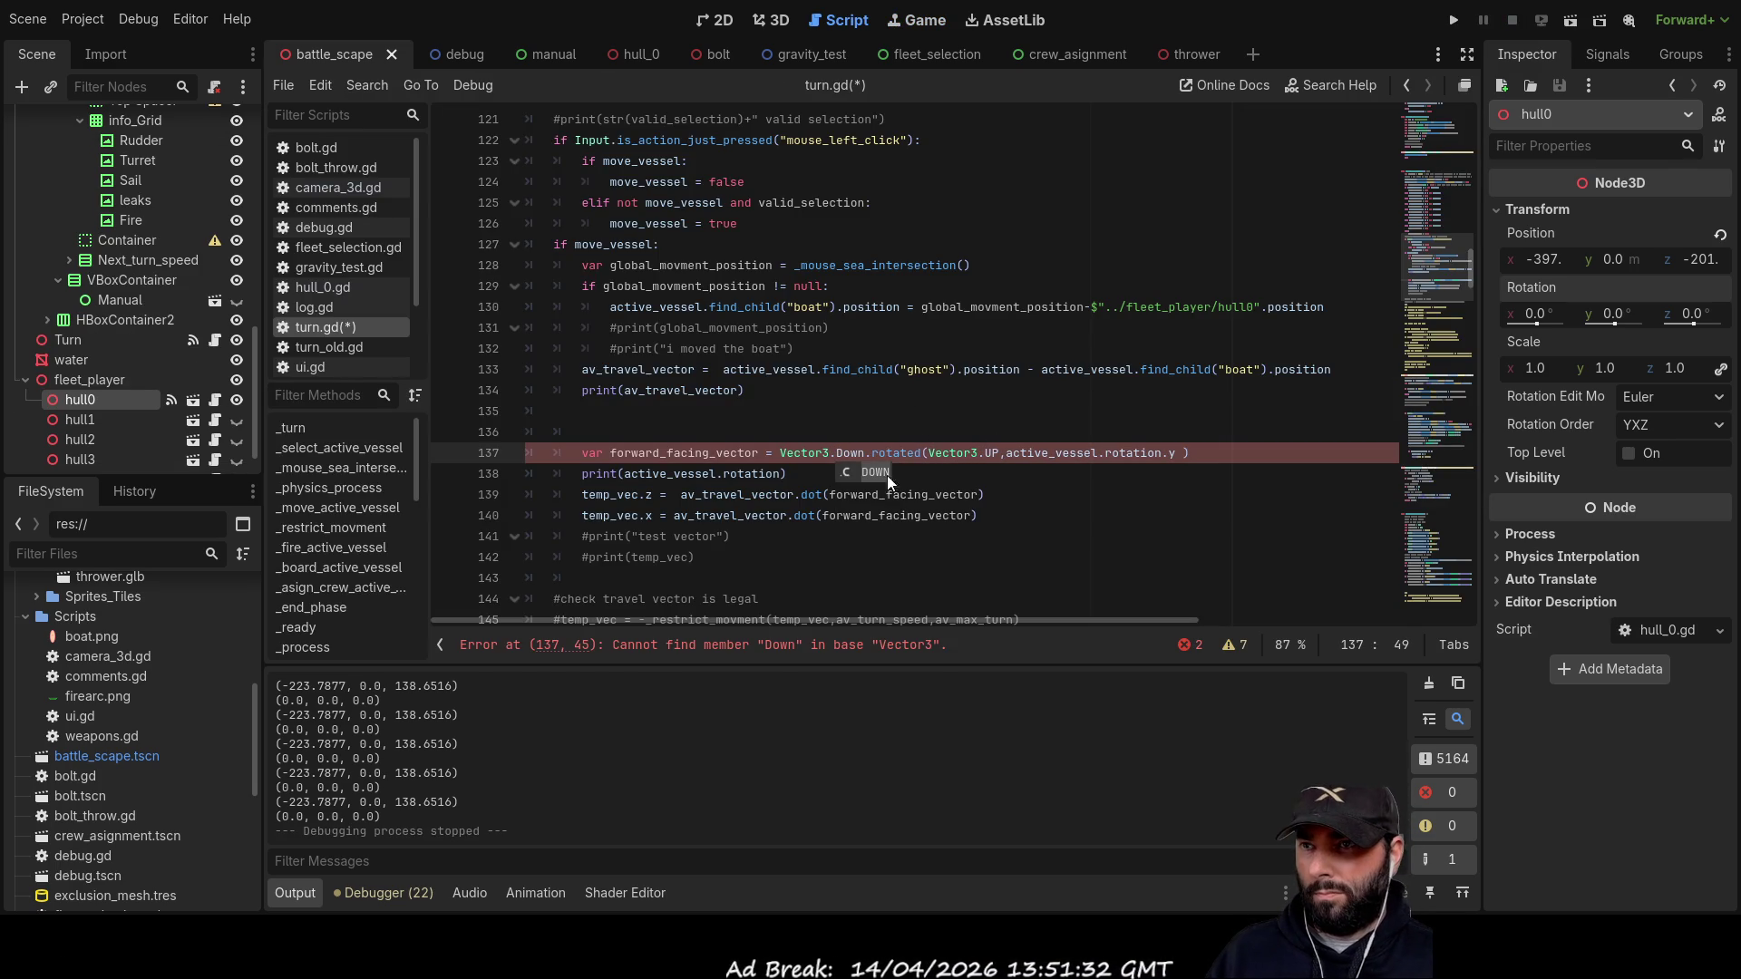
key("Return")
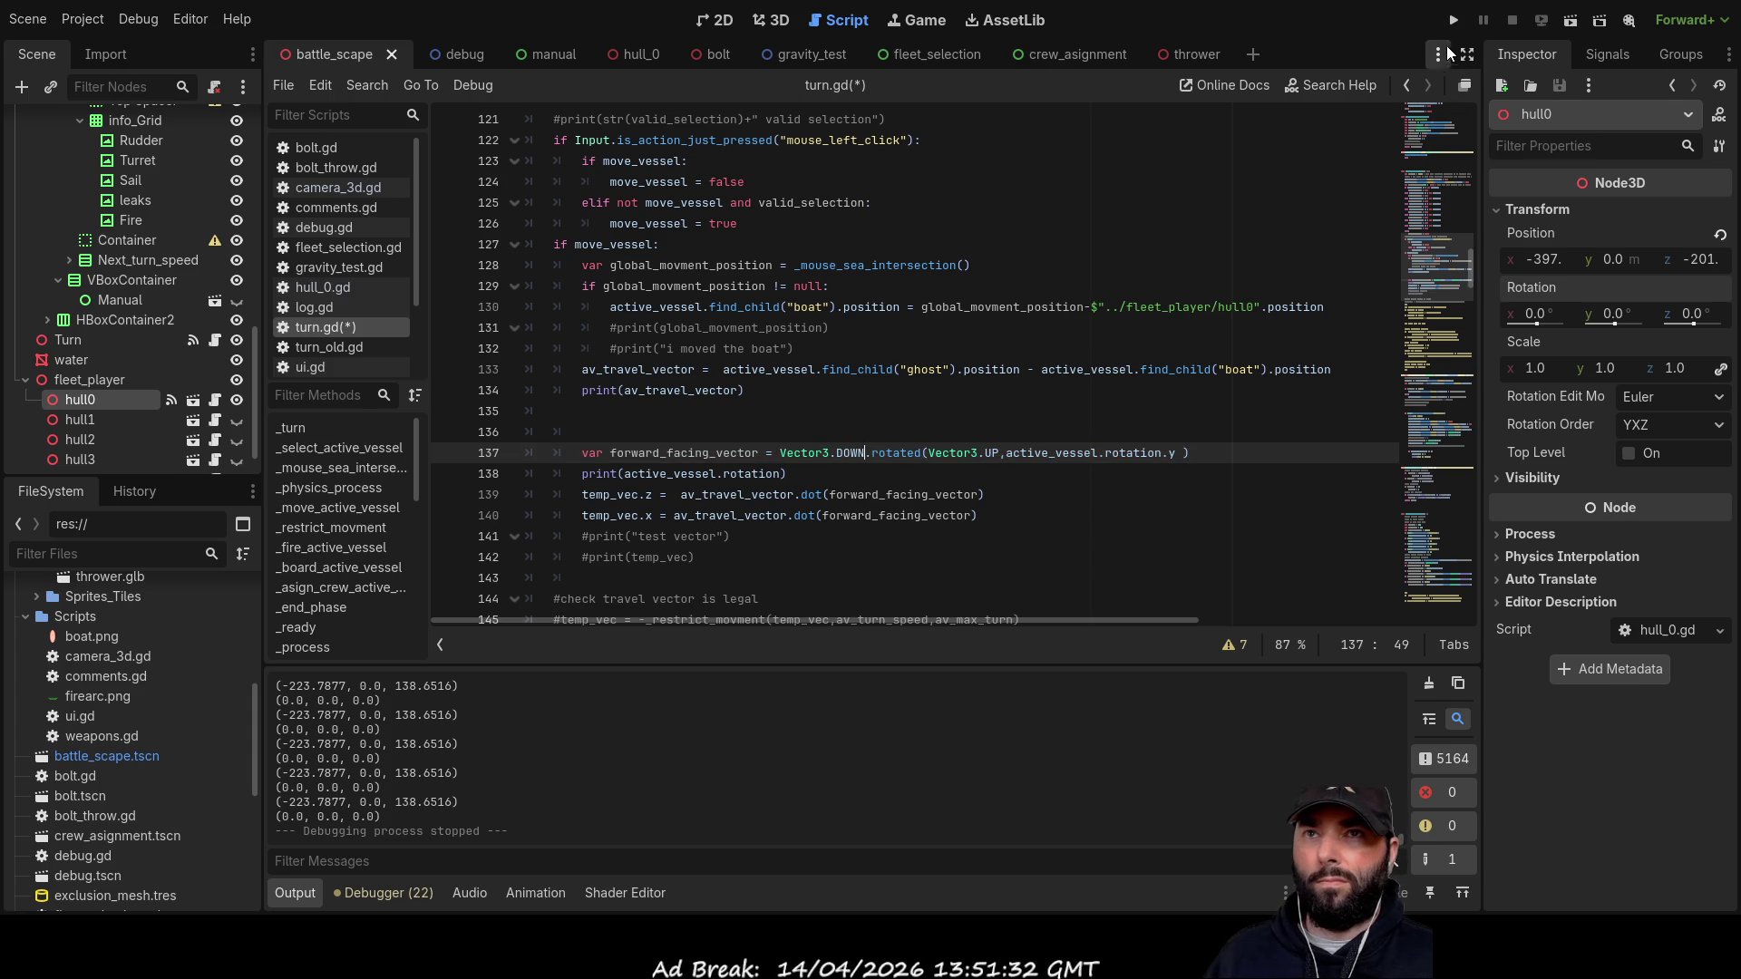
left_click(1453, 20)
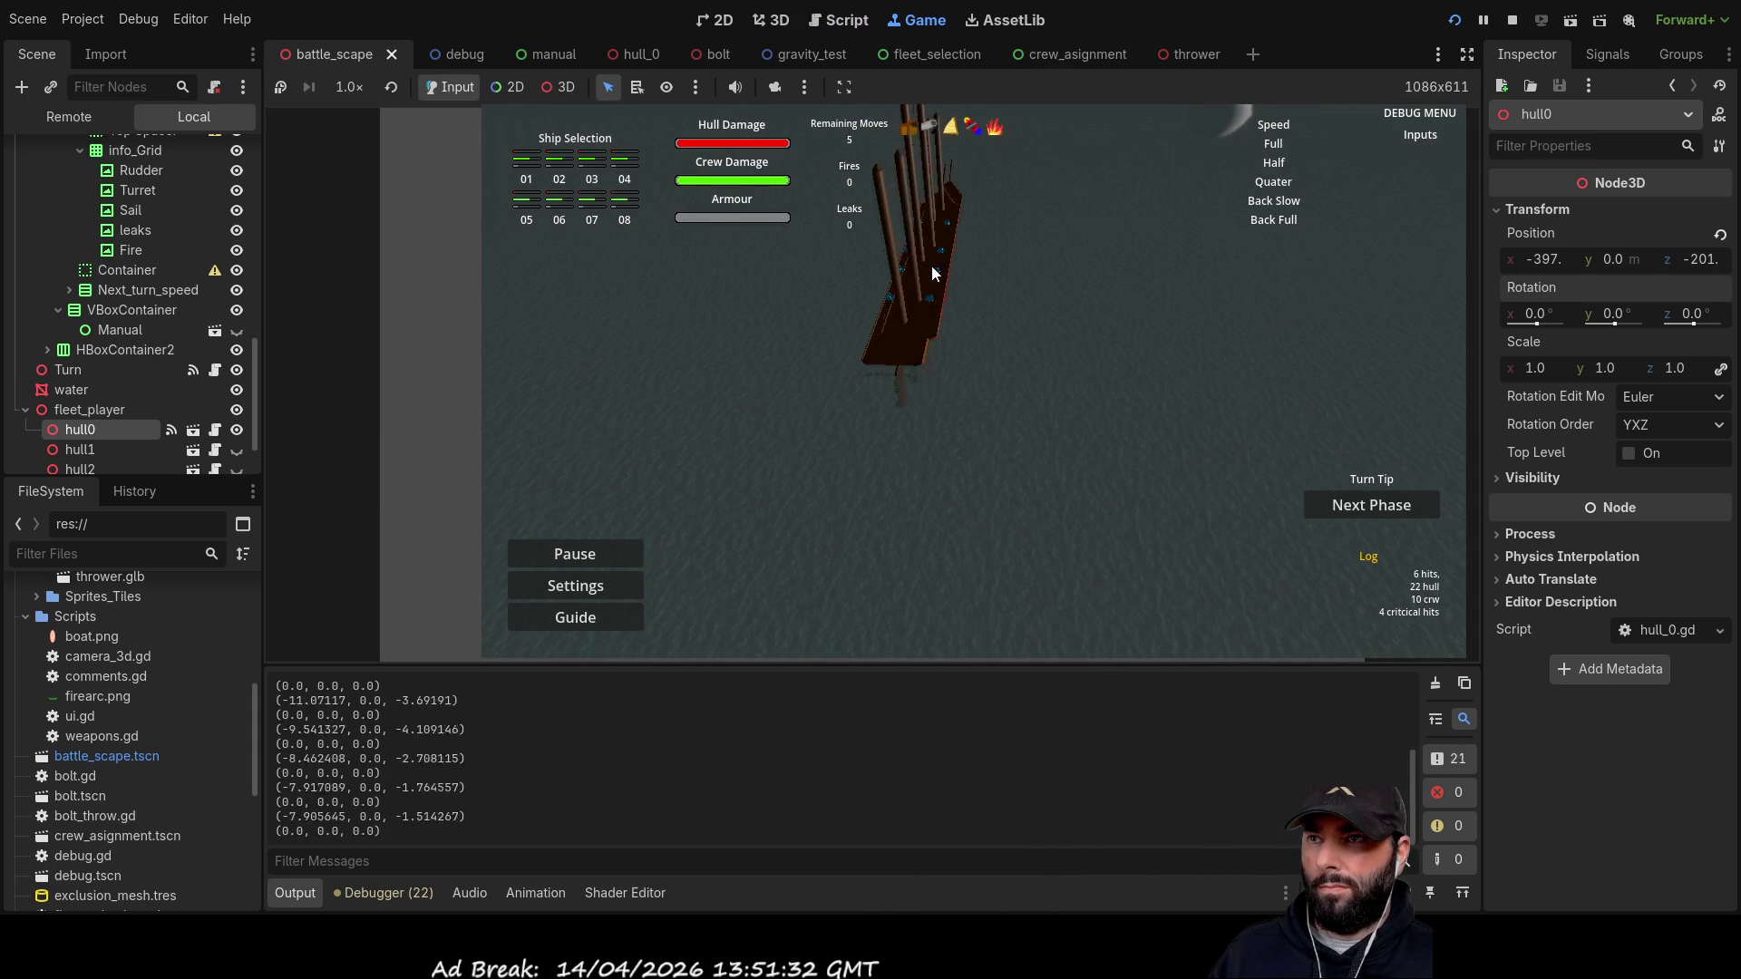
Step: Select the player ship, move the view around both ships, then stop the game
left_click(932, 268)
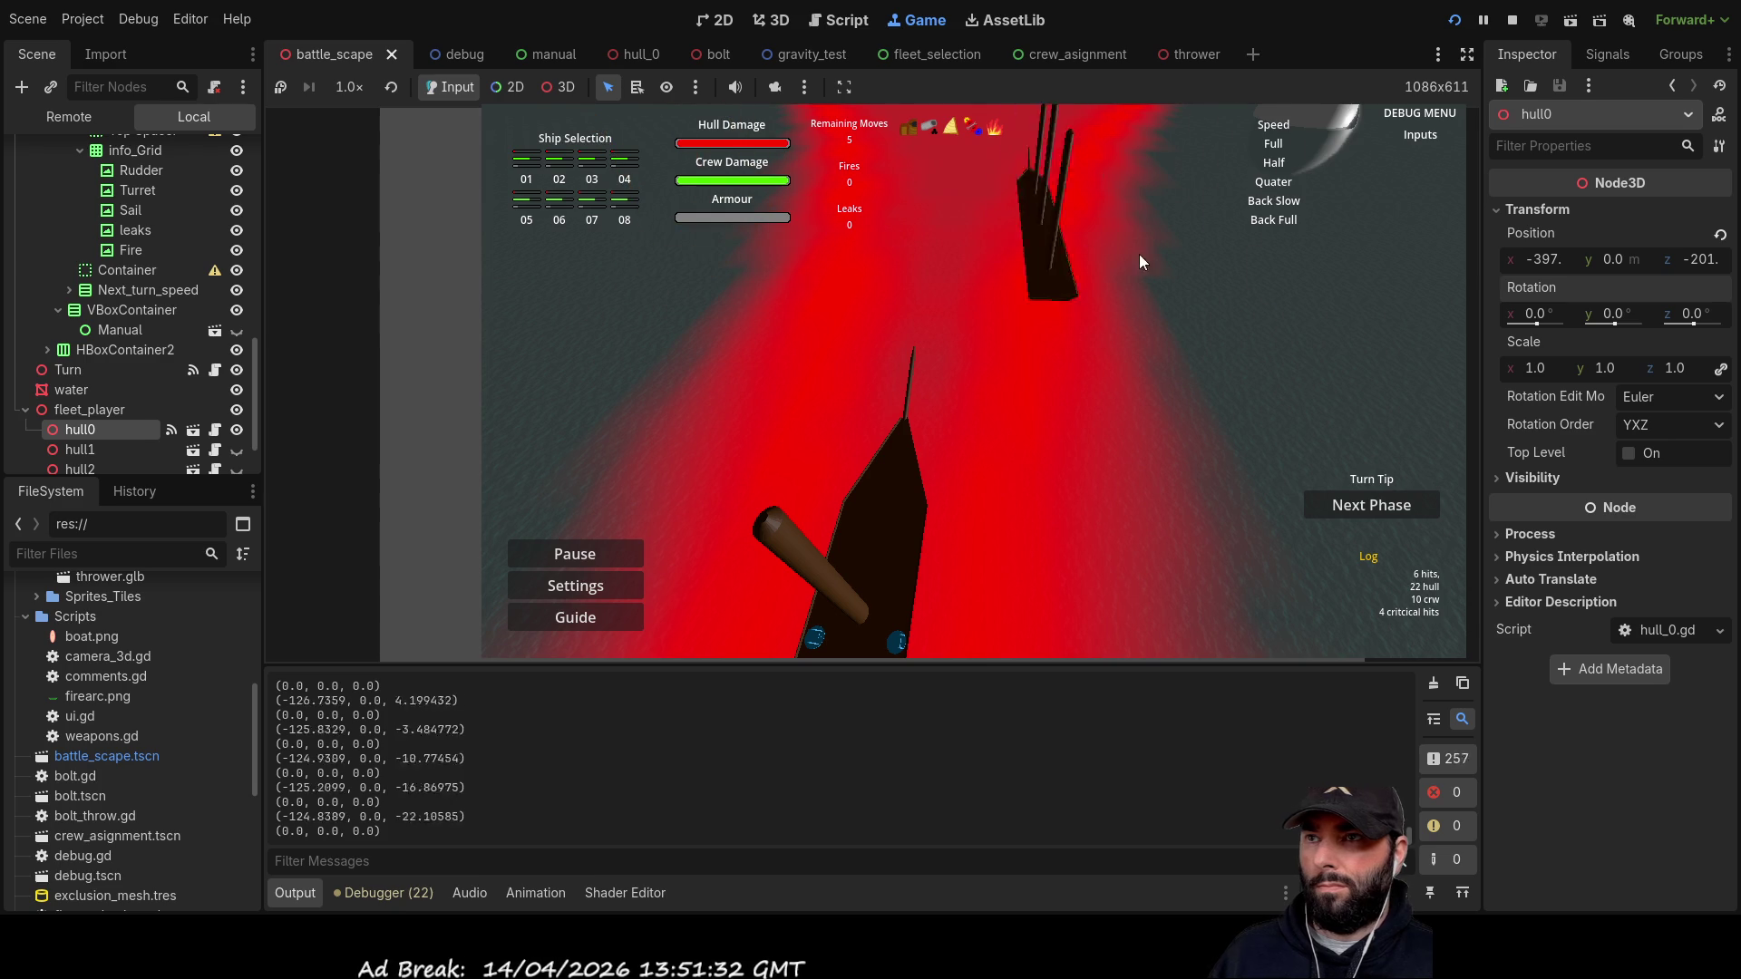
key("w")
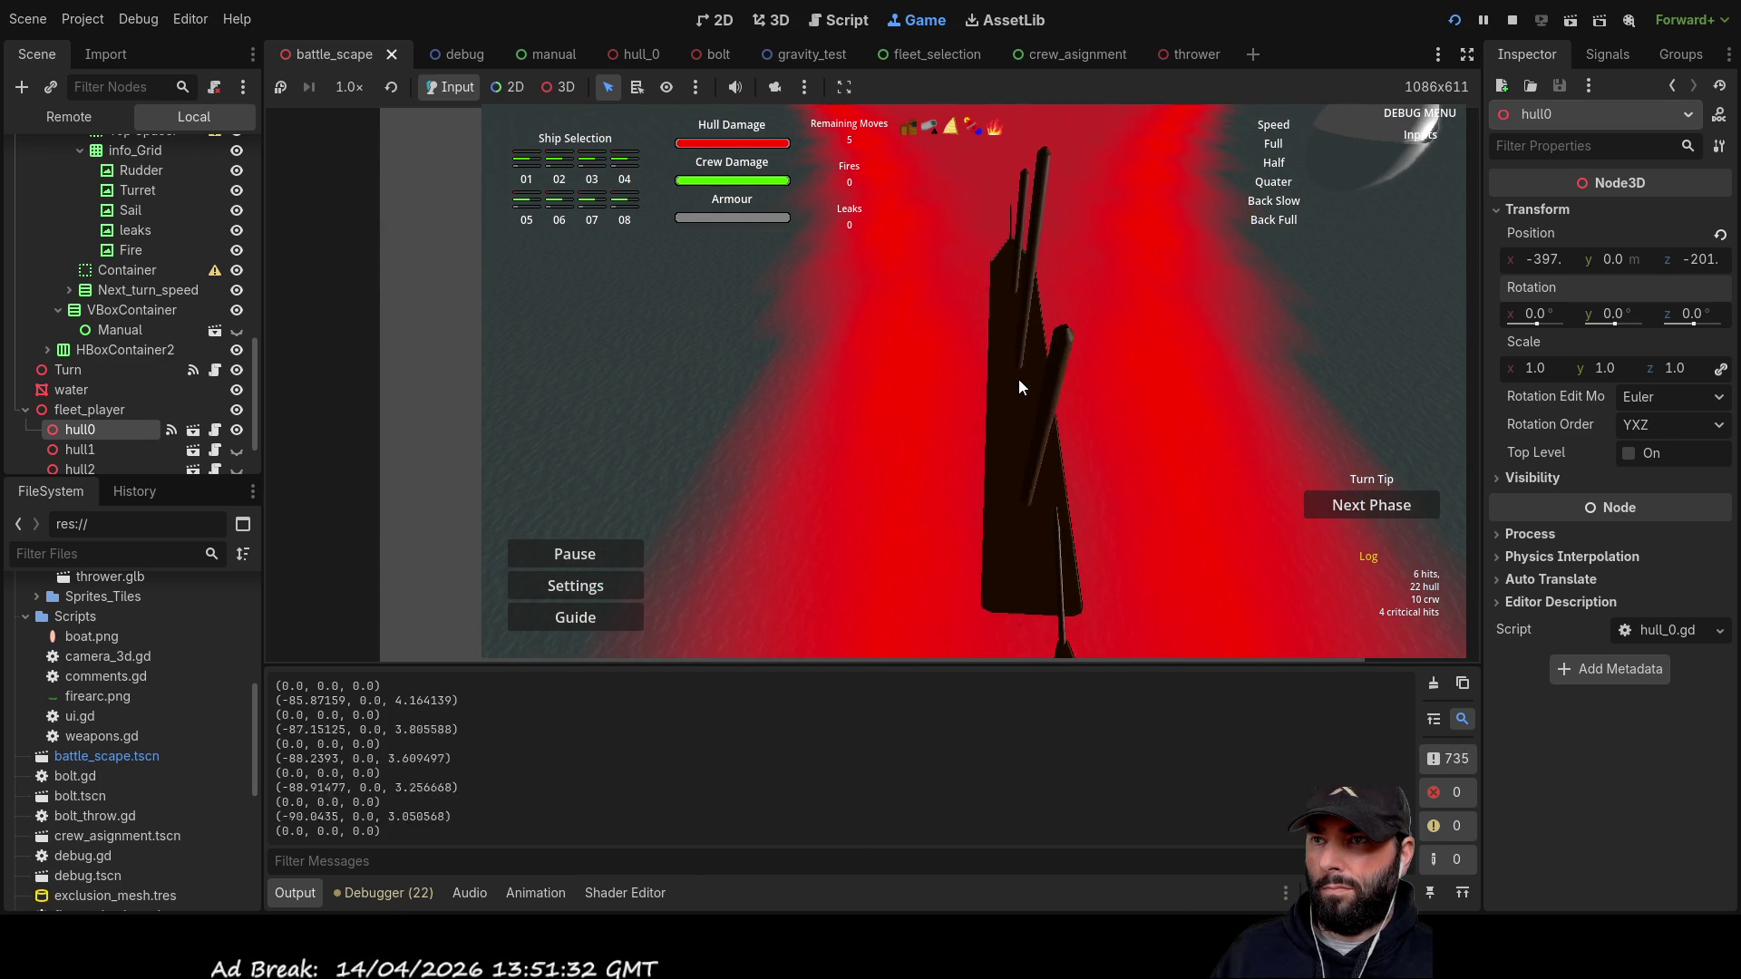
key("s")
key("q")
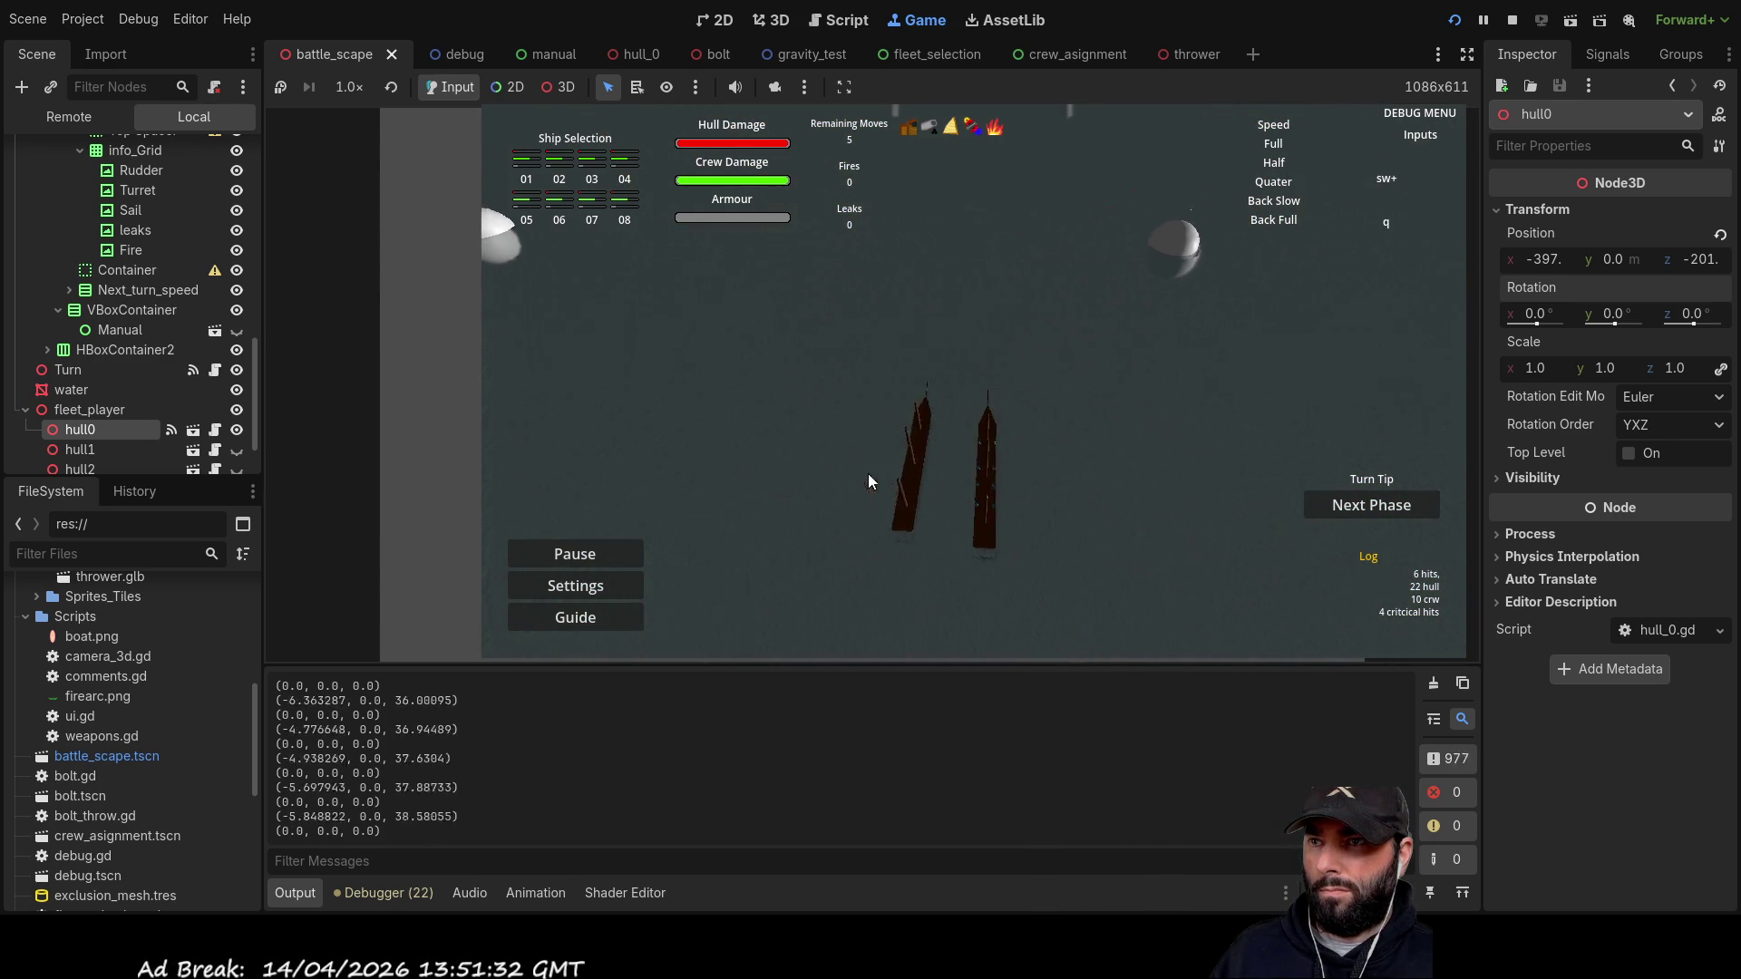
key("w")
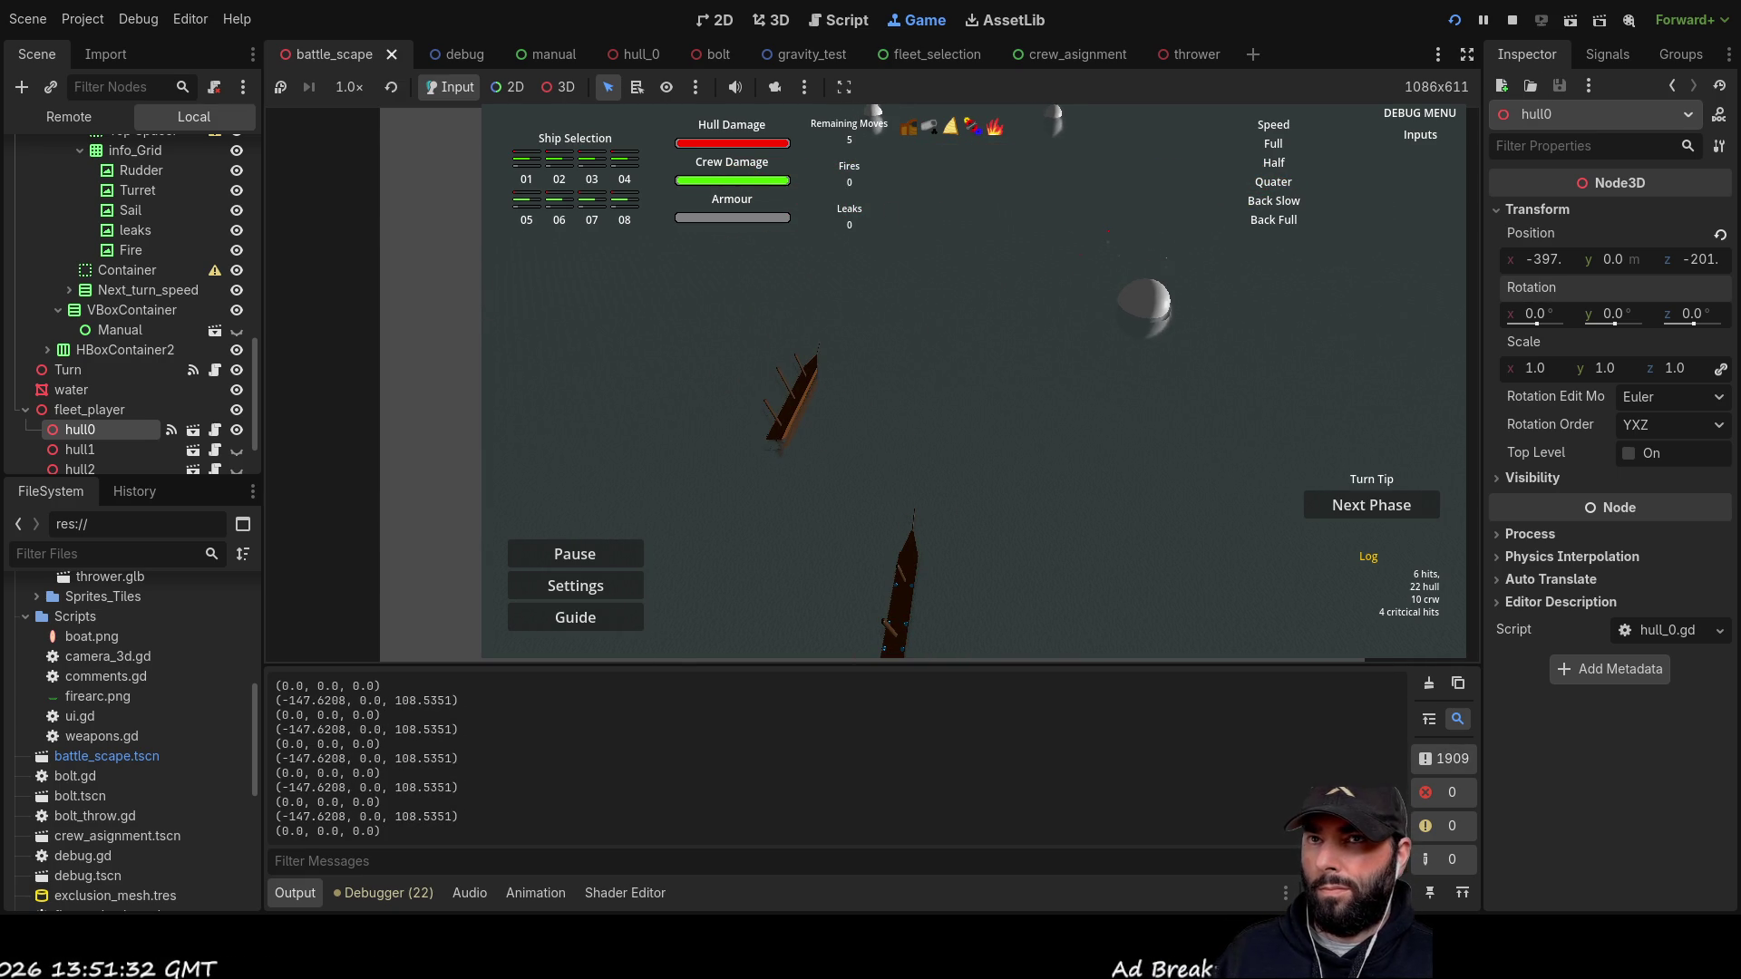
key("F8")
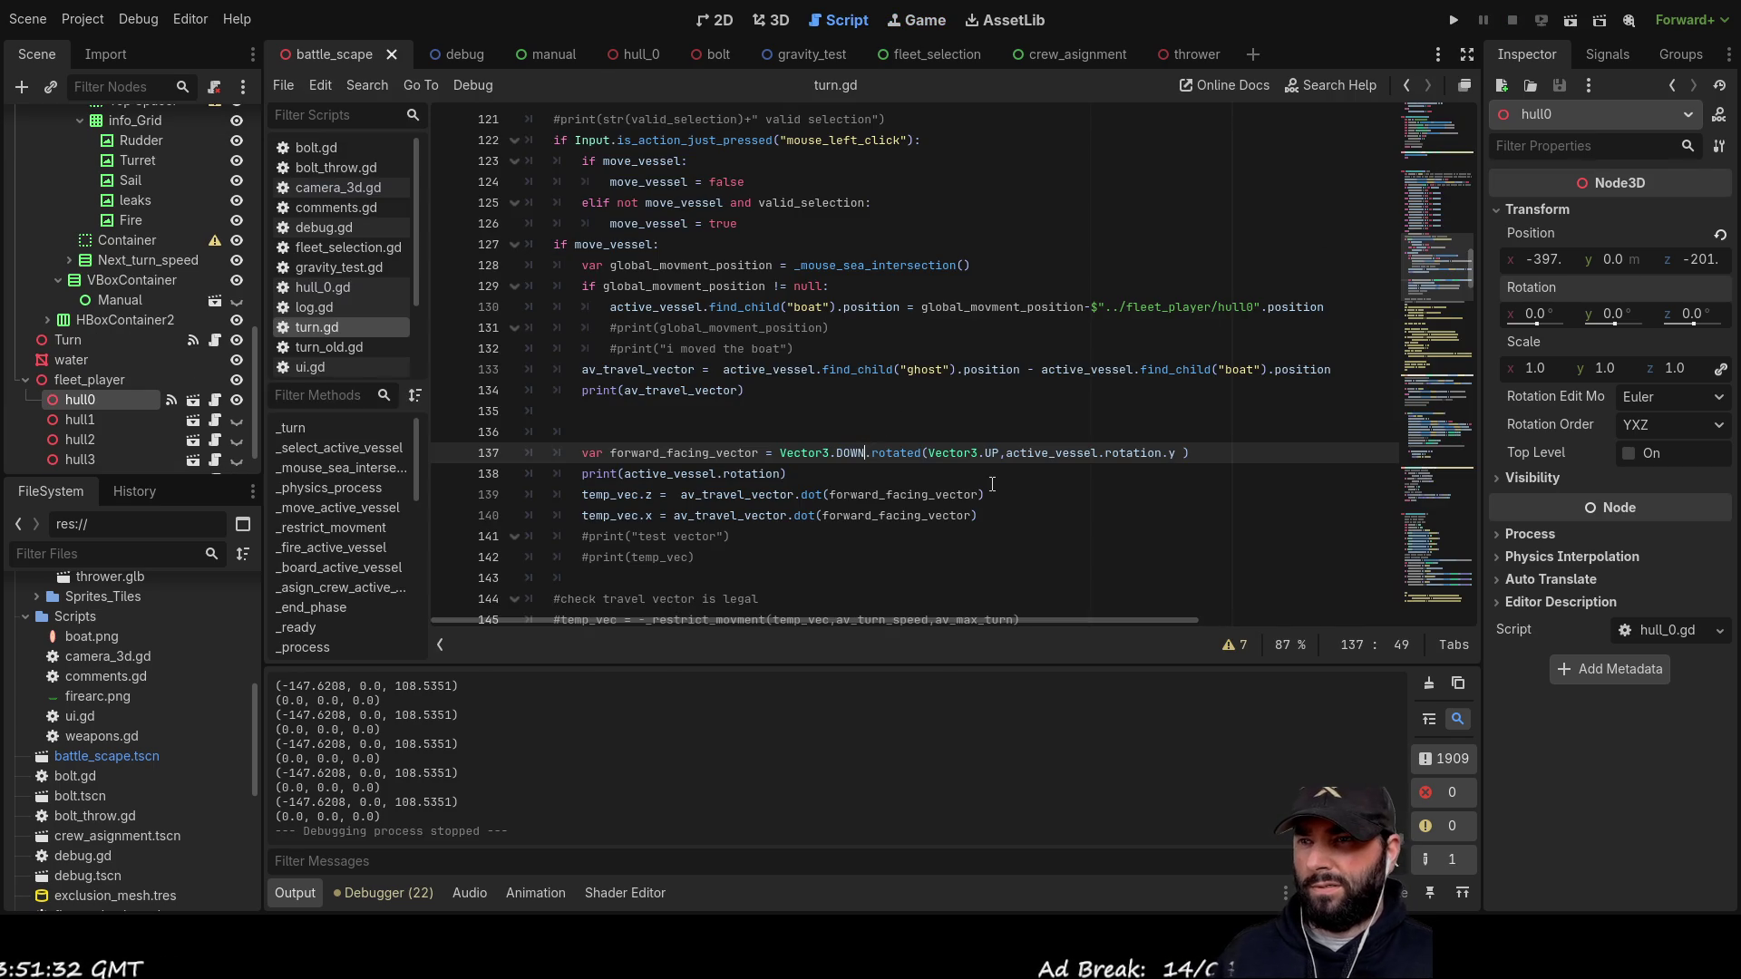
Step: Restore Vector3.UP in place of DOWN on line 137
key("BackSpace")
key("BackSpace")
key("BackSpace")
type("UP")
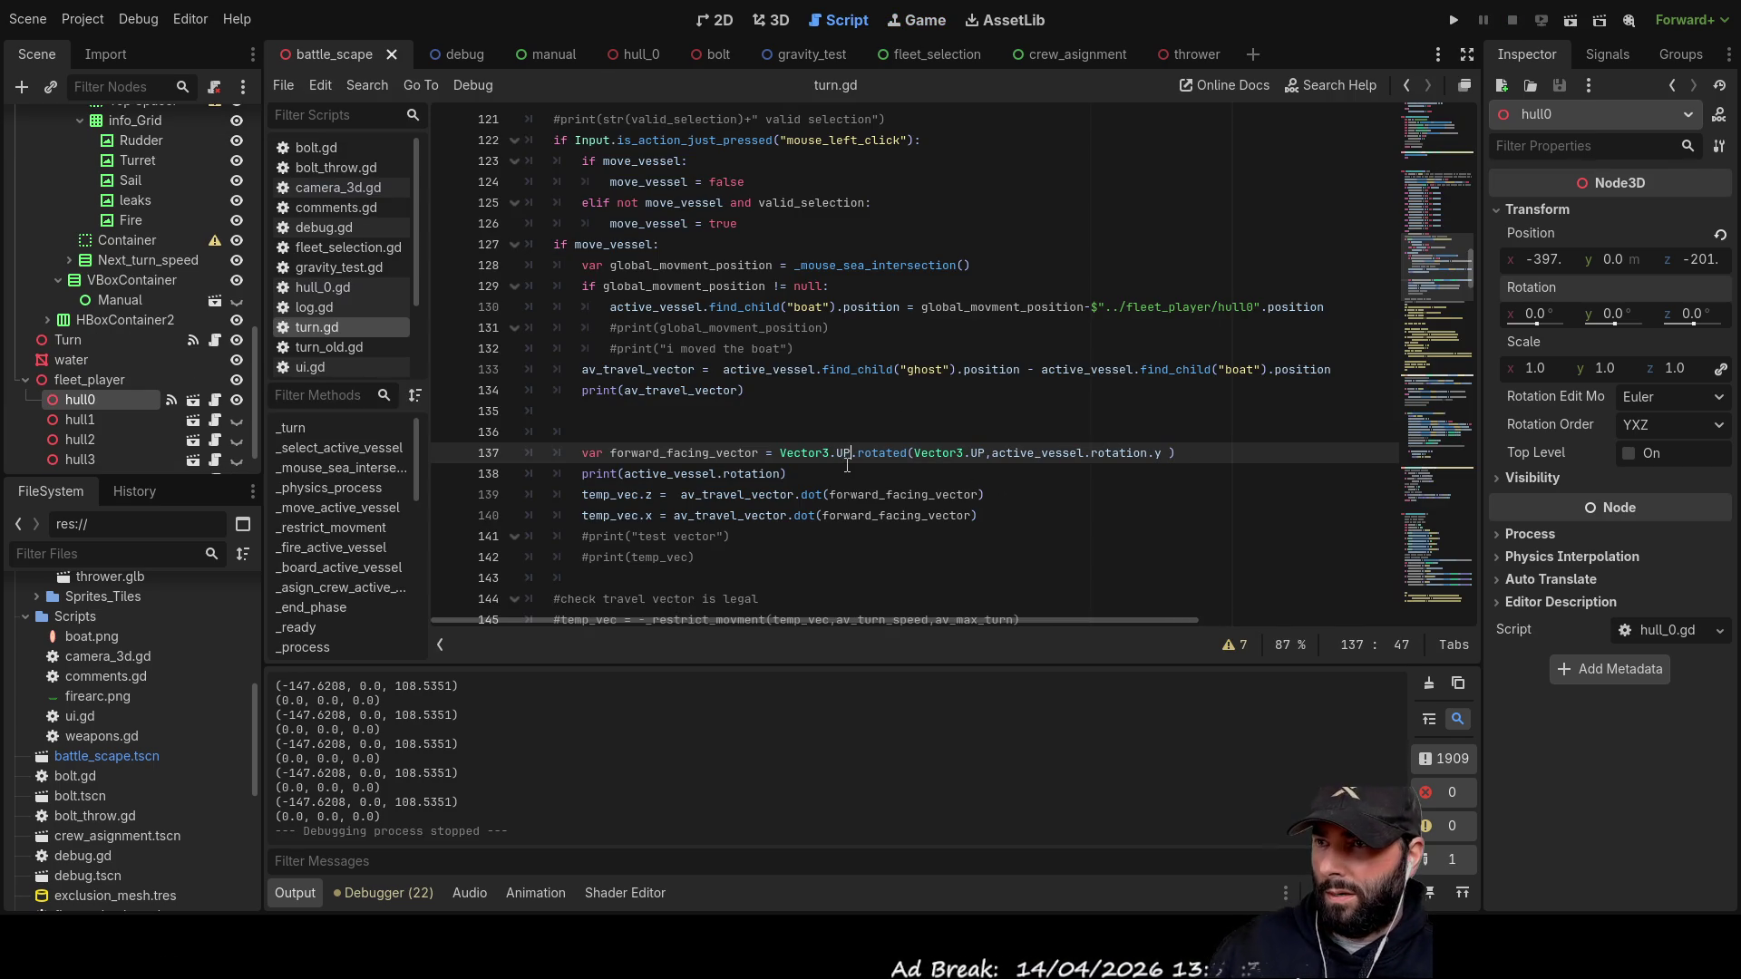
left_click(843, 475)
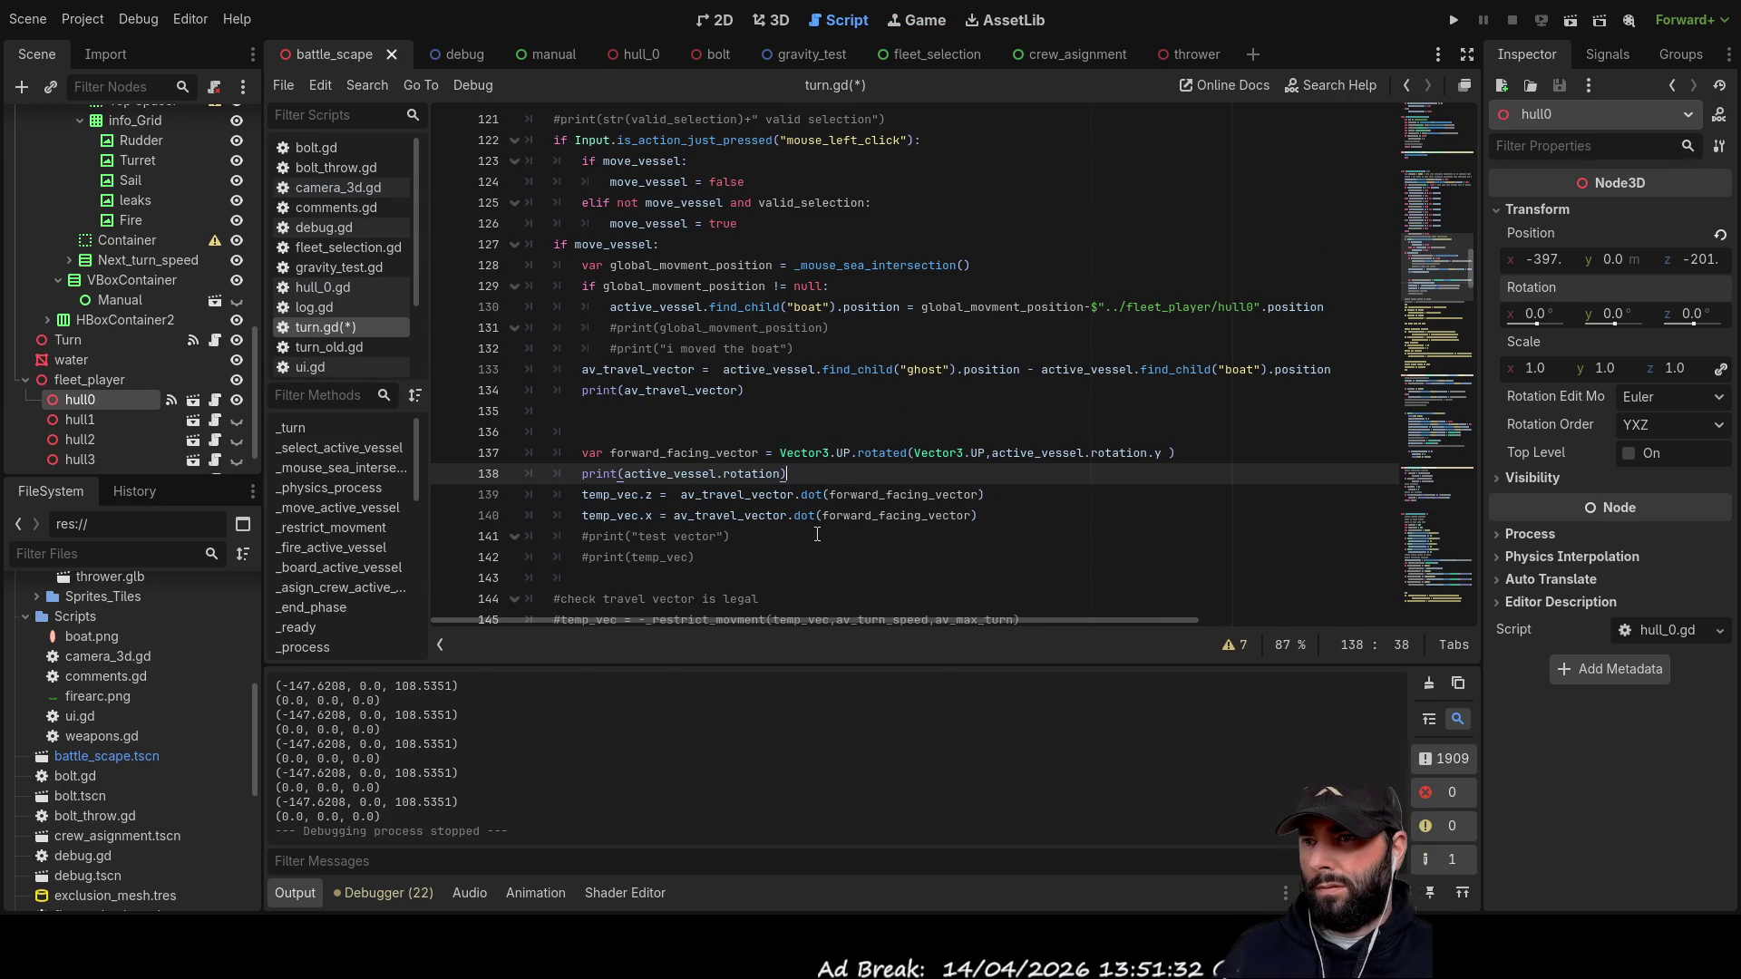
Step: Add a minus to line 140's temp_vec.x dot product, then remove it and move to line 139
left_click(654, 516)
key("Right")
key("Right")
key("Right")
type("-")
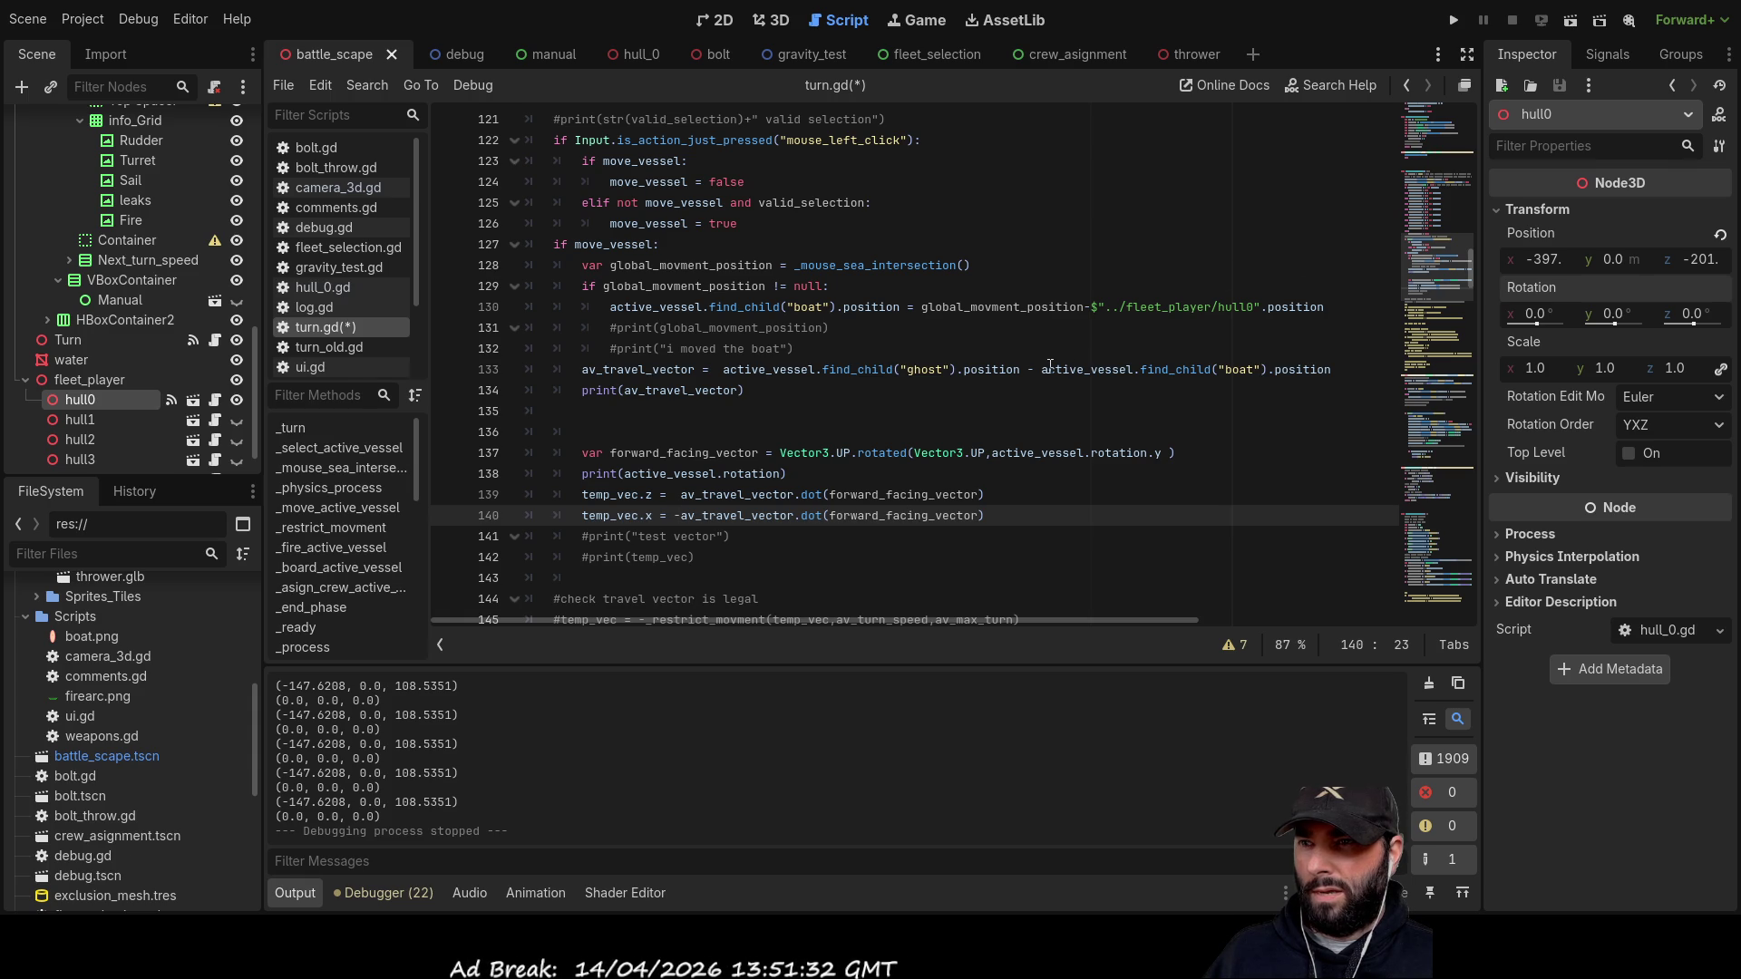
scroll(1049, 365, "down", 12)
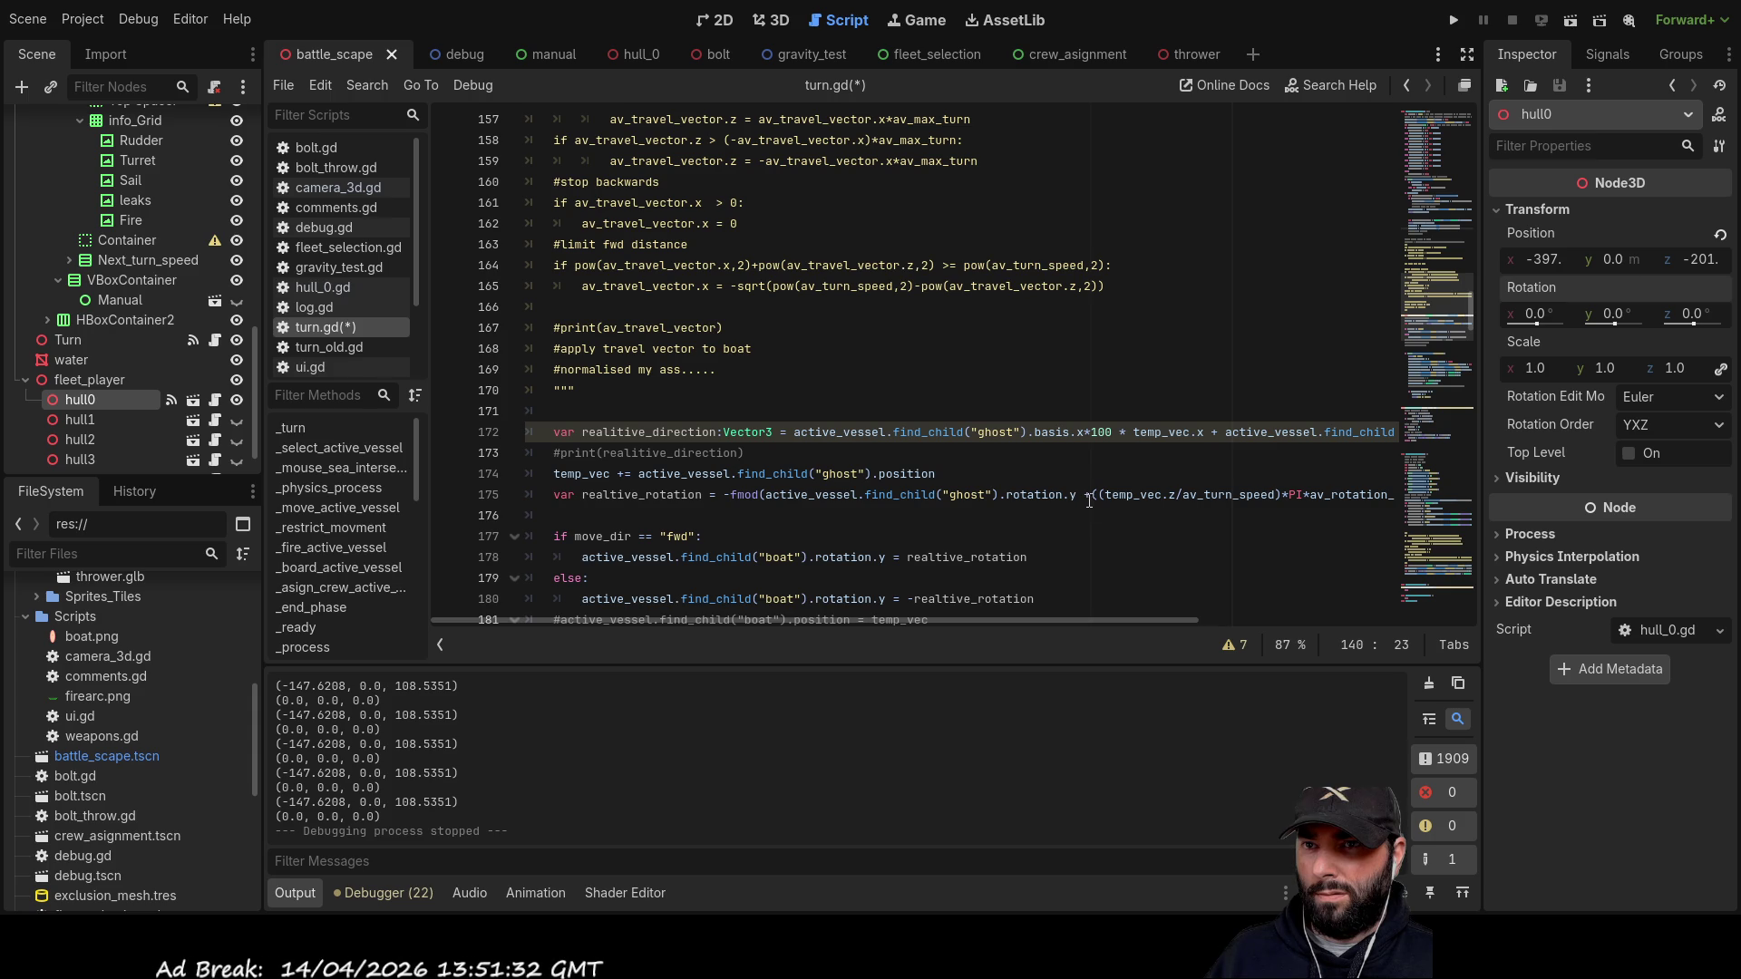
scroll(790, 344, "up", 1)
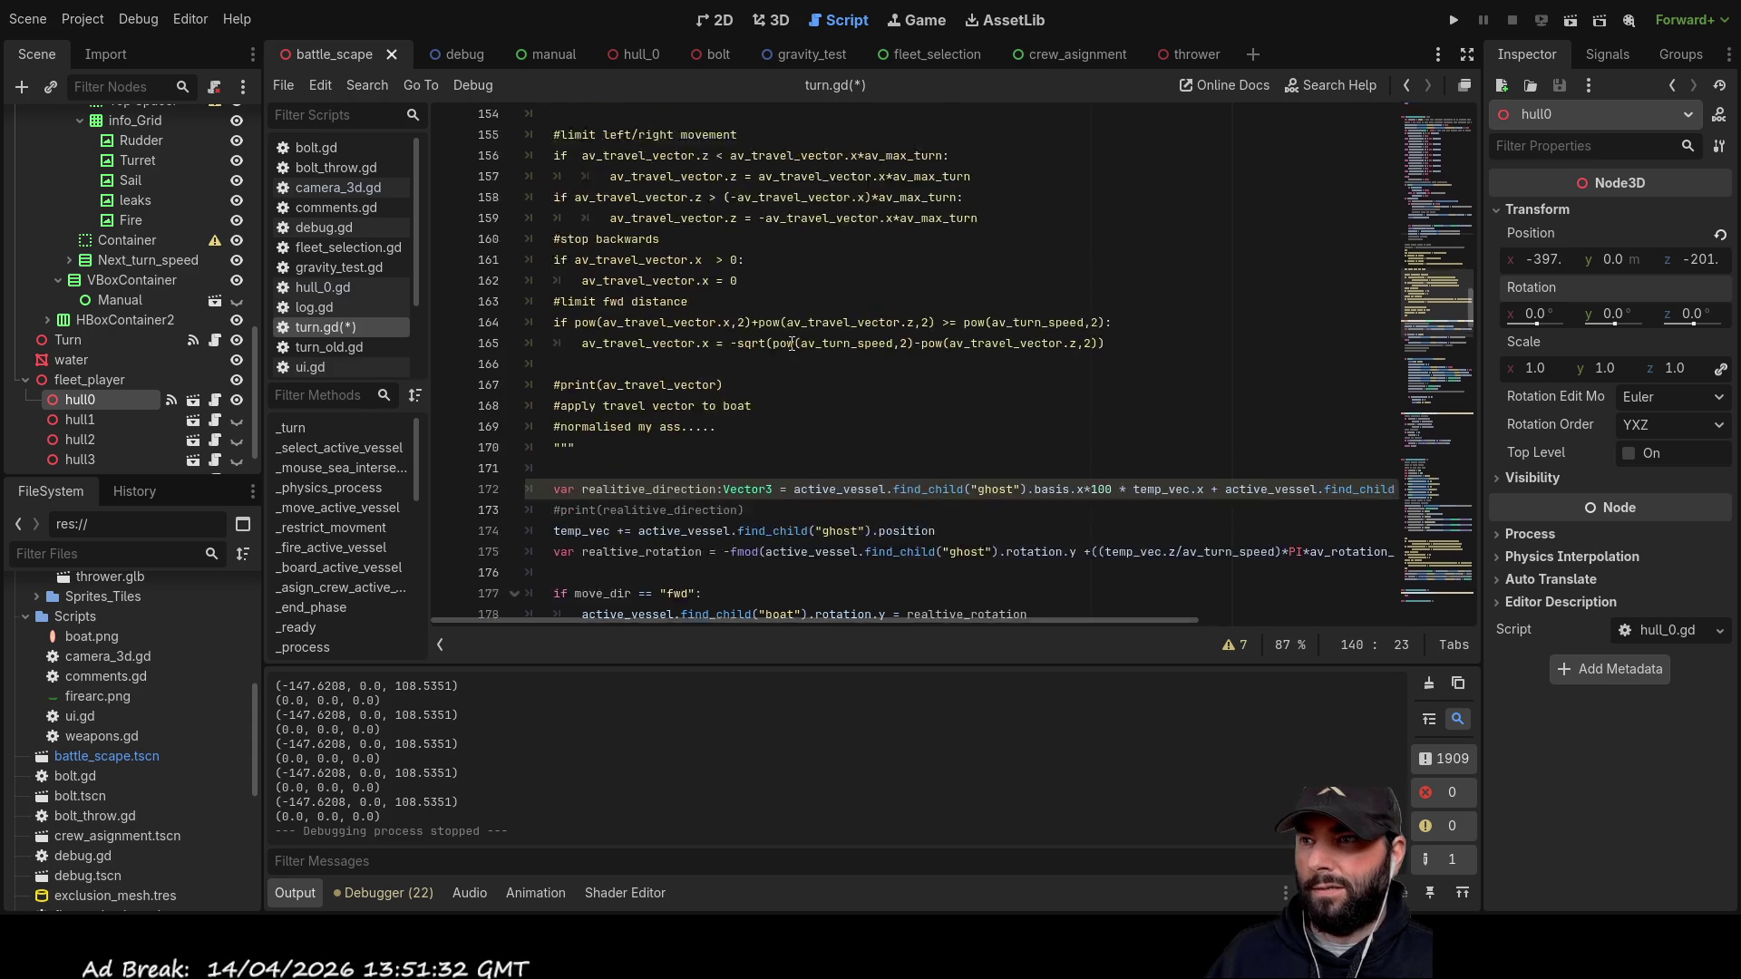
scroll(791, 343, "up", 8)
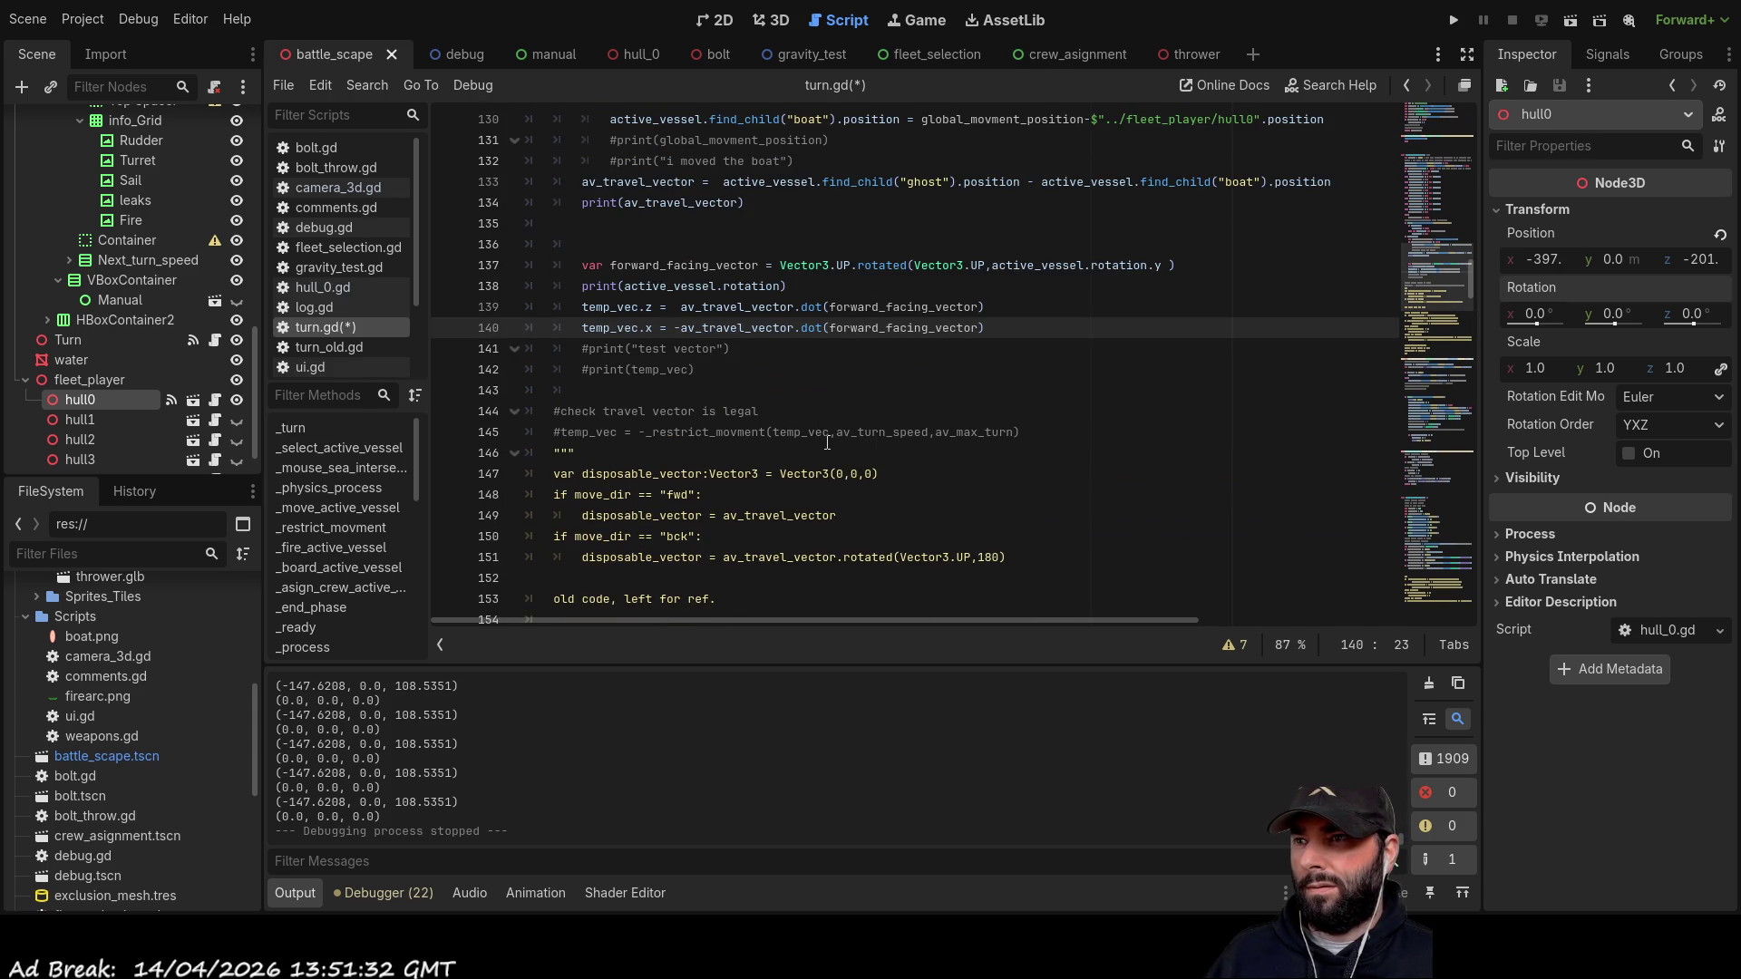
key("BackSpace")
key("Up")
Step: Negate line 139's av_travel_vector dot product, run with F5, then select a ship and commit a move
type("-")
key("F5")
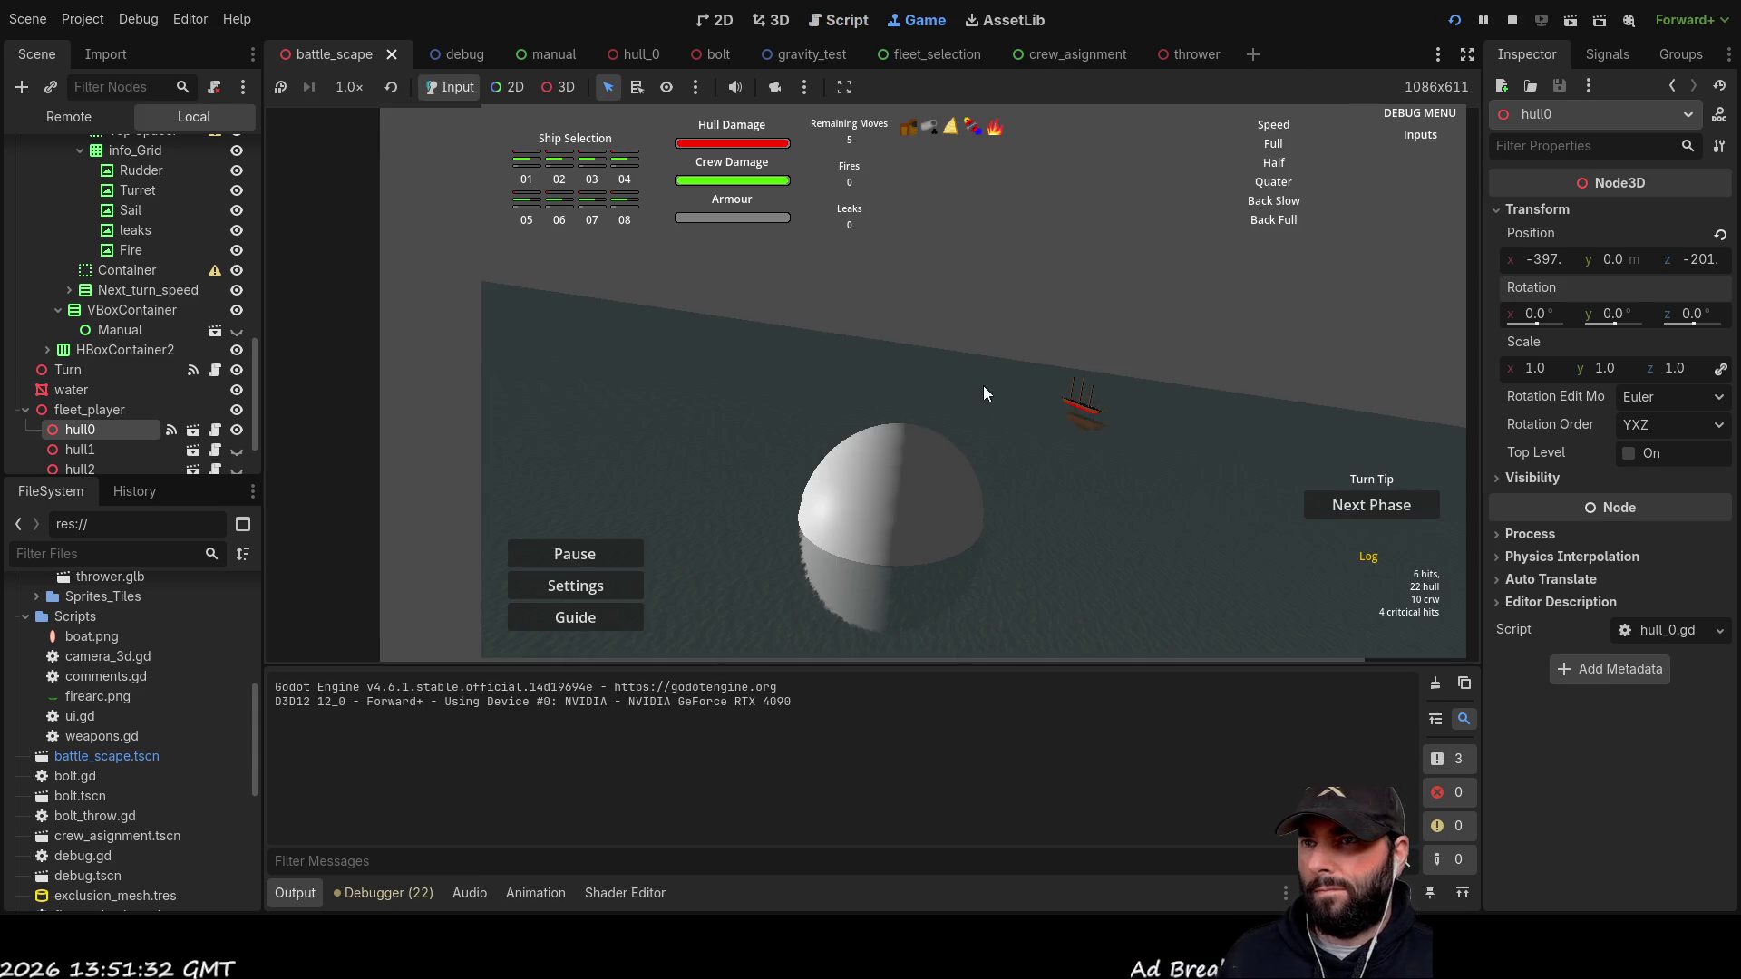
key("a")
key("s")
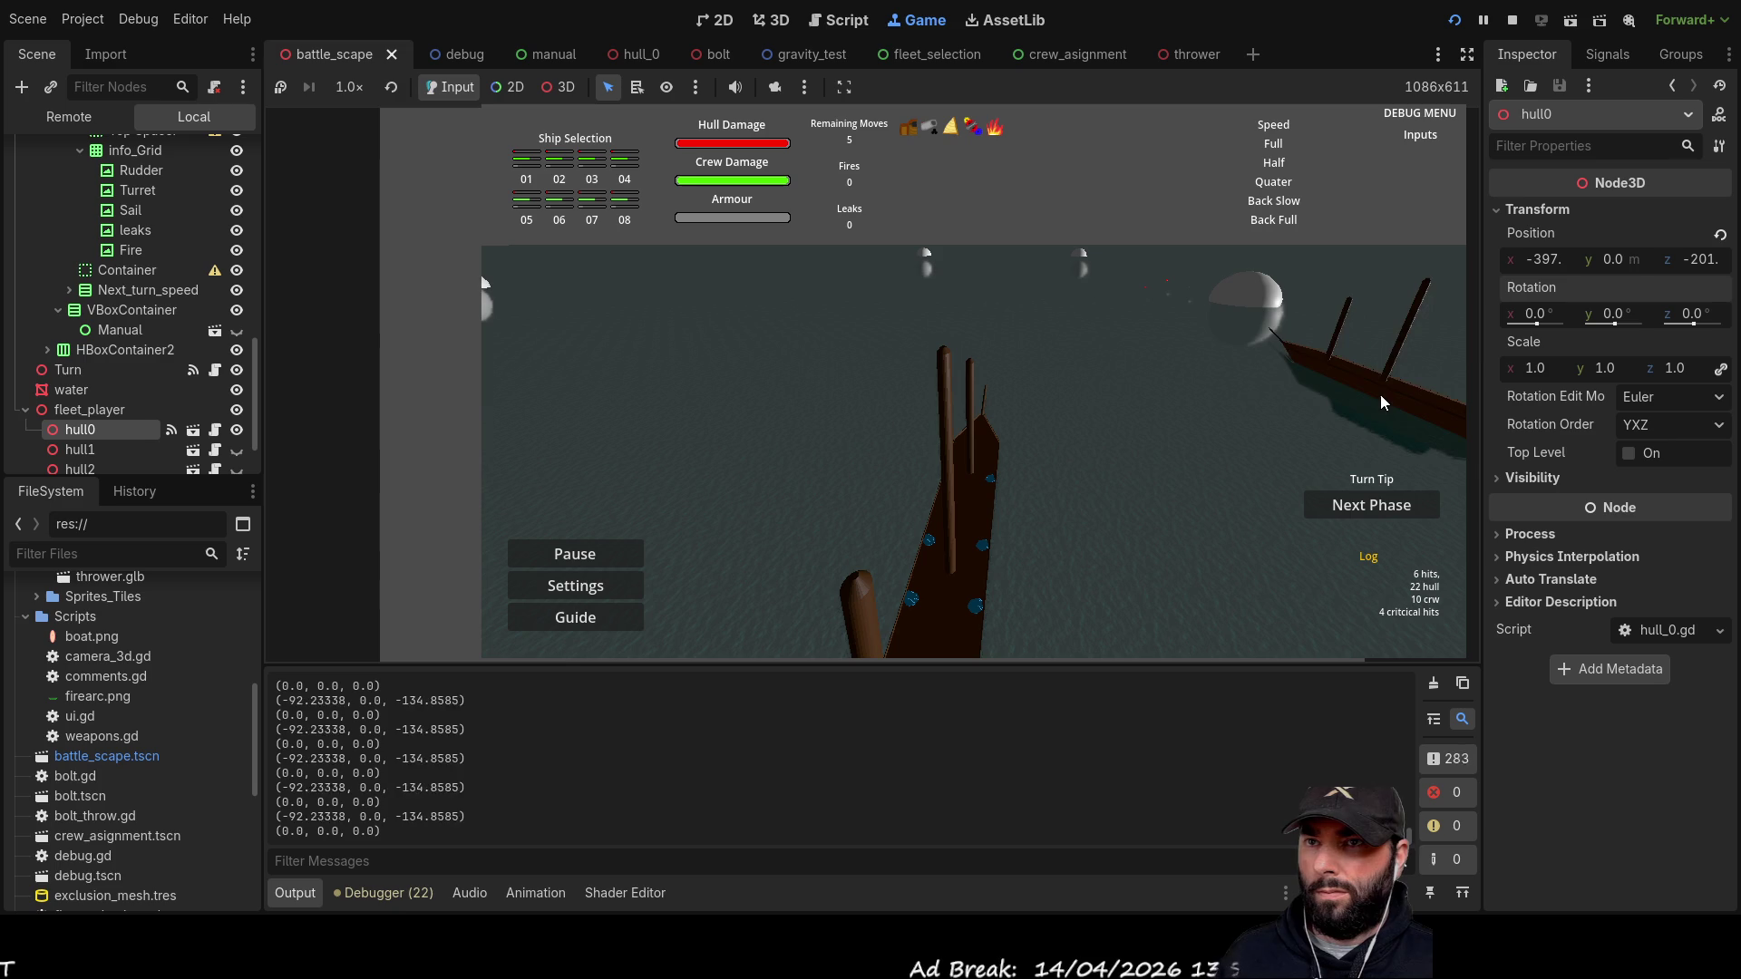
key("s")
key("w")
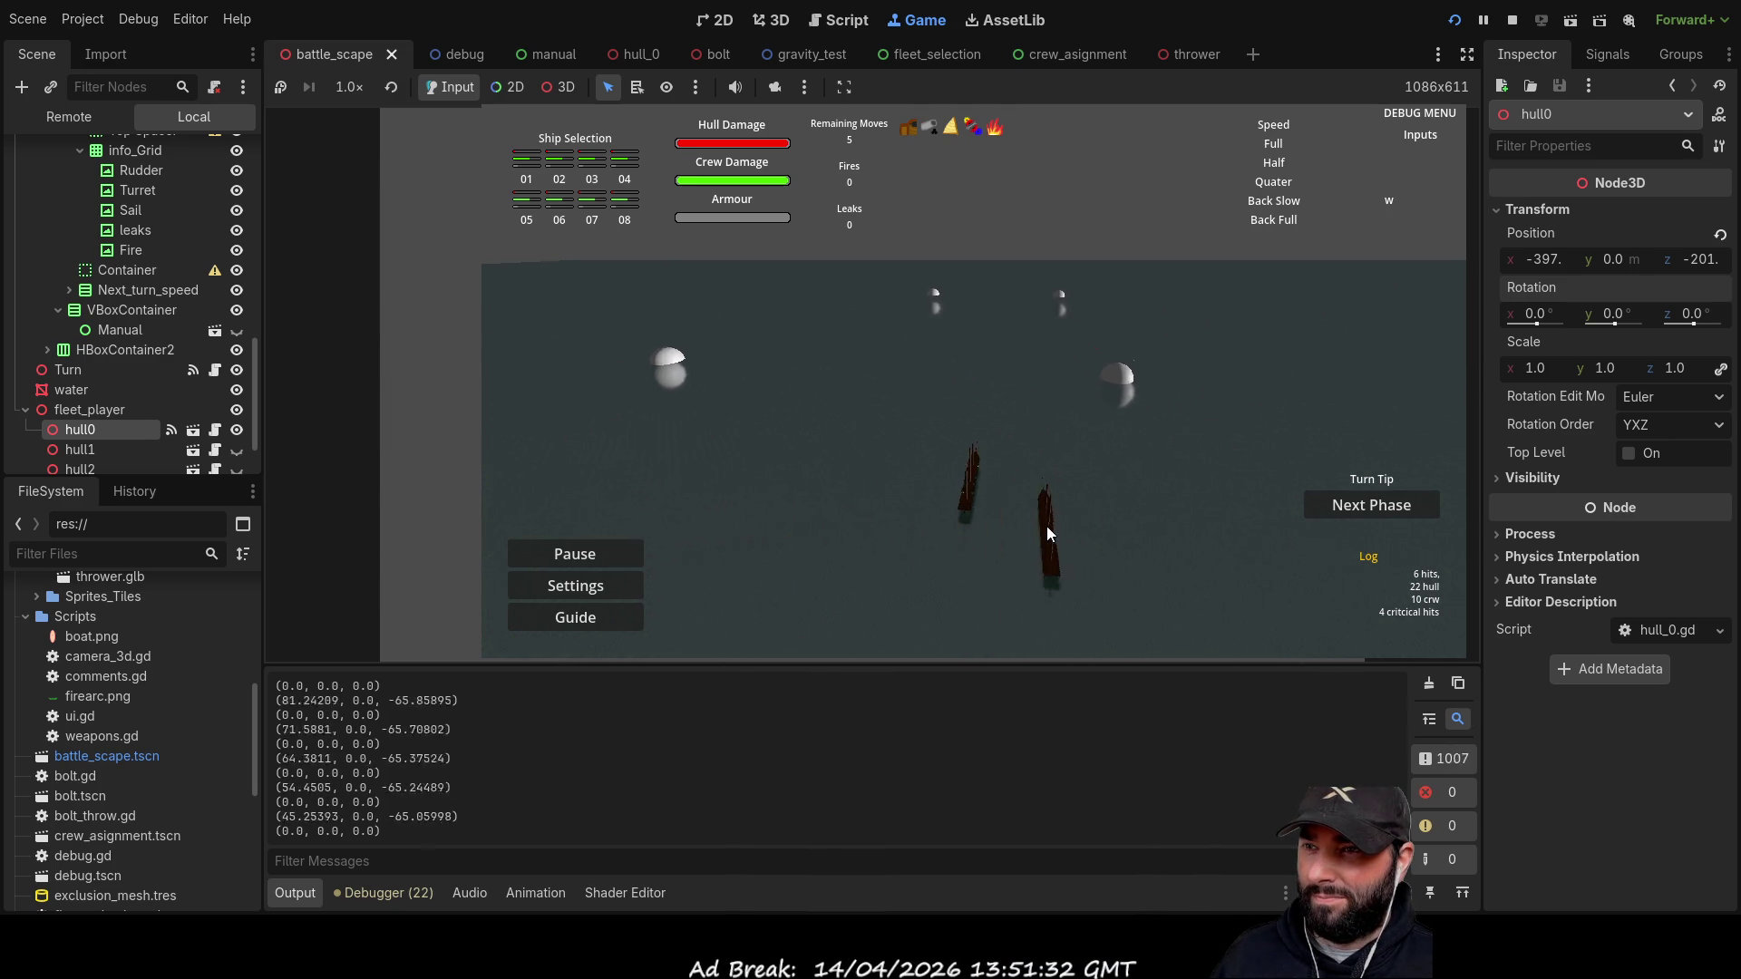
left_click(1012, 439)
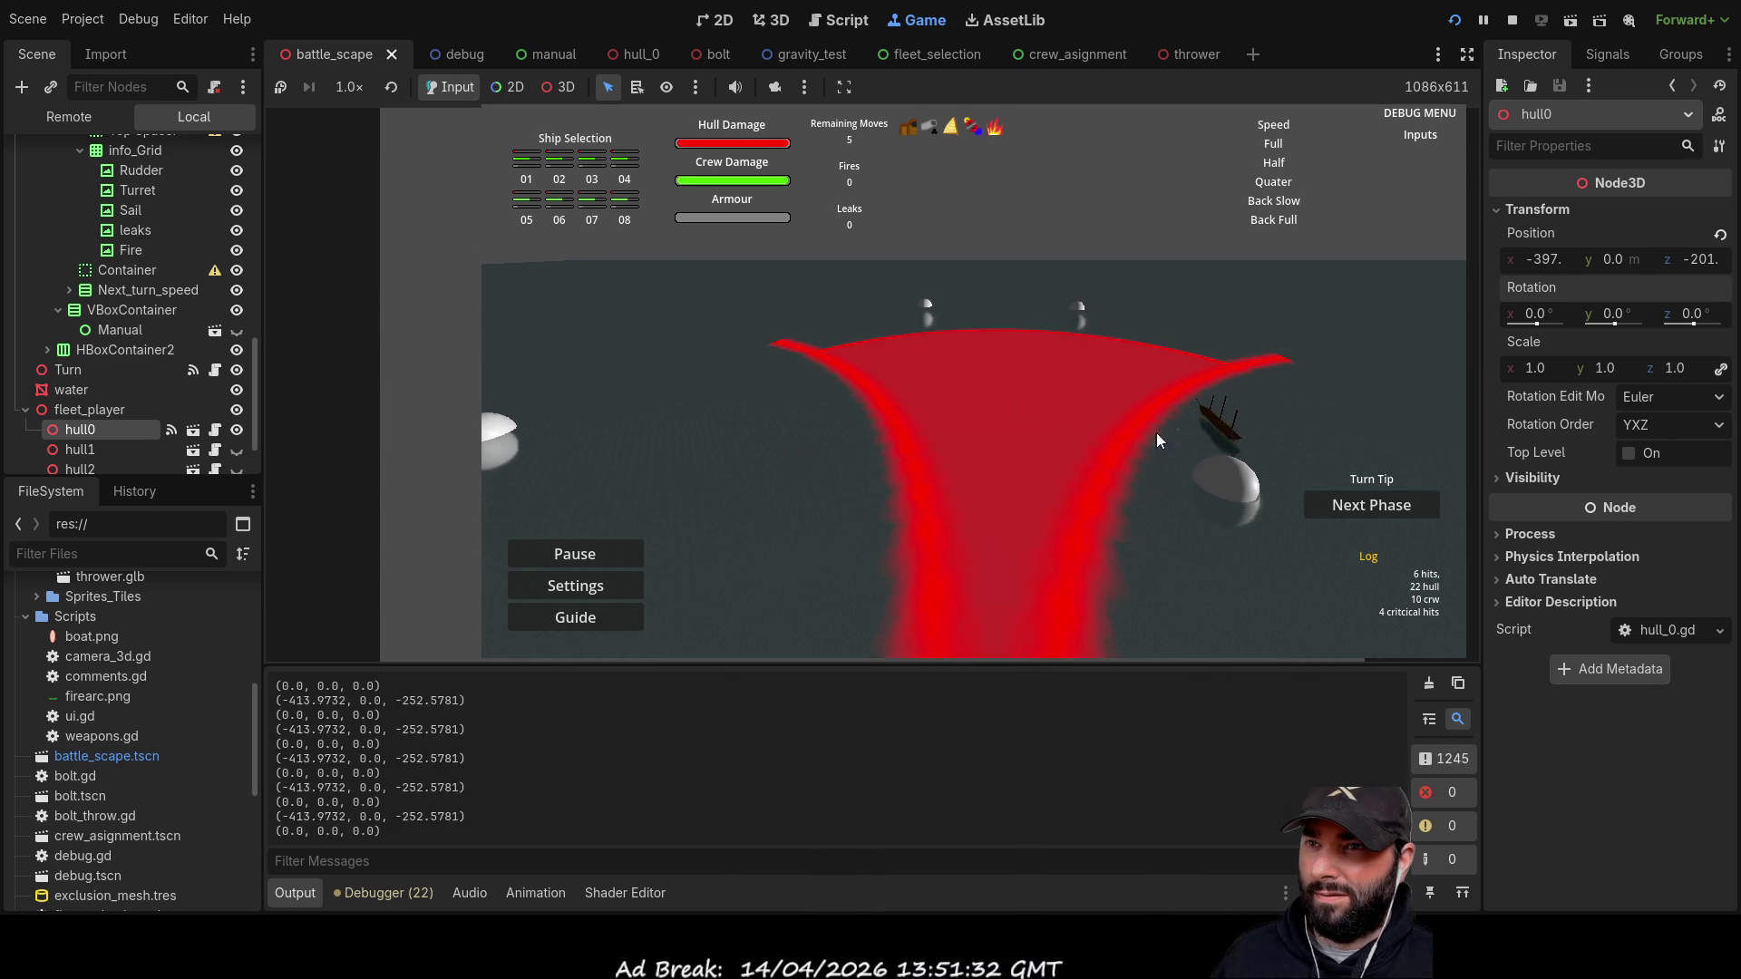
left_click(1209, 426)
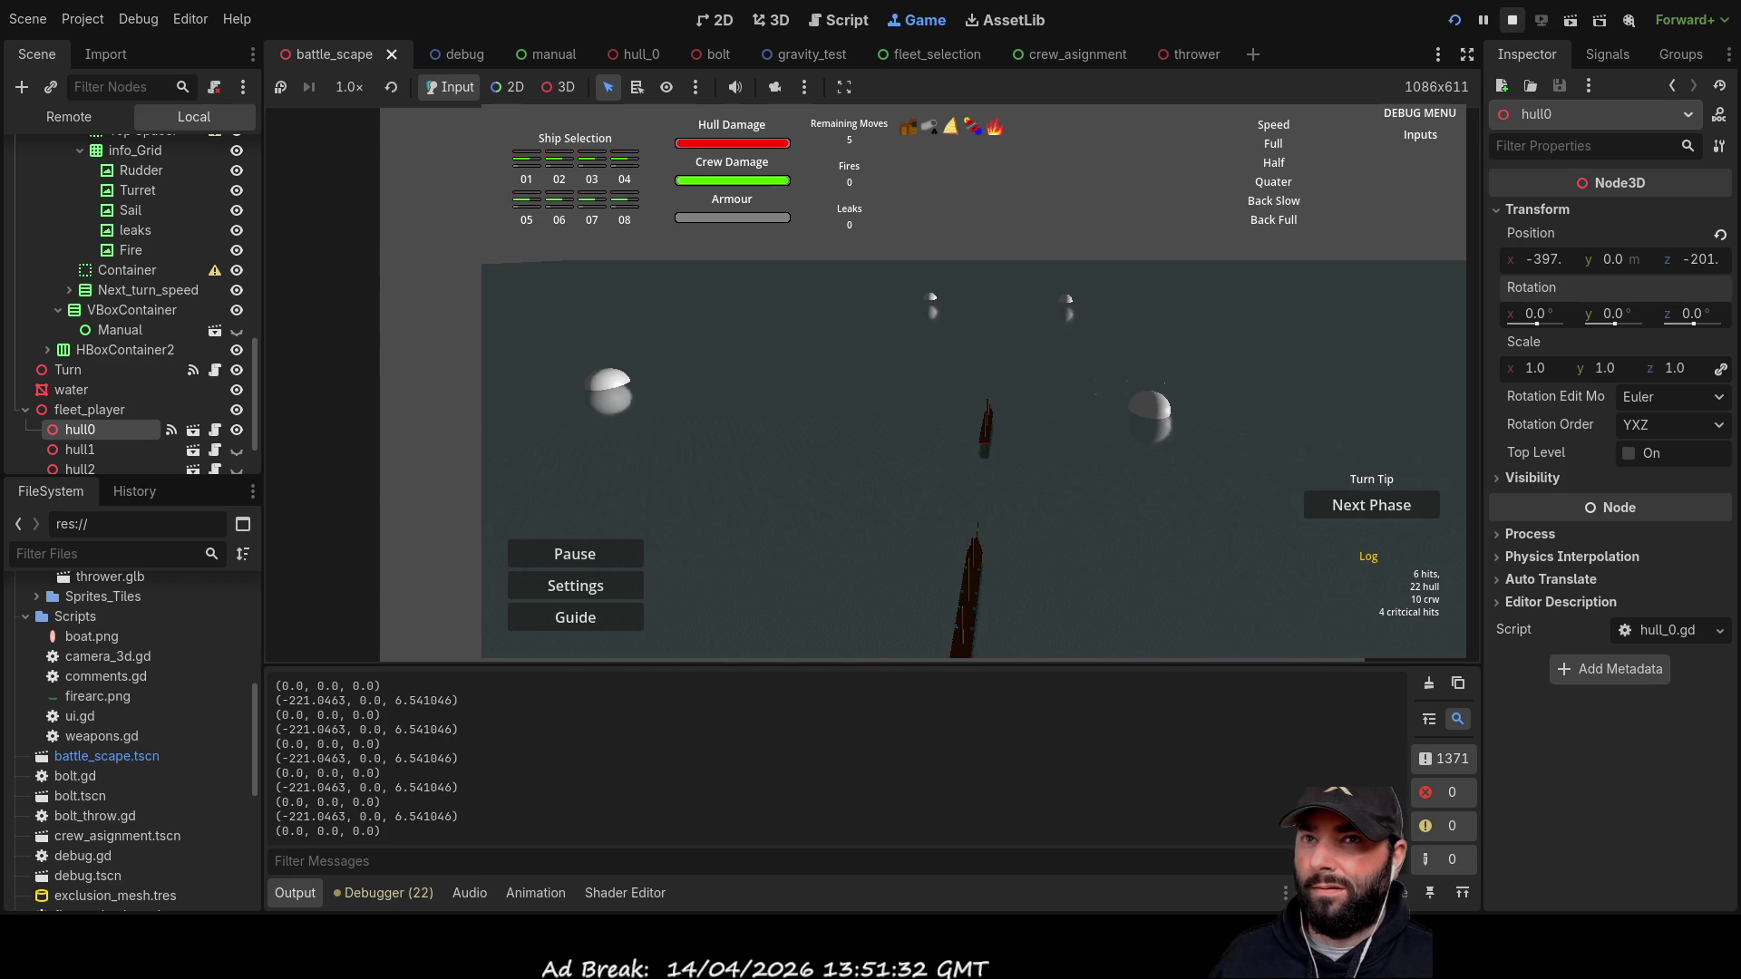
Step: Stop the game, delete the minus before av_travel_vector on line 139, and inspect forward_facing_vector's uses
key("F8")
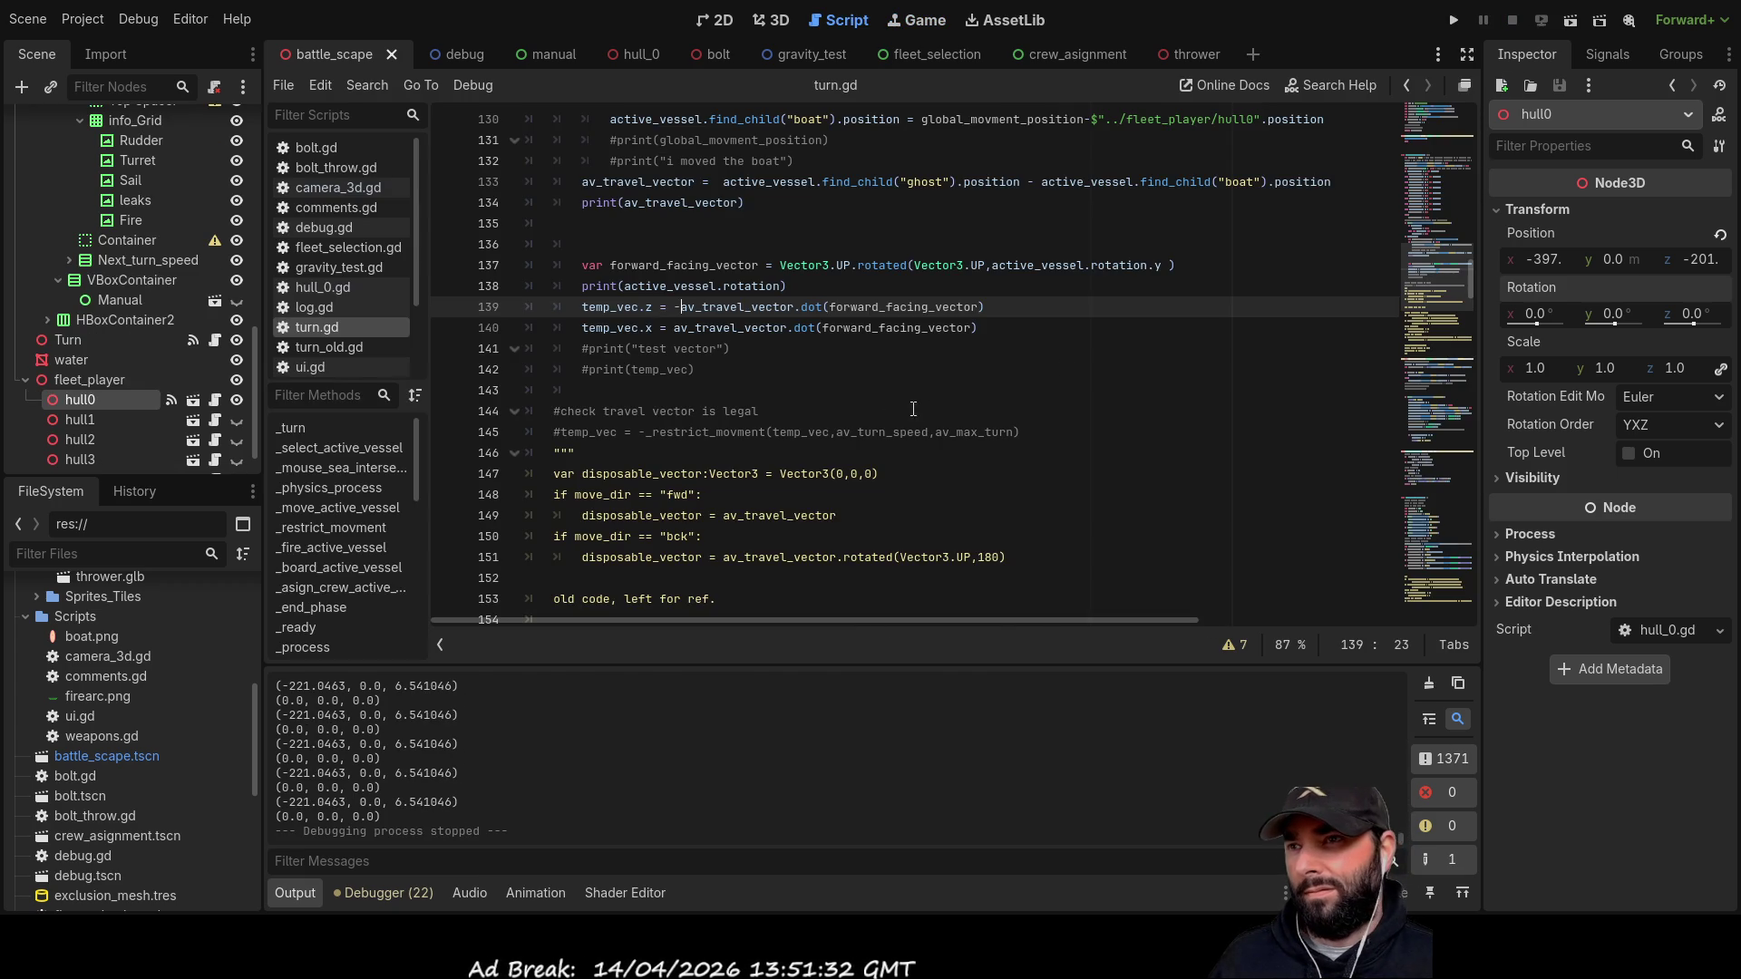
key("BackSpace")
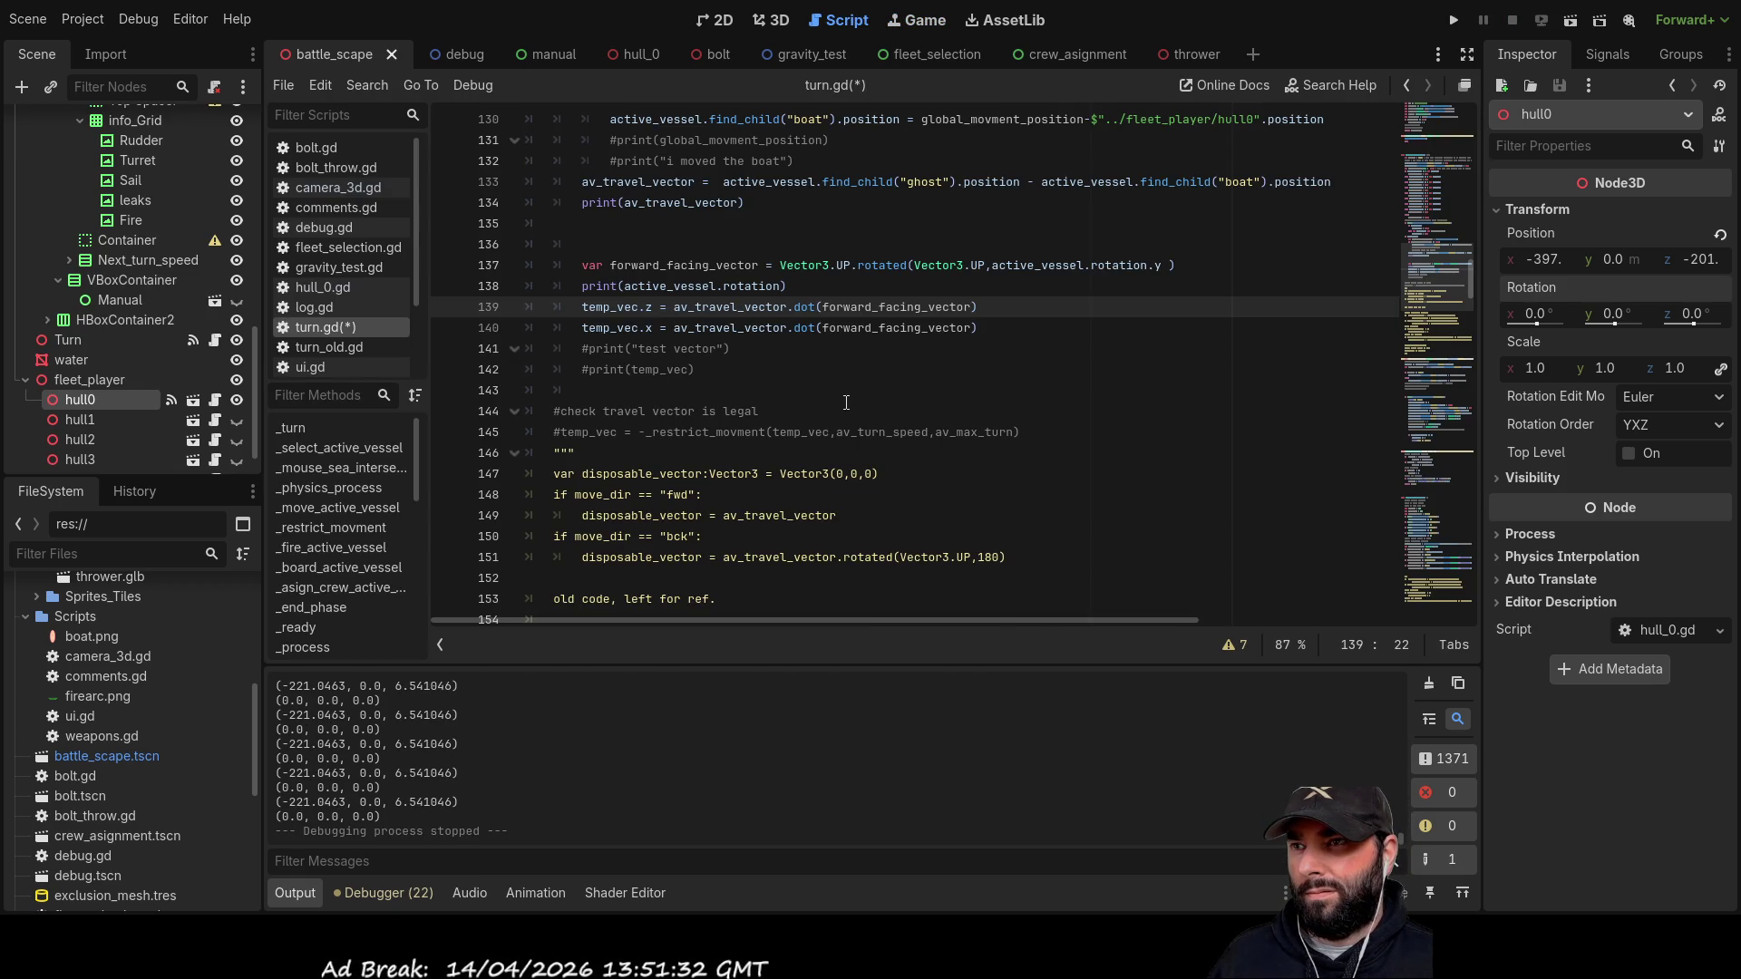
double_click(896, 306)
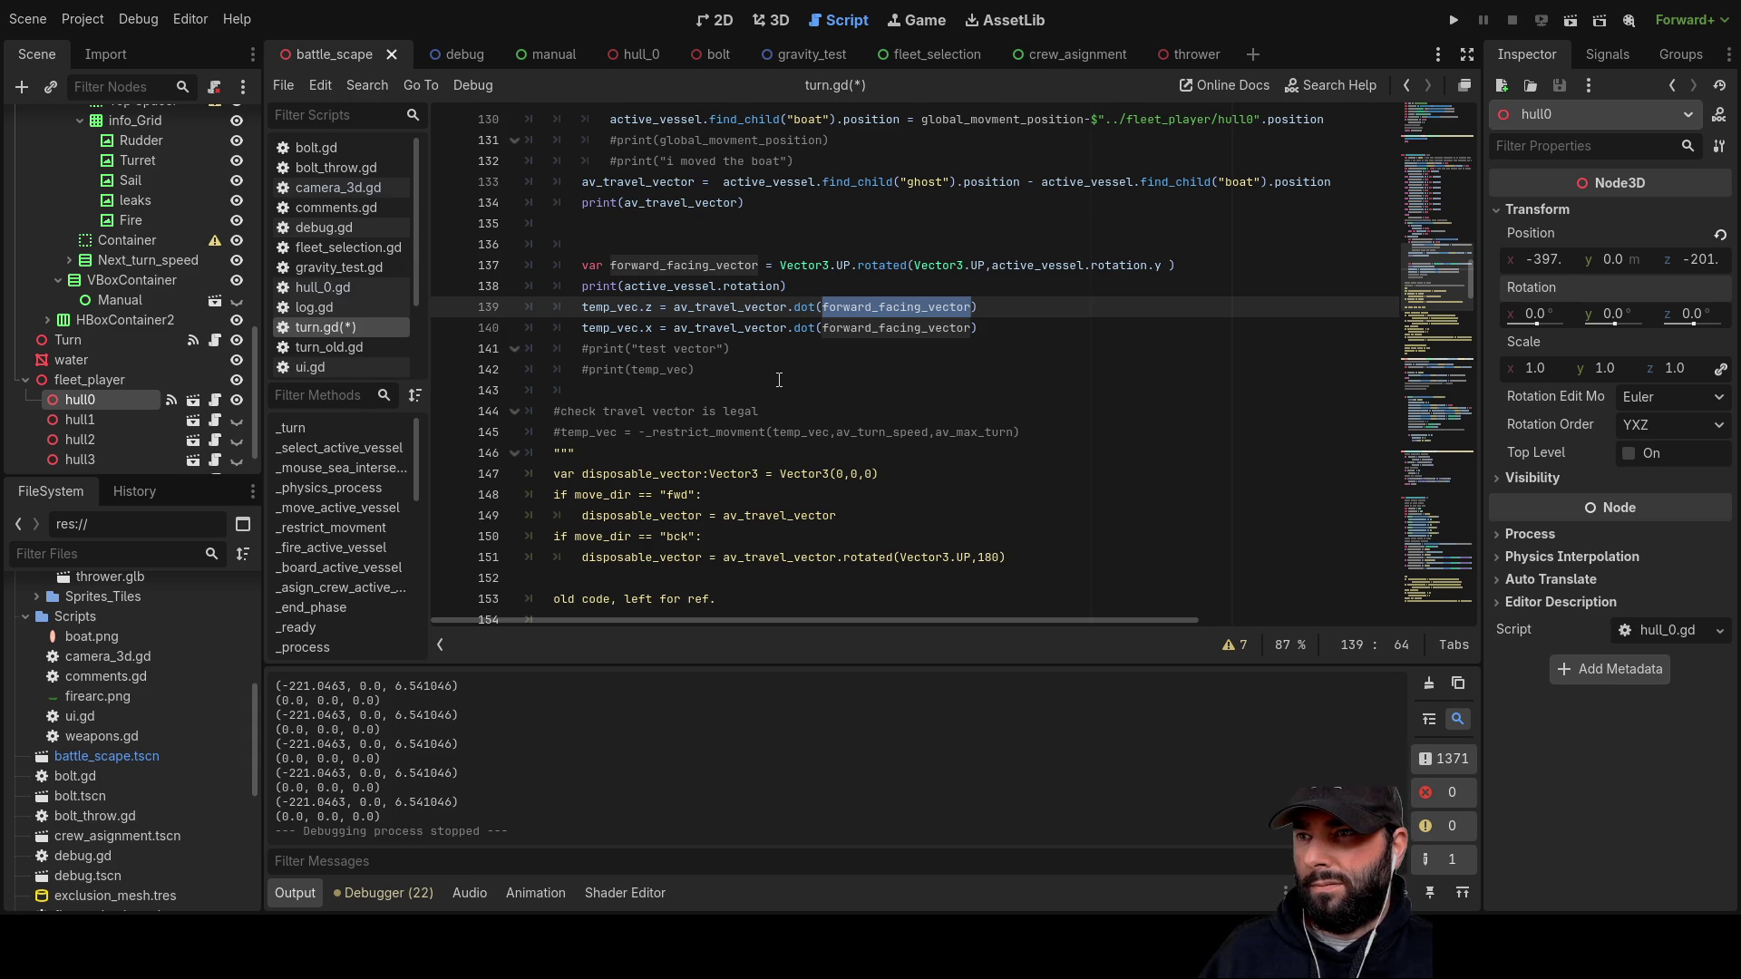
left_click(667, 307)
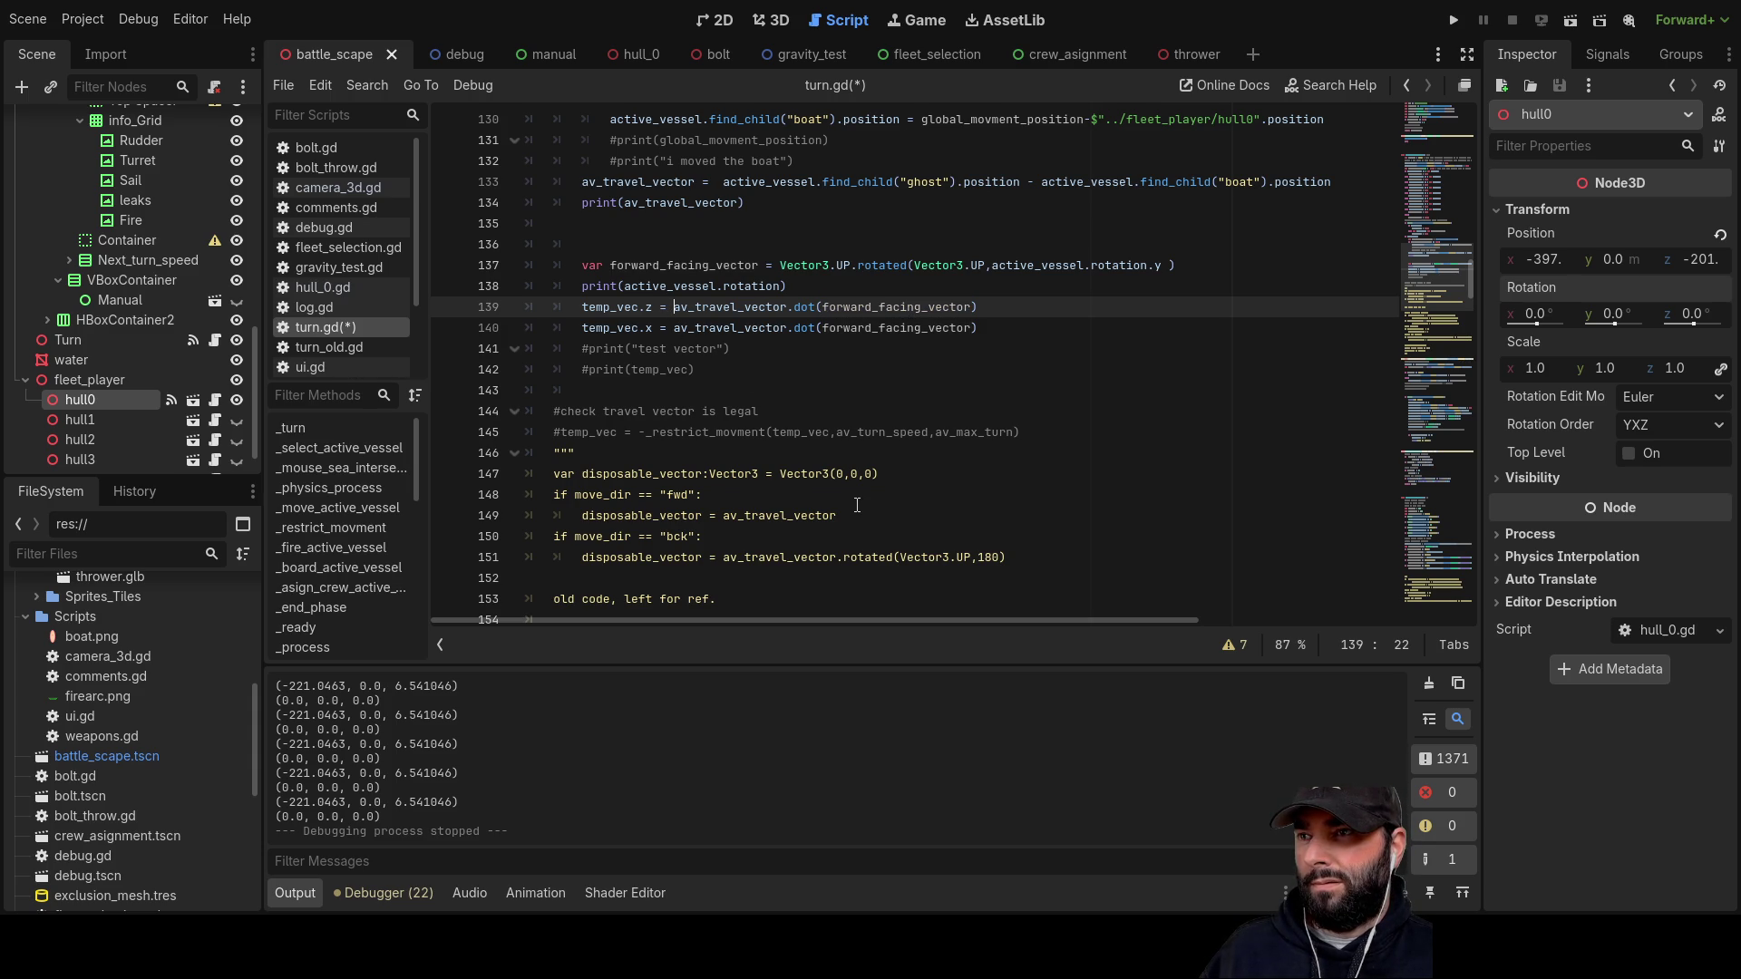
Step: Highlight every use of temp_vec and realtive_rotation to trace the rotation formula
scroll(857, 505, "down", 5)
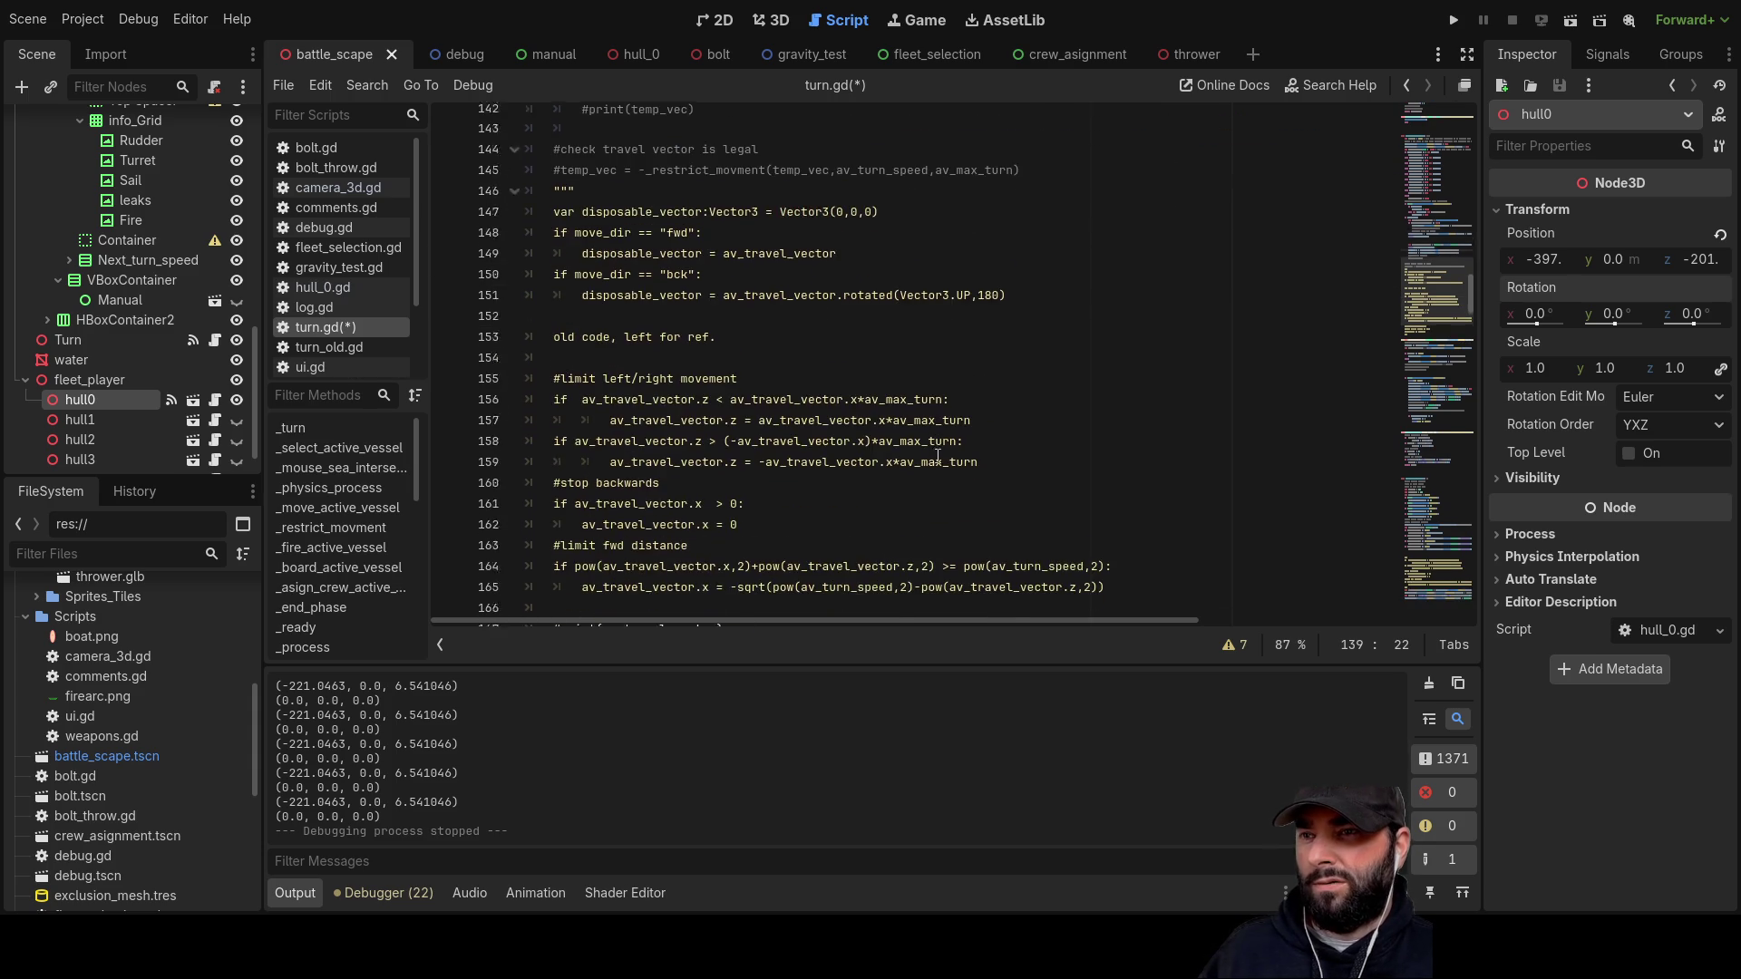
scroll(829, 434, "up", 3)
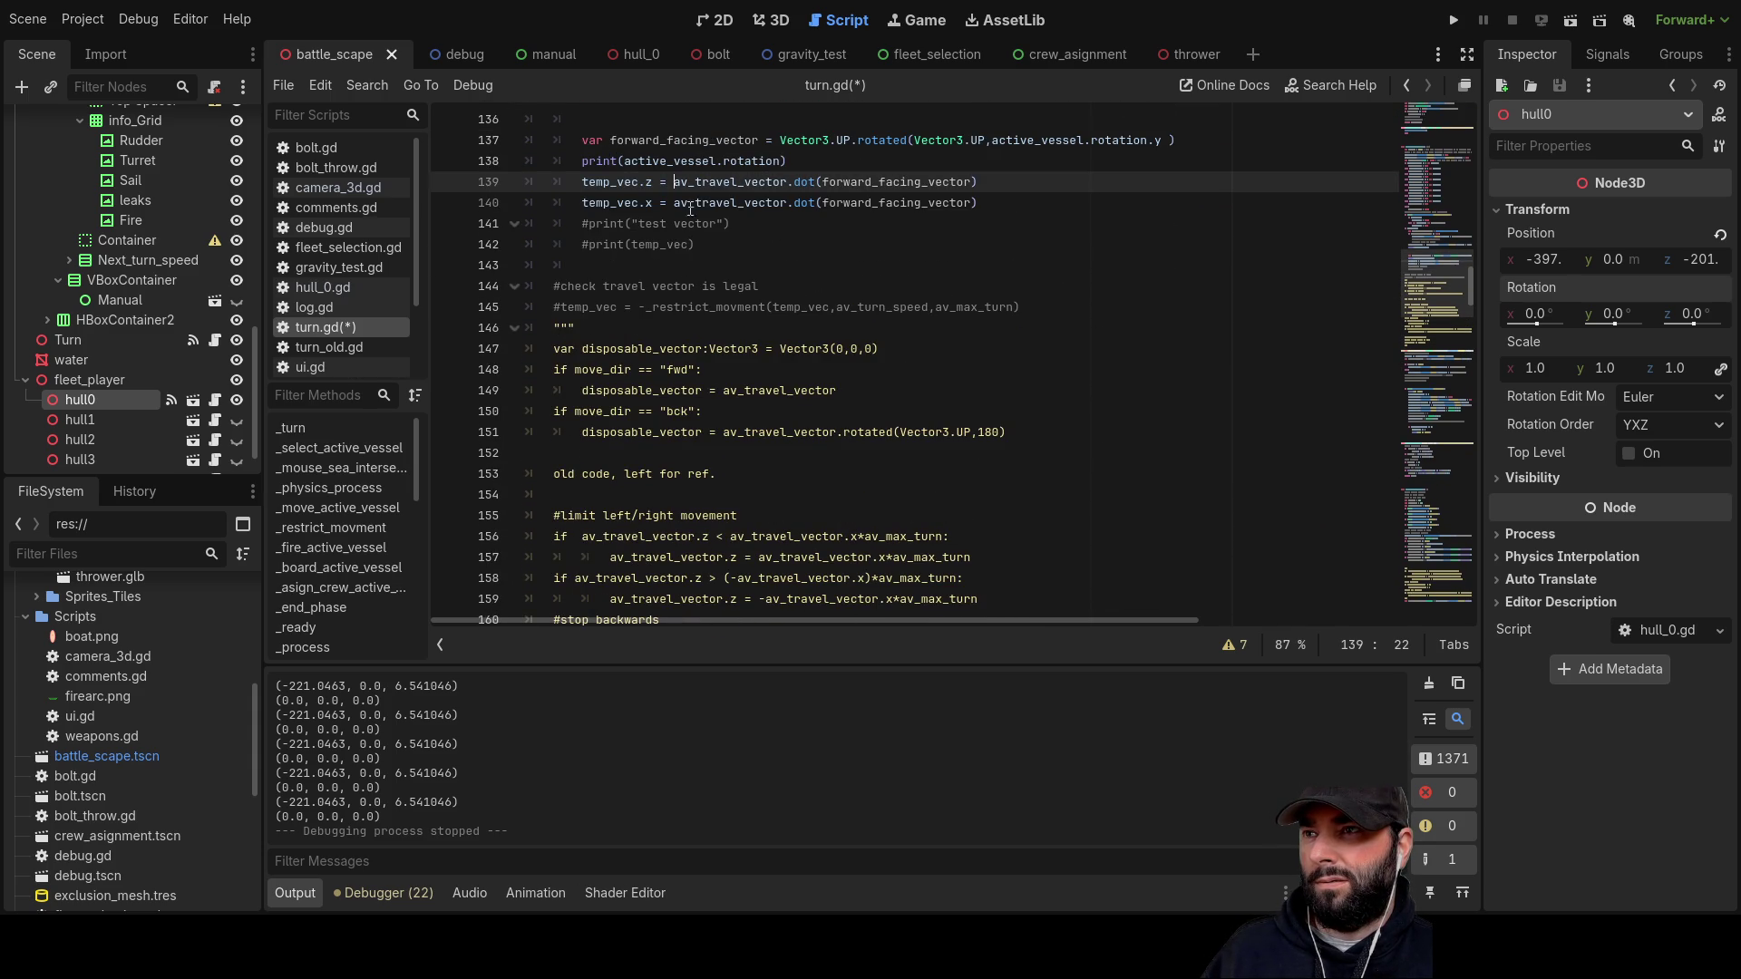
double_click(606, 181)
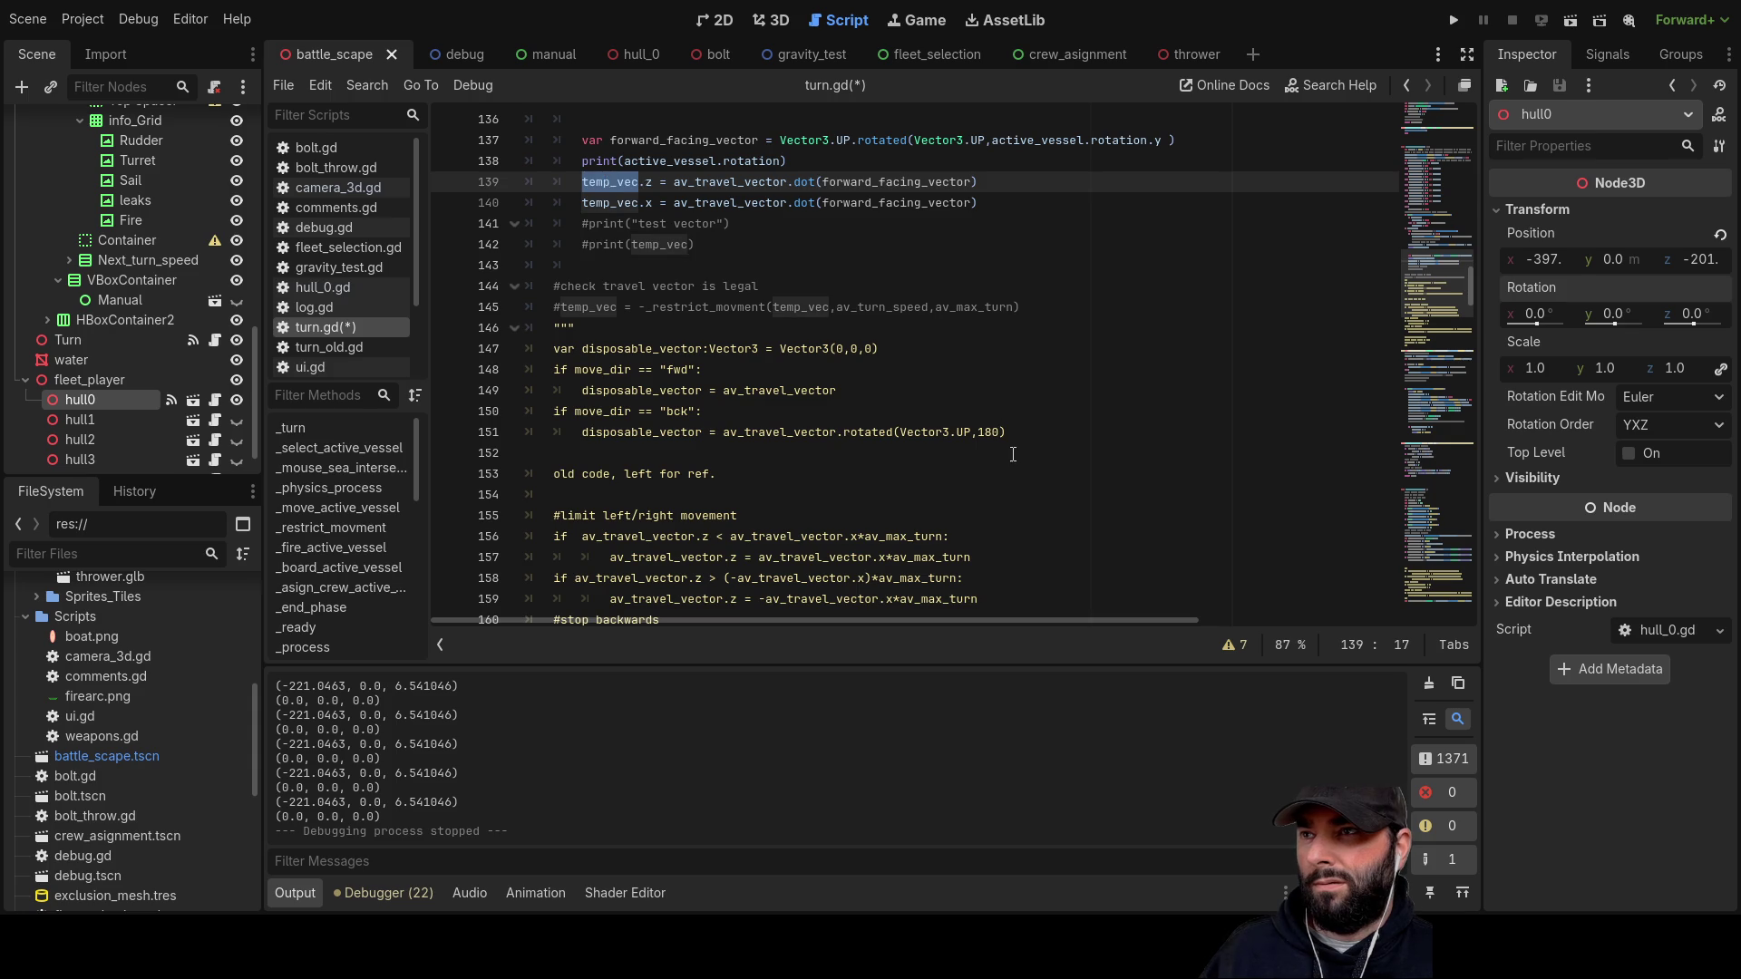
scroll(1012, 454, "down", 10)
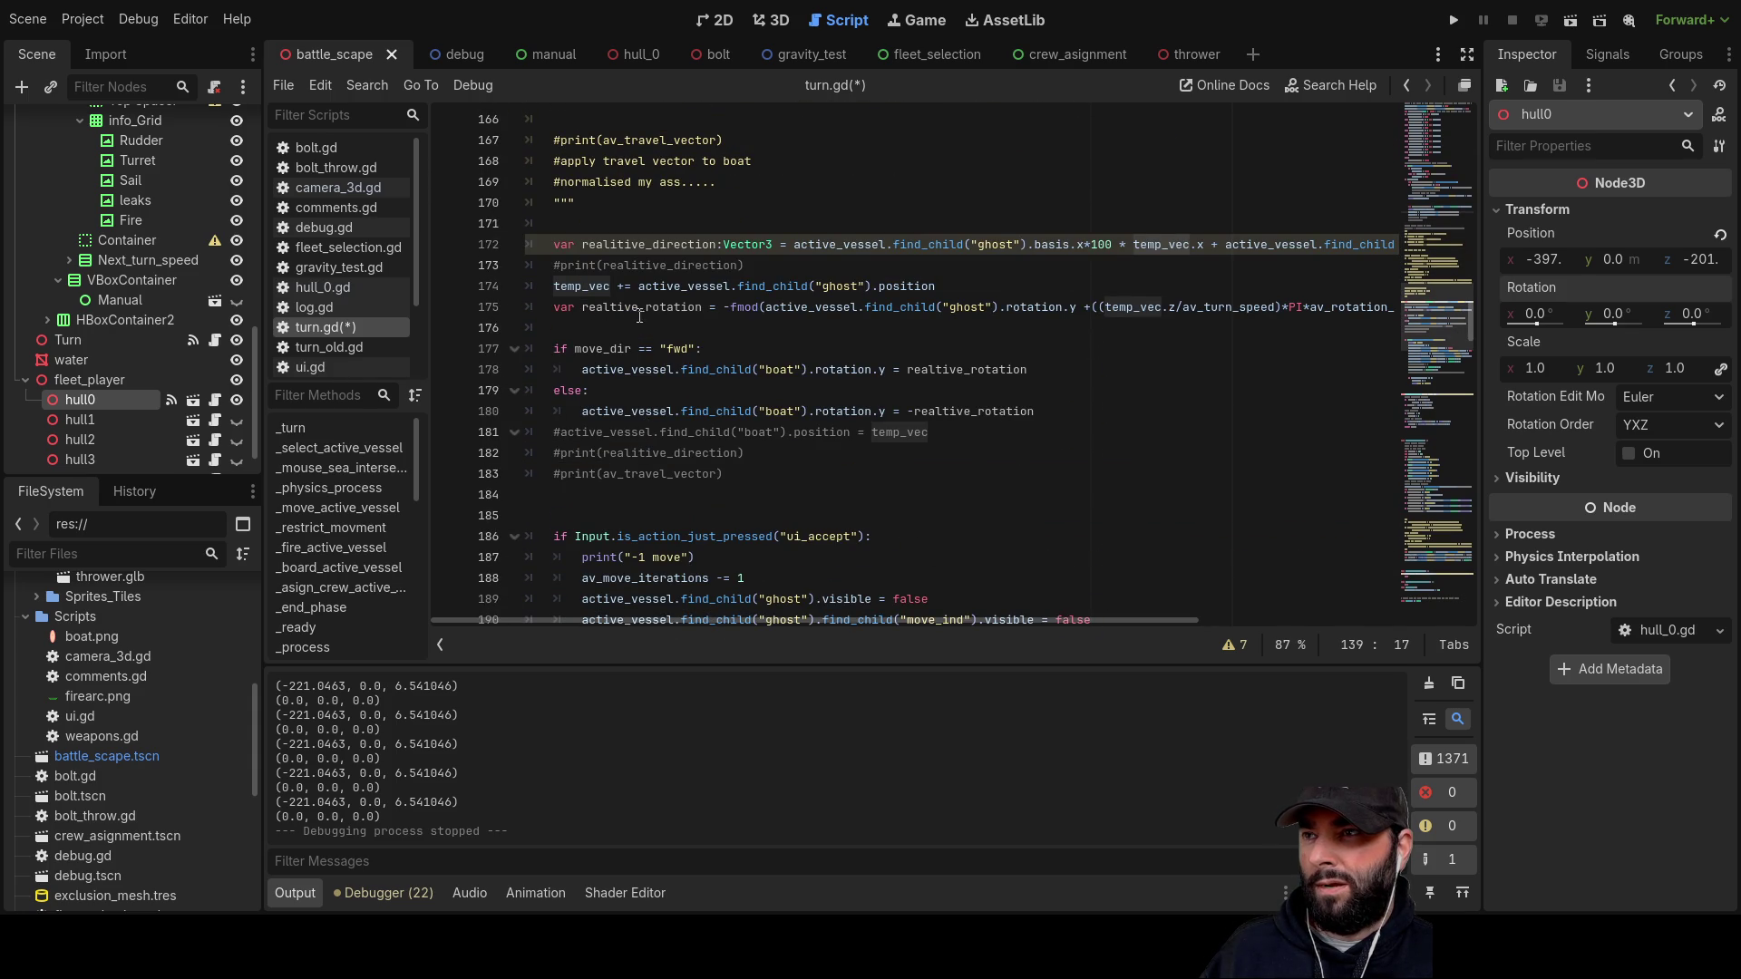
scroll(777, 353, "up", 11)
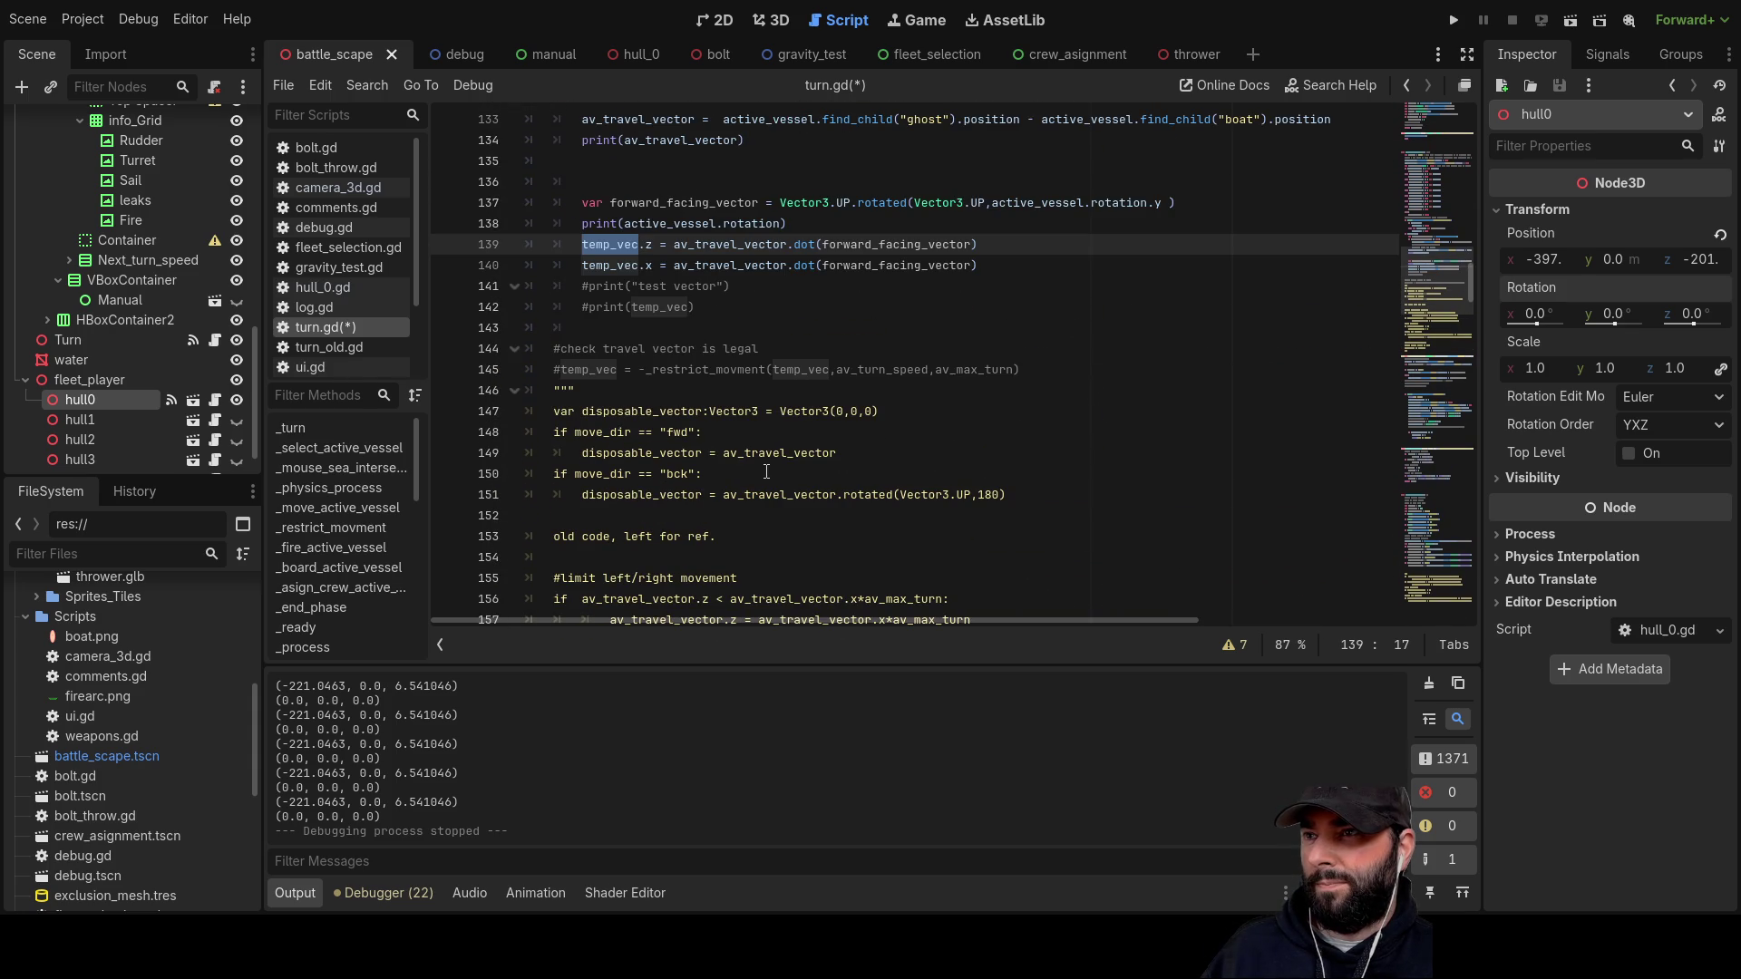
scroll(766, 472, "down", 11)
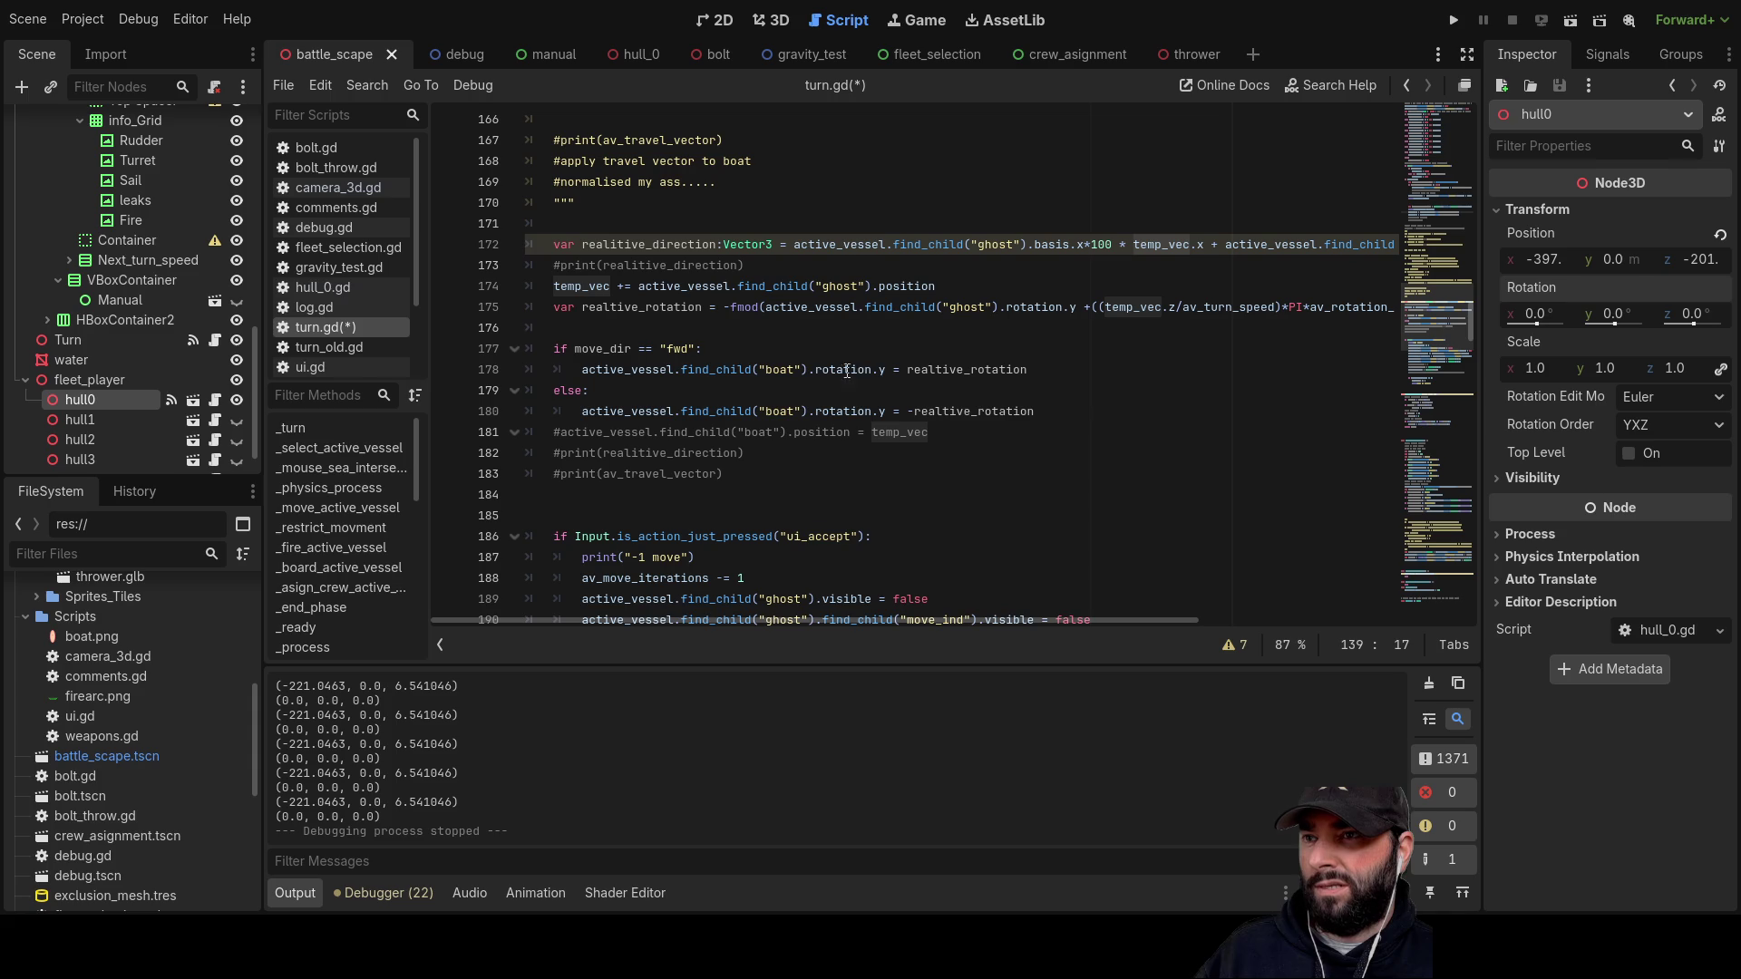
double_click(975, 374)
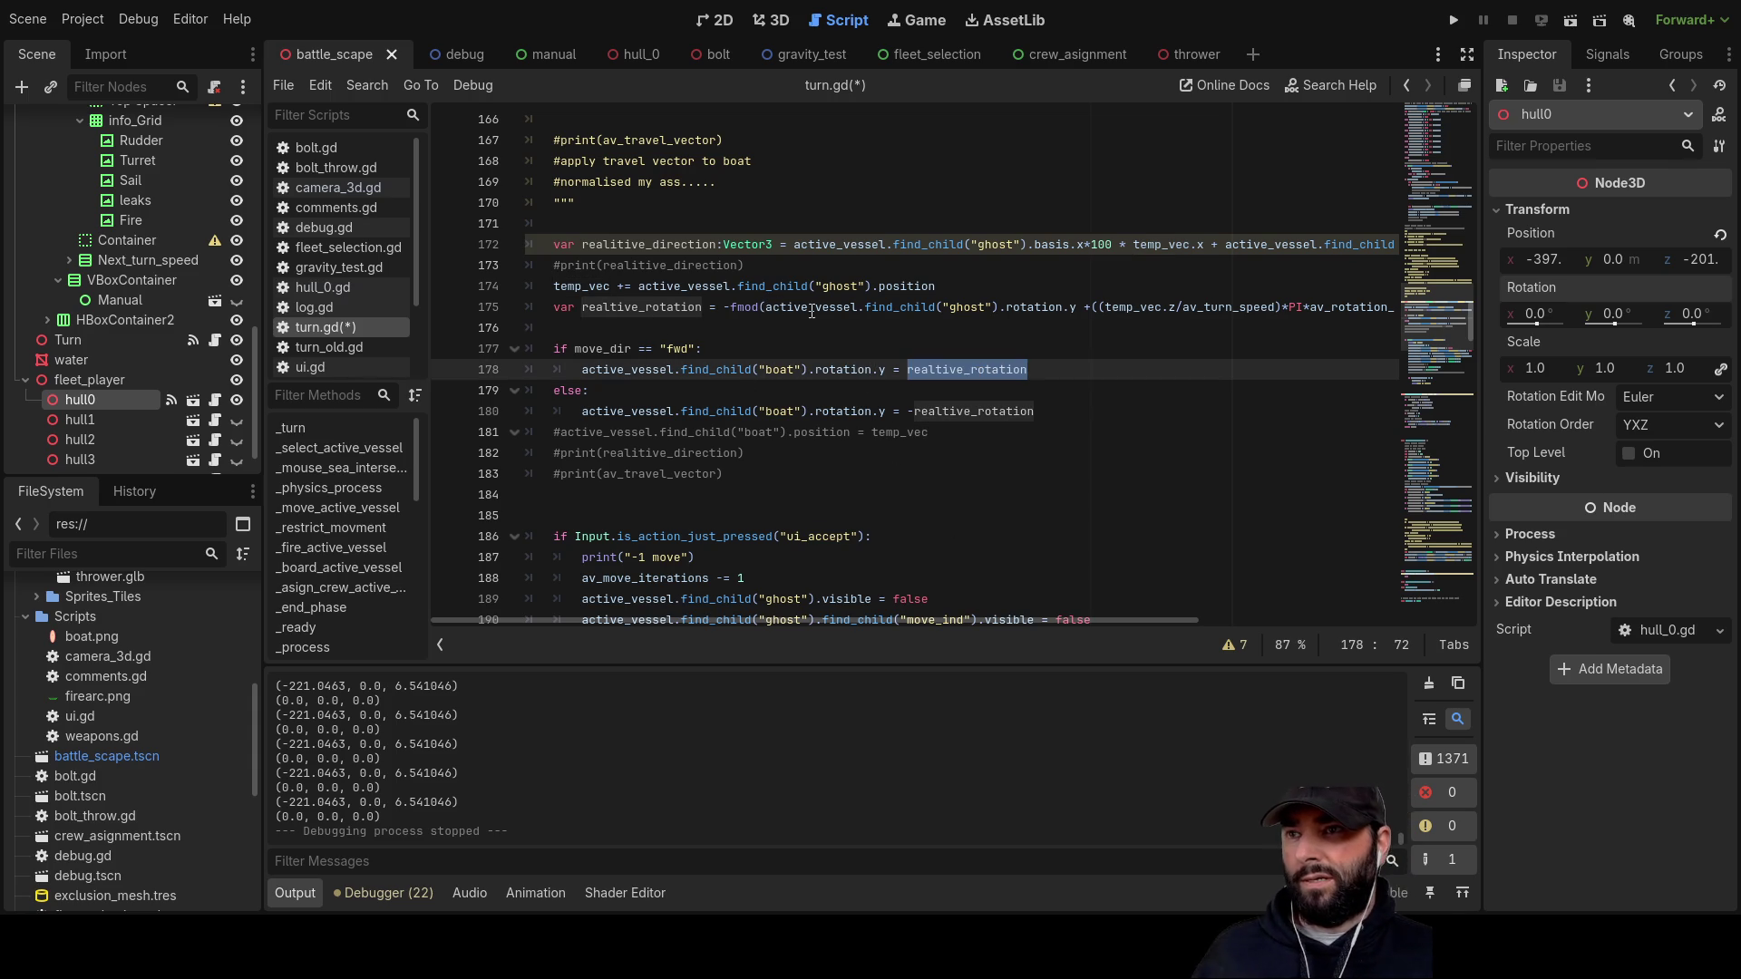
Step: Step the caret through the rotation formula and the move_dir check
left_click(1169, 307)
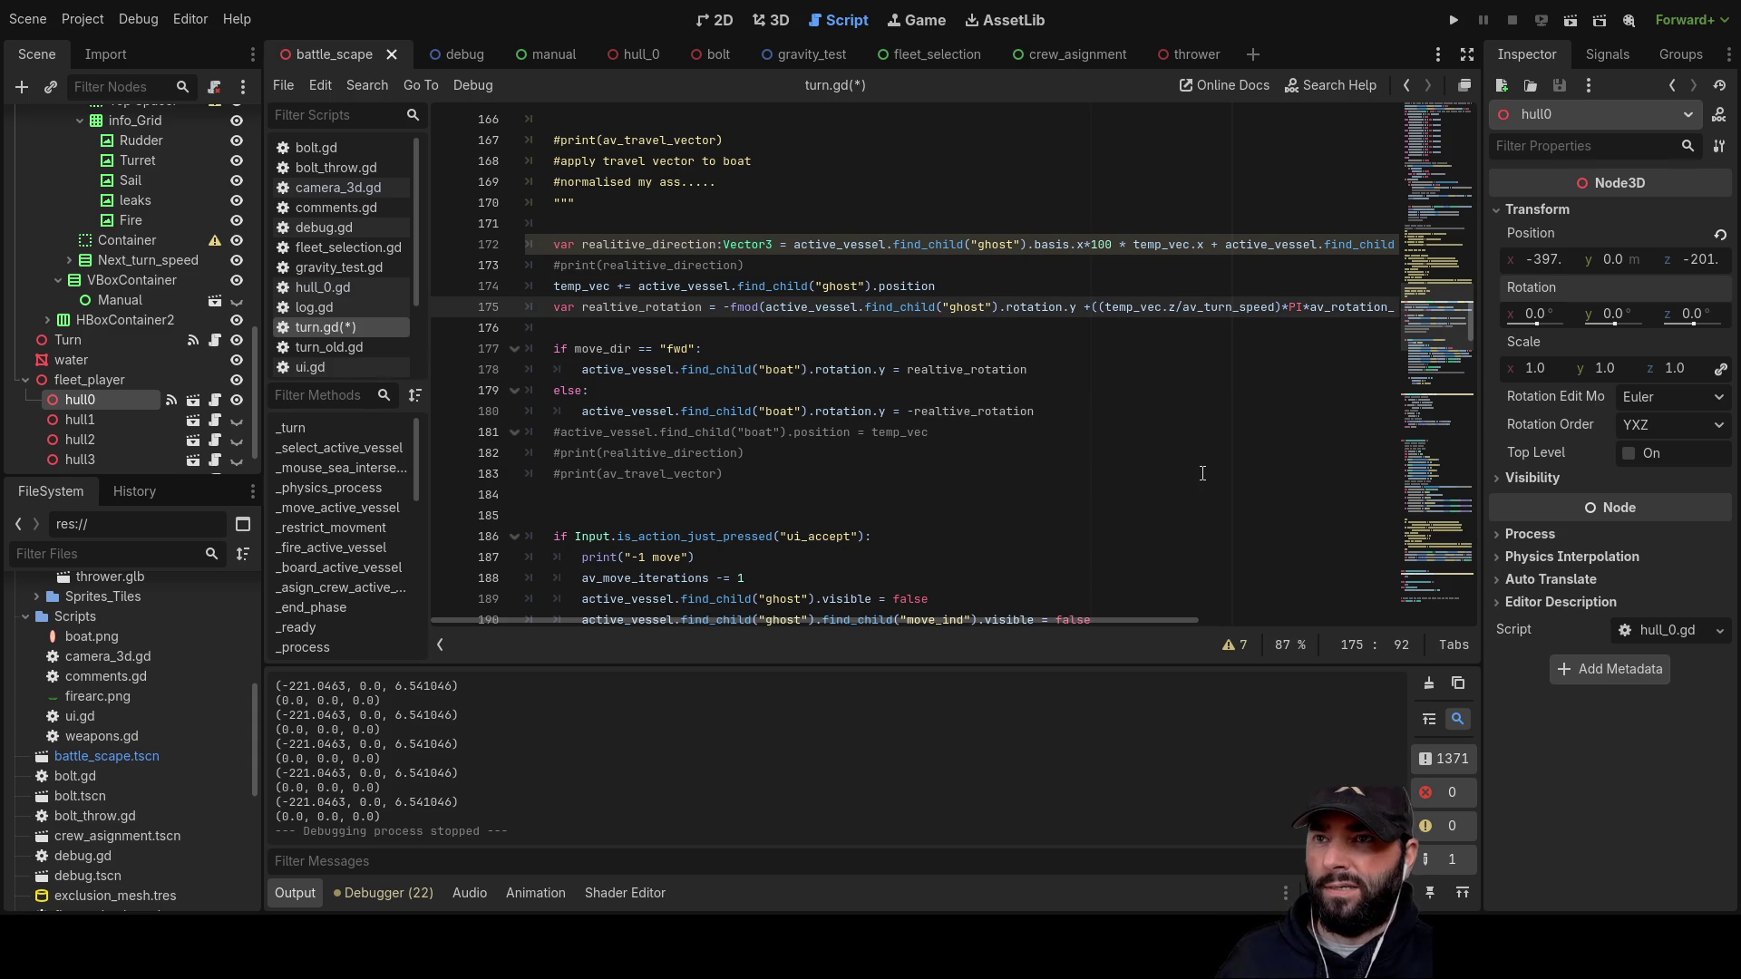
key("Right")
key("Right")
key("Right")
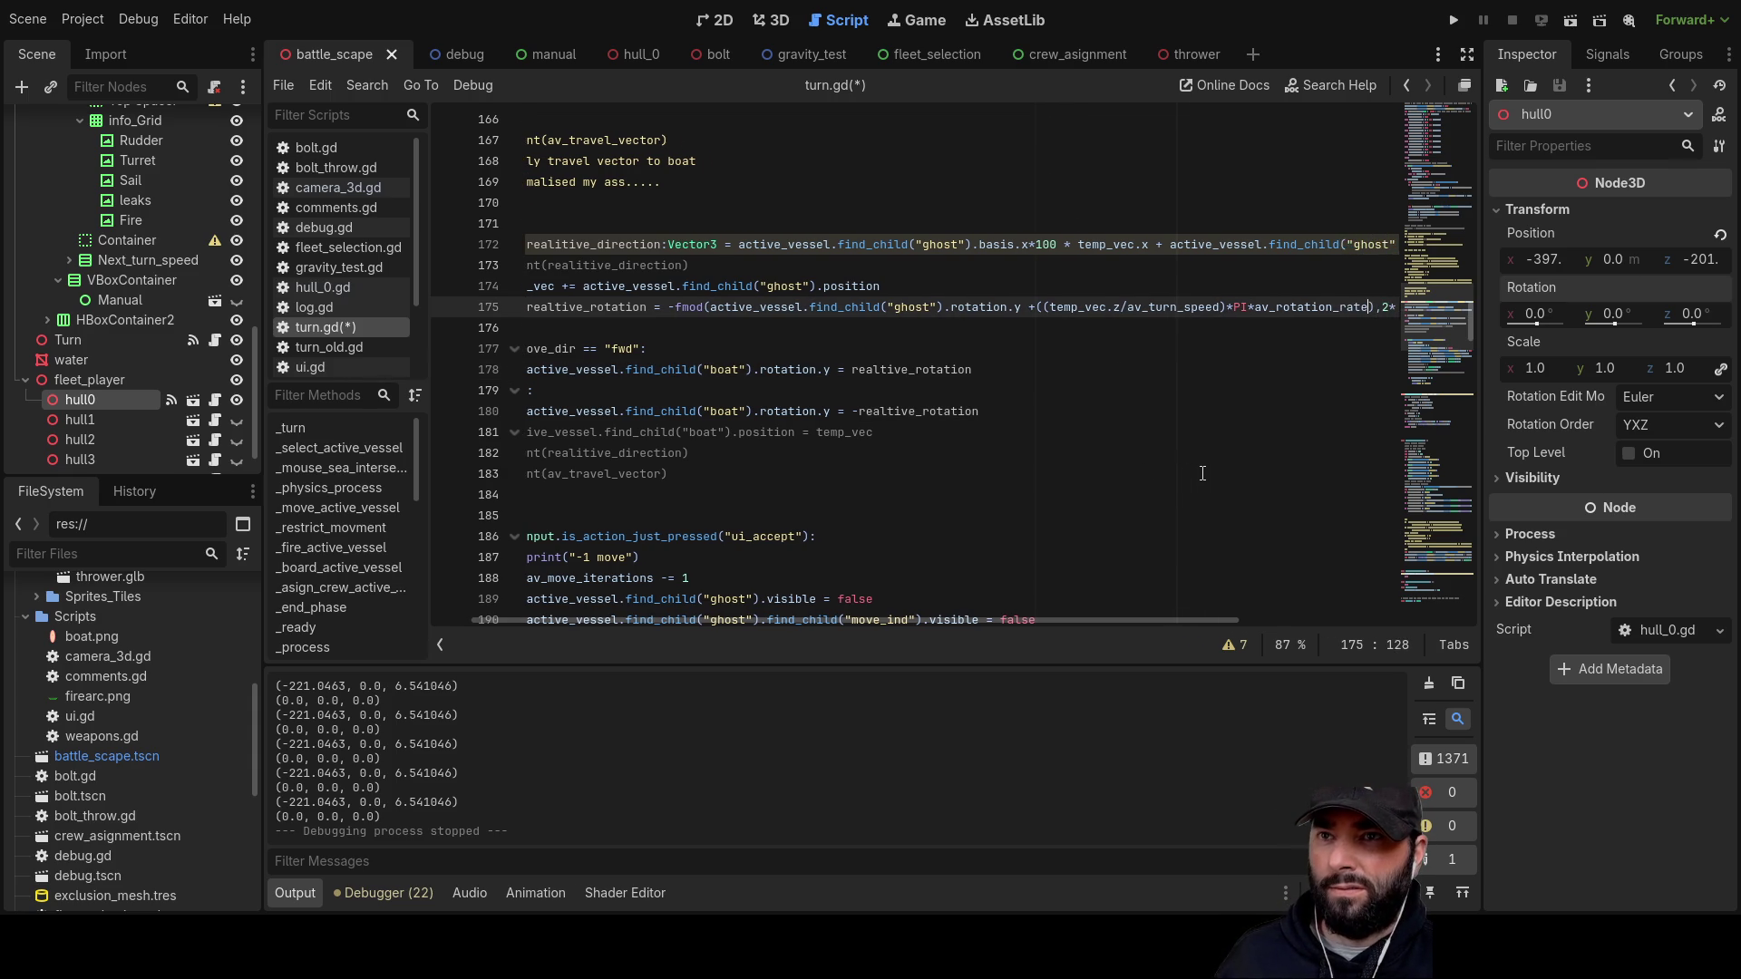
key("Down")
key("Down")
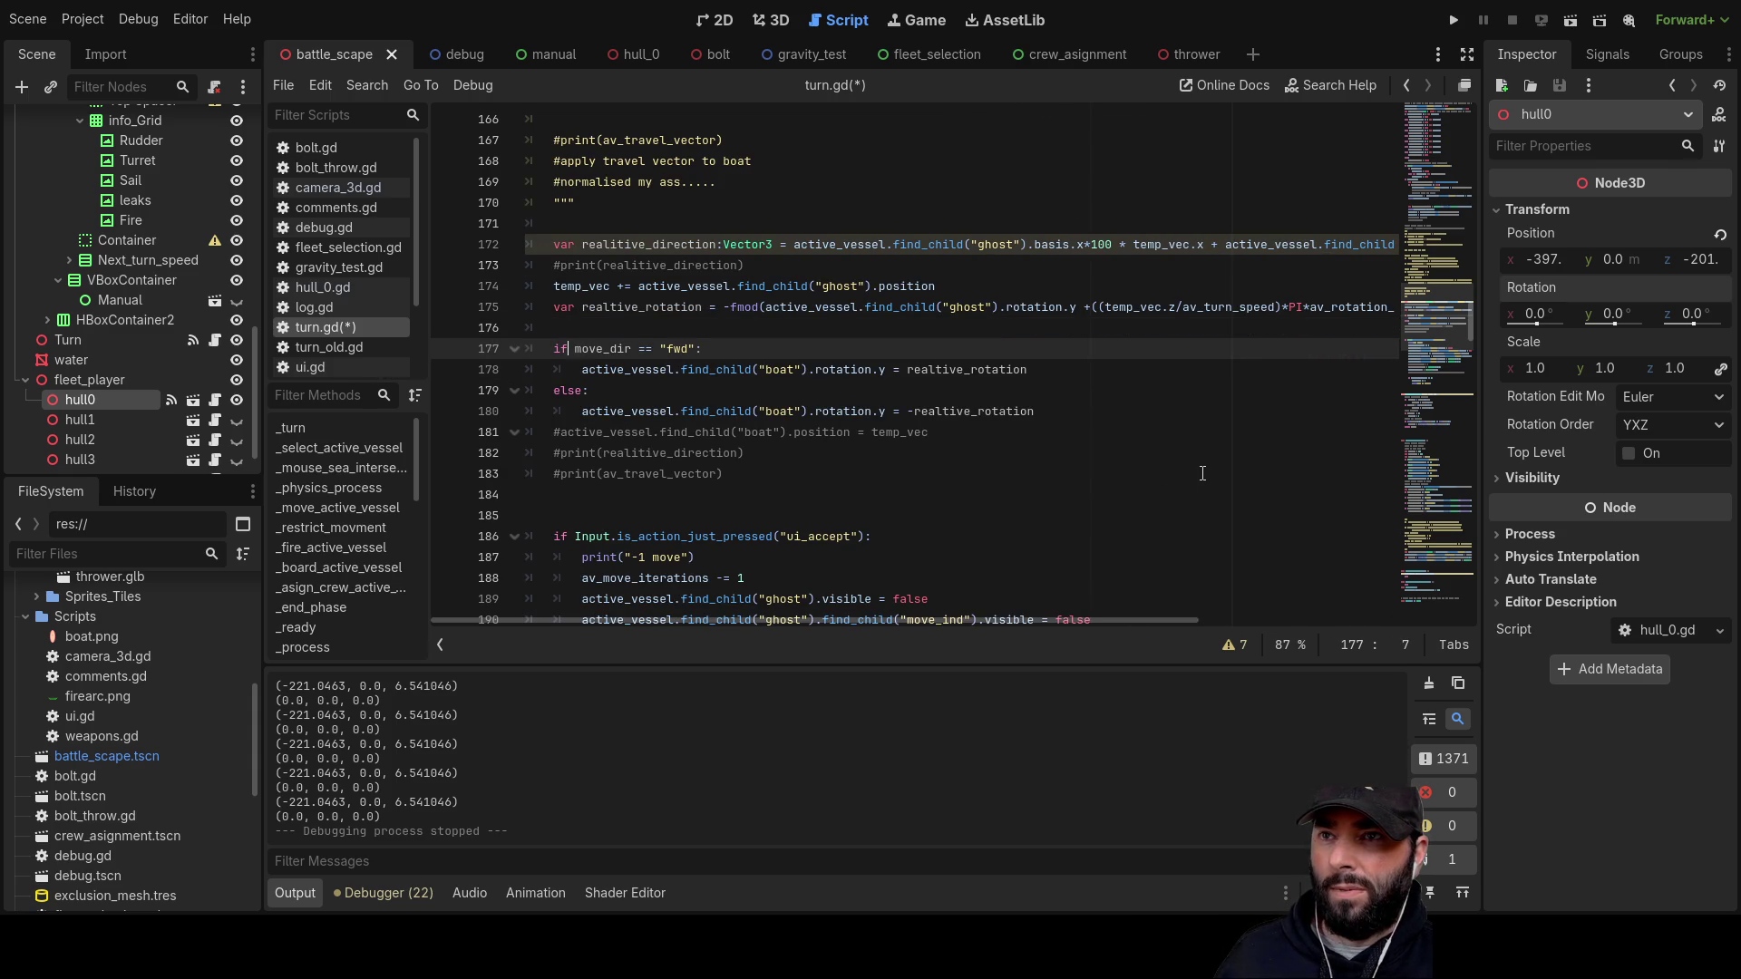
key("Up")
key("Up")
key("End")
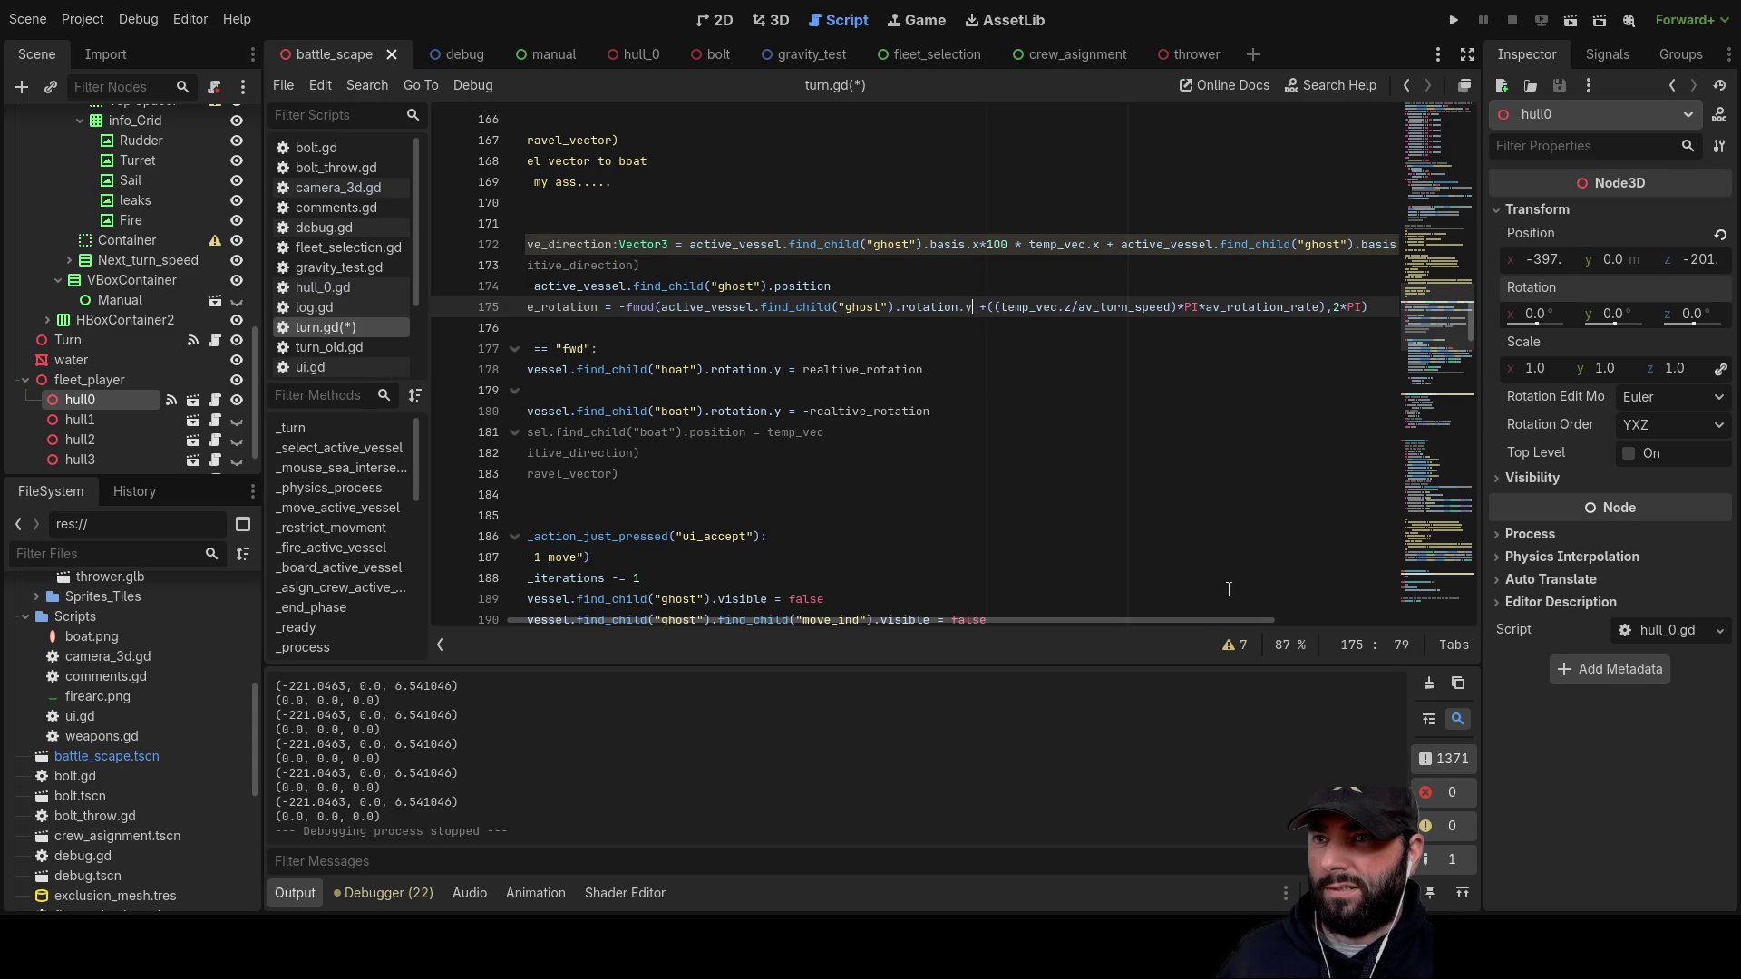
Step: Uncomment print(temp_vec) on line 142 and run the project
scroll(1197, 622, "left", 3)
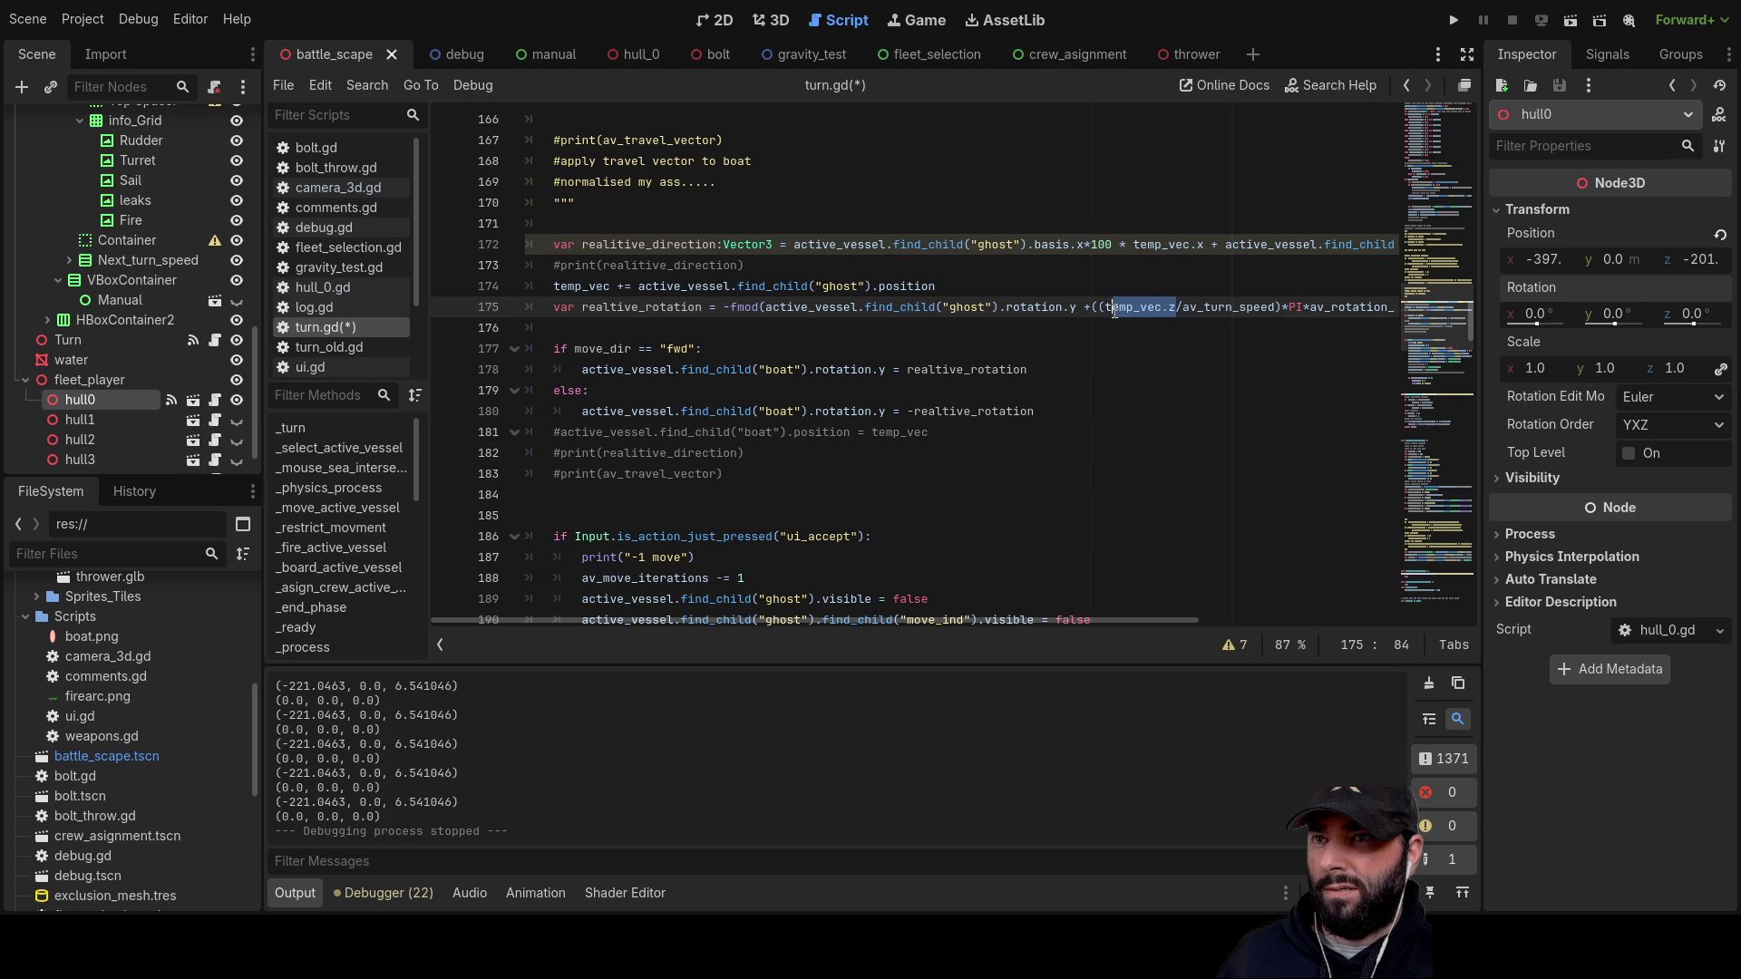
scroll(726, 434, "up", 10)
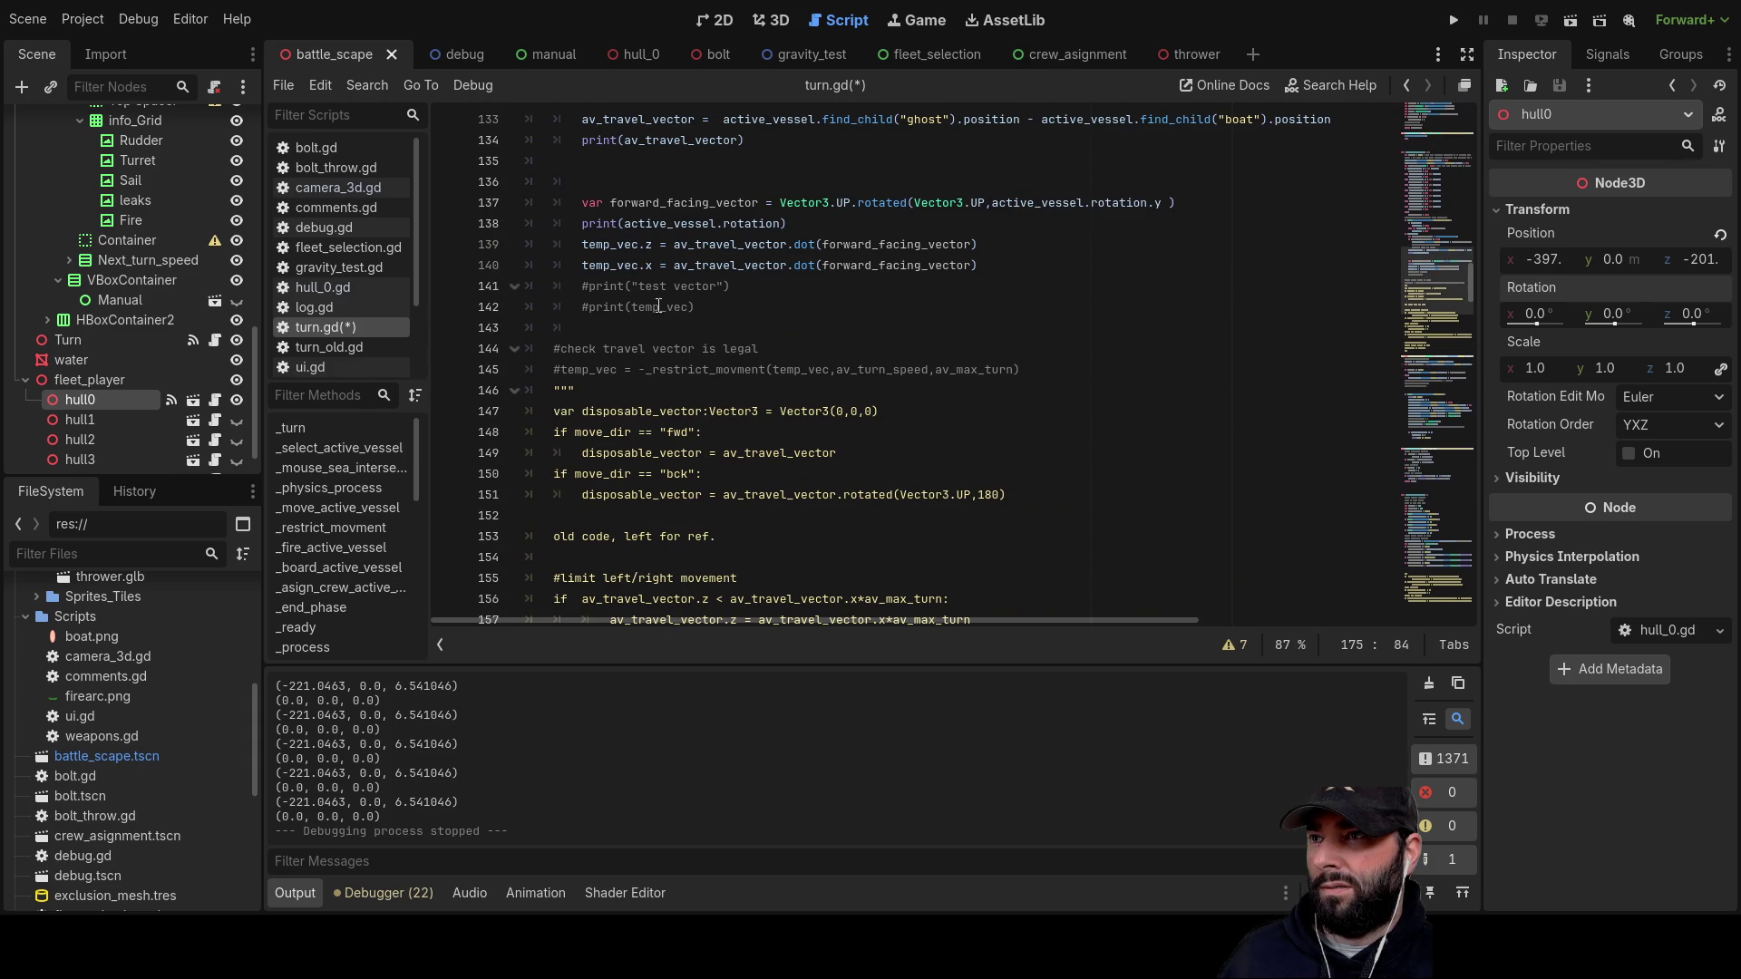
double_click(622, 244)
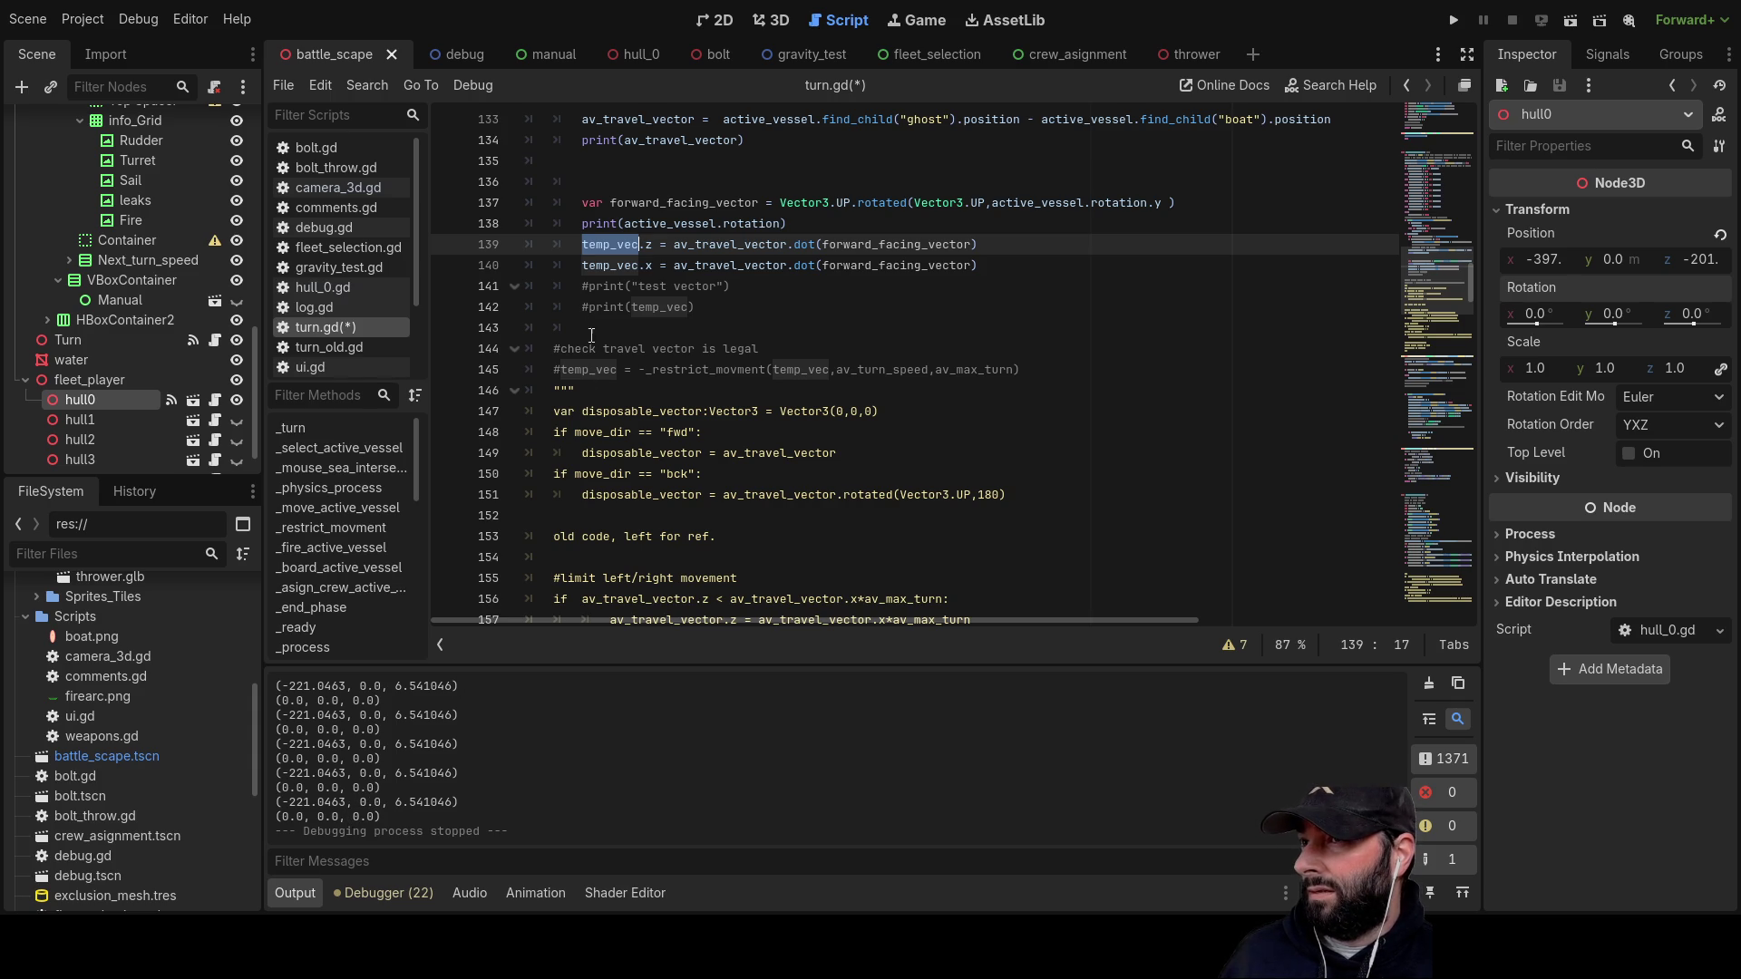
left_click(583, 306)
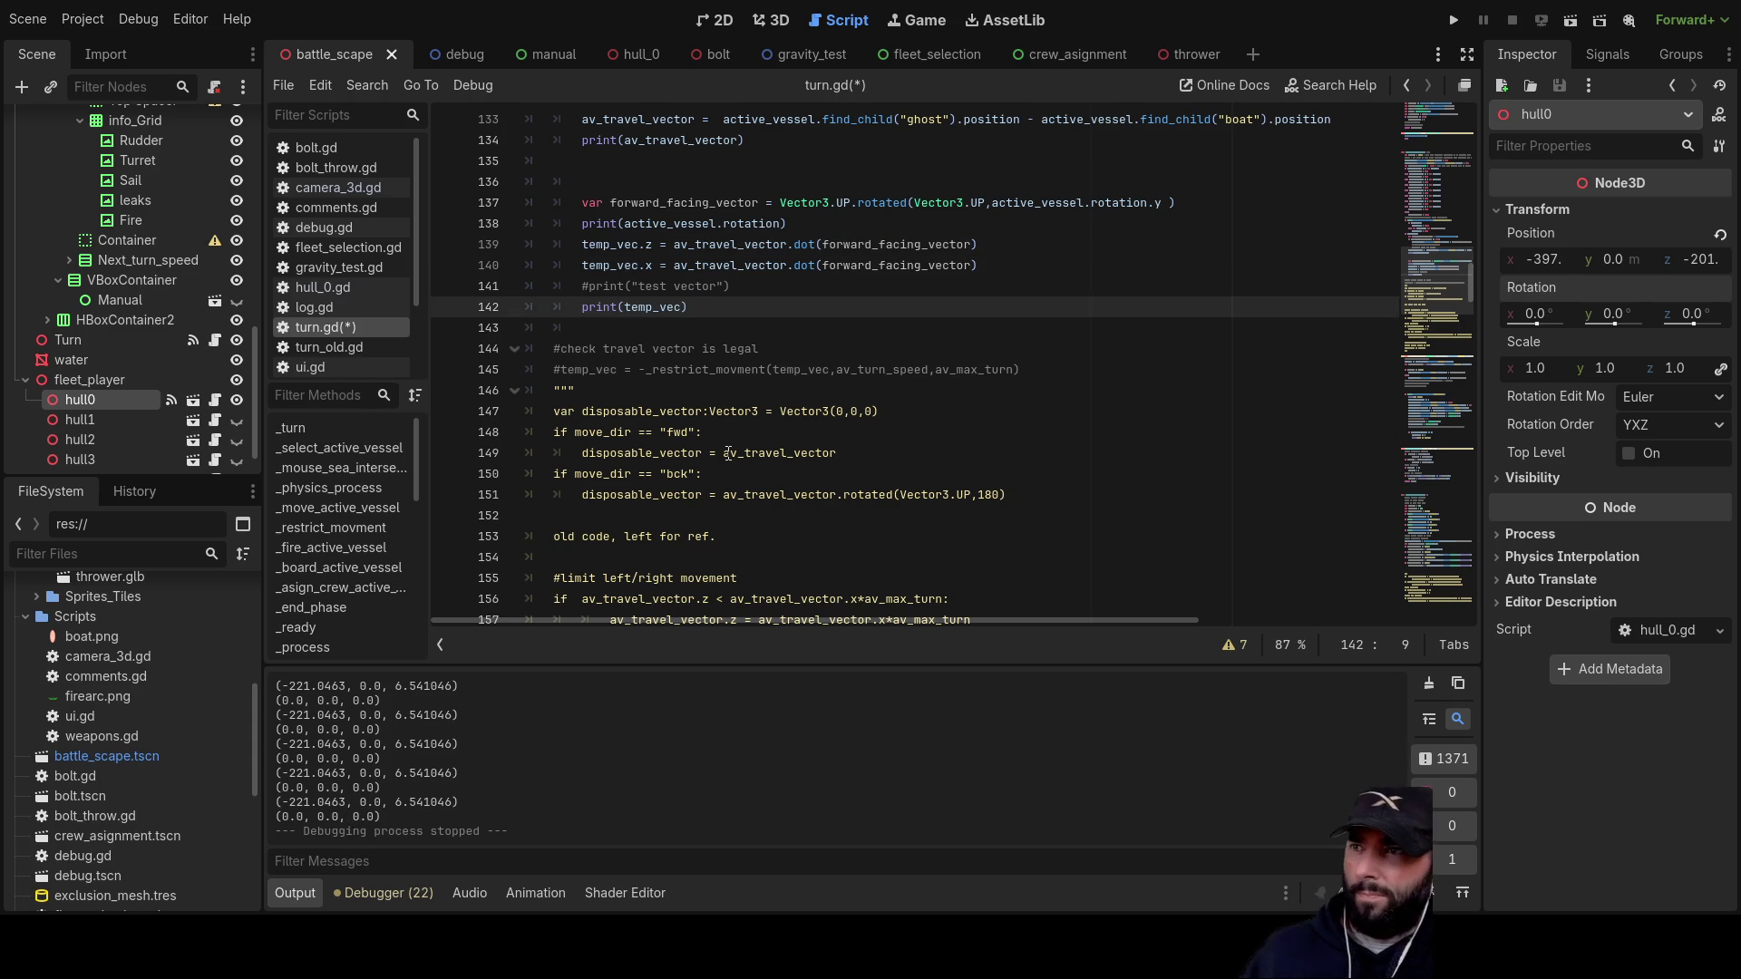
left_click(1457, 18)
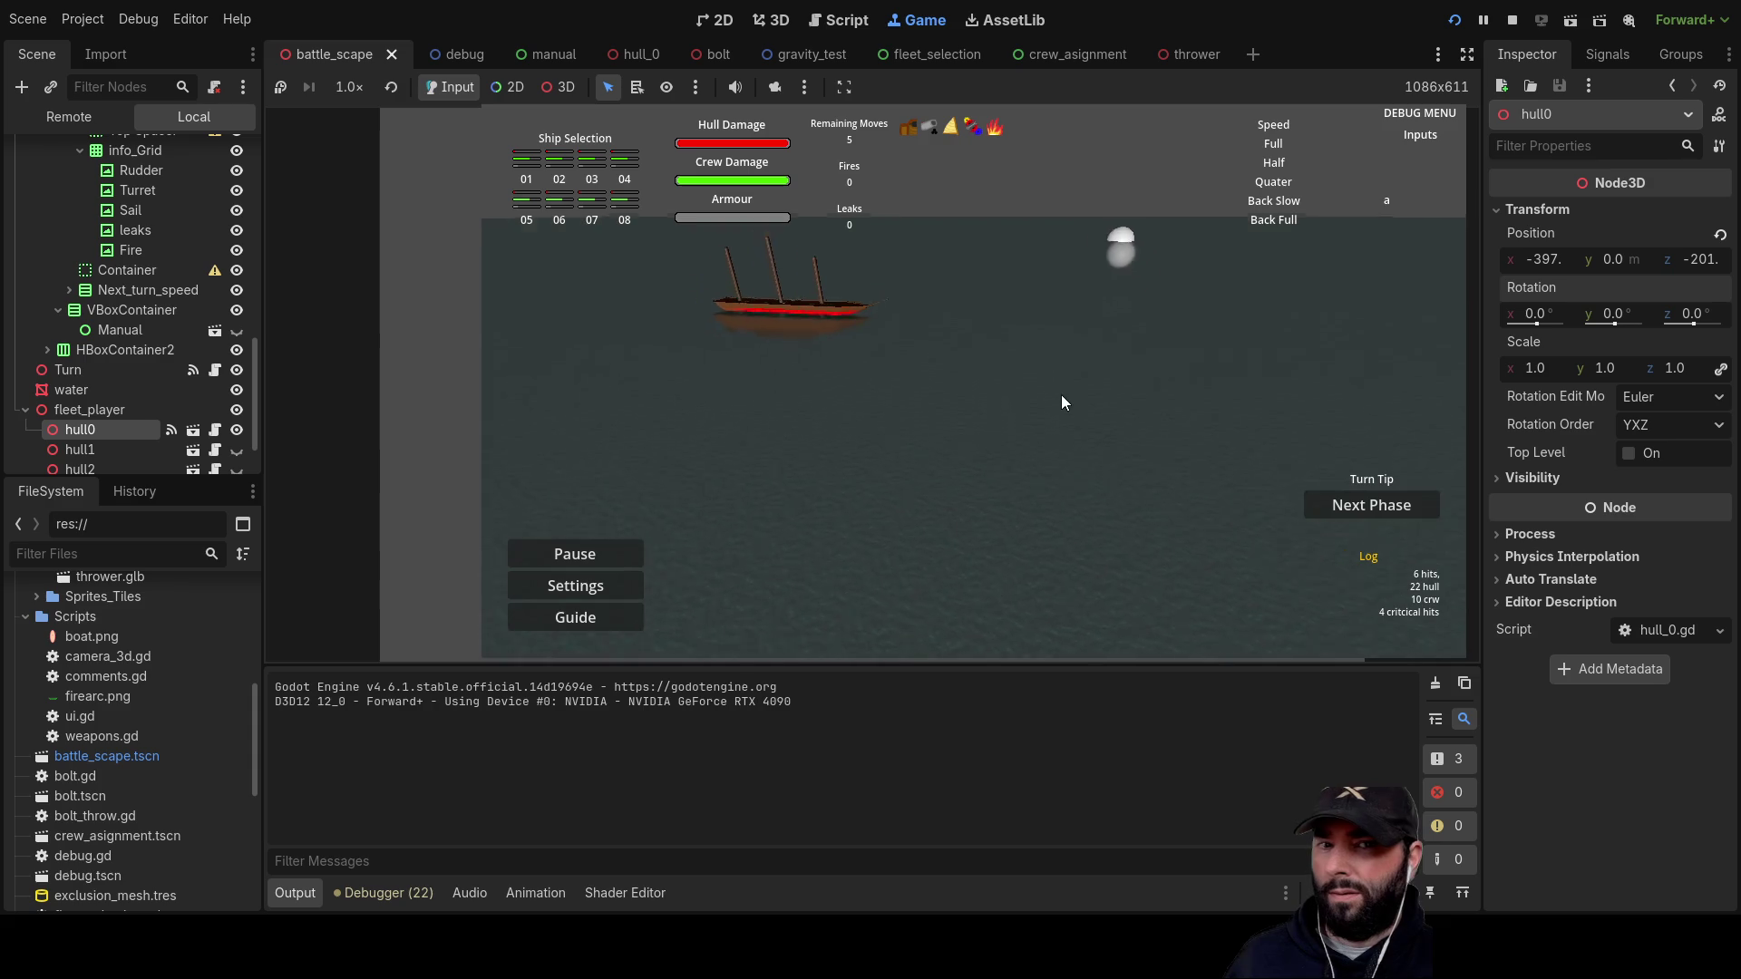
Step: Steer the ship with S while watching temp_vec print to Output, then stop the game
key("s")
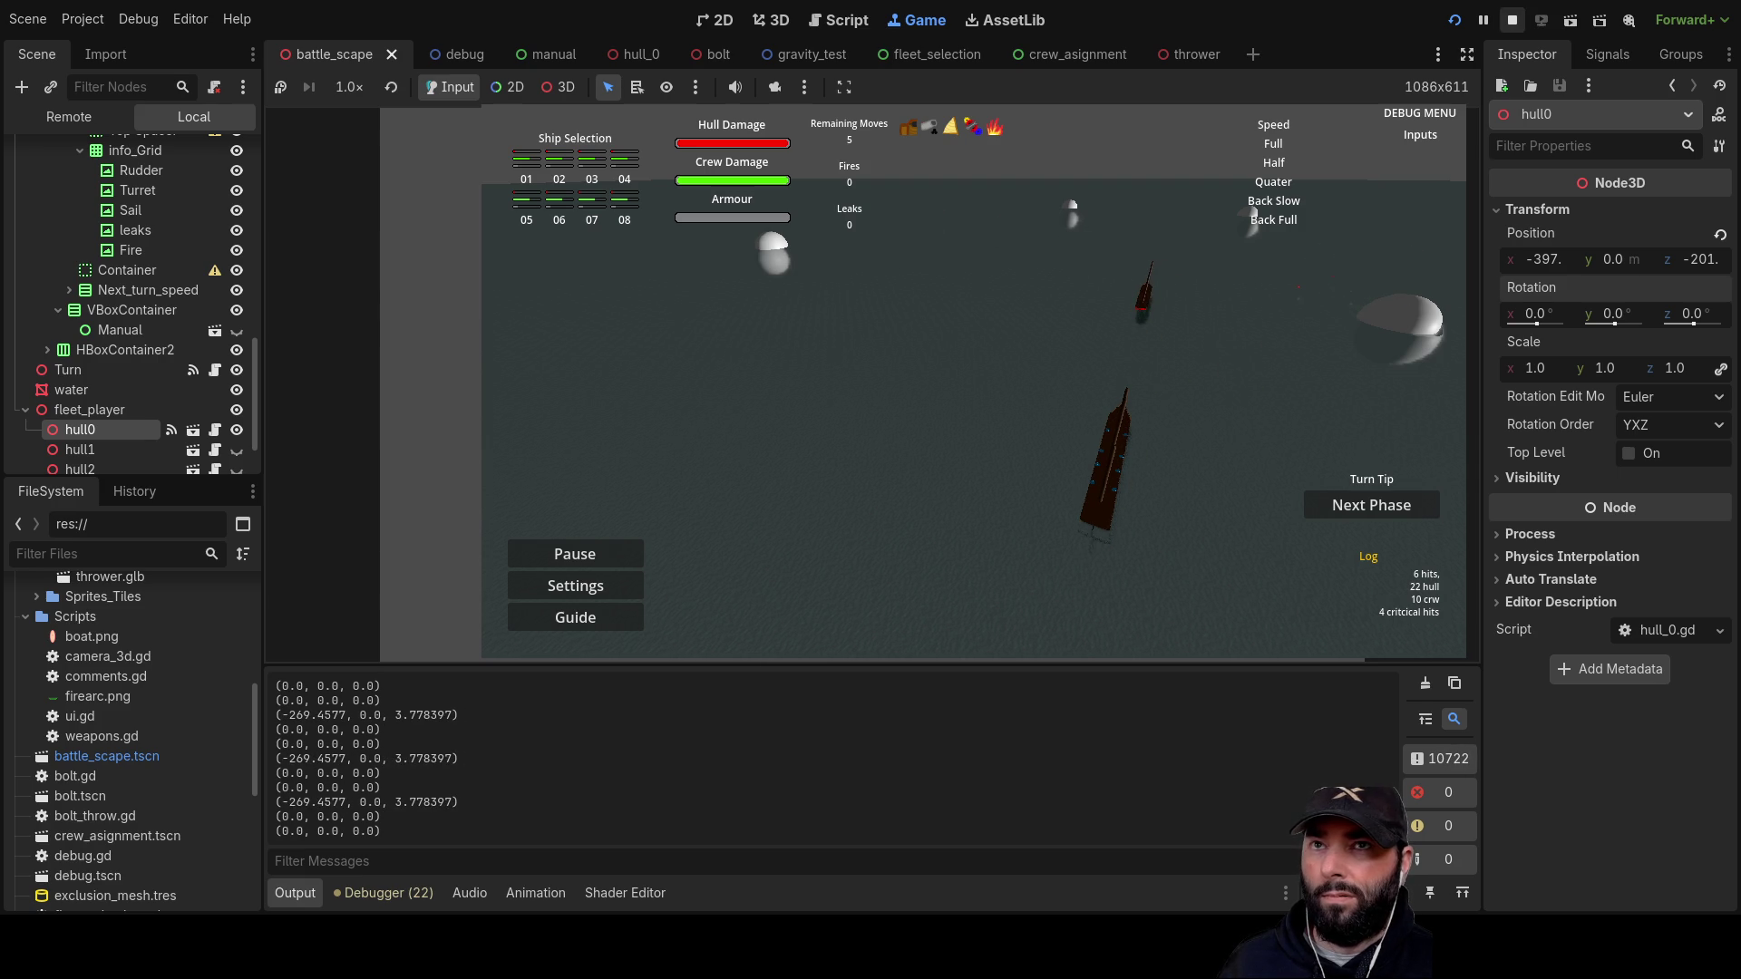
left_click(1511, 20)
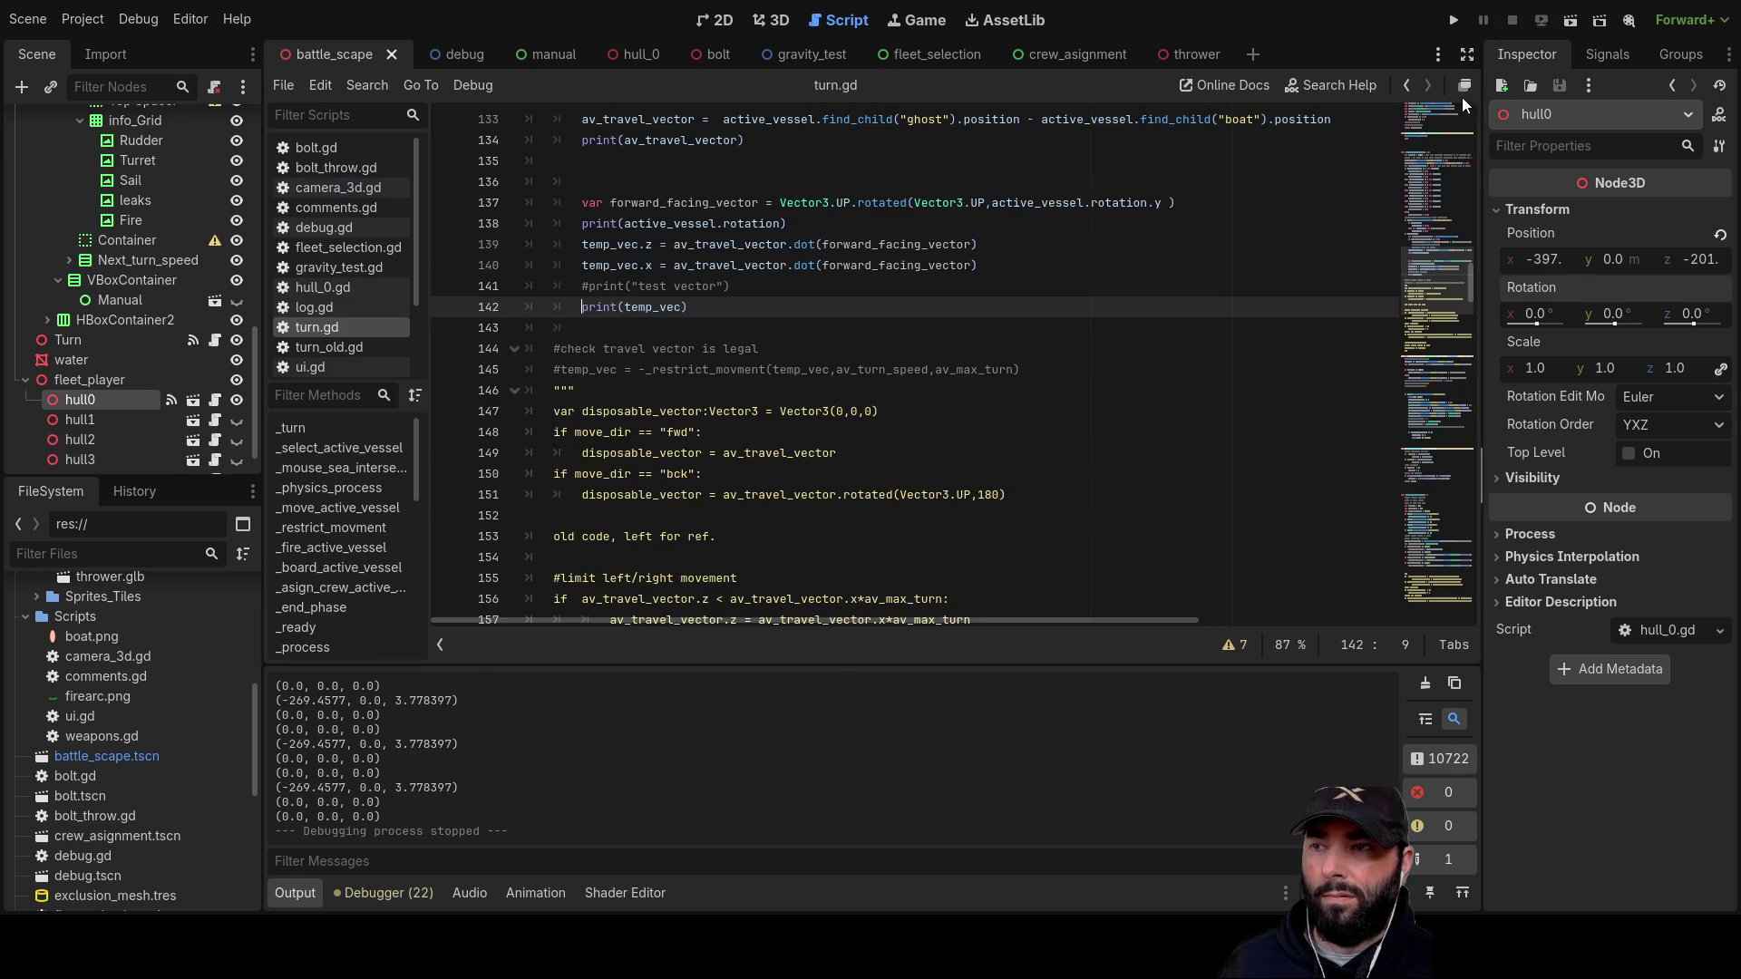
Step: Highlight every use of temp_vec and realtive_rotation in turn.gd
double_click(622, 244)
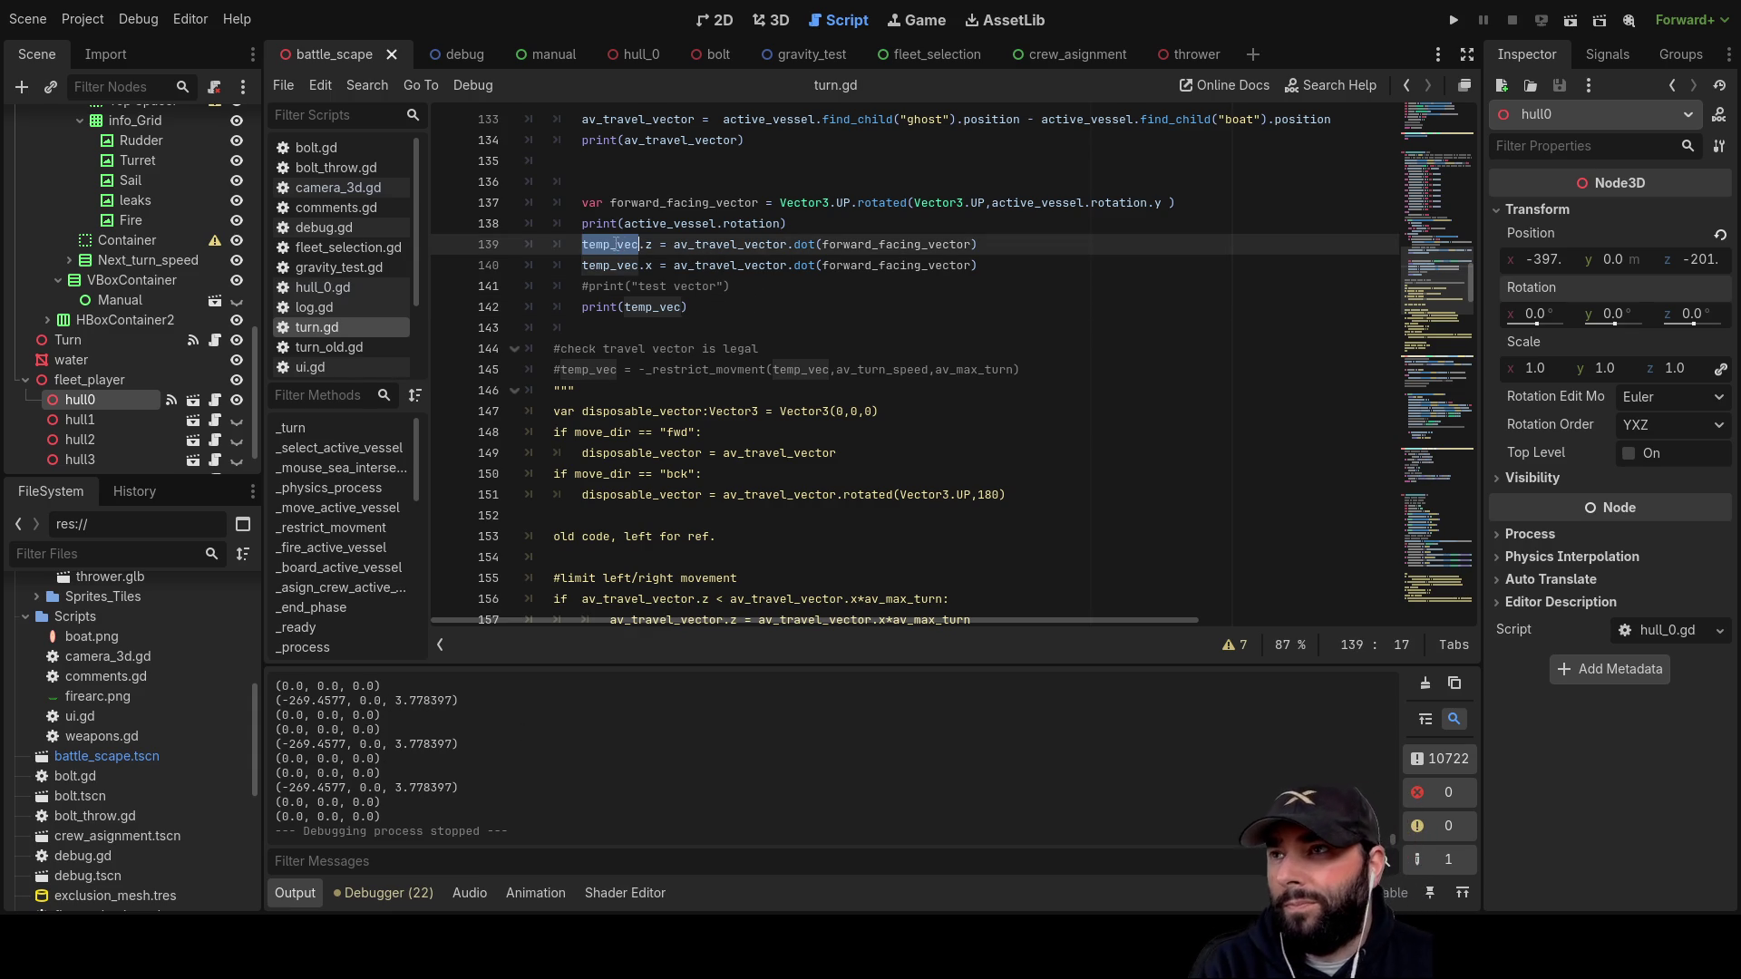
scroll(867, 414, "down", 11)
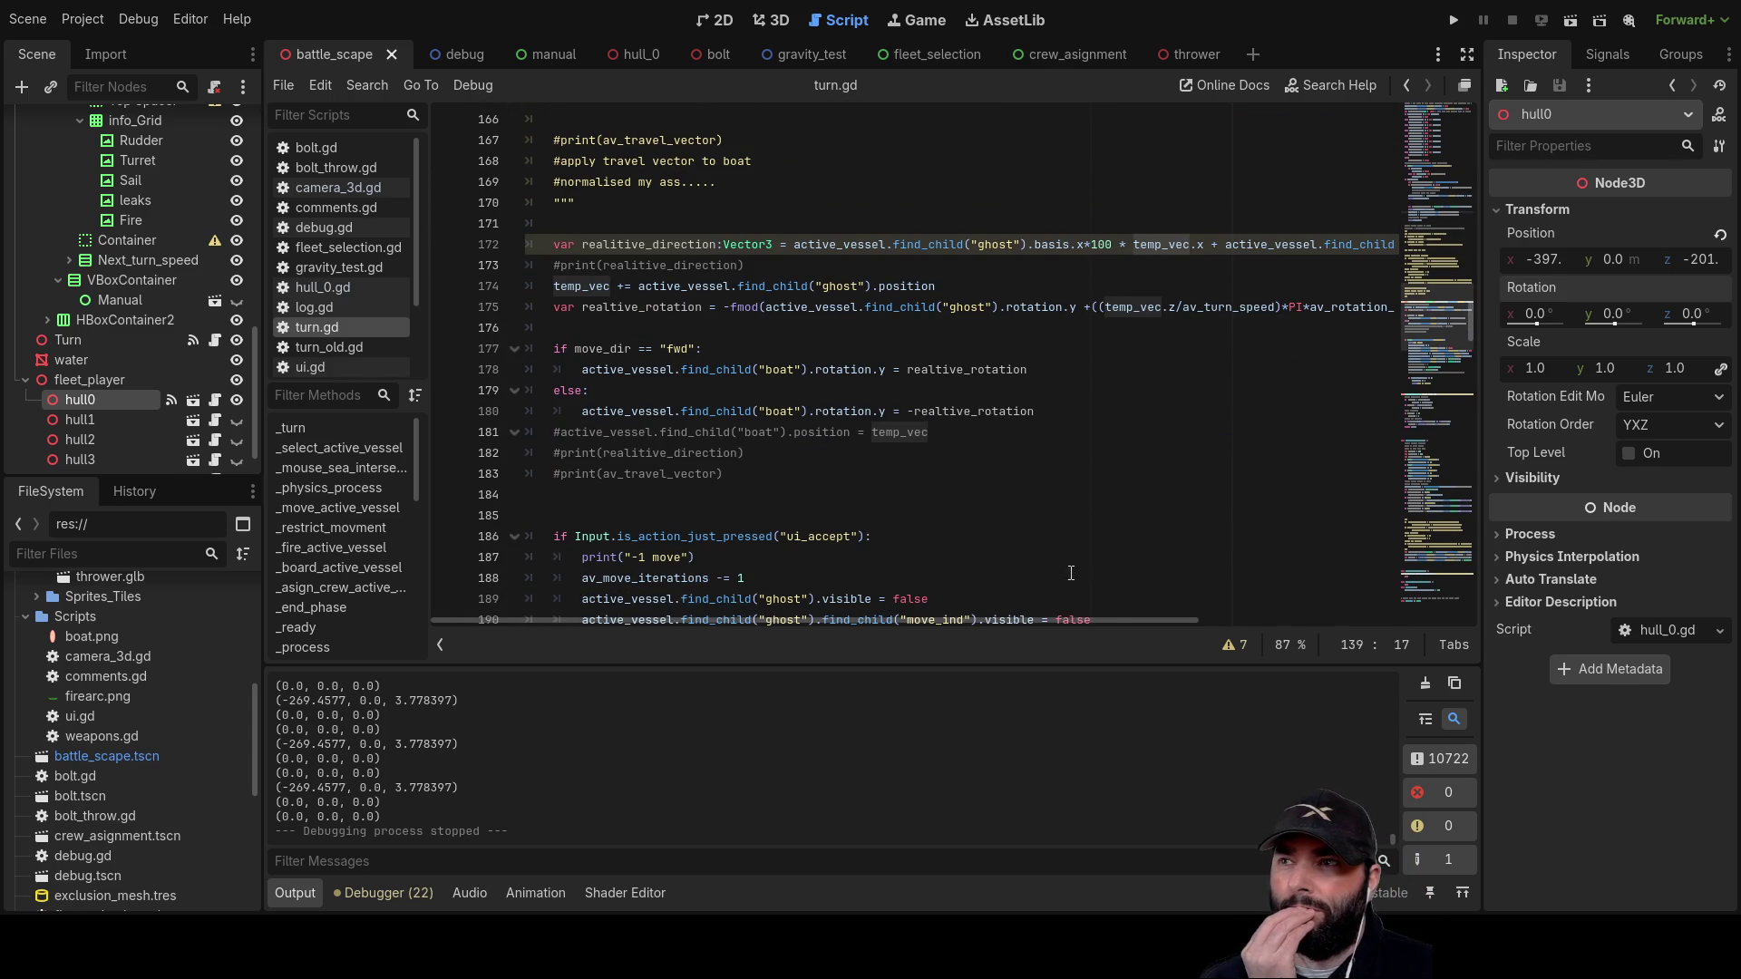
double_click(661, 306)
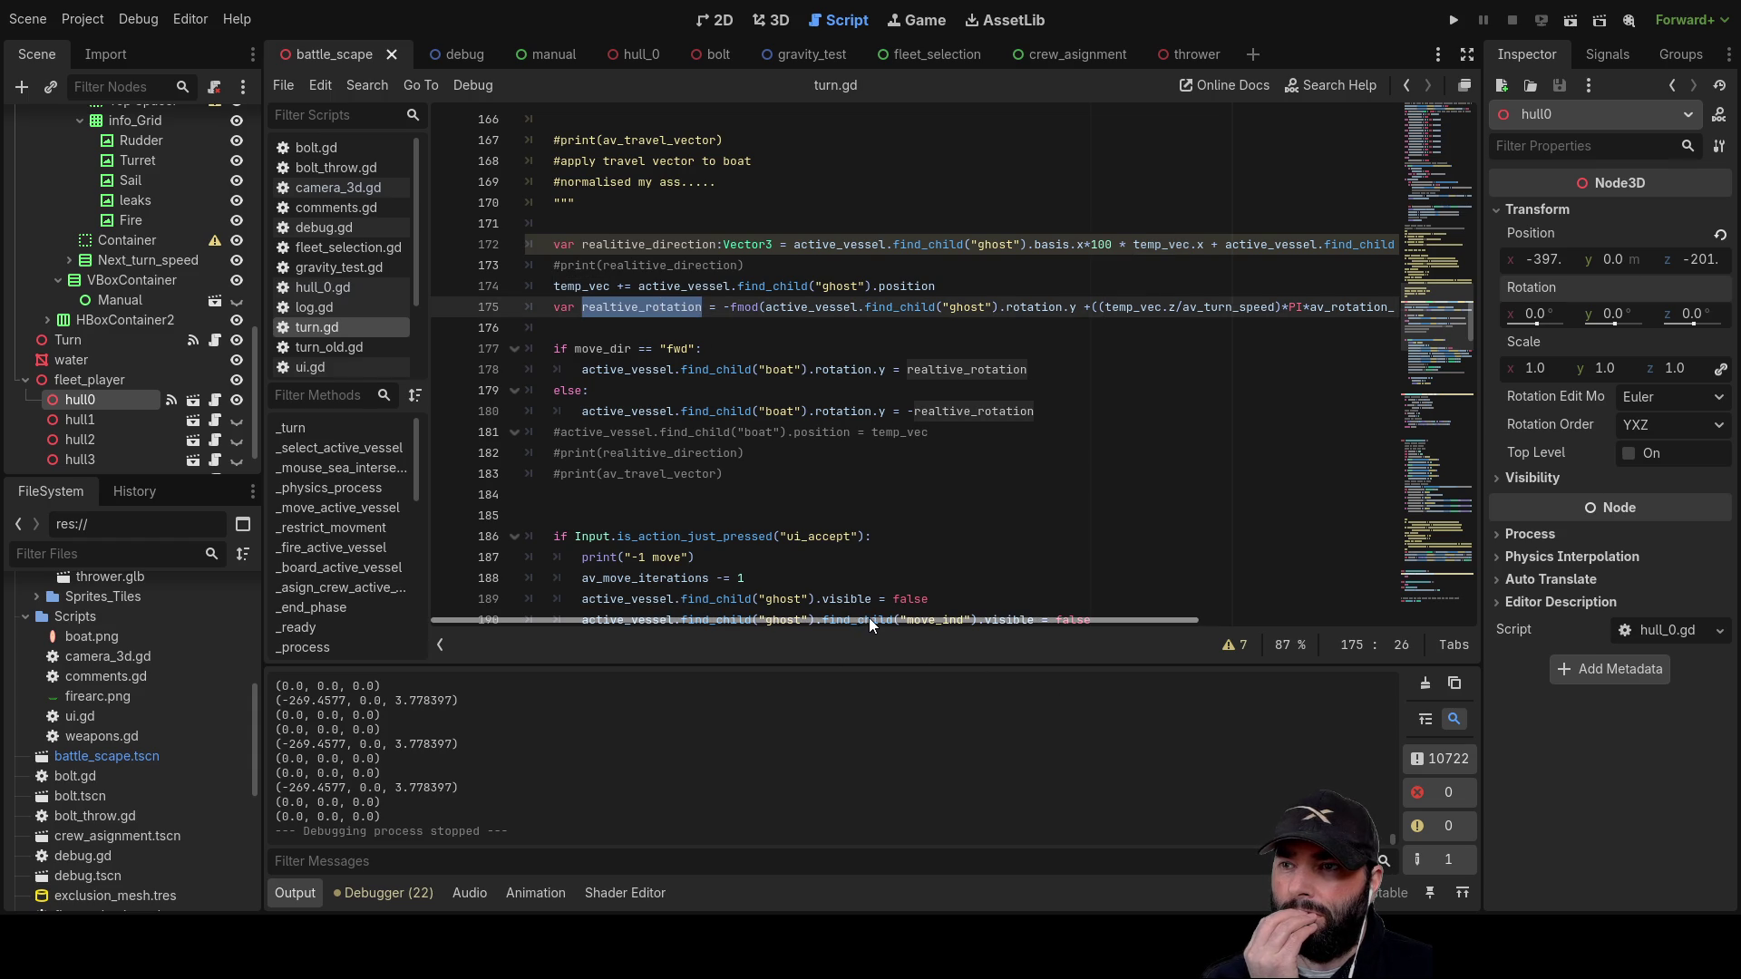
mouse_move(872, 614)
left_mouse_down()
mouse_move(900, 612)
mouse_move(813, 596)
mouse_move(948, 592)
left_mouse_up()
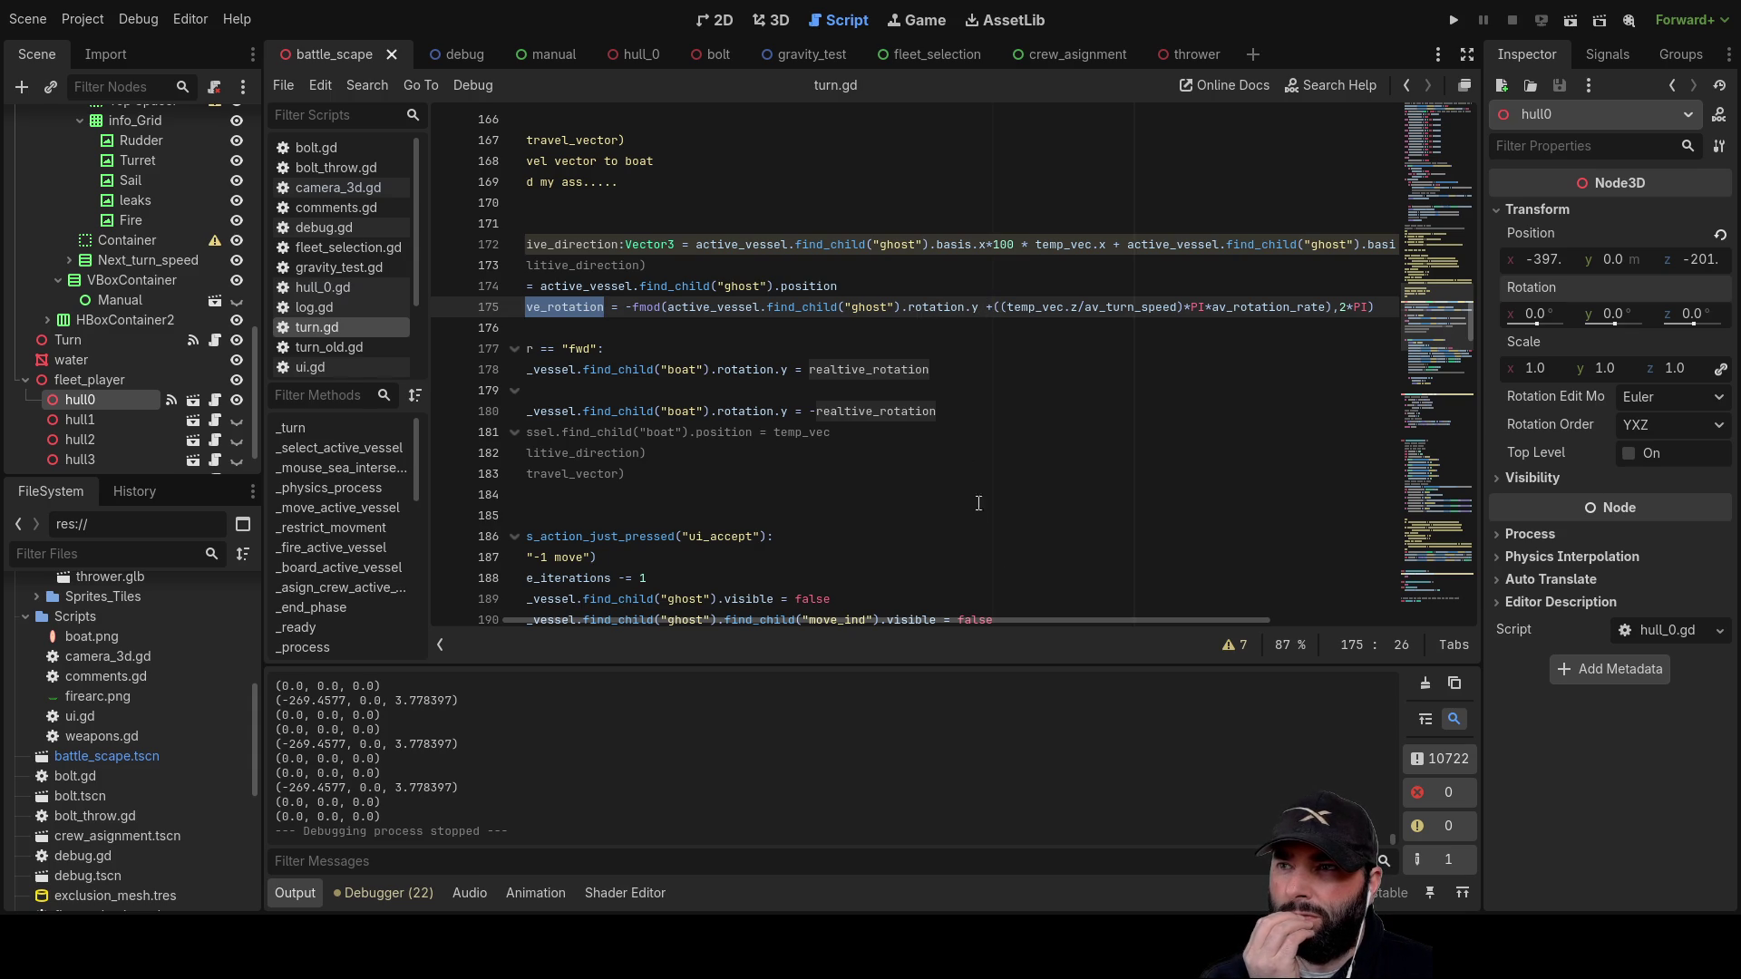
left_click_drag(1069, 618, 1179, 618)
Step: Inspect temp_vec and av_turn_speed in the line 175 rotation formula, then return to line 1
double_click(898, 308)
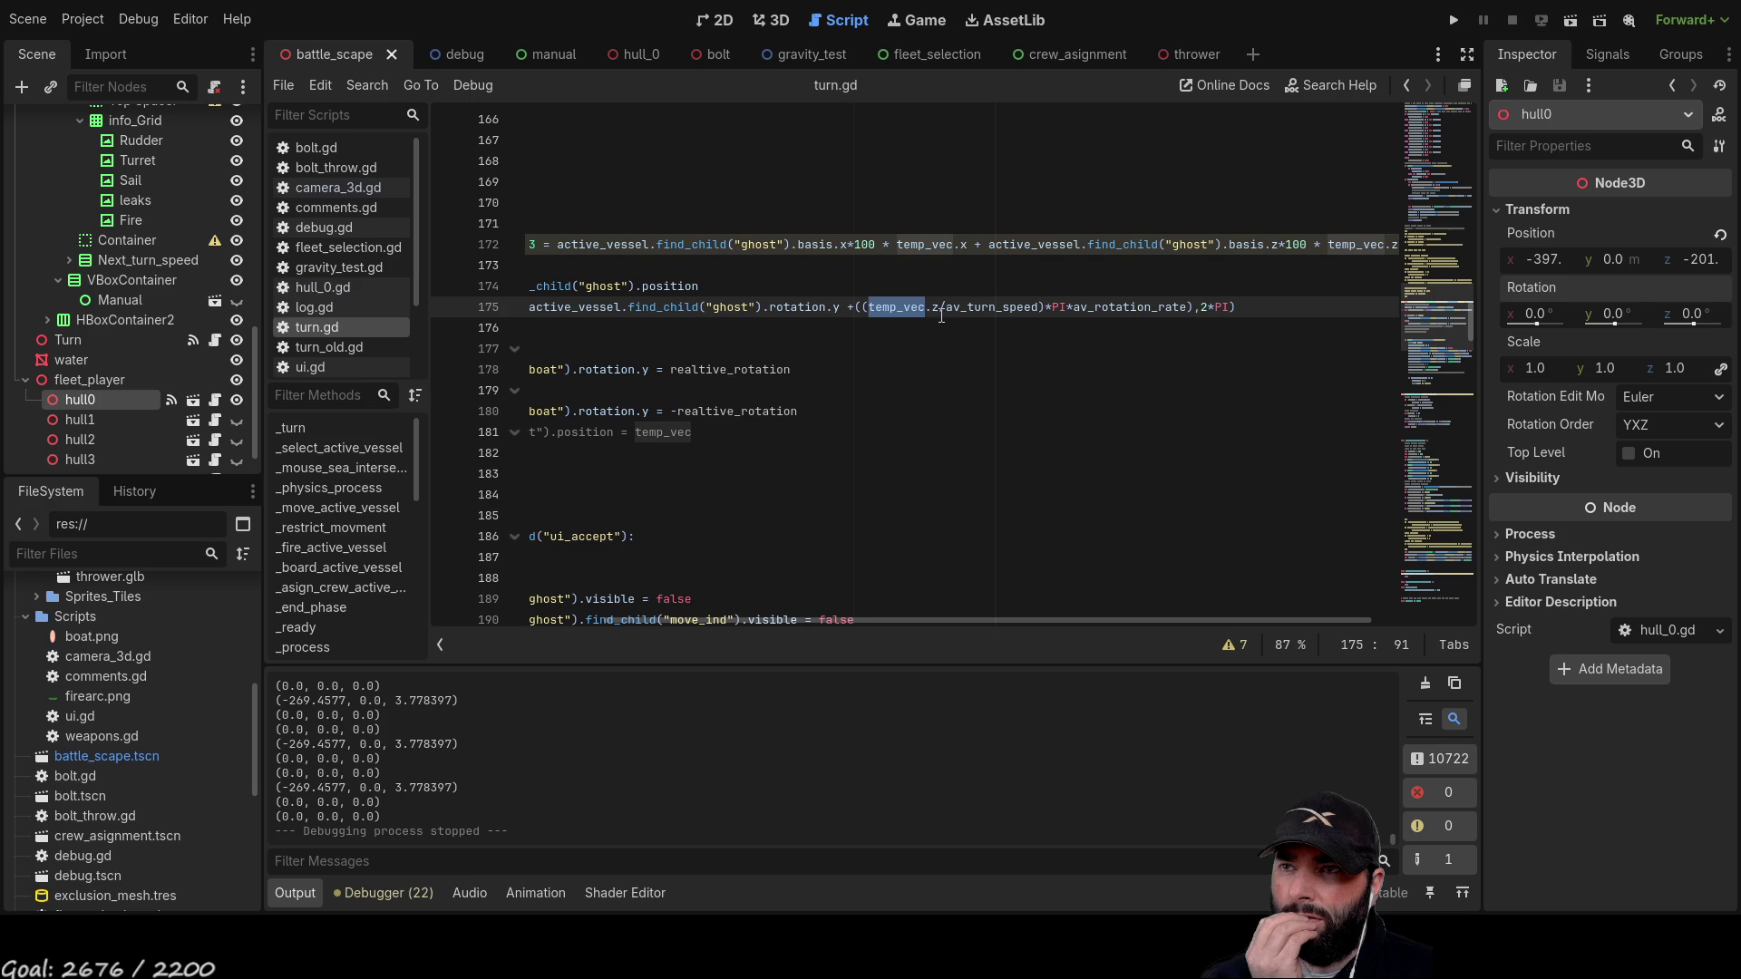
double_click(988, 307)
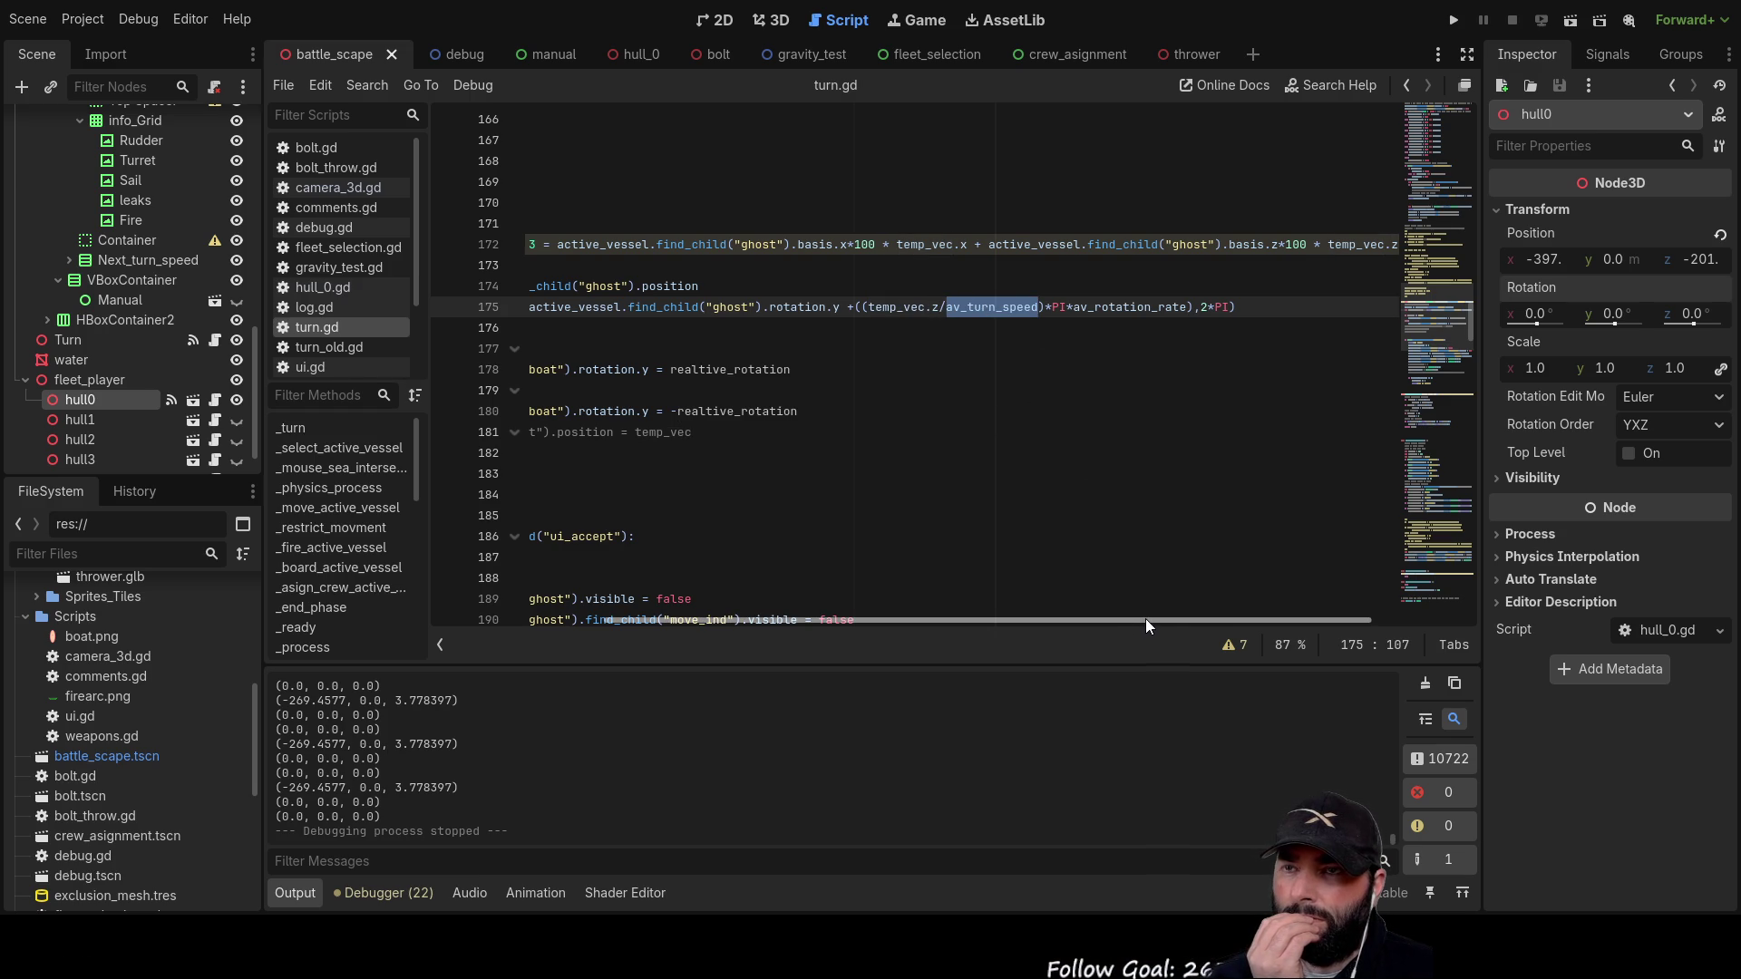
left_click_drag(1145, 617, 917, 606)
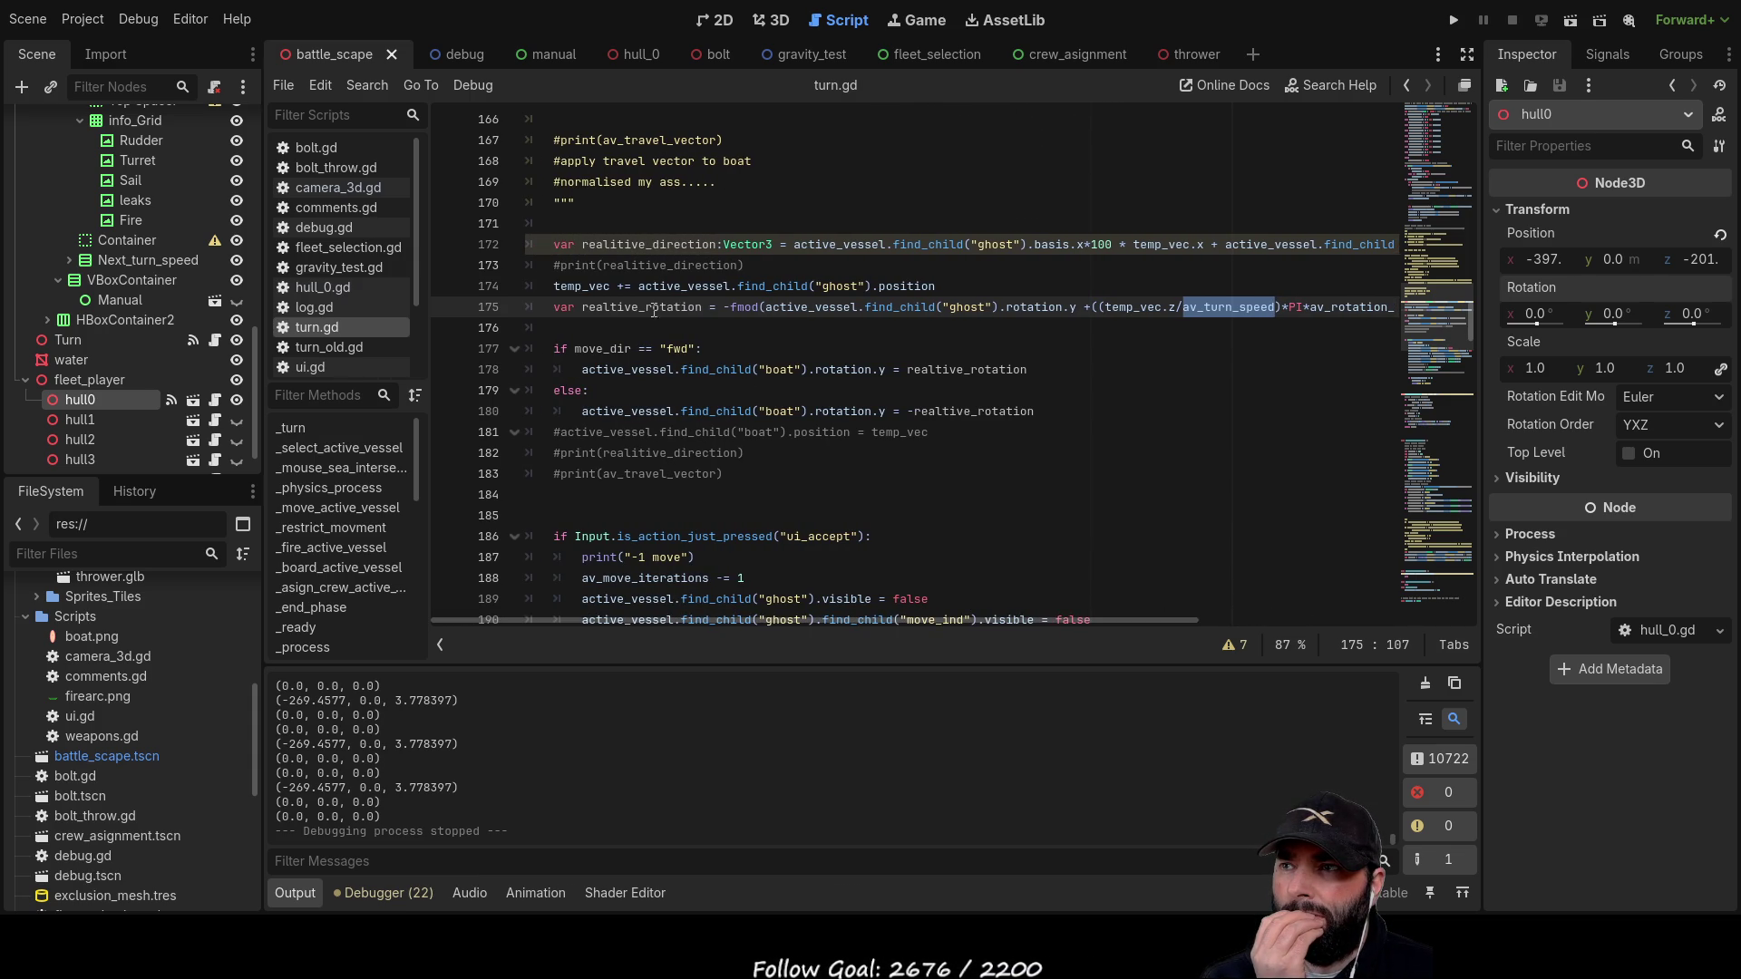
double_click(655, 308)
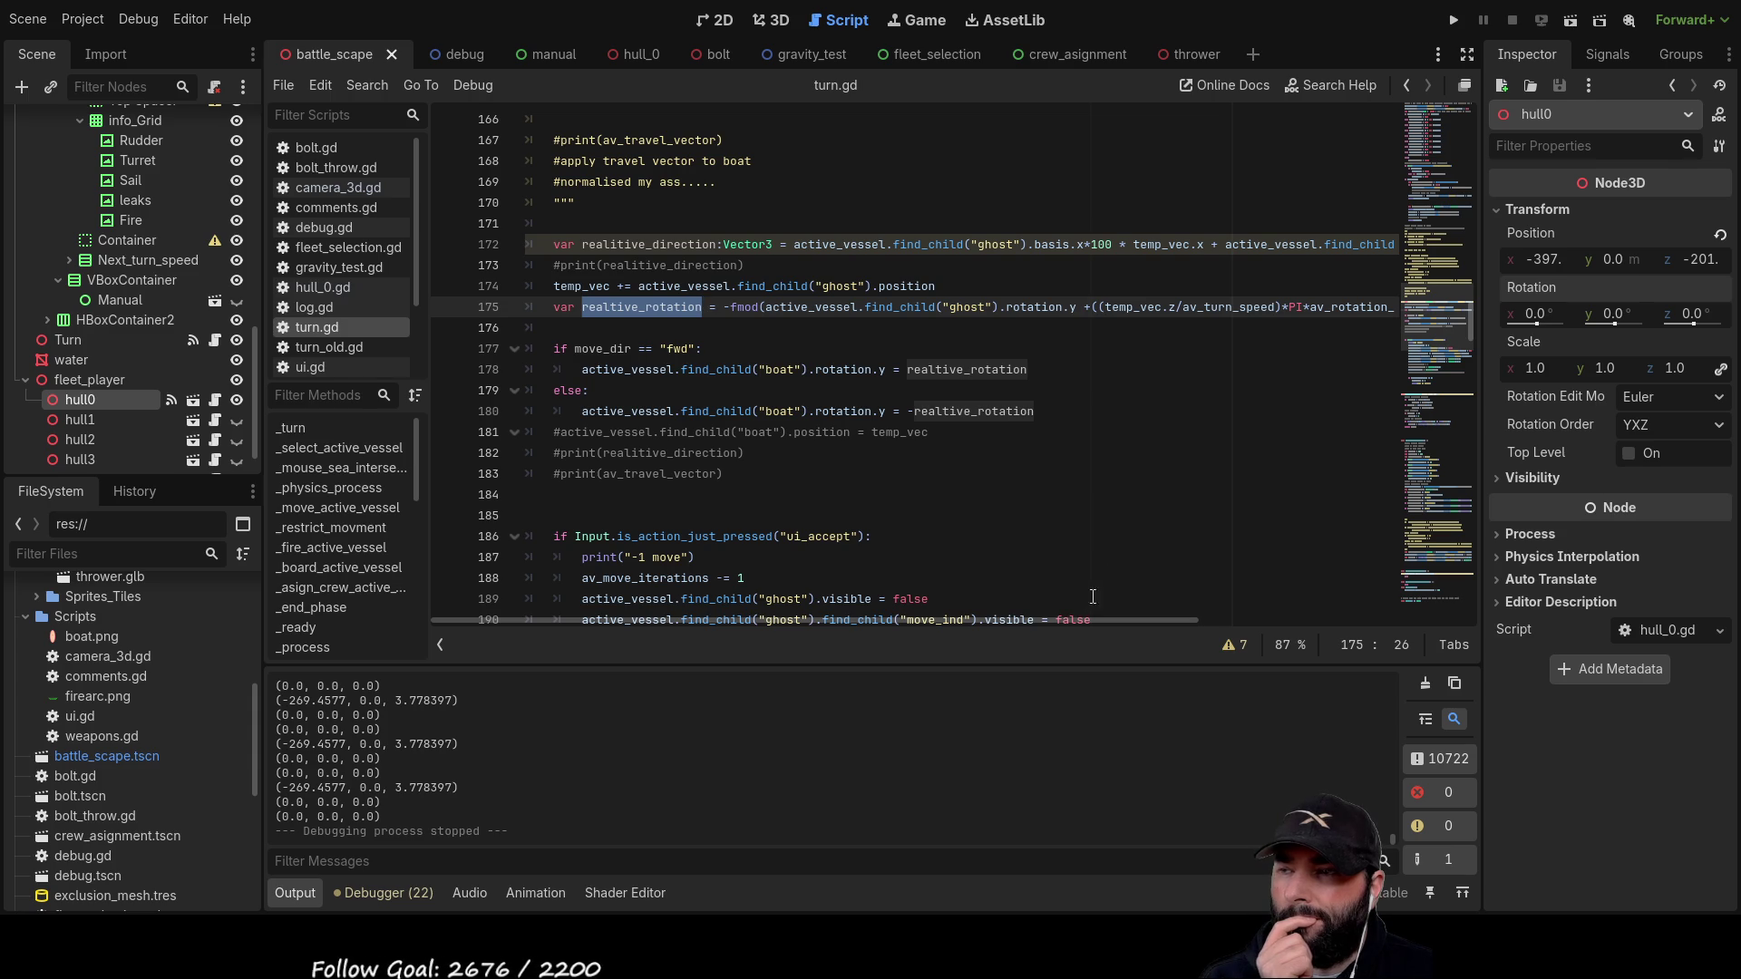
scroll(834, 438, "up", 8)
scroll(834, 438, "up", 20)
scroll(859, 442, "up", 9)
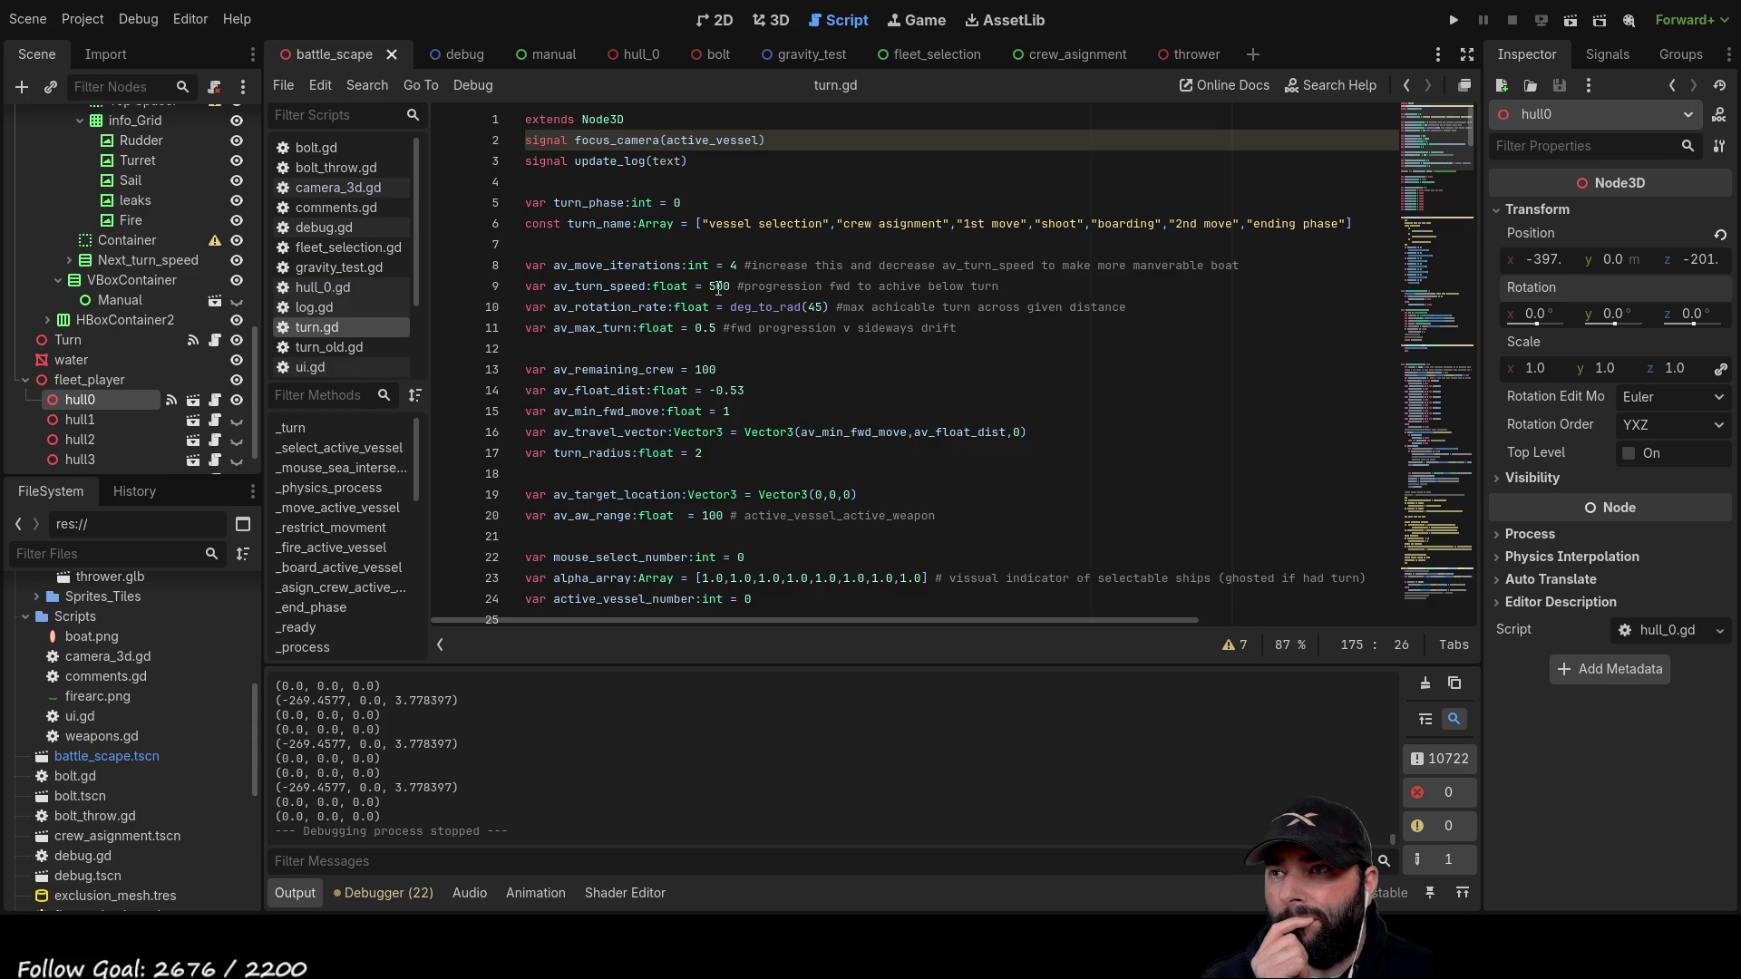
Step: Change the av_turn_speed value of 500 by typing 1 in place of a digit, then run the game
left_click(718, 286)
key("BackSpace")
type("1")
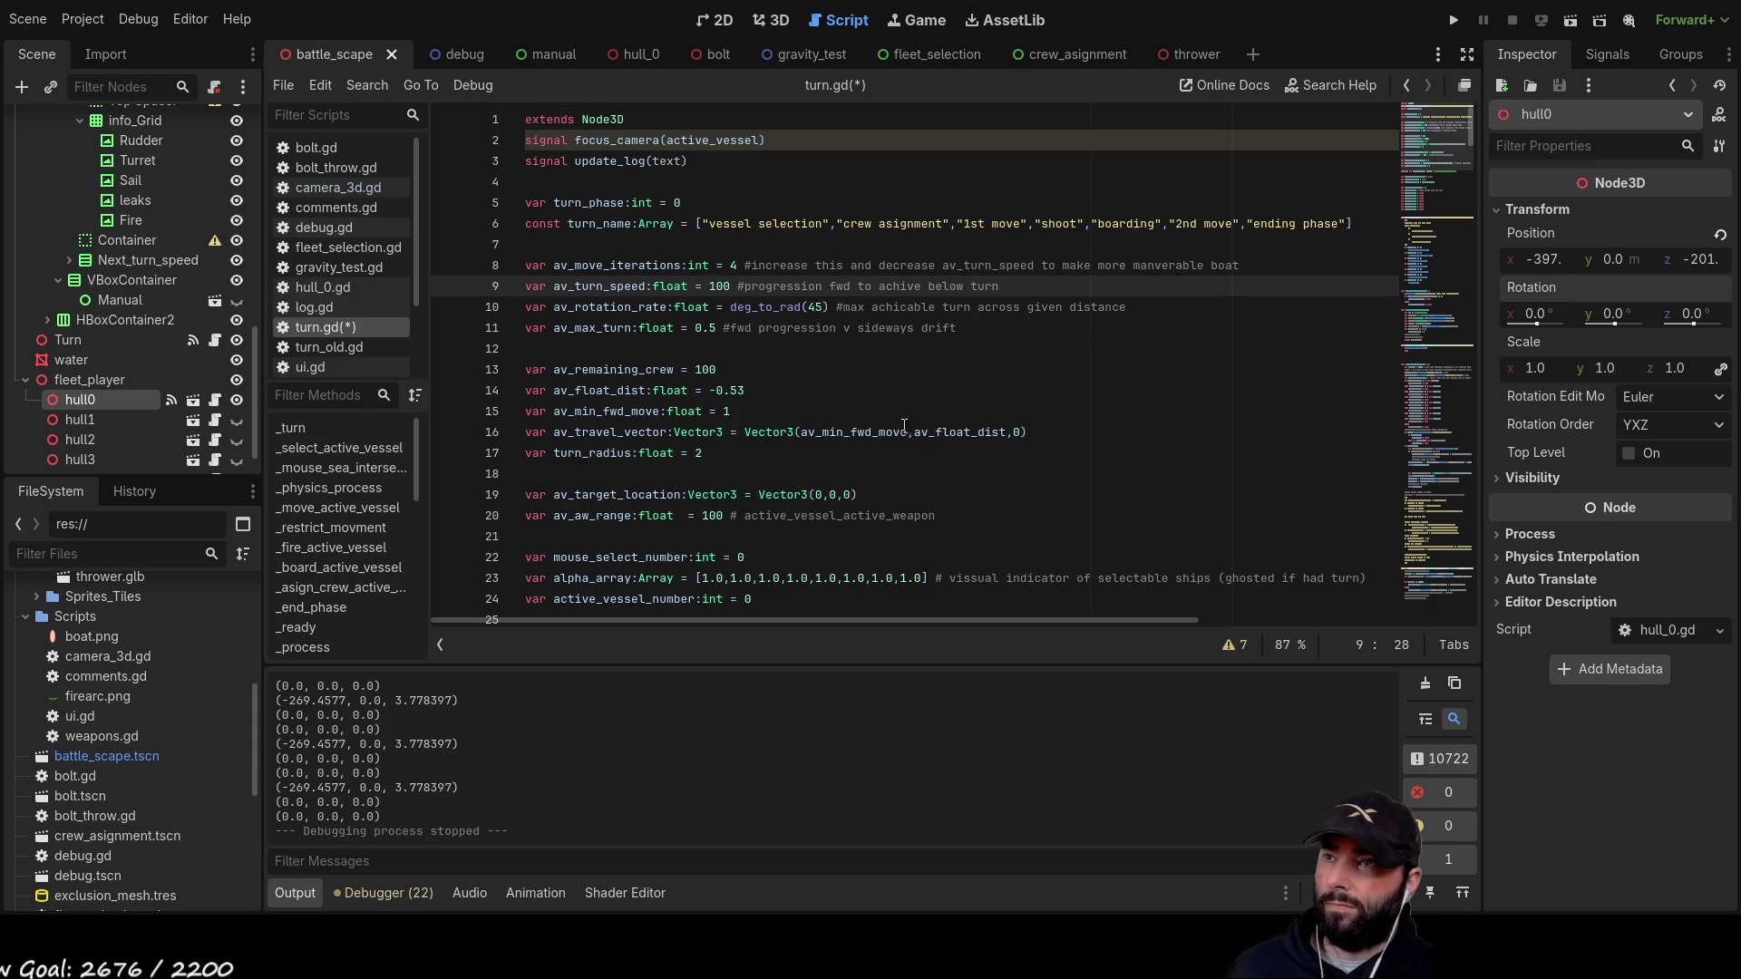
key("F5")
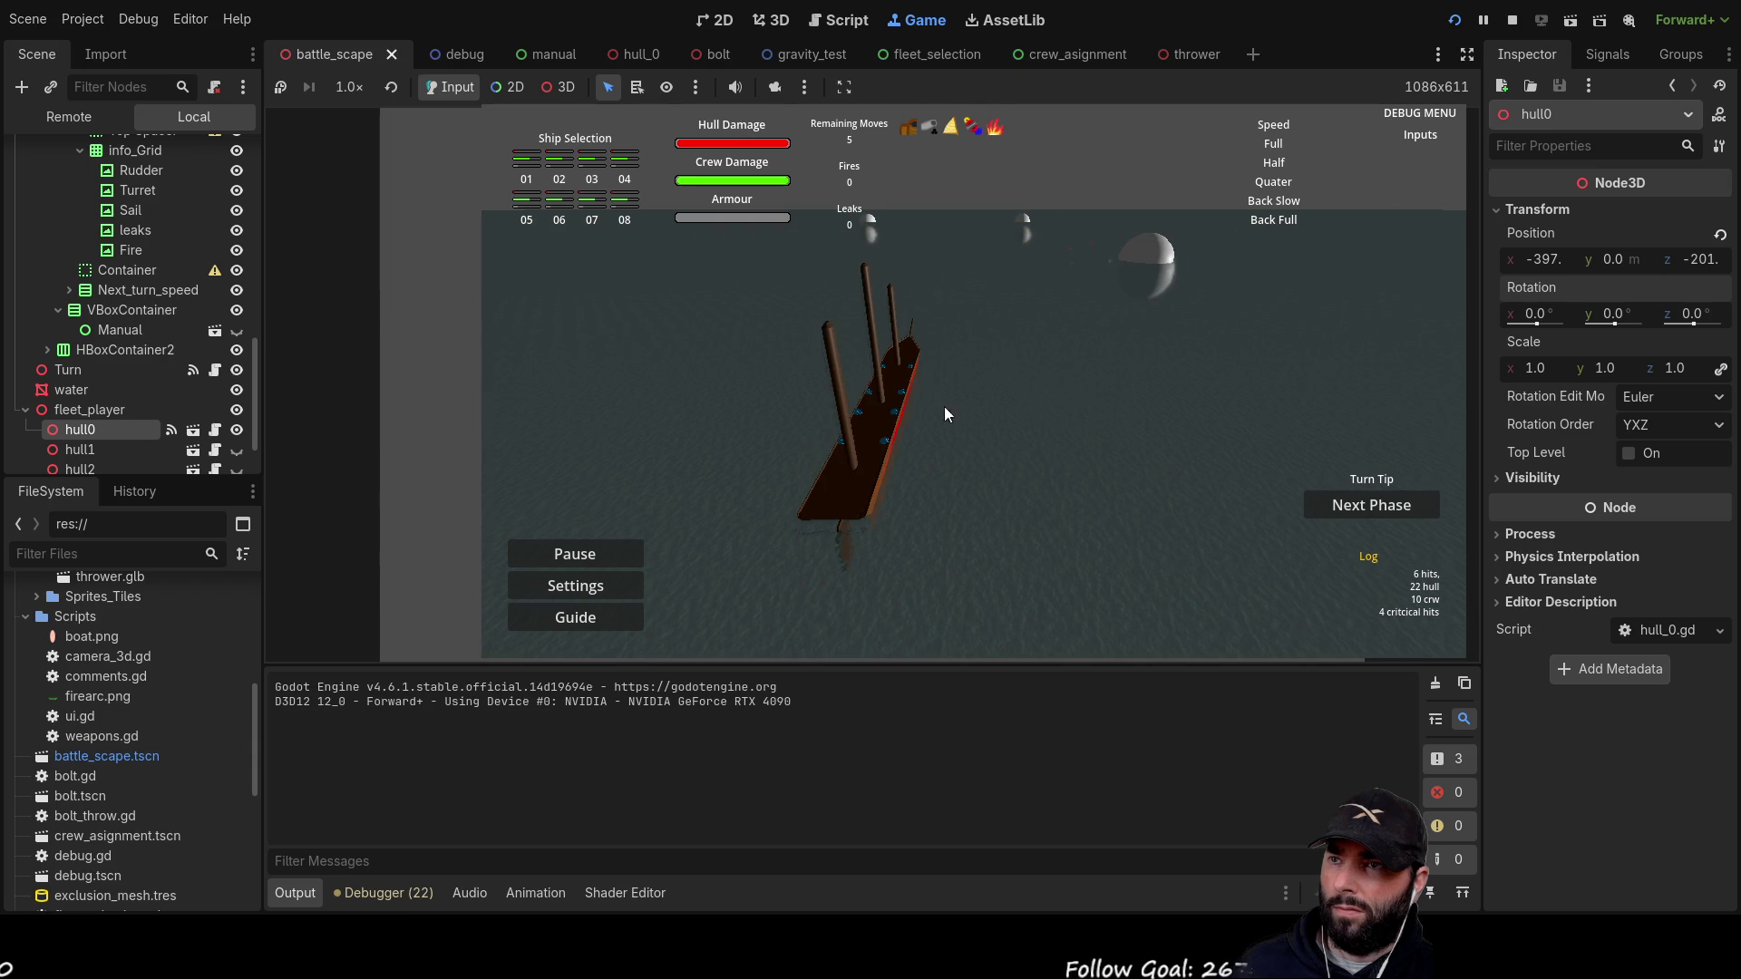
Step: Plot several ship moves across the sea, repositioning the camera with WASD between them
mouse_move(894, 405)
left_mouse_down()
mouse_move(916, 308)
mouse_move(950, 270)
mouse_move(1032, 272)
mouse_move(1206, 351)
mouse_move(1011, 419)
mouse_move(999, 441)
left_mouse_up()
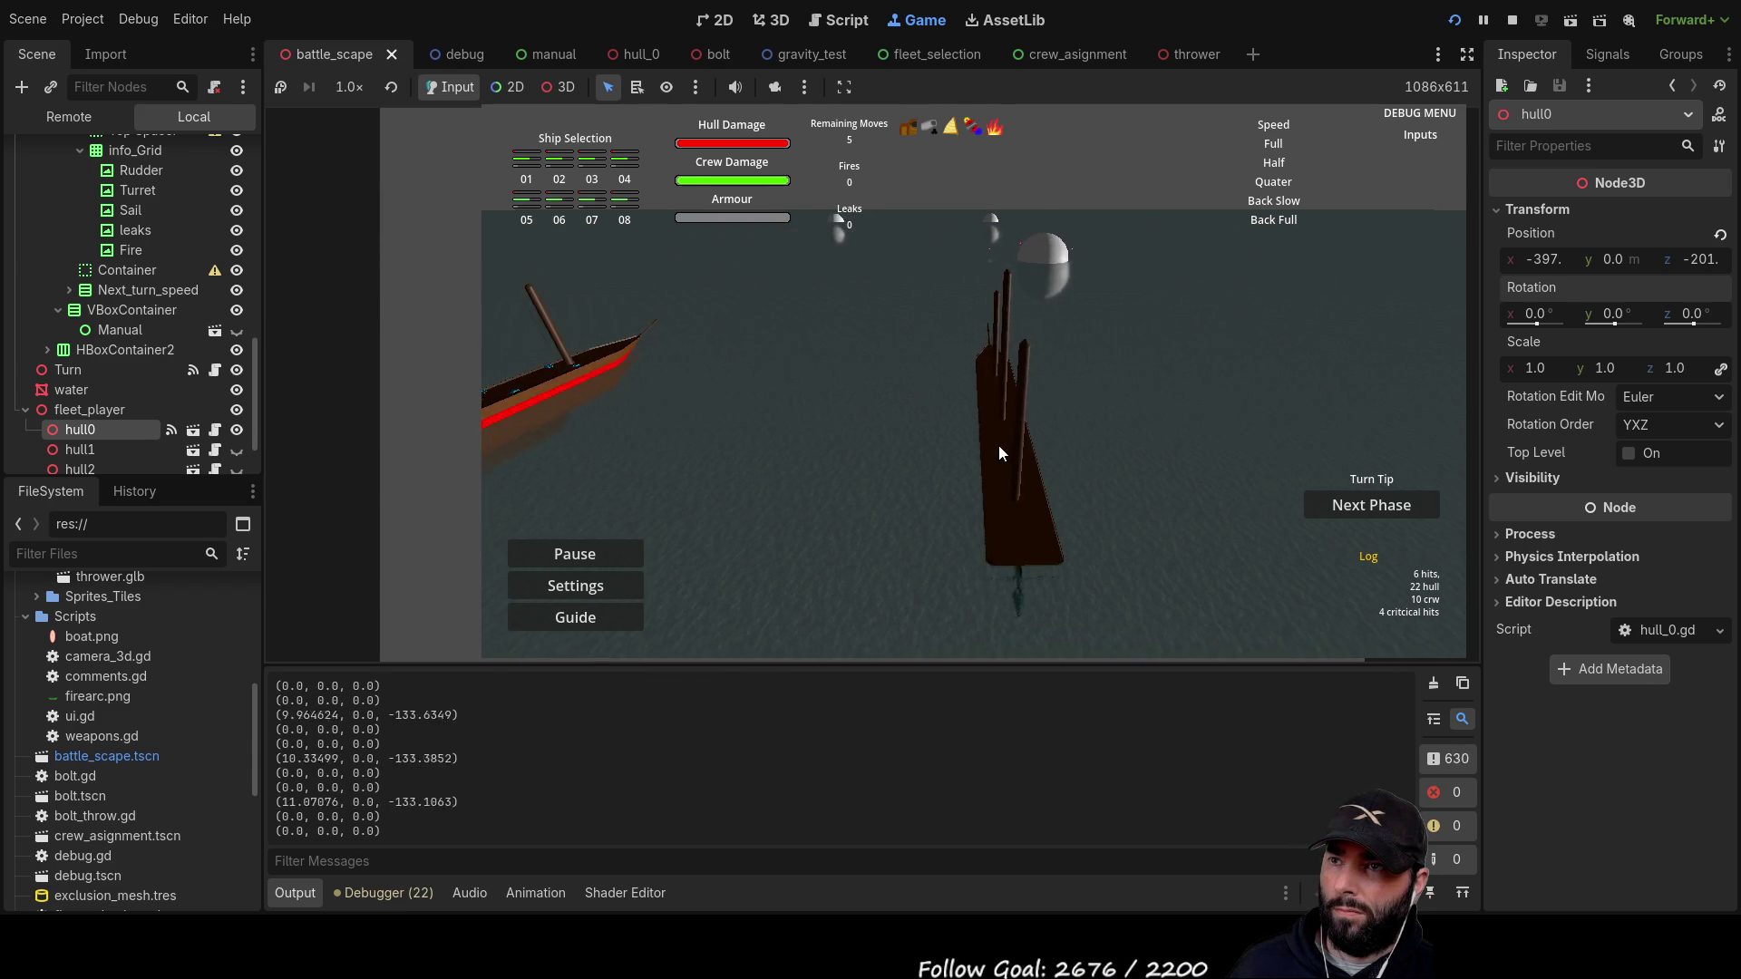
key("a")
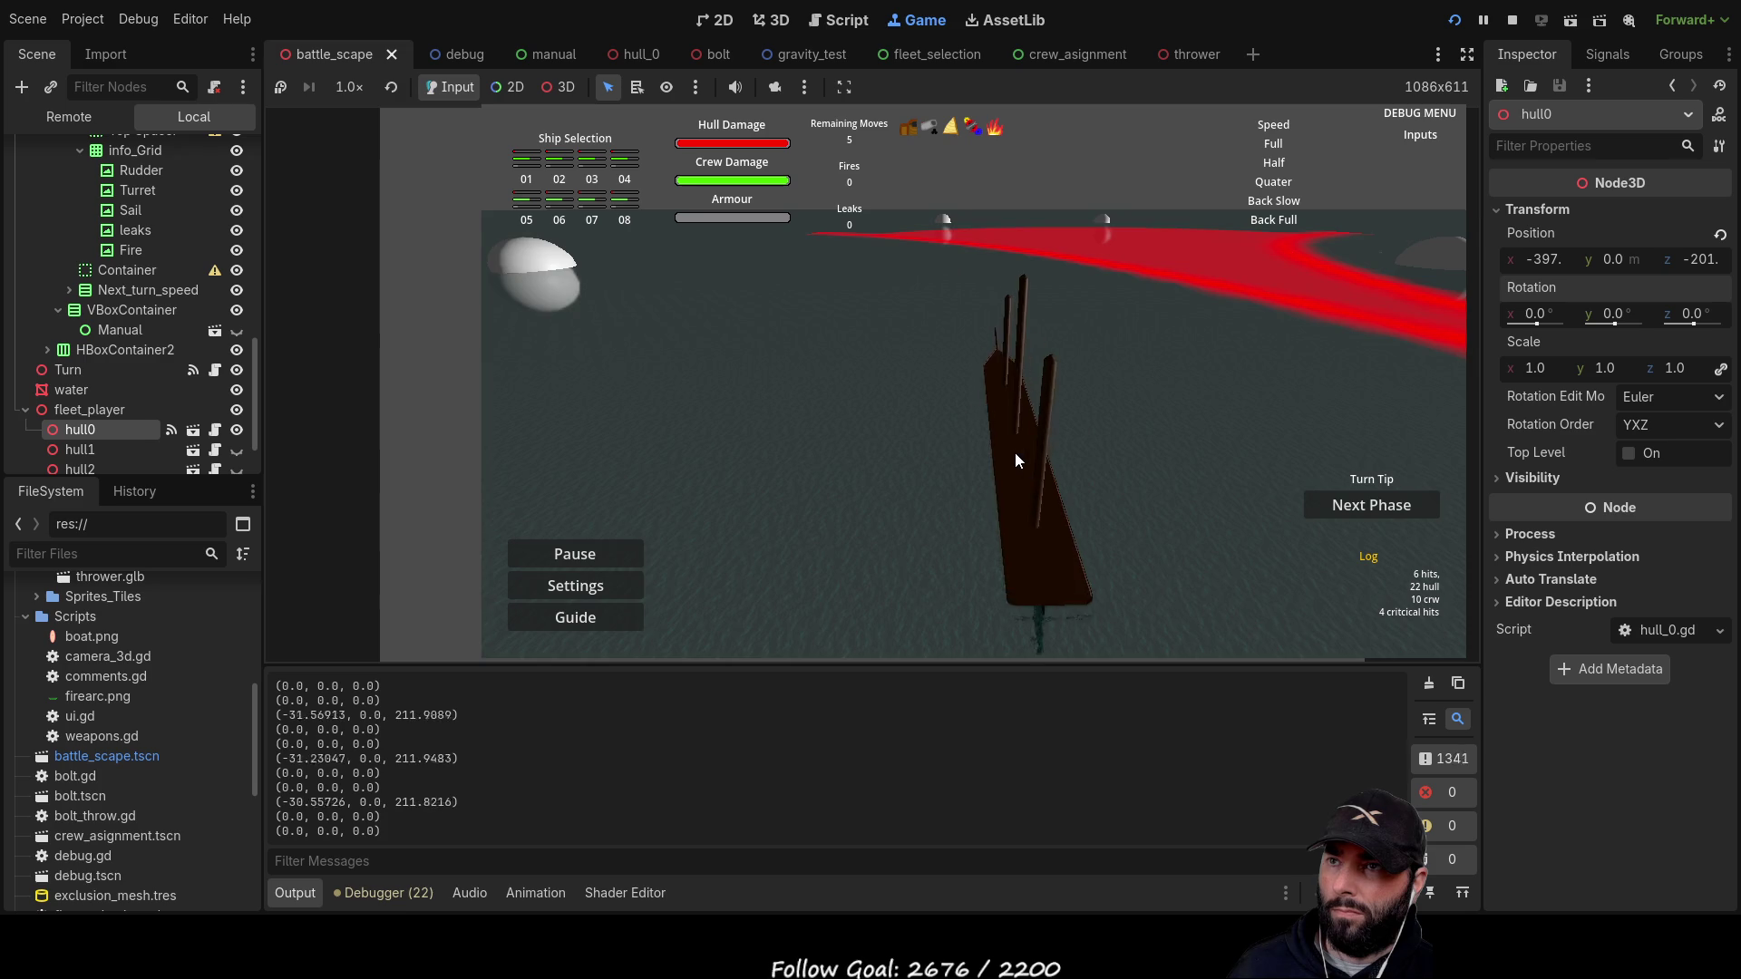
key("s")
mouse_move(1006, 603)
left_mouse_down()
mouse_move(929, 503)
mouse_move(629, 458)
mouse_move(992, 580)
mouse_move(967, 575)
left_mouse_up()
key("d")
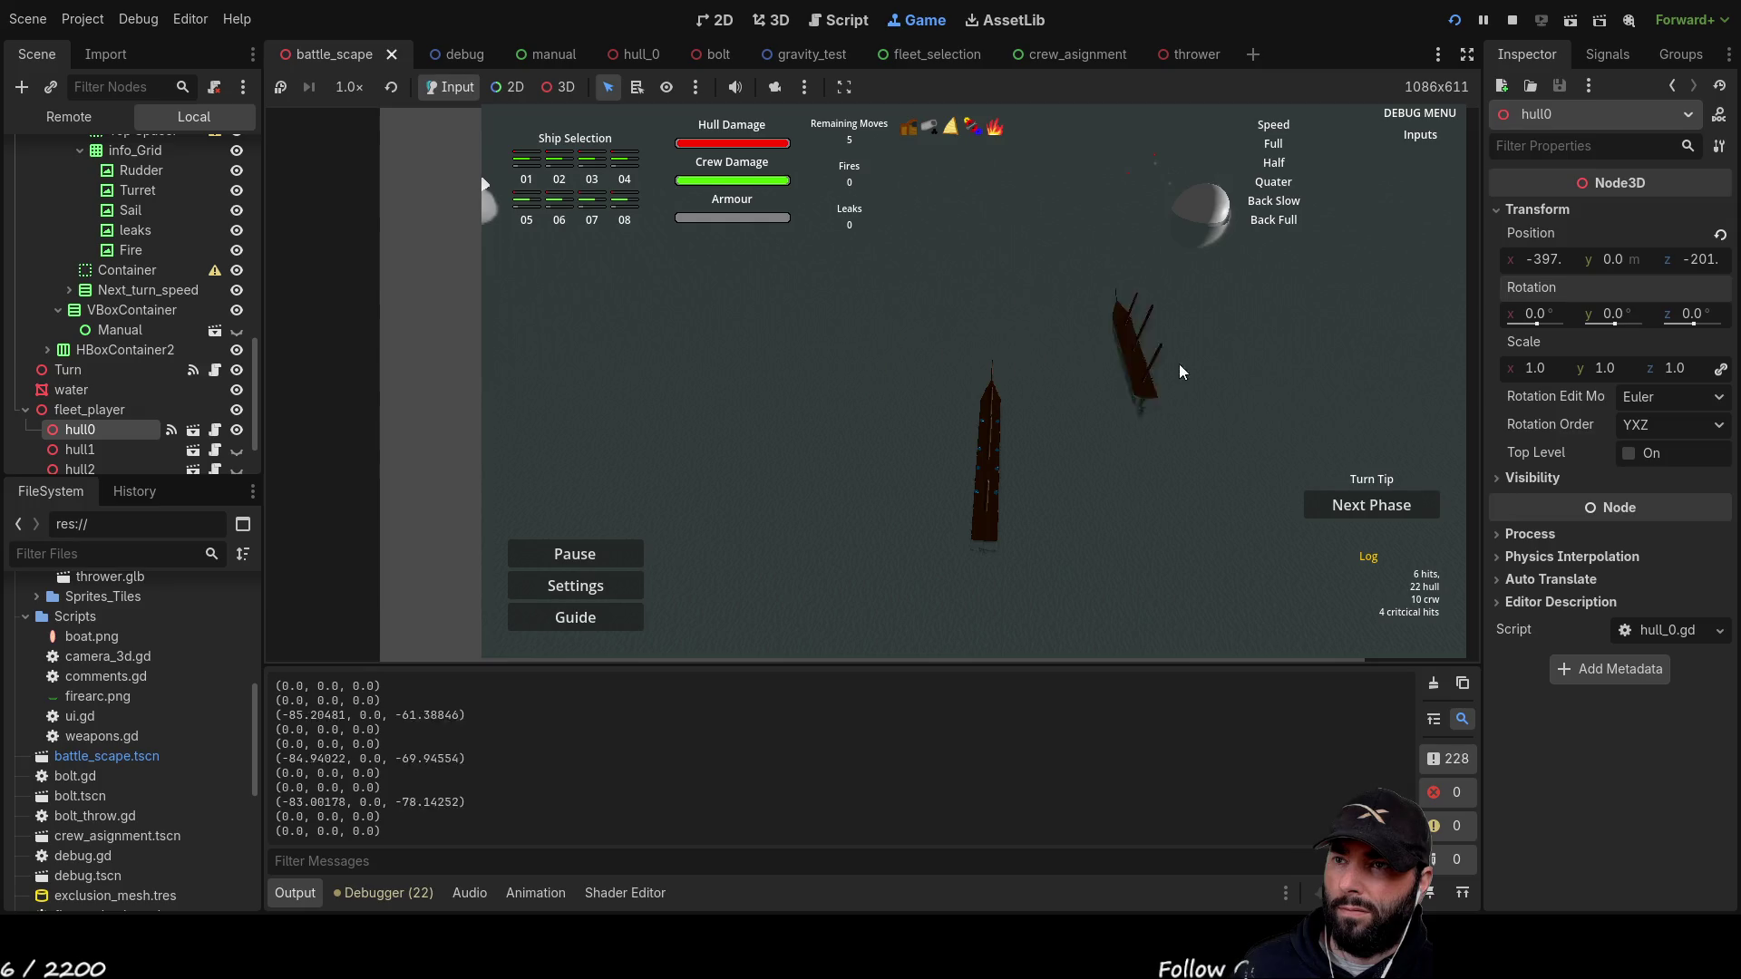
key("d")
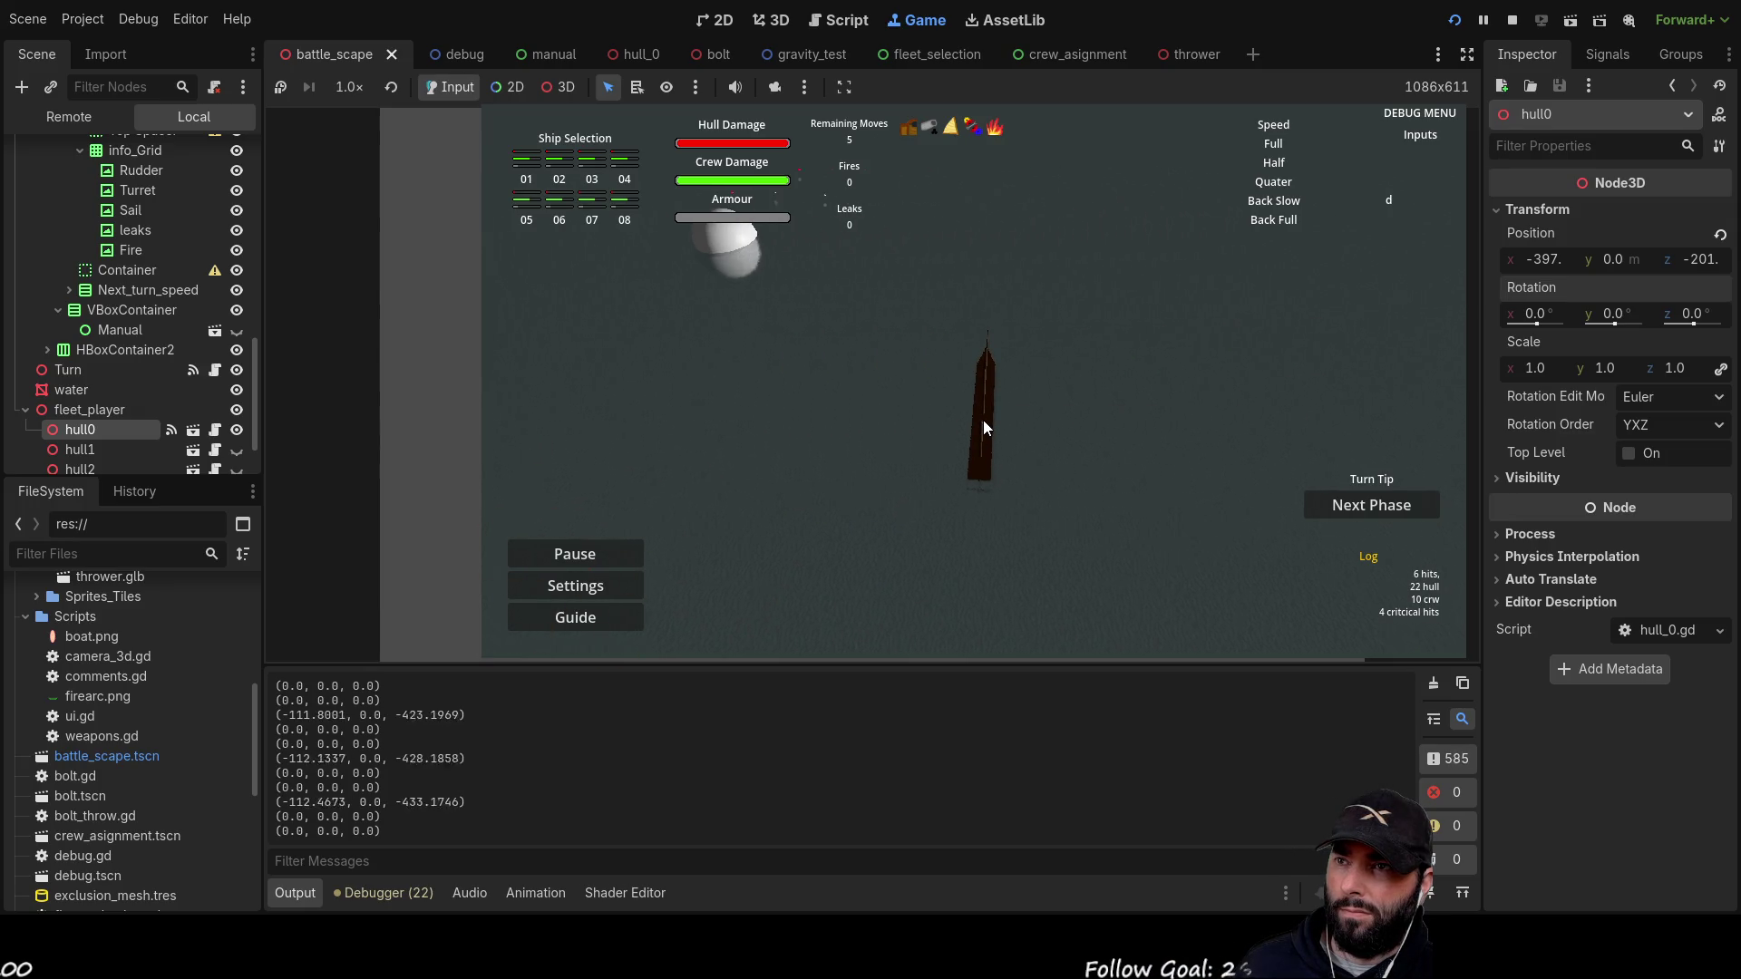
left_click_drag(992, 421, 1047, 591)
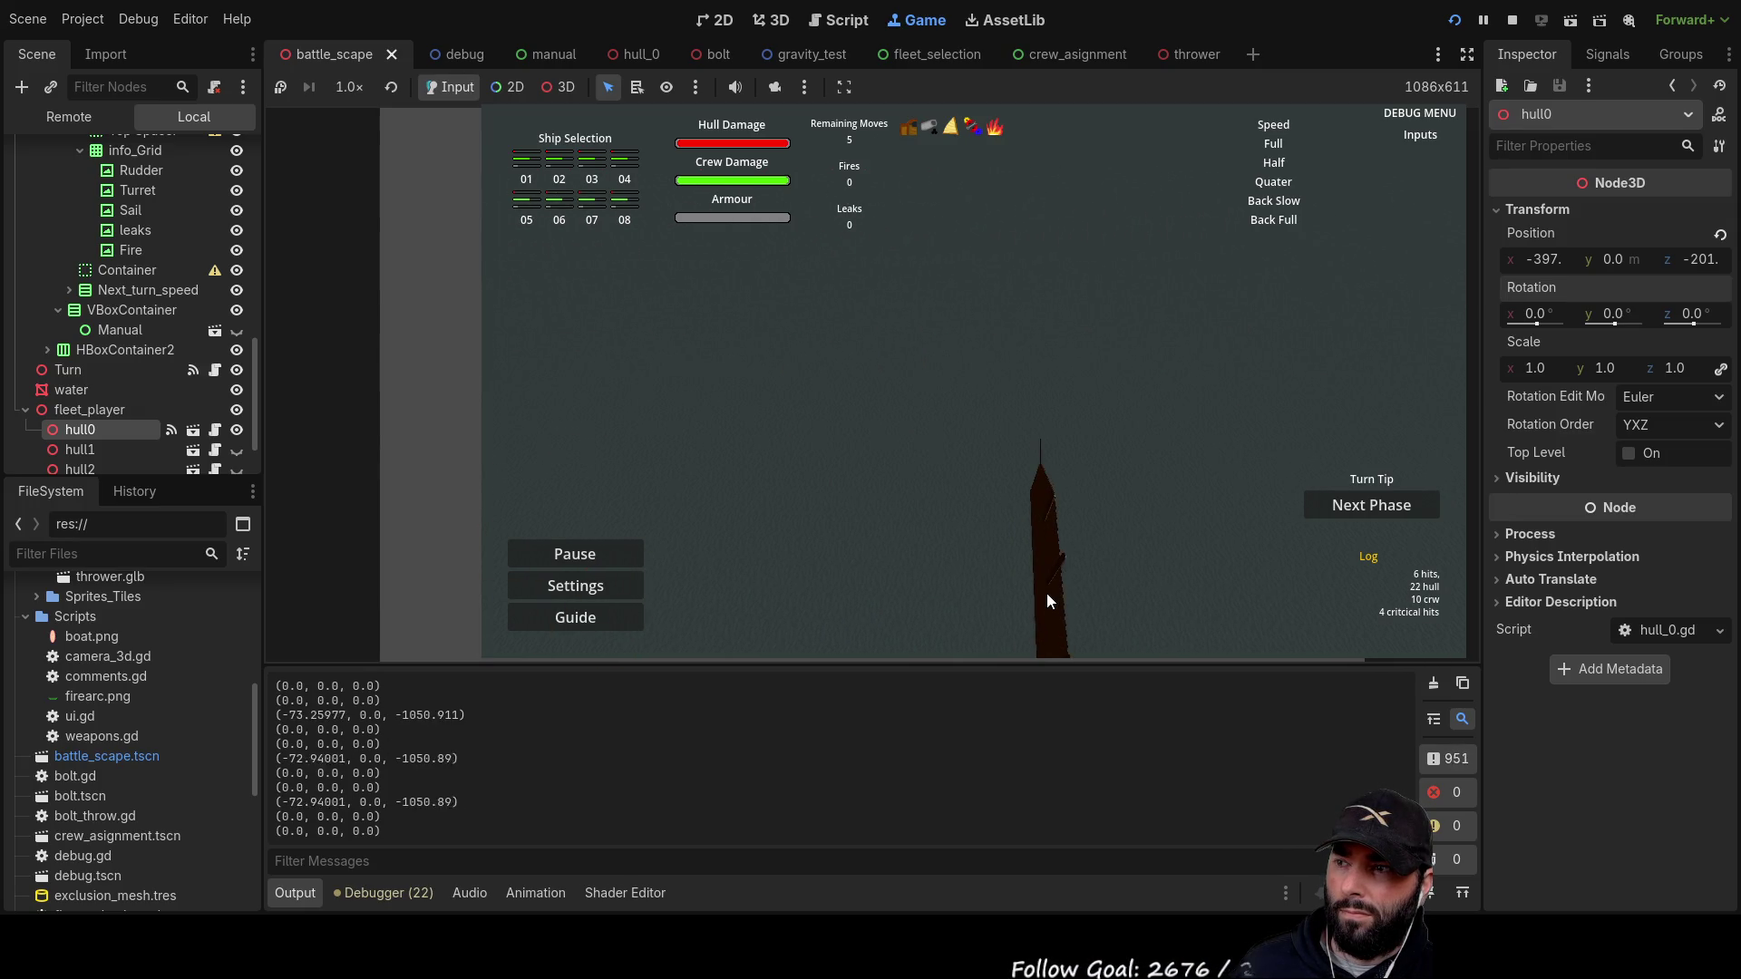
Step: Pan the camera around while the ship moves, then stop the game
key("a")
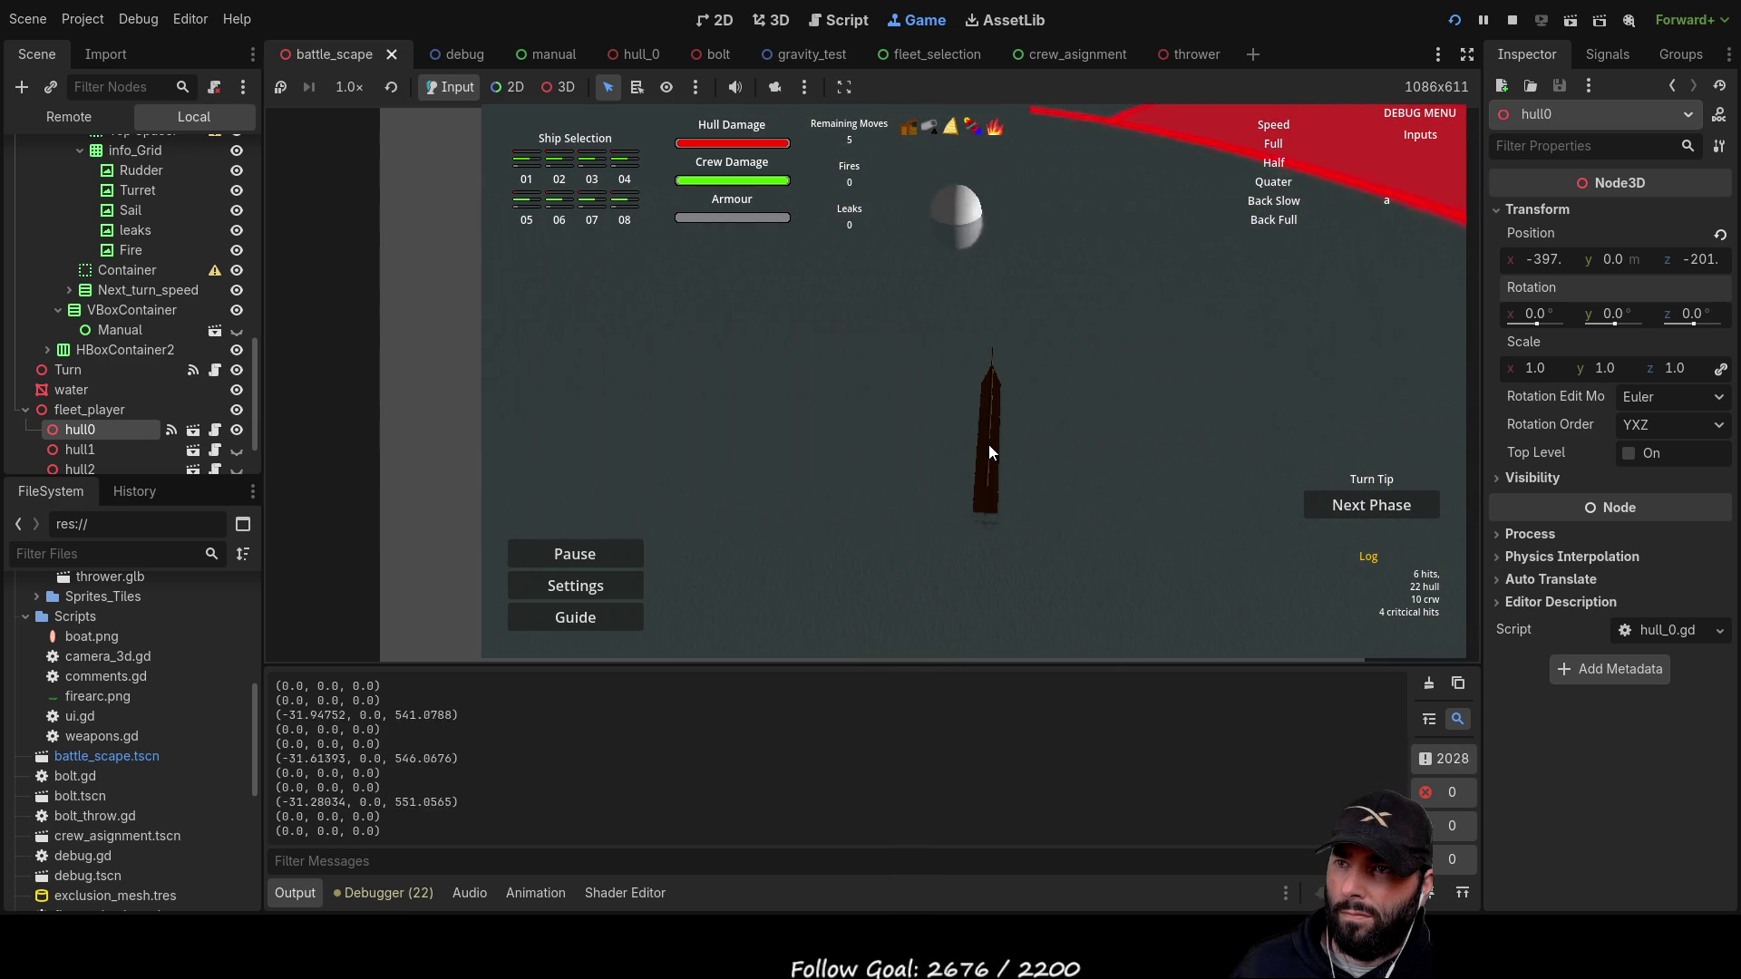
key("w")
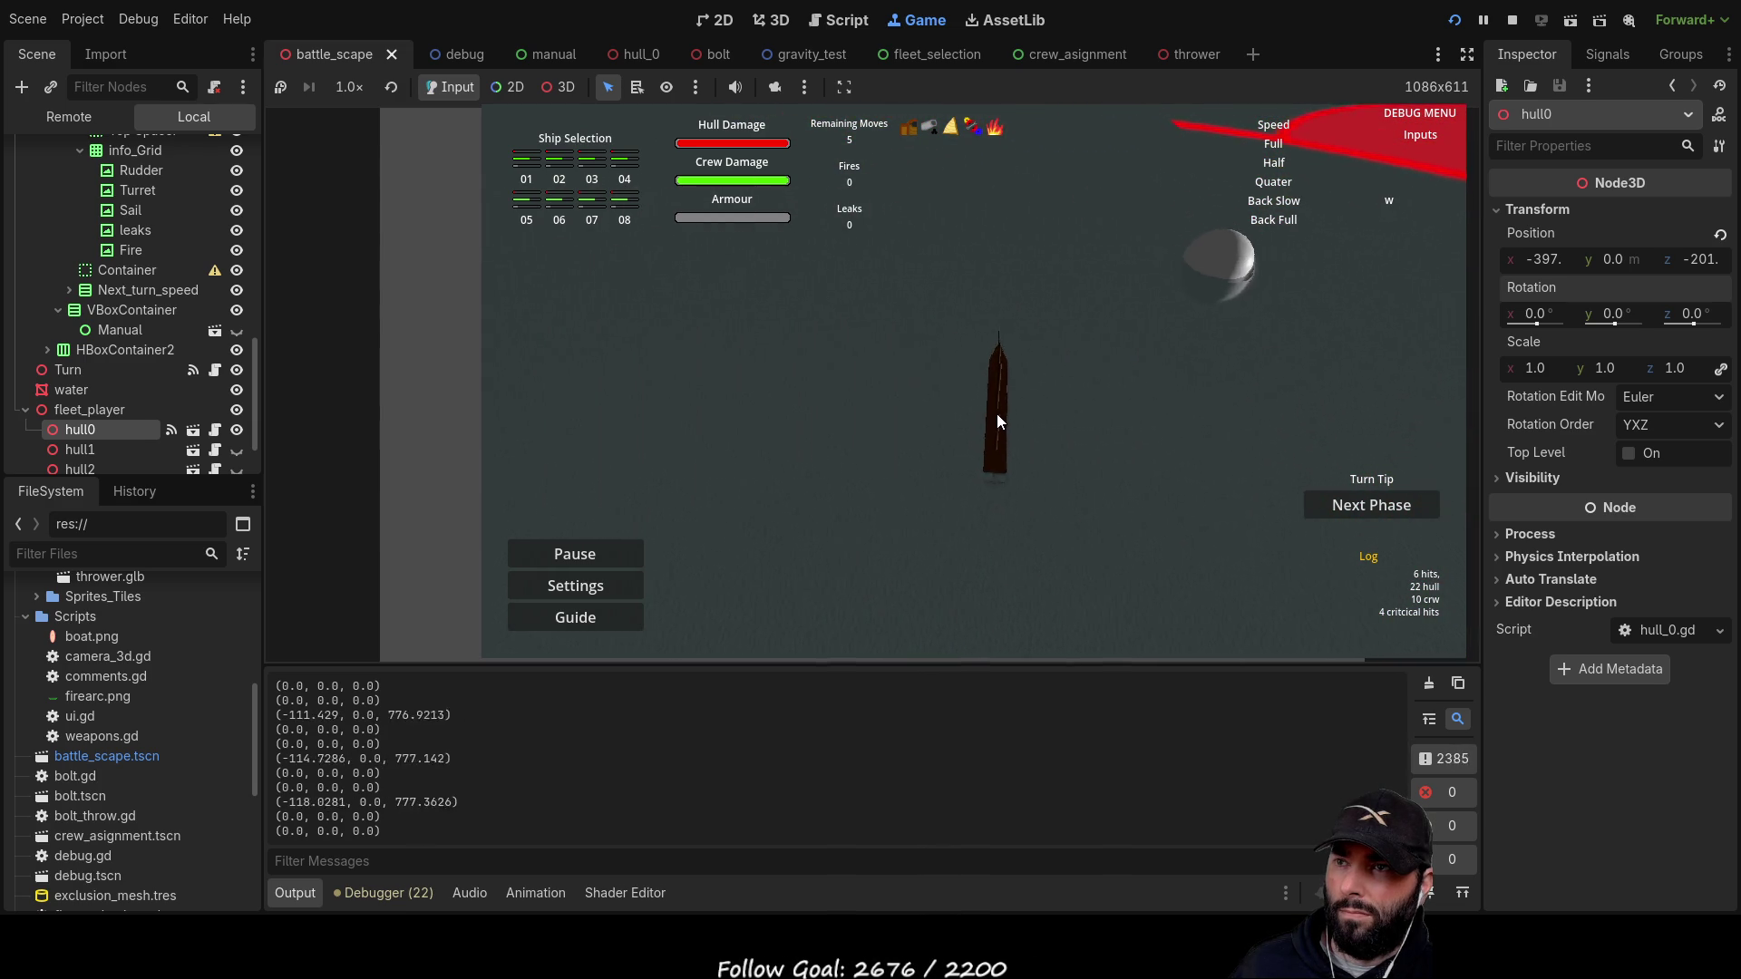
key("d")
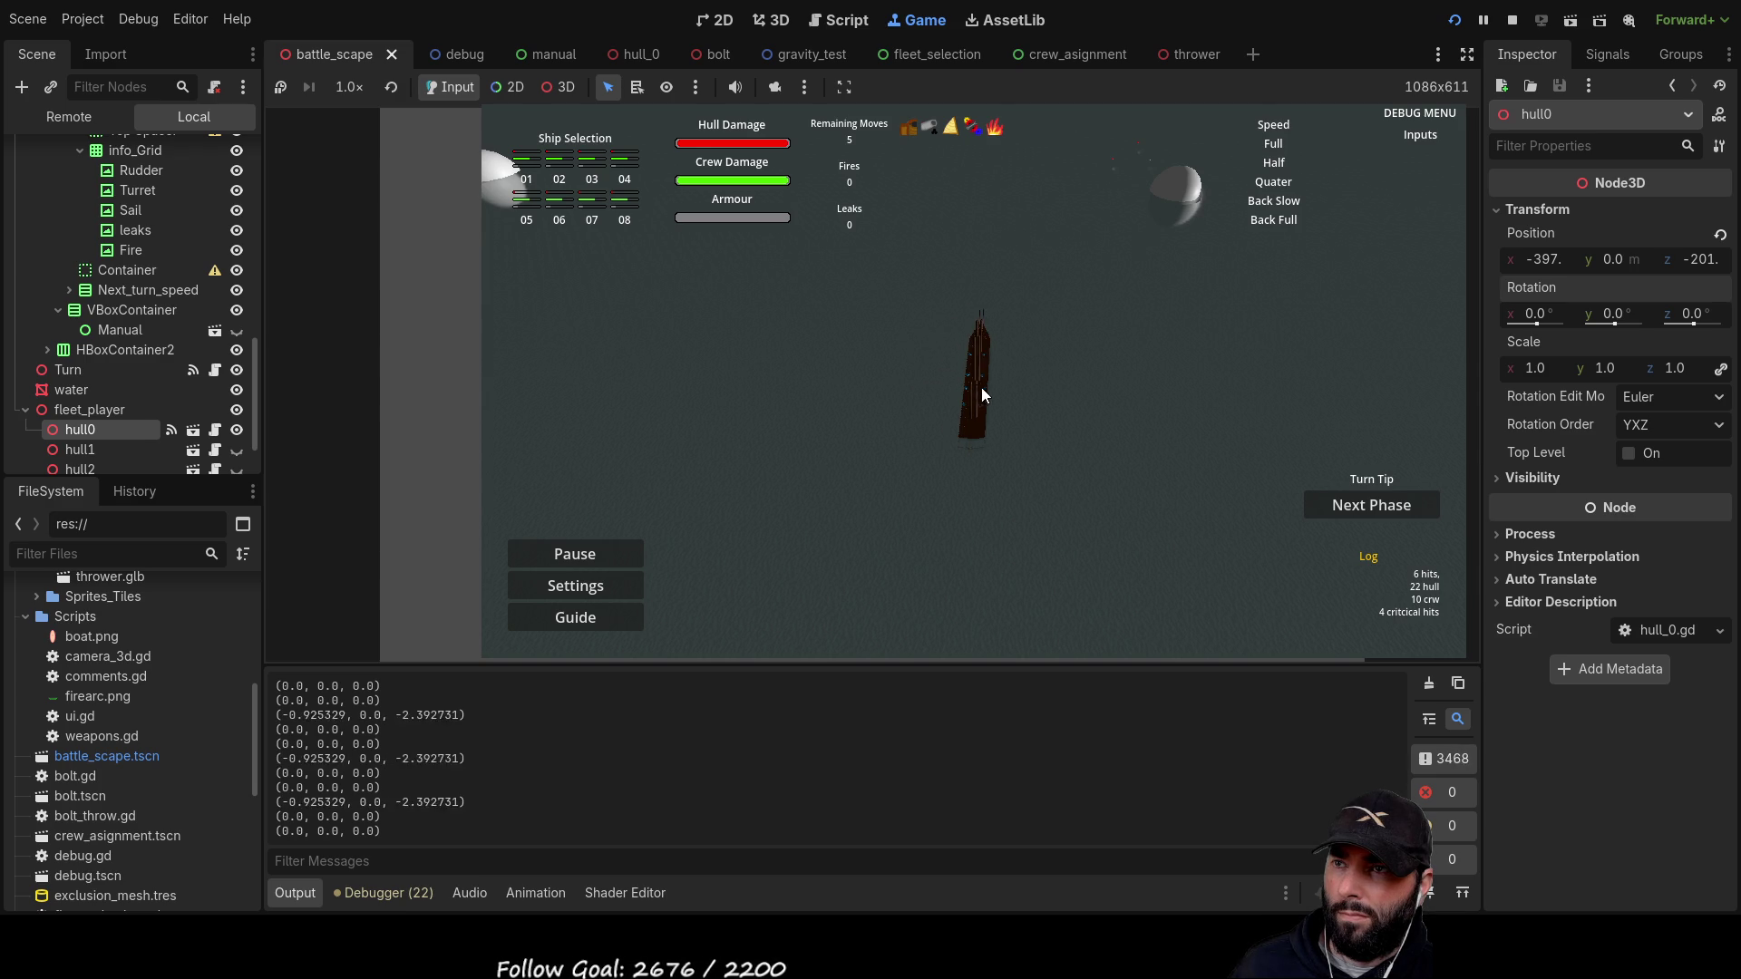
key("d")
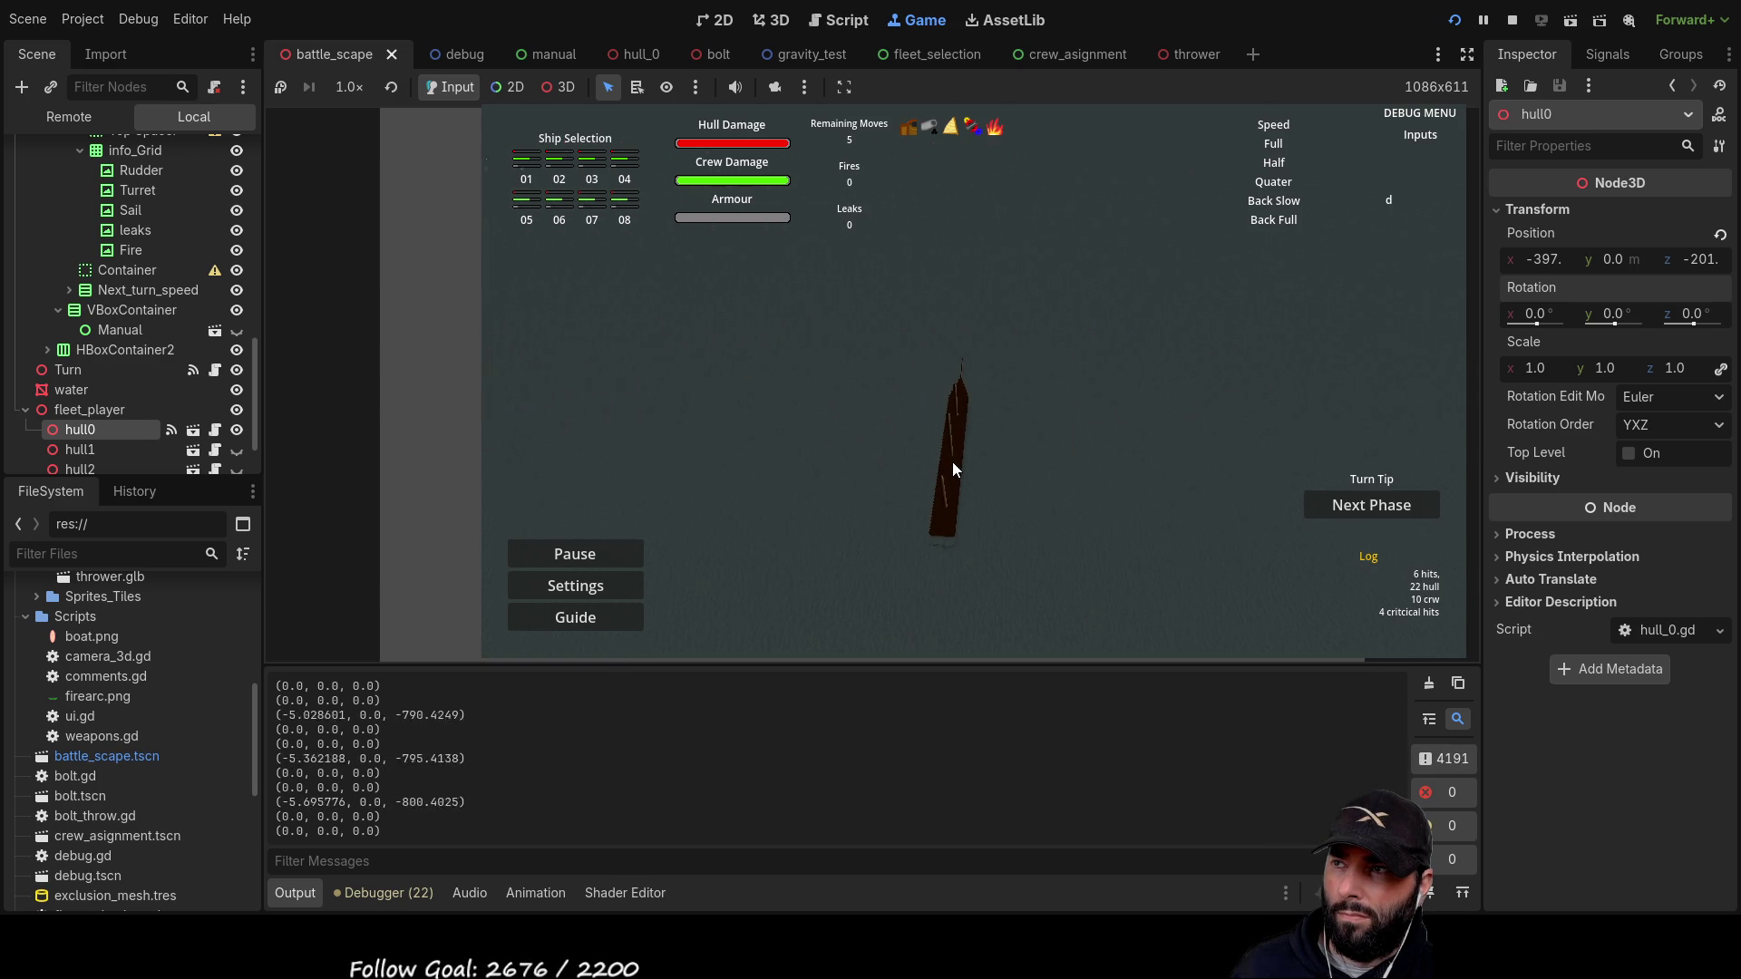
key("a")
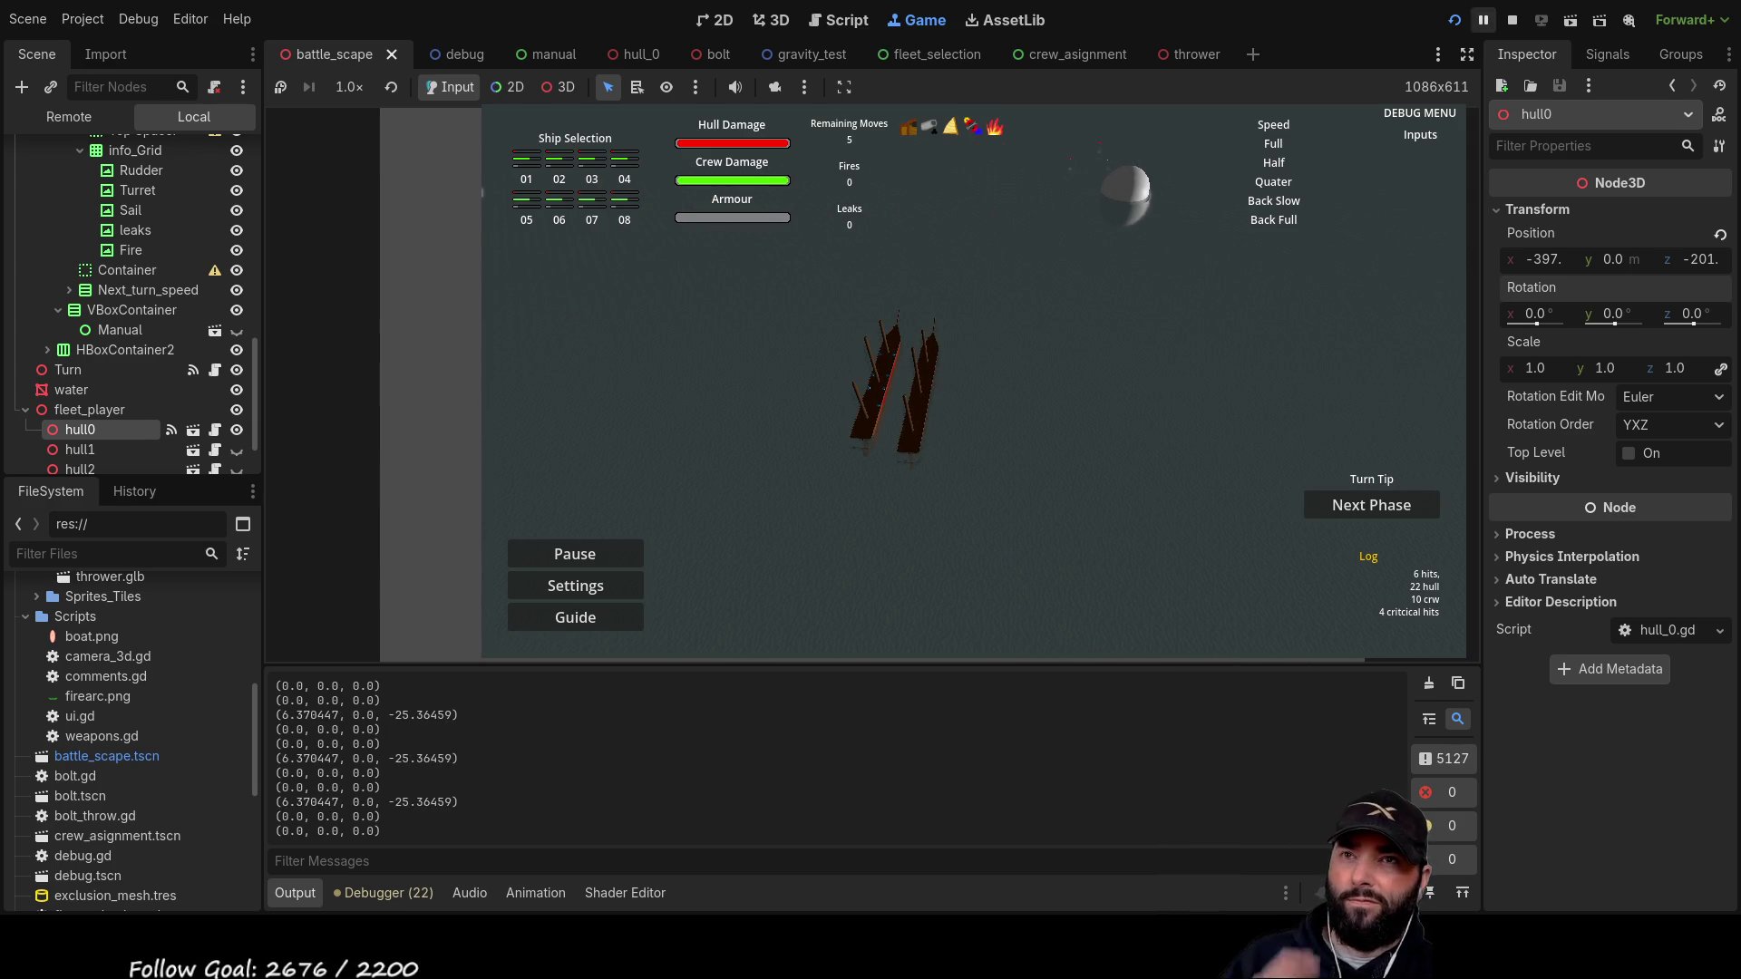
left_click(1511, 19)
Step: Scroll through the turn.gd movement code around forward_facing_vector
scroll(722, 400, "down", 8)
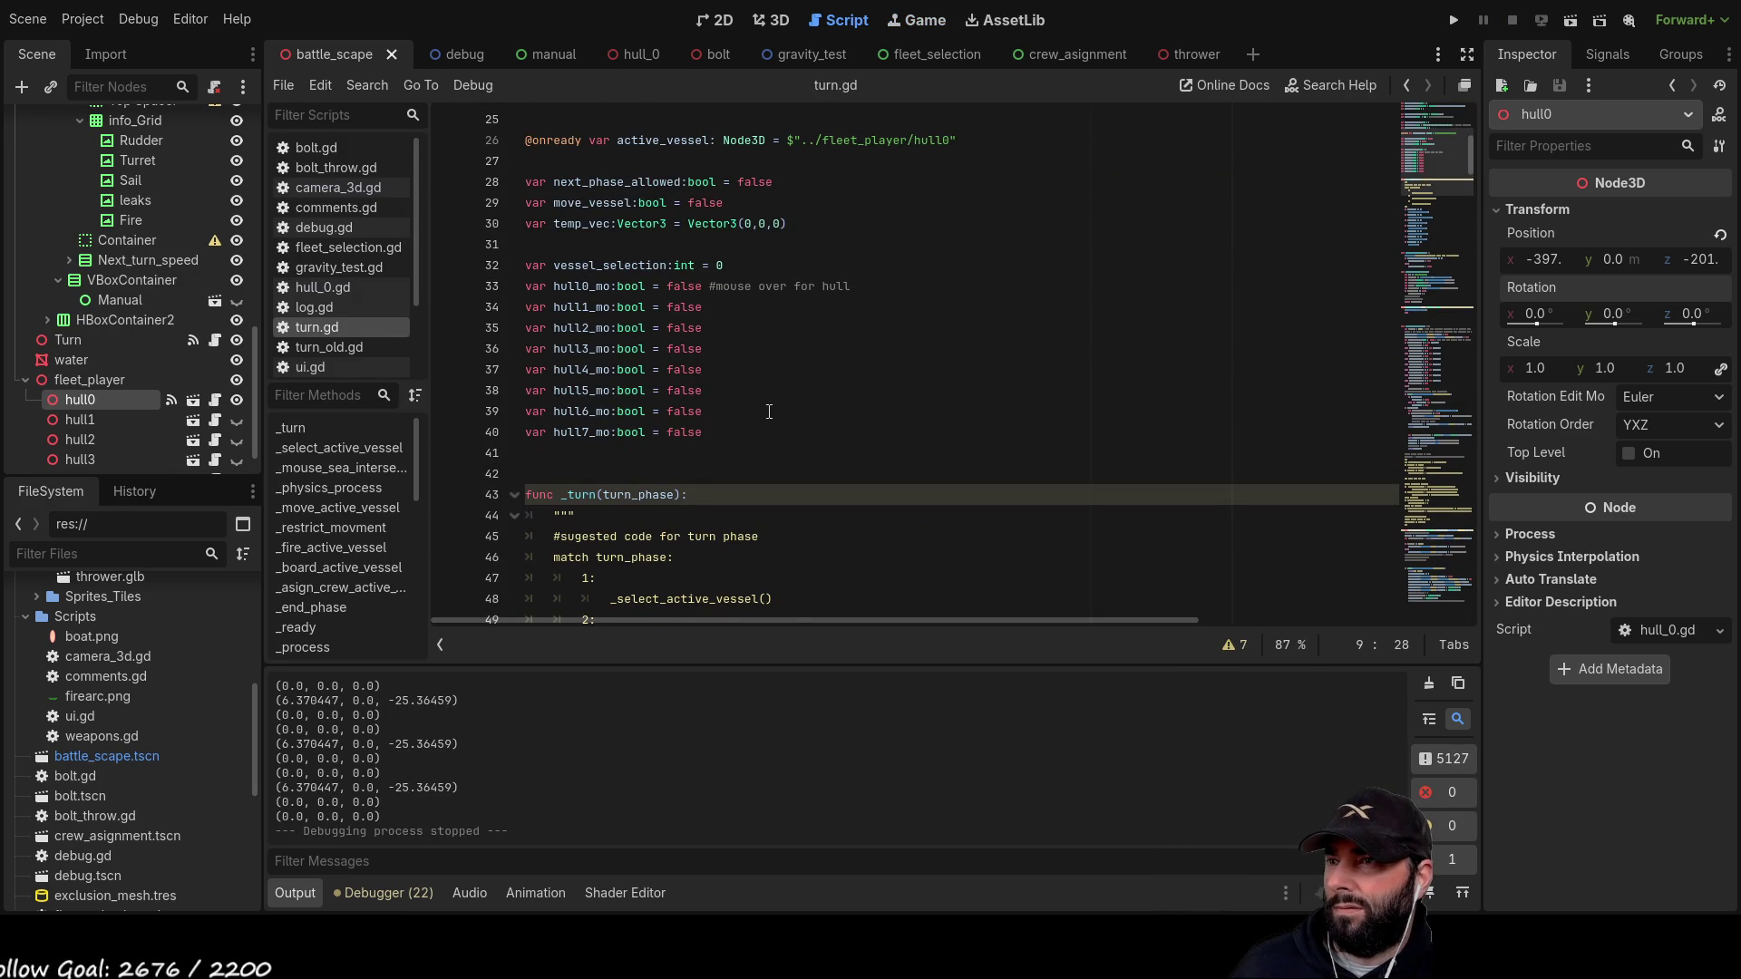
scroll(769, 411, "up", 5)
scroll(769, 411, "up", 3)
scroll(769, 446, "down", 20)
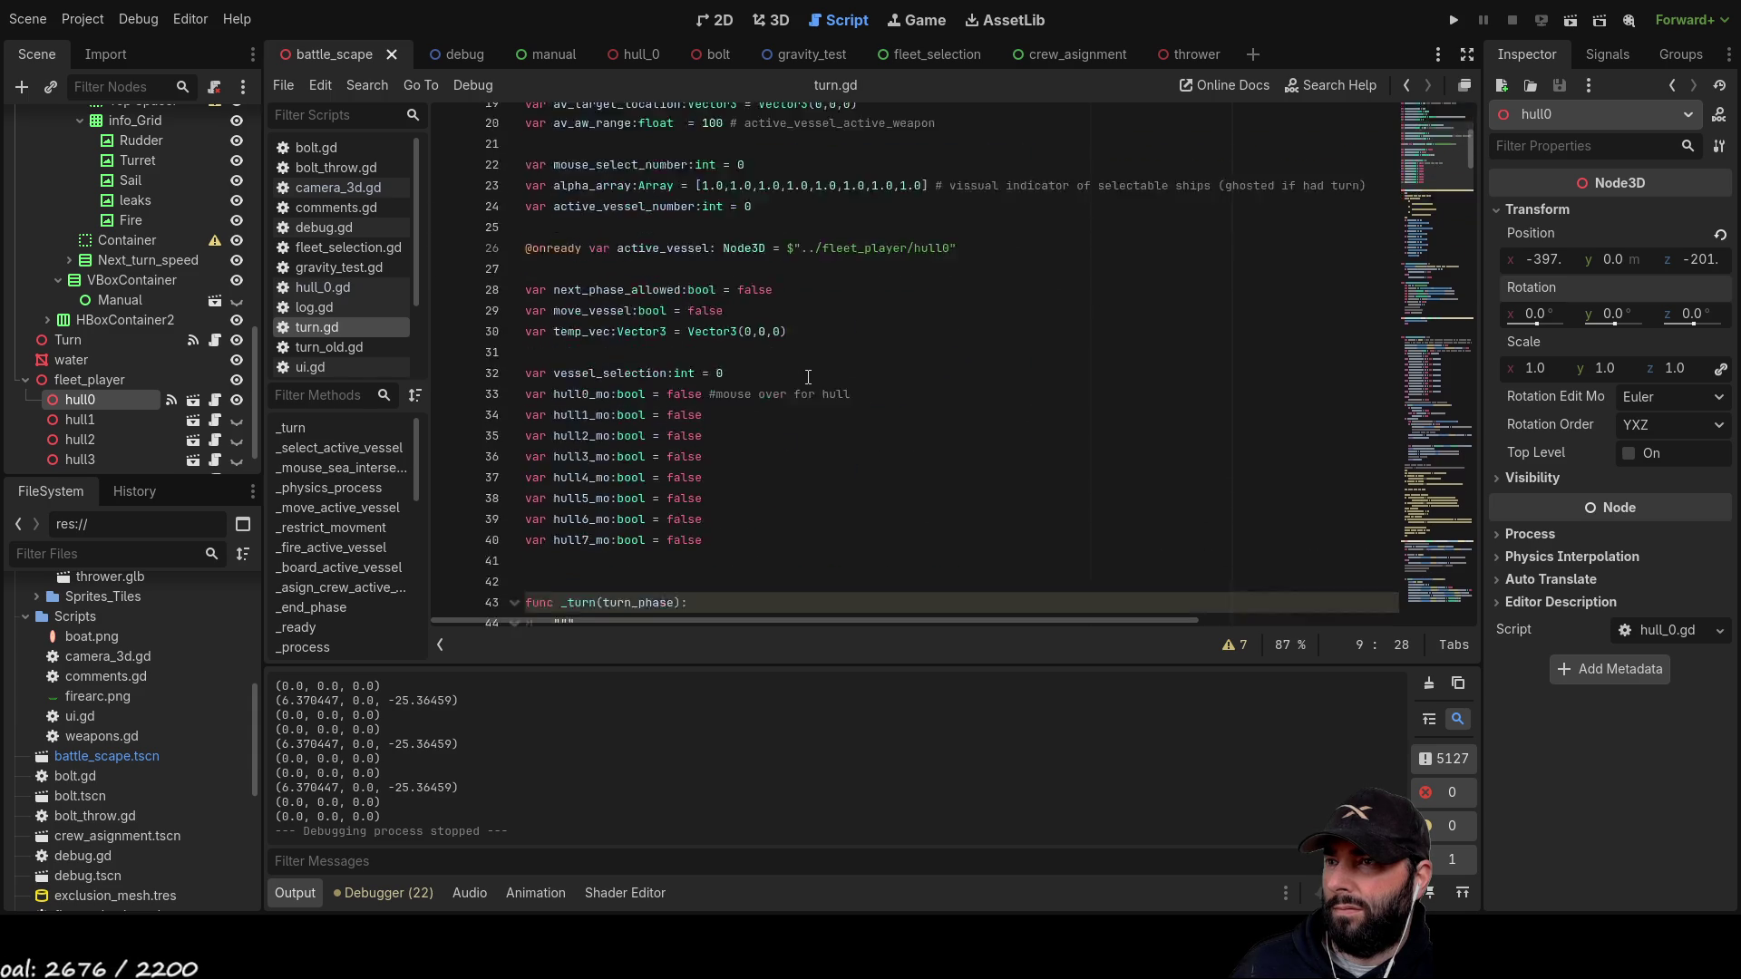
scroll(826, 454, "down", 16)
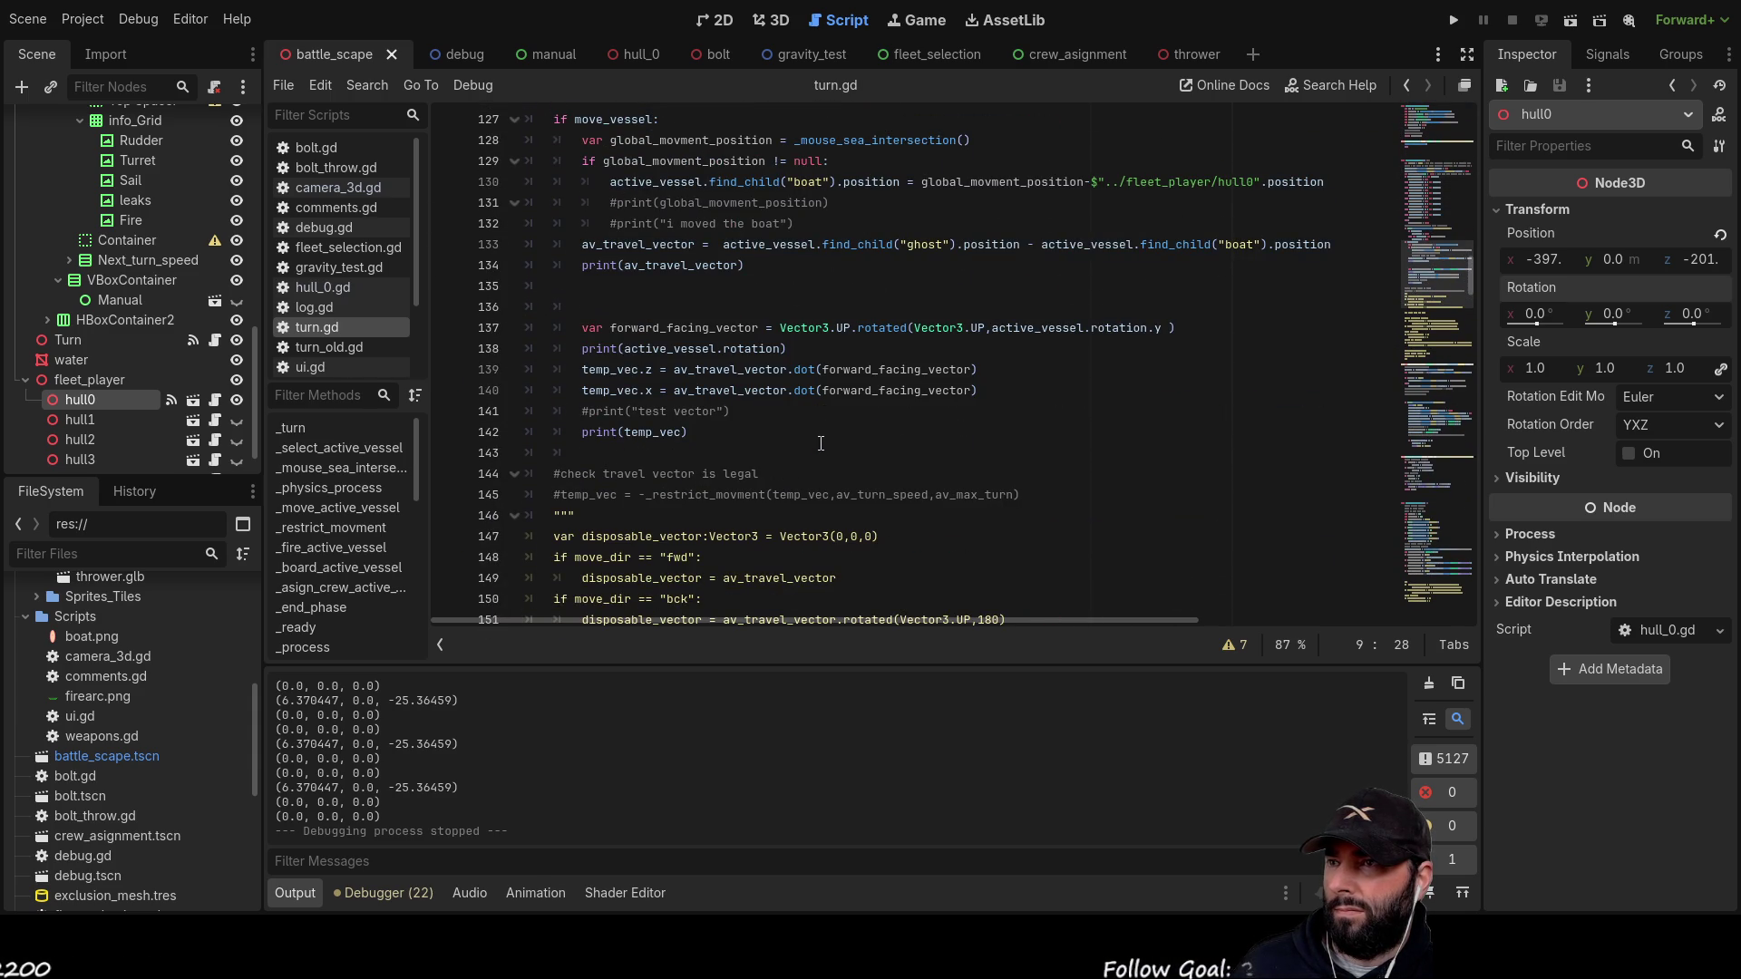
scroll(818, 438, "down", 6)
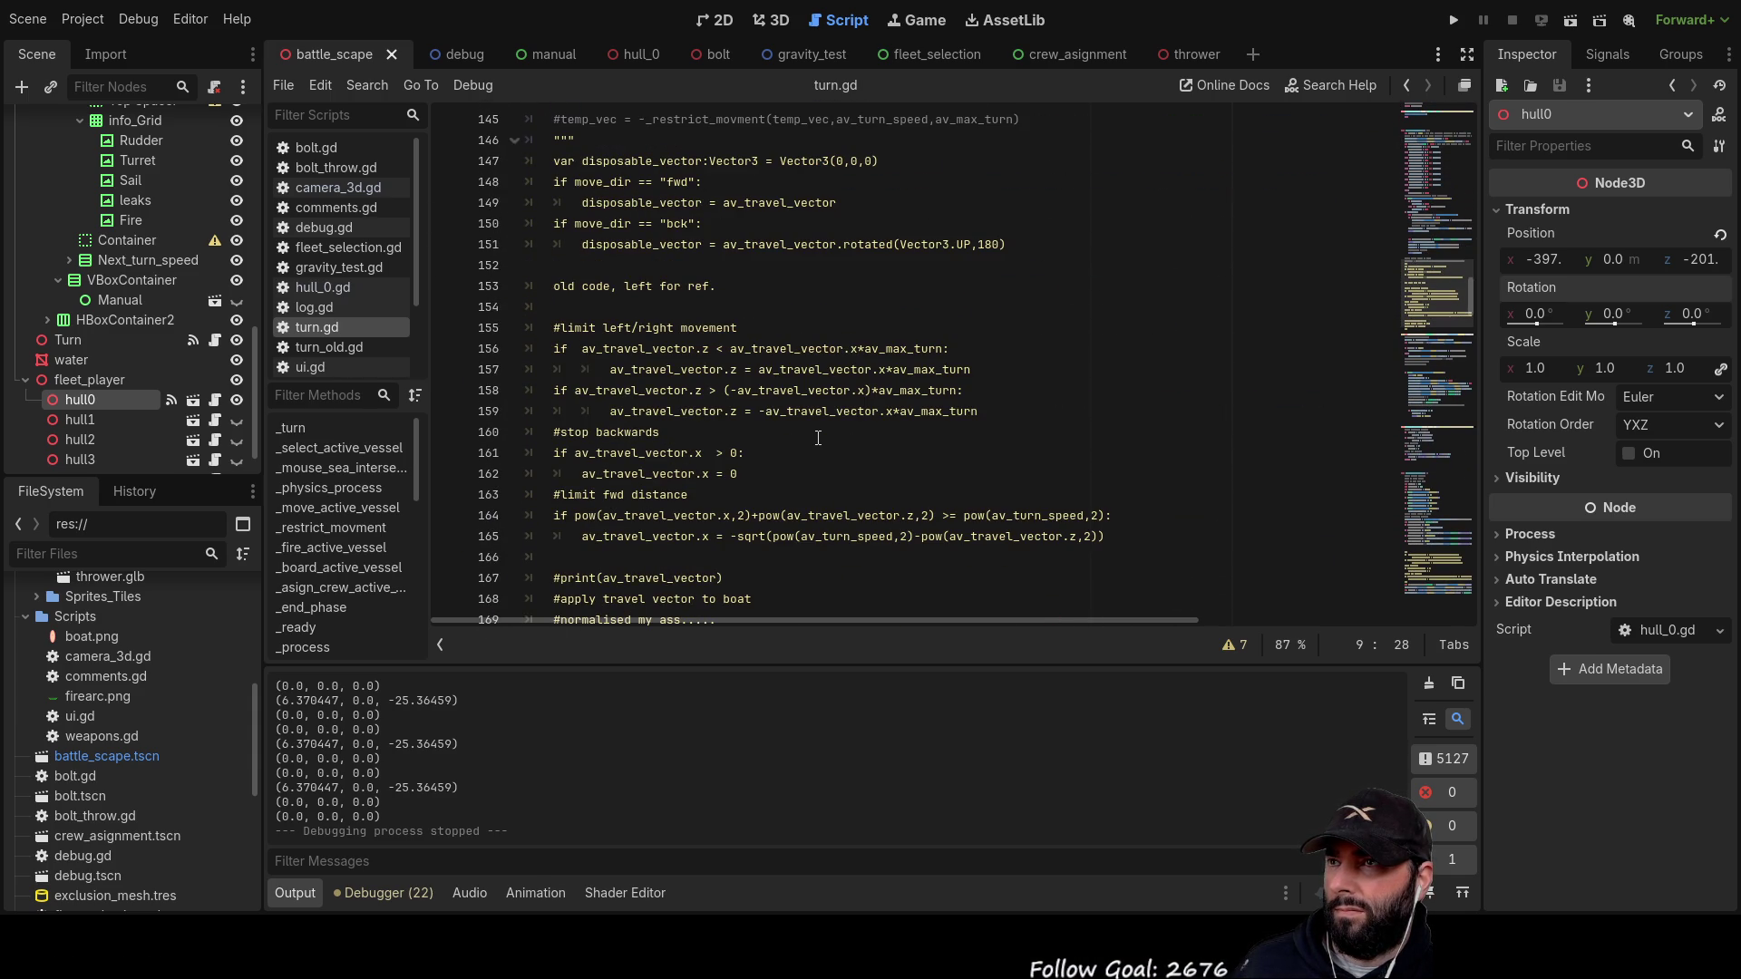
scroll(818, 438, "up", 5)
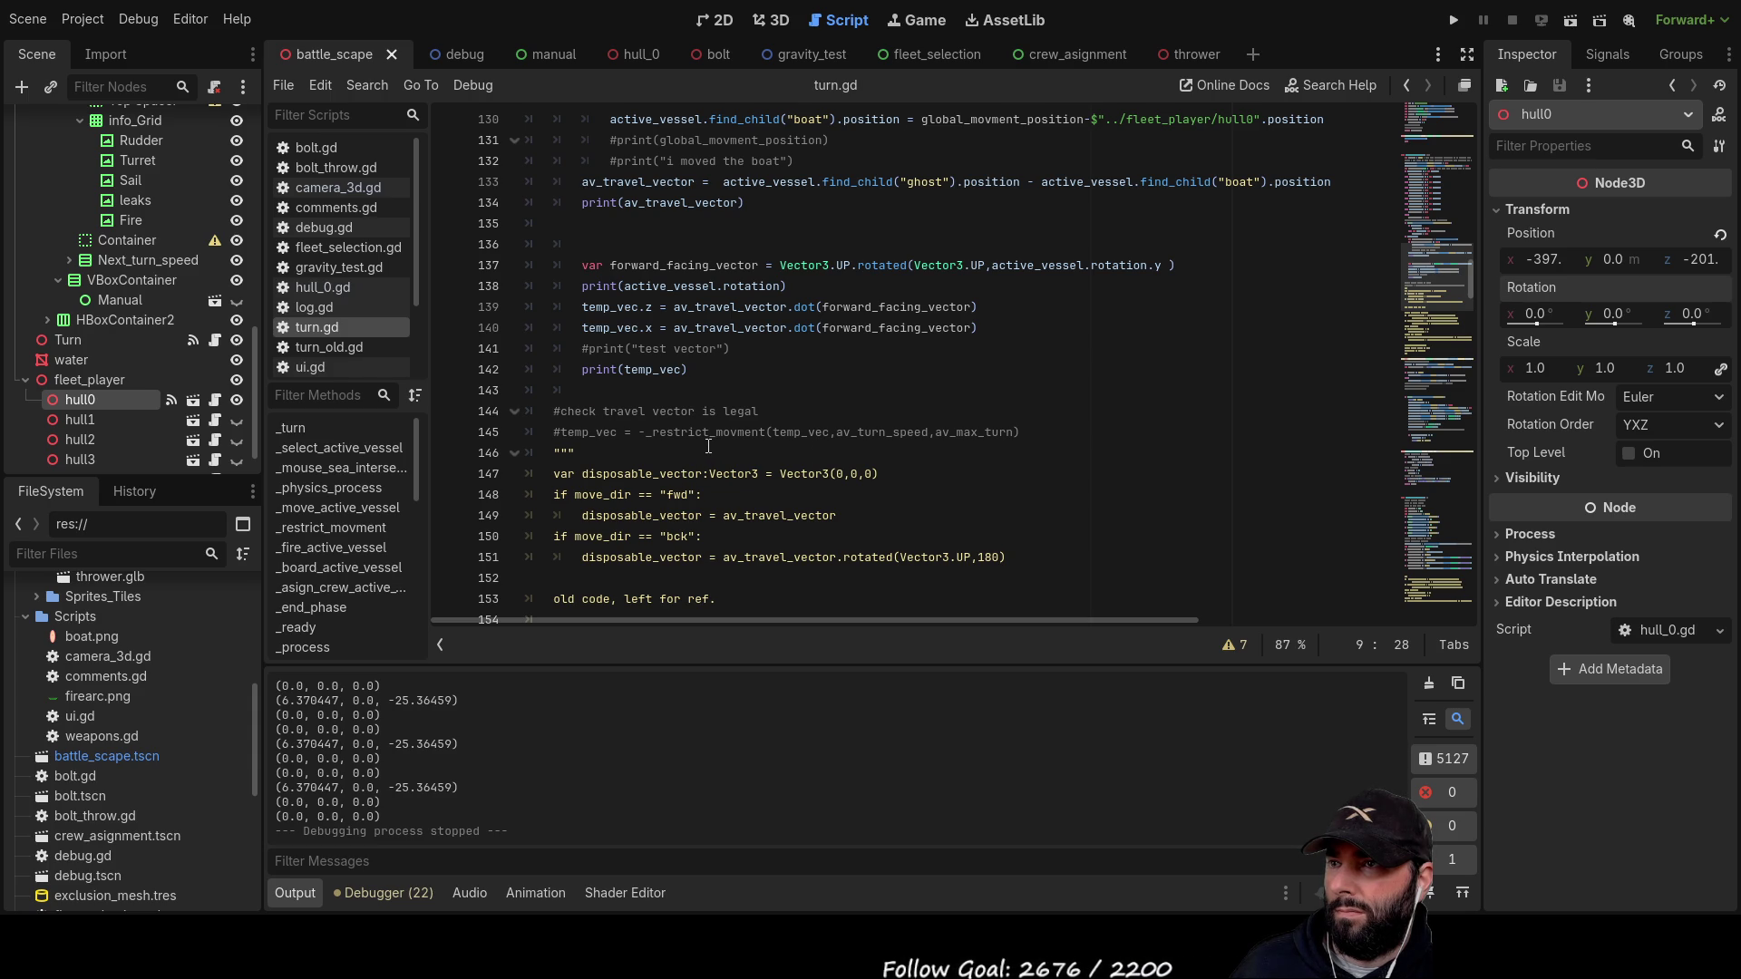
scroll(677, 430, "up", 3)
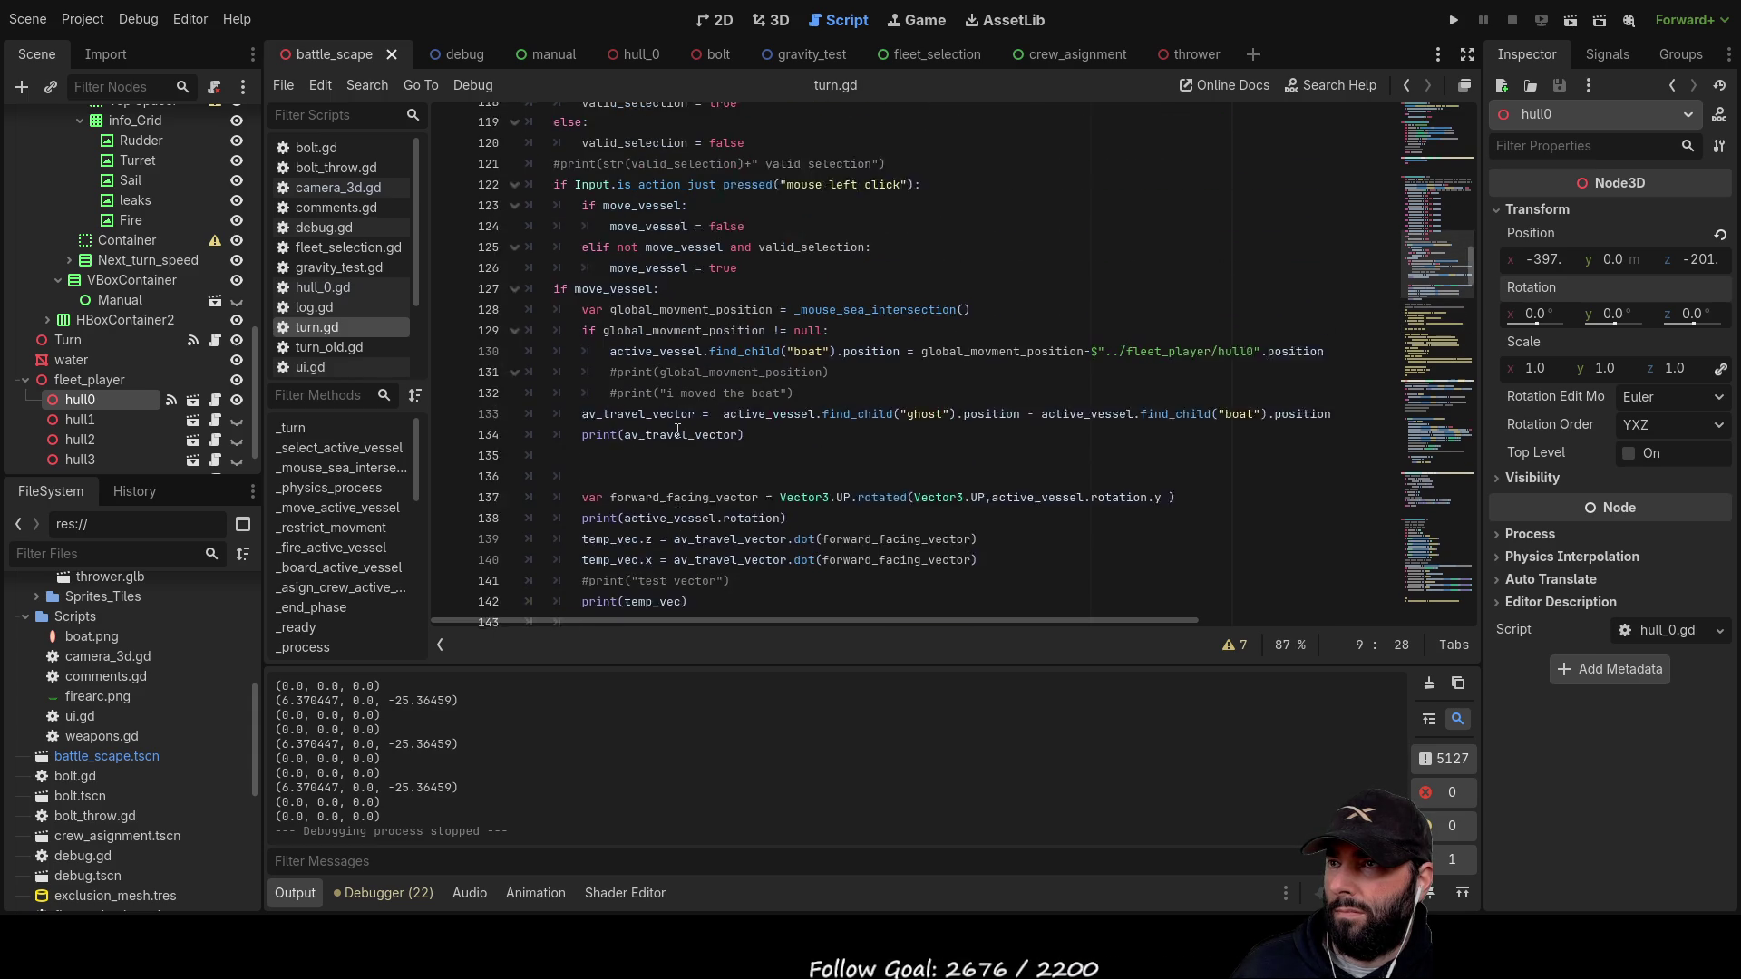
scroll(679, 430, "up", 3)
scroll(681, 427, "down", 3)
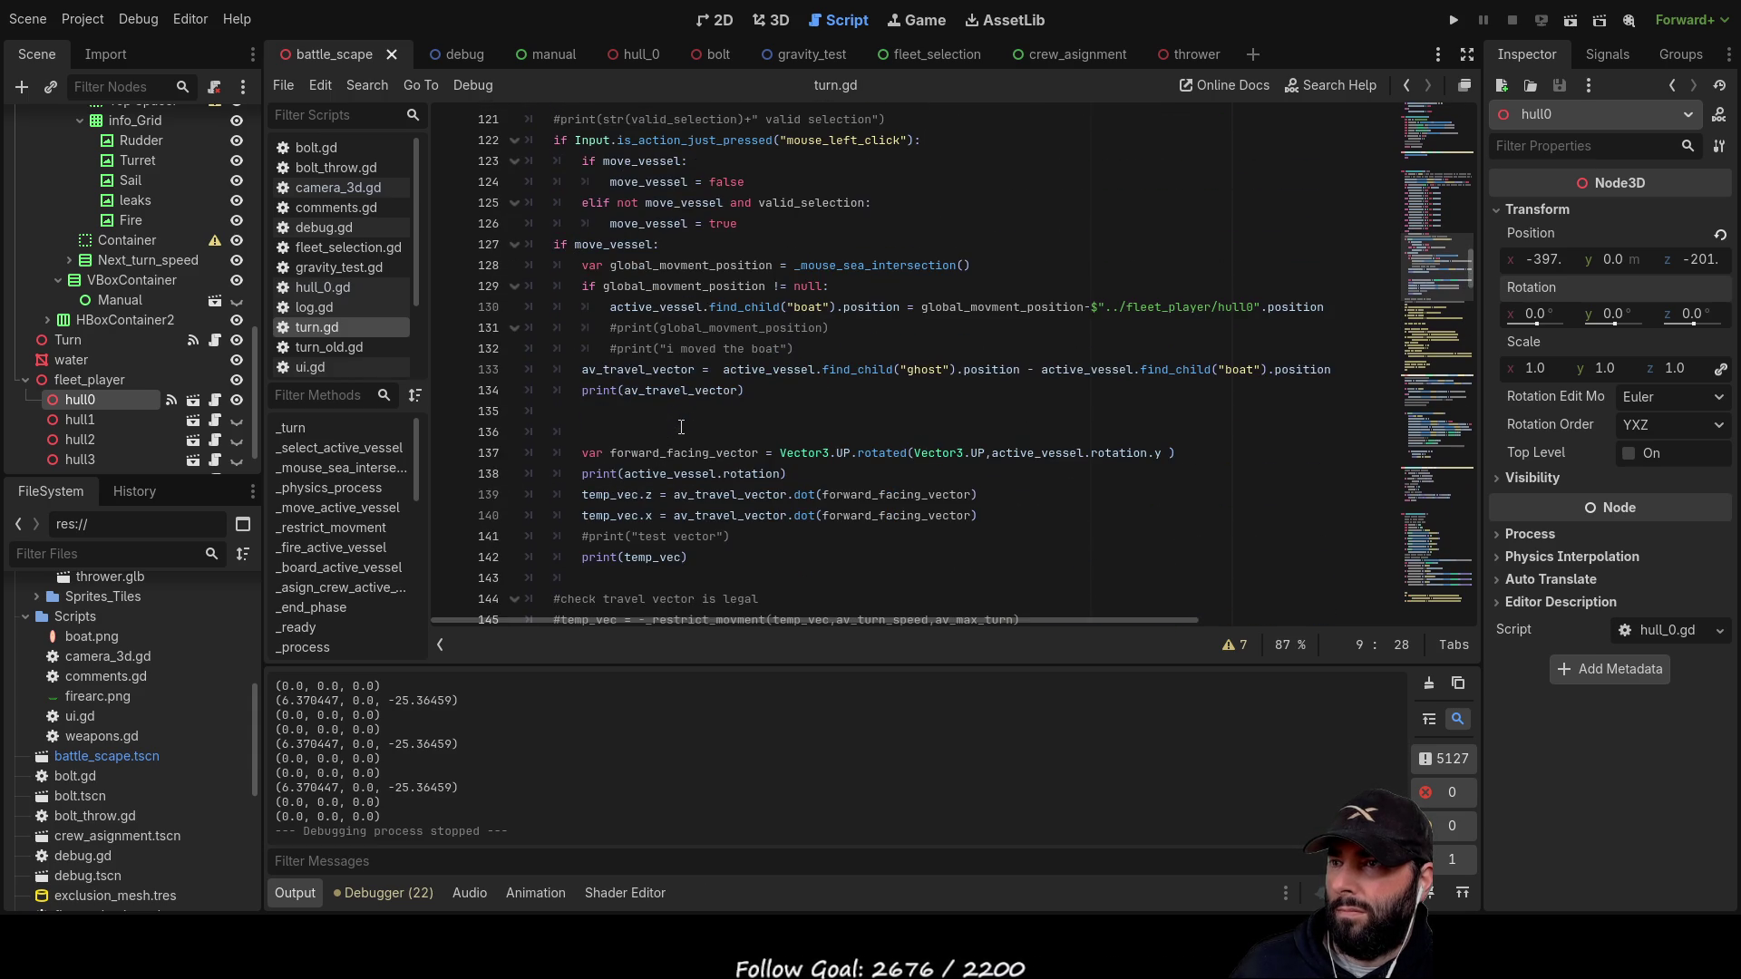
scroll(679, 425, "down", 7)
scroll(658, 402, "down", 5)
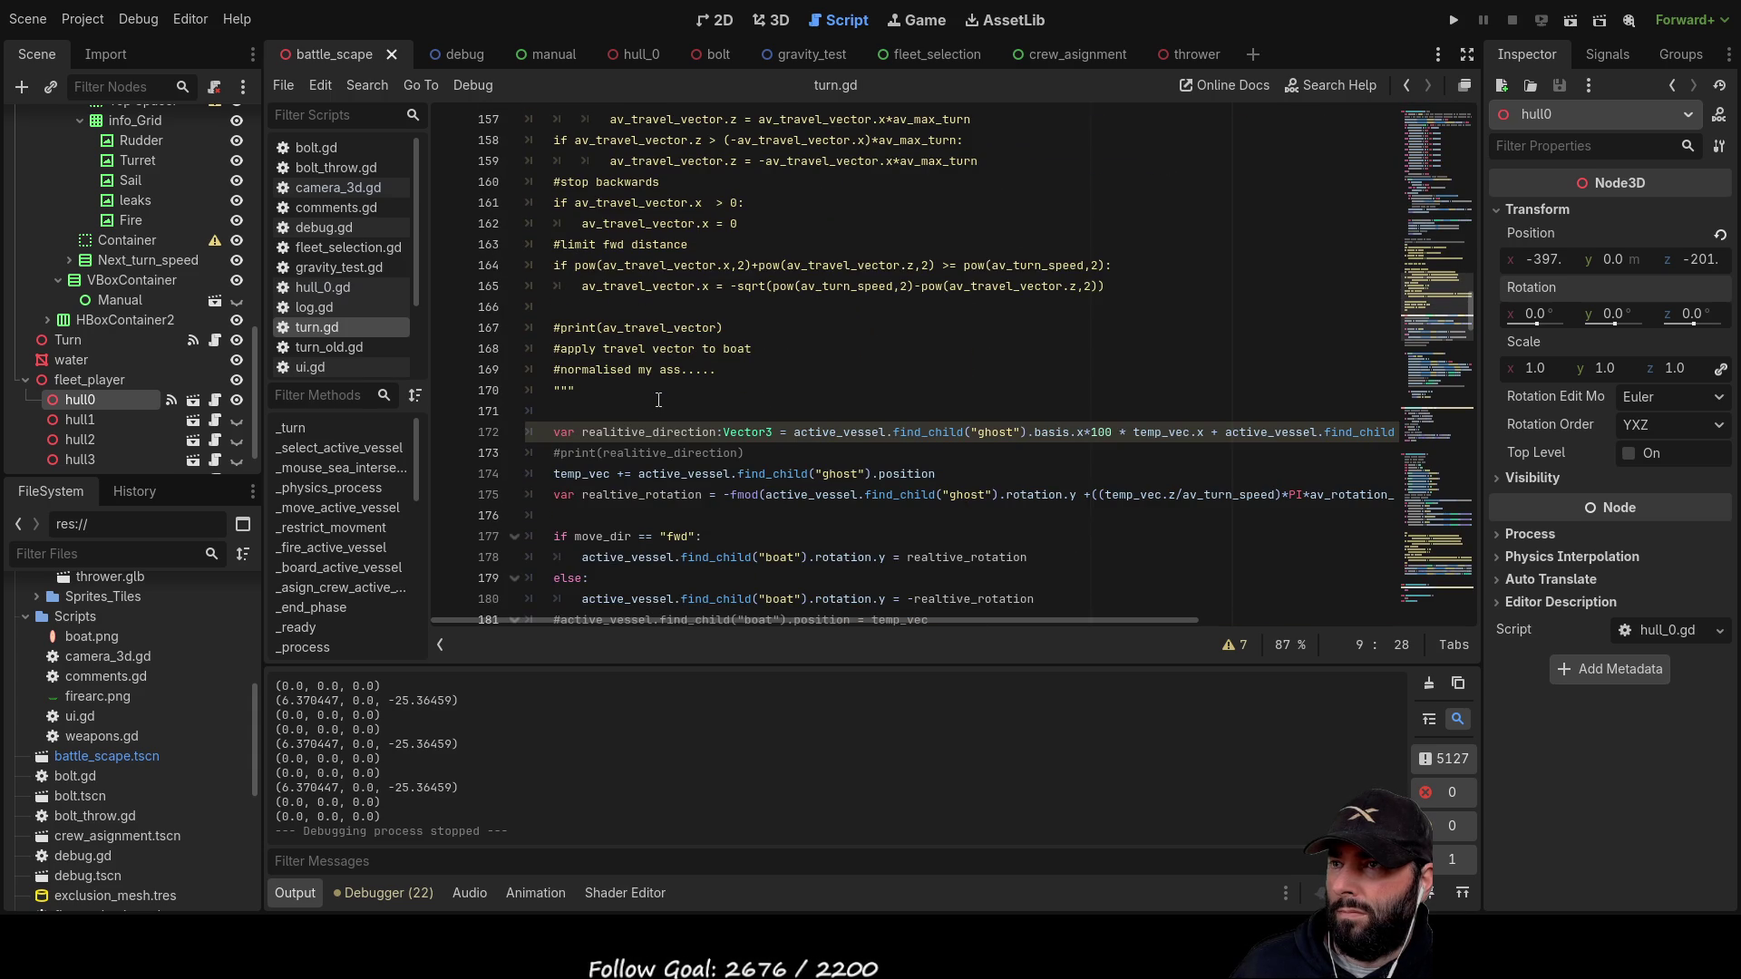
scroll(659, 400, "up", 9)
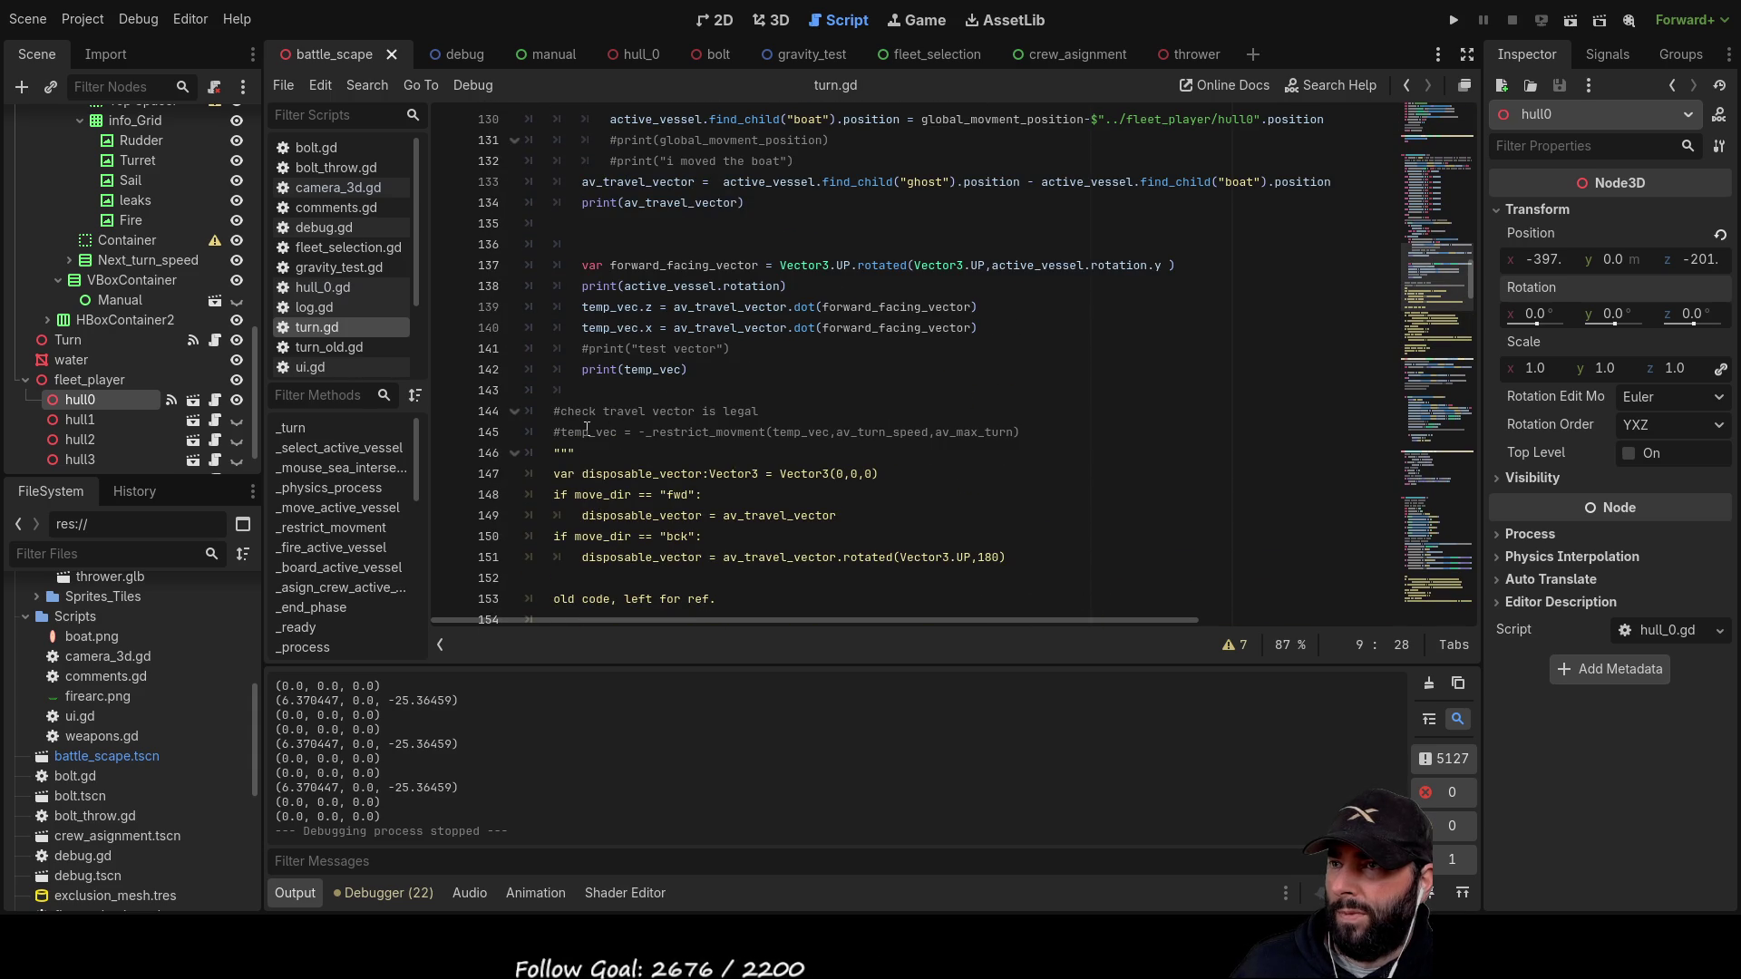
Step: Highlight the uses of temp_vec and realitive_direction, placing the caret at the start of line 174
double_click(584, 432)
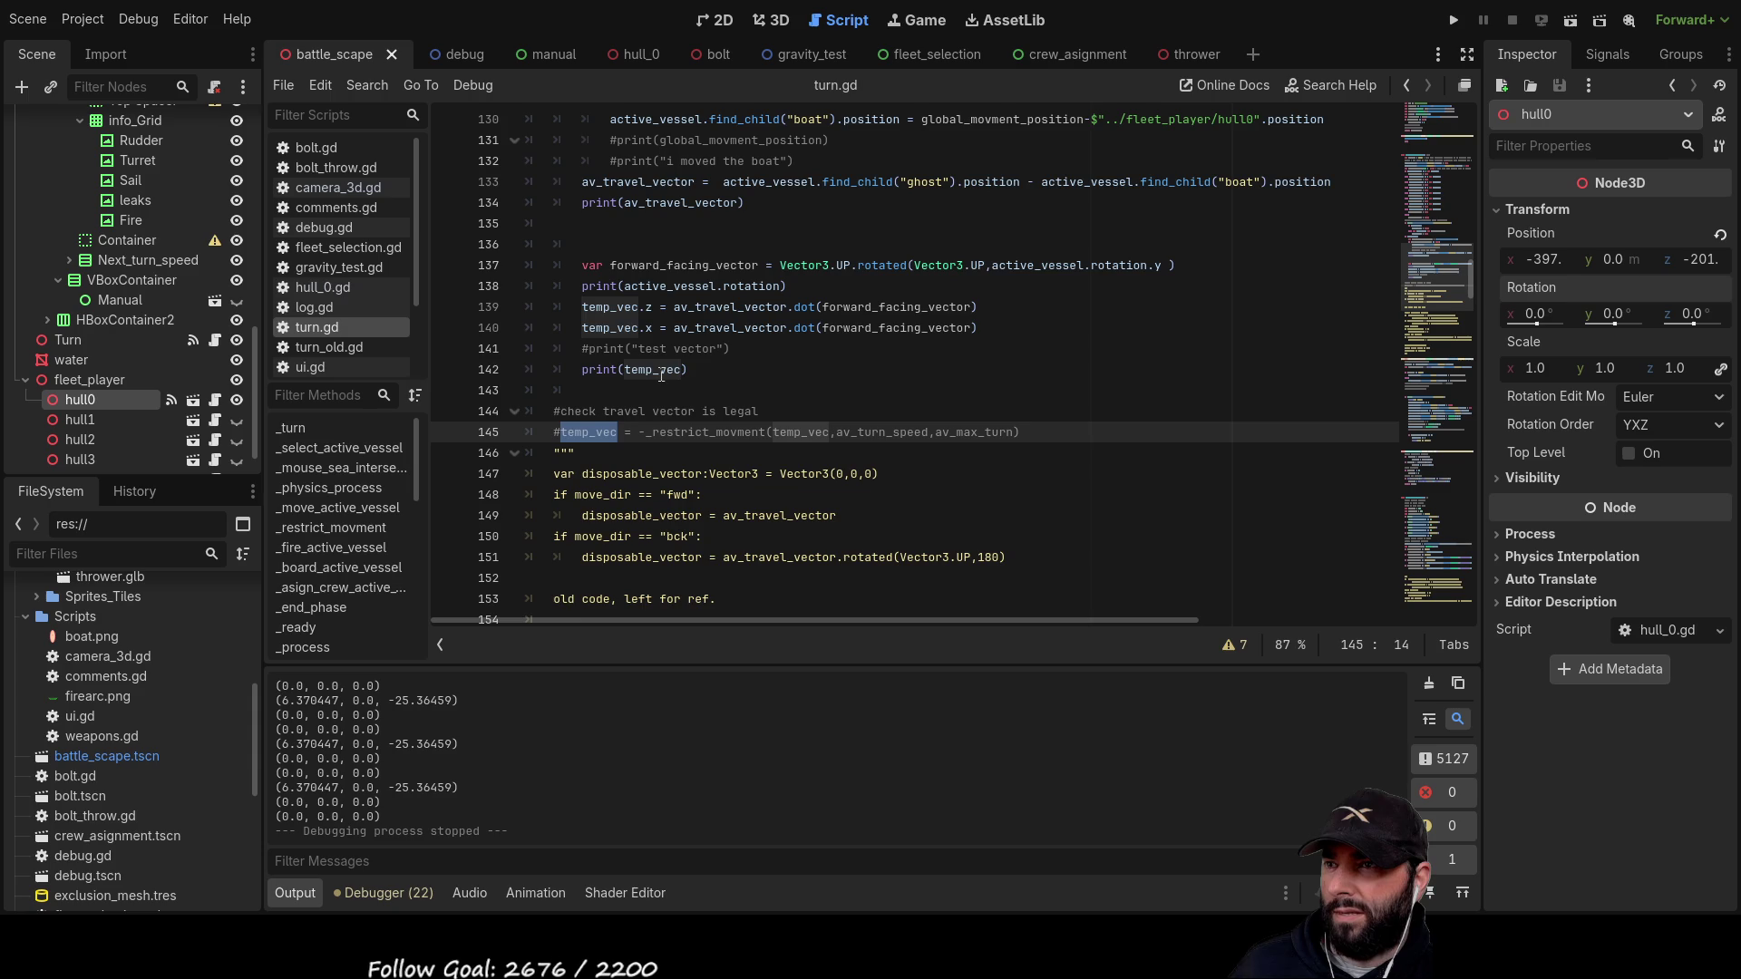
scroll(827, 385, "down", 8)
scroll(827, 384, "down", 2)
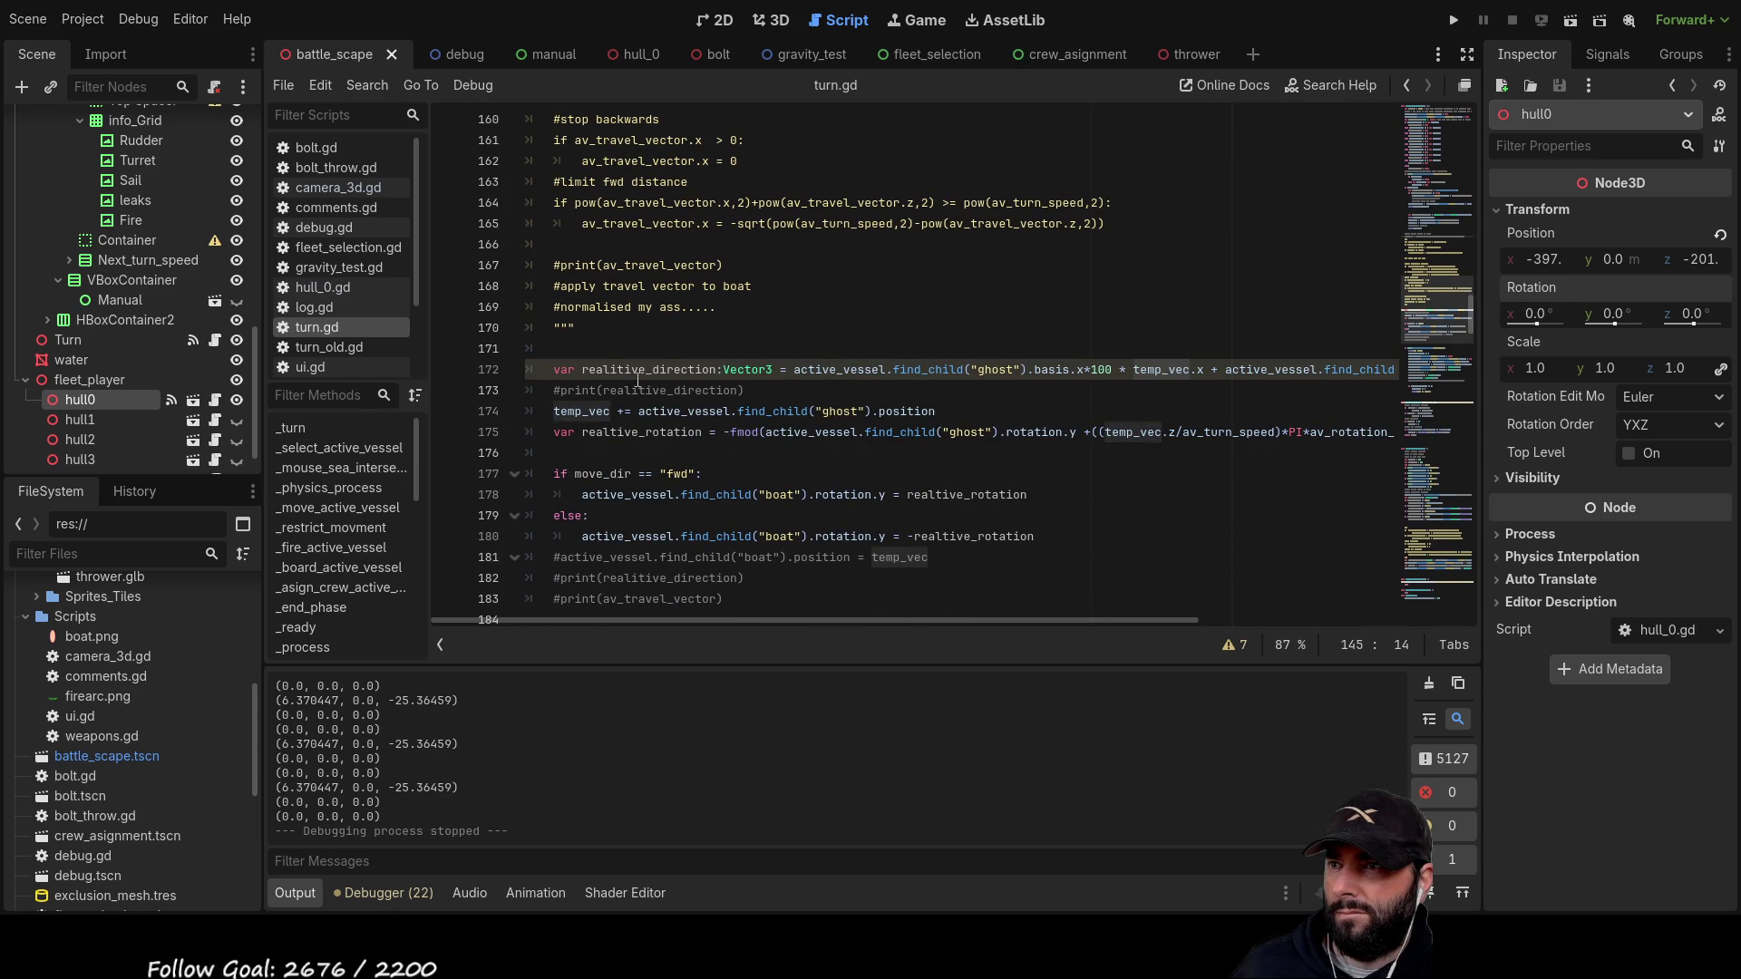
double_click(710, 371)
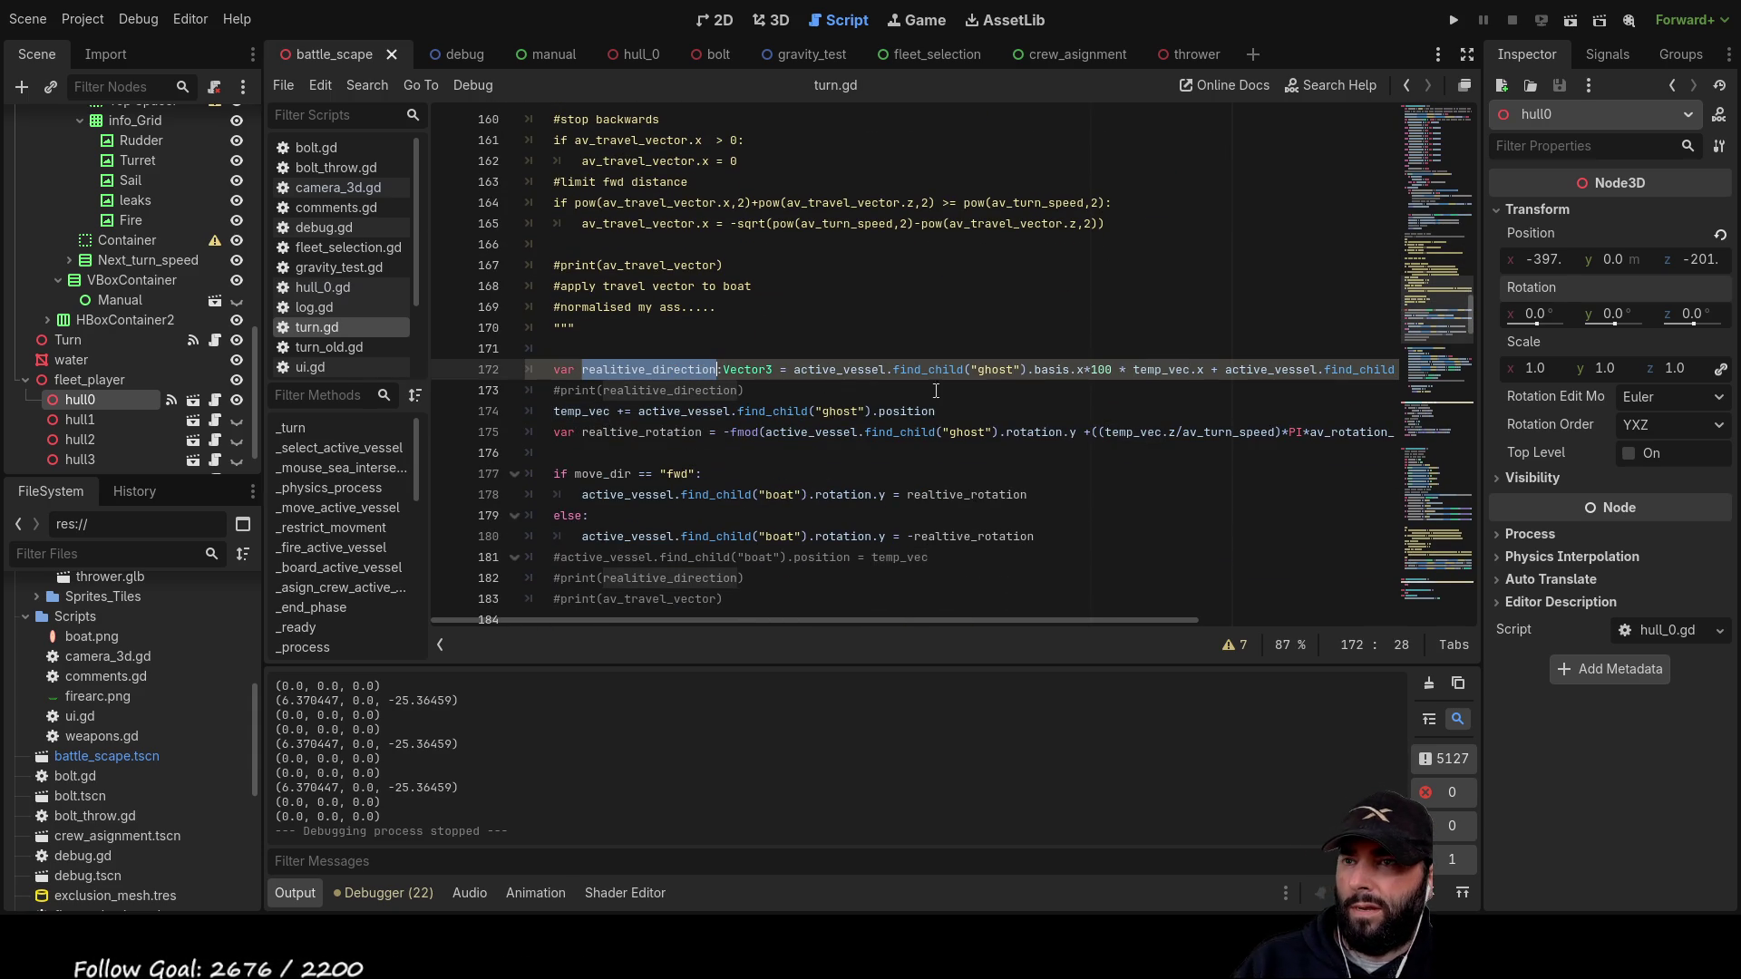
mouse_move(1102, 618)
left_mouse_down()
mouse_move(1304, 608)
mouse_move(1029, 605)
left_mouse_up()
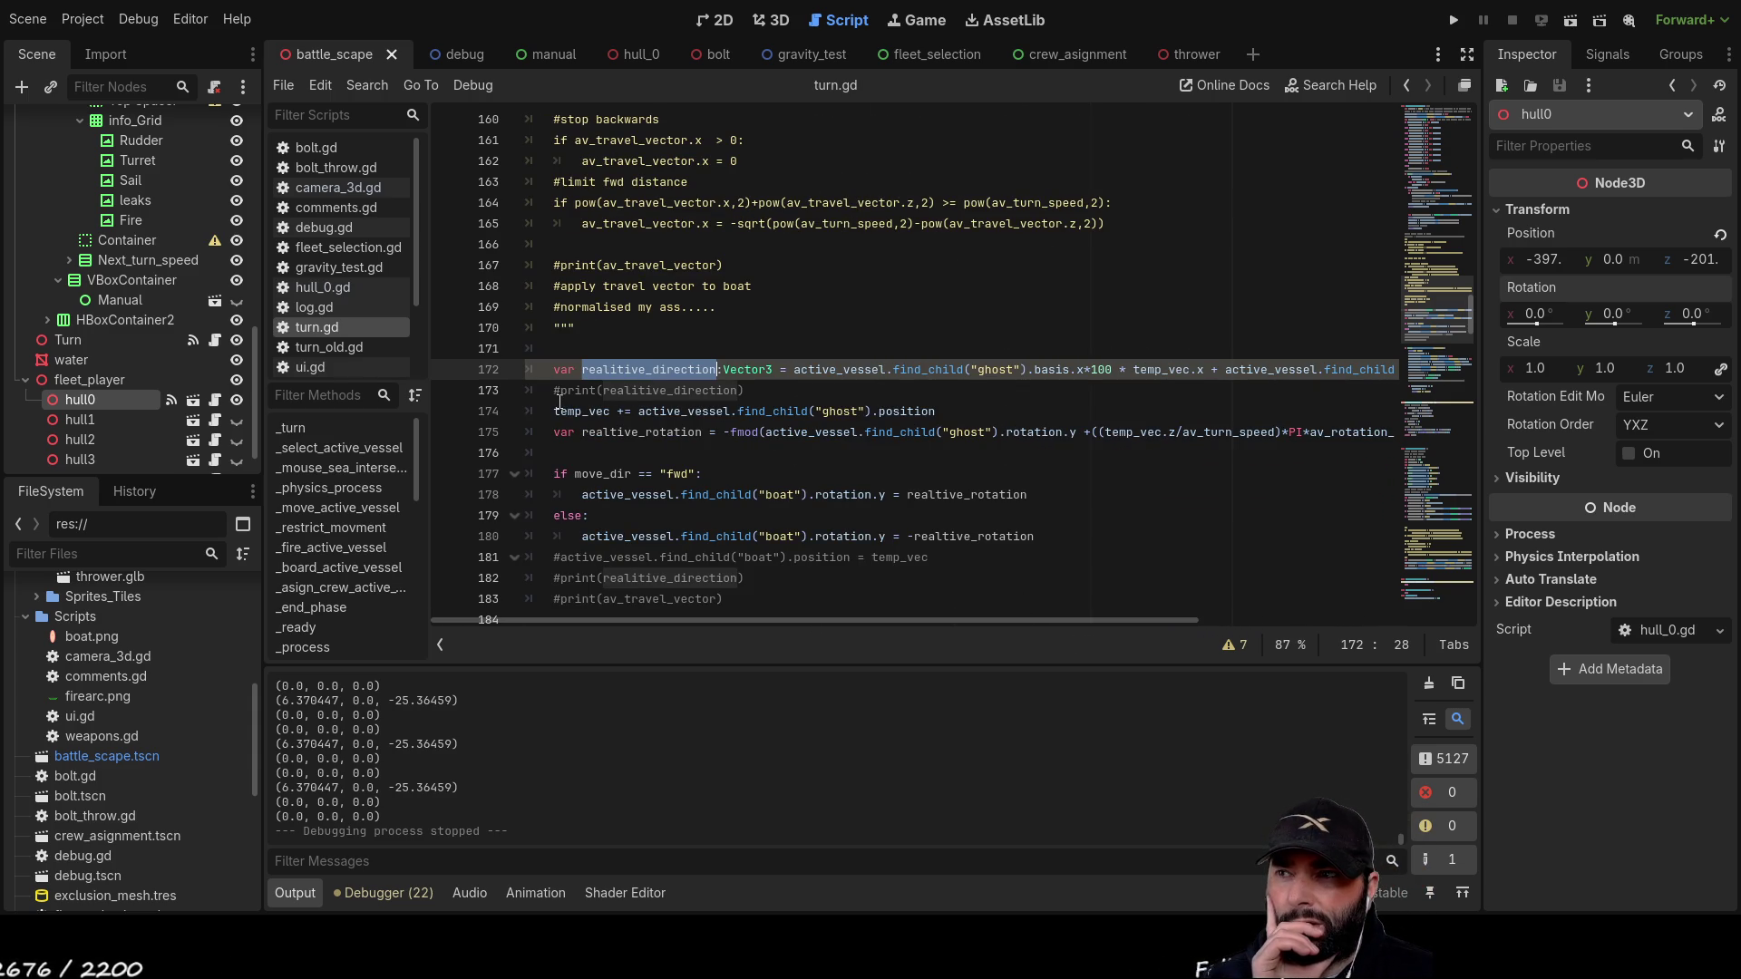
double_click(595, 412)
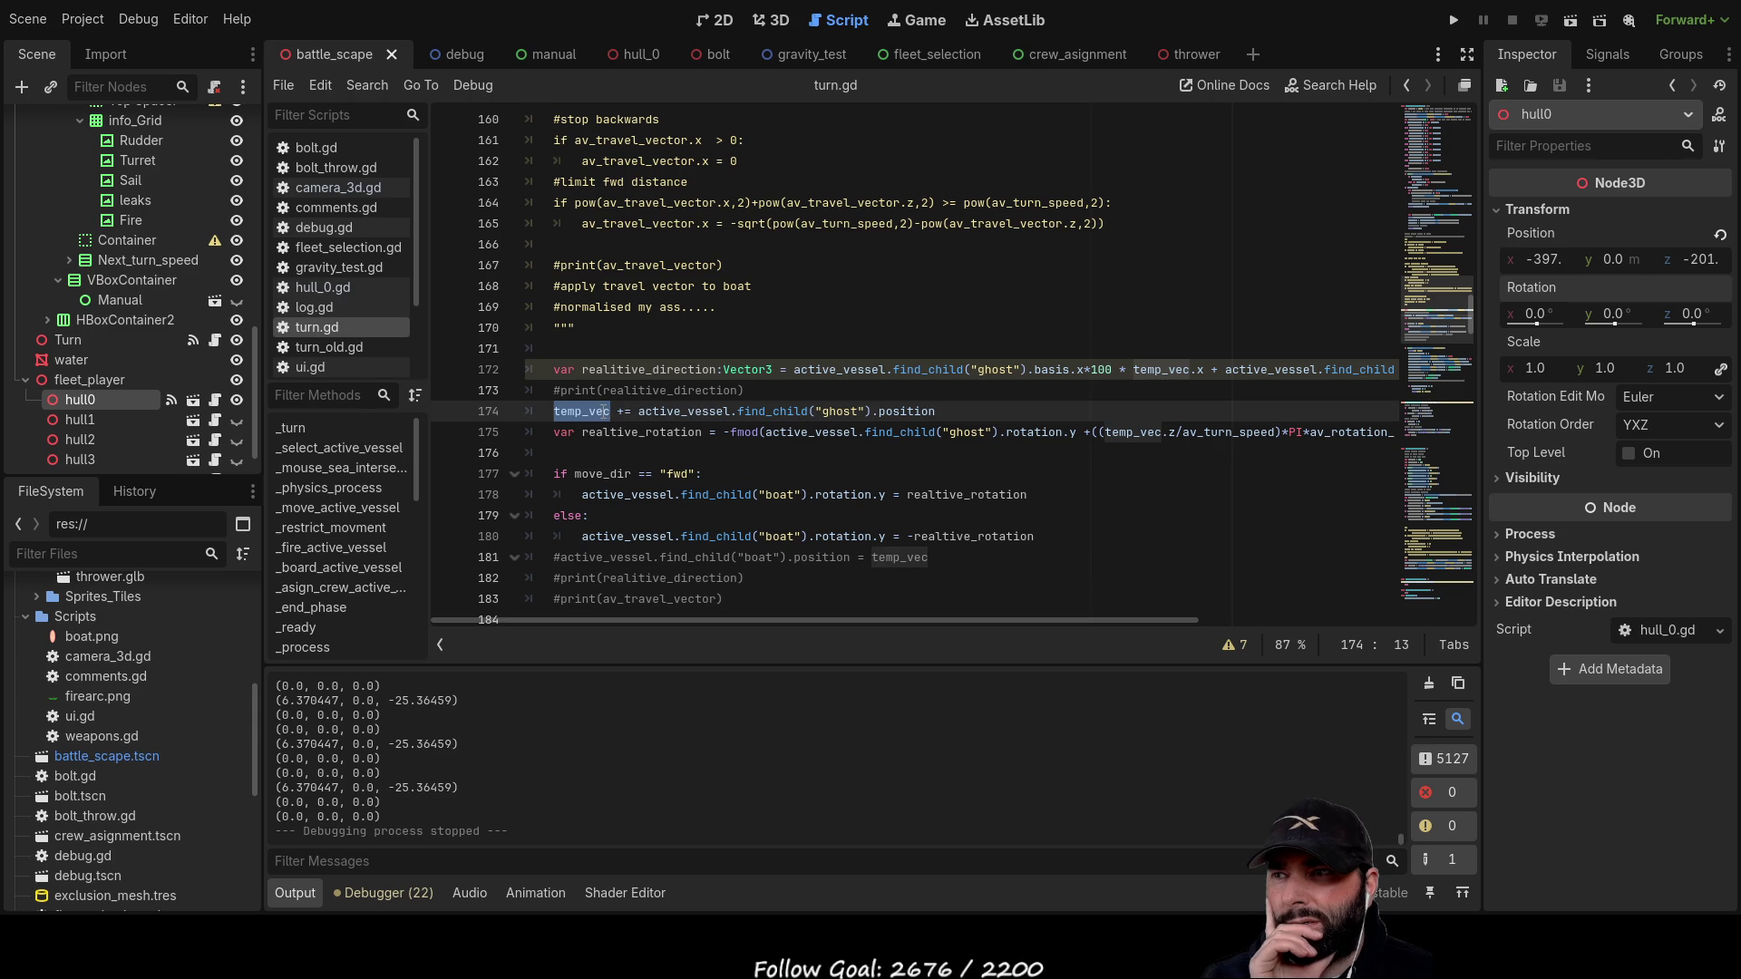
left_click(551, 410)
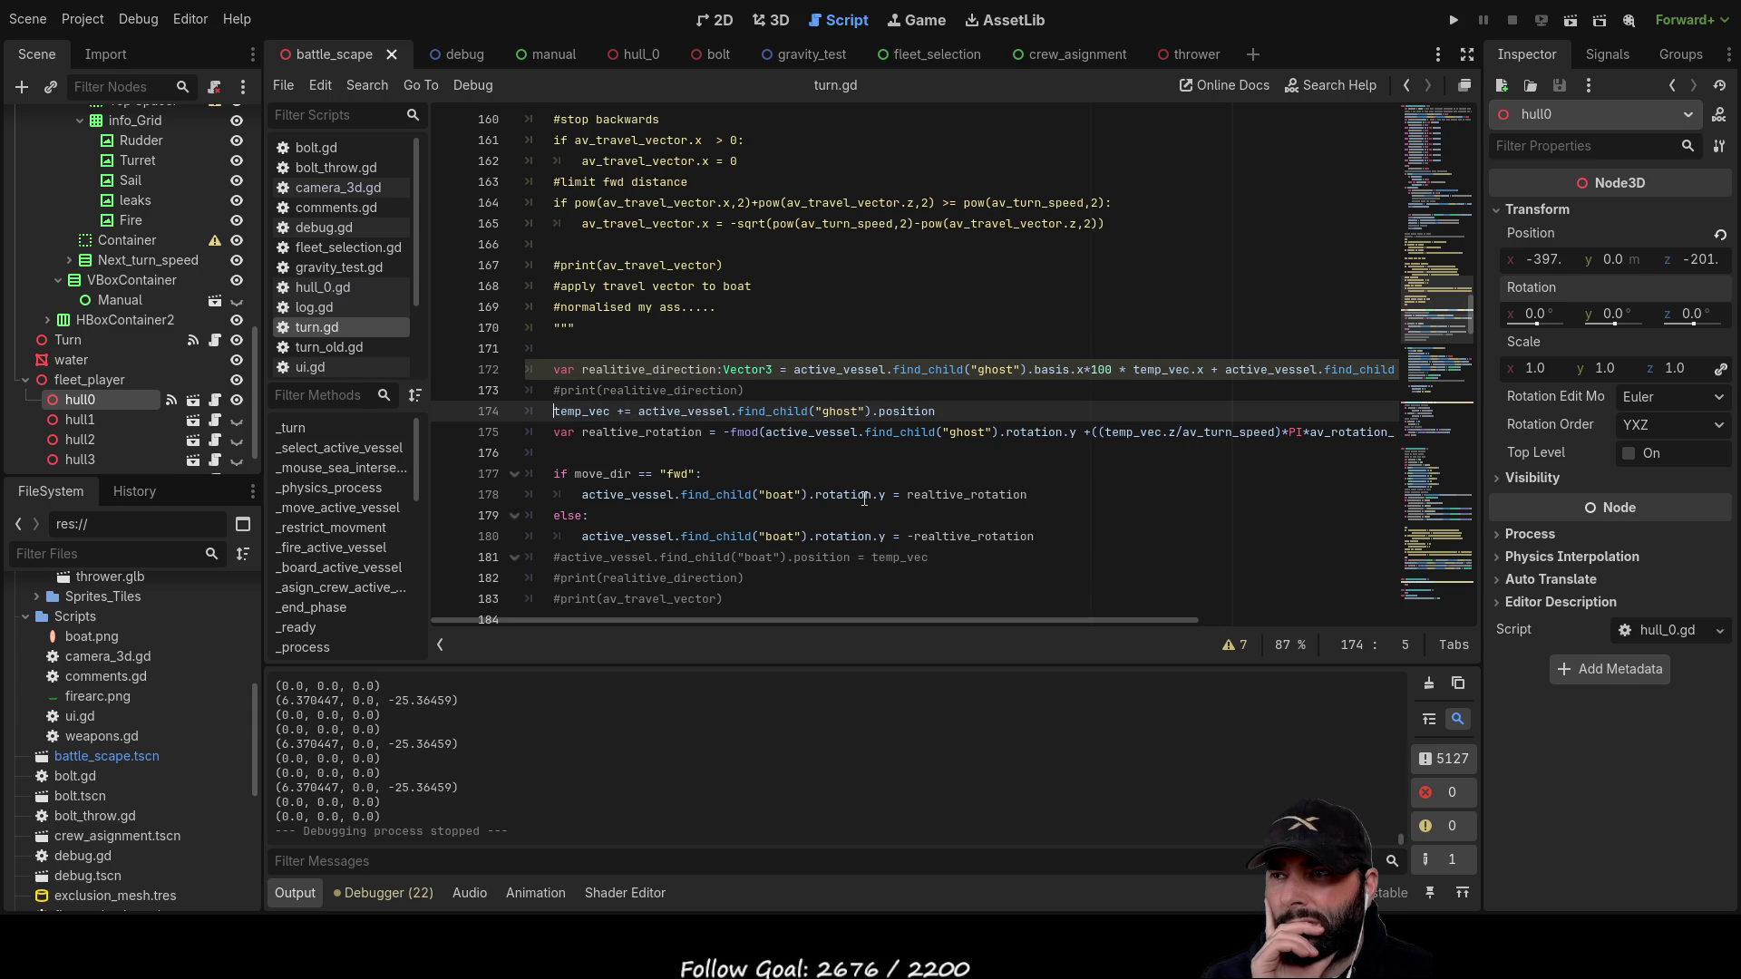
Step: Comment out line 174 with # and run the game again to retest movement
type("#")
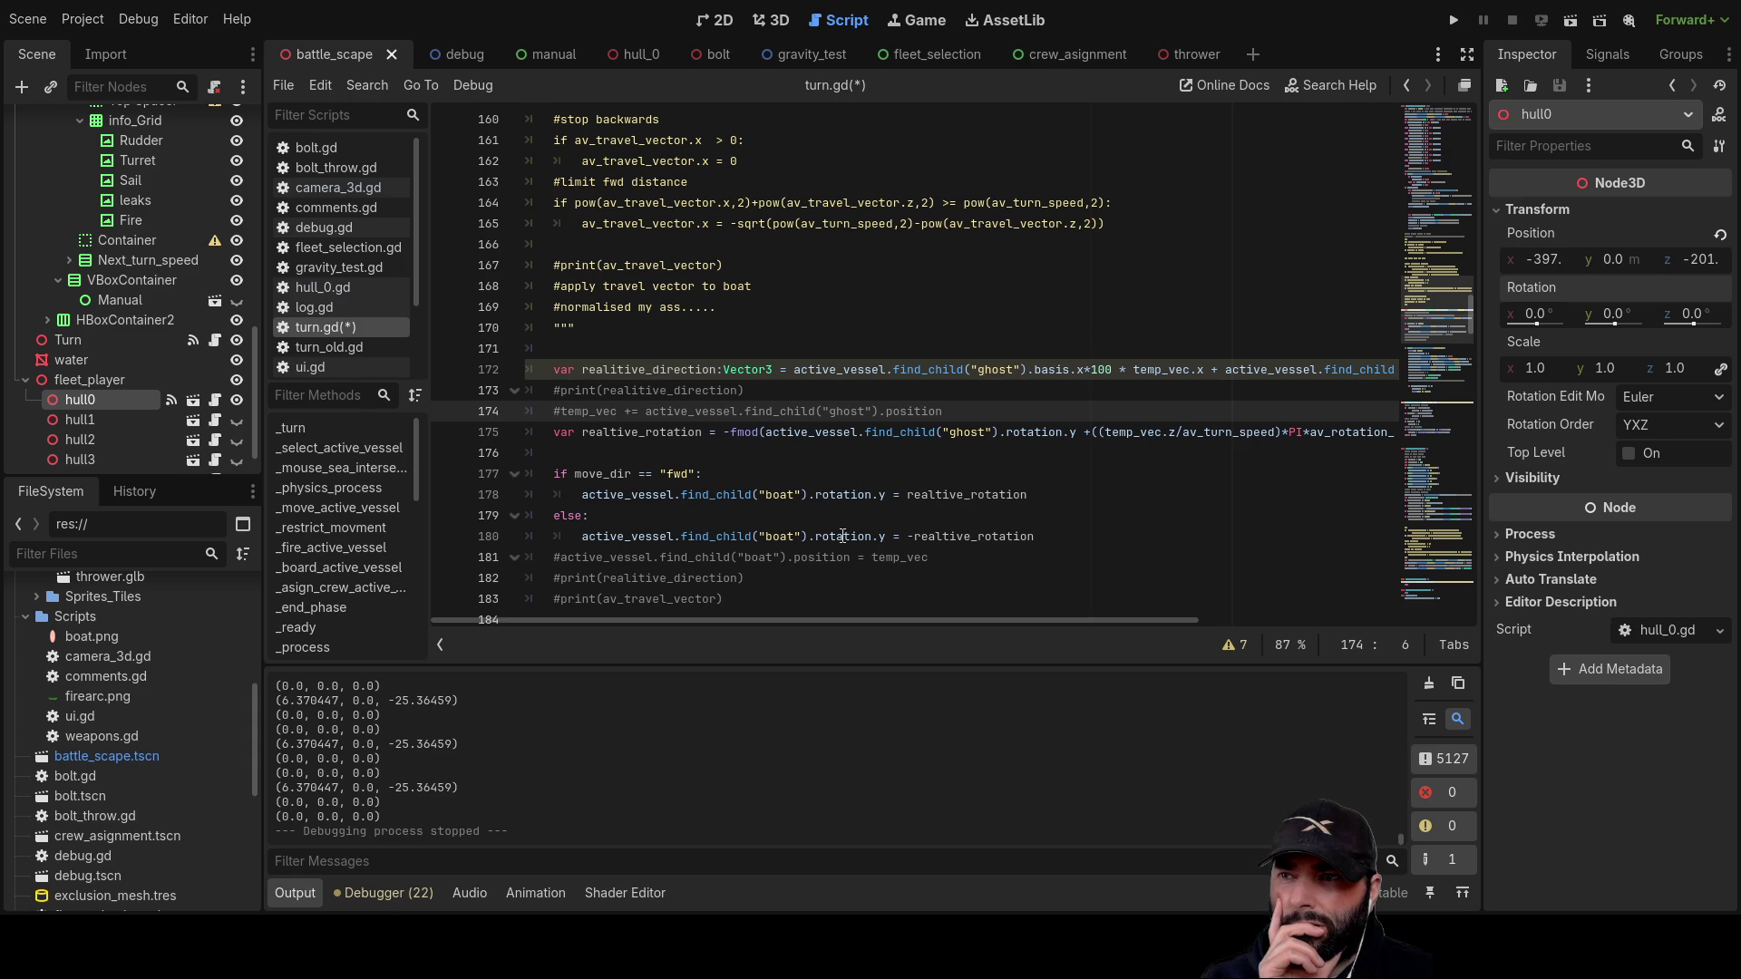
scroll(868, 537, "down", 6)
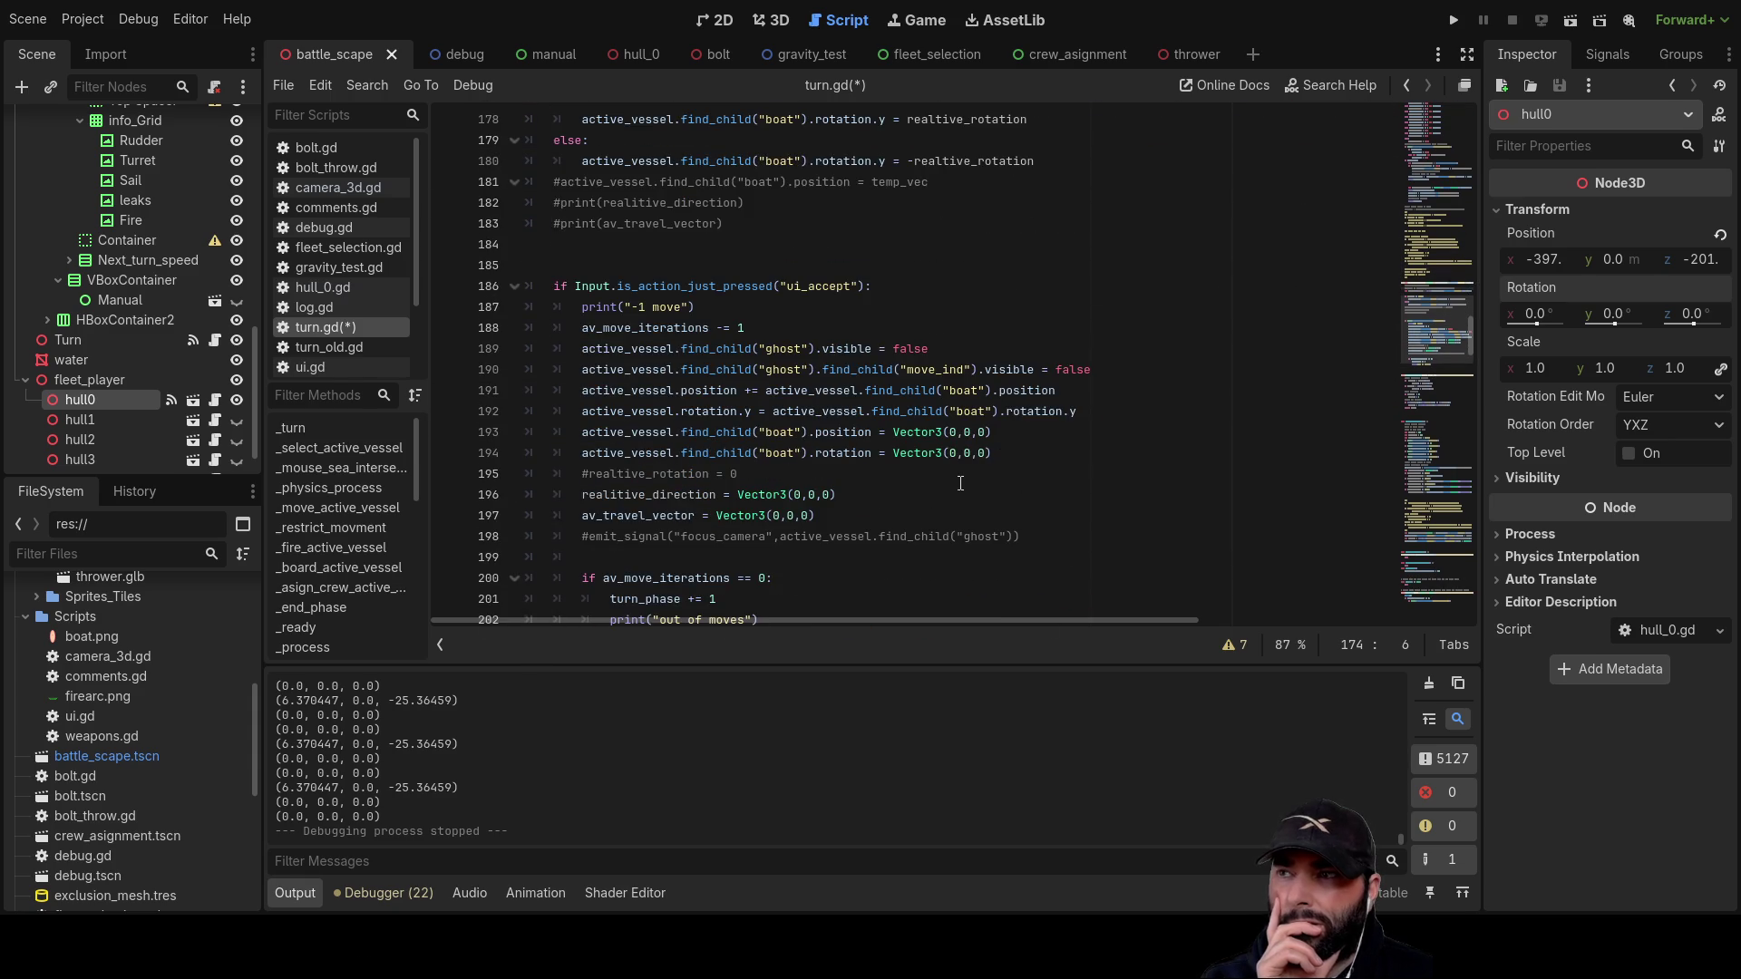
scroll(960, 483, "up", 17)
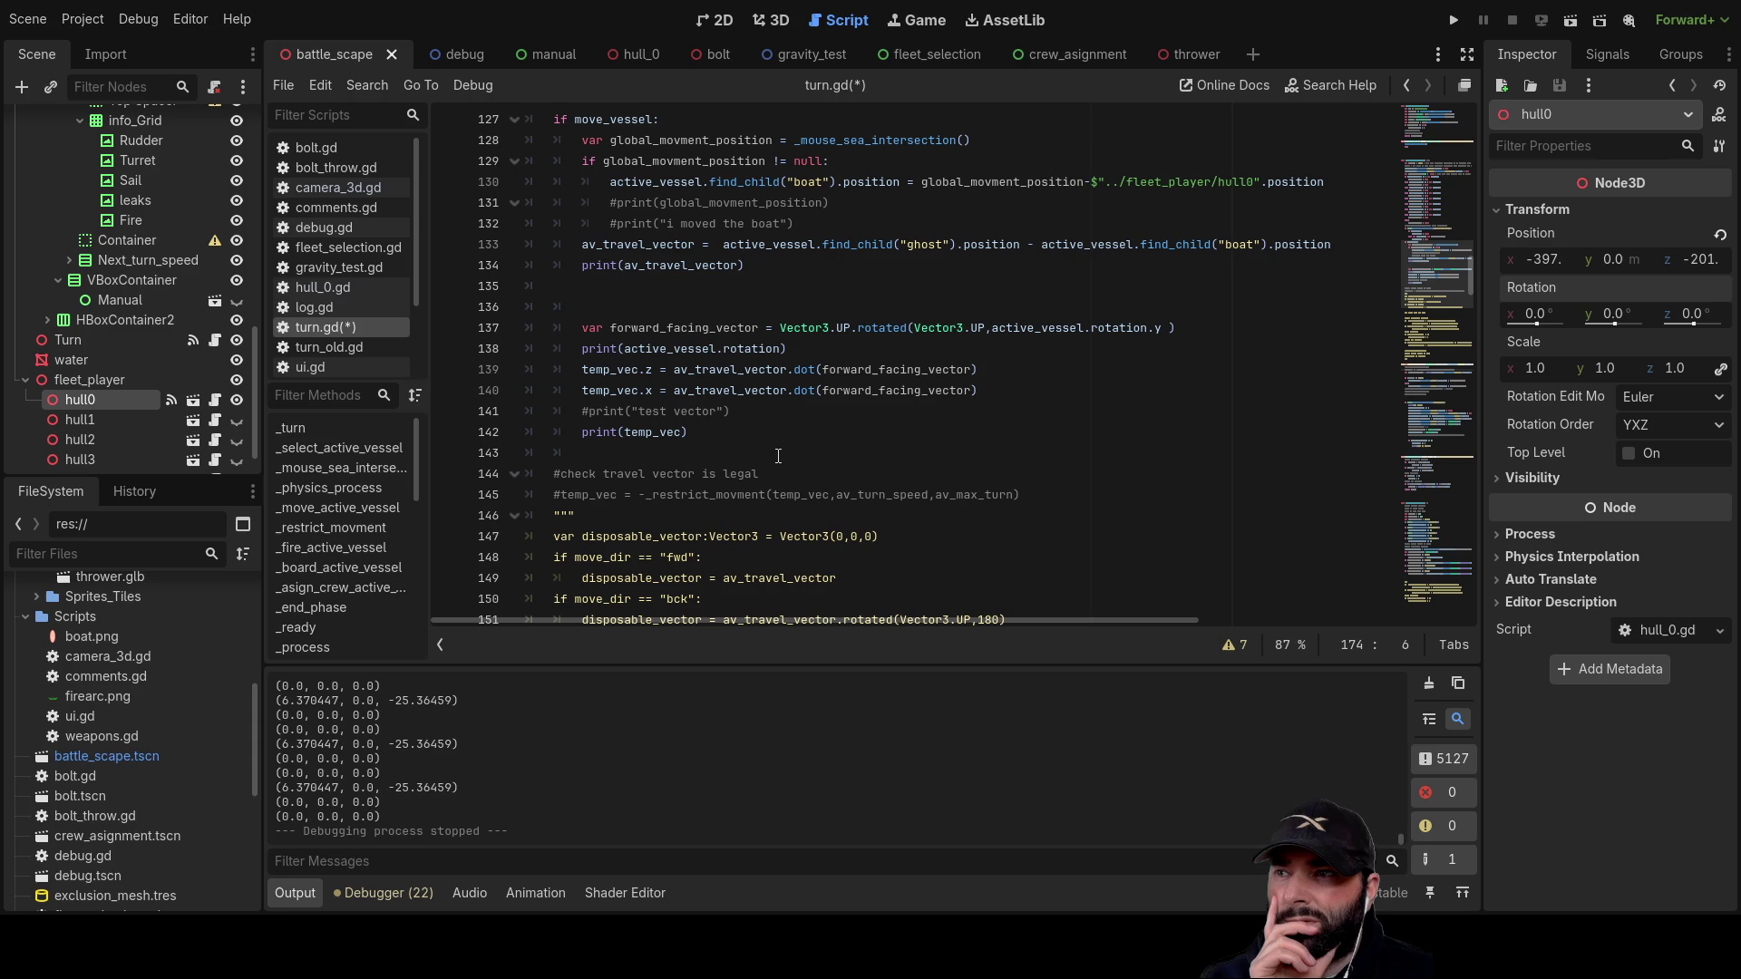
scroll(725, 435, "up", 2)
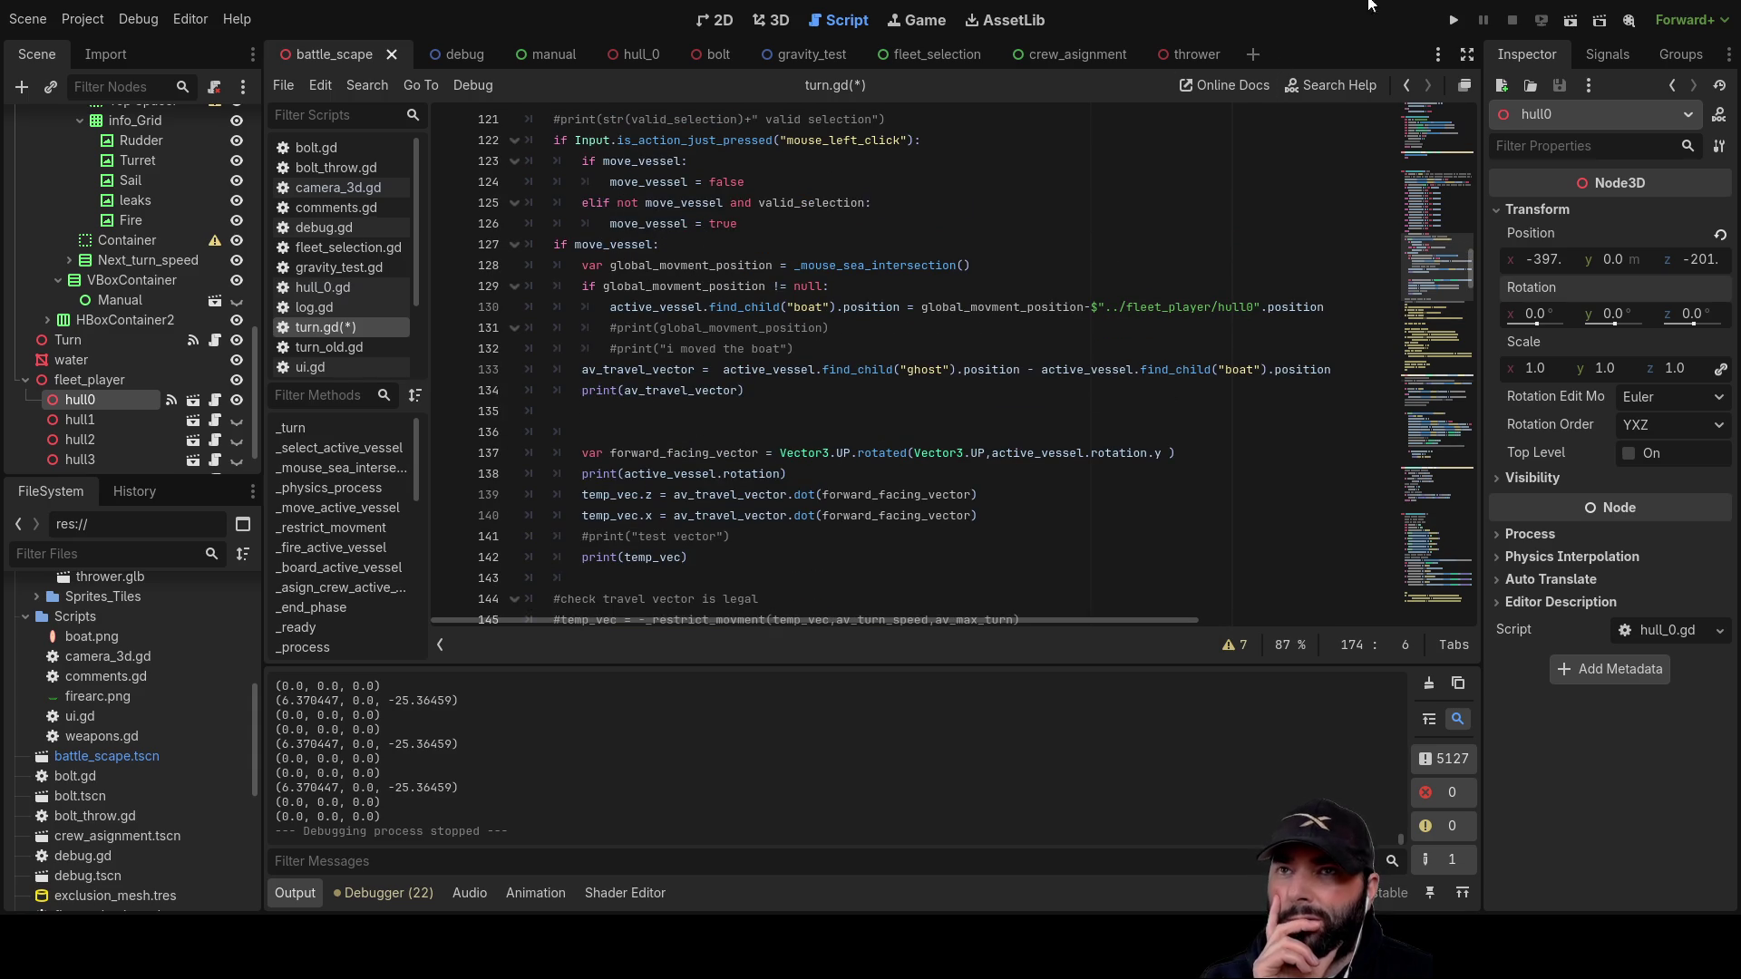
left_click(1450, 15)
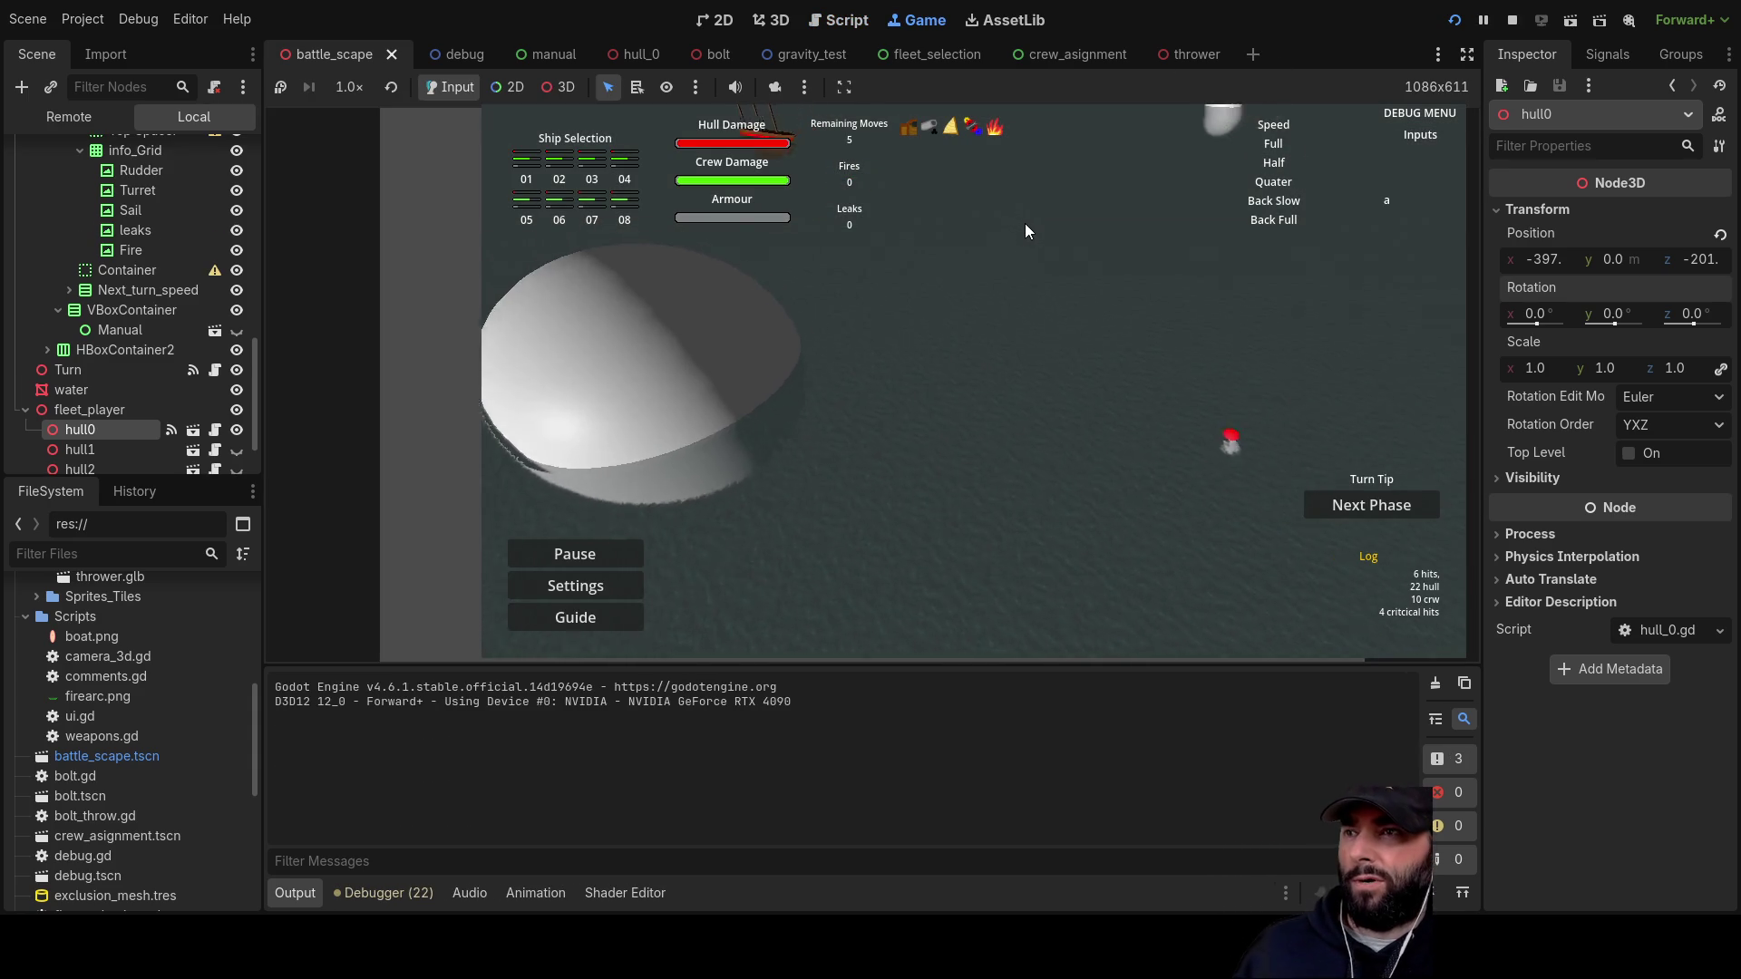
Step: Steer the ship with Q, A and D in the test, then stop the game with F8
key("q")
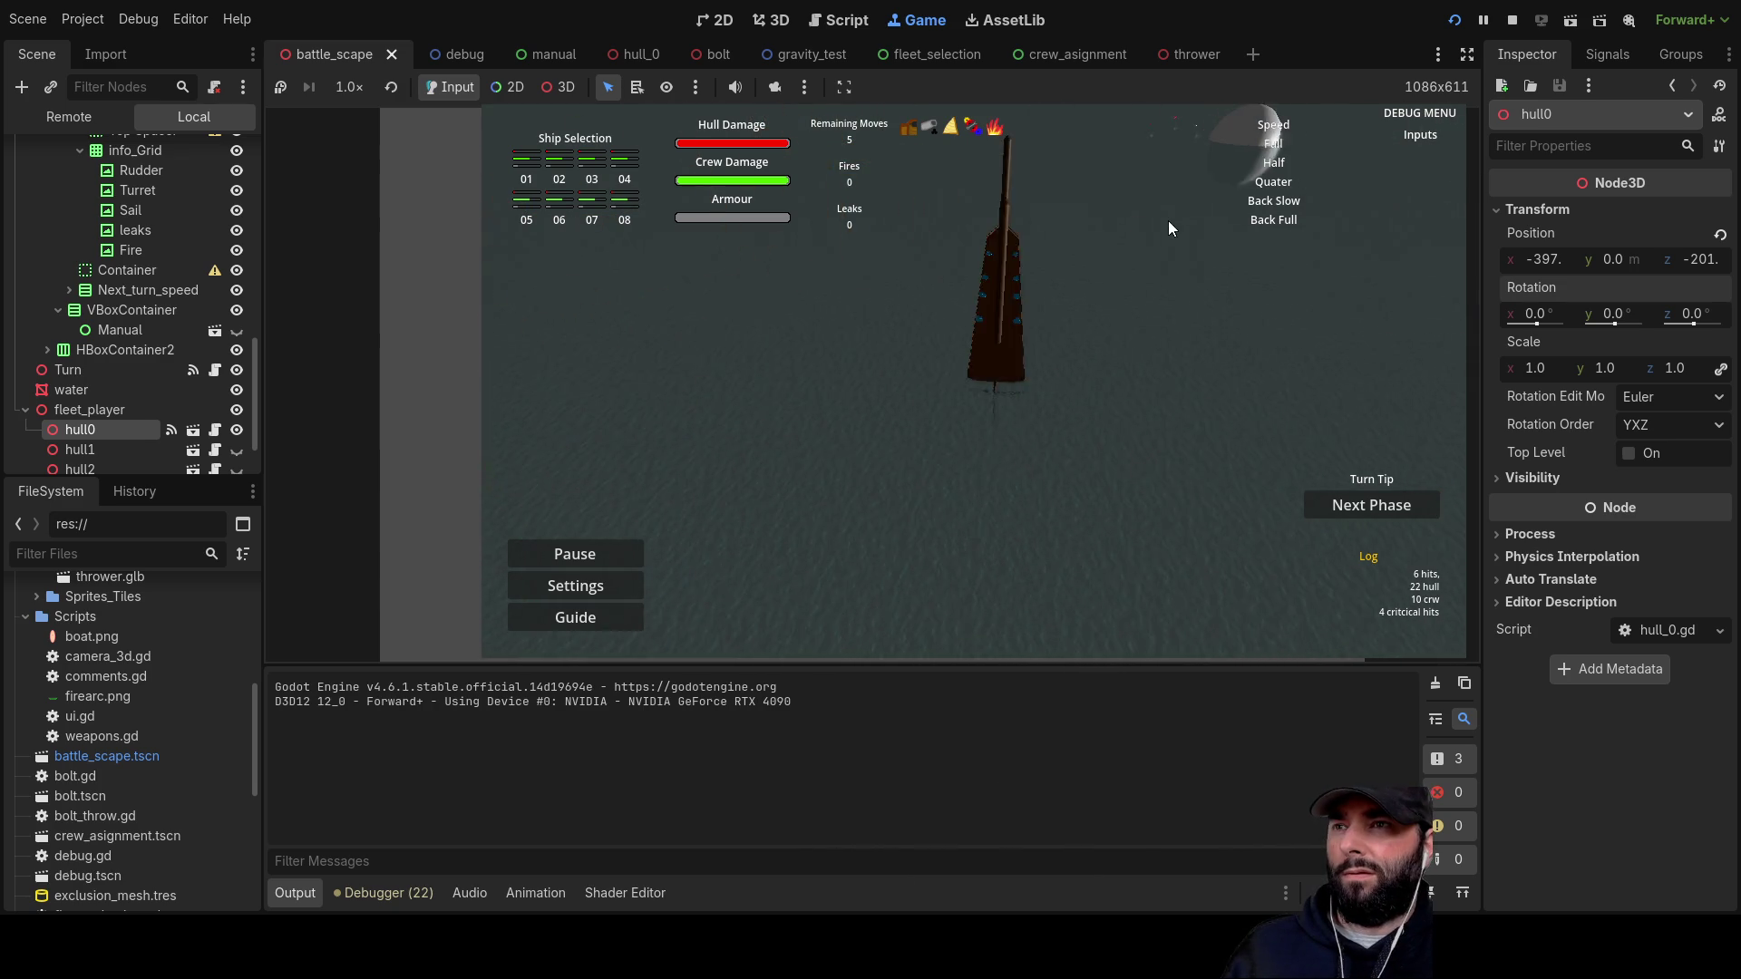
scroll(1094, 419, "up", 2)
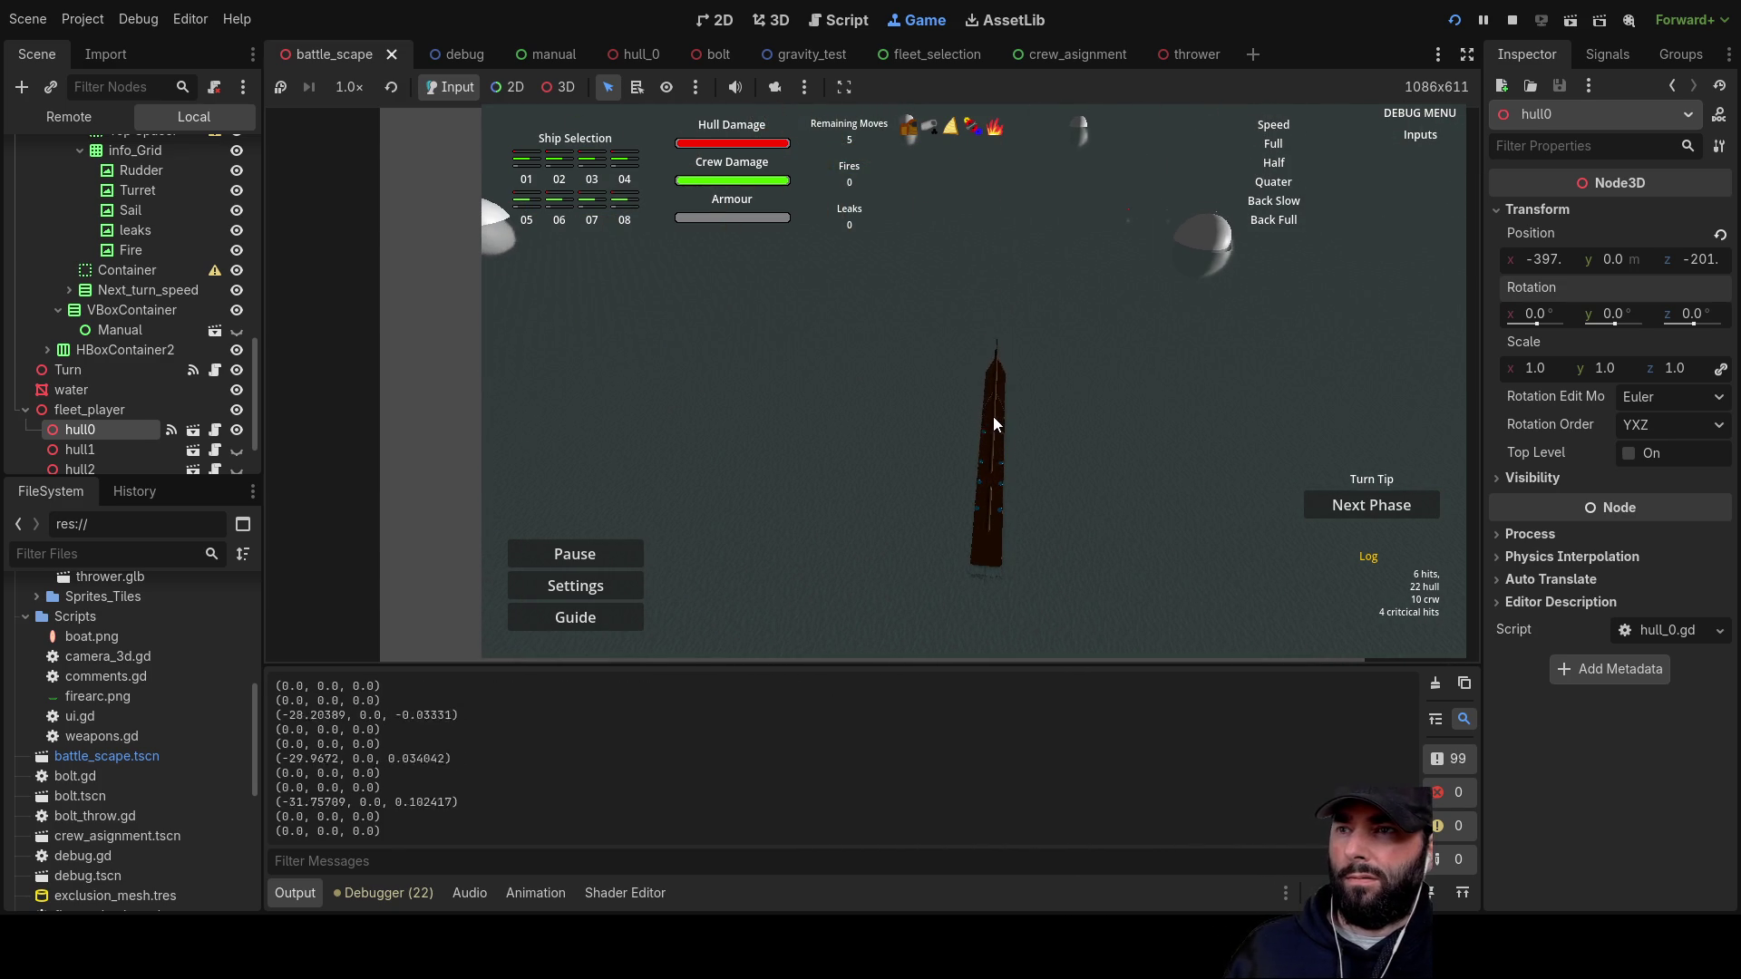
key("a")
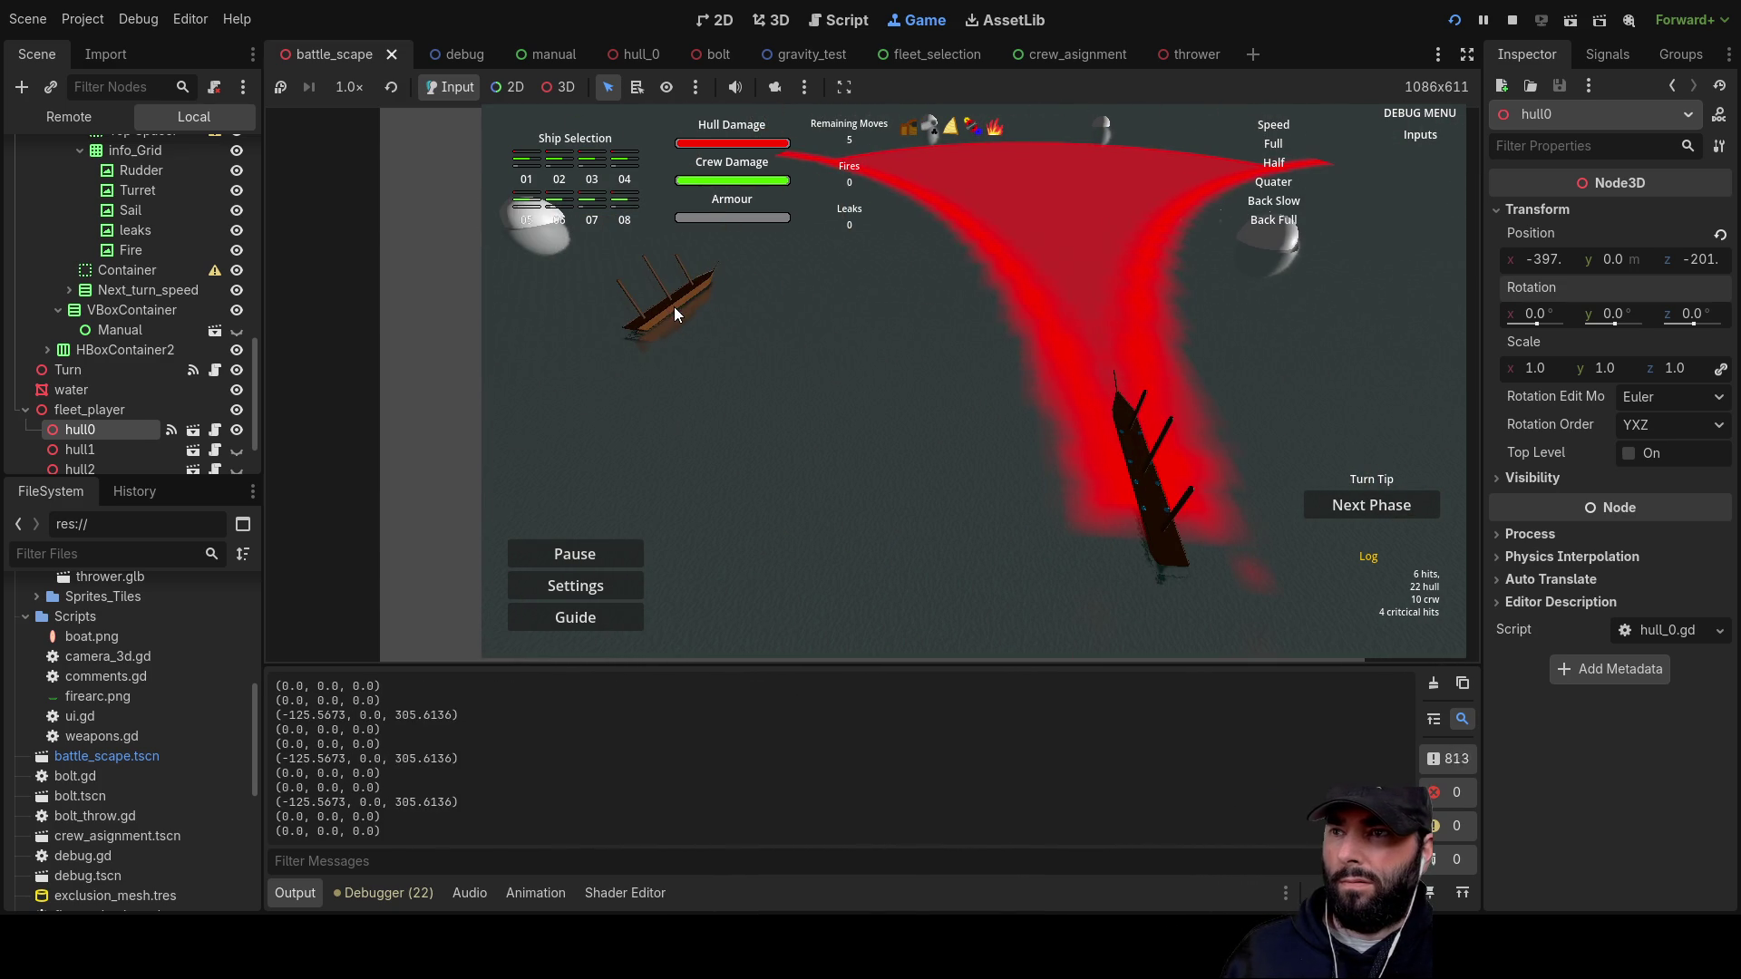
key("a")
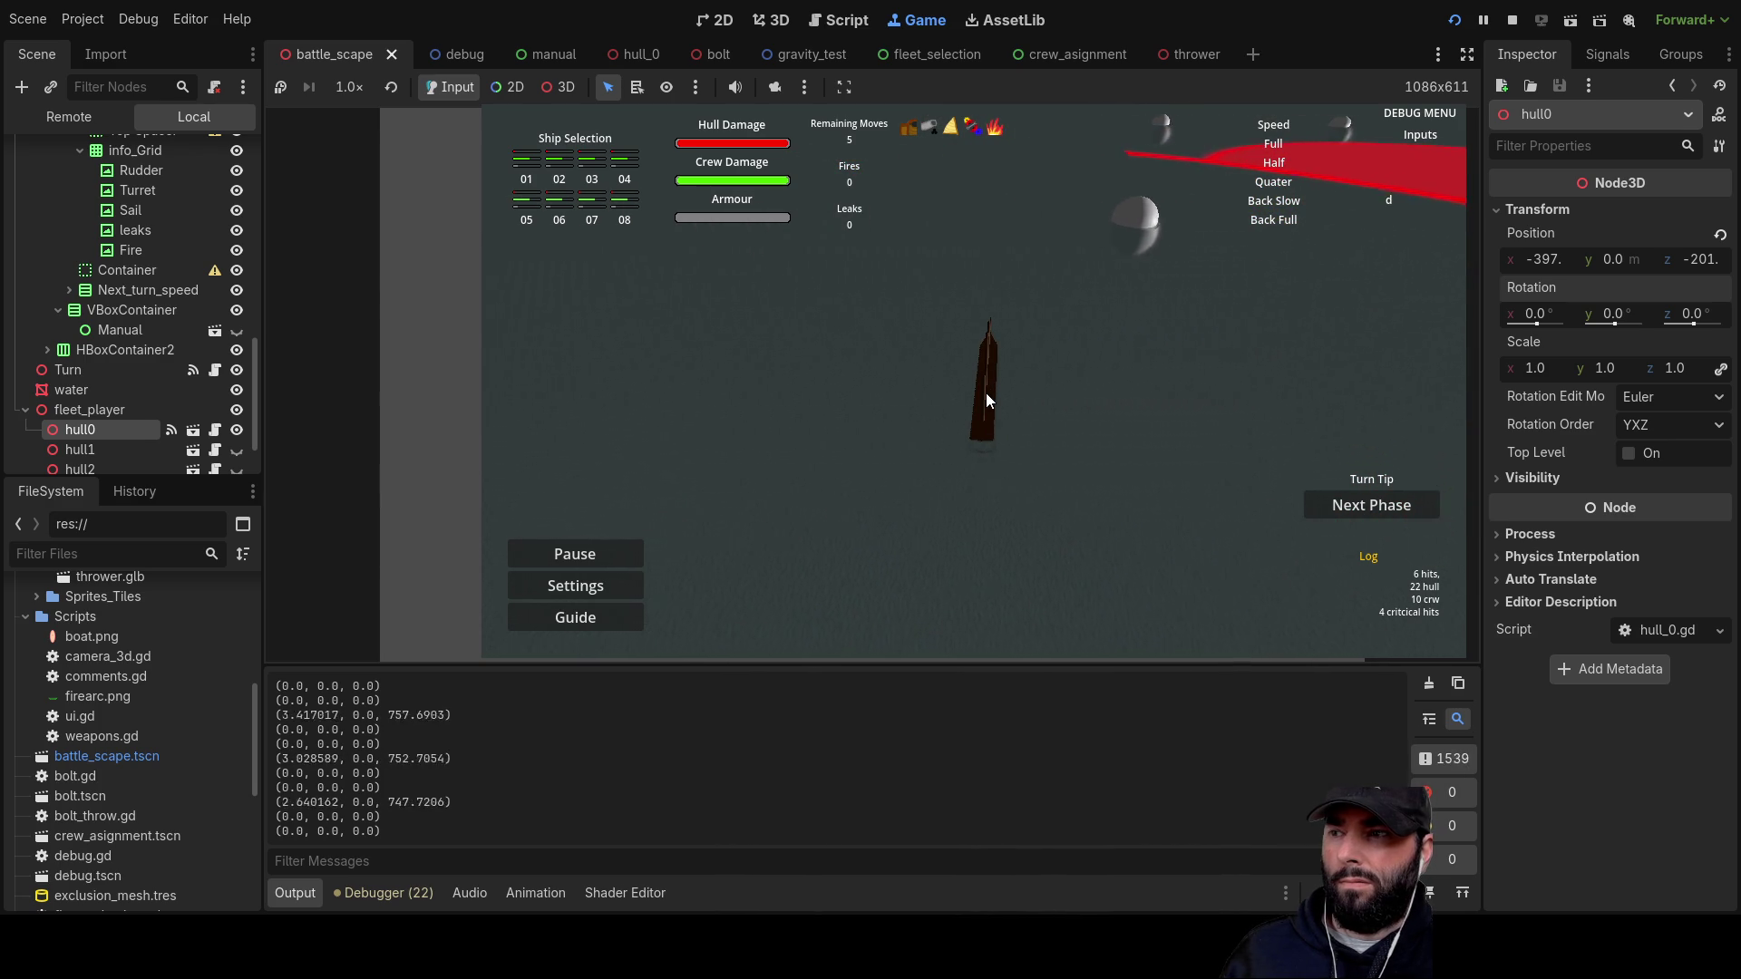
key("d")
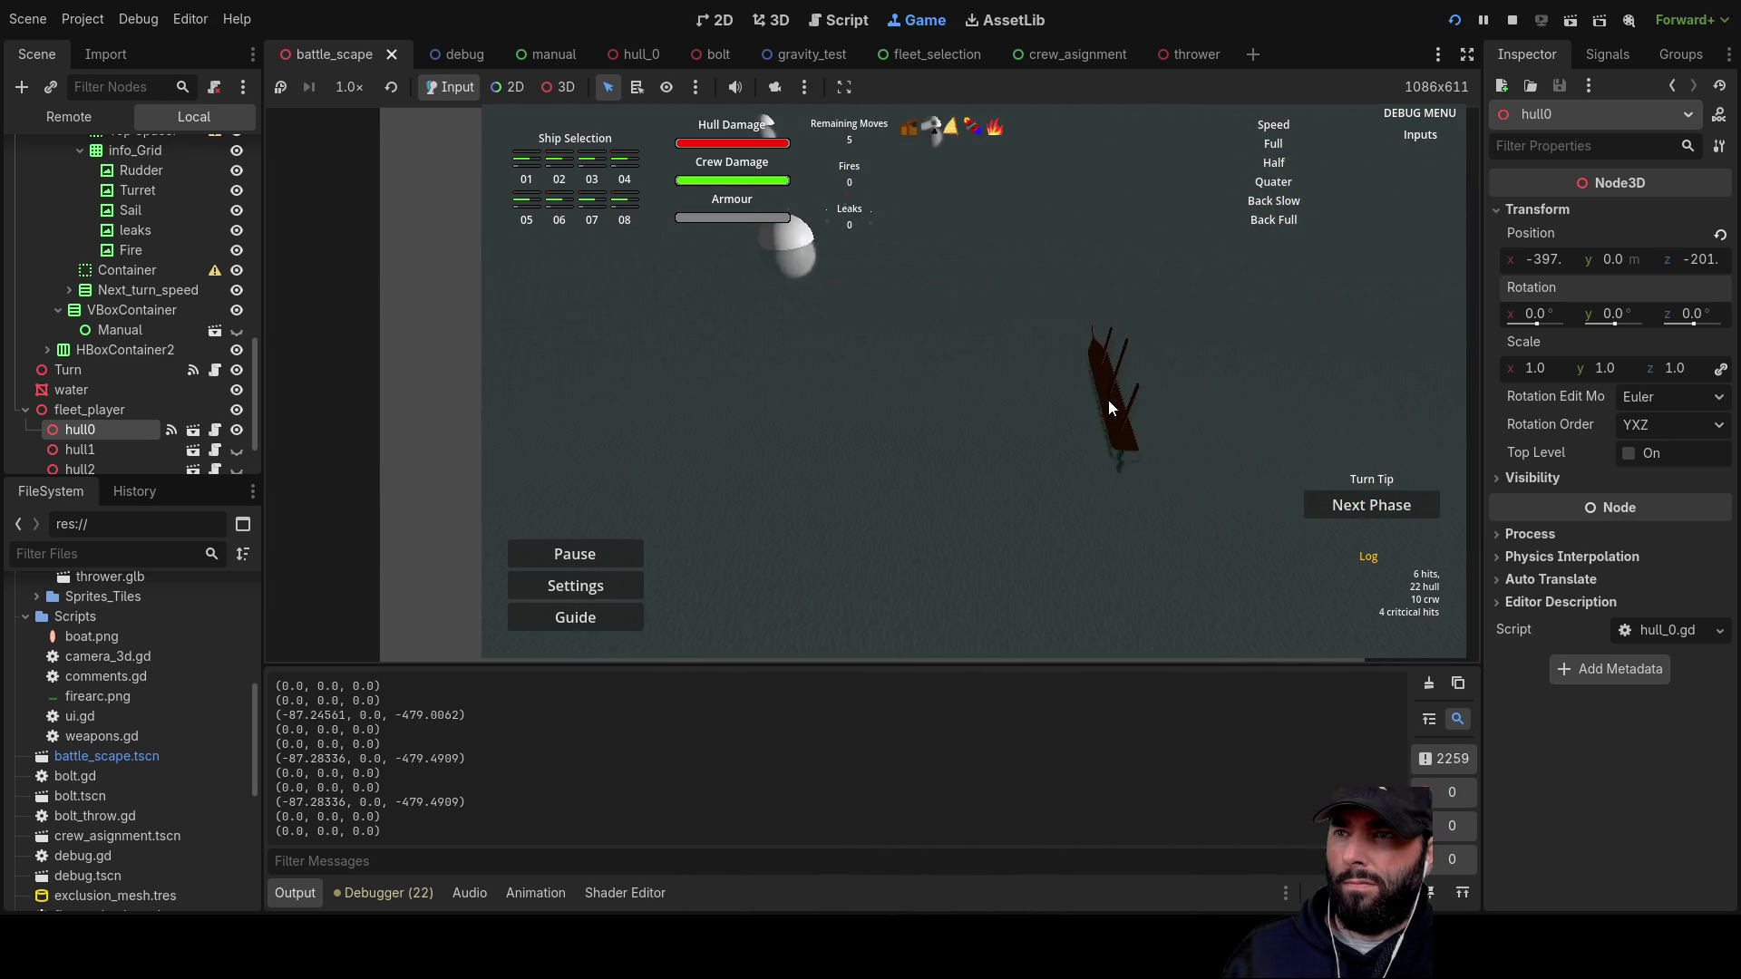
key("a")
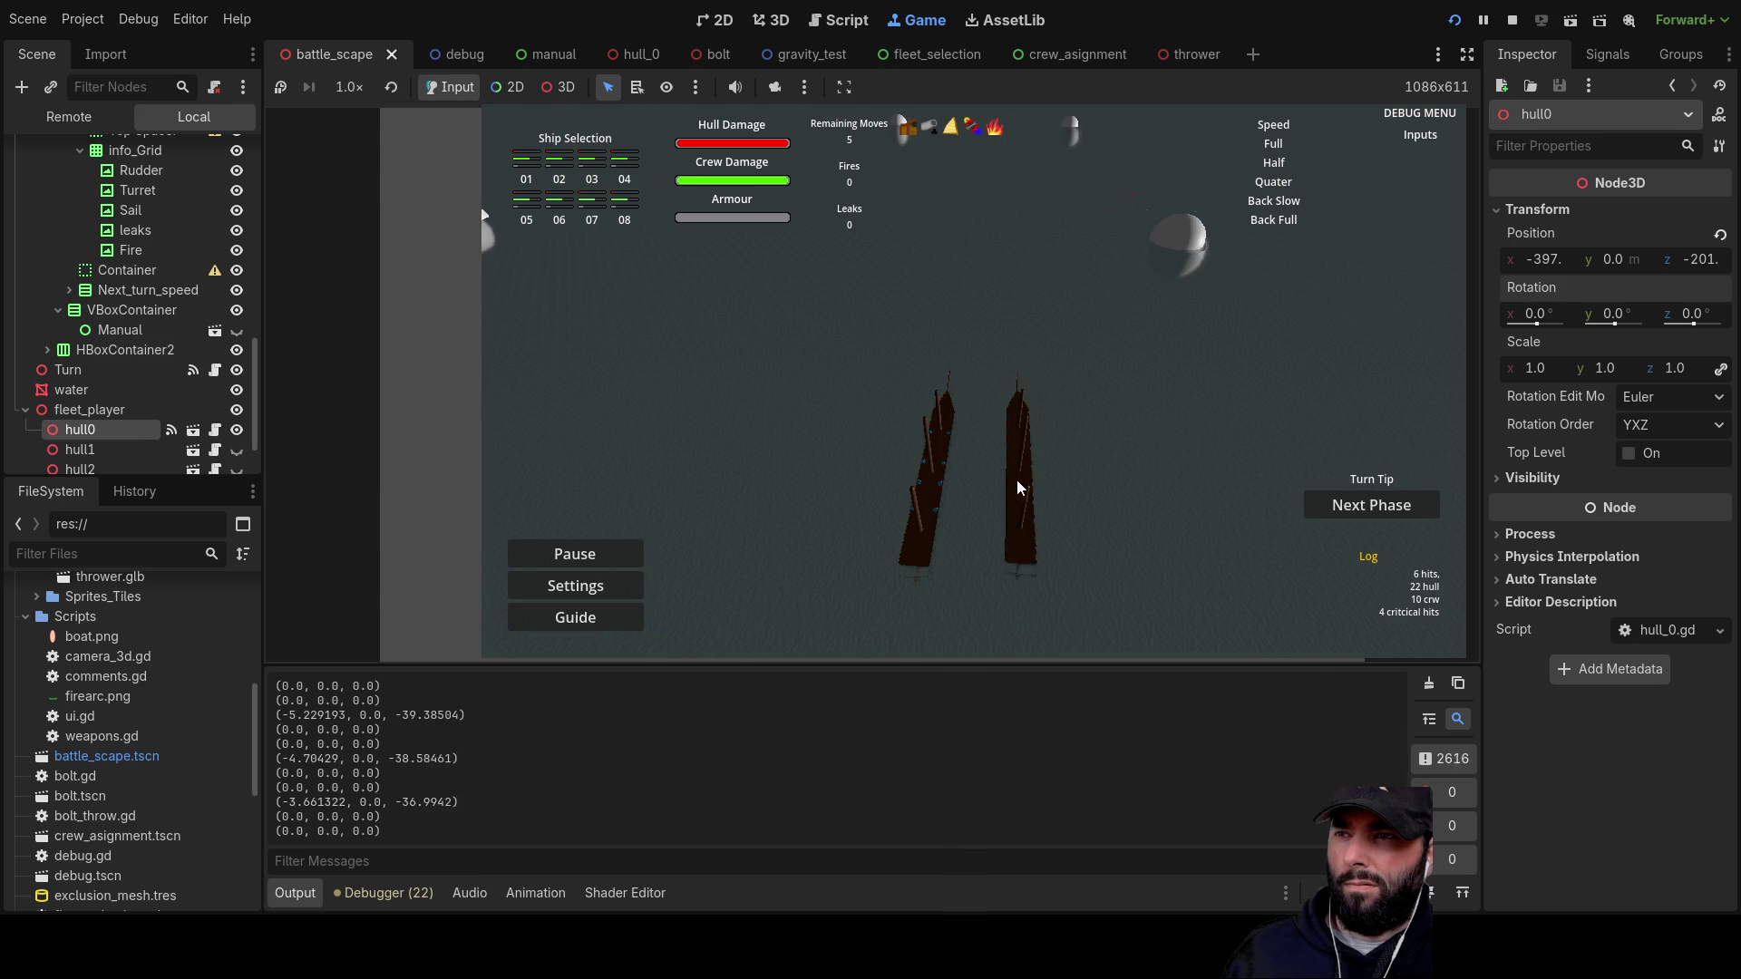
key("F8")
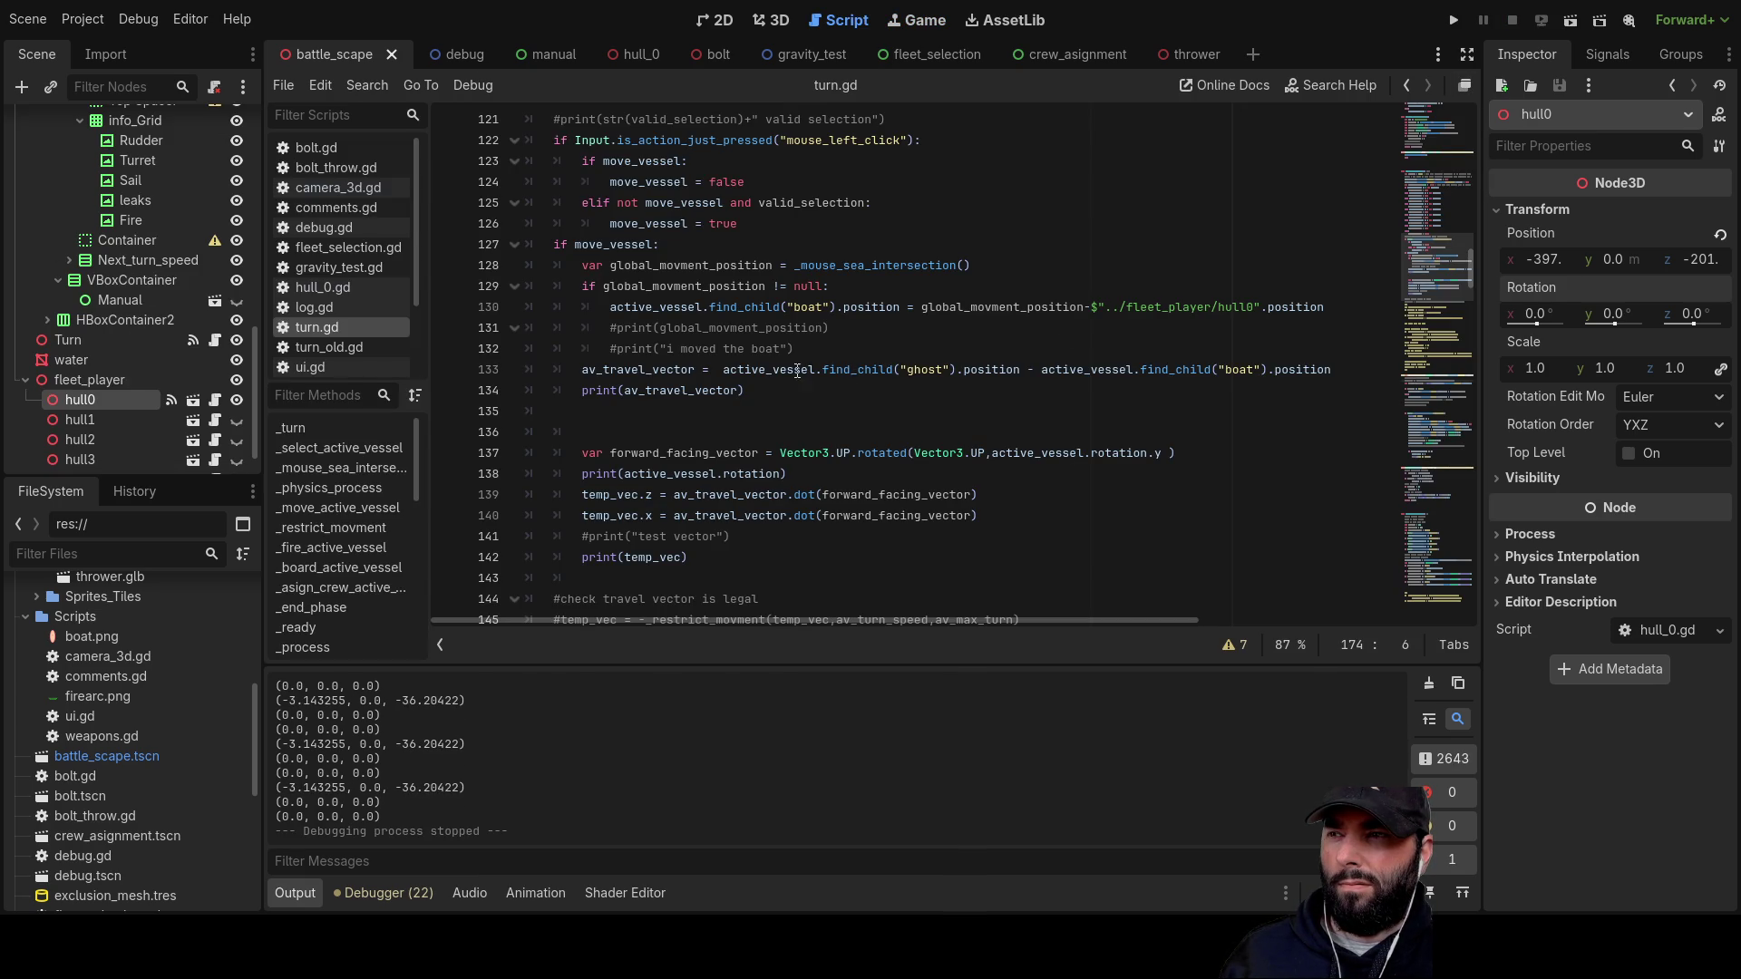
scroll(632, 390, "down", 3)
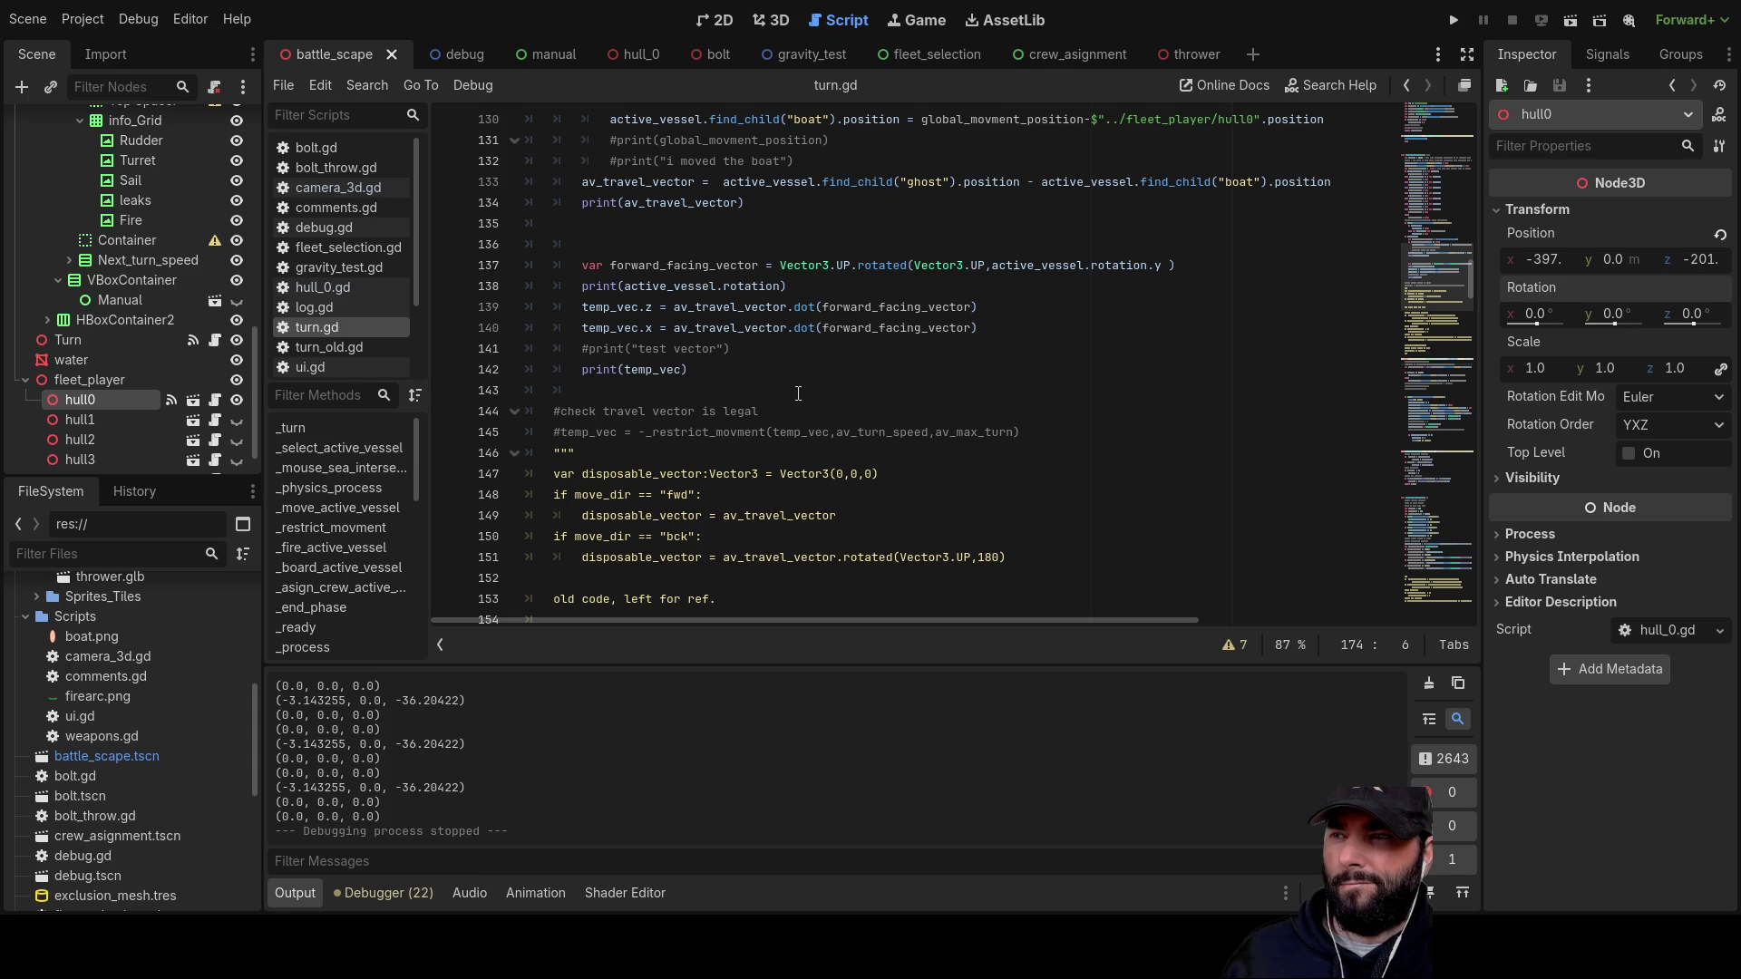
scroll(797, 393, "down", 9)
scroll(741, 384, "down", 2)
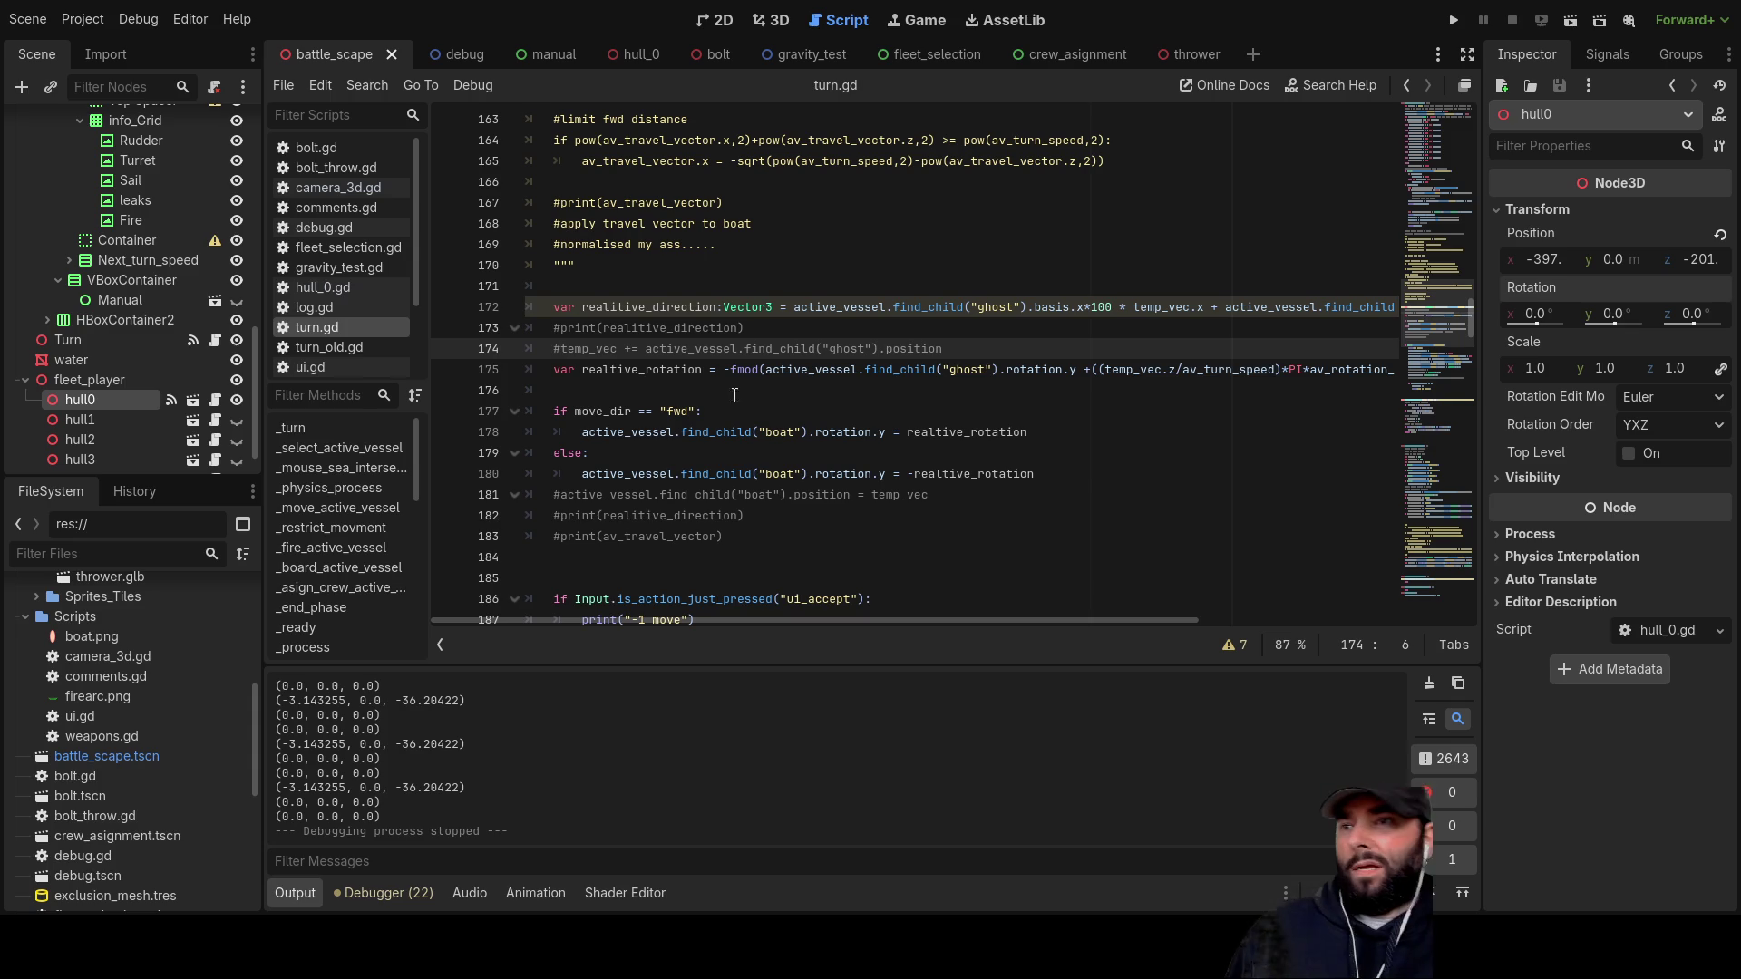
double_click(967, 433)
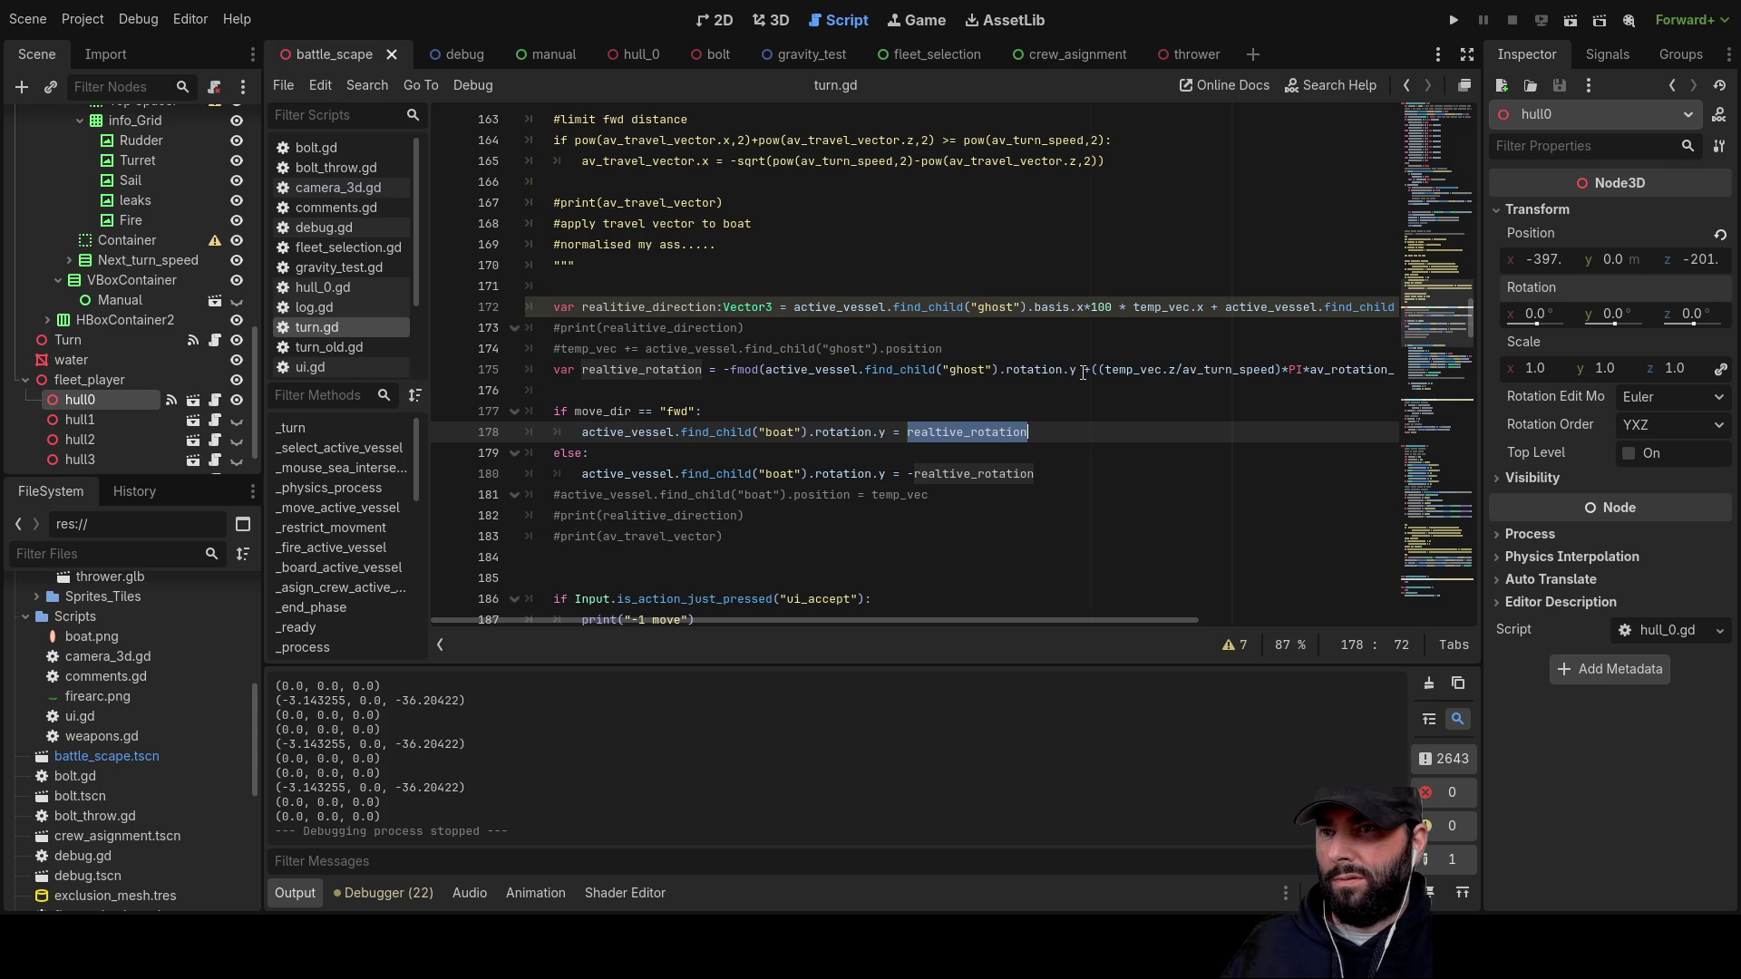
double_click(1130, 368)
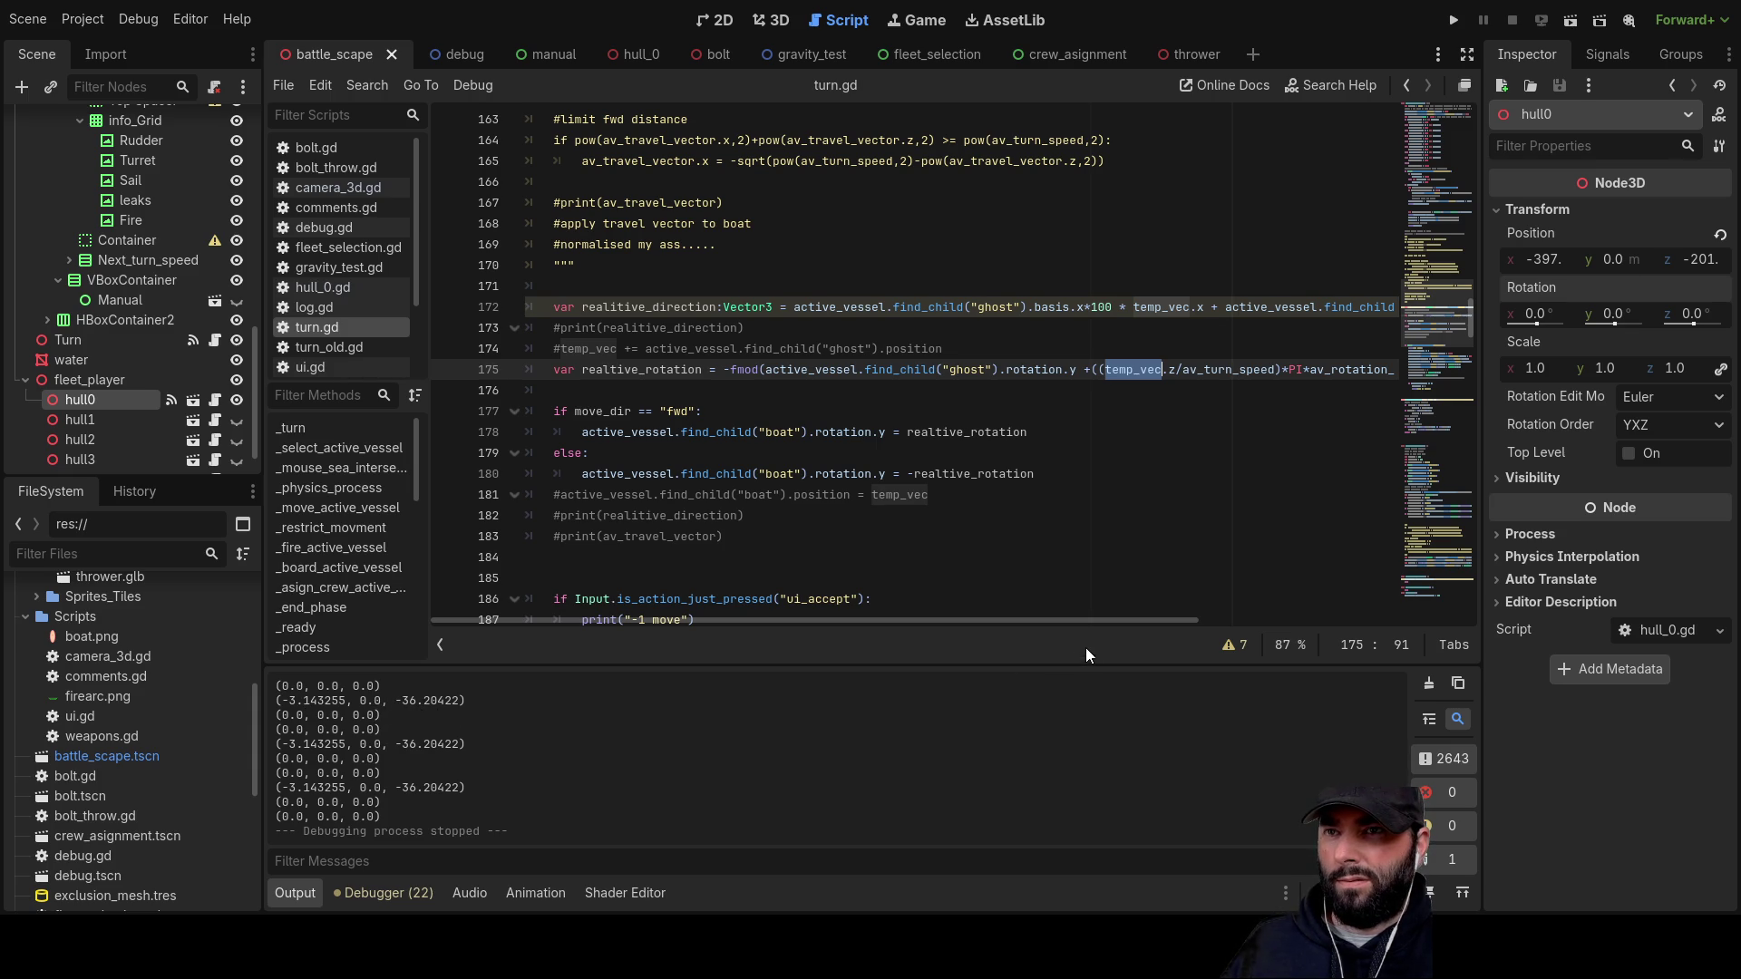
mouse_move(1089, 620)
left_mouse_down()
mouse_move(1231, 606)
mouse_move(1115, 606)
left_mouse_up()
scroll(1005, 506, "up", 12)
scroll(1005, 506, "up", 20)
scroll(832, 452, "up", 6)
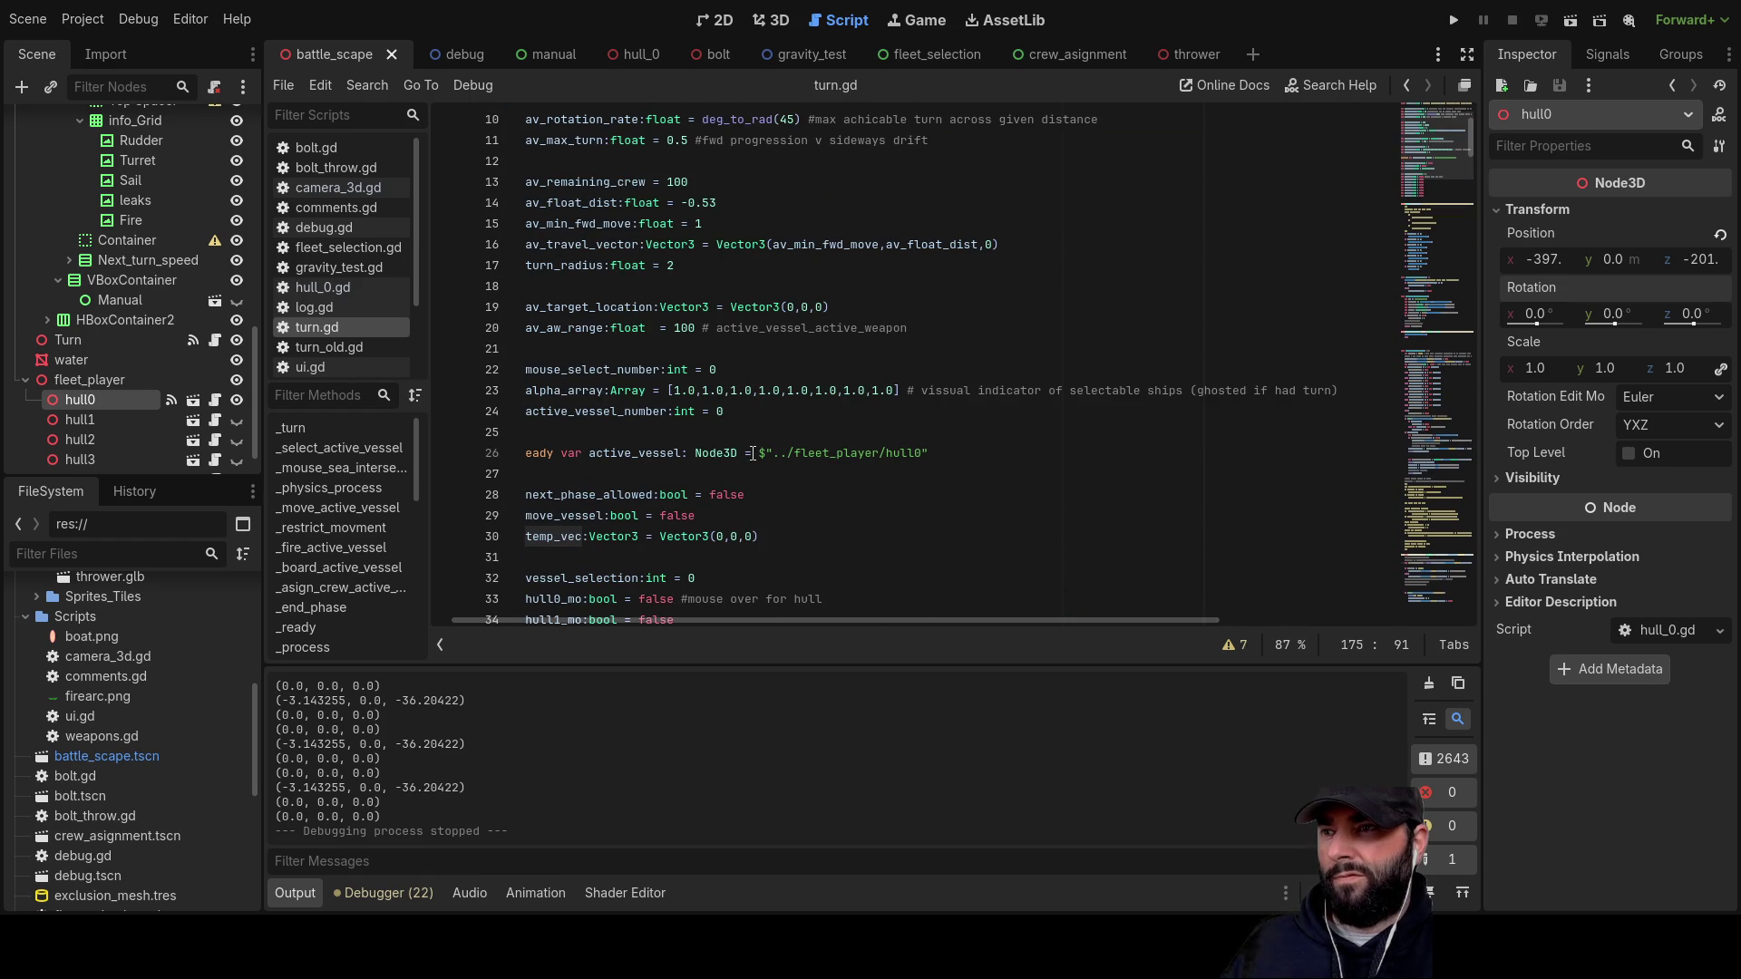
scroll(751, 454, "up", 2)
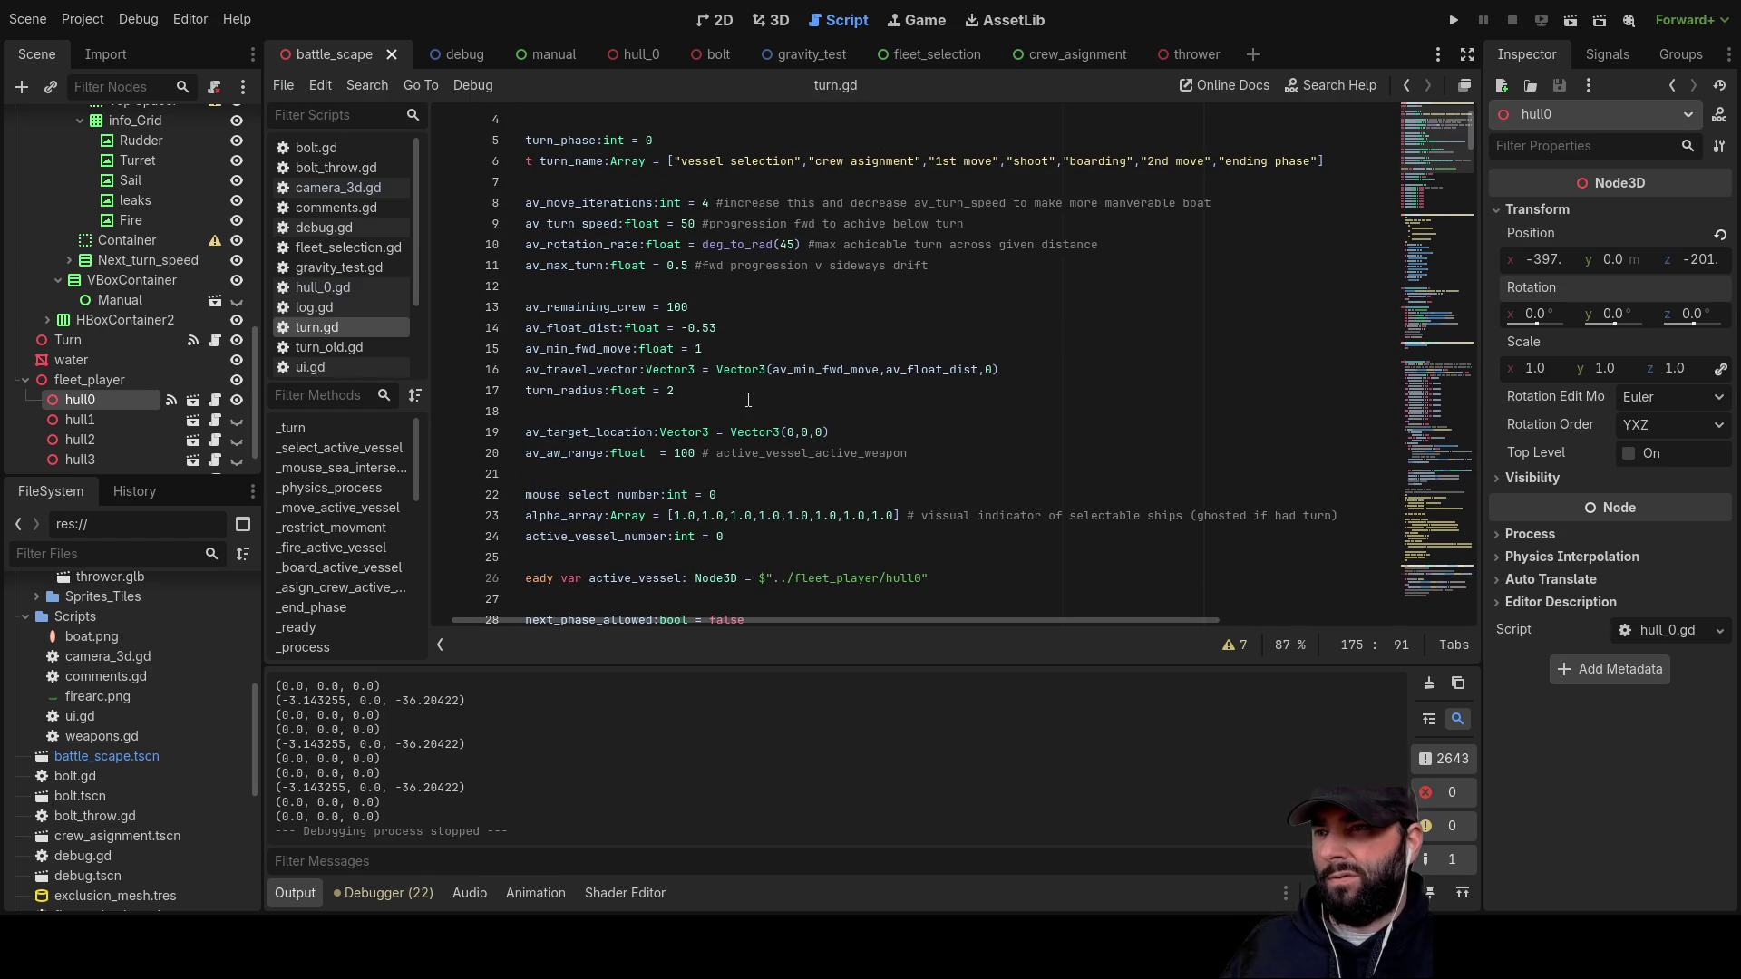
scroll(750, 402, "down", 3)
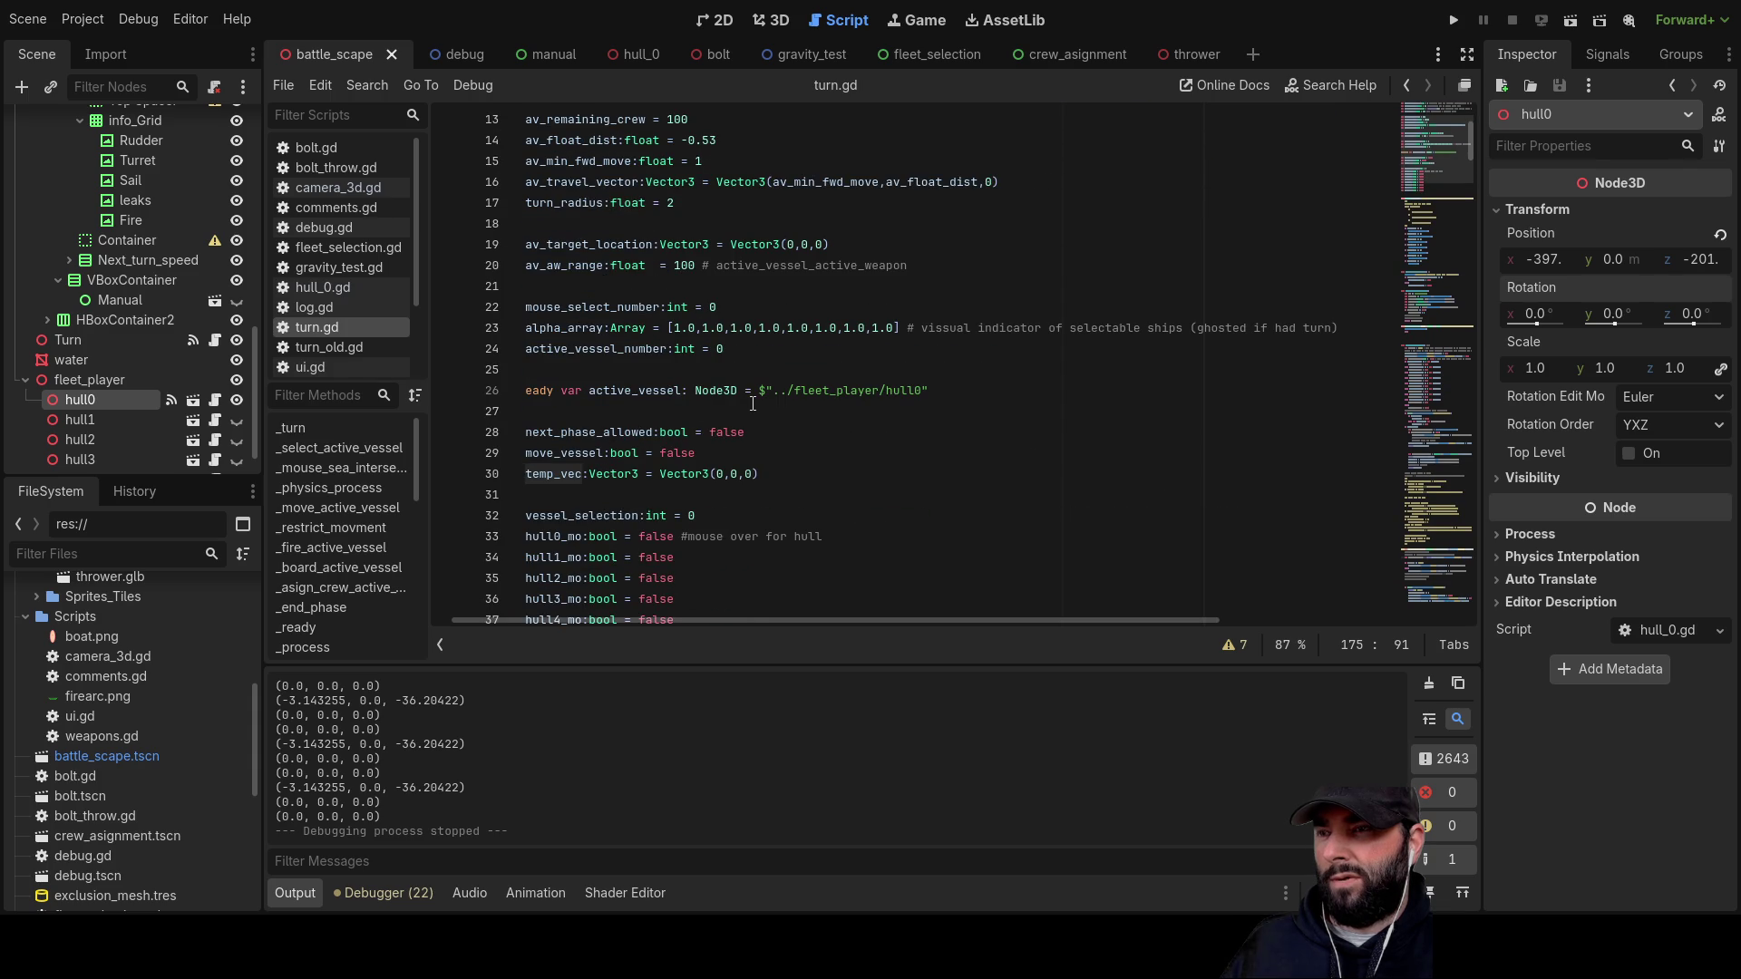
scroll(752, 403, "up", 1)
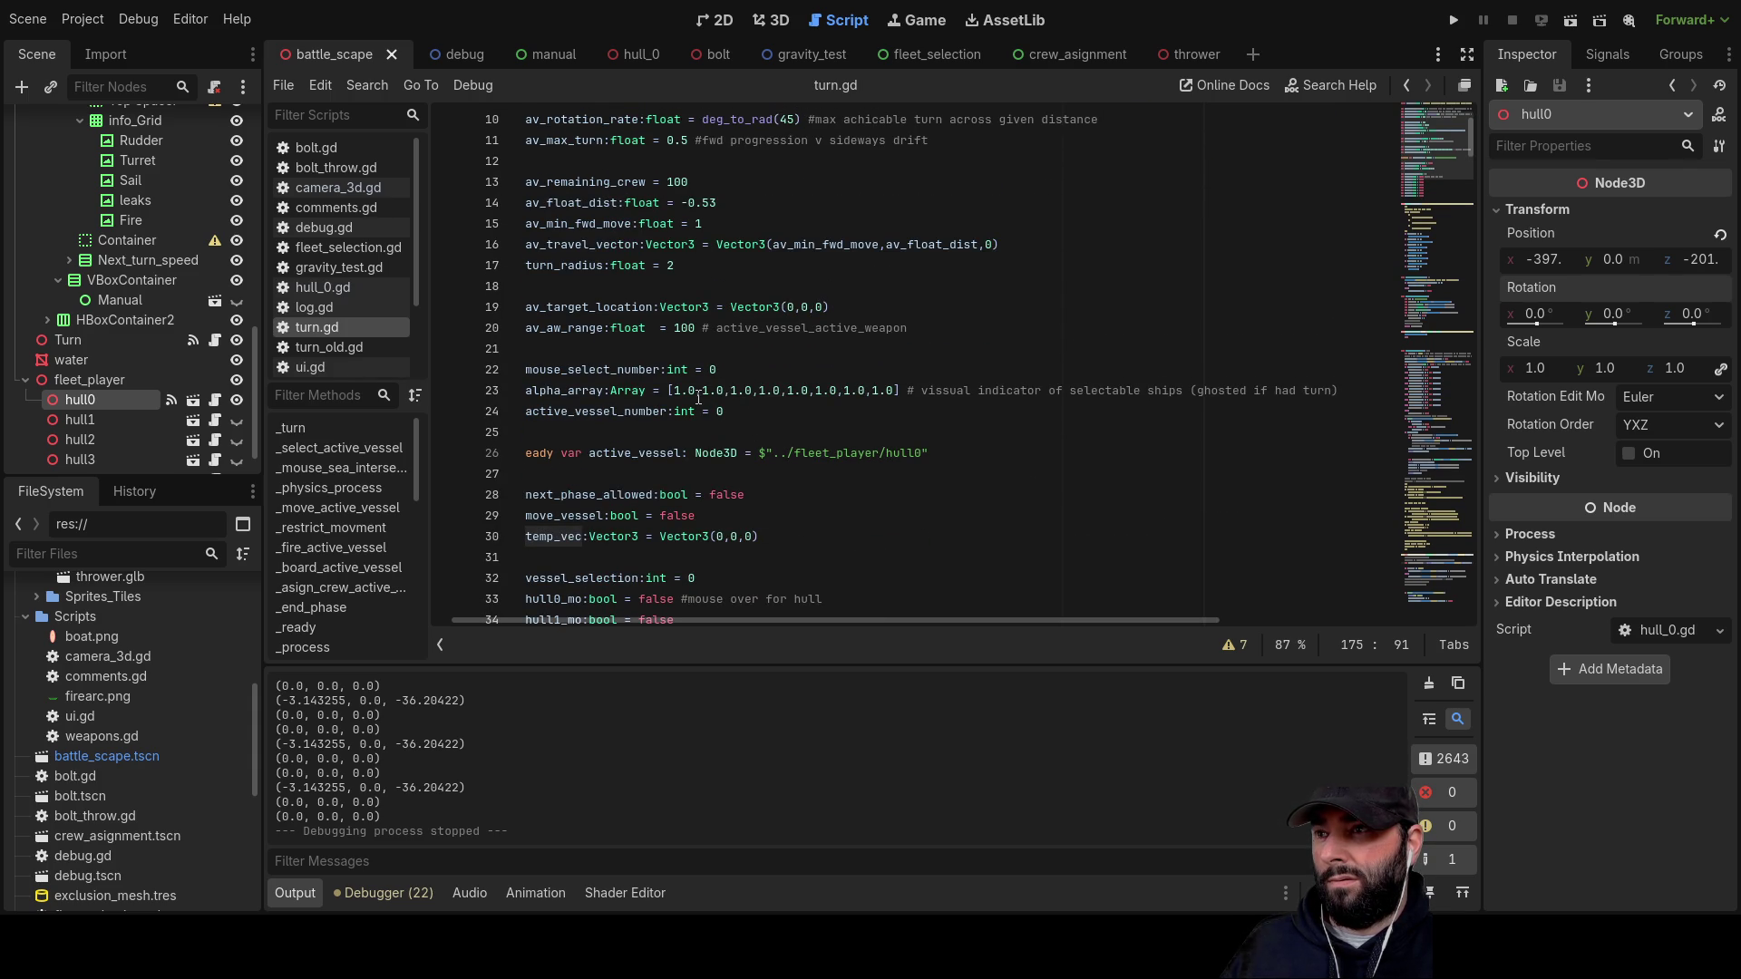
scroll(698, 399, "up", 3)
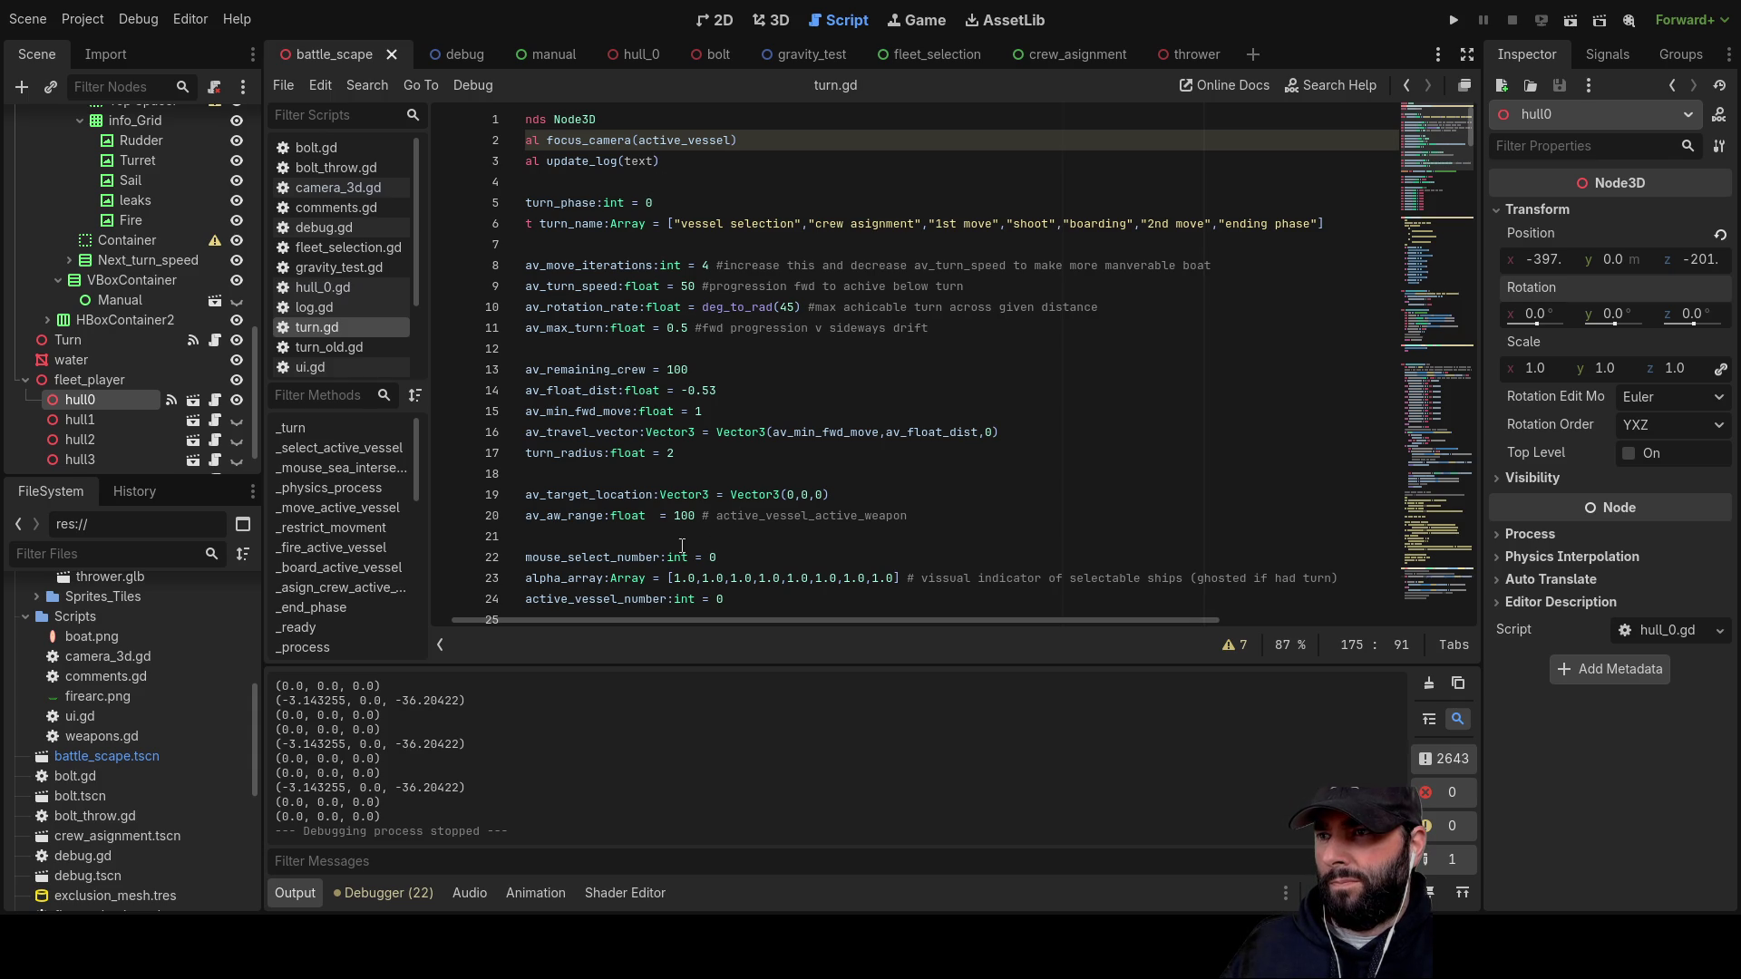
left_click(688, 287)
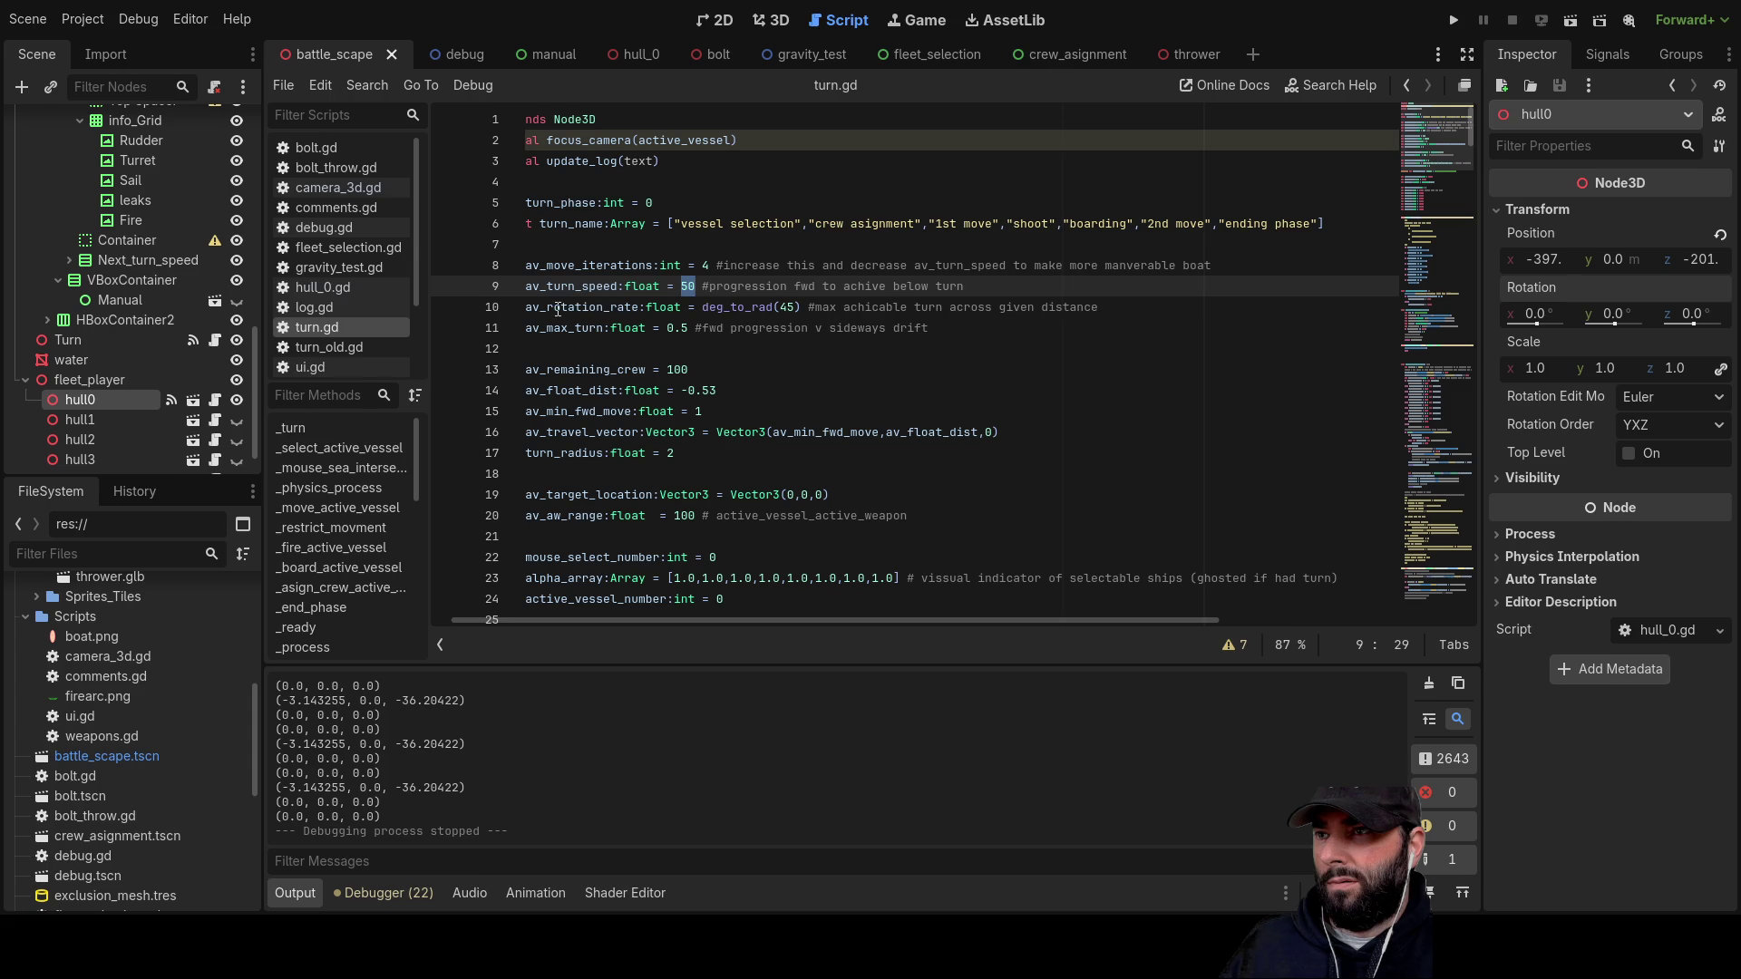
double_click(787, 307)
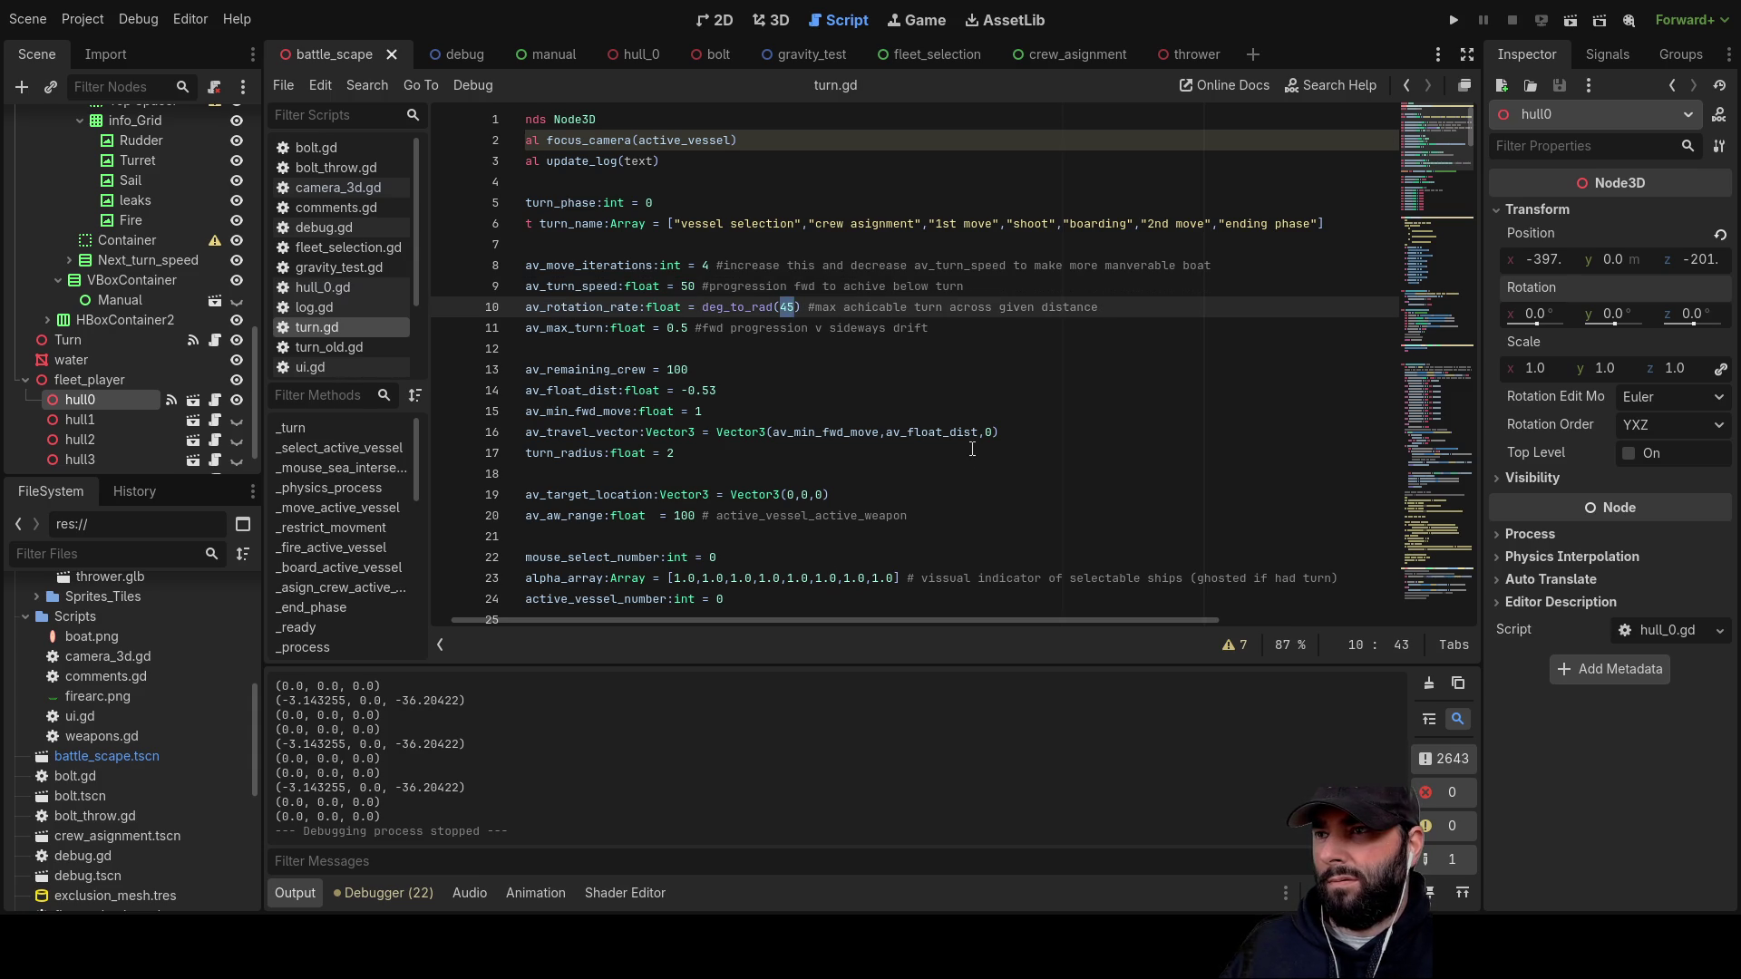
scroll(970, 450, "down", 20)
scroll(1074, 382, "down", 20)
scroll(1101, 408, "up", 8)
scroll(1074, 481, "down", 8)
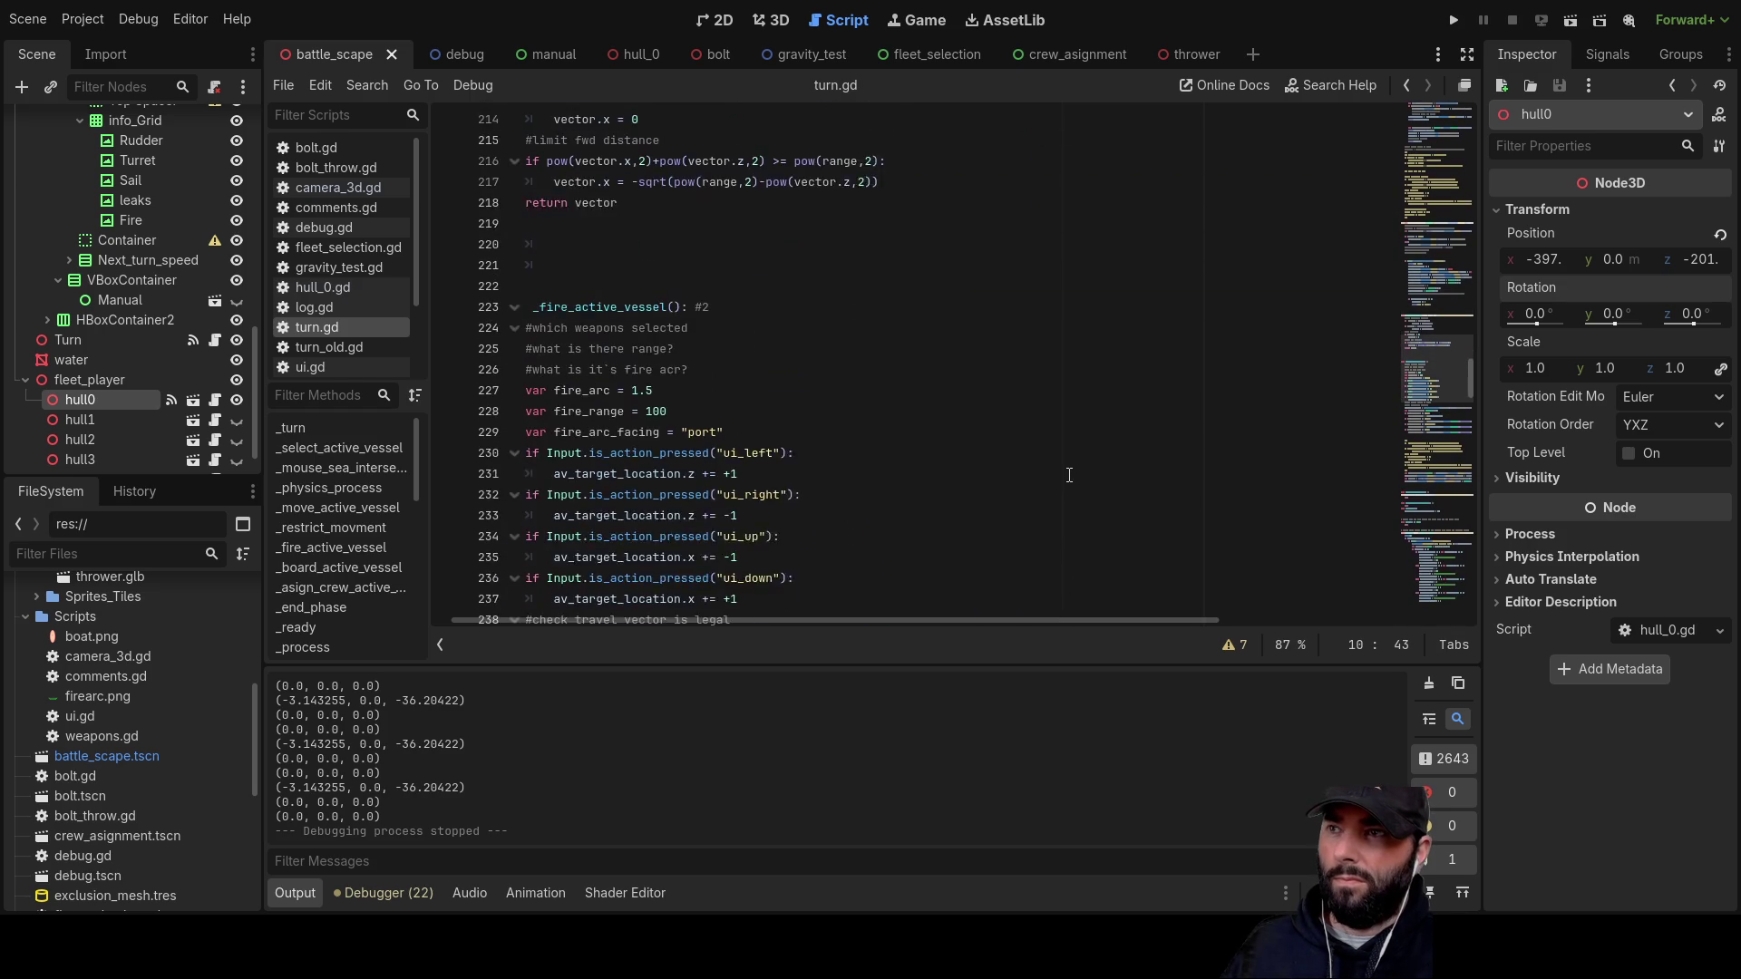
scroll(1070, 472, "up", 2)
scroll(1070, 473, "up", 7)
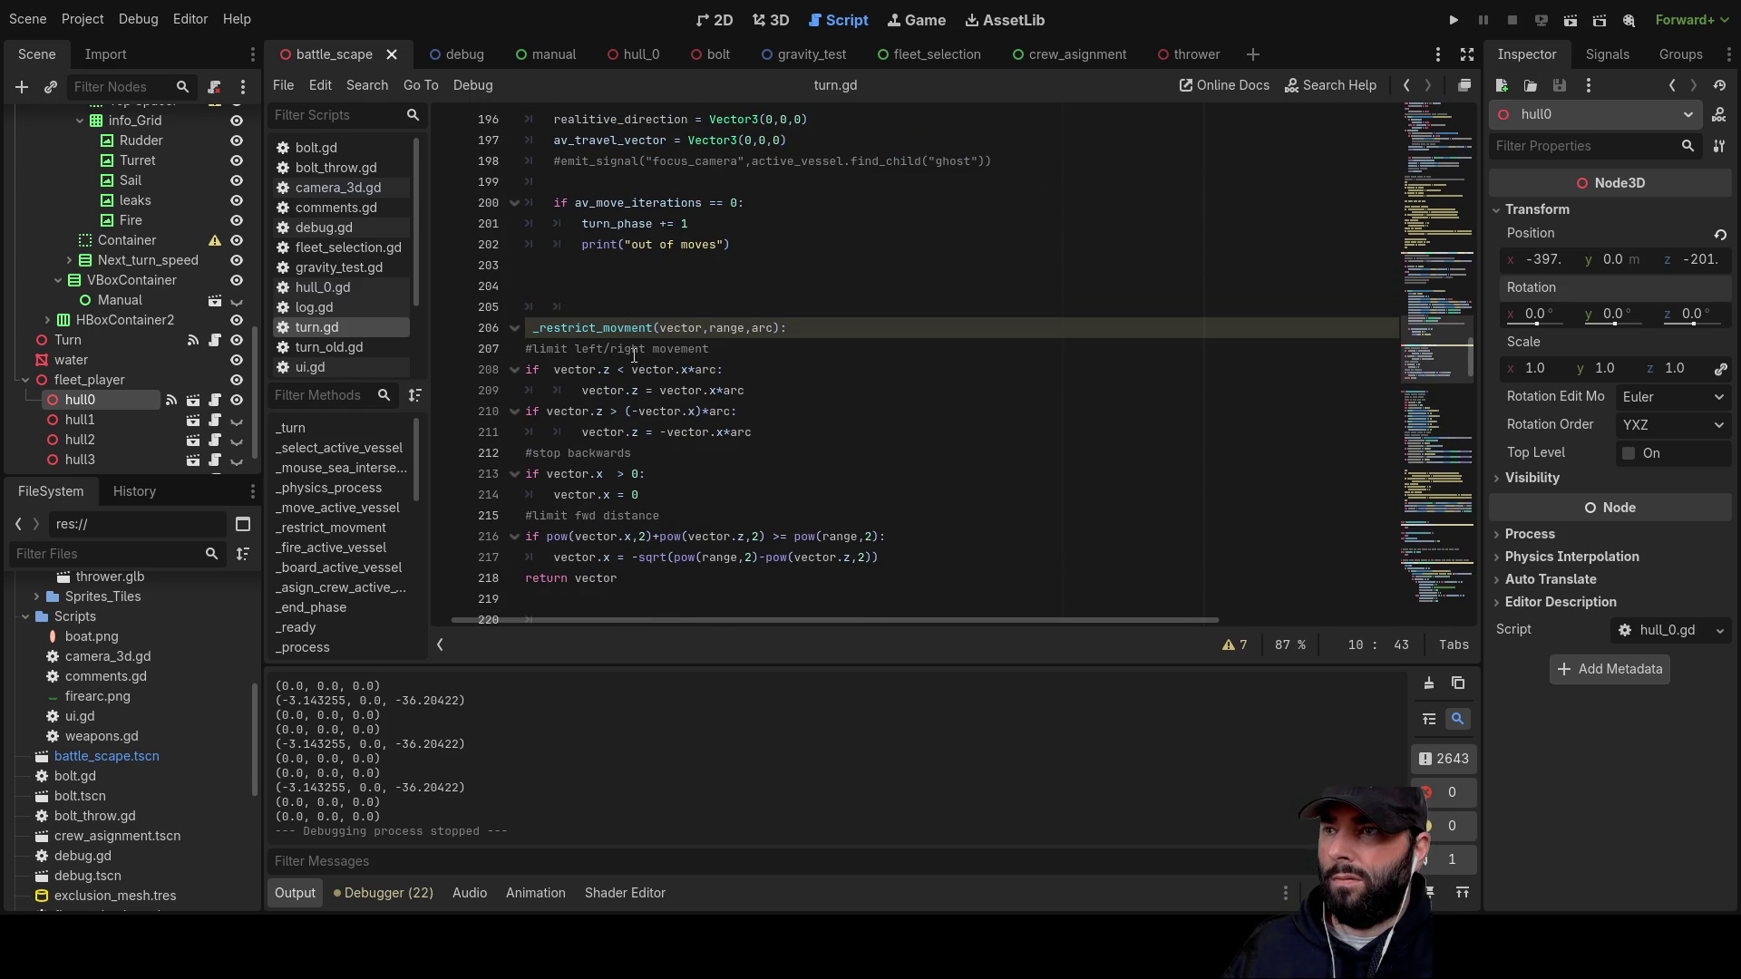
double_click(613, 328)
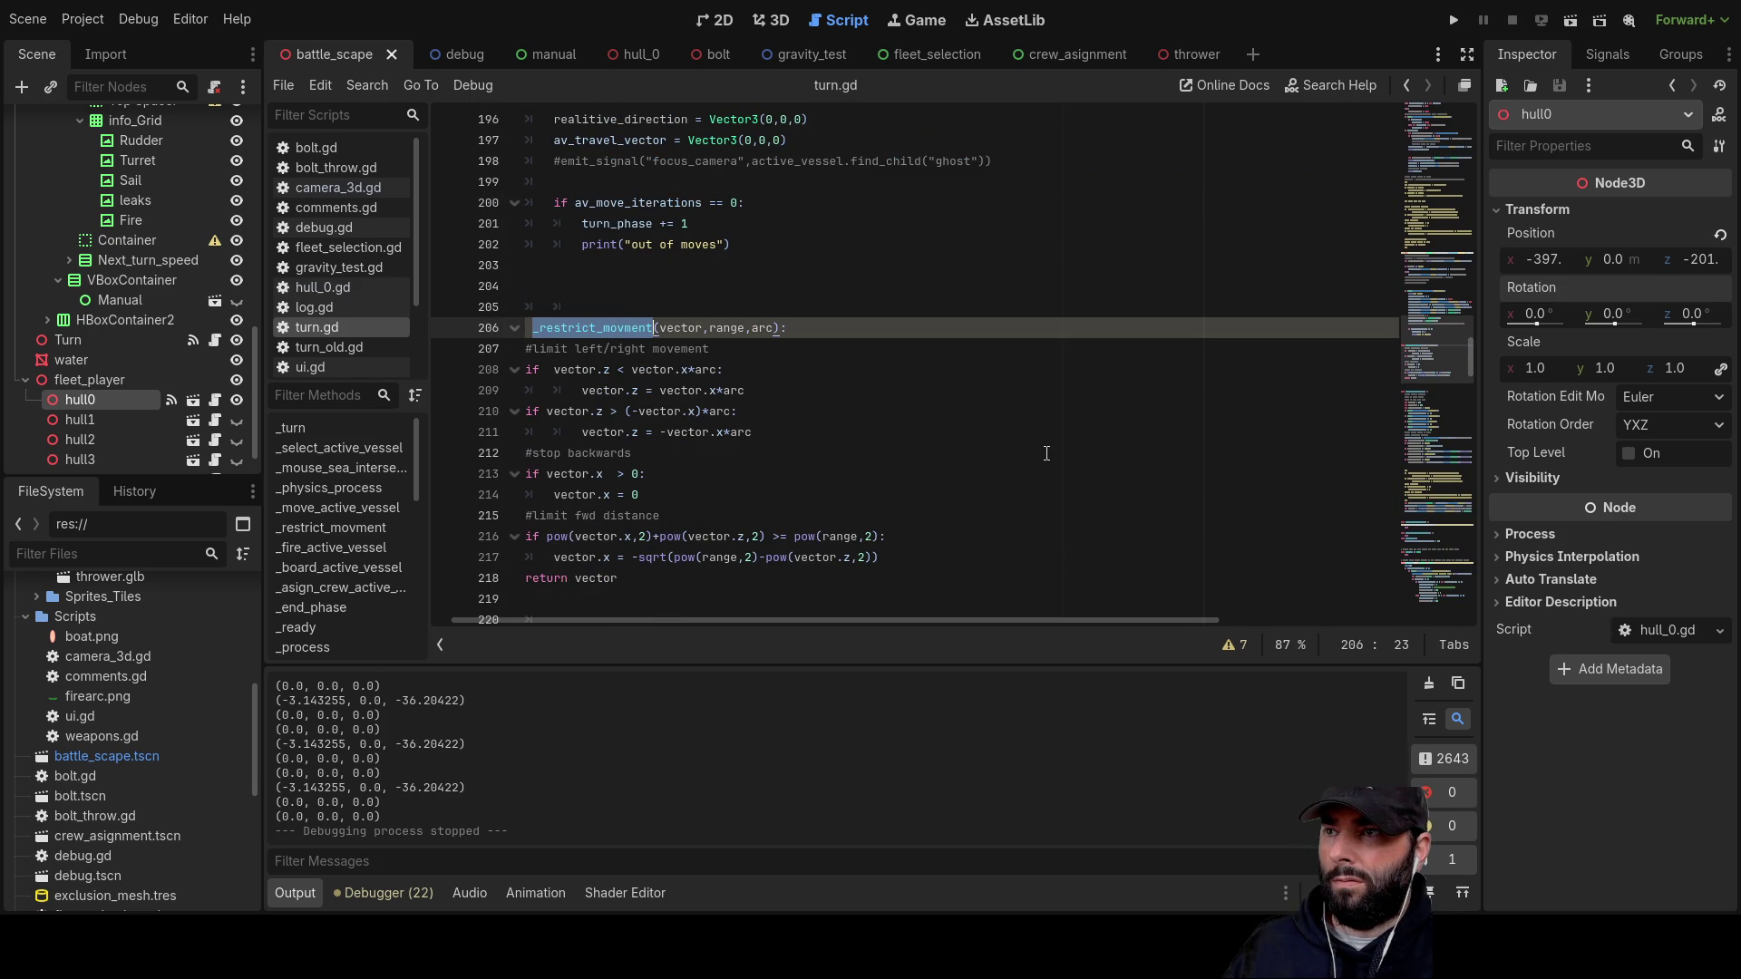
scroll(1046, 453, "up", 7)
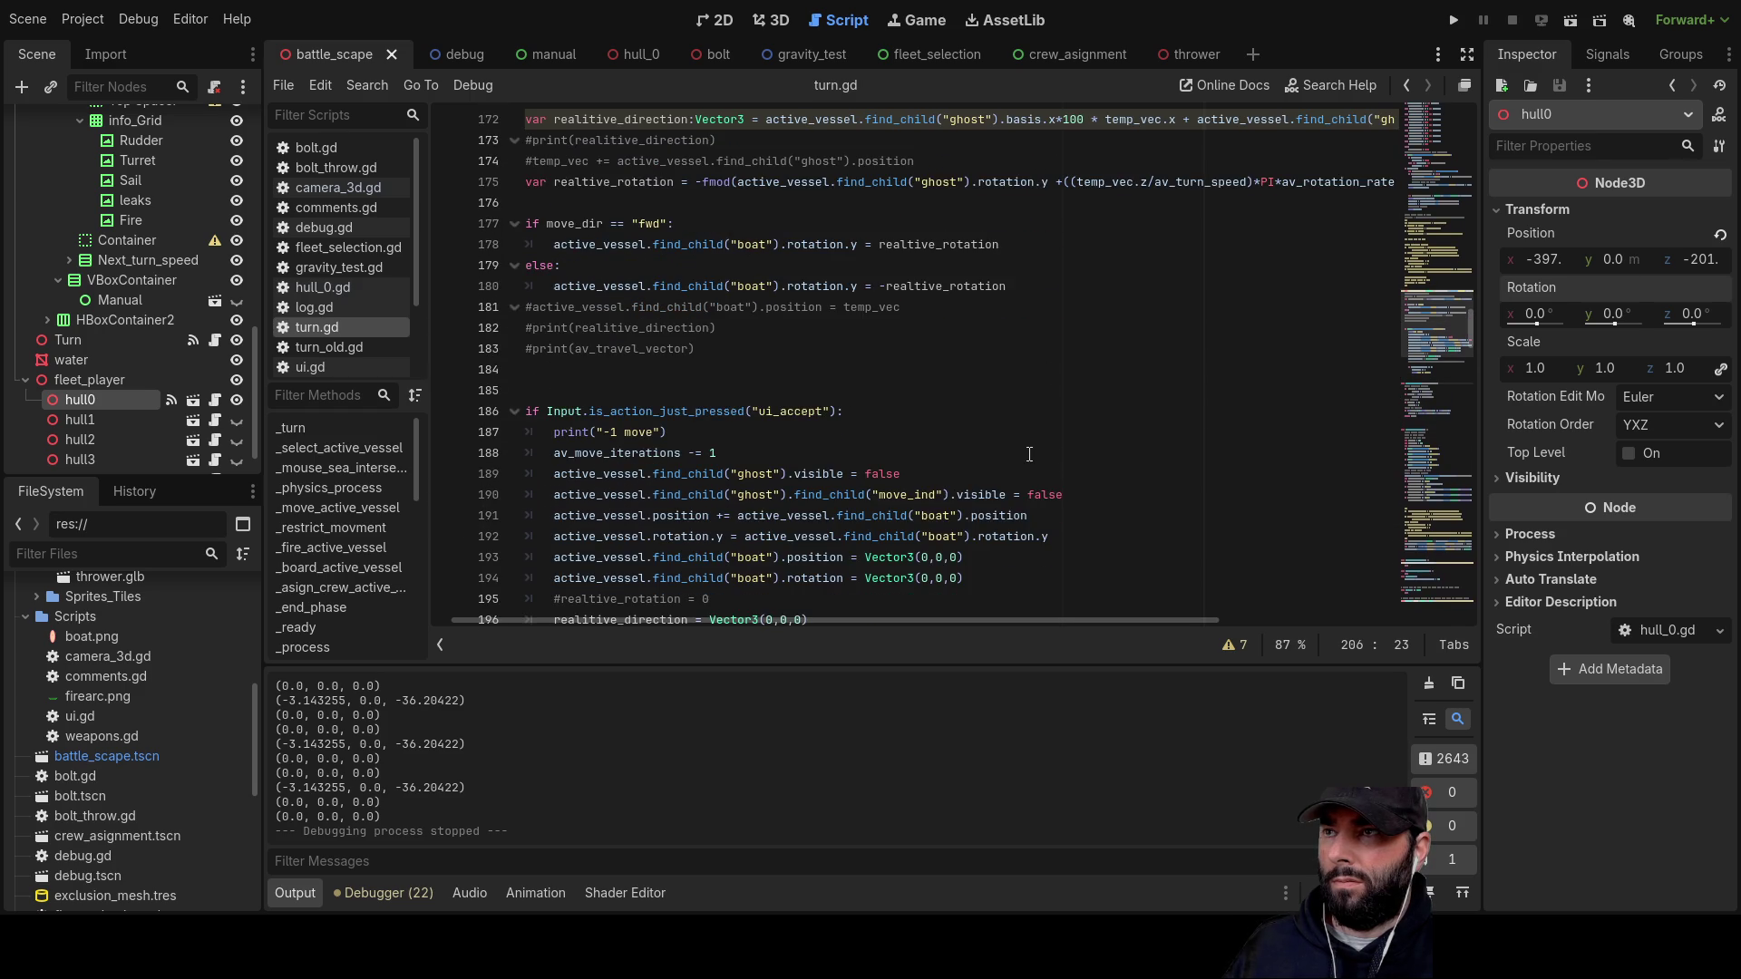
scroll(934, 423, "up", 2)
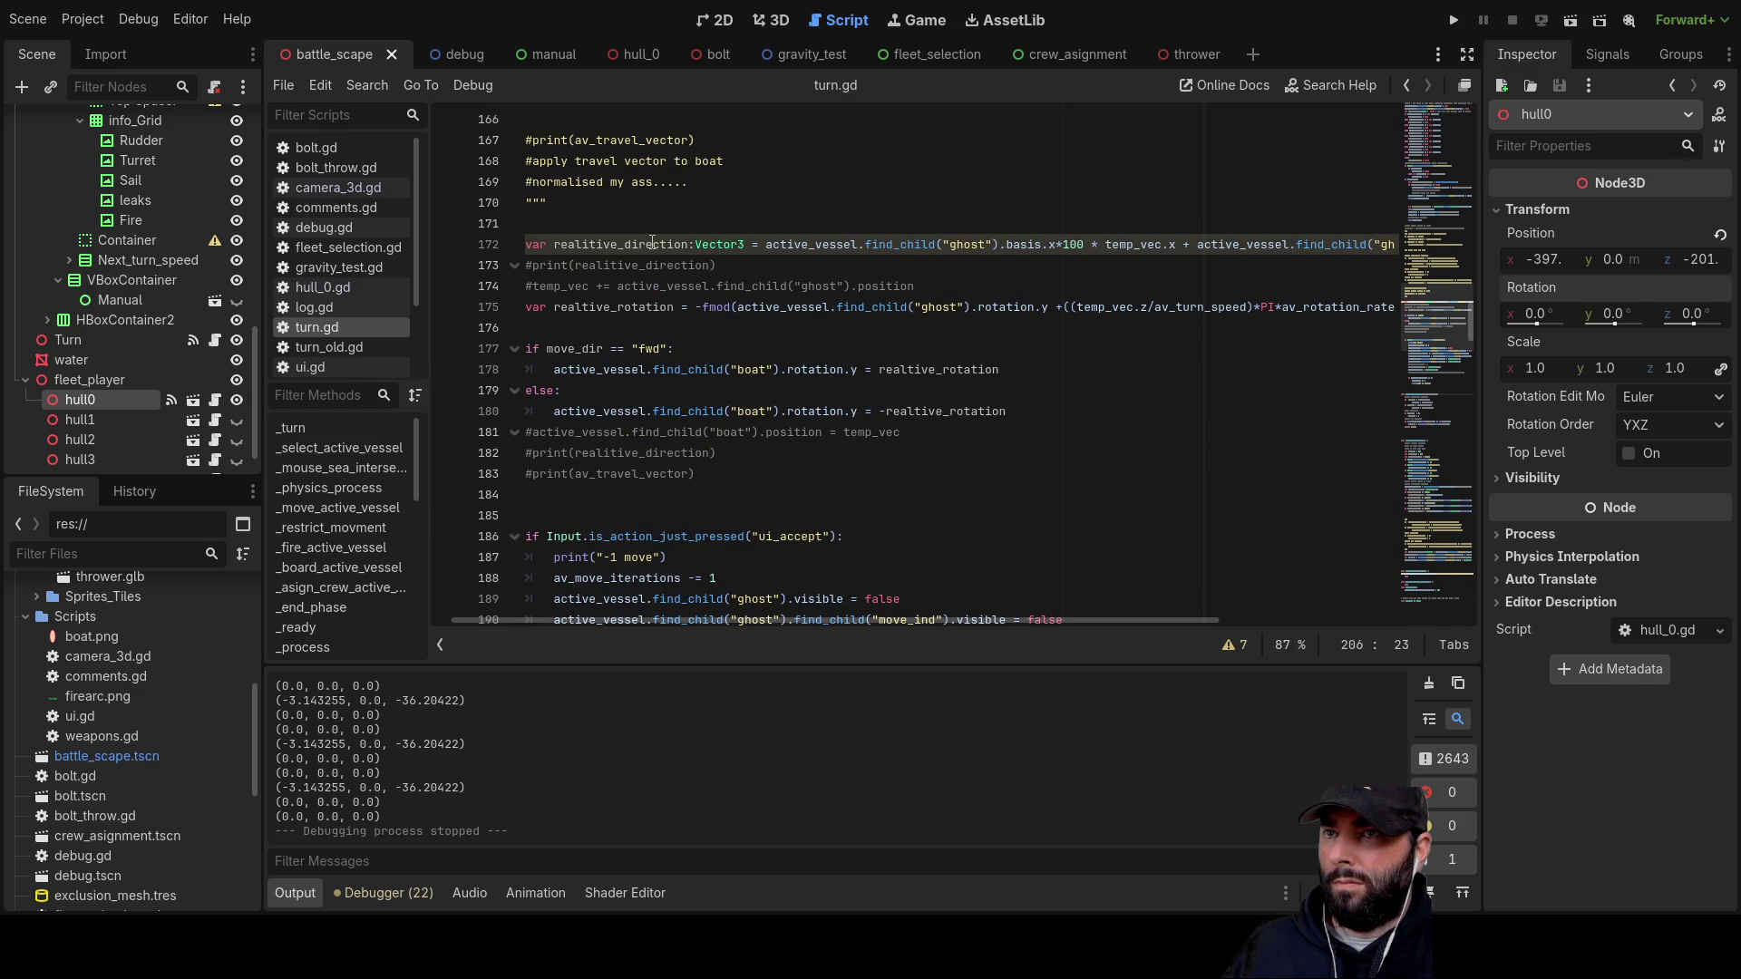
double_click(632, 309)
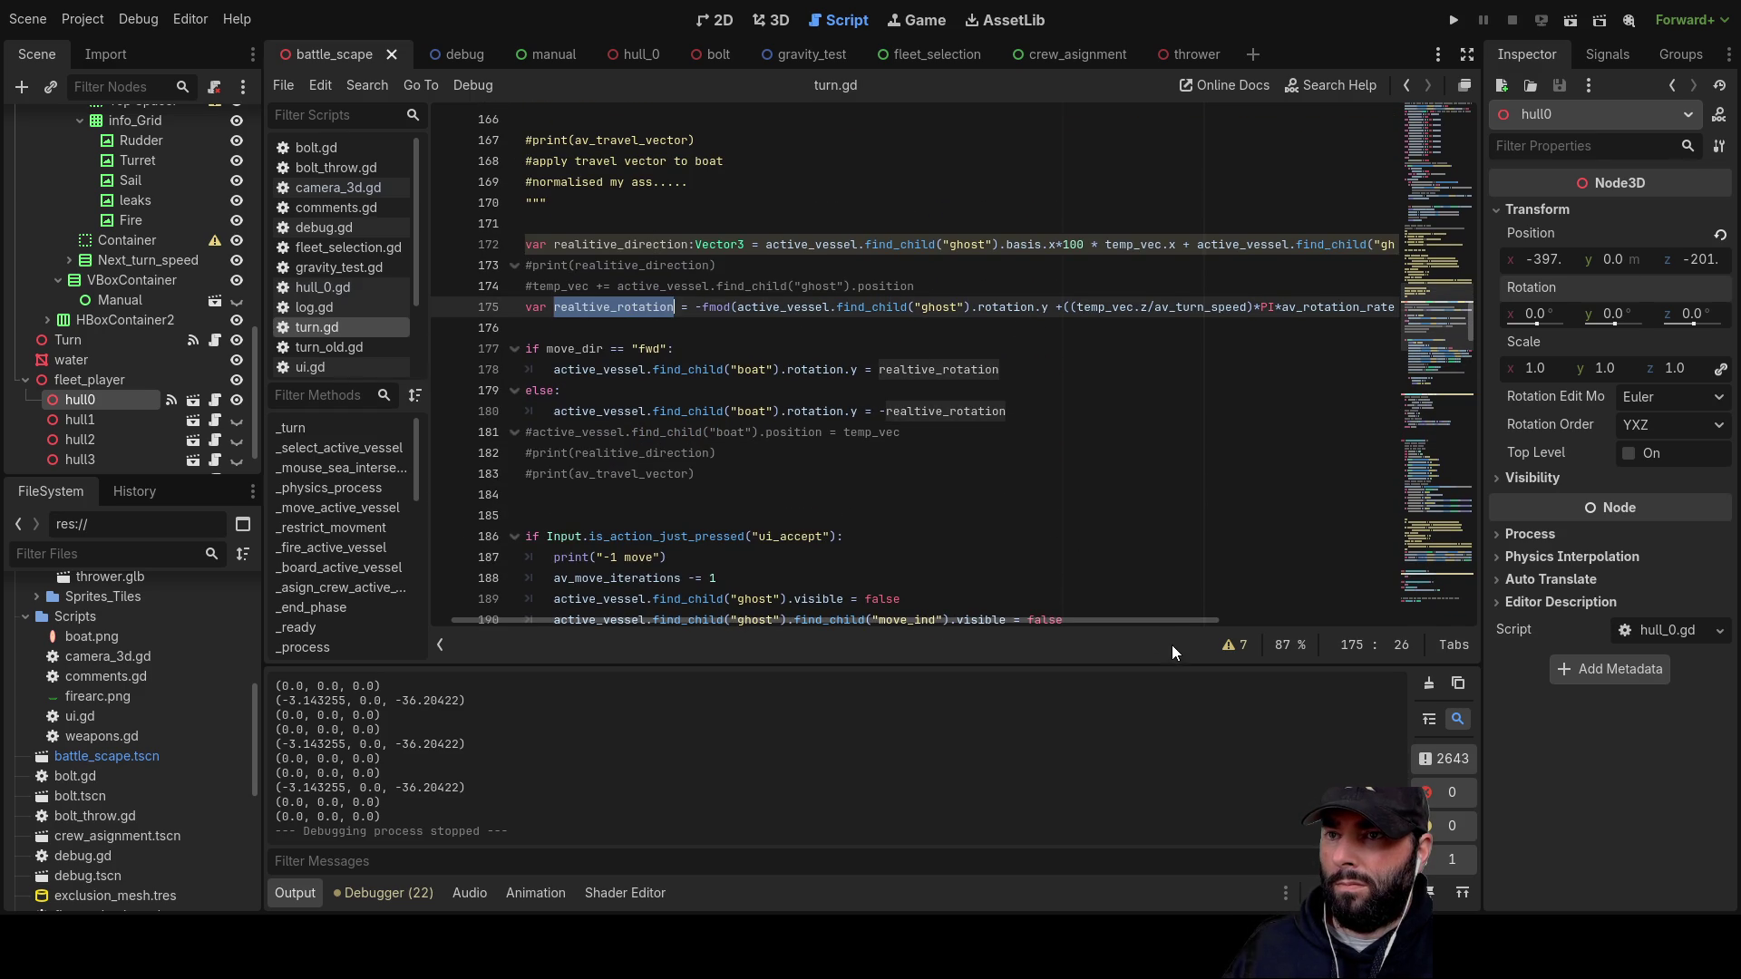
mouse_move(1175, 622)
left_mouse_down()
mouse_move(1292, 608)
mouse_move(1261, 569)
left_mouse_up()
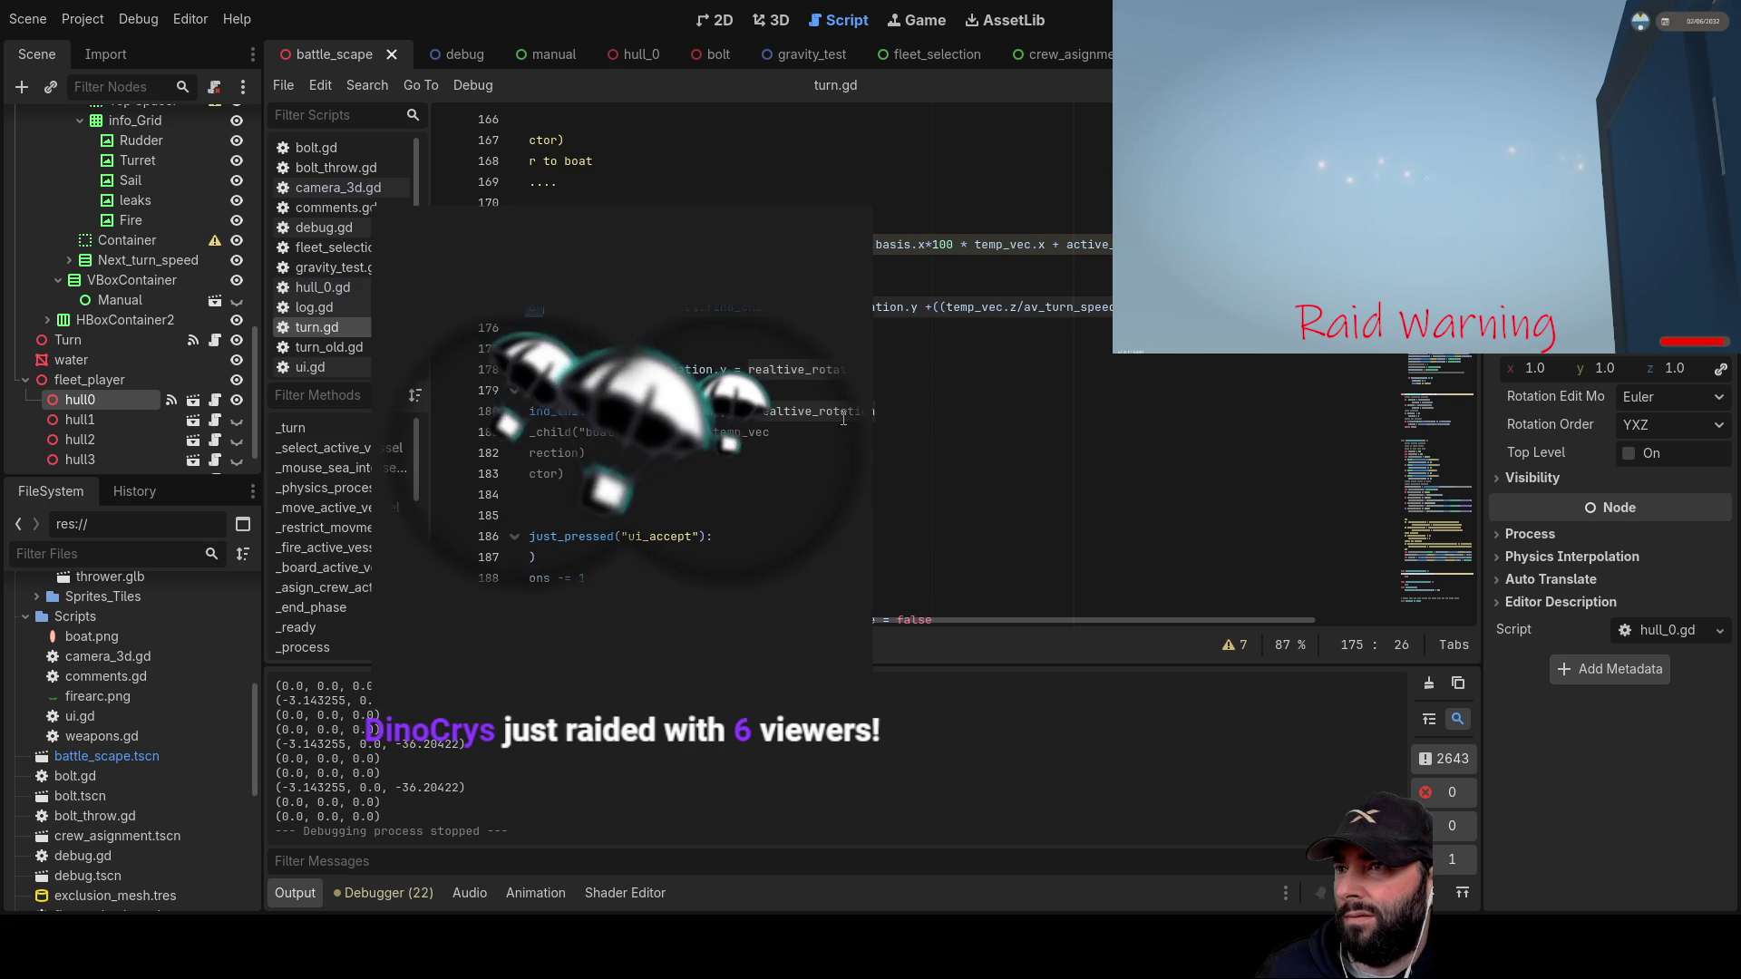
mouse_move(1016, 622)
left_mouse_down()
mouse_move(1001, 623)
mouse_move(1021, 622)
left_mouse_up()
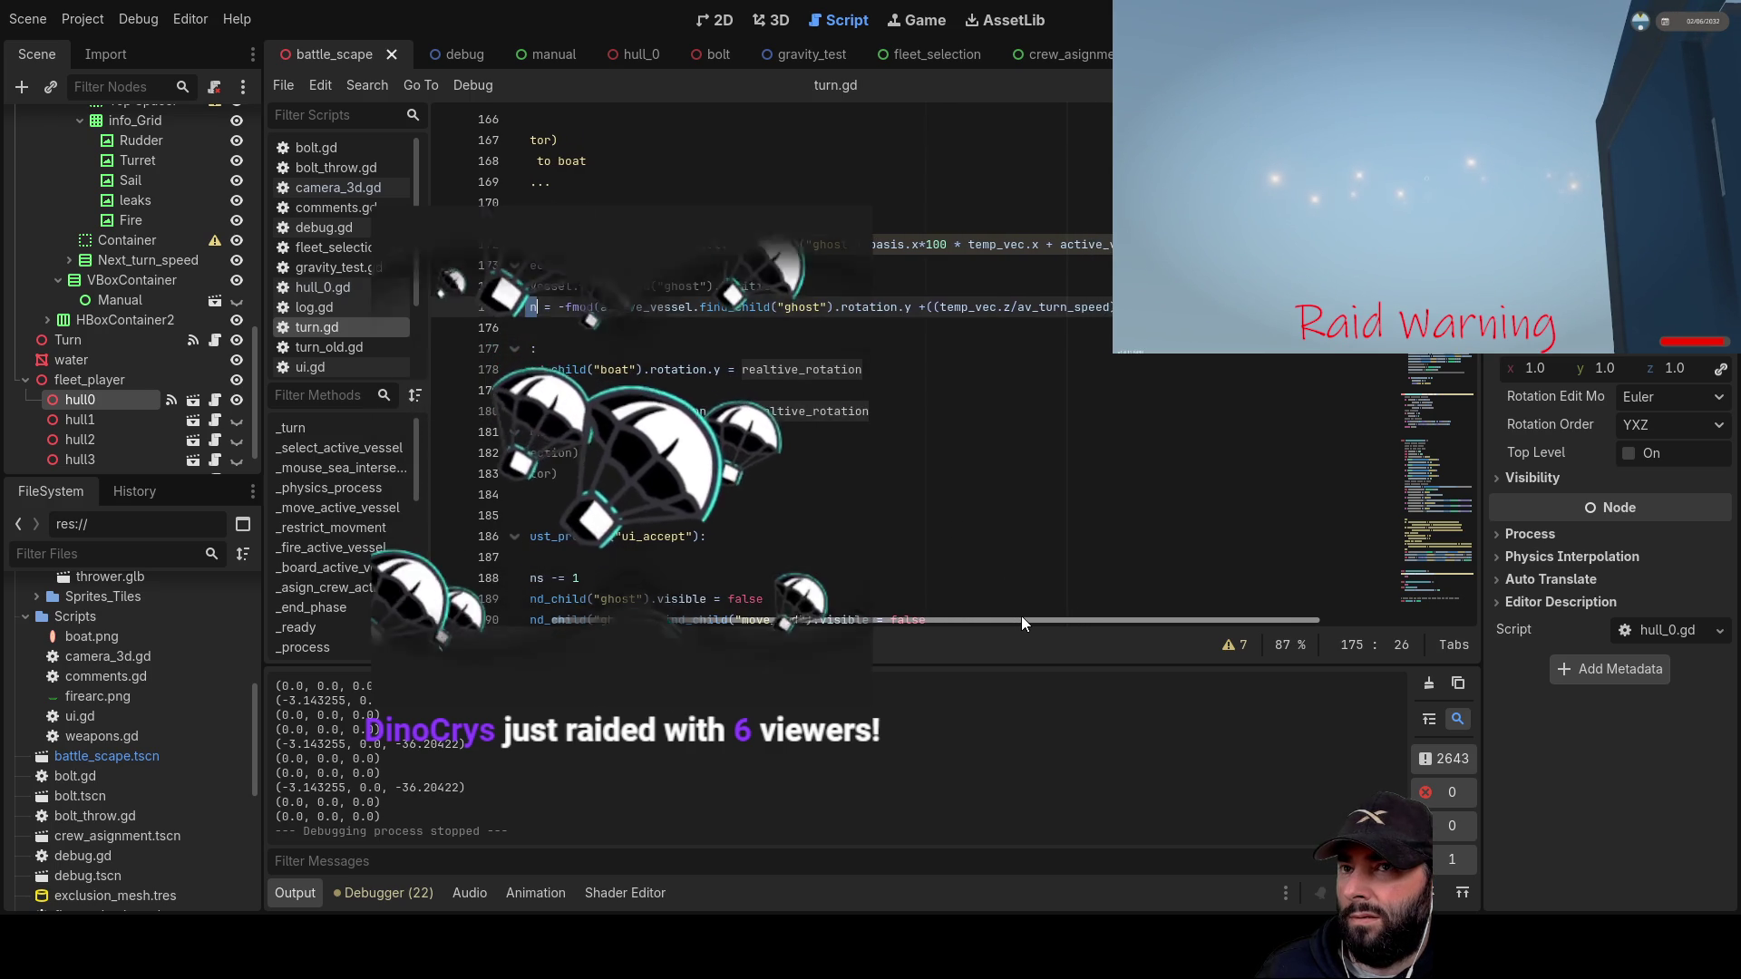
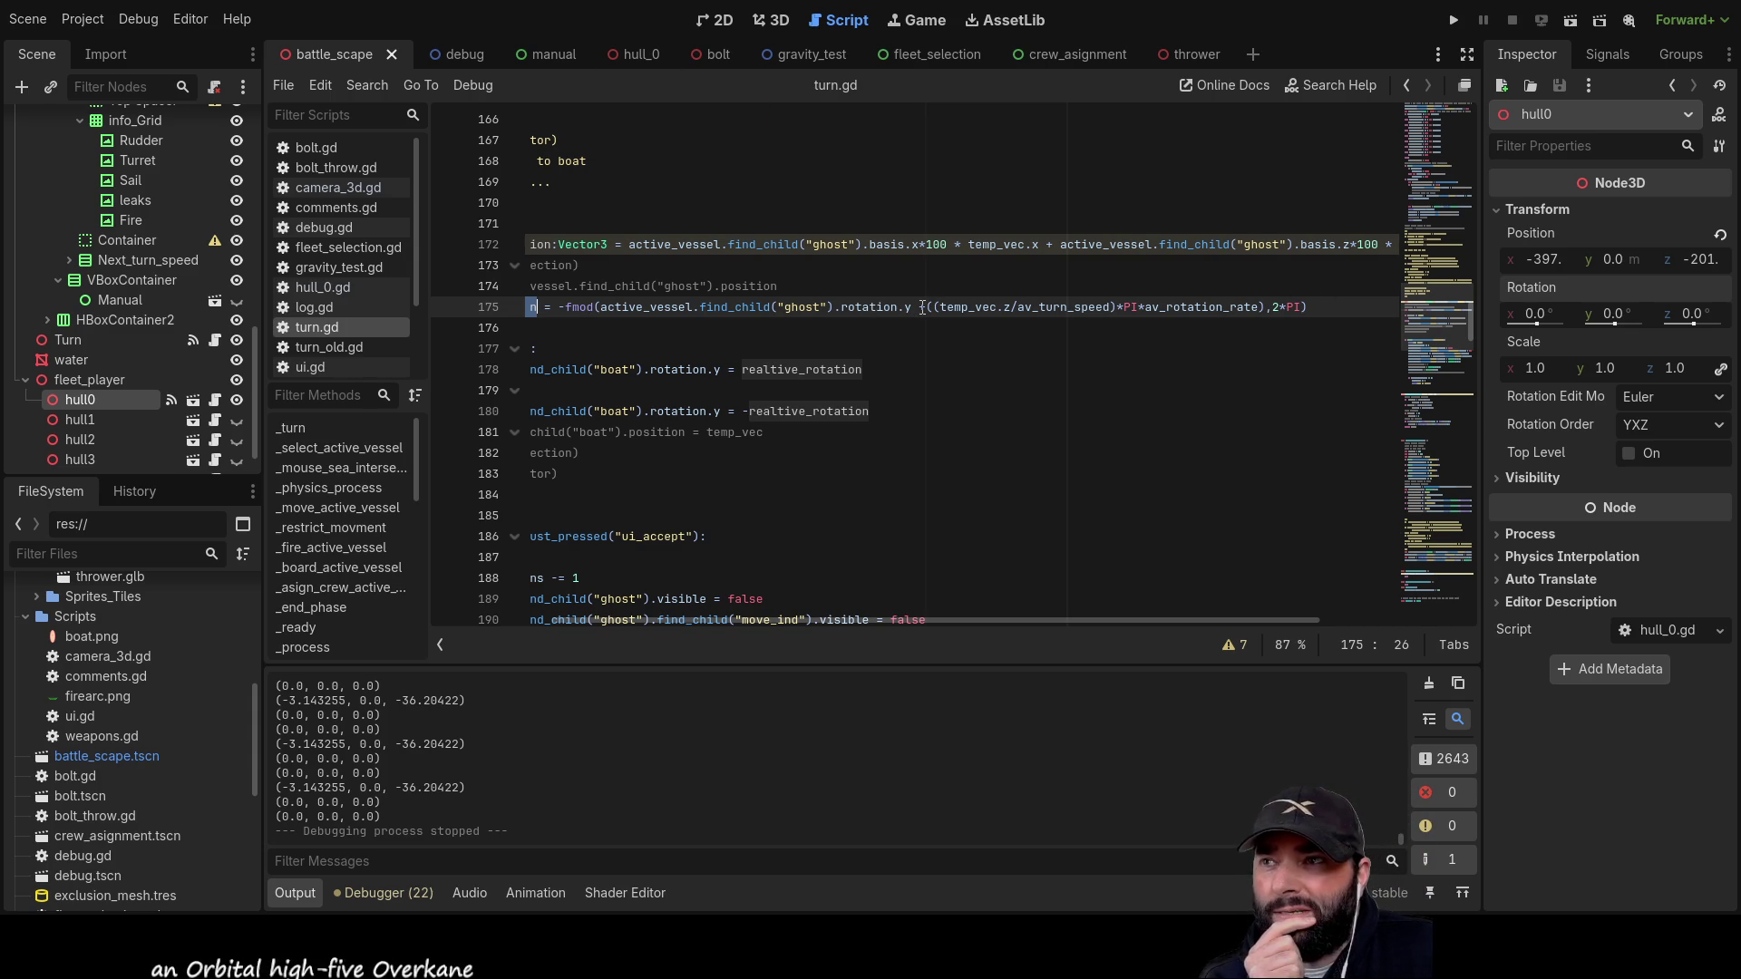
Step: Open a new blank line below the realtive_rotation calculation on line 175
left_click(972, 350)
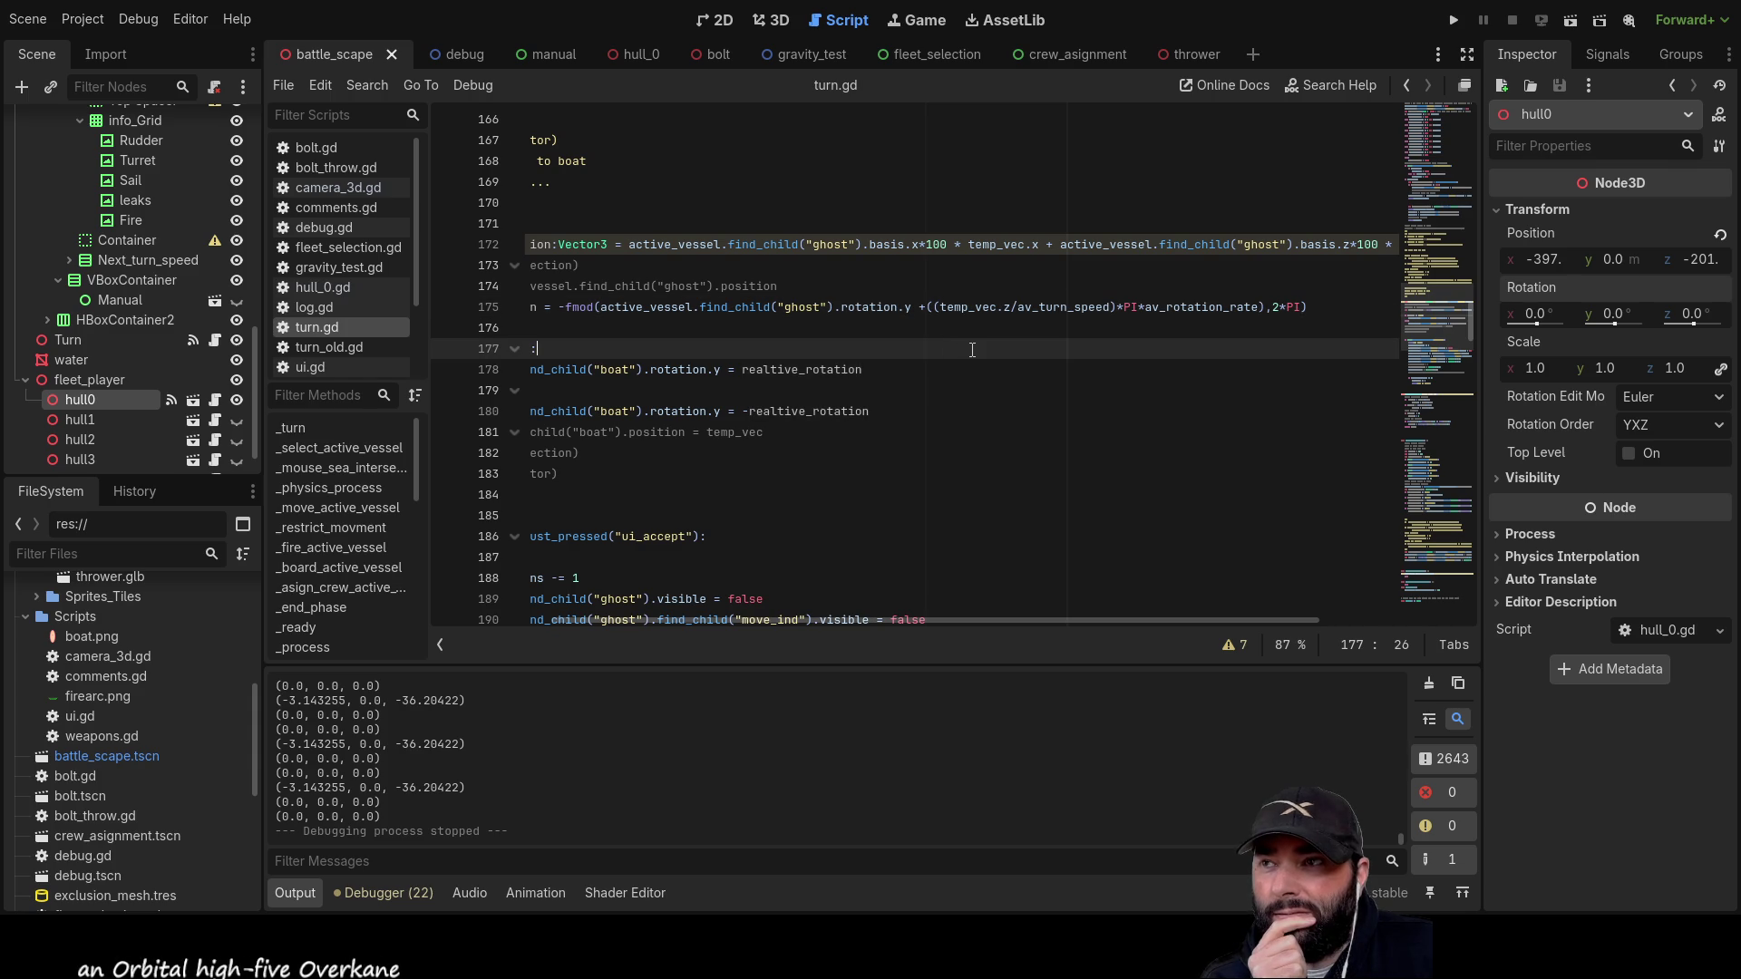
key("Up")
key("Up")
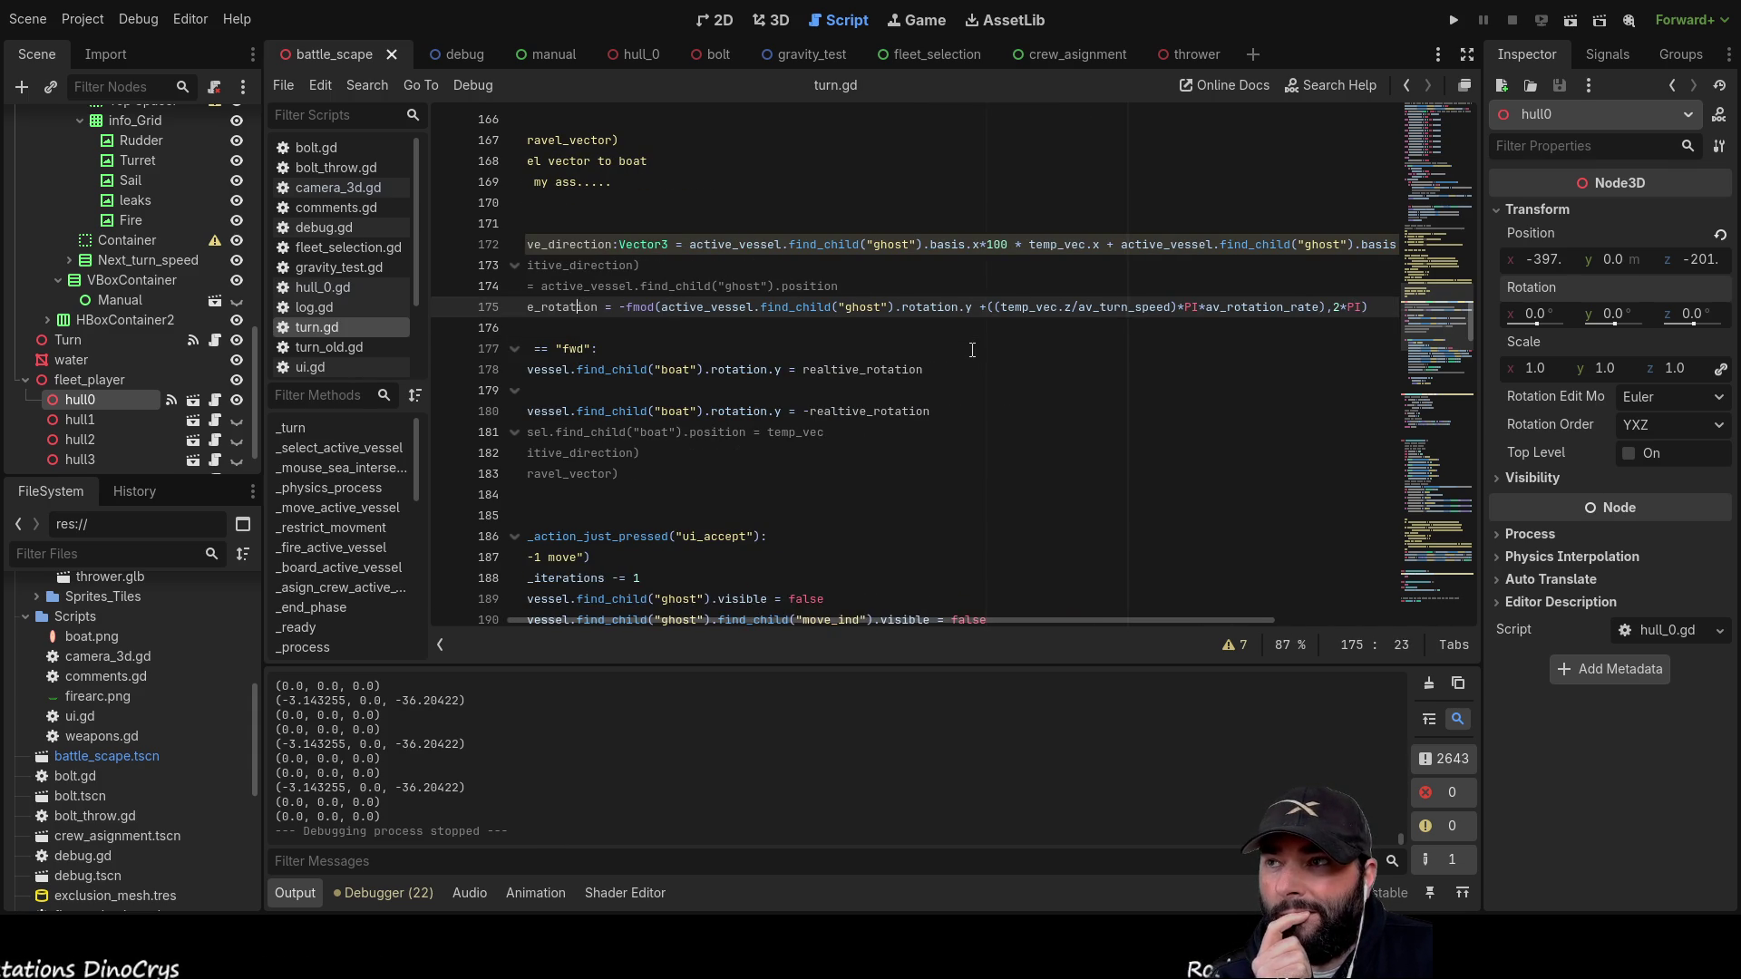
key("Left")
key("Left")
key("Left")
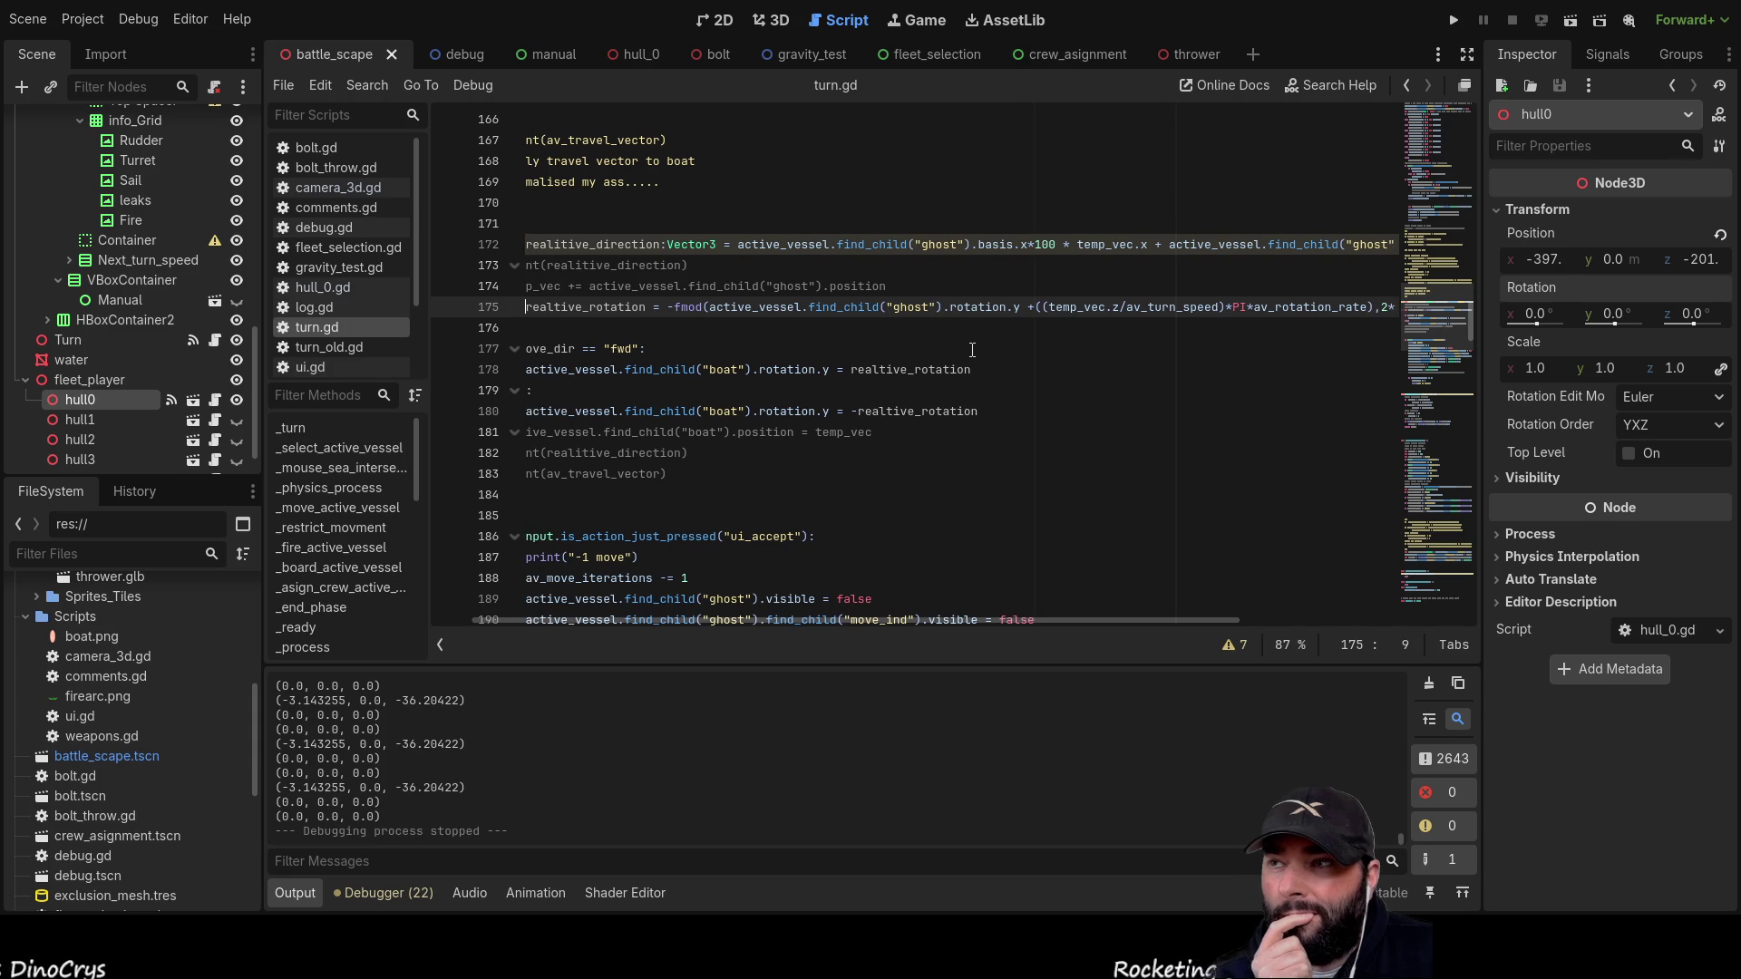
key("Down")
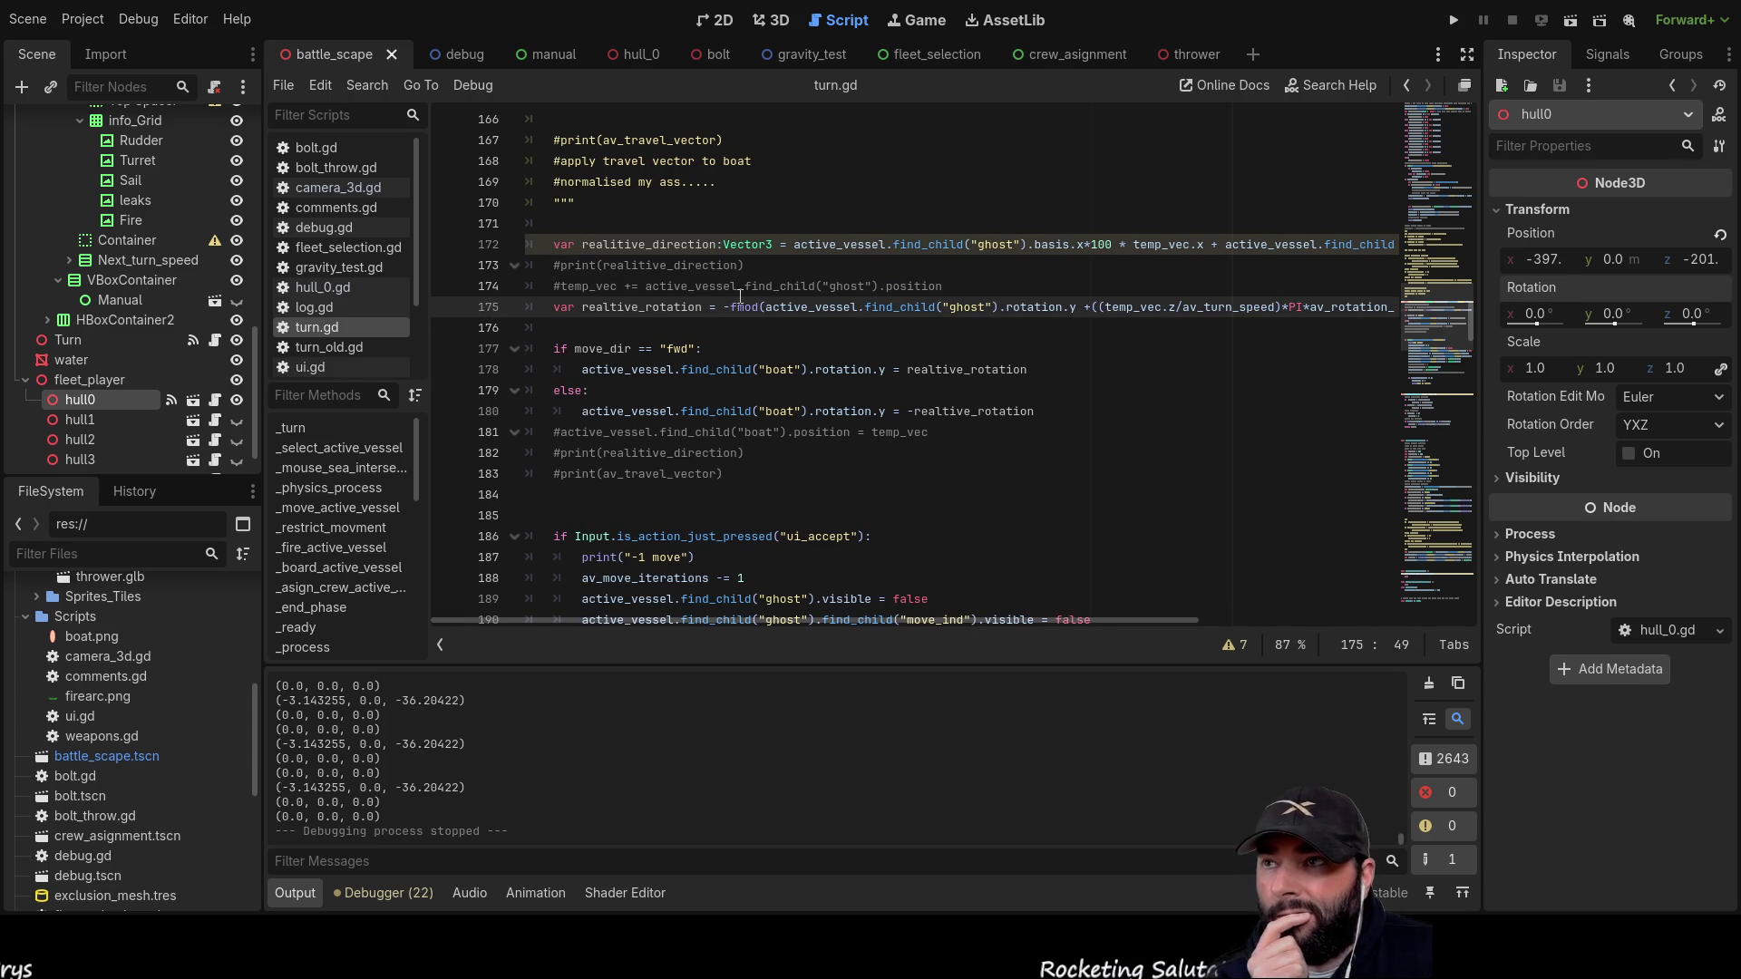
double_click(624, 309)
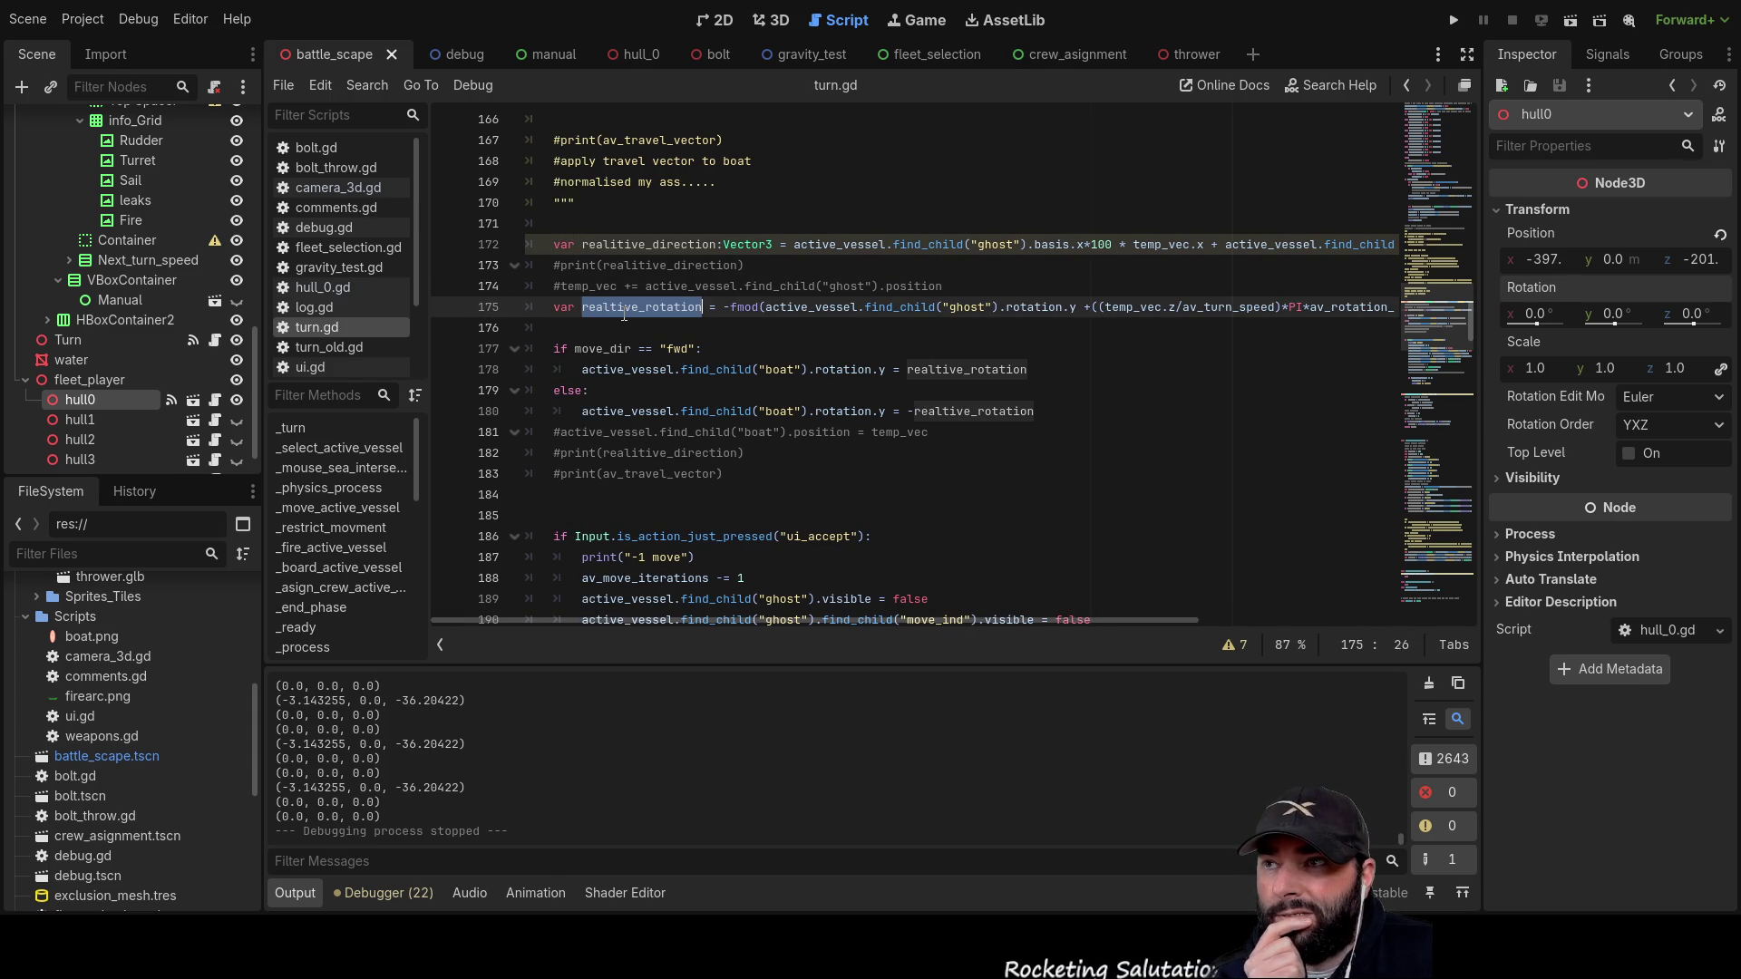
left_click(562, 331)
key("Return")
key("Up")
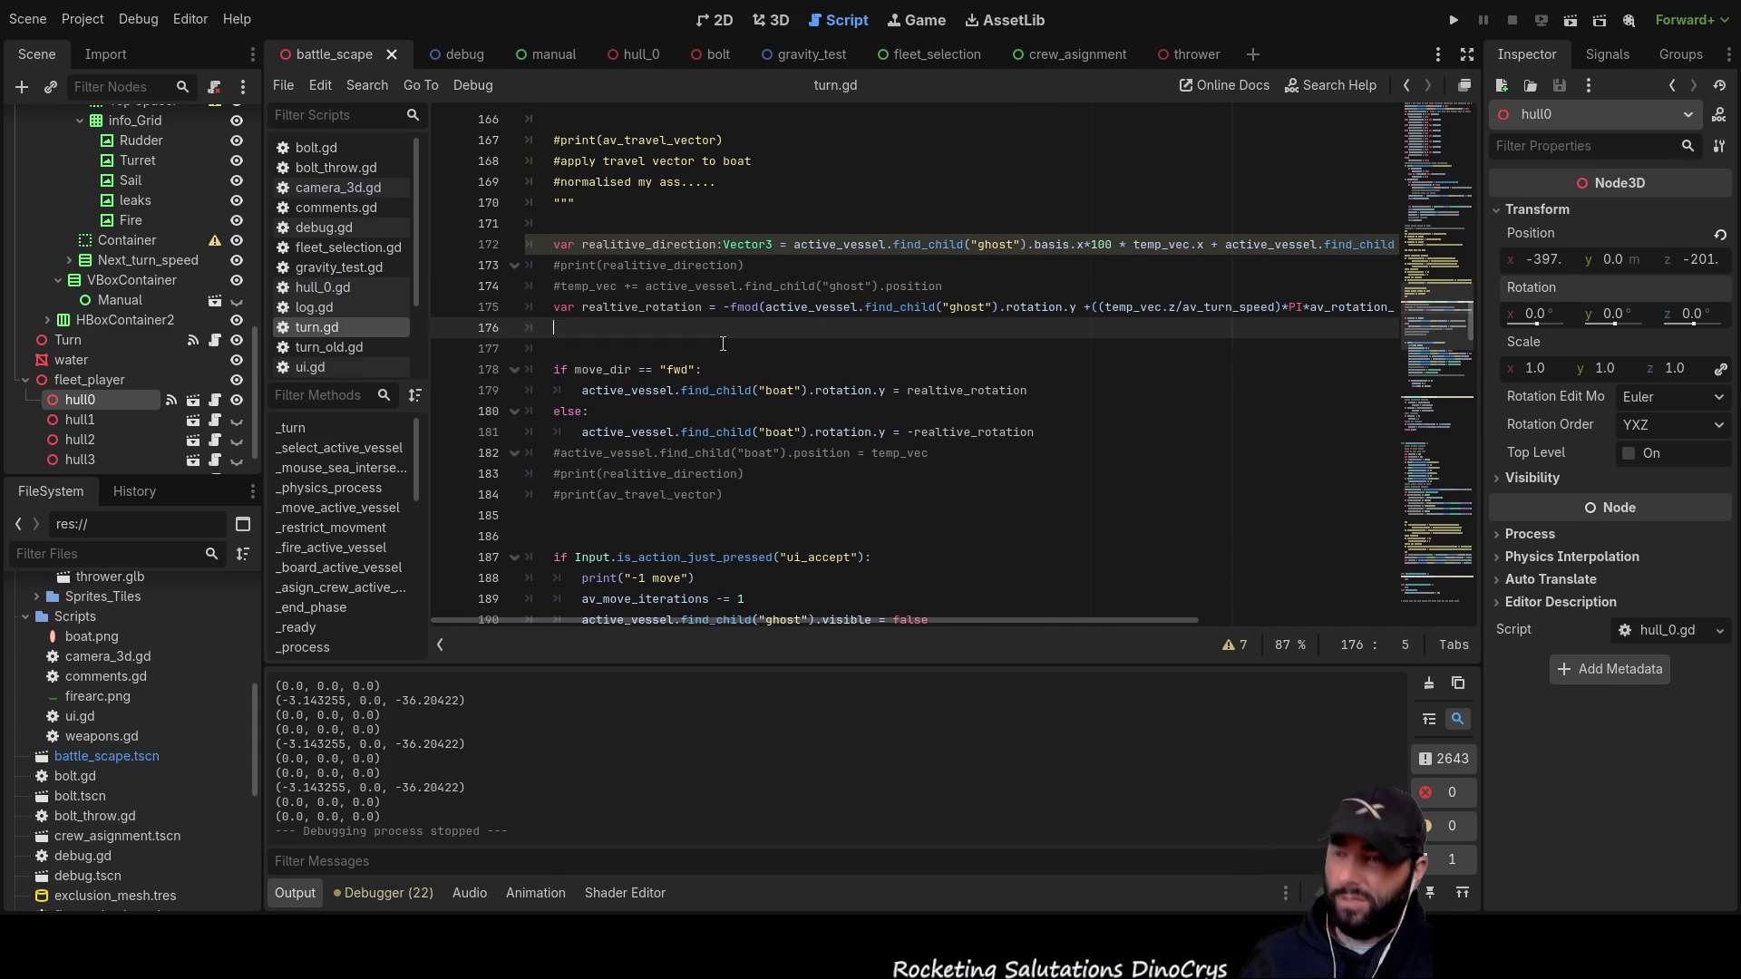
Step: Write print(realtive_rotation) using autocomplete and the copied variable name, then run the game
type("print")
key("Return")
double_click(680, 313)
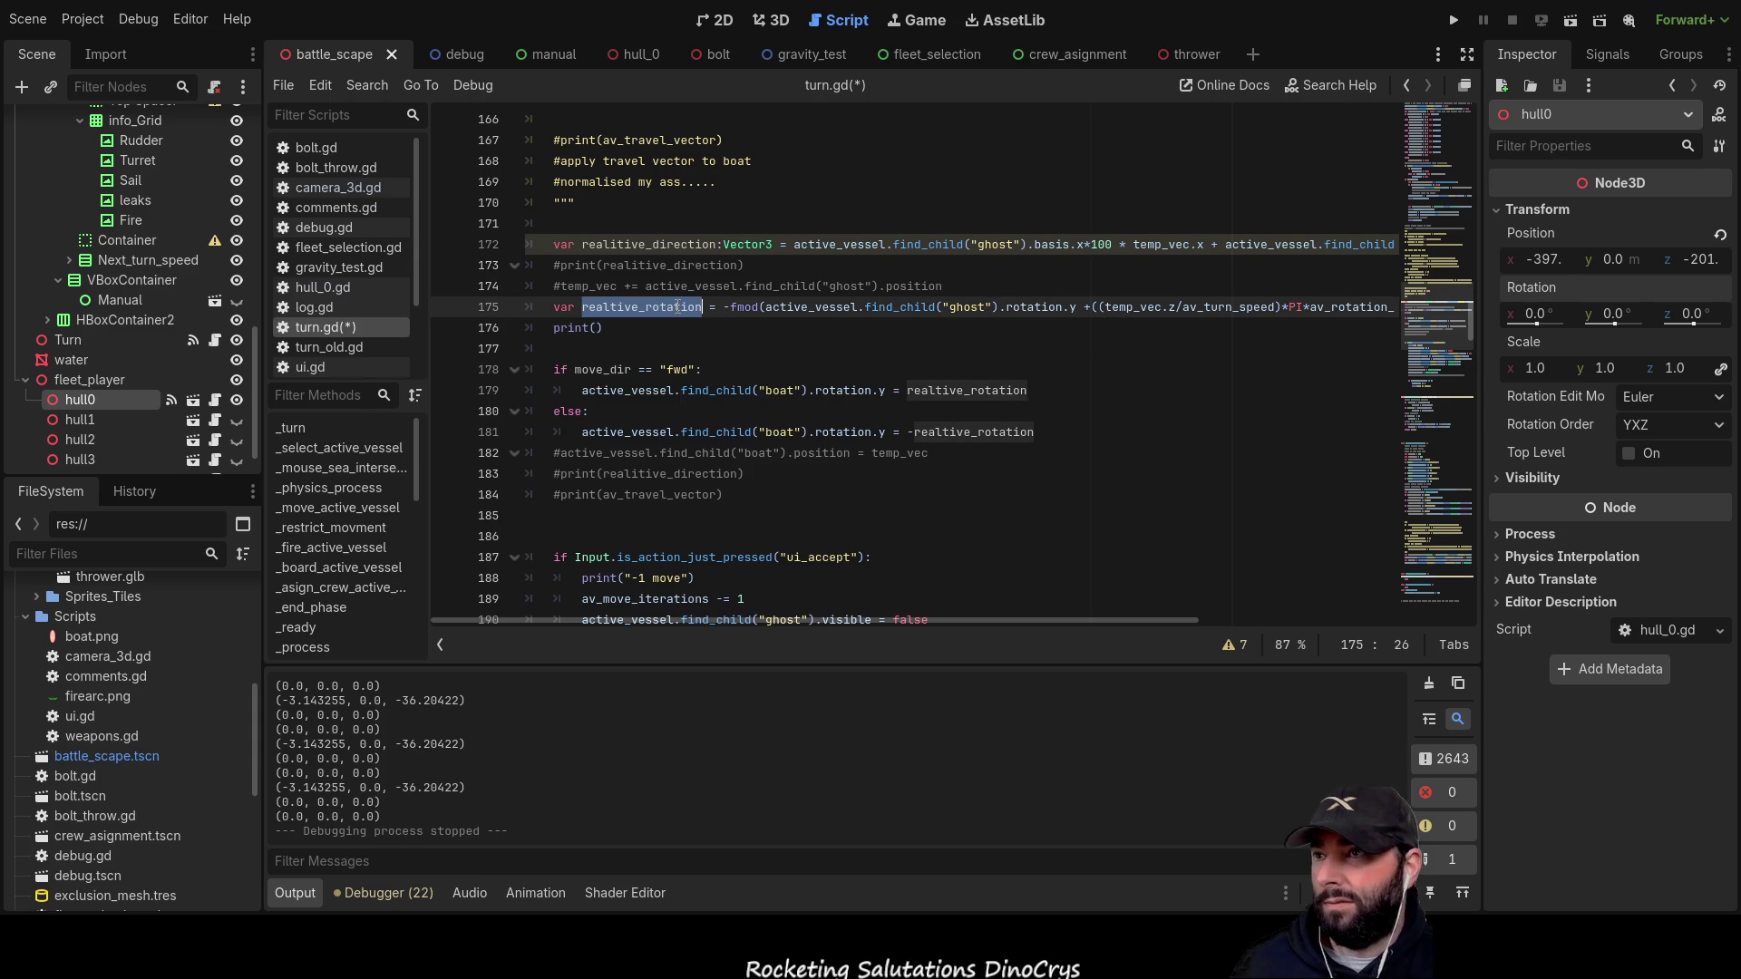
key("ctrl+c")
left_click(595, 327)
key("ctrl+v")
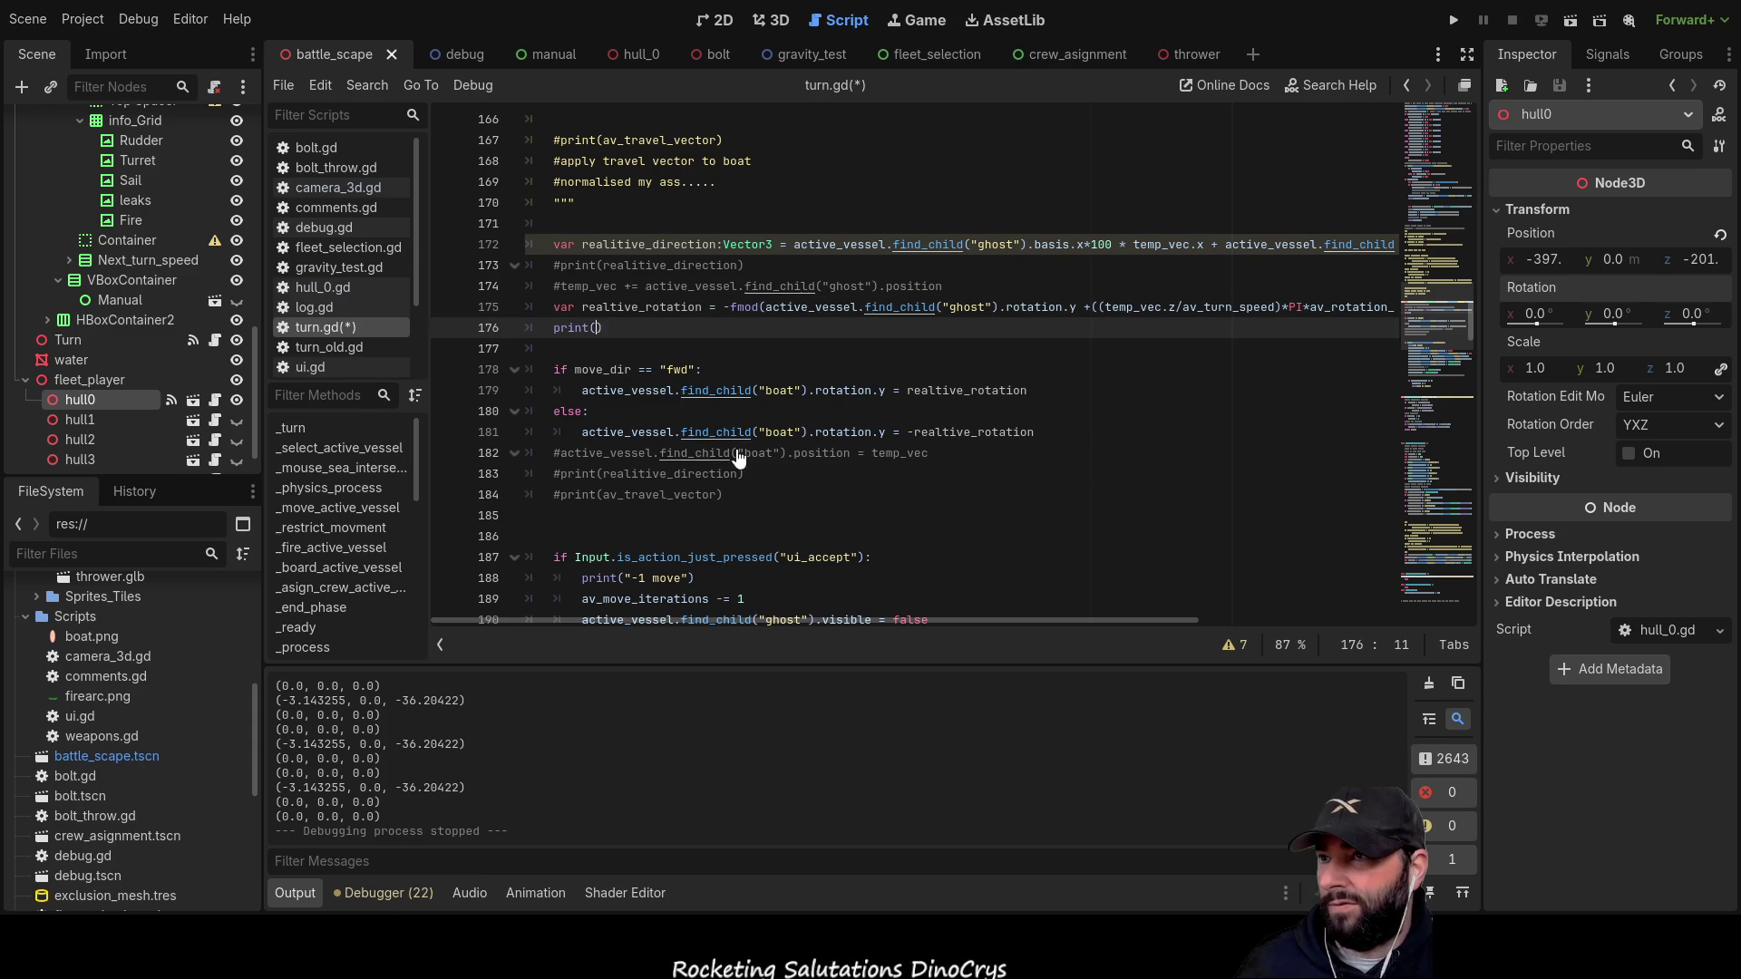
key("F5")
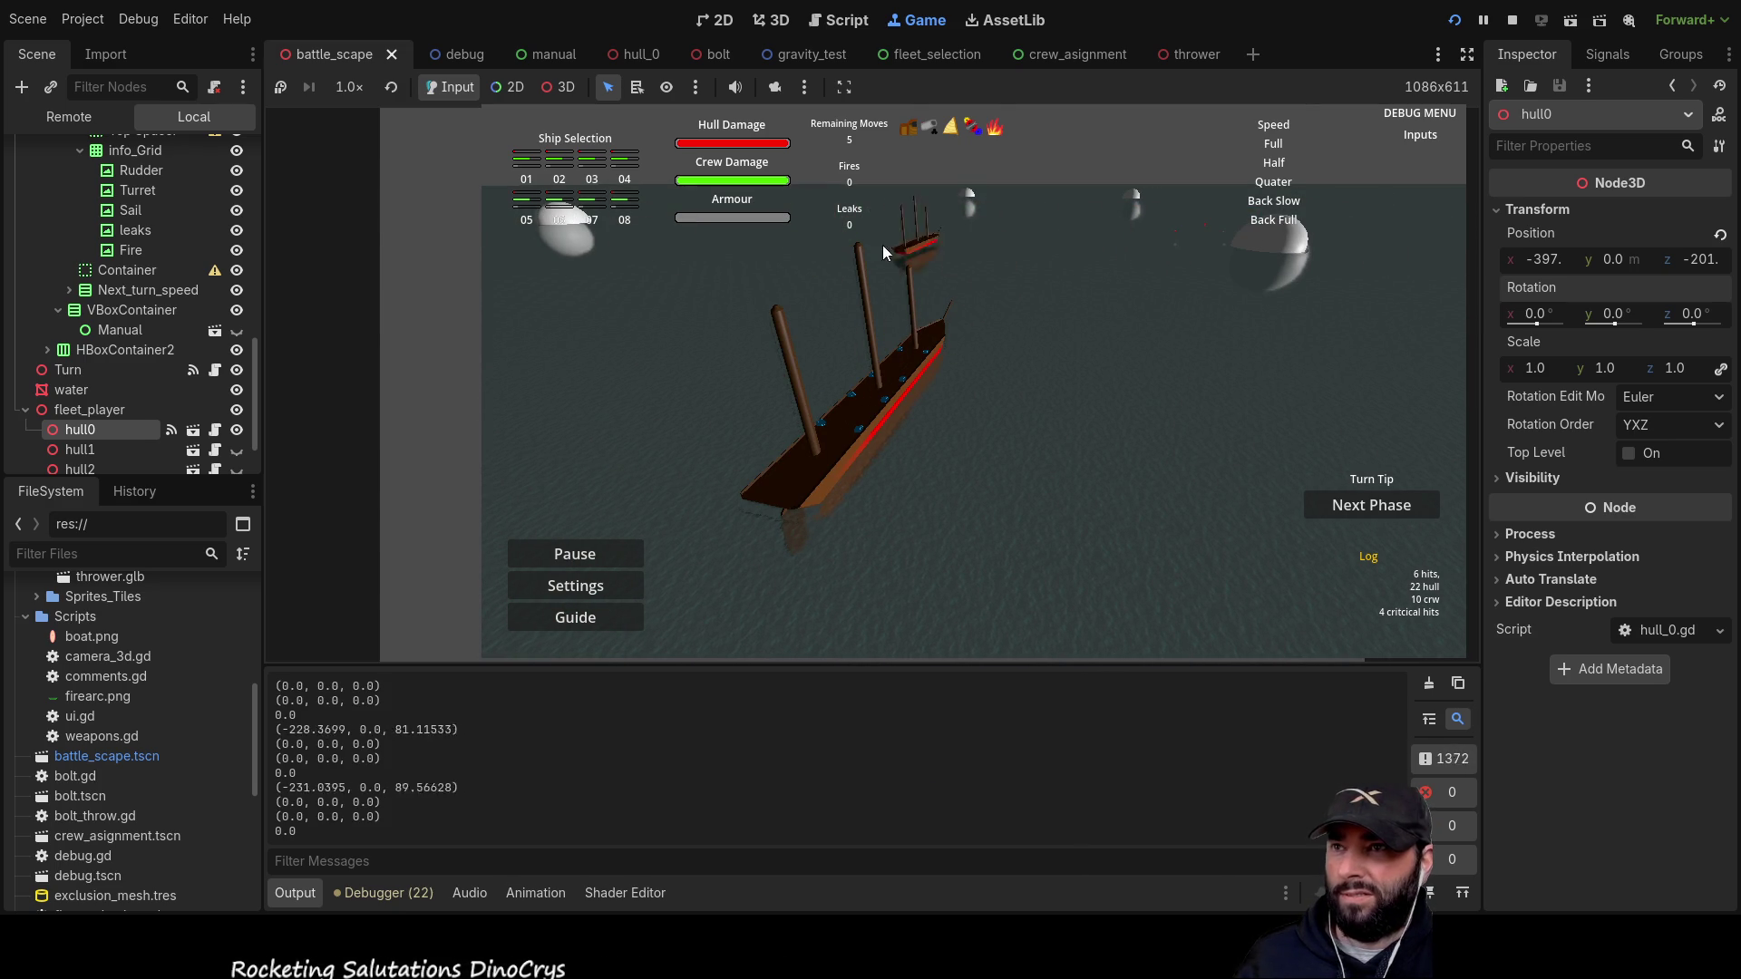
Step: Test turning the ship with the D, A and W keys, then stop the game with F8
key("d")
key("a")
key("w")
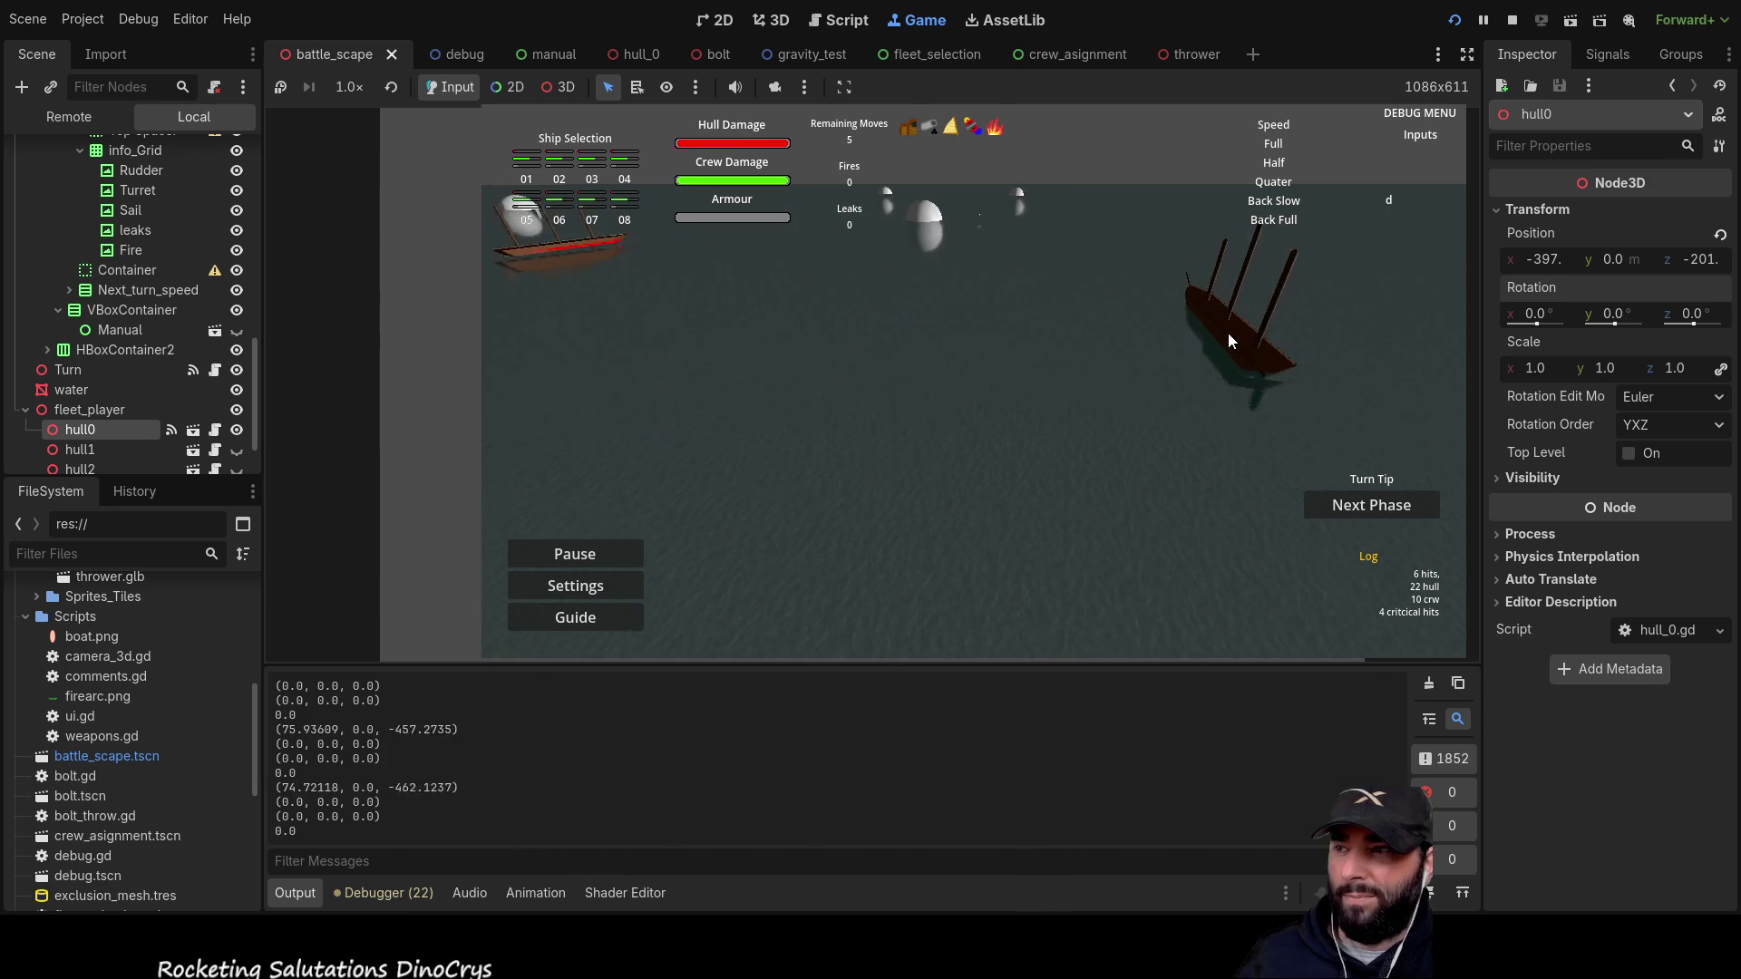
key("d")
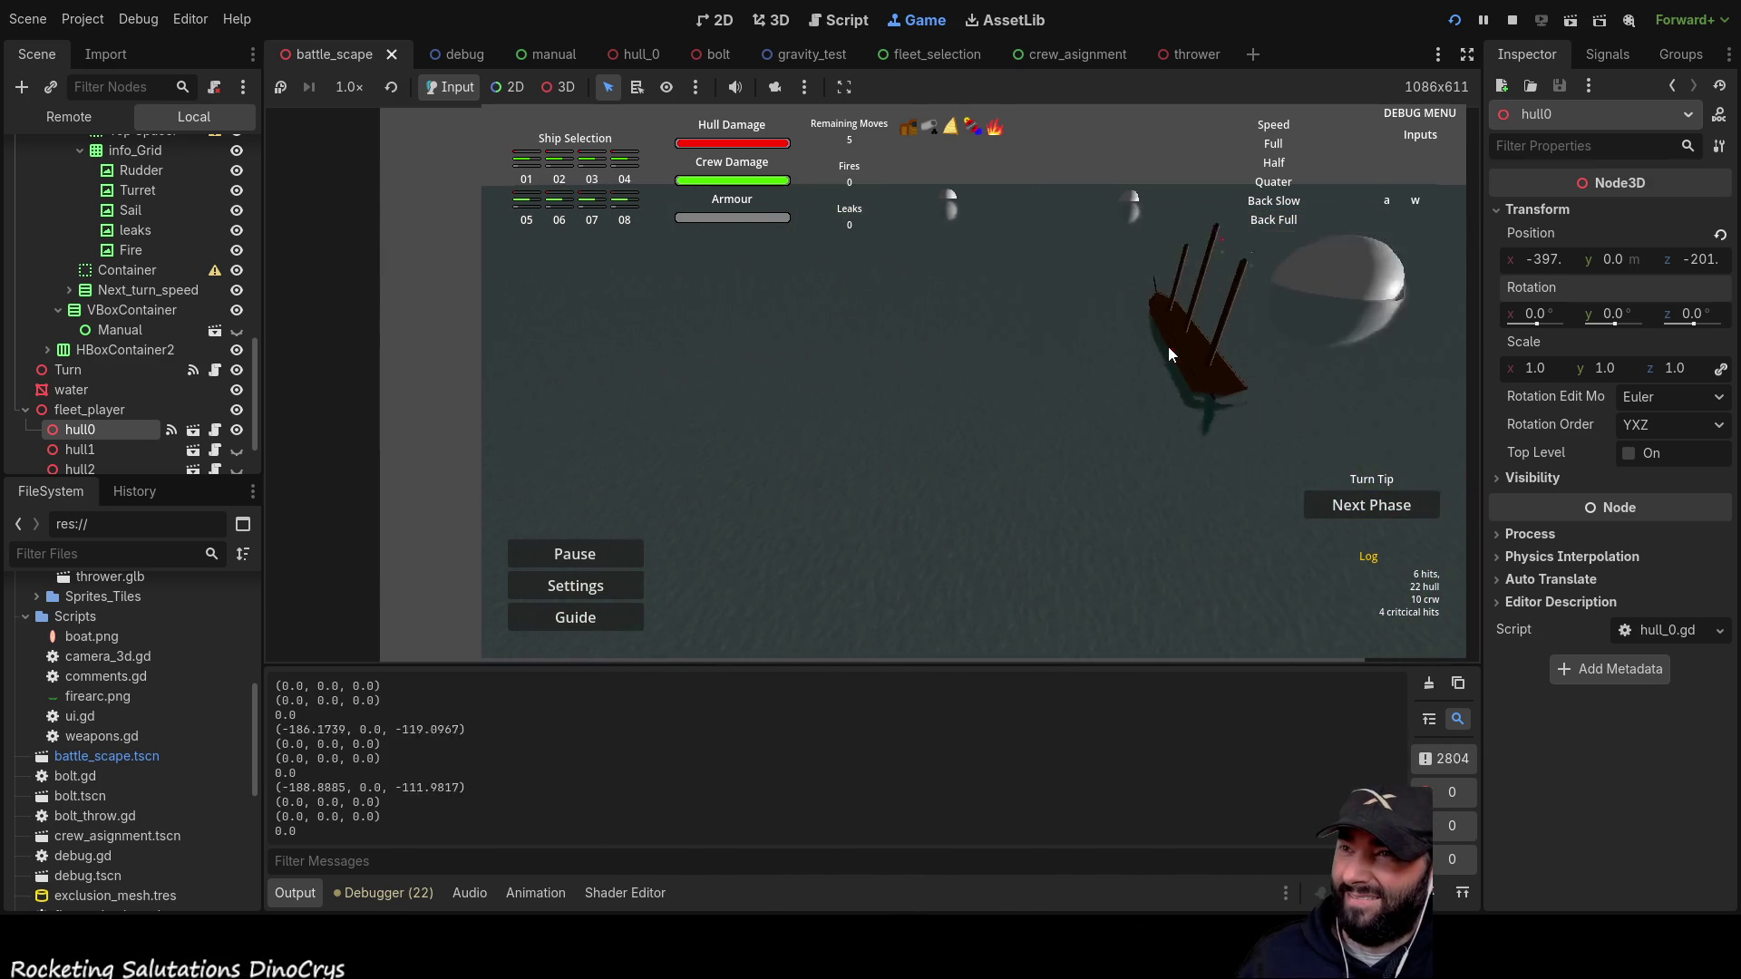
key("w")
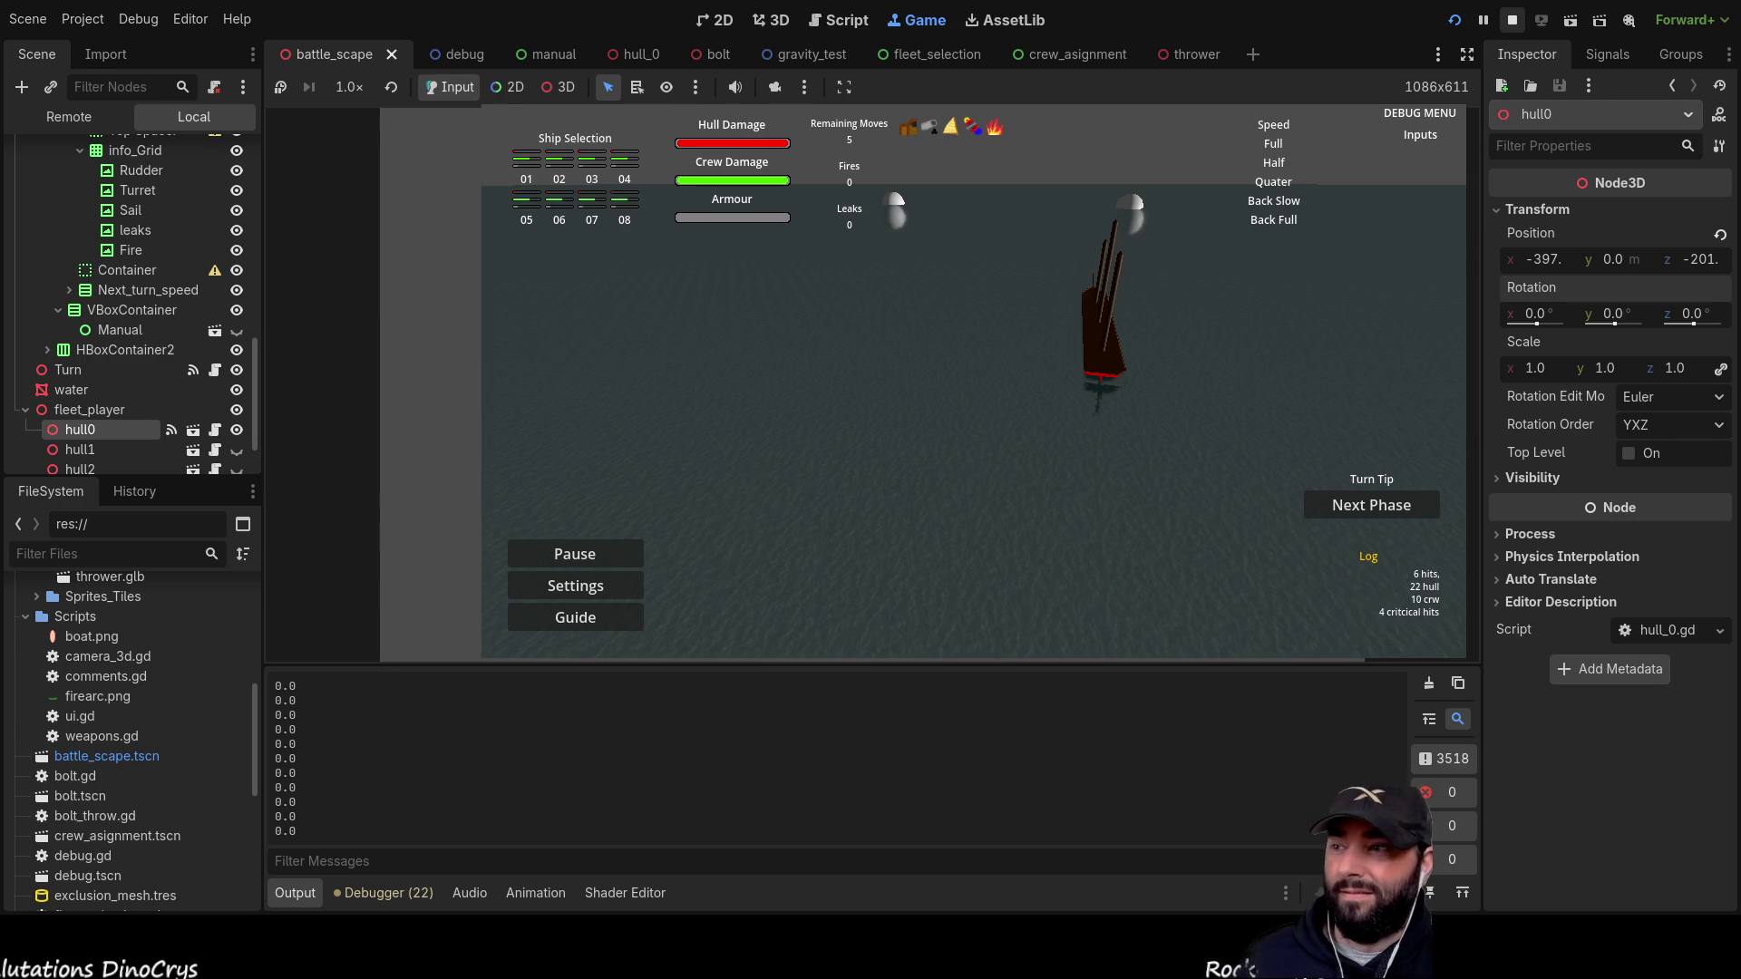
key("F8")
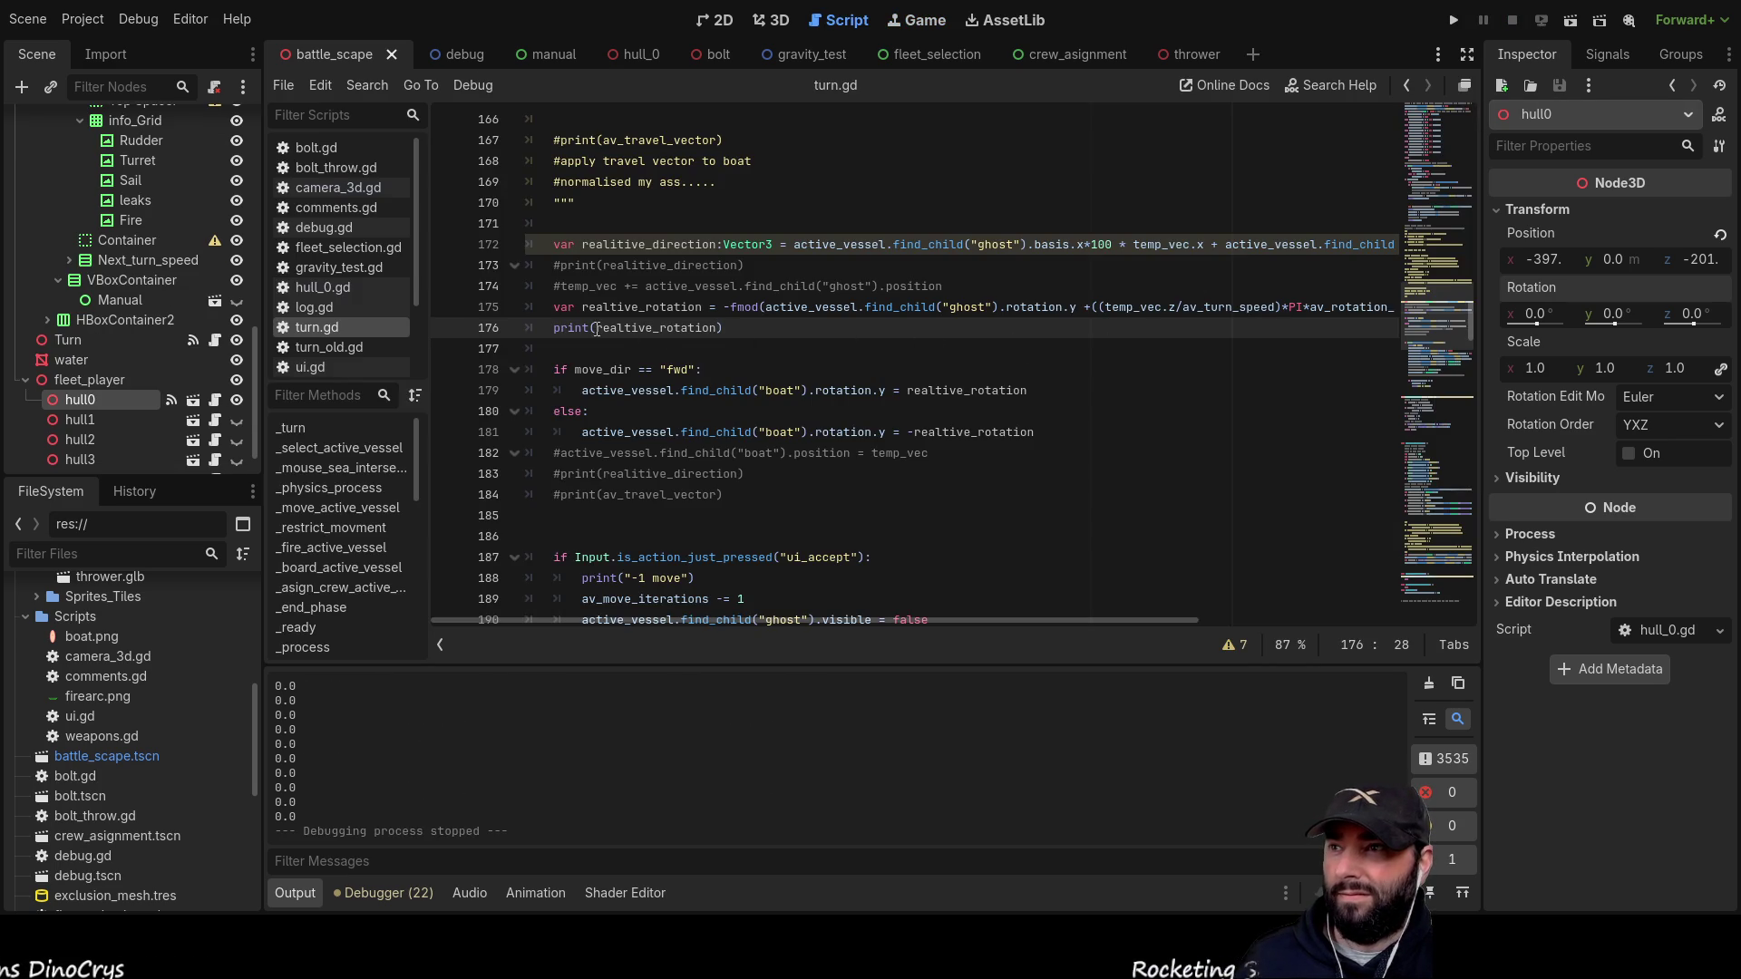
Step: Select the active_vessel.find_child("ghost").rotation.y expression on line 175
scroll(746, 343, "up", 2)
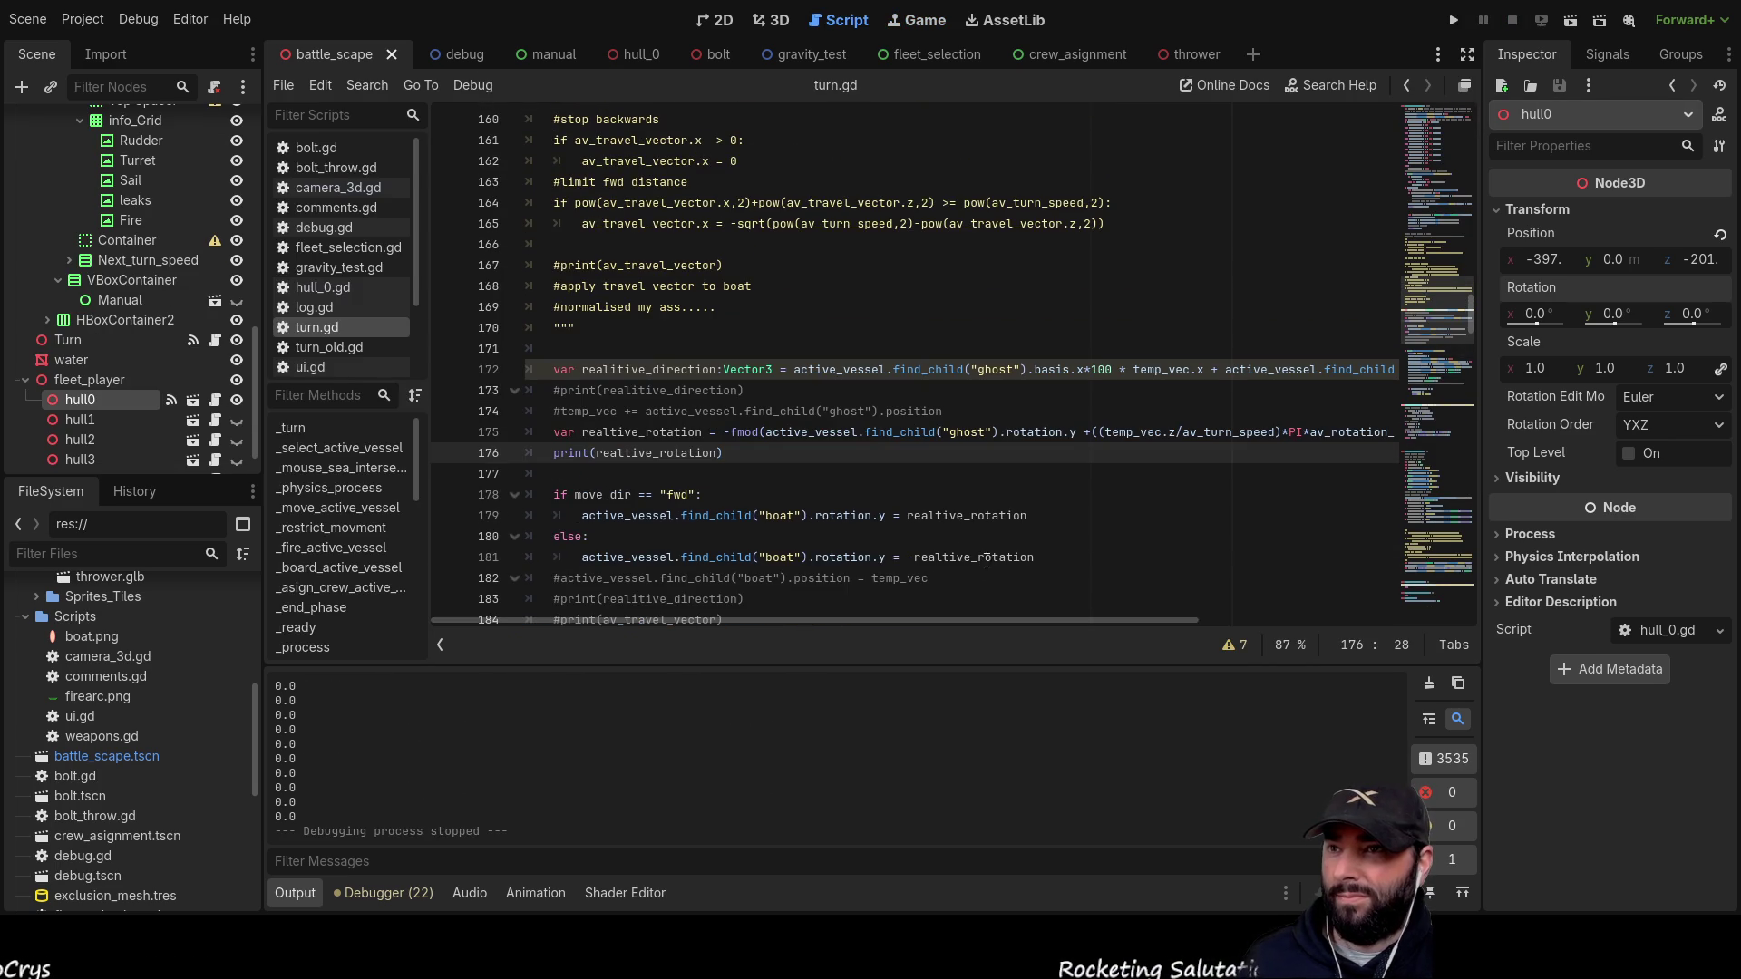
double_click(804, 433)
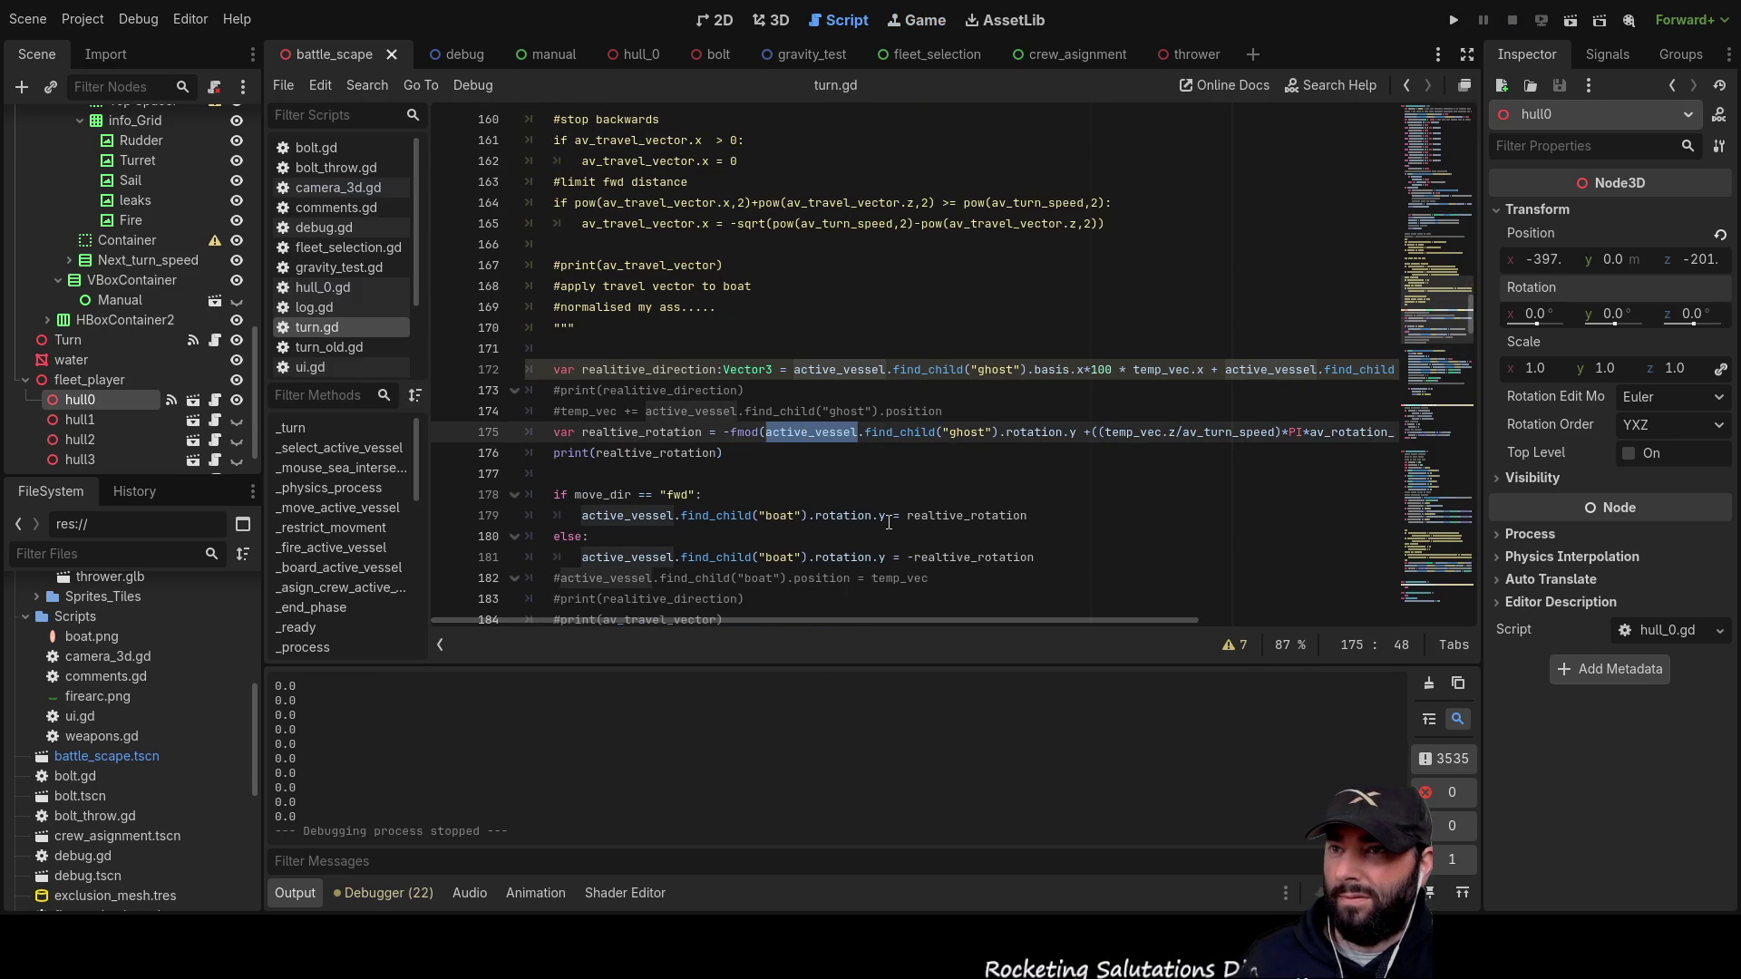
left_click_drag(1027, 618, 1080, 622)
left_click_drag(1004, 432, 694, 433)
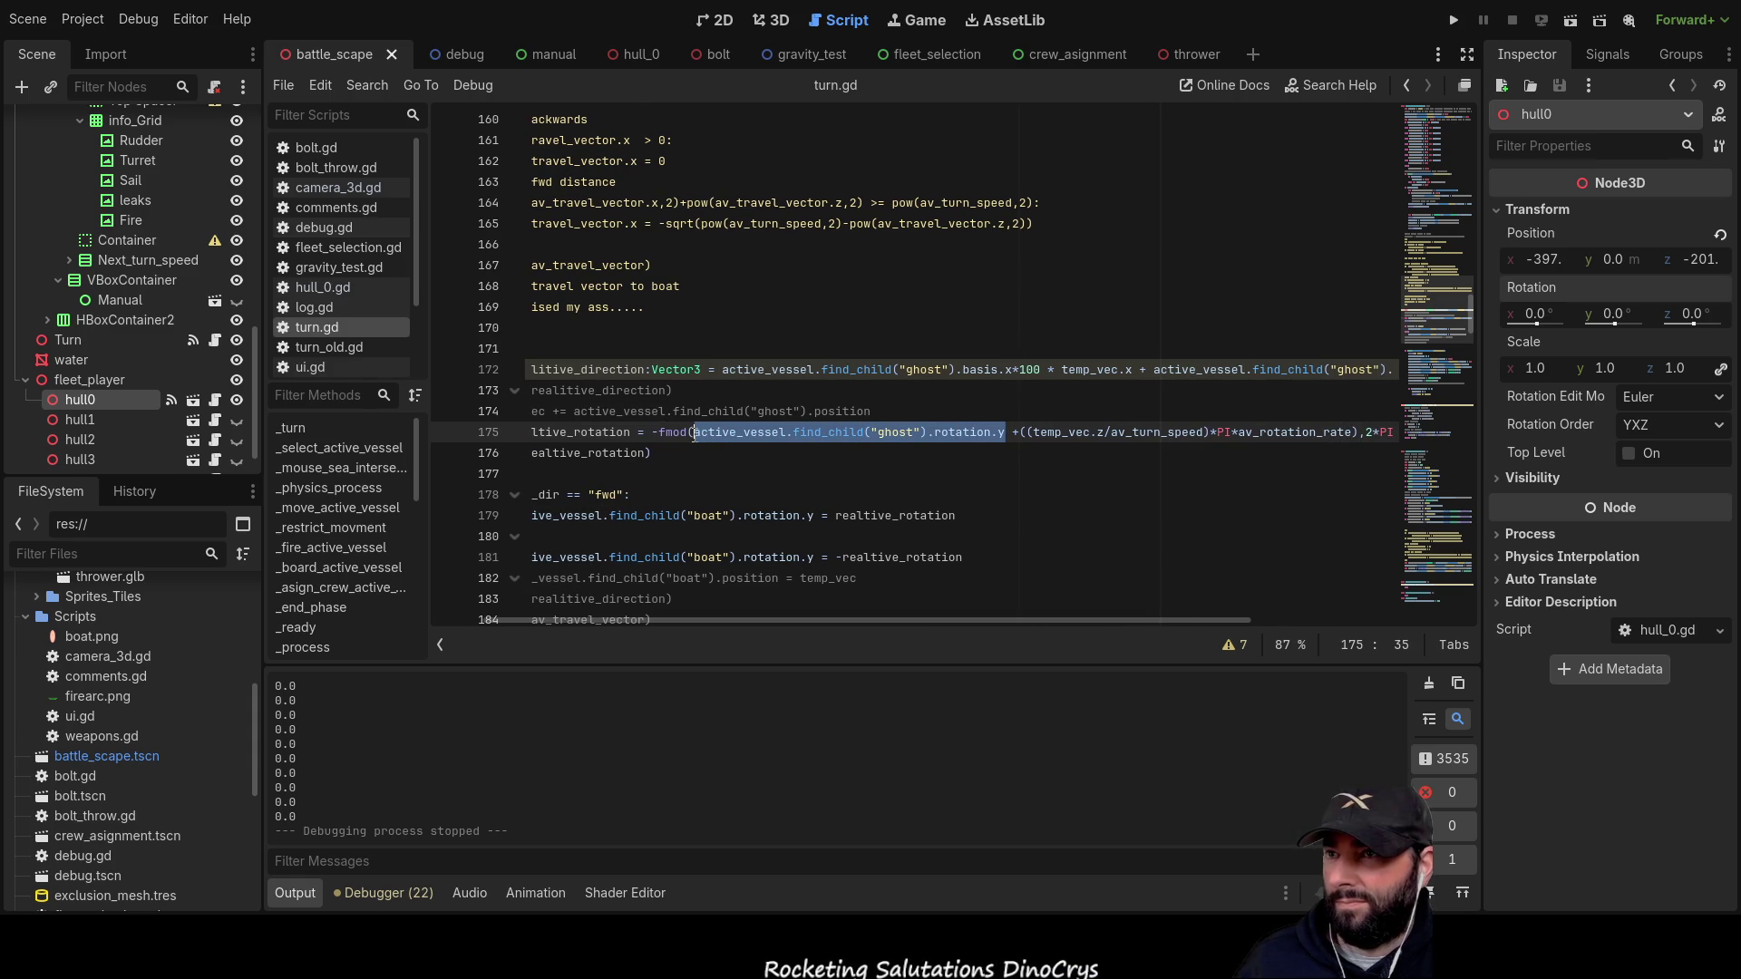
left_click_drag(877, 622, 765, 615)
Step: Add a print() line with the ghost's rotation.y pasted in above the realtive_rotation print, then rerun the game
left_click(544, 453)
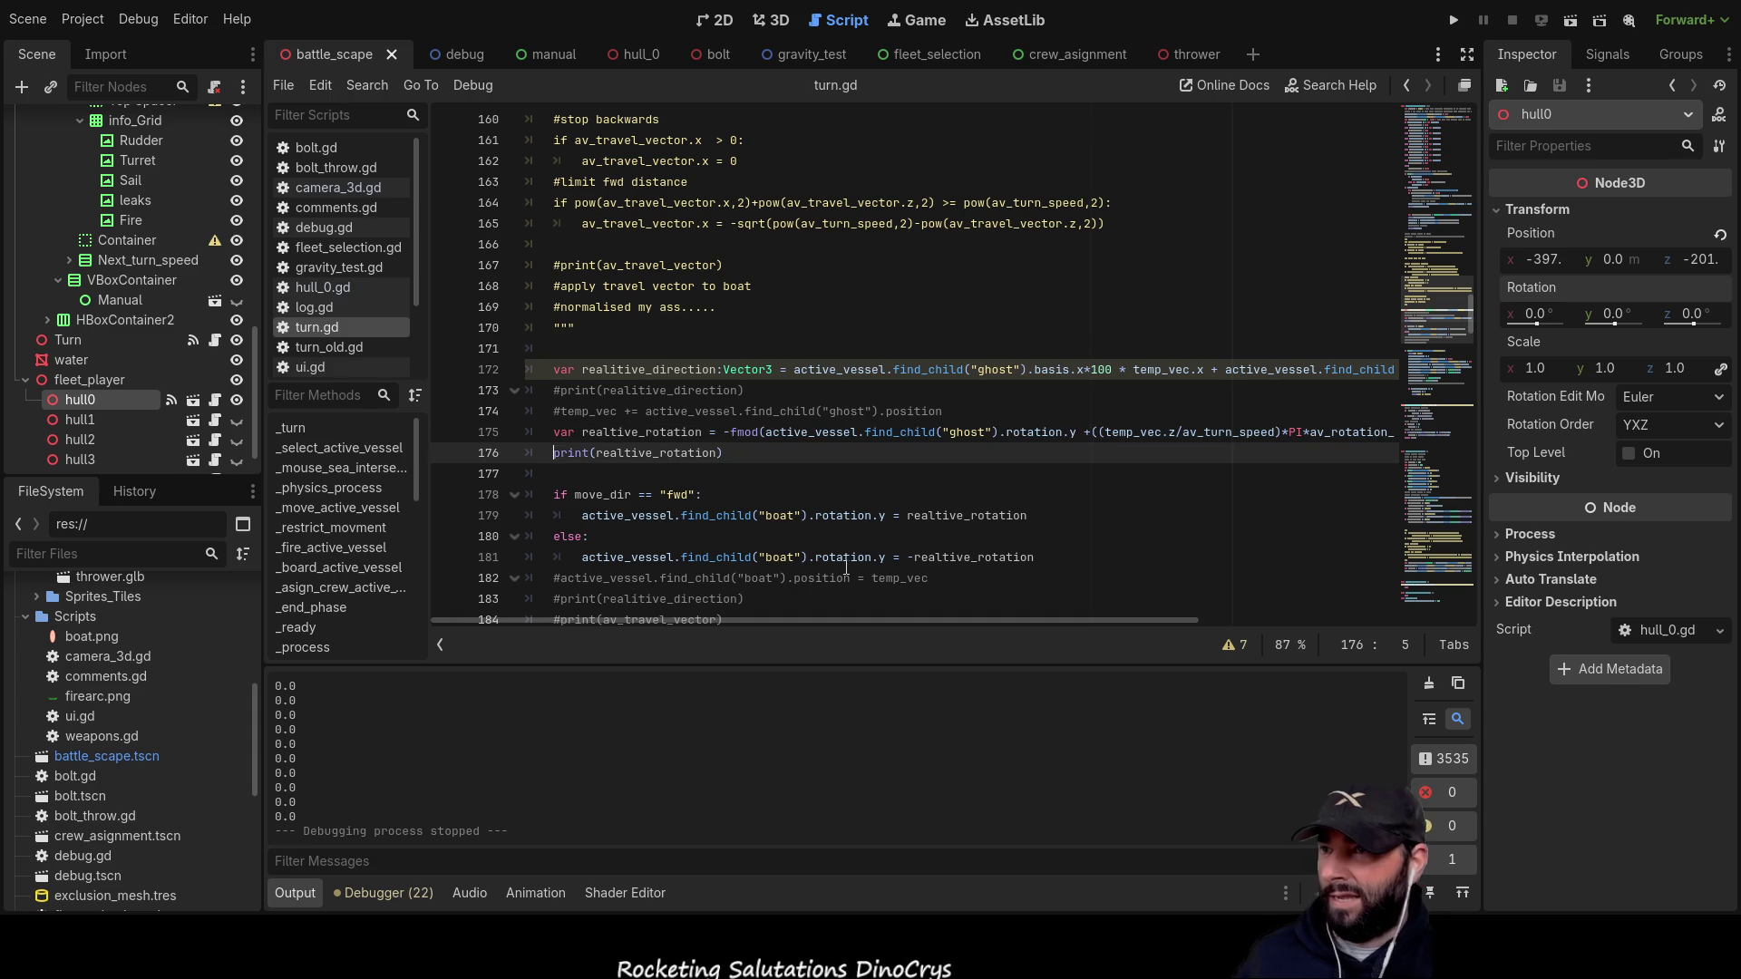
key("Return")
key("Up")
type("pr")
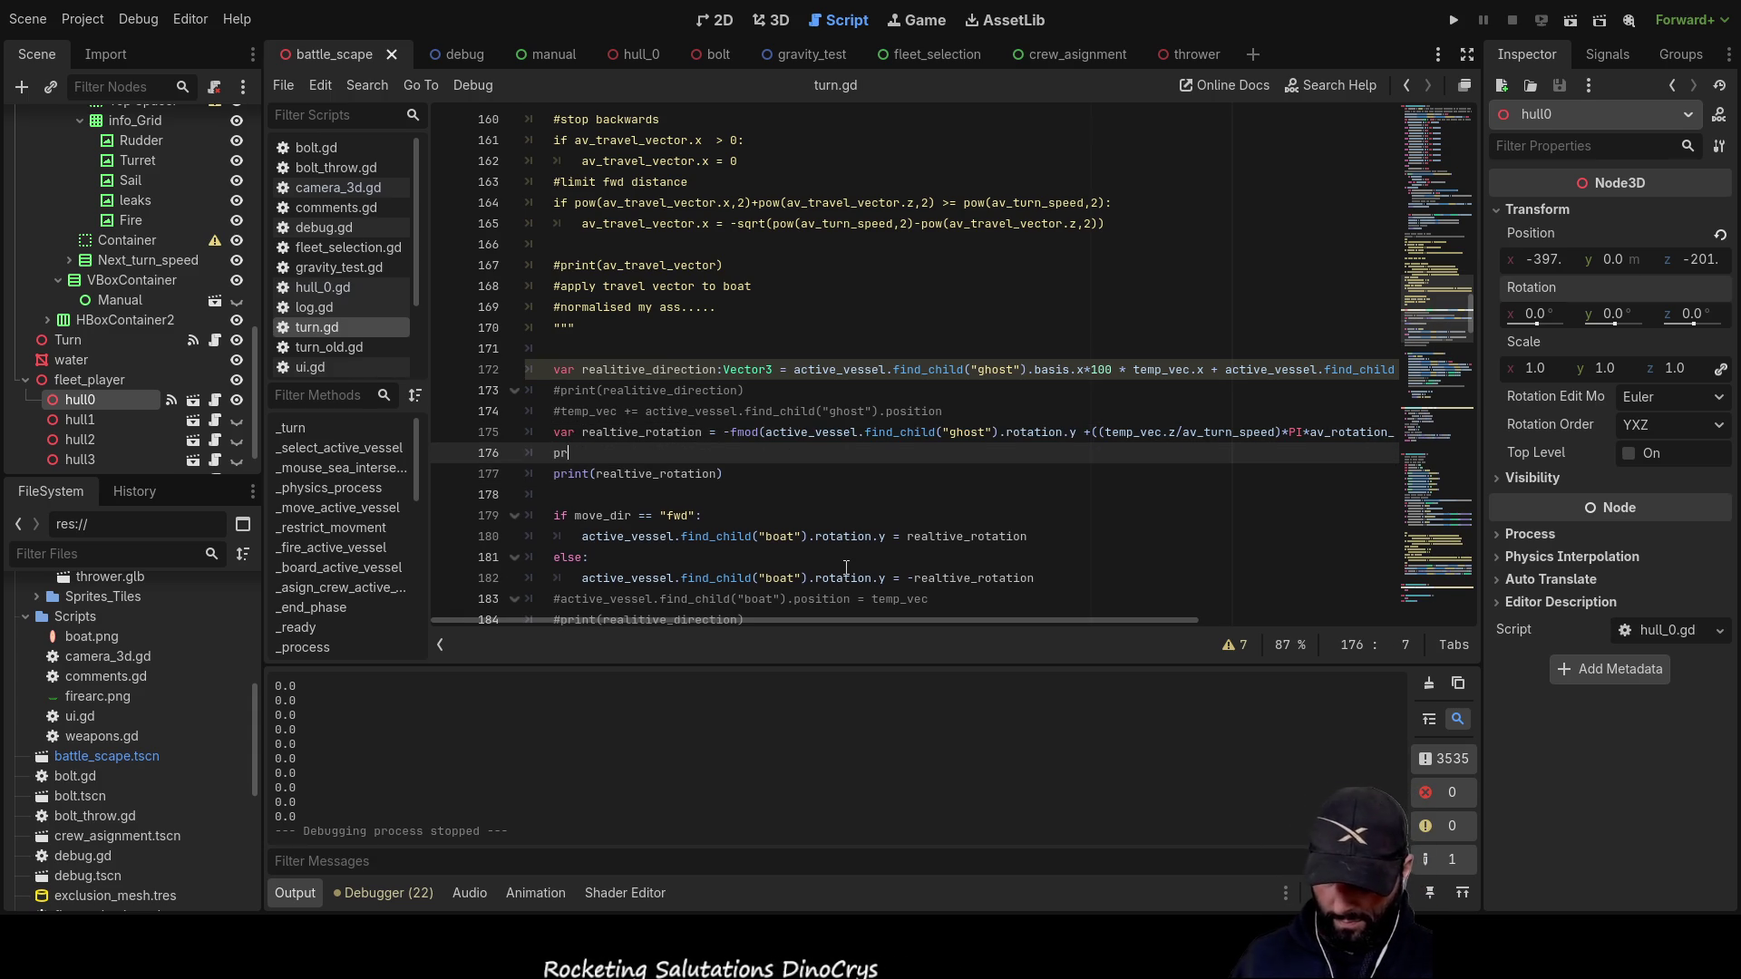
type("int(")
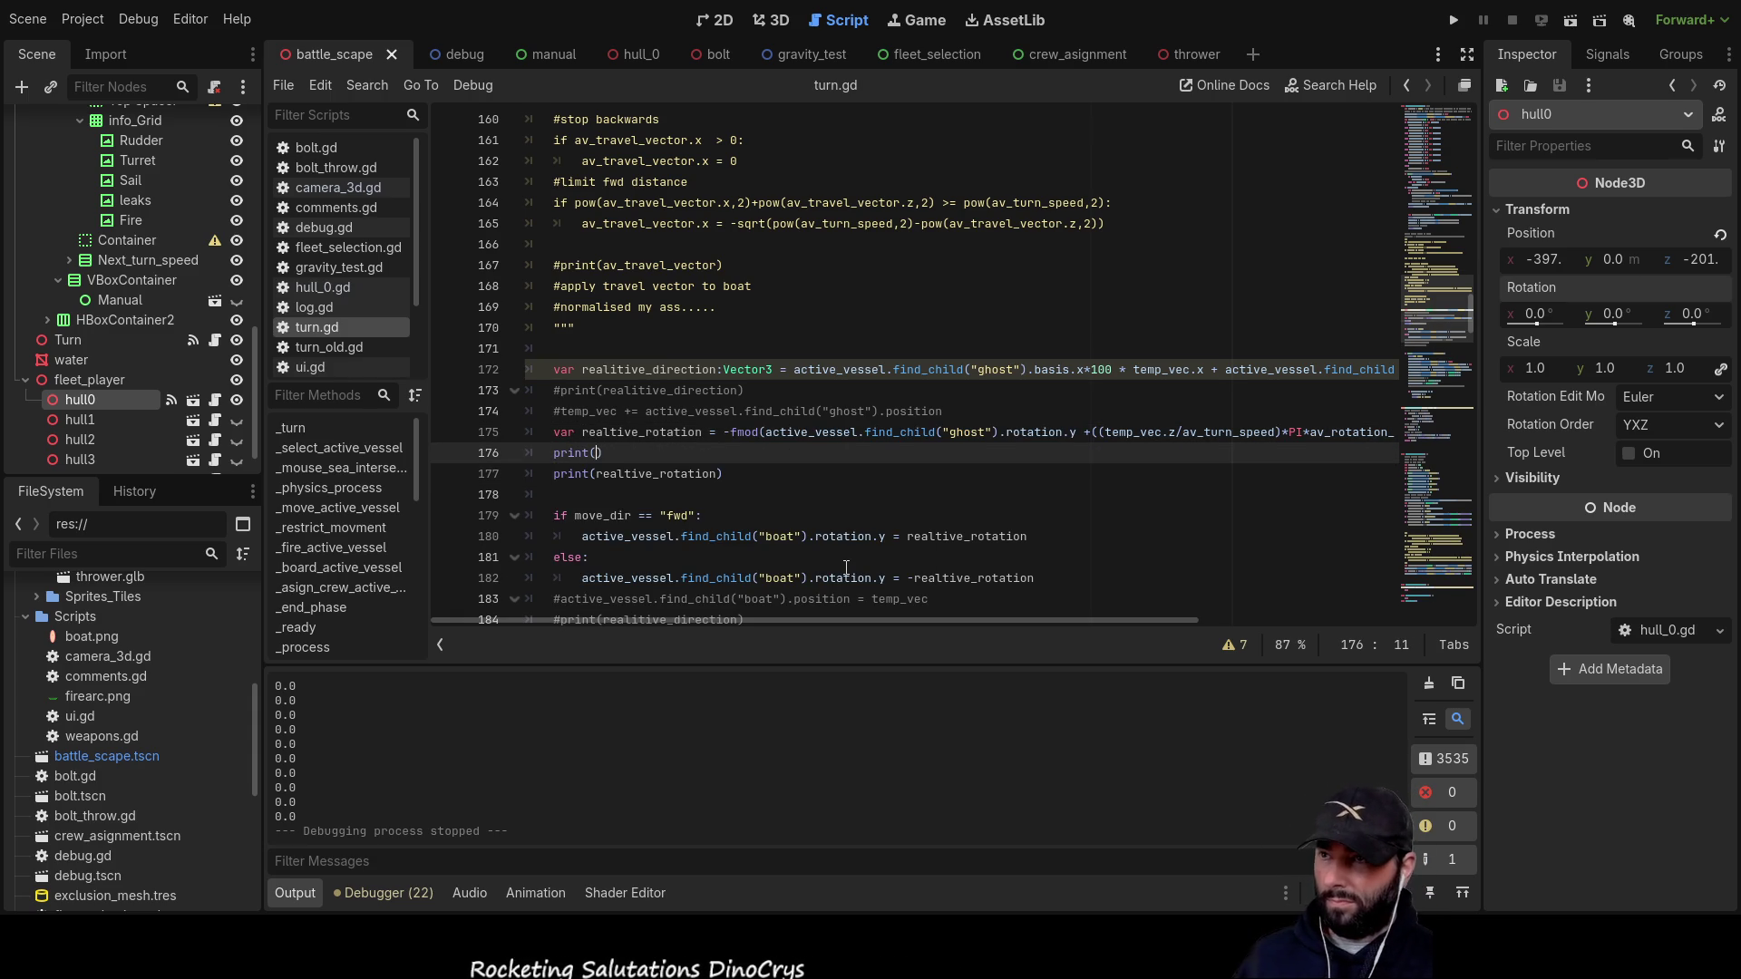
type("active_vessel.find_child(\"ghost\").rotation.y")
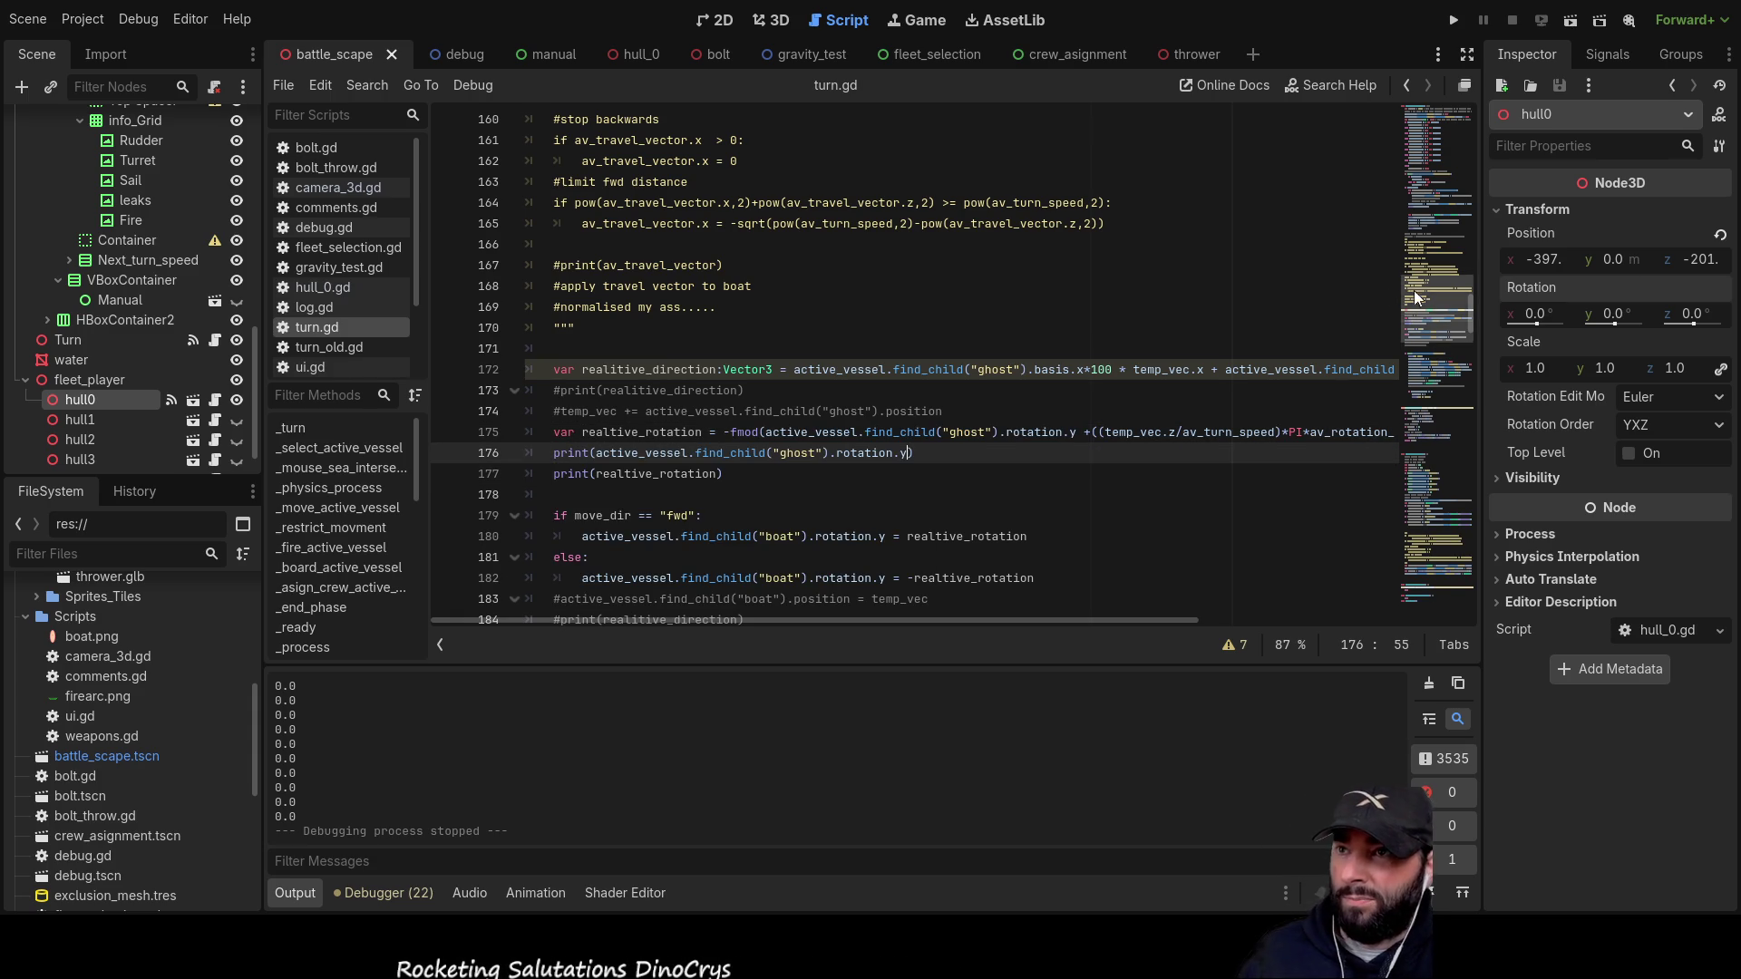
left_click(1453, 20)
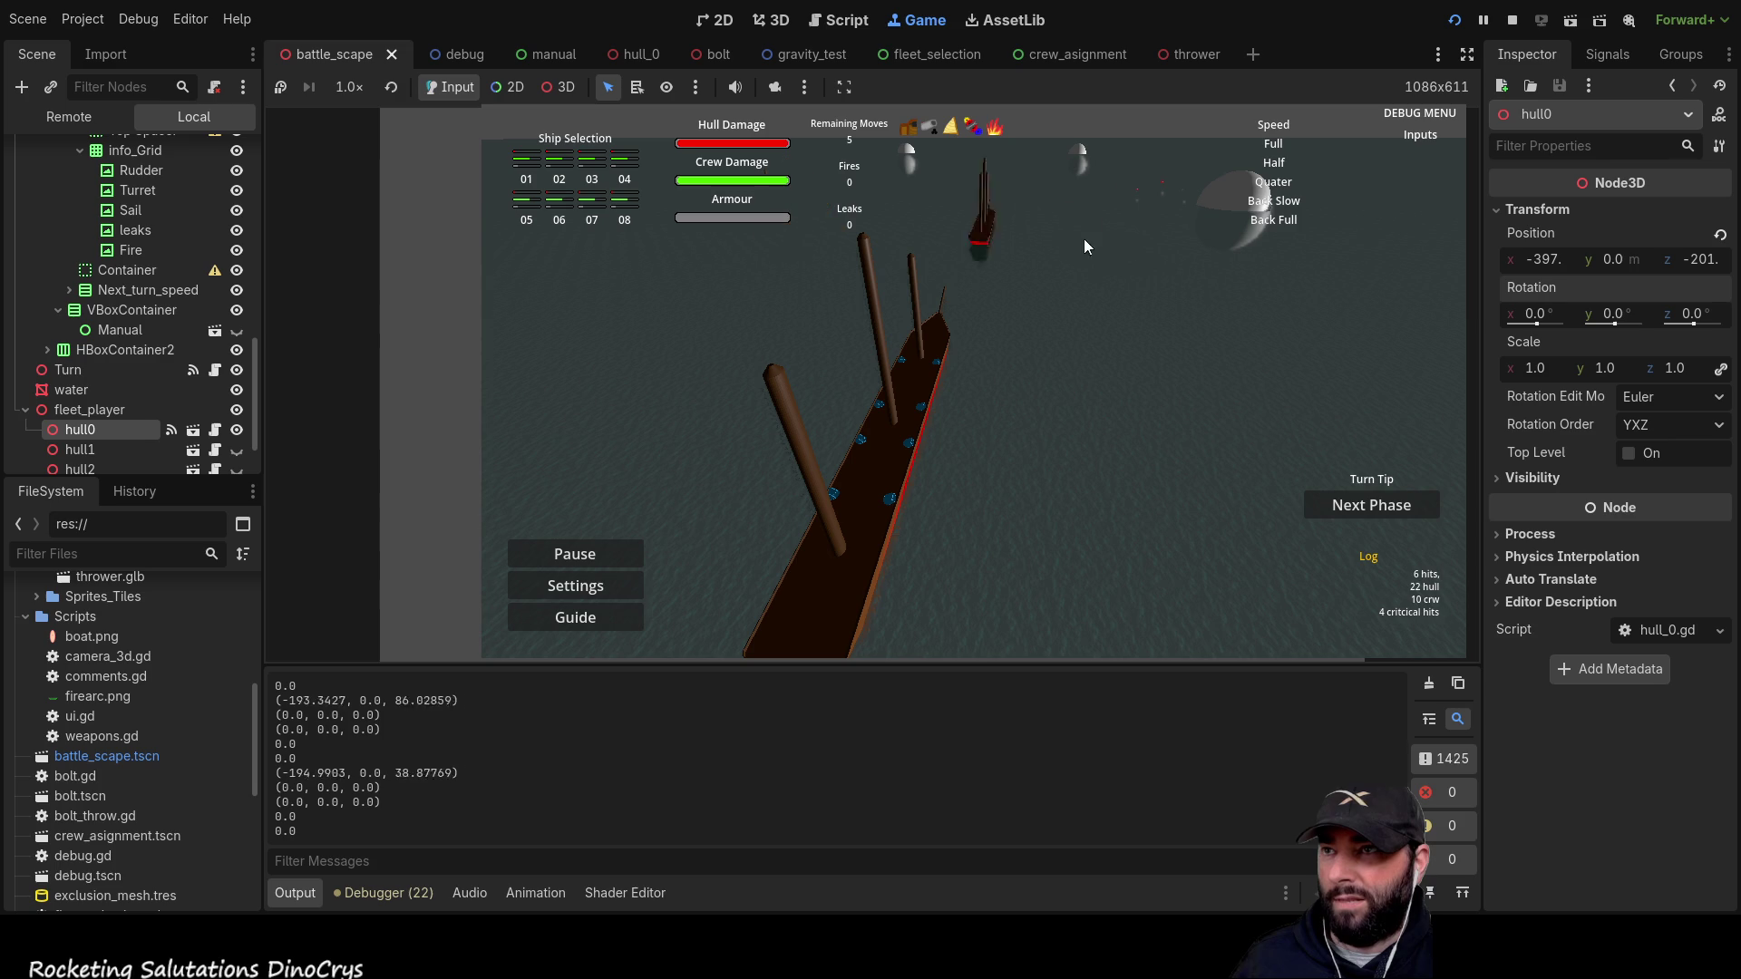
Step: Place the ghost ship on the sea, then stop the game with F8
left_click(977, 247)
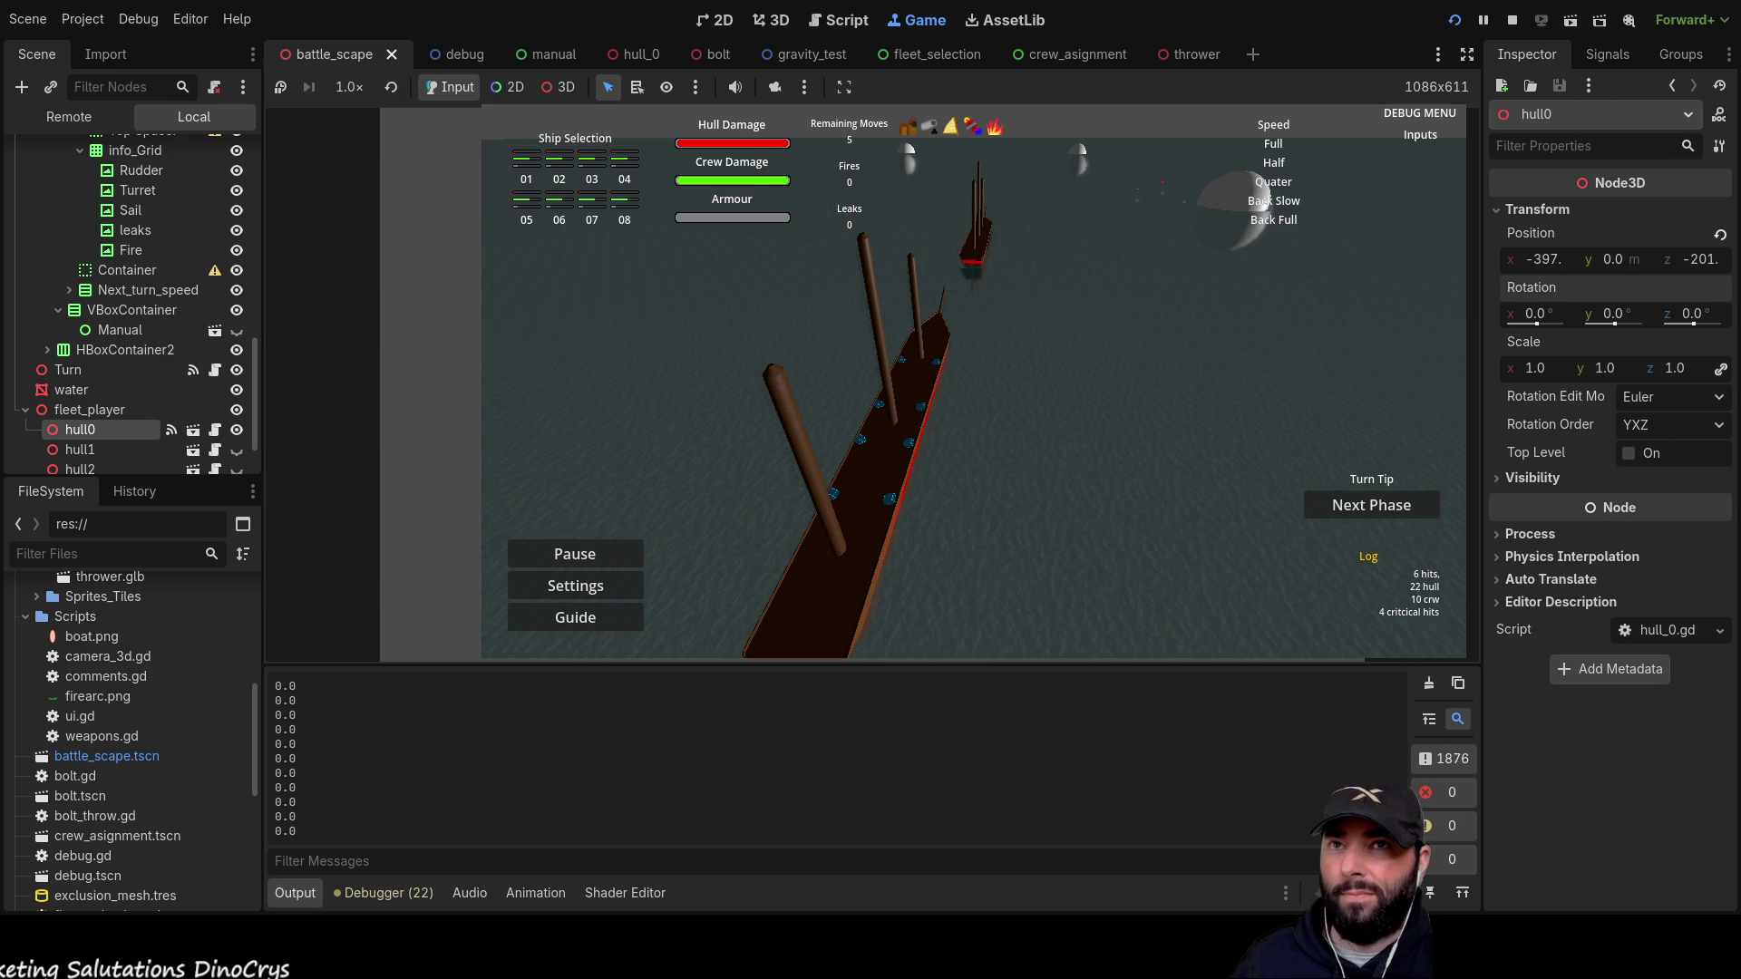
key("F8")
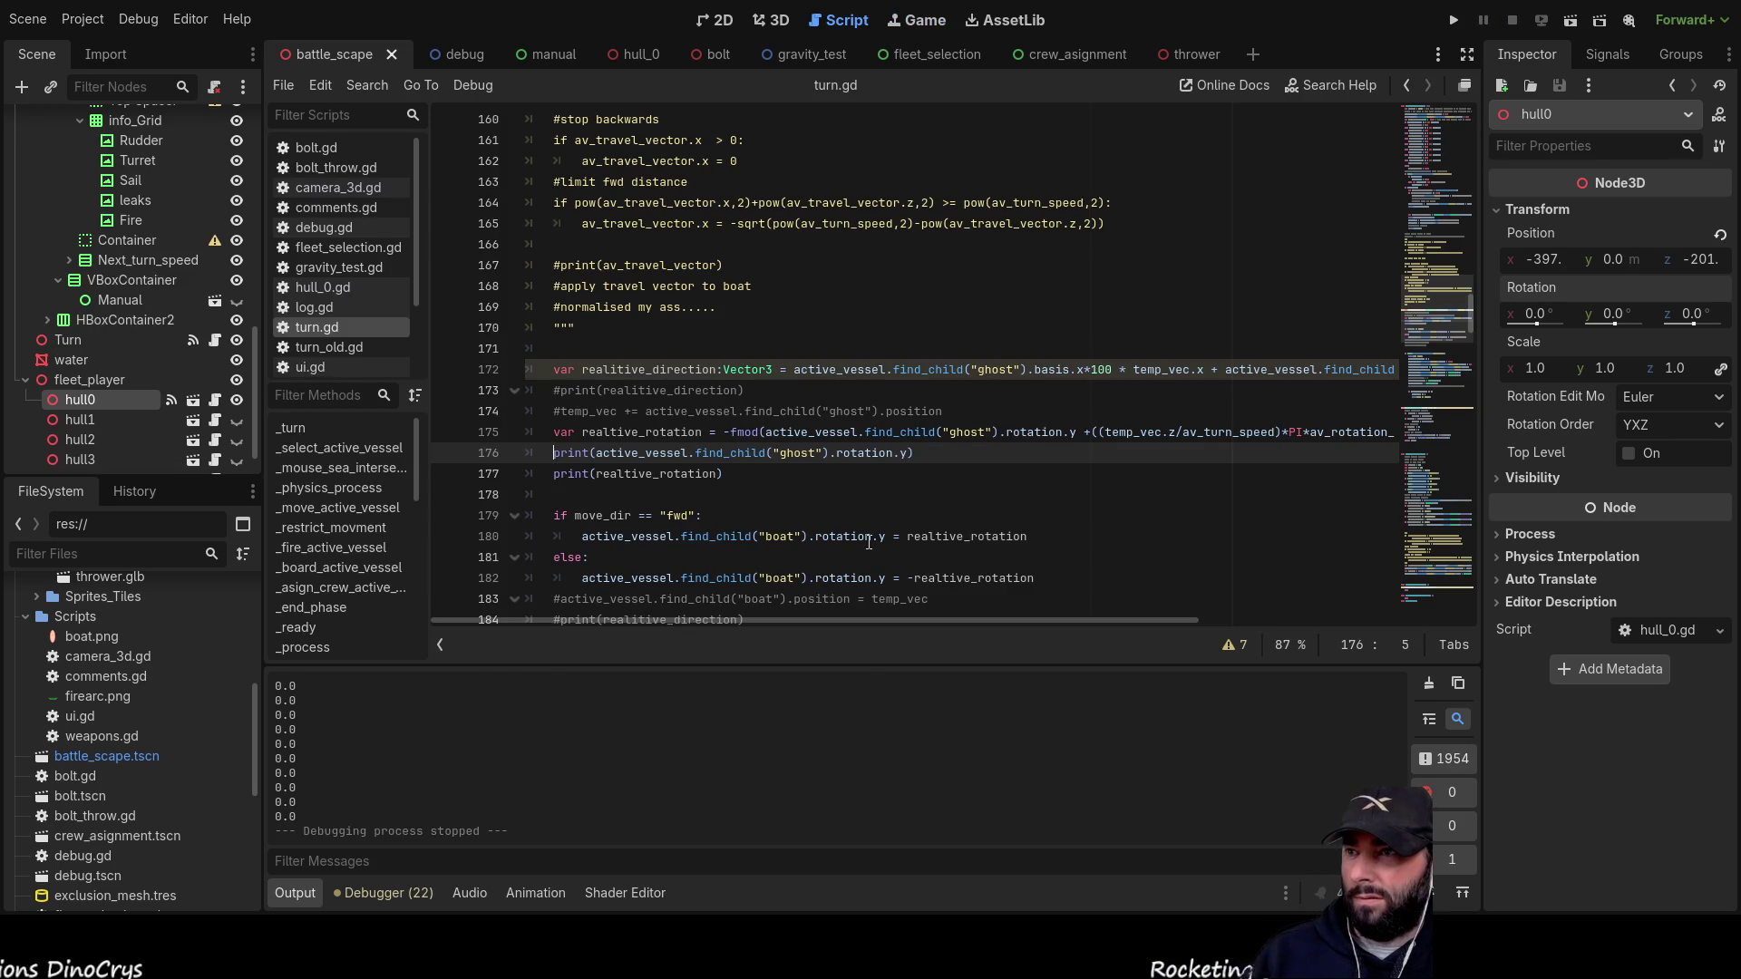
Step: Change print(temp_vec) on line 142 to print(temp_vec.z) and launch the game with F5
type("#")
scroll(779, 400, "up", 9)
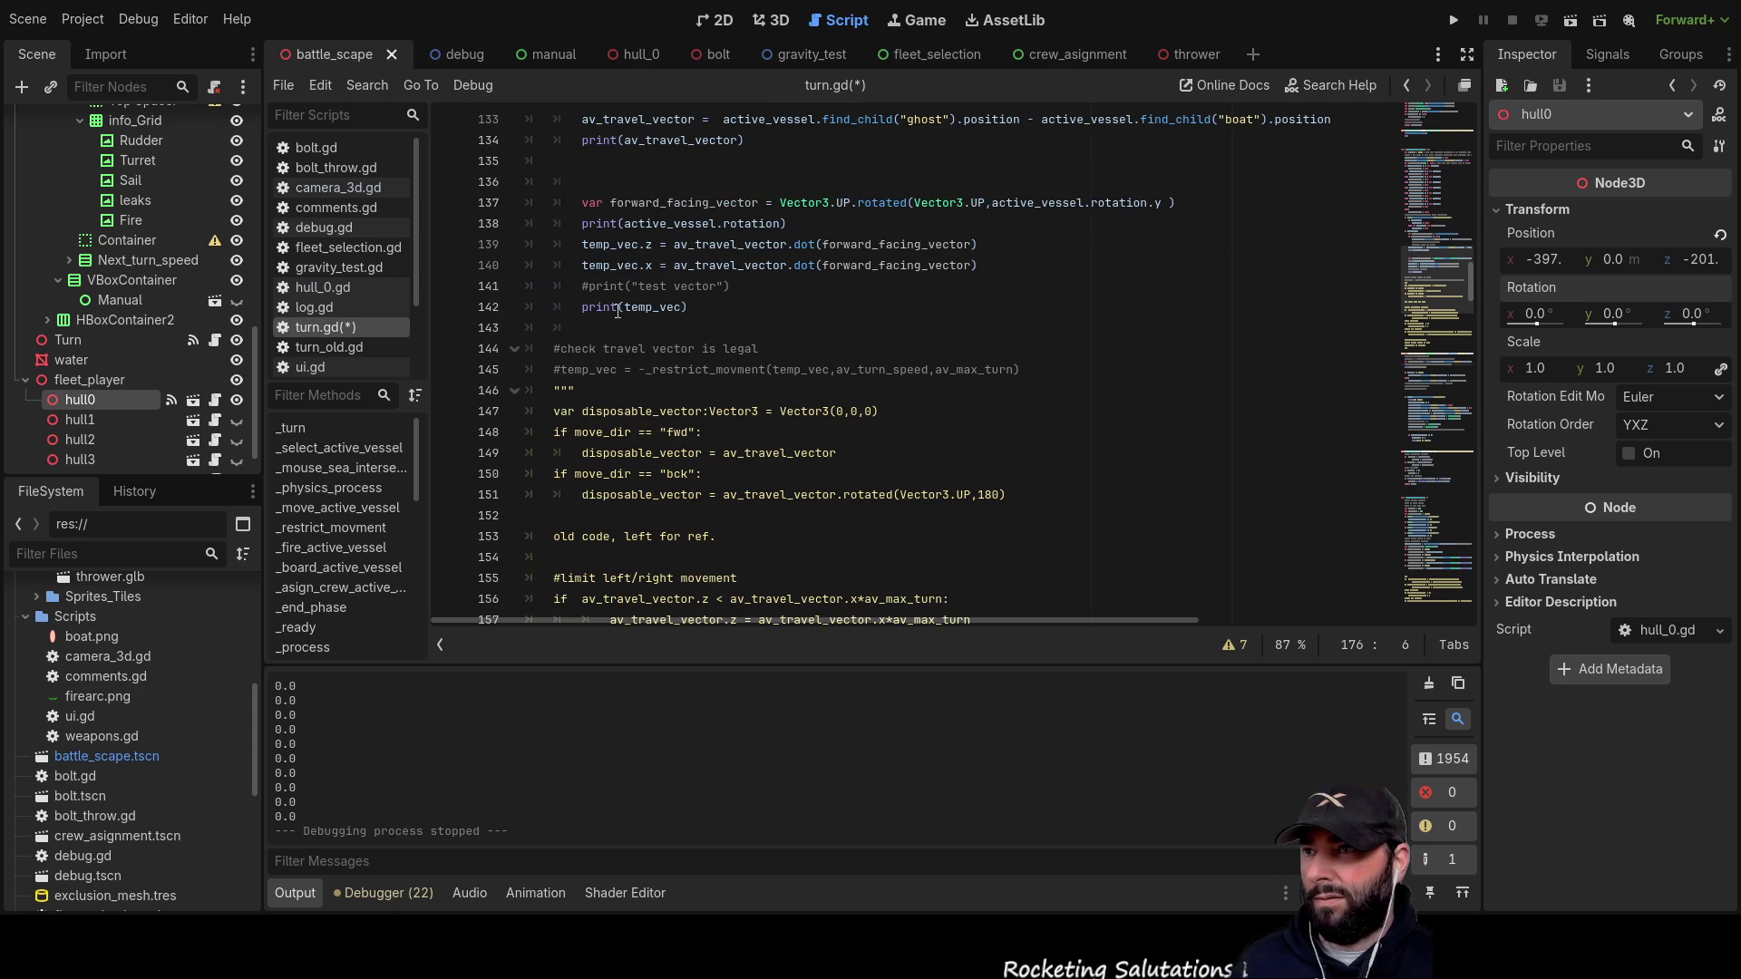
left_click_drag(686, 308, 567, 308)
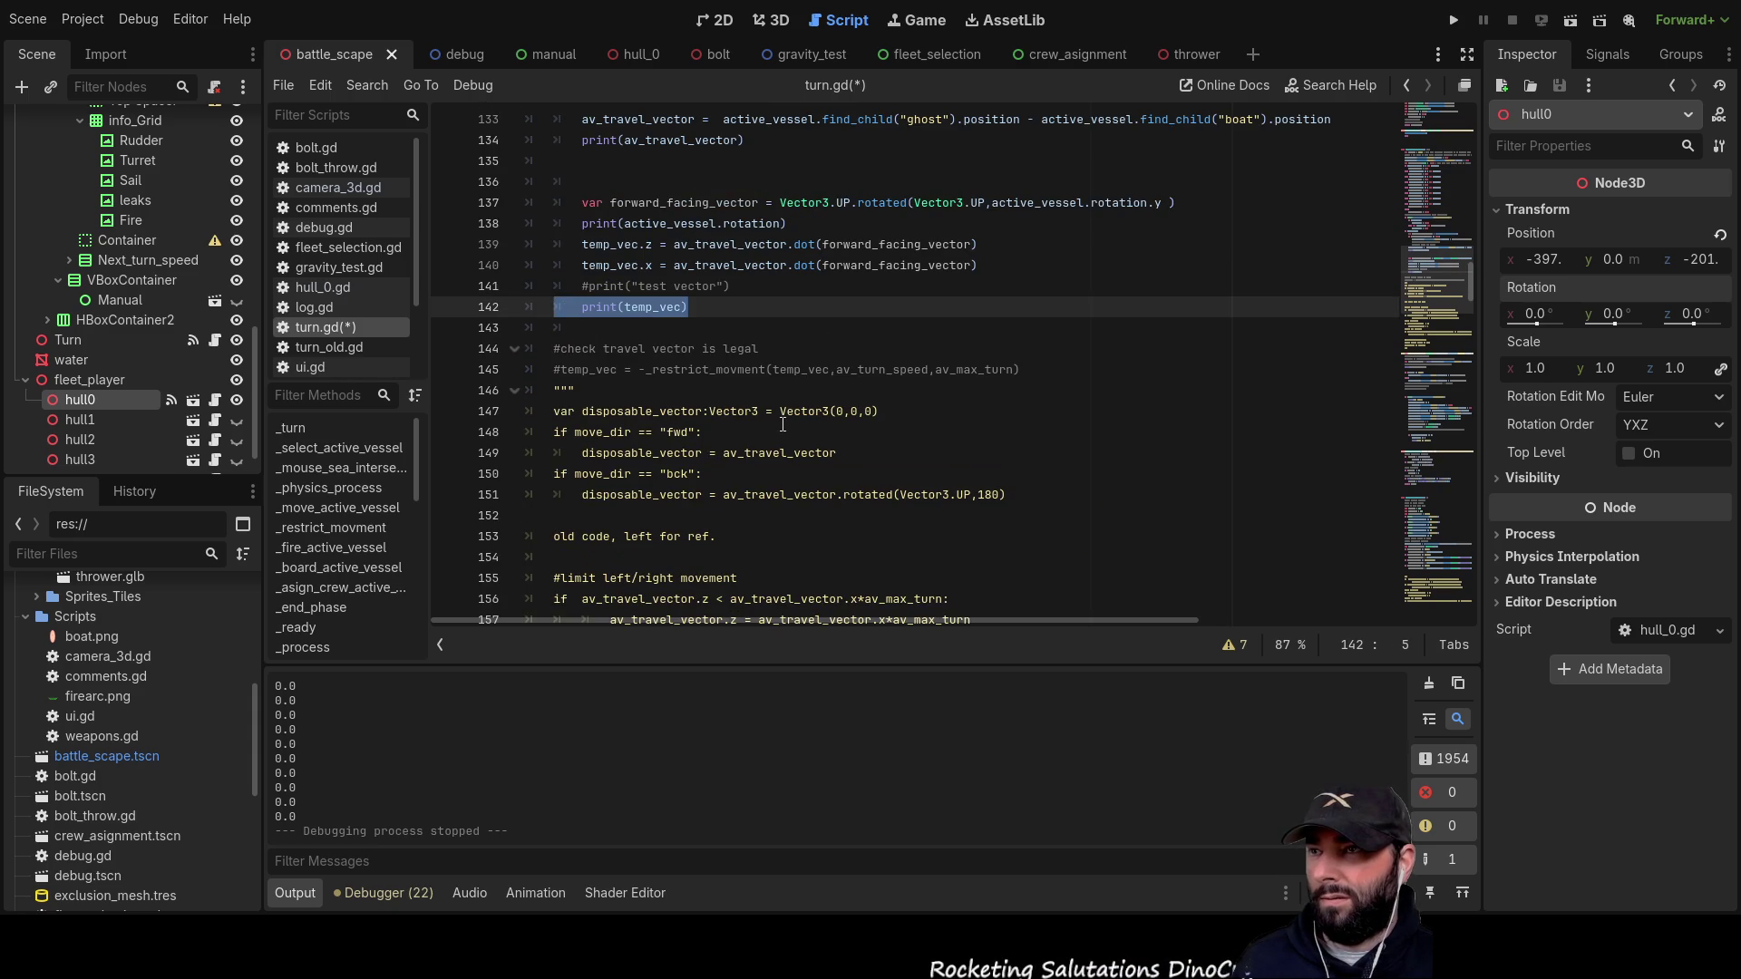
left_click(682, 306)
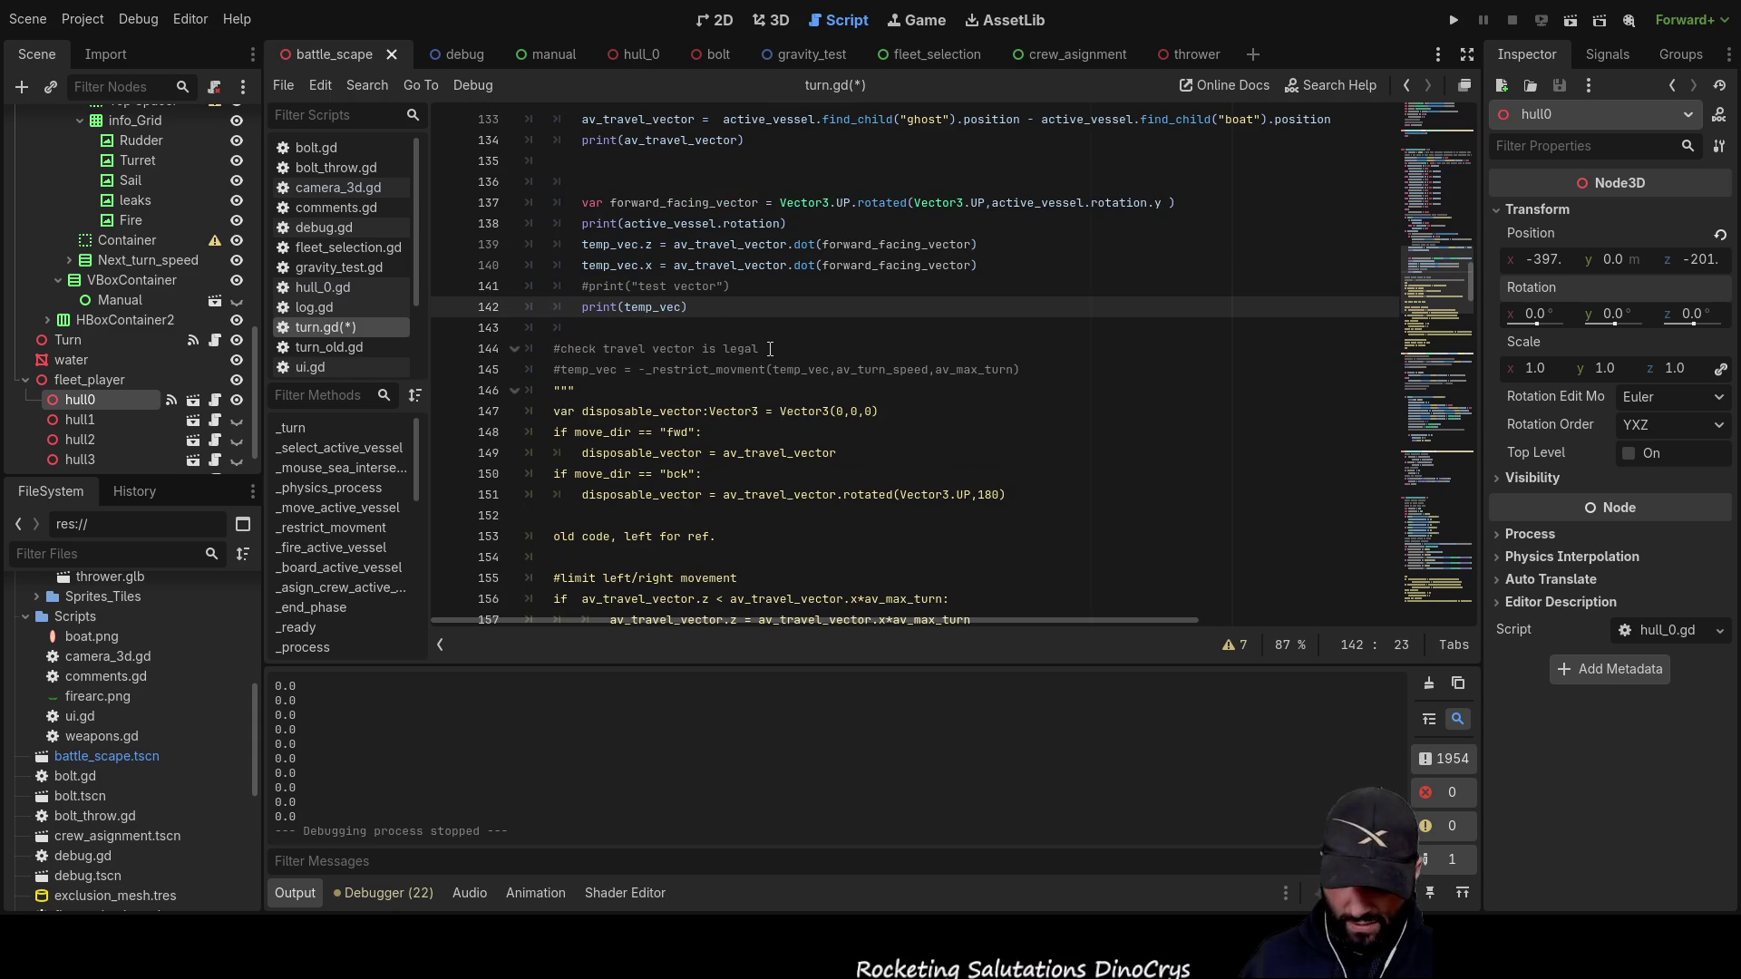
type(".z")
left_click(594, 348)
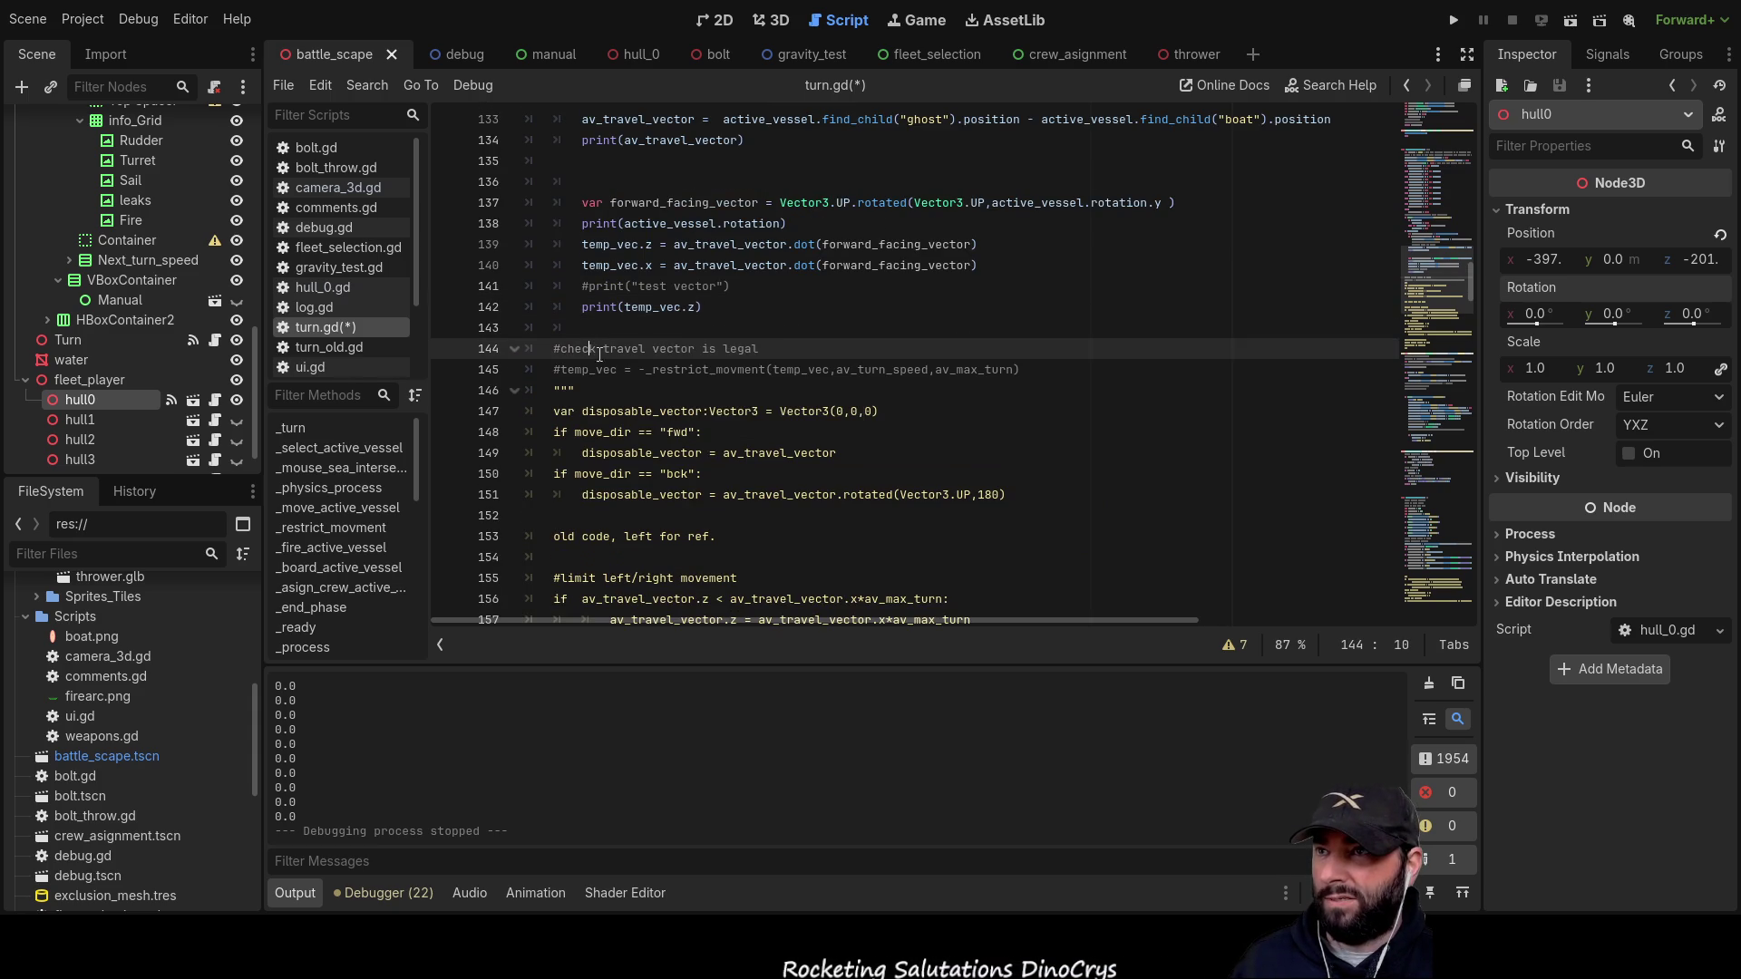
scroll(666, 272, "down", 2)
scroll(689, 263, "up", 1)
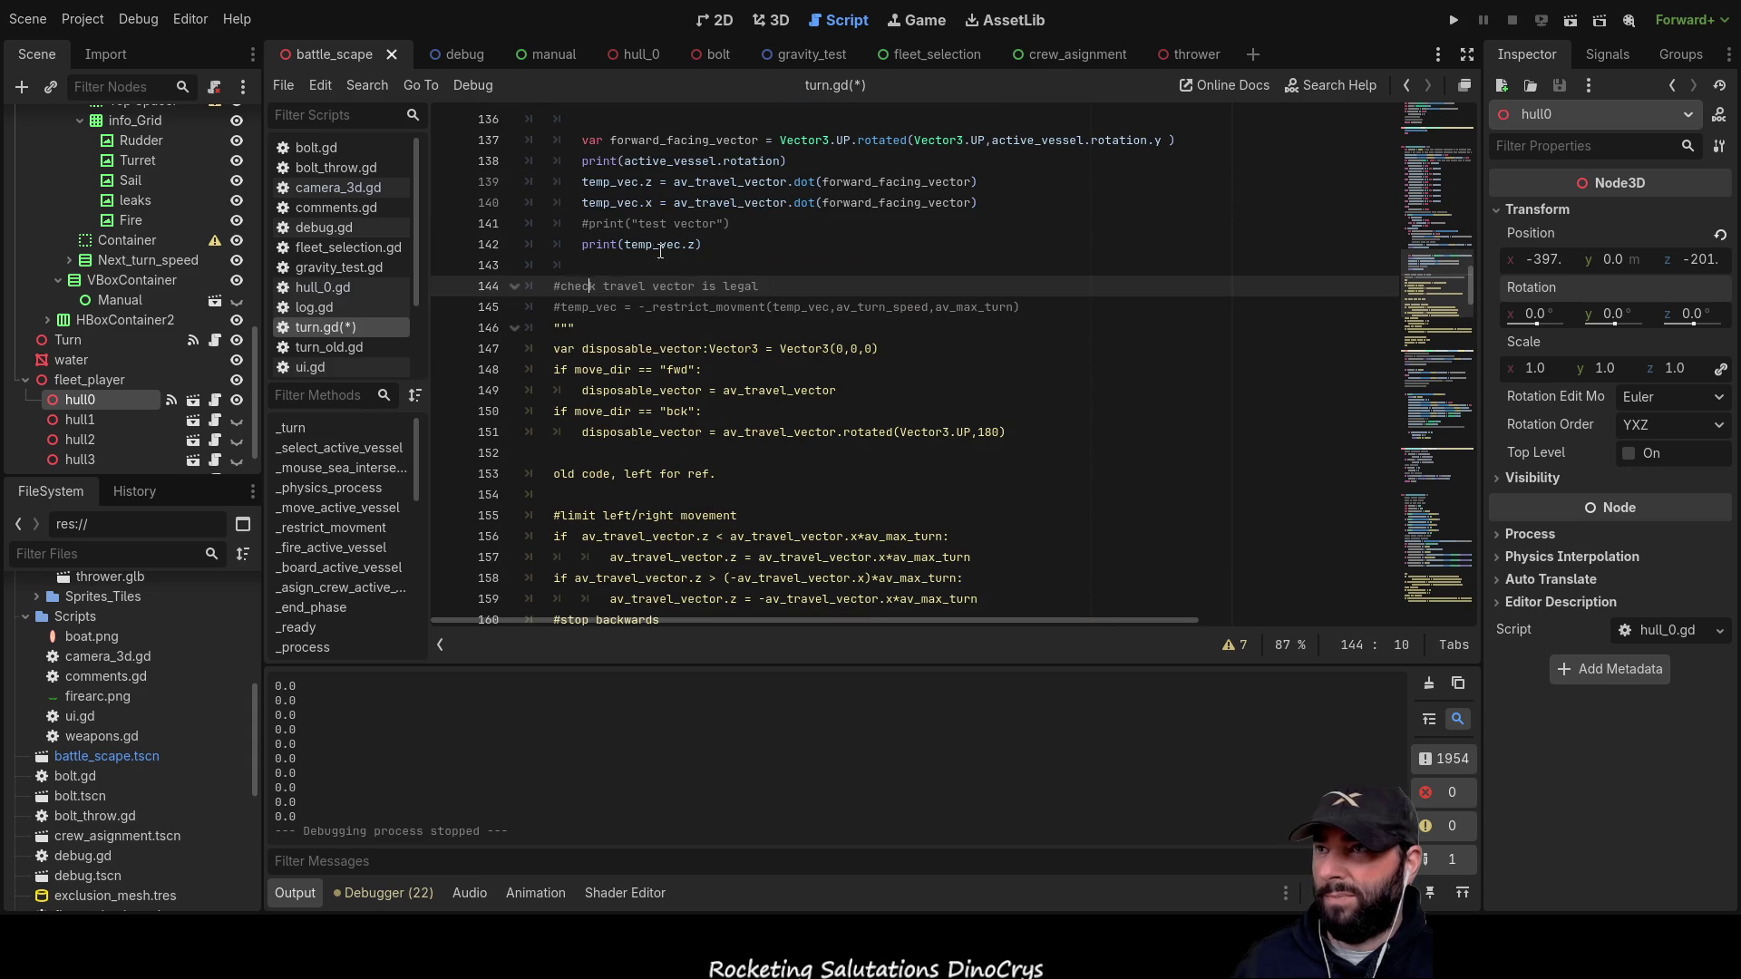
scroll(901, 506, "down", 8)
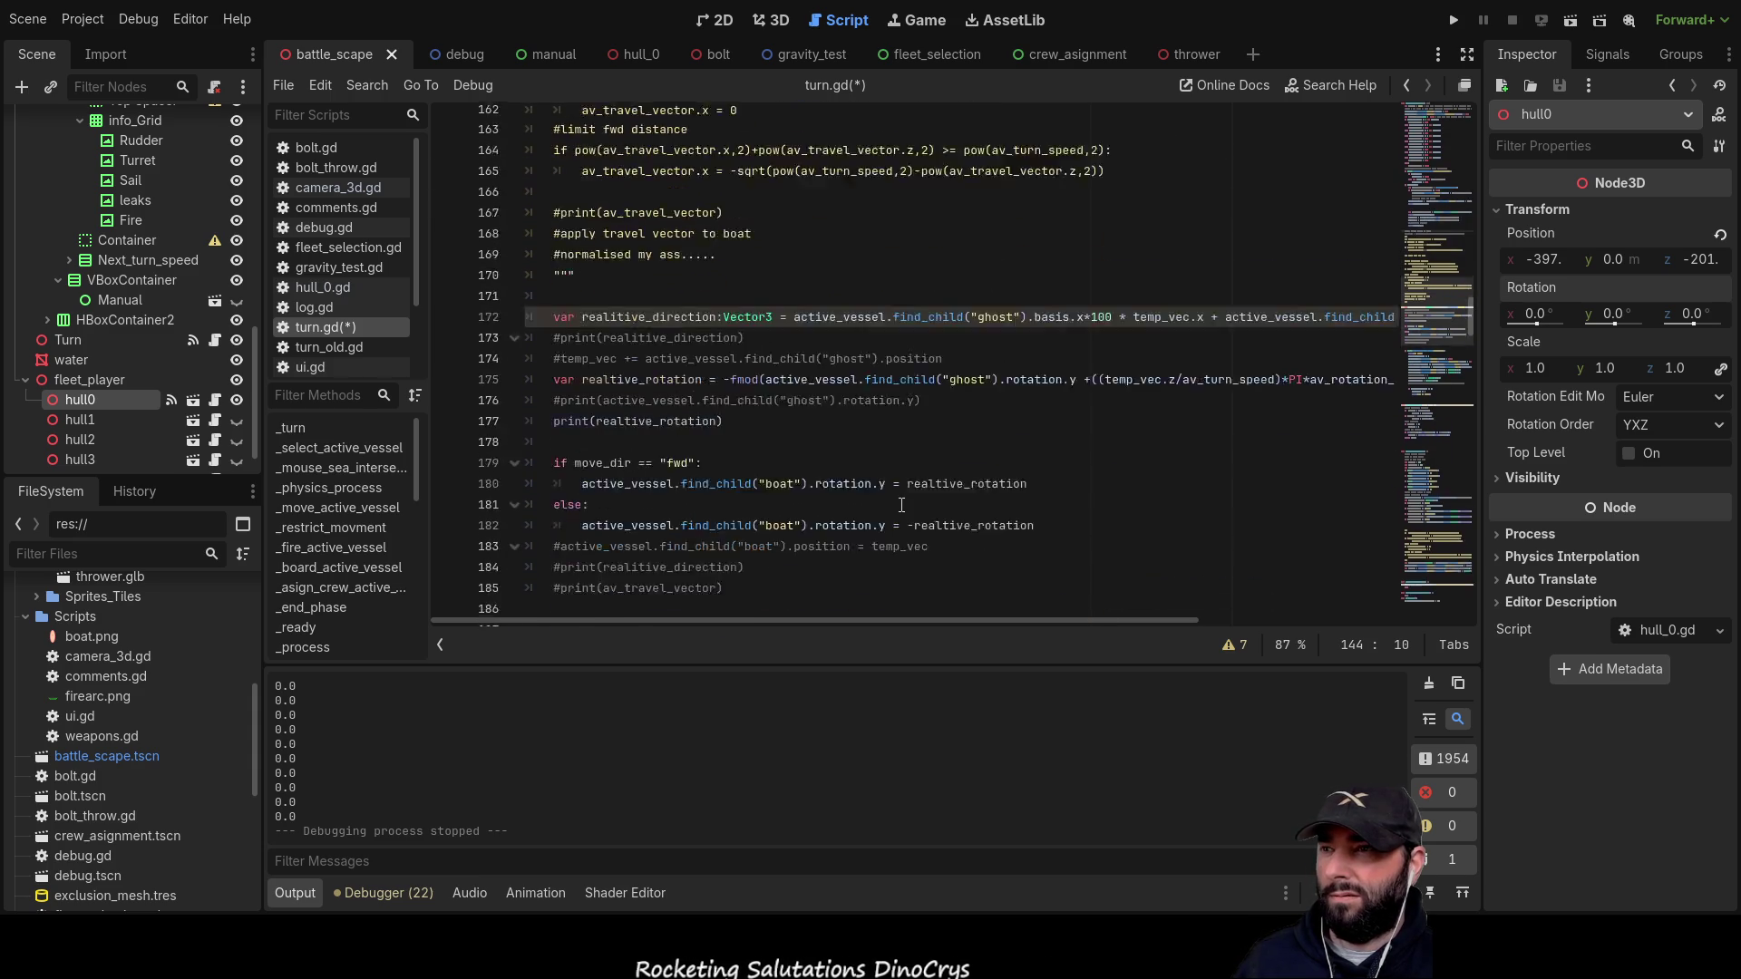
key("F5")
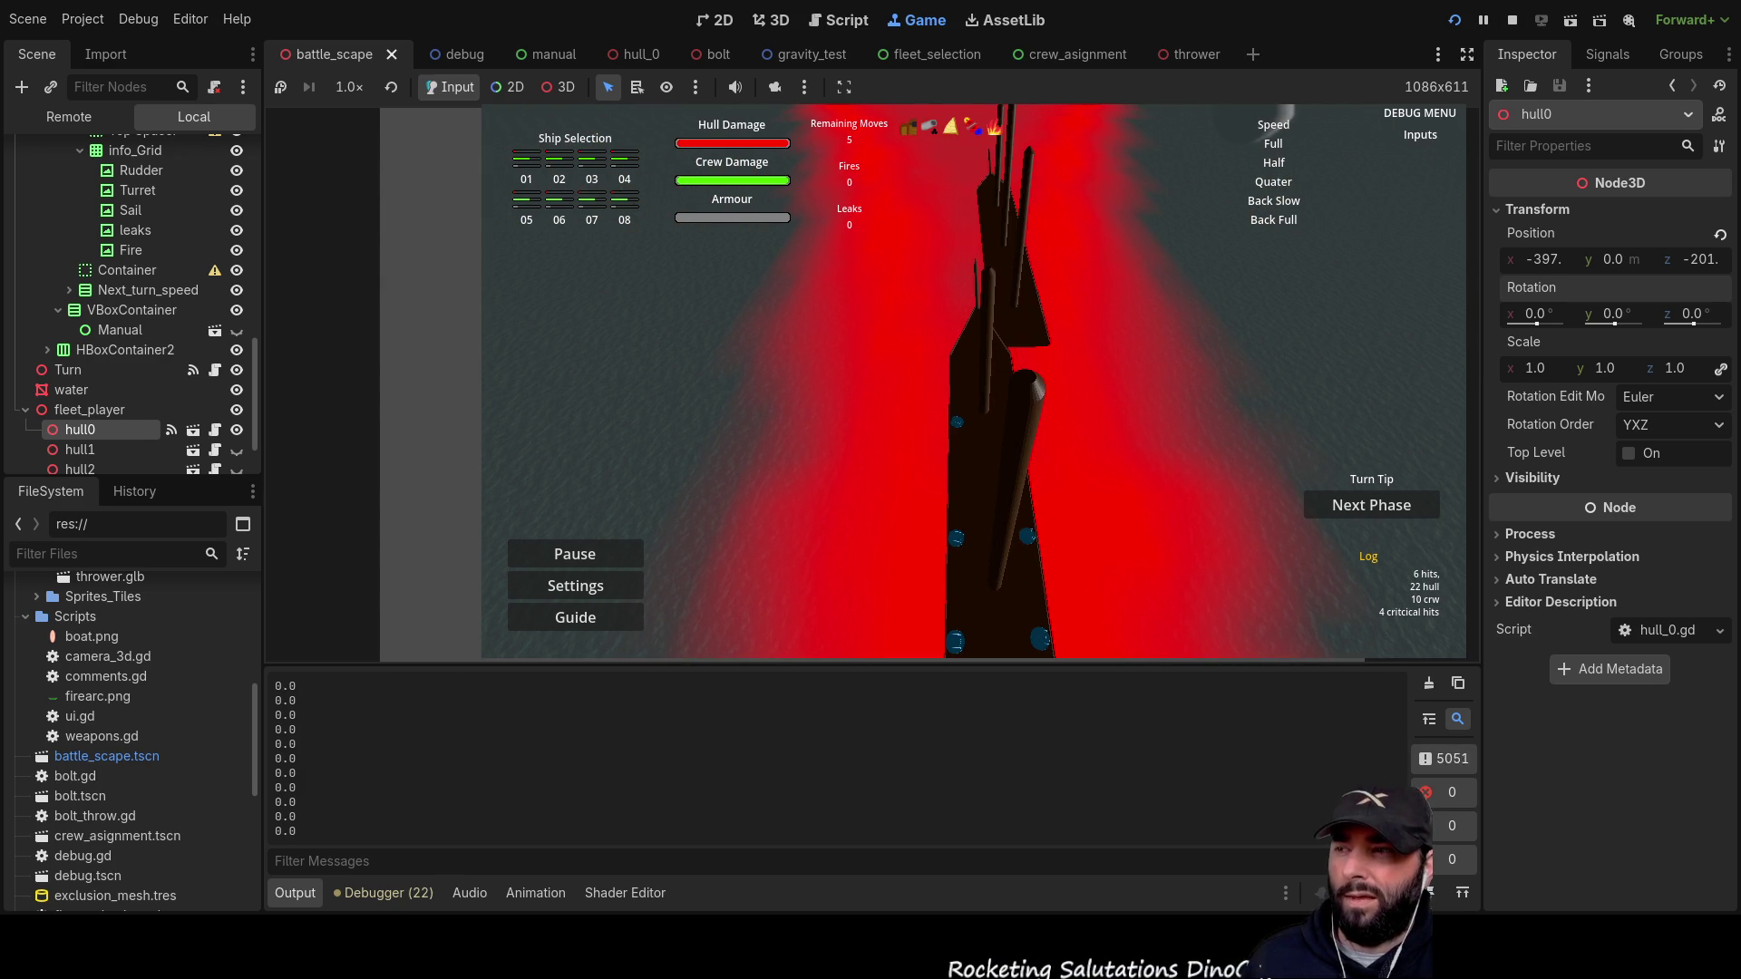
Step: Stop the test run with the toolbar Stop button
left_click(1514, 20)
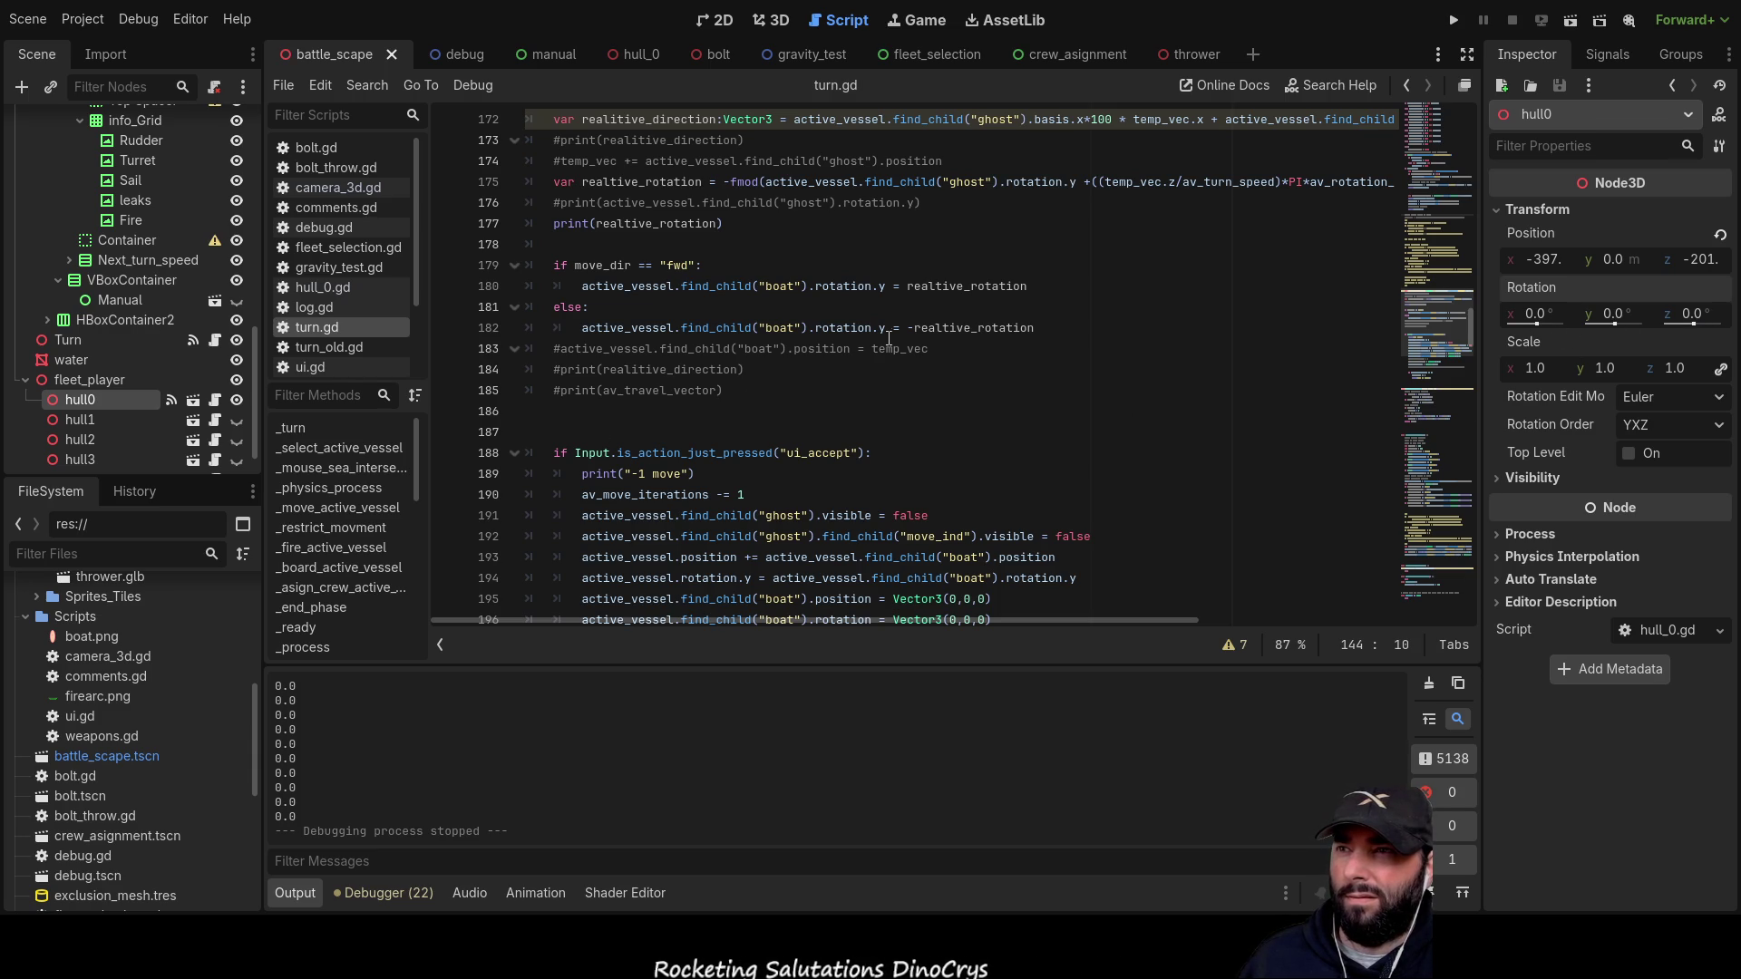
scroll(891, 337, "up", 4)
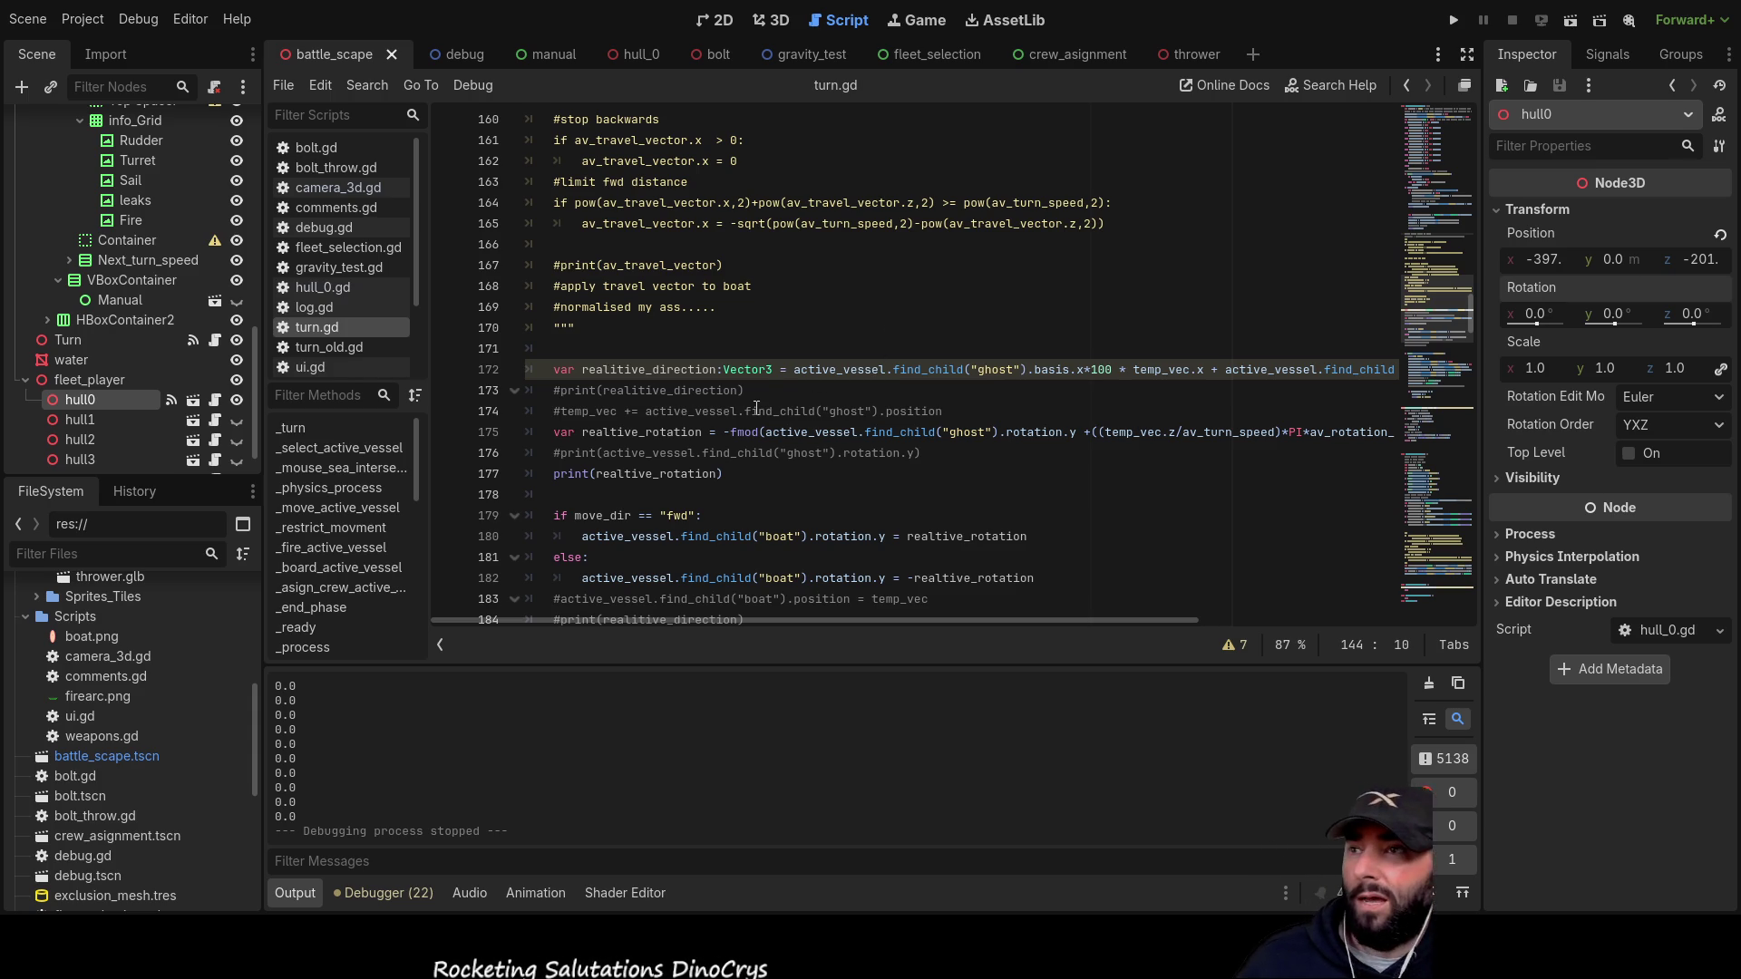
scroll(771, 422, "down", 9)
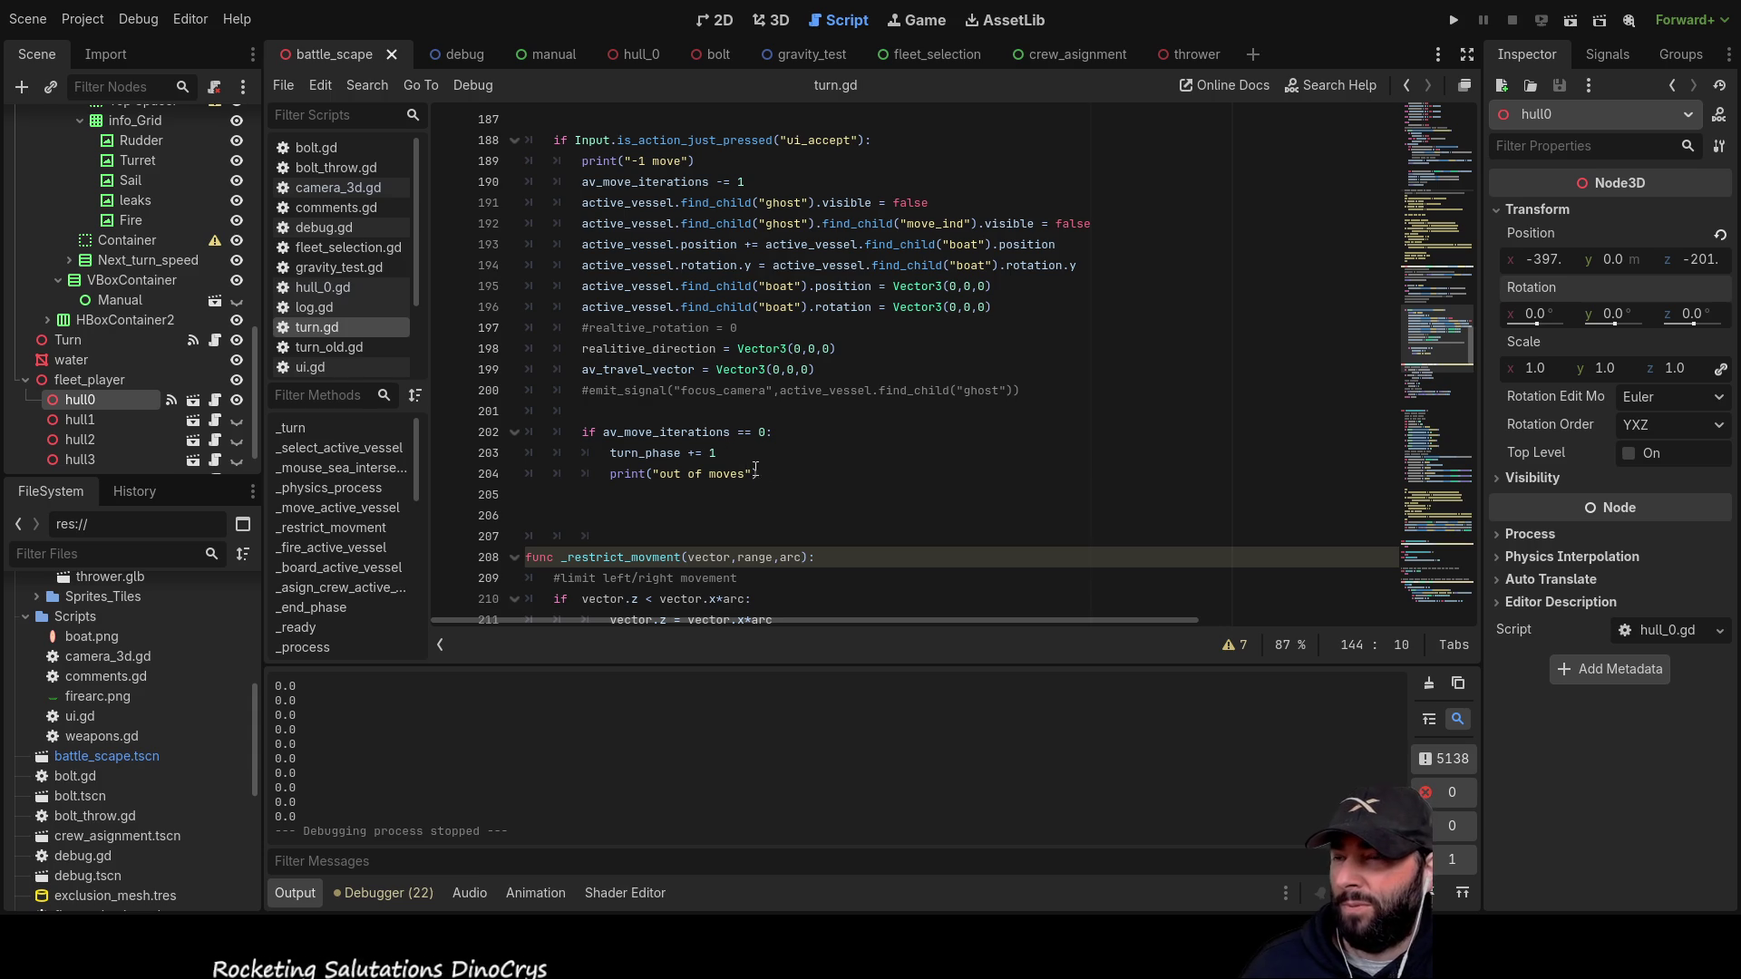
scroll(752, 476, "up", 2)
scroll(757, 482, "up", 1)
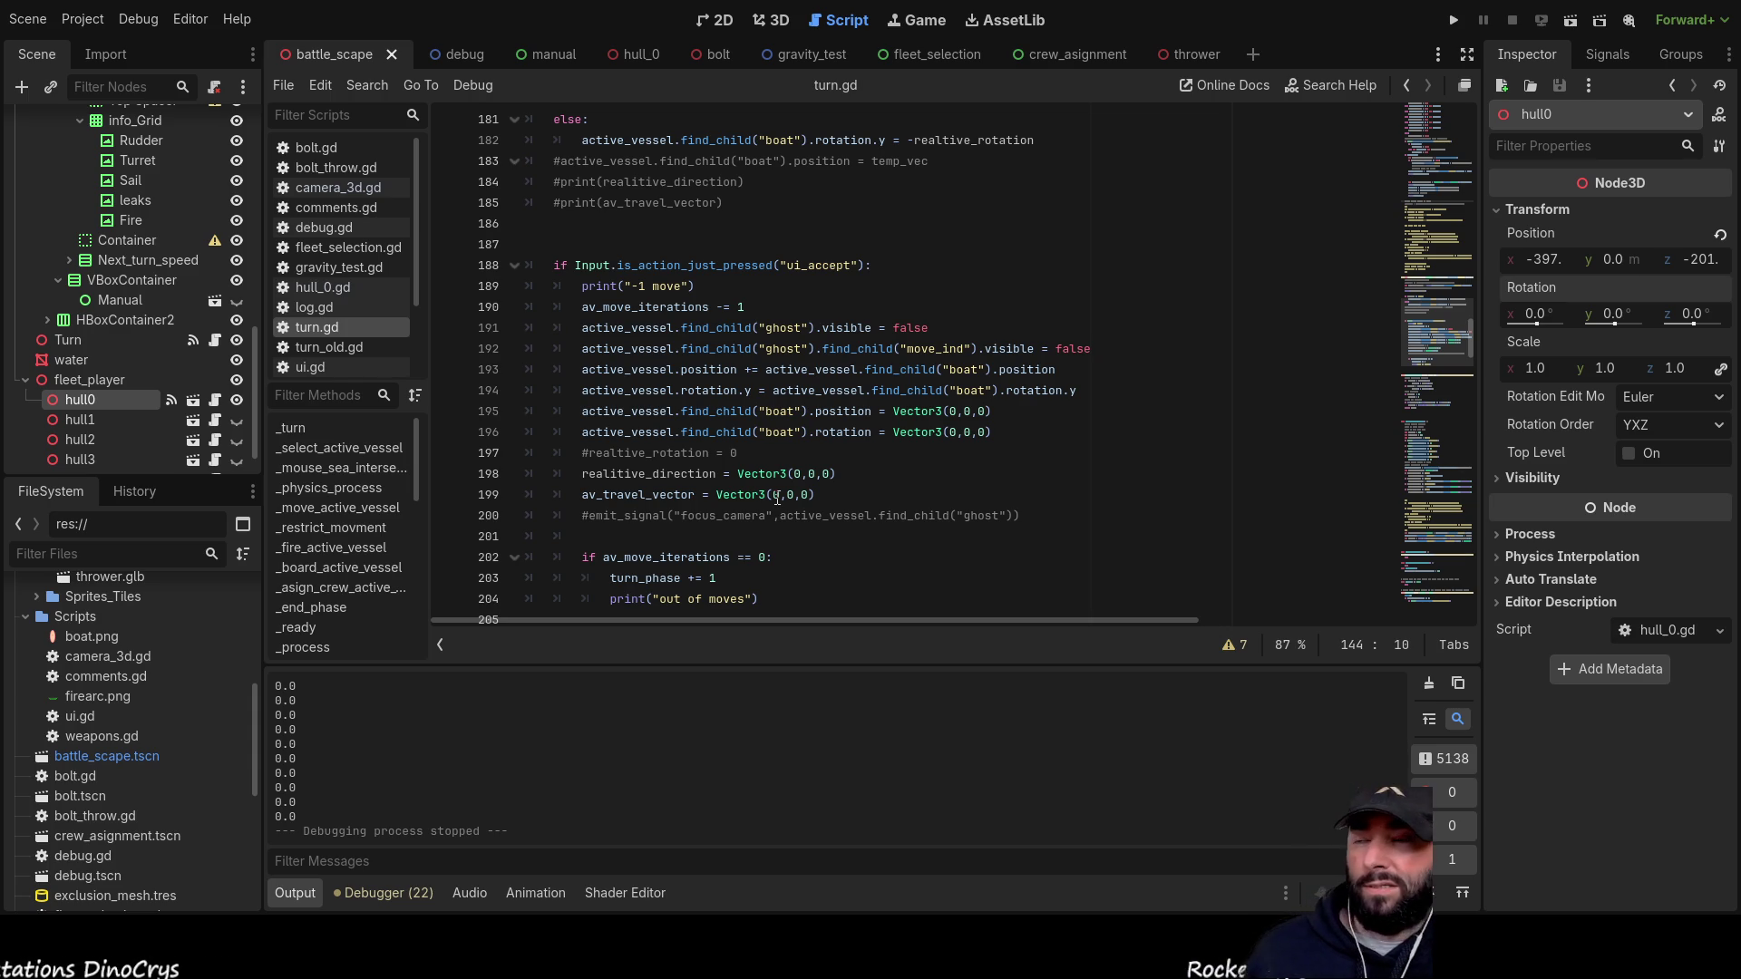
scroll(1018, 247, "down", 4)
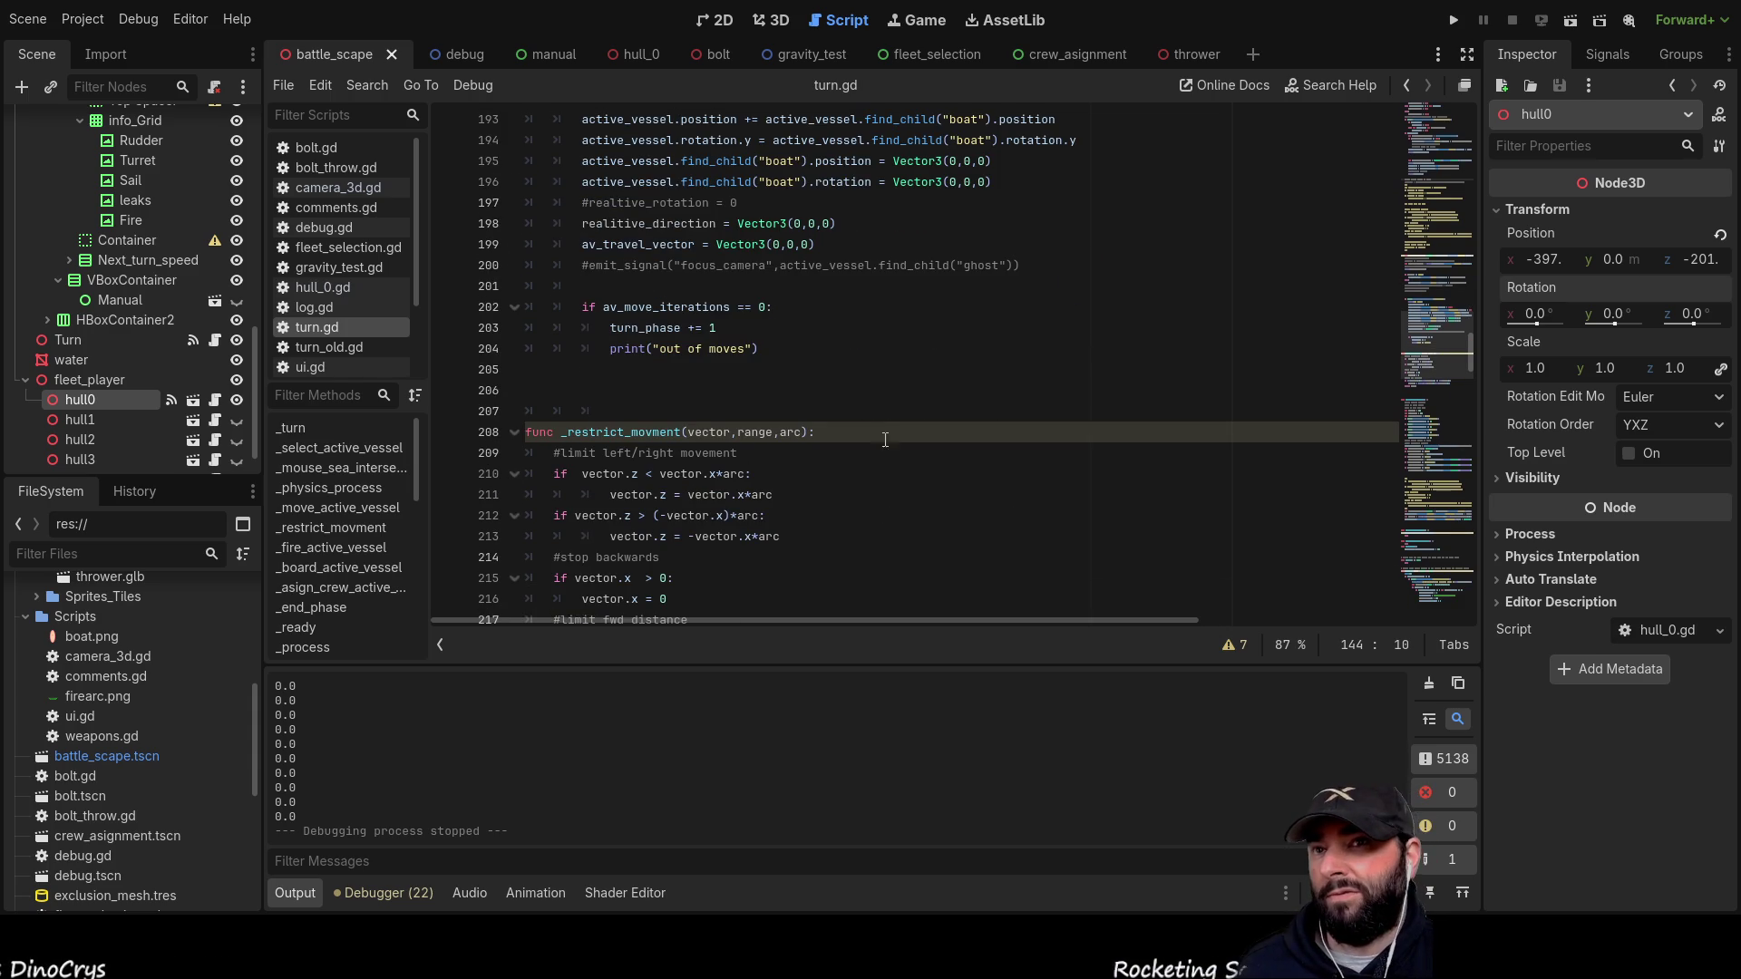
scroll(853, 421, "up", 7)
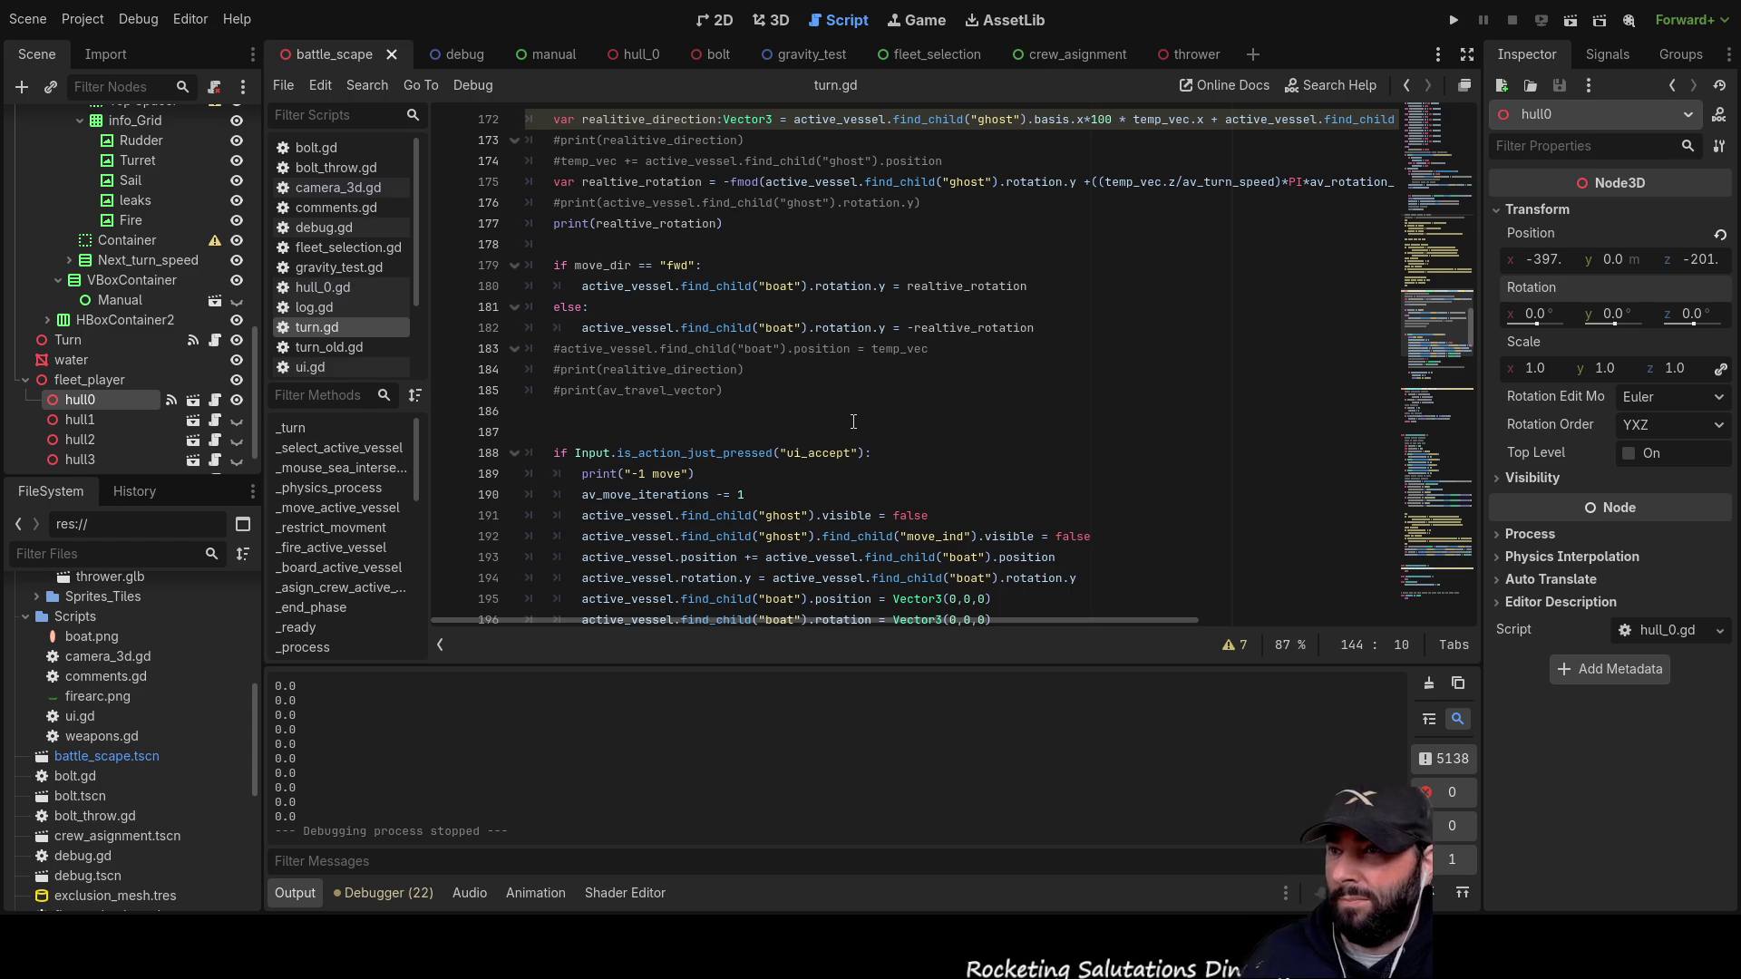
scroll(836, 411, "down", 4)
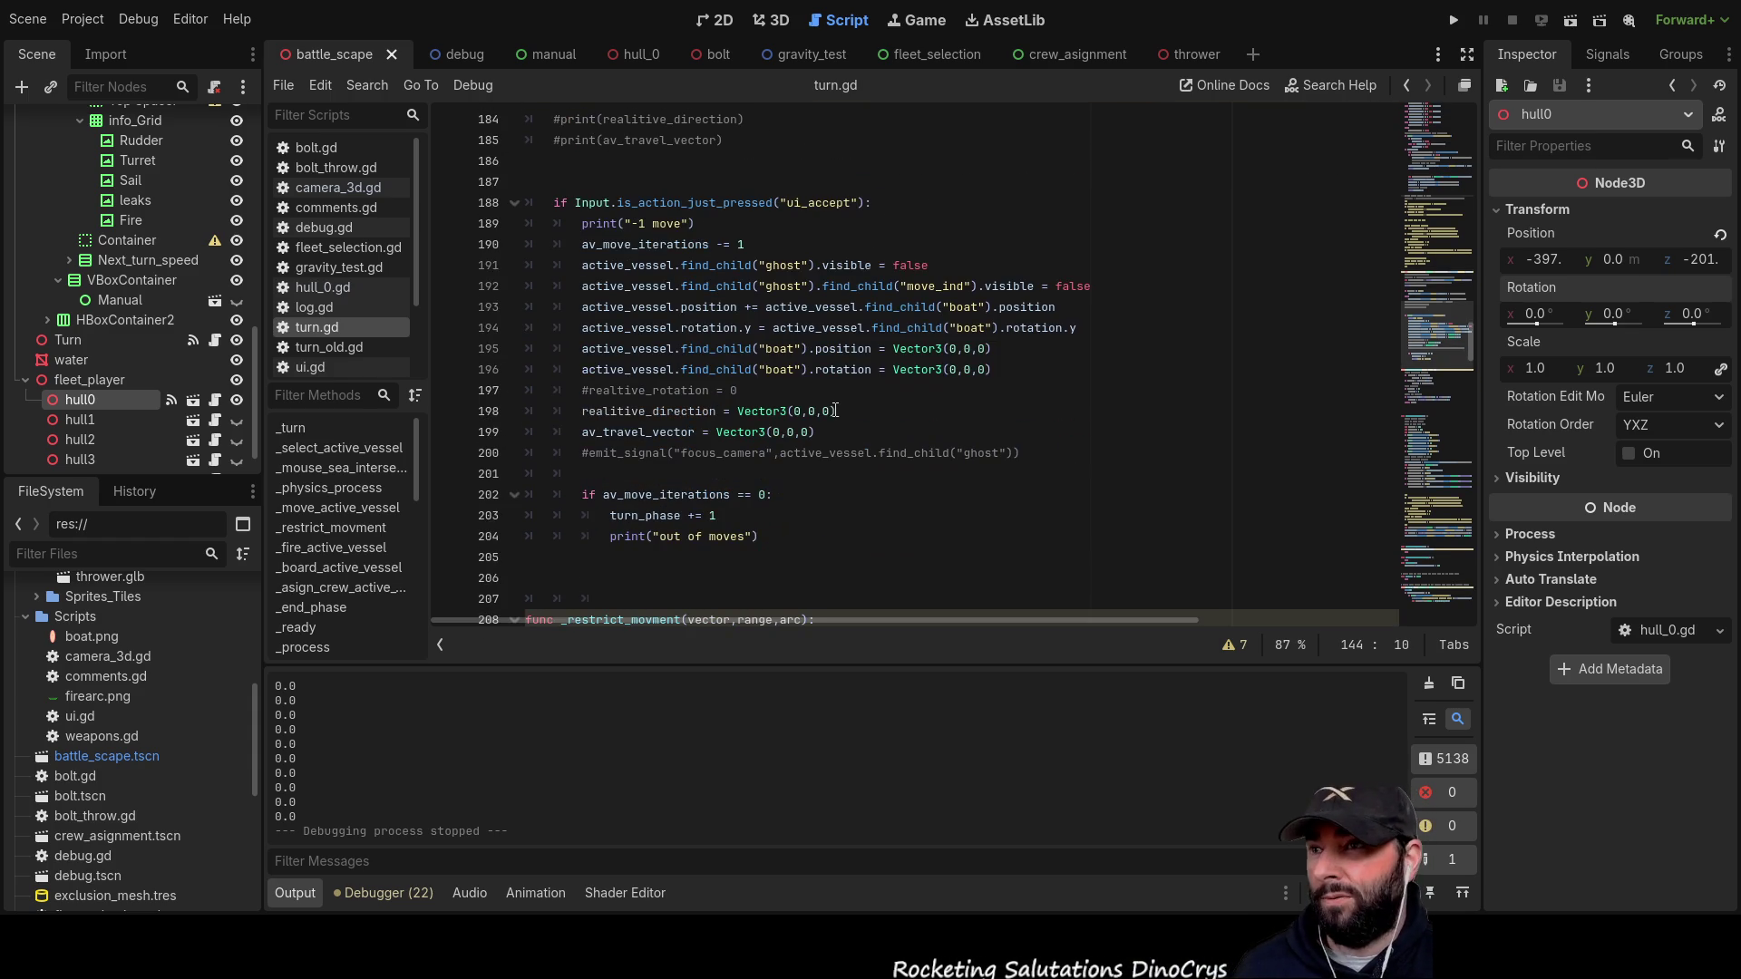
mouse_move(1470, 357)
left_mouse_down()
mouse_move(1470, 314)
mouse_move(1471, 361)
left_mouse_up()
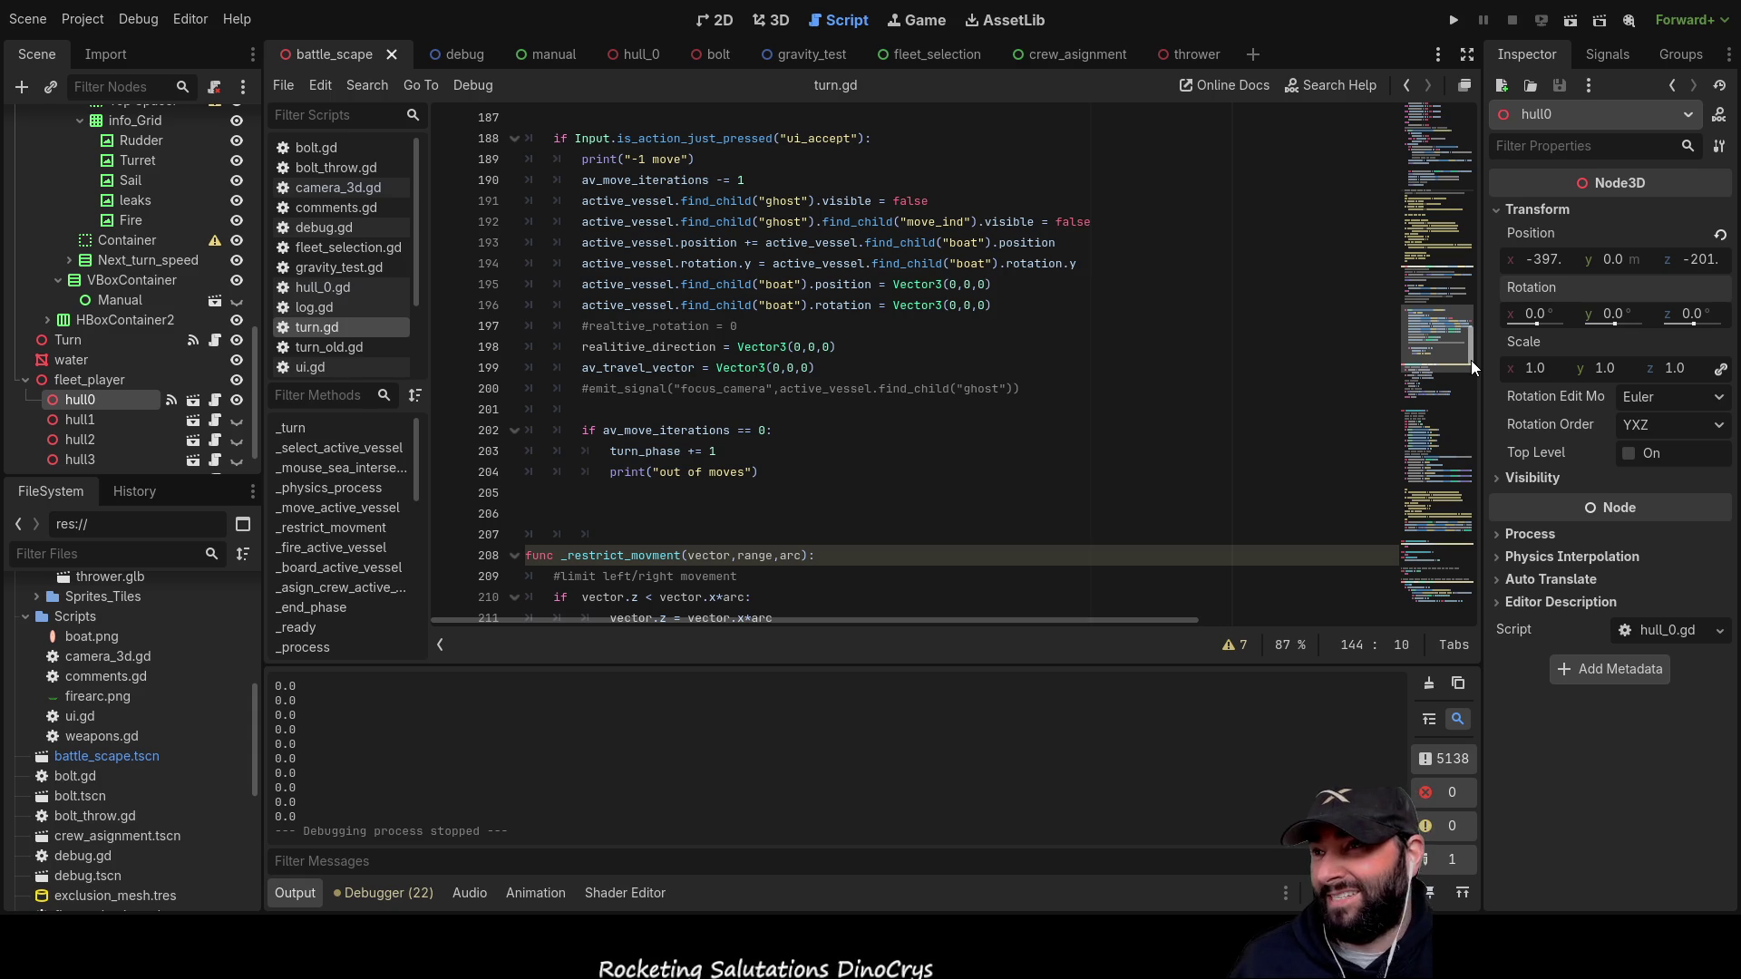
mouse_move(1470, 361)
left_mouse_down()
mouse_move(1473, 329)
mouse_move(1472, 382)
mouse_move(1475, 356)
left_mouse_up()
scroll(752, 510, "up", 10)
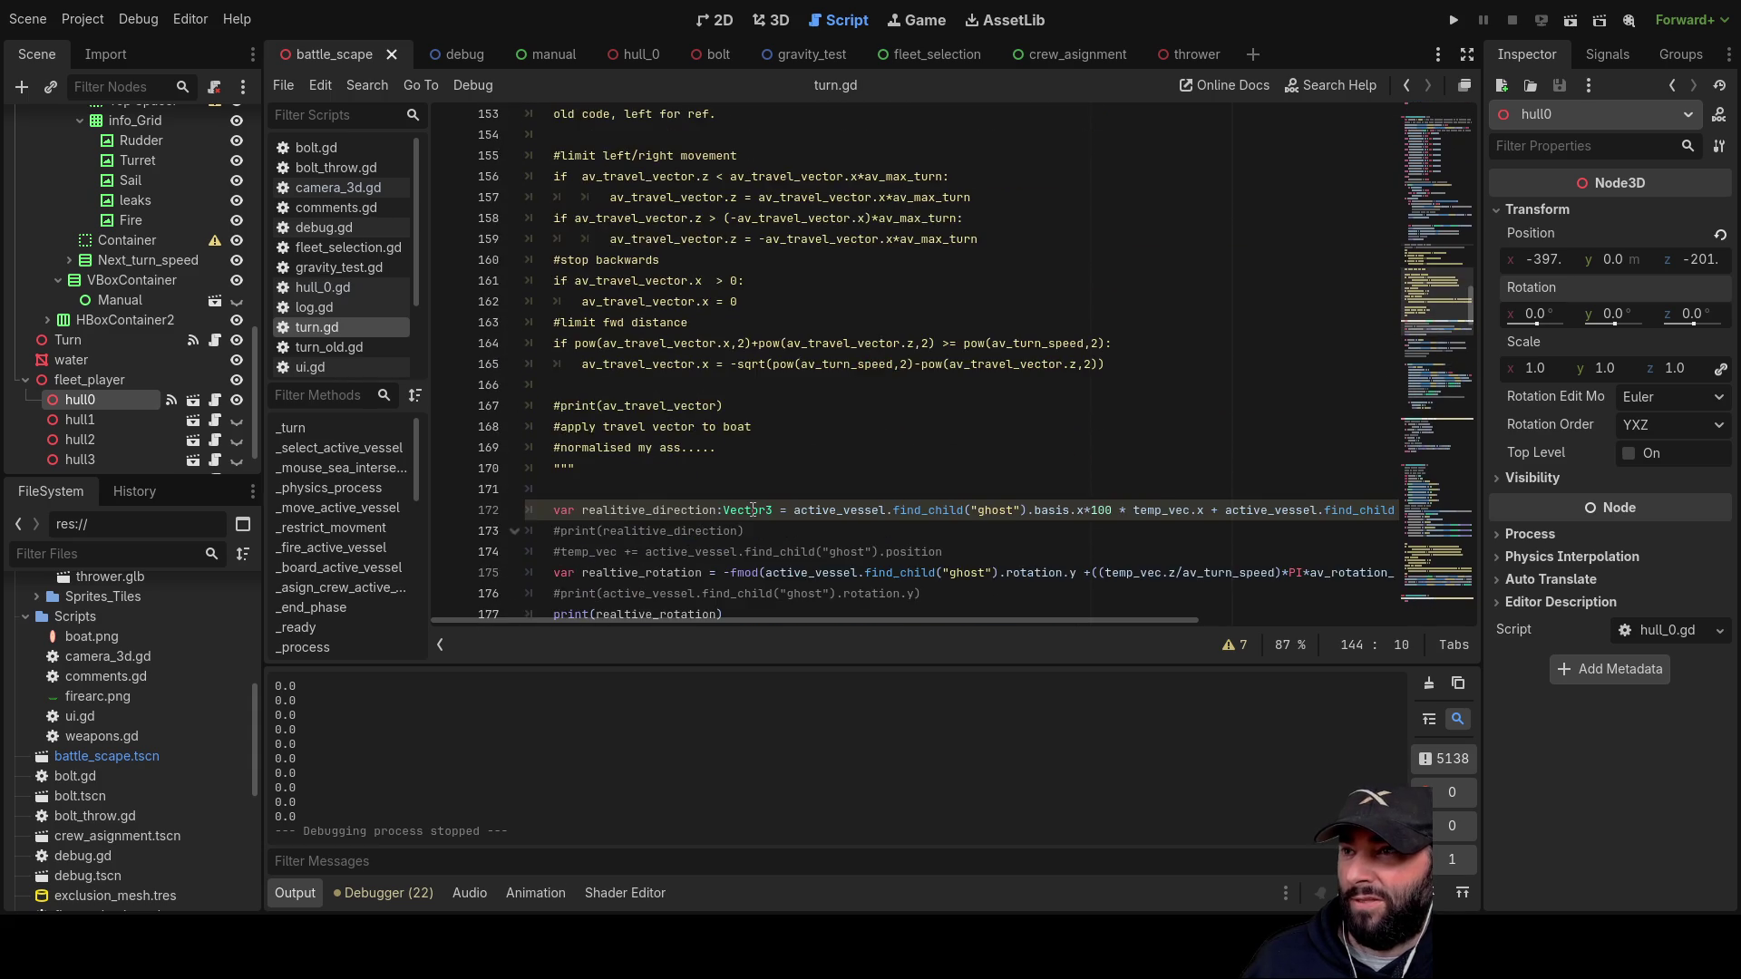
scroll(752, 510, "down", 5)
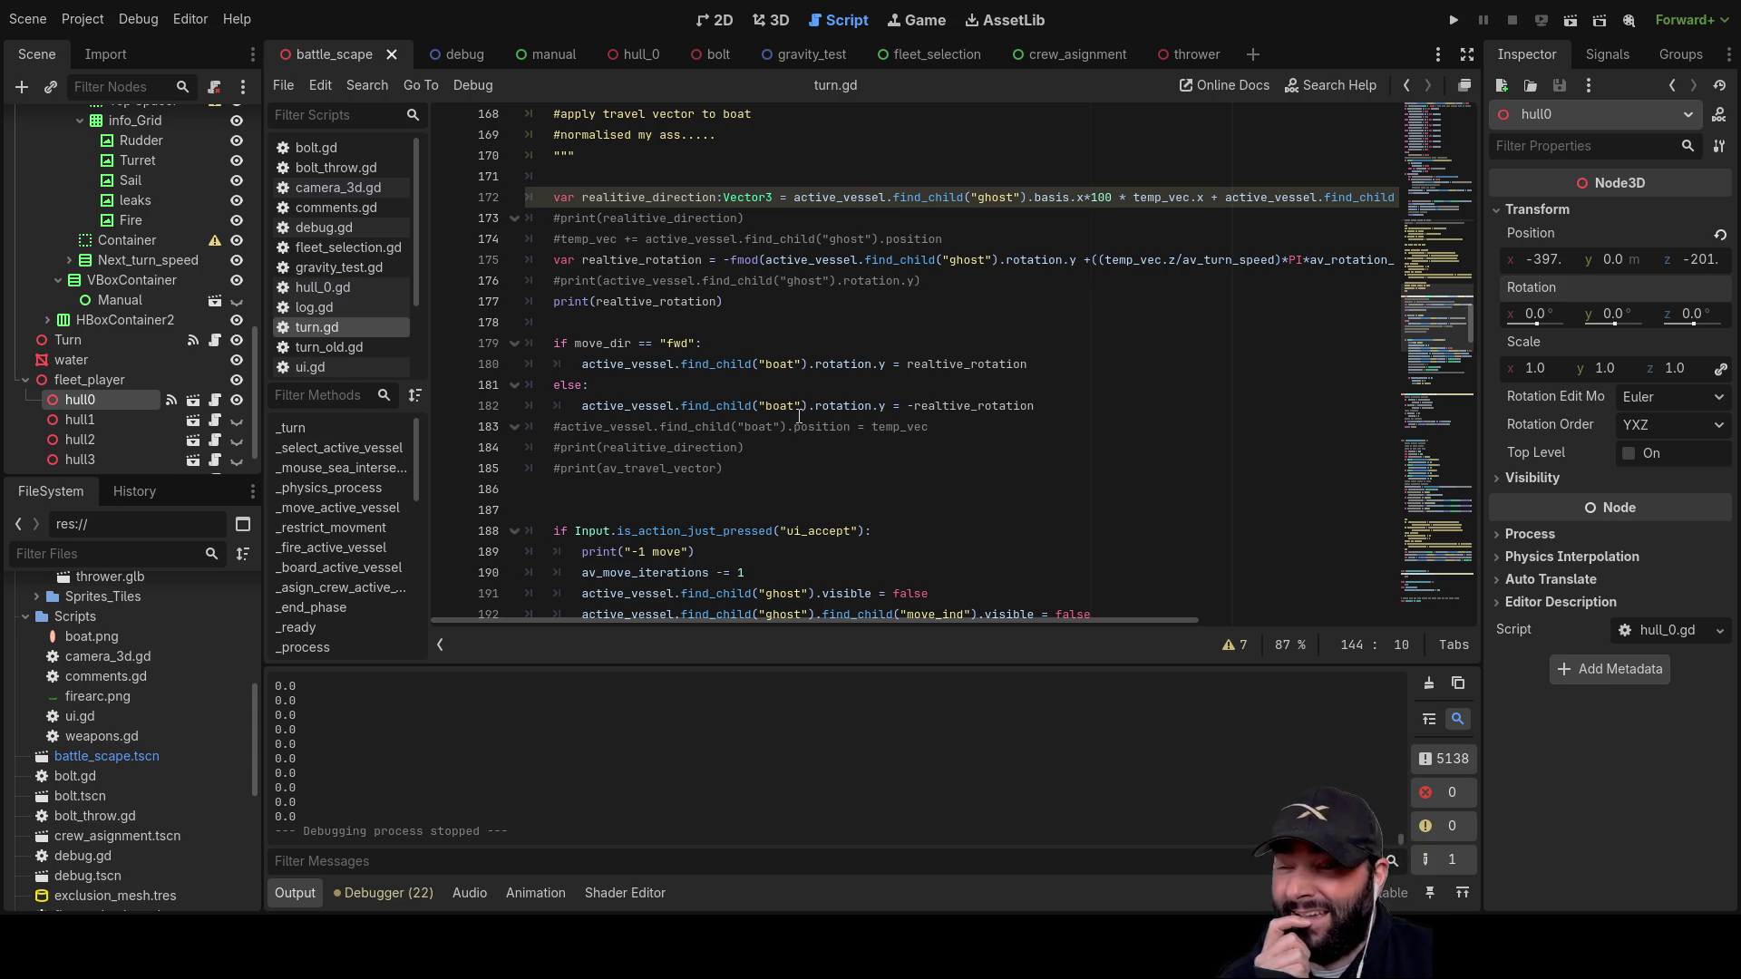
scroll(729, 381, "up", 1)
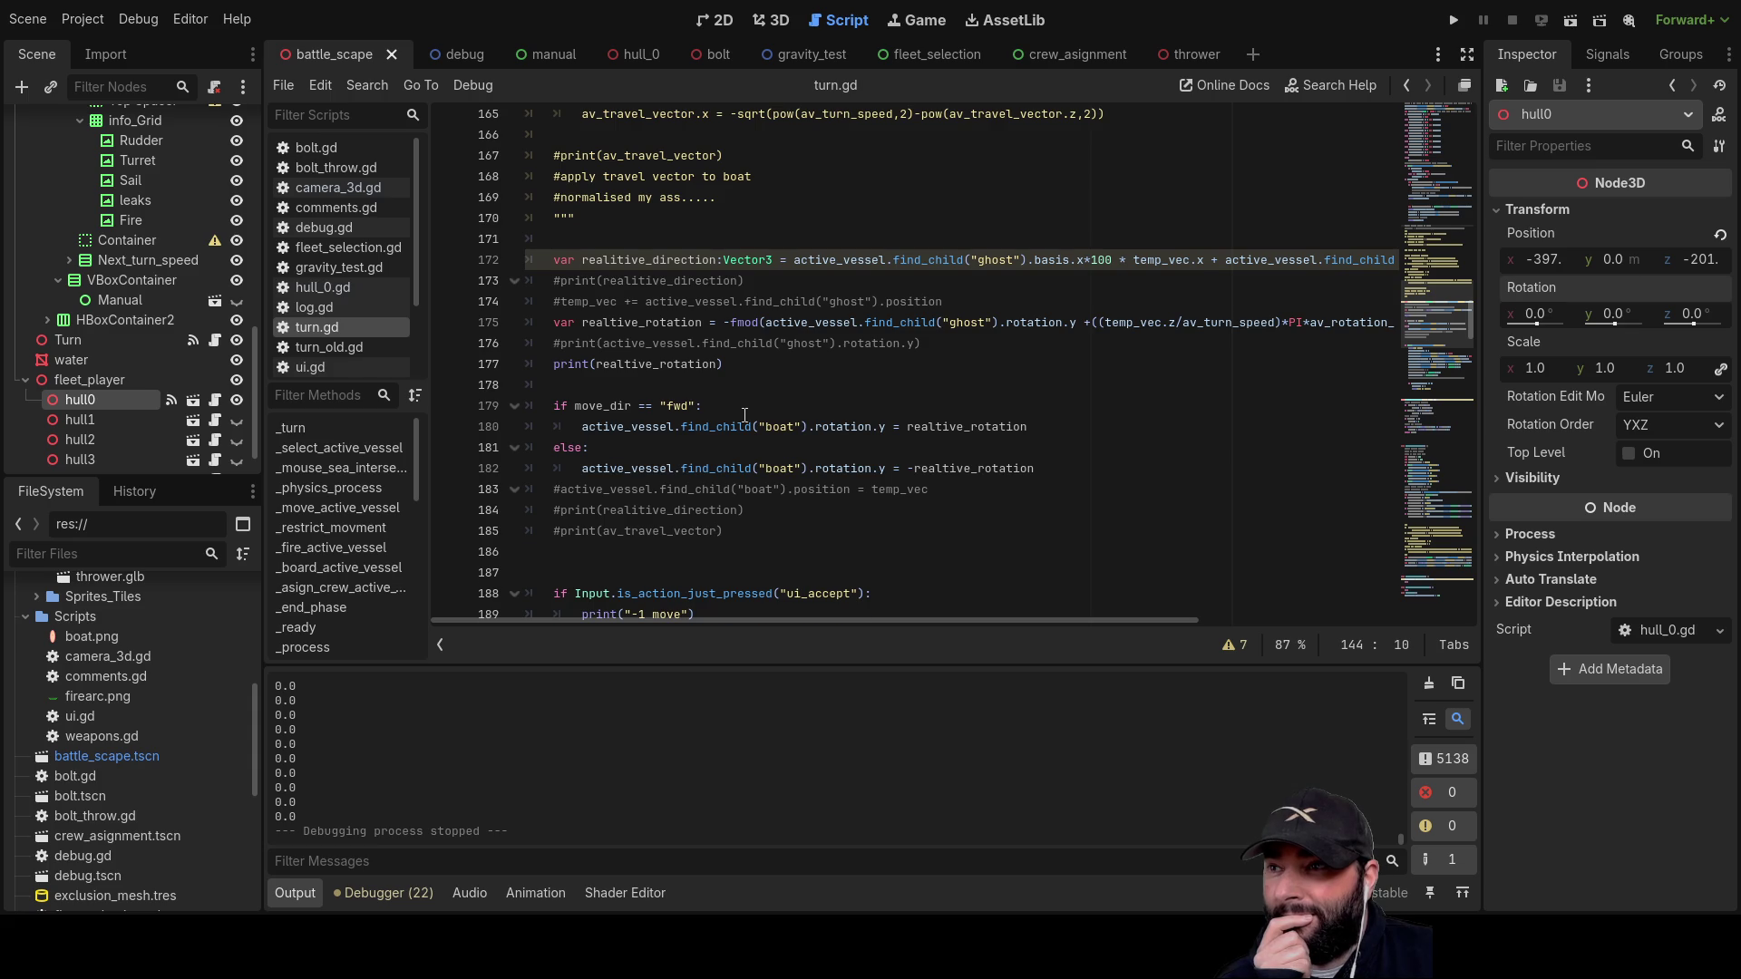
scroll(745, 414, "up", 8)
scroll(723, 414, "up", 3)
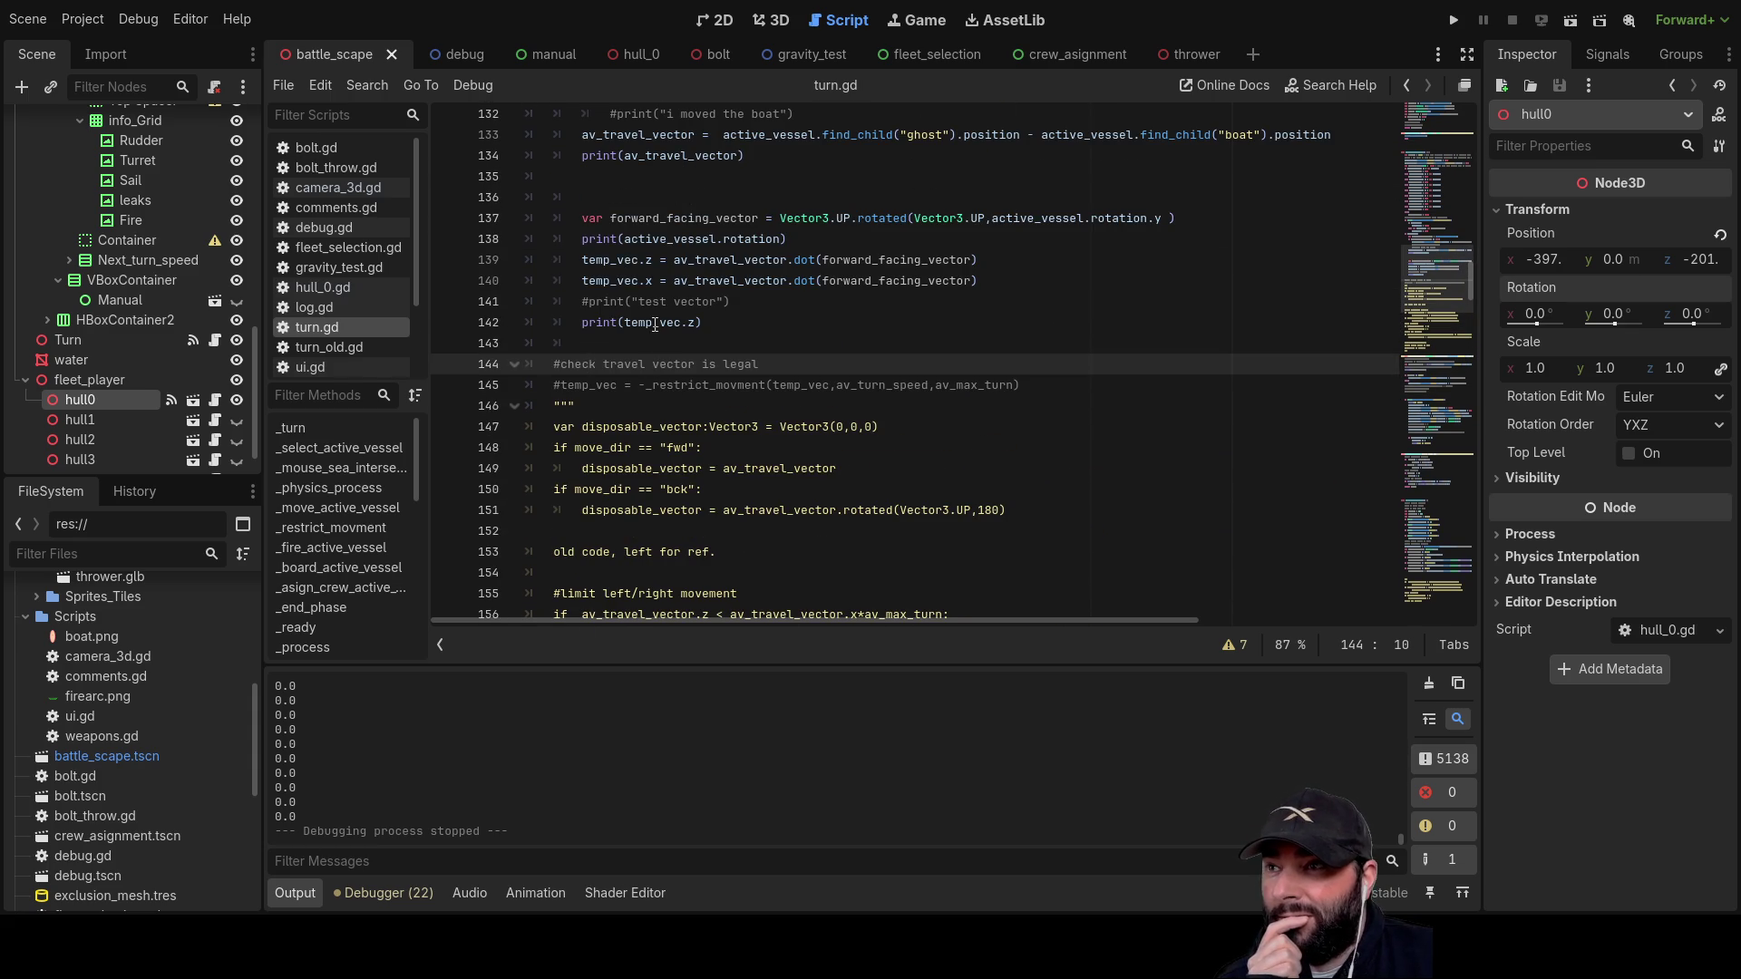
Step: Delete .z so line 142 prints the whole temp_vec again
double_click(655, 325)
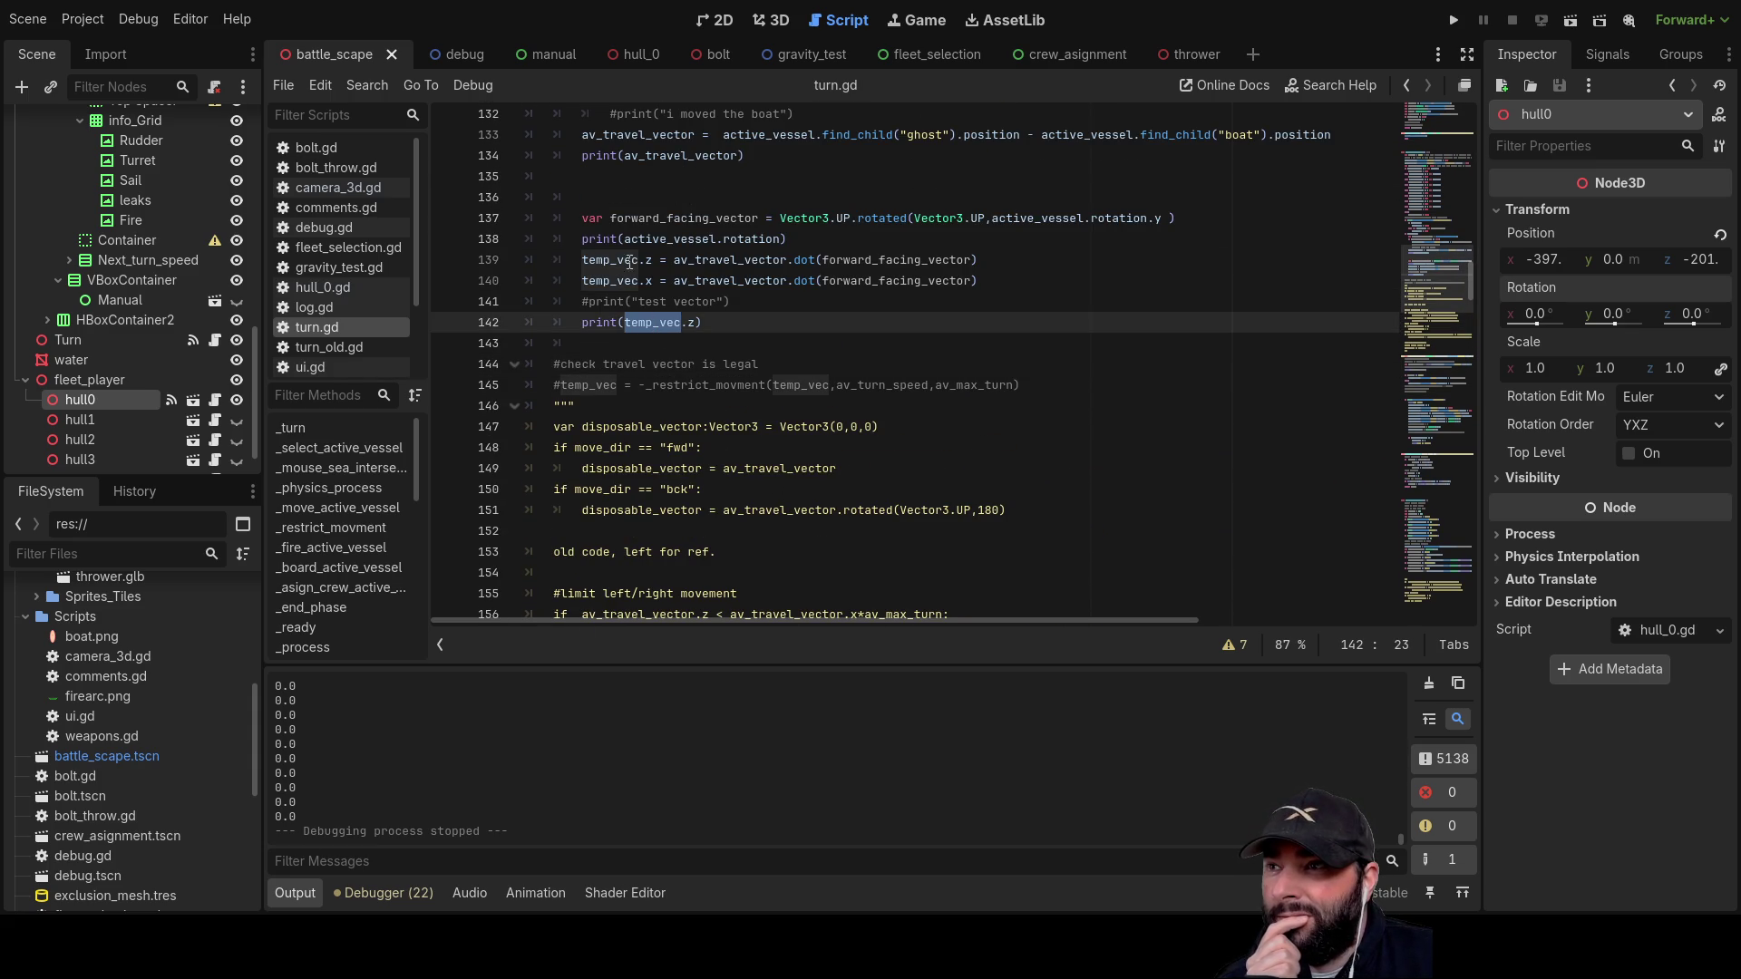
left_click_drag(652, 260, 583, 260)
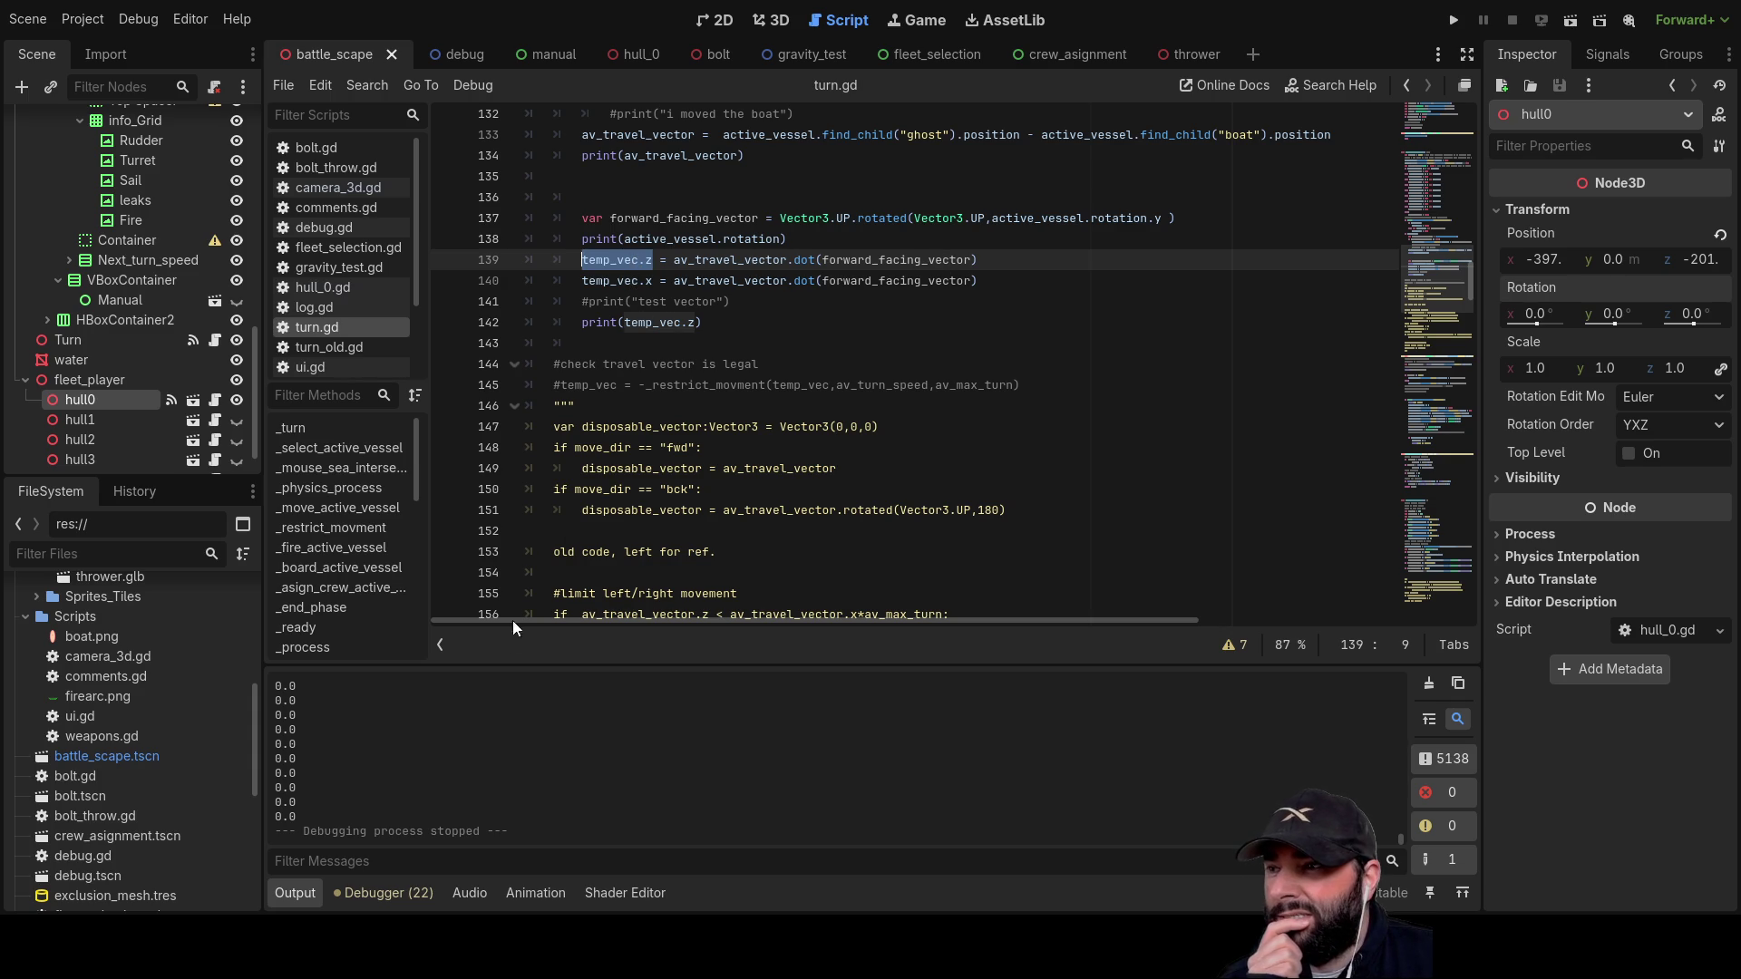
left_click(694, 323)
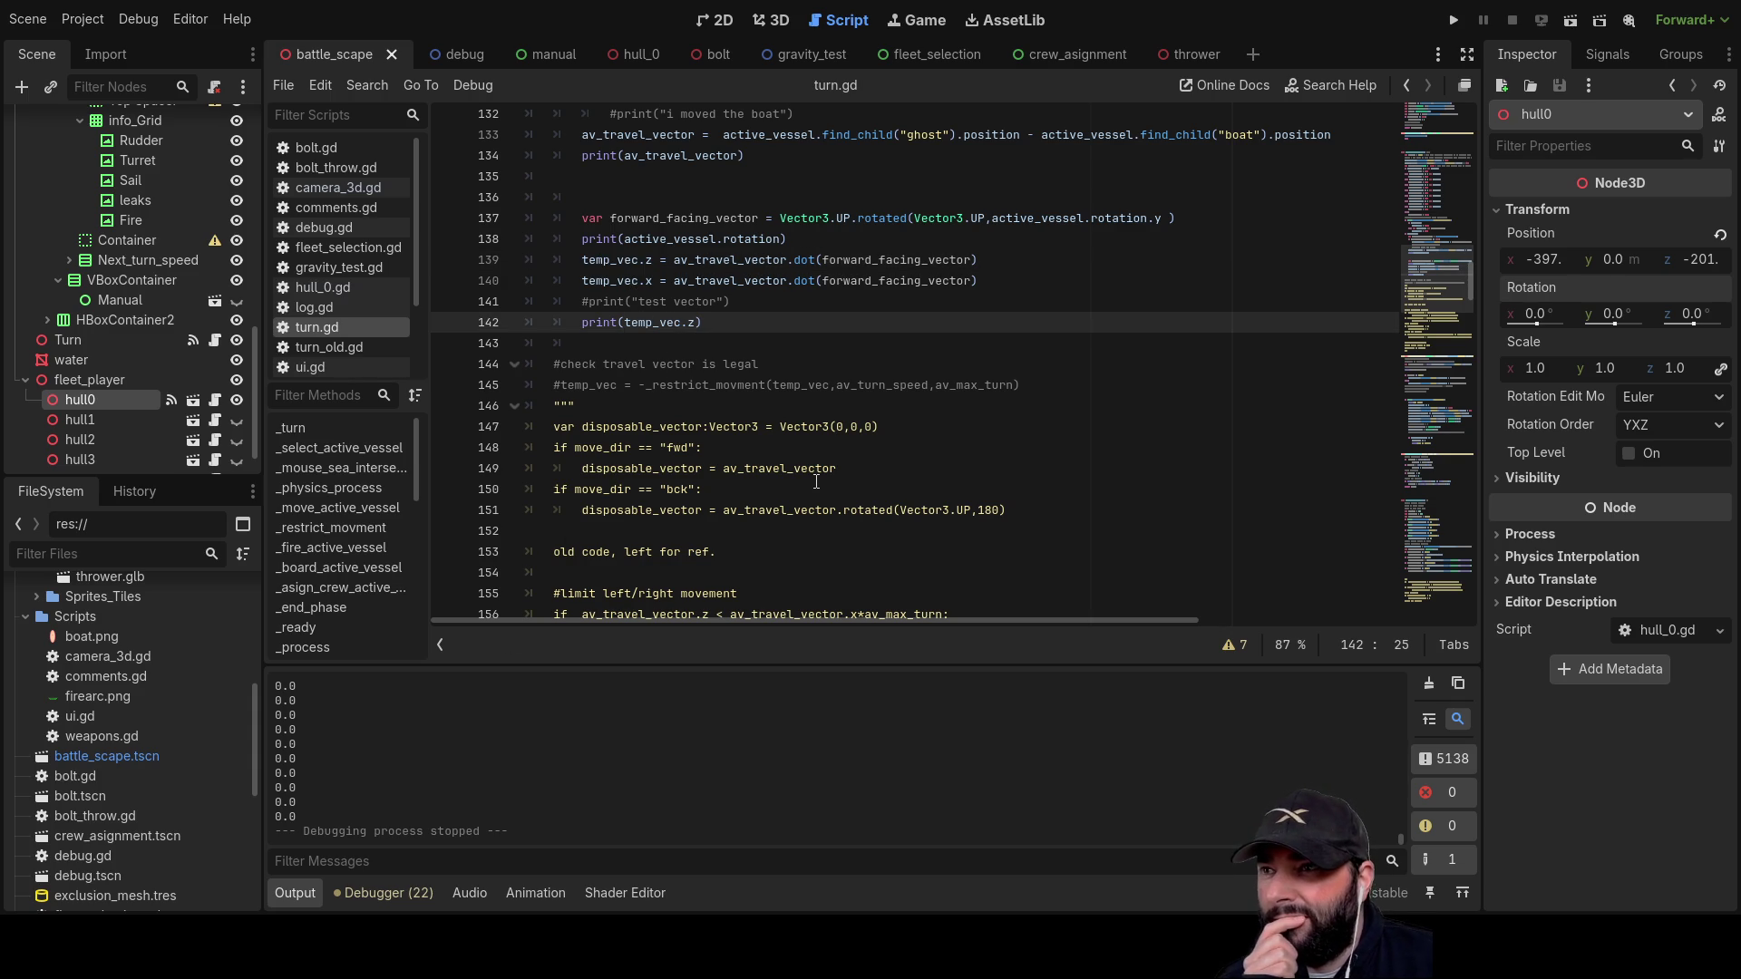
key("BackSpace")
key("BackSpace")
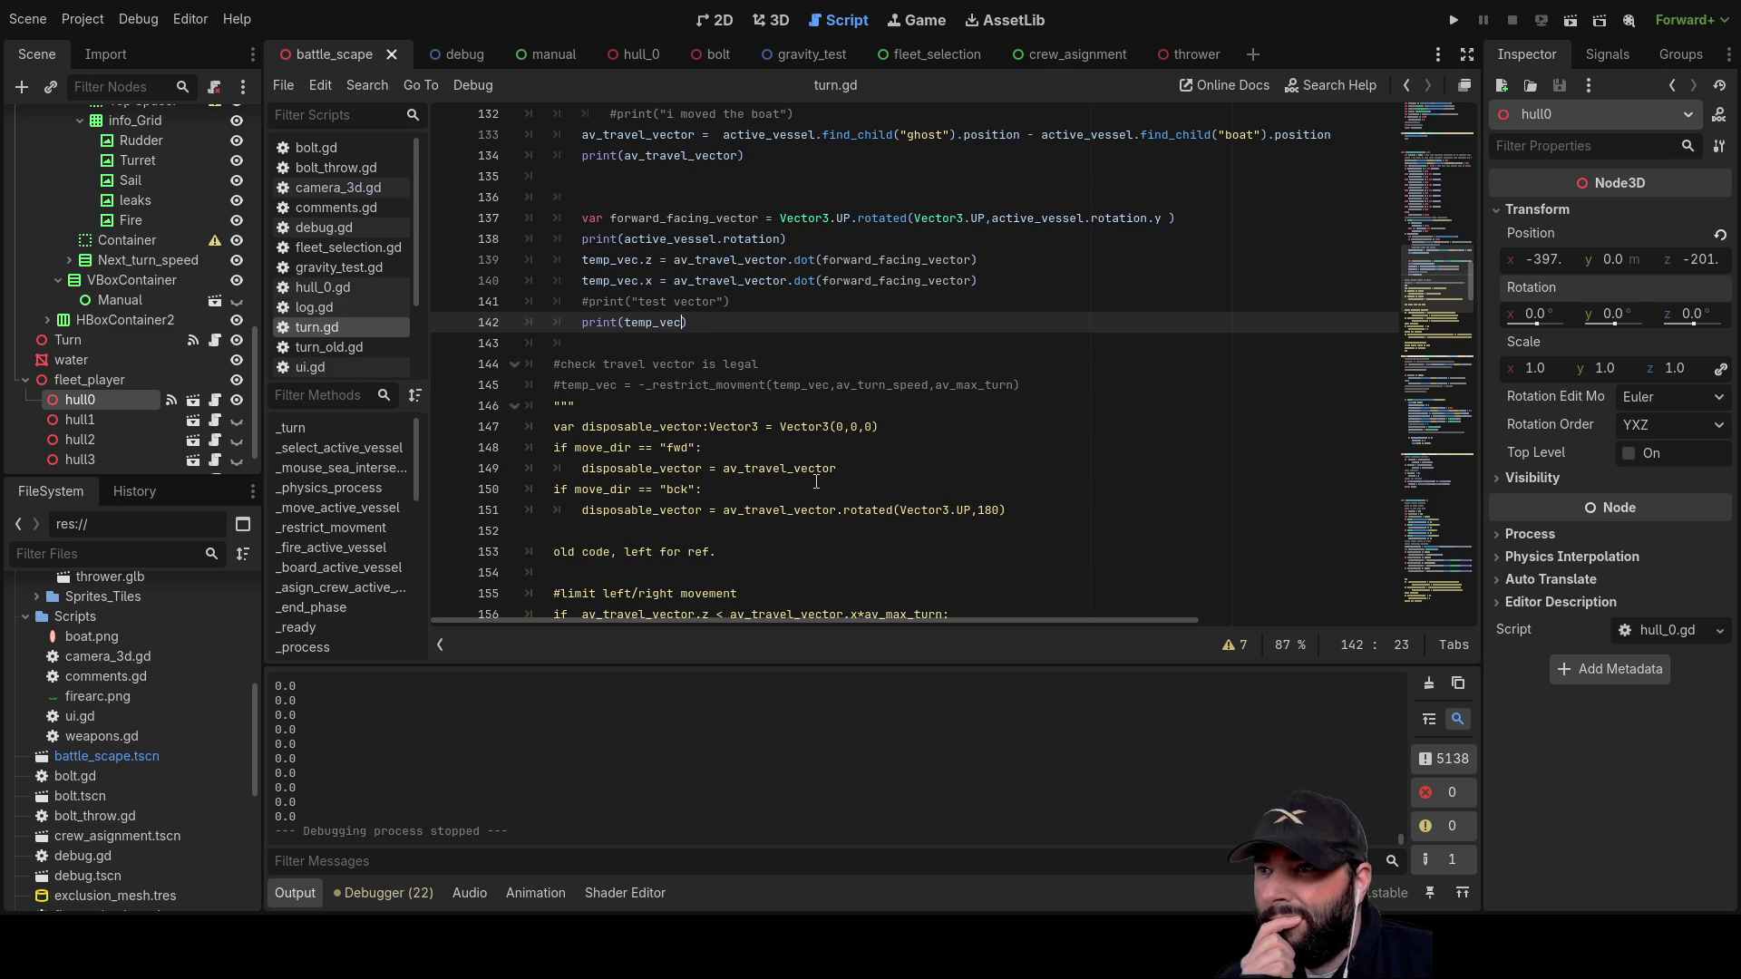
Step: Comment out print(av_travel_vector) on line 134 with #, then rerun the game
scroll(641, 469, "up", 2)
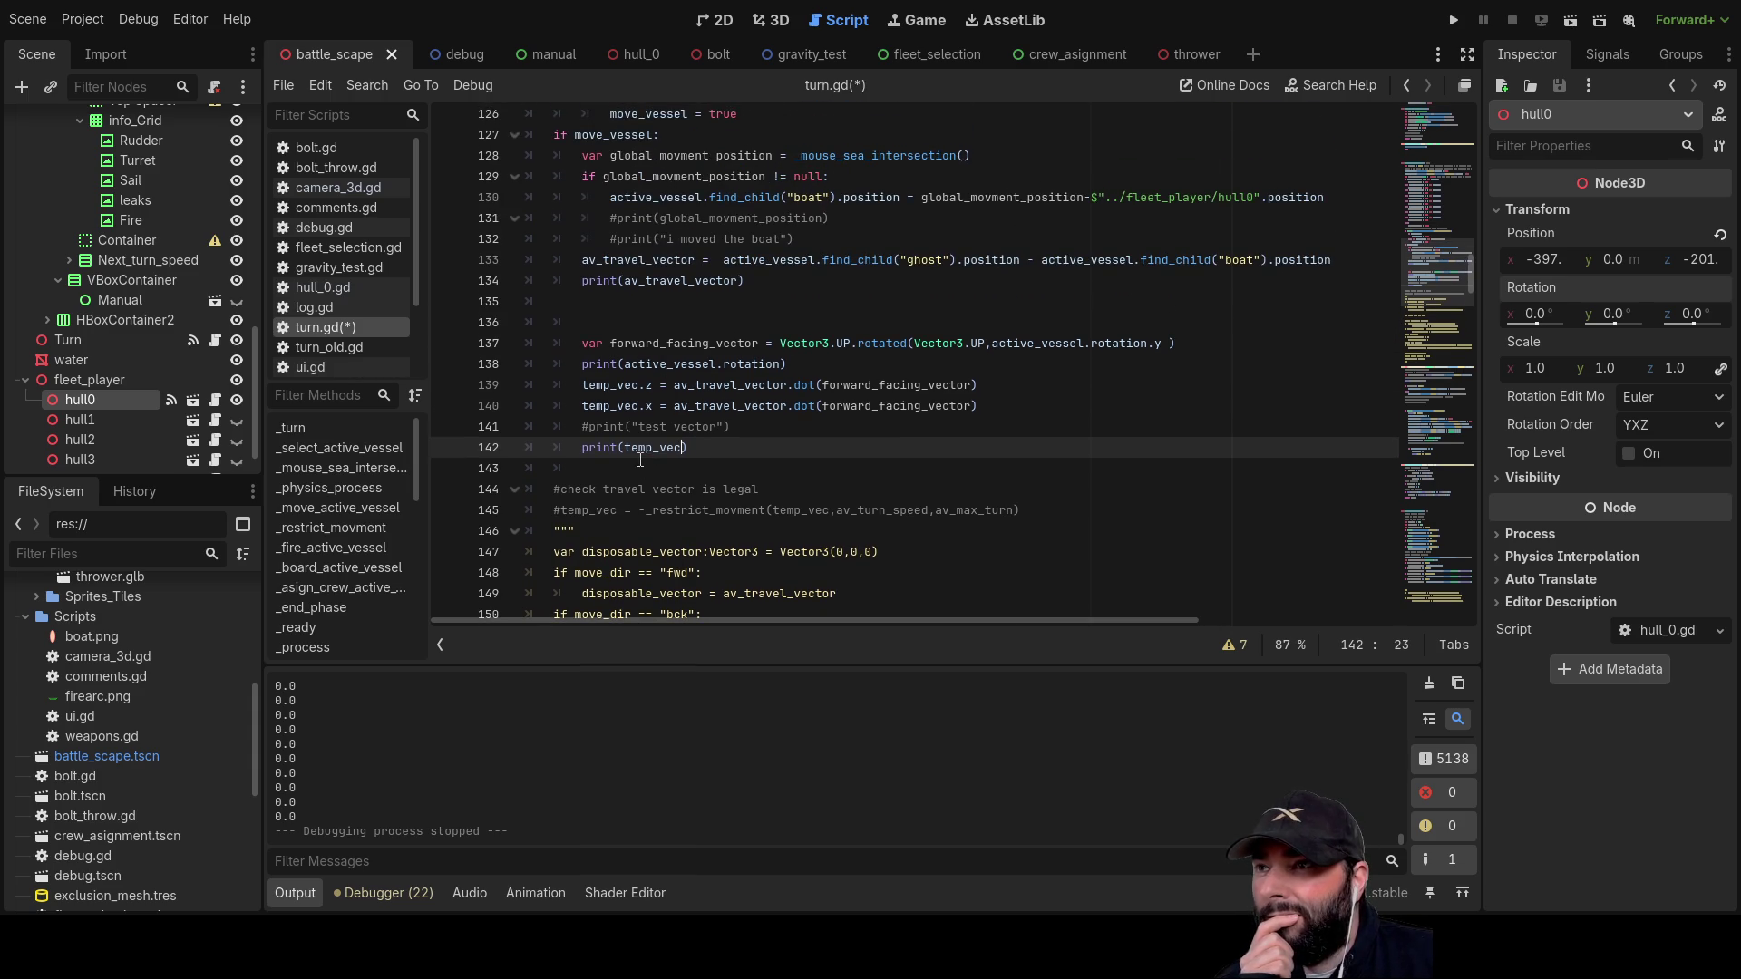
left_click(579, 281)
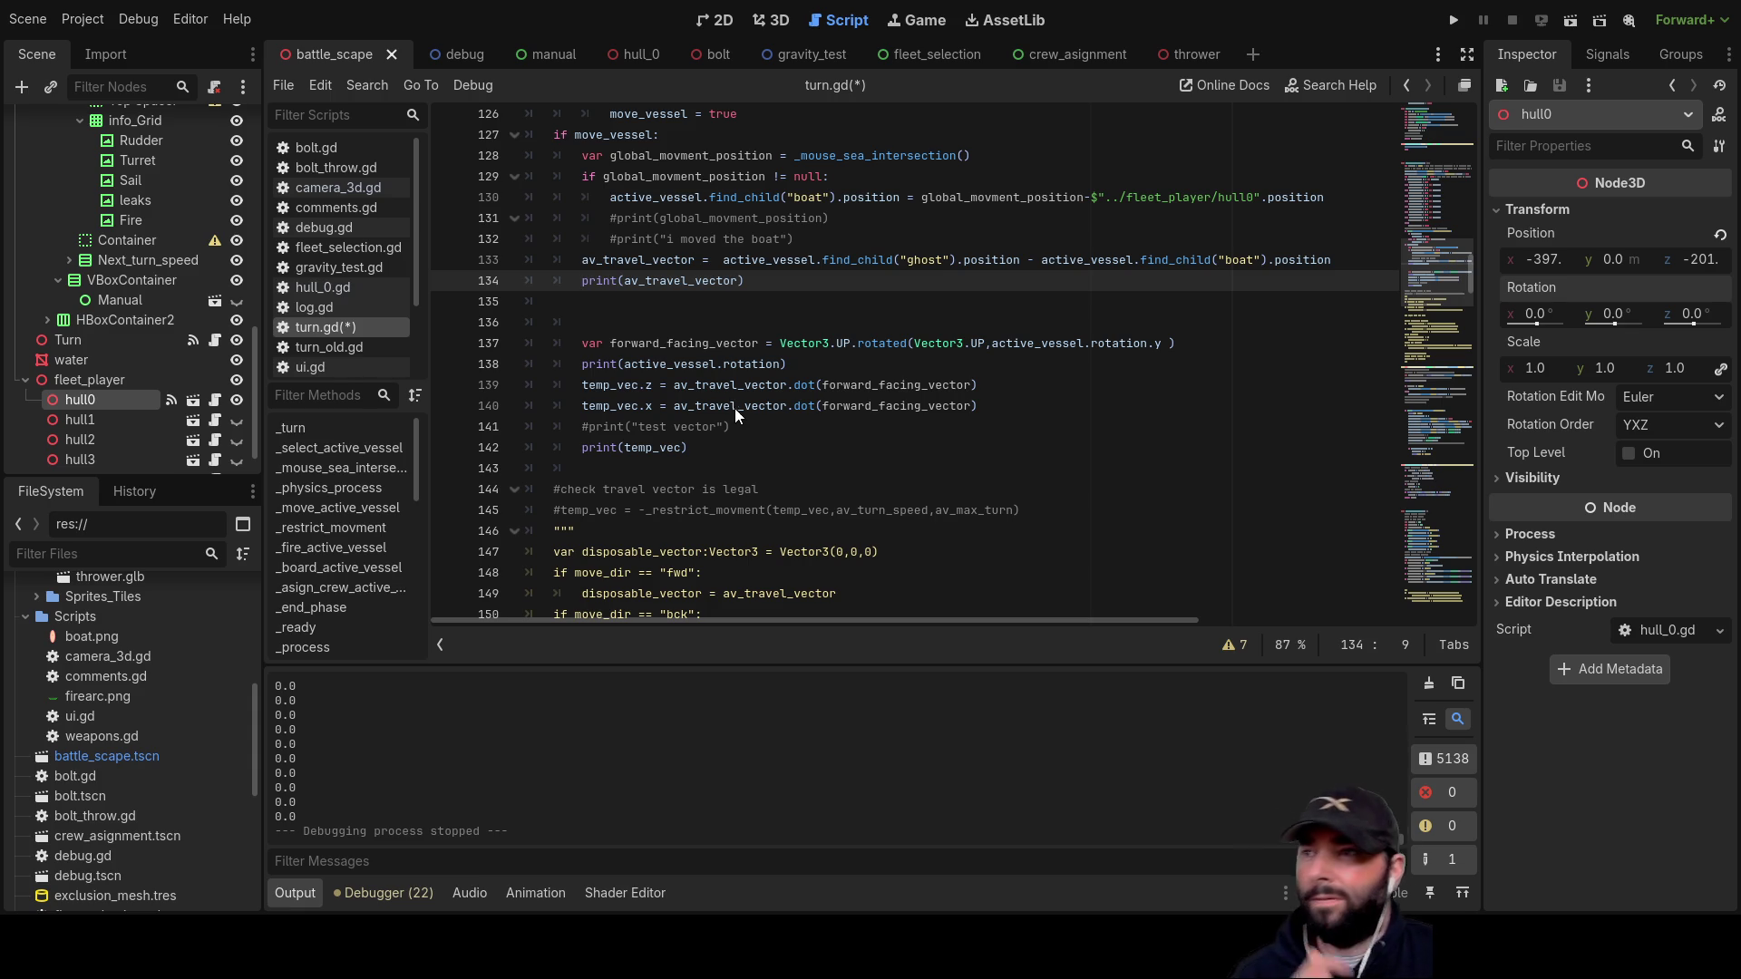
type(".")
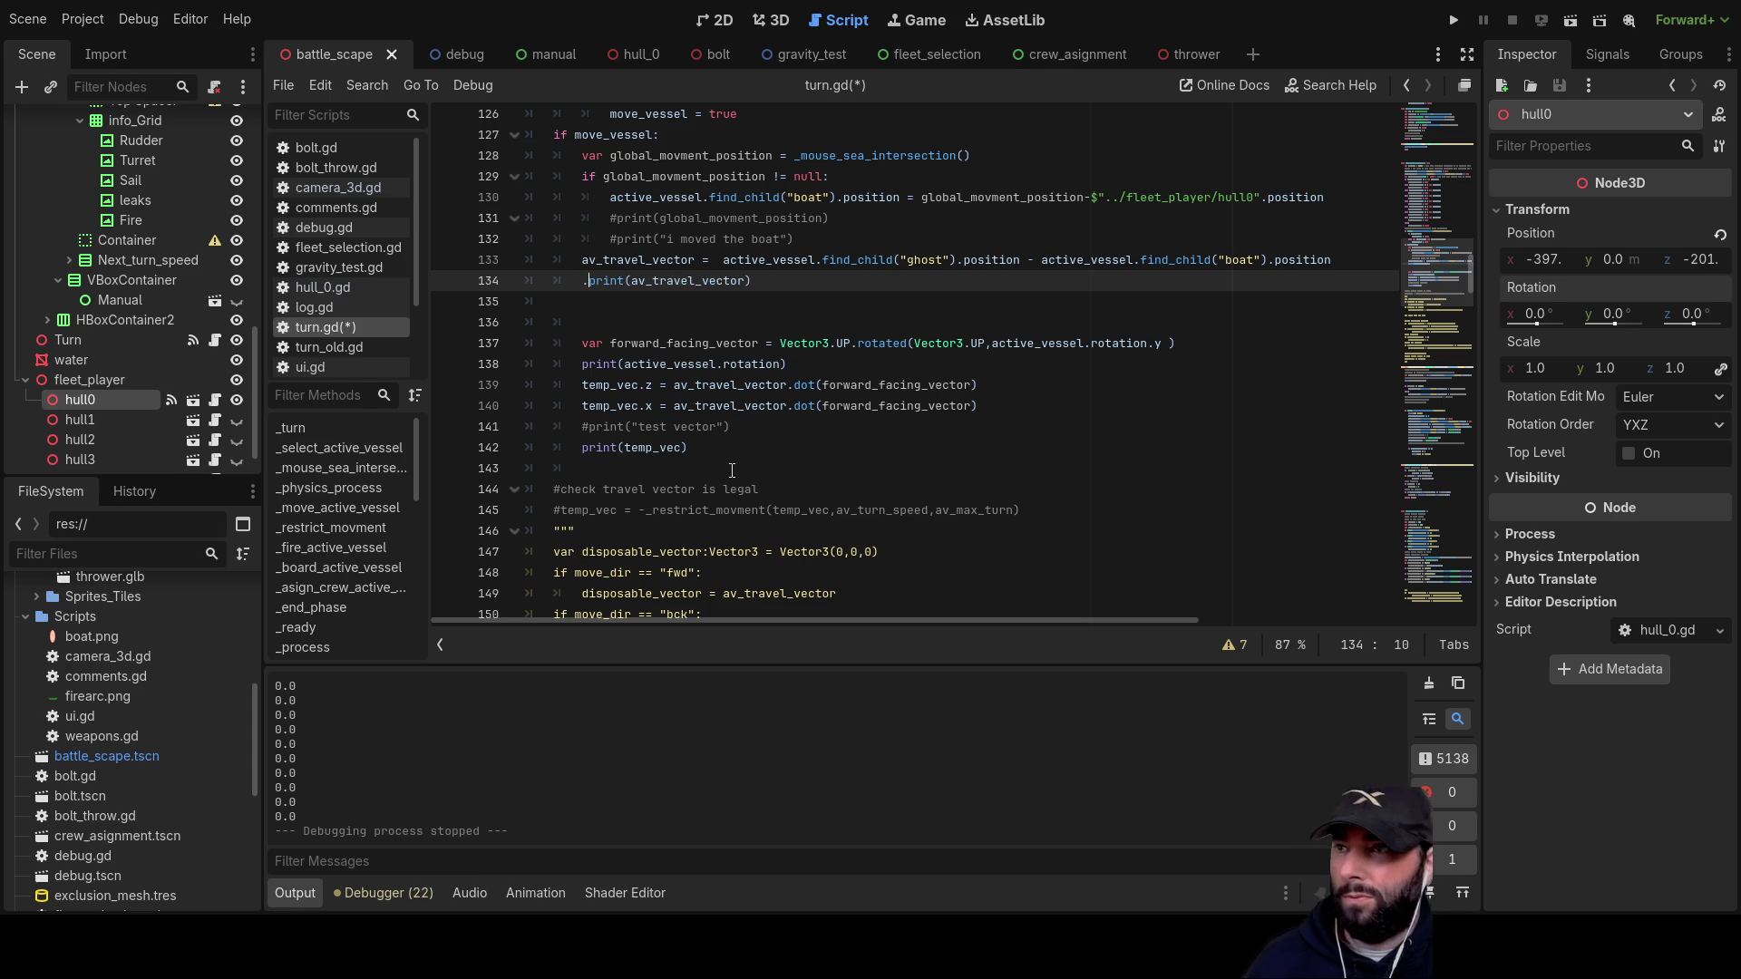
key("BackSpace")
type("#")
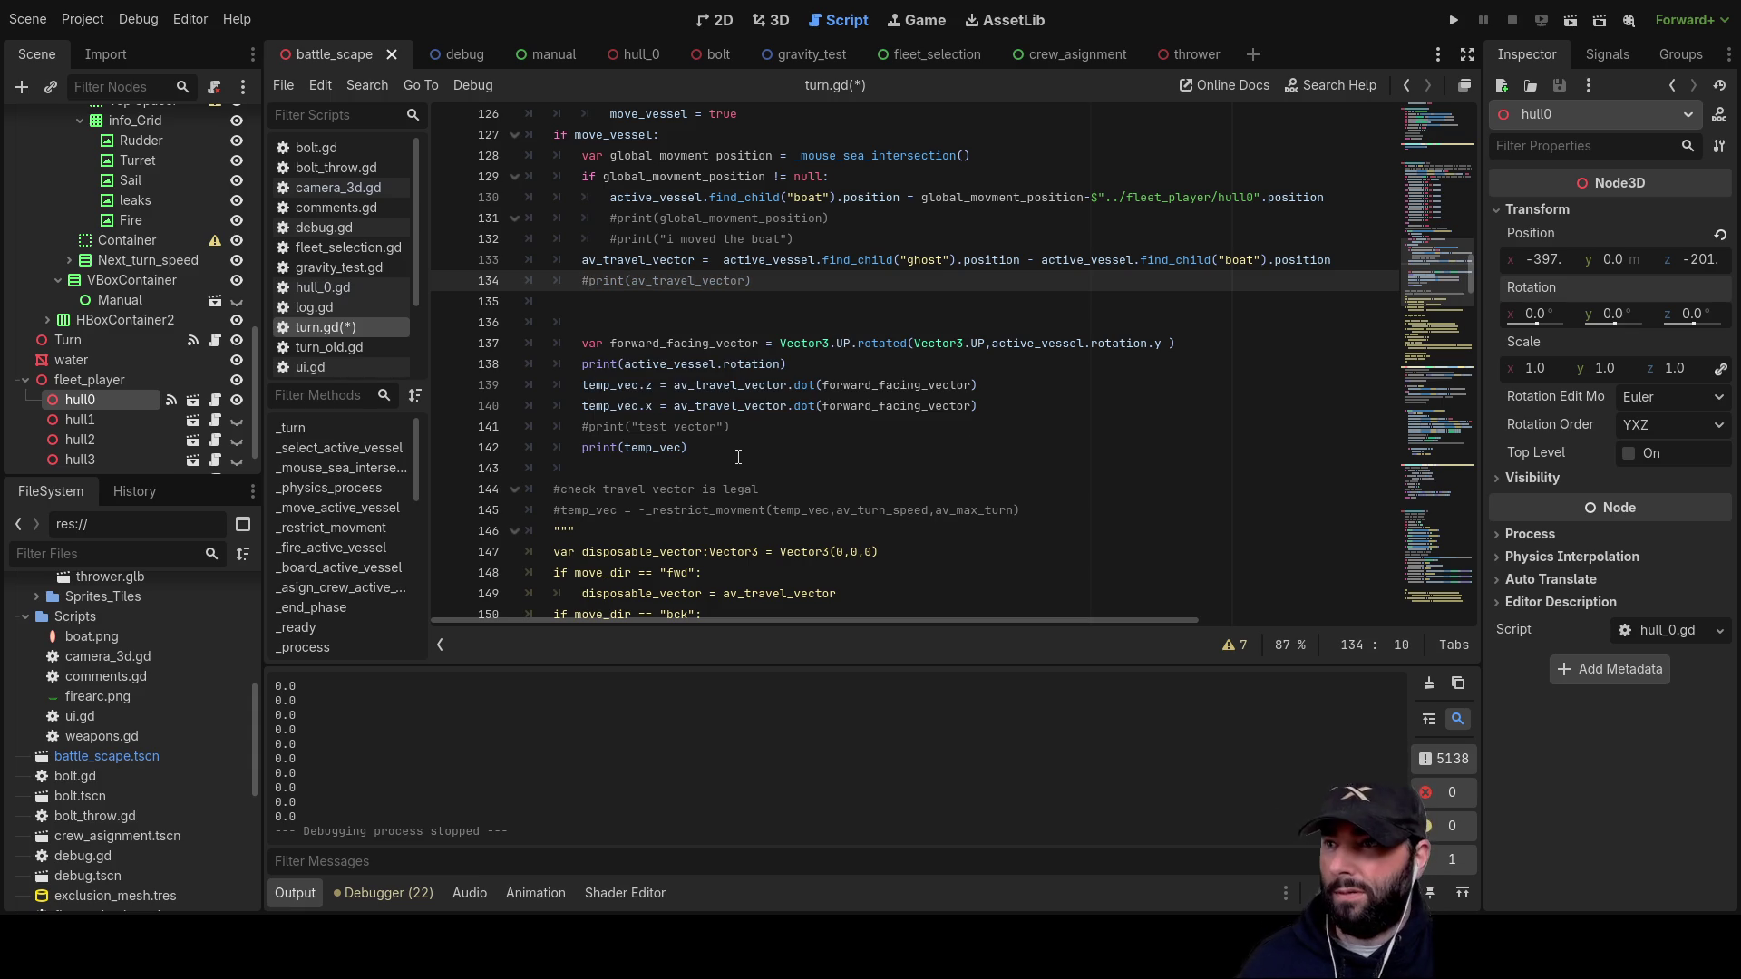
left_click(1461, 20)
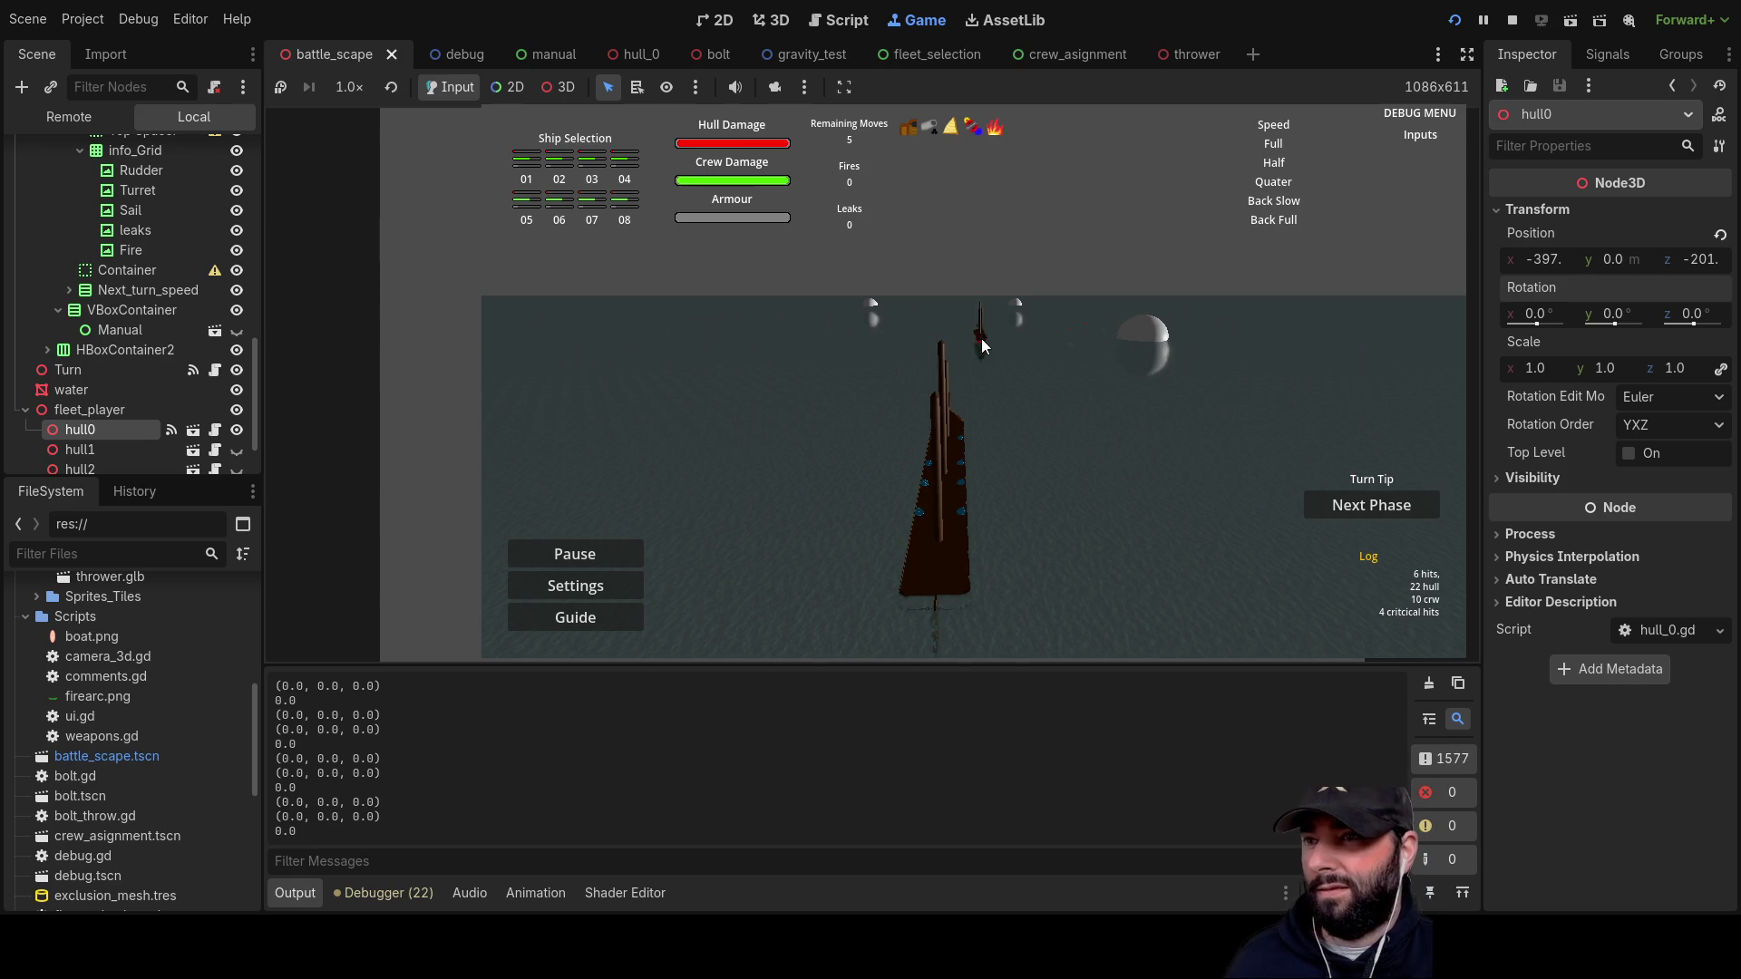
Step: Stop the test run with F8 and return to turn.gd
key("F8")
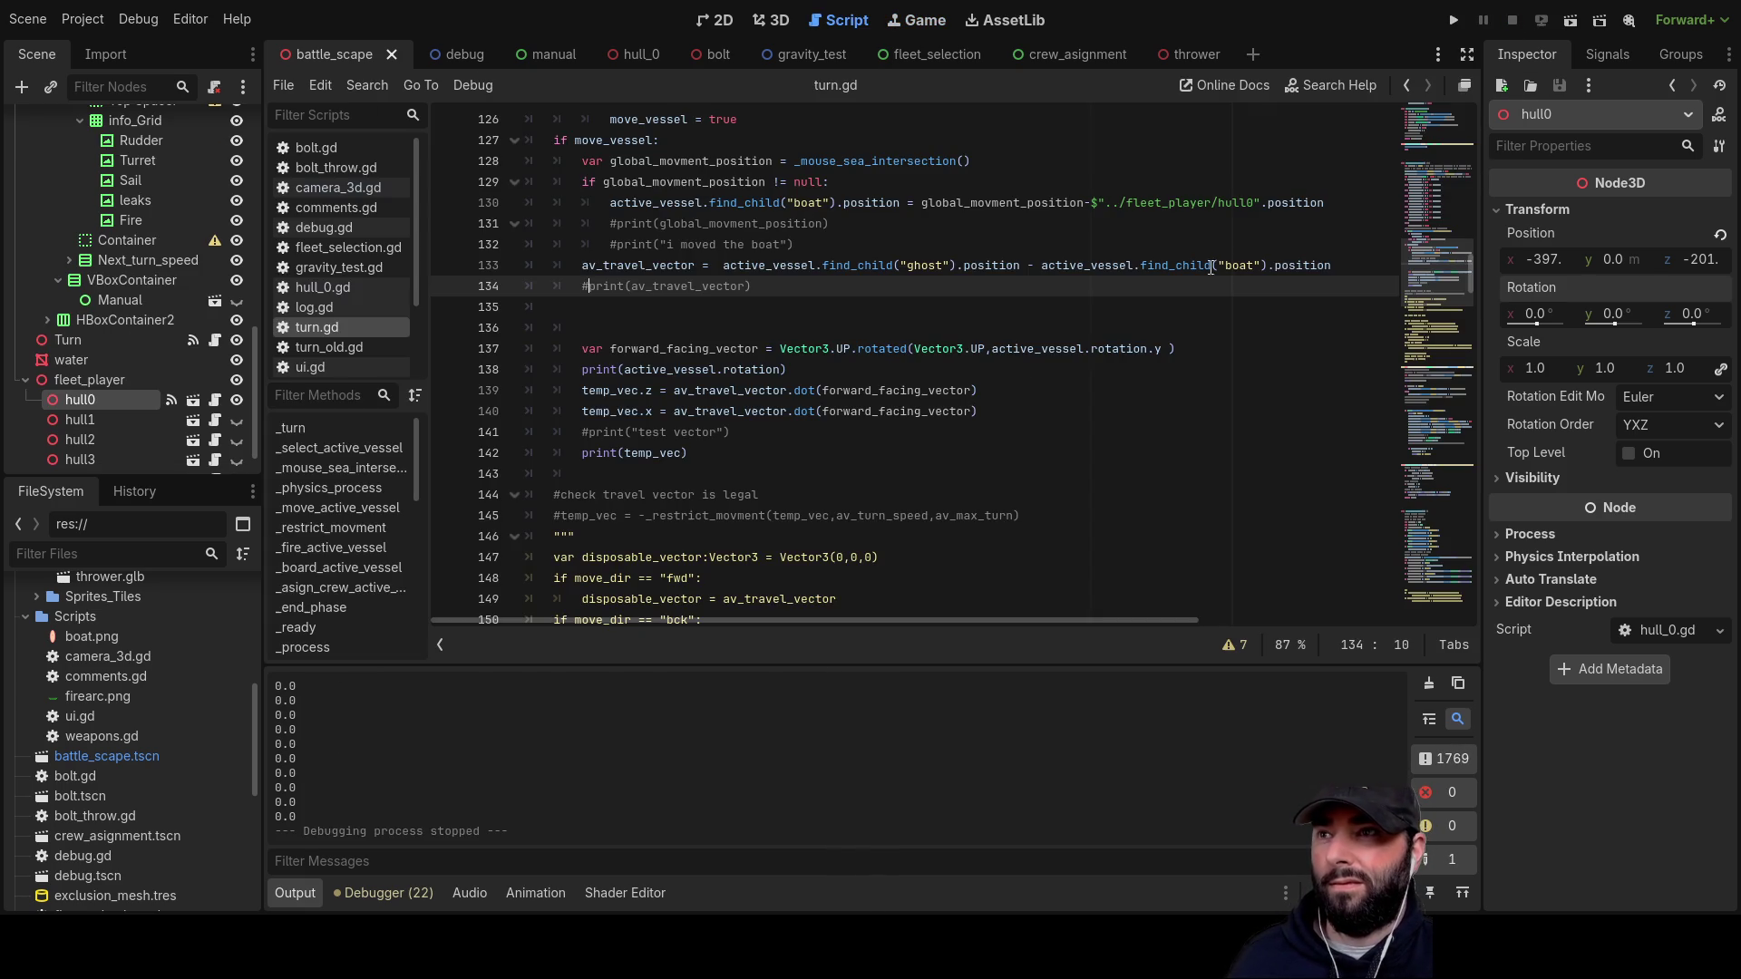
Step: Check the av_travel_vector uses and keep its print line commented out
double_click(686, 267)
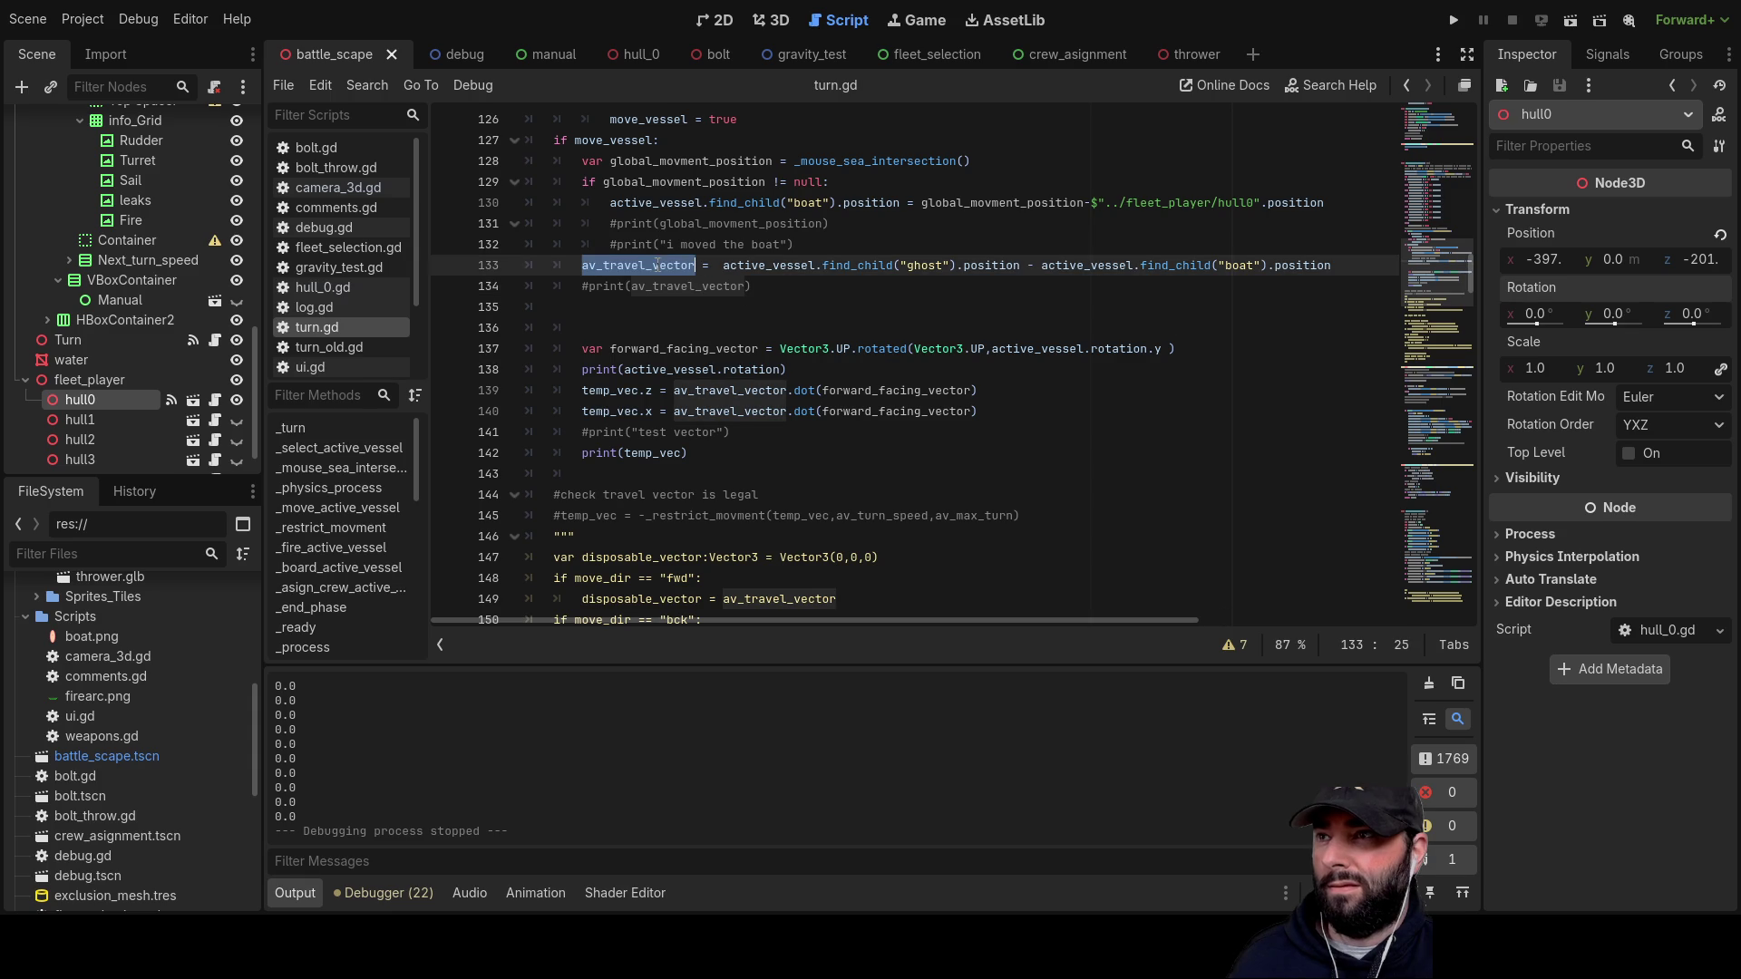
left_click(568, 285)
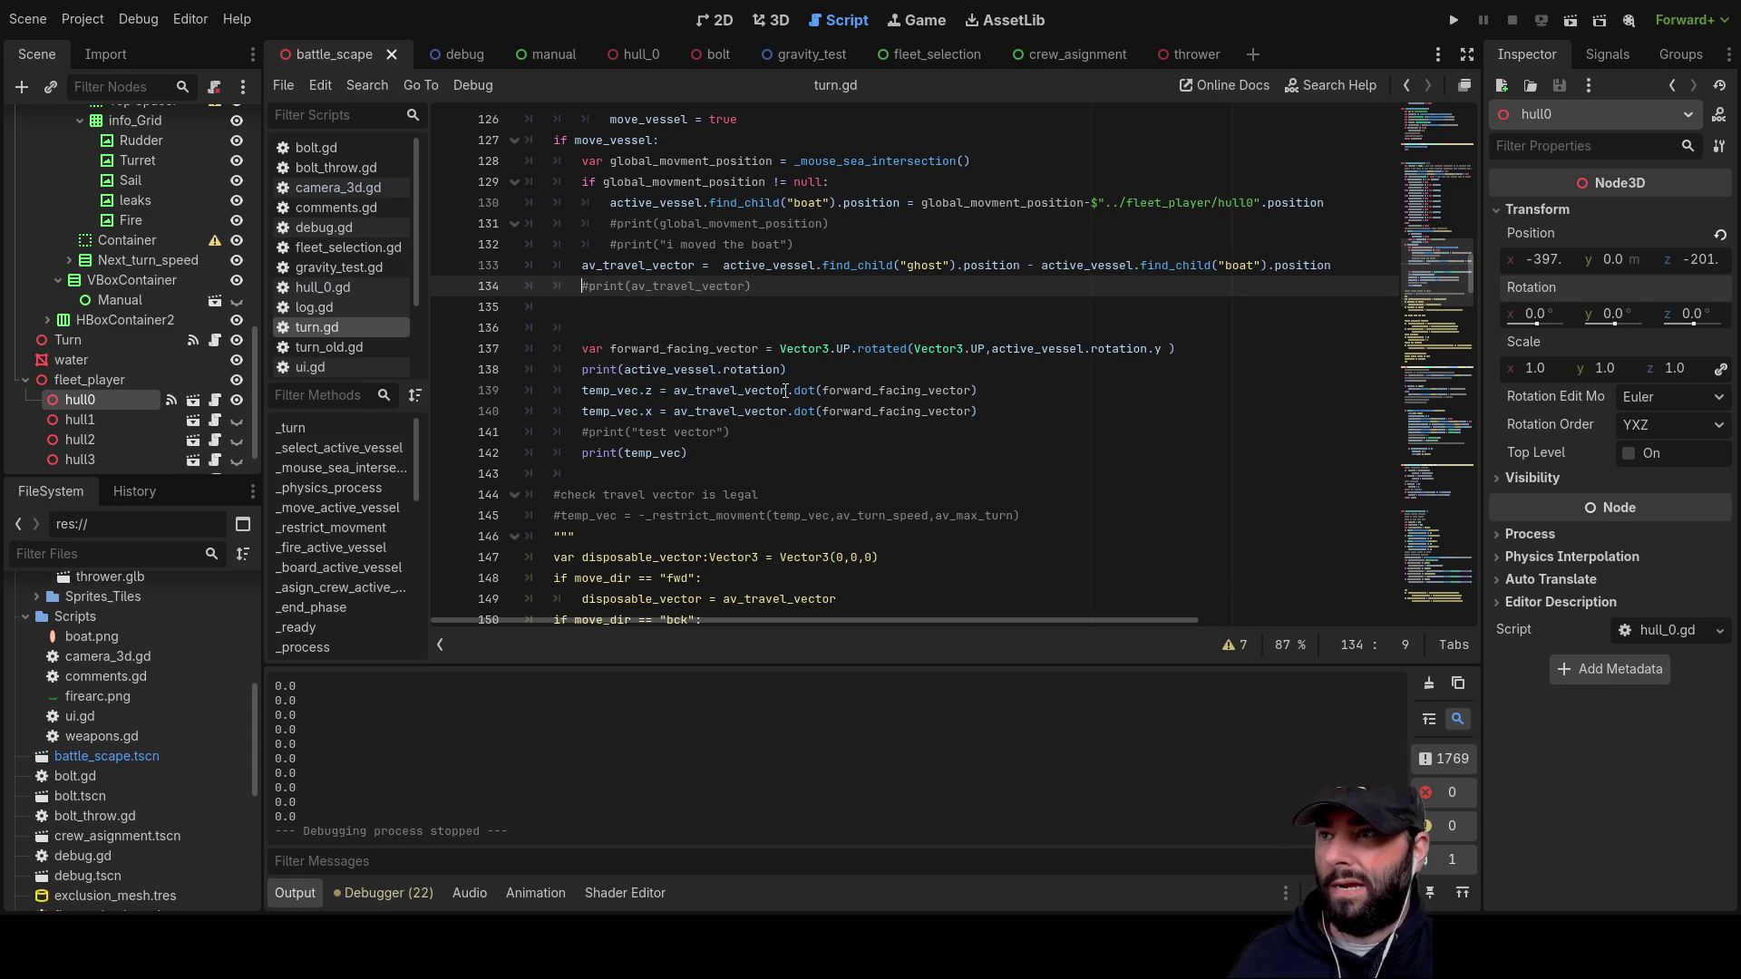
key("Delete")
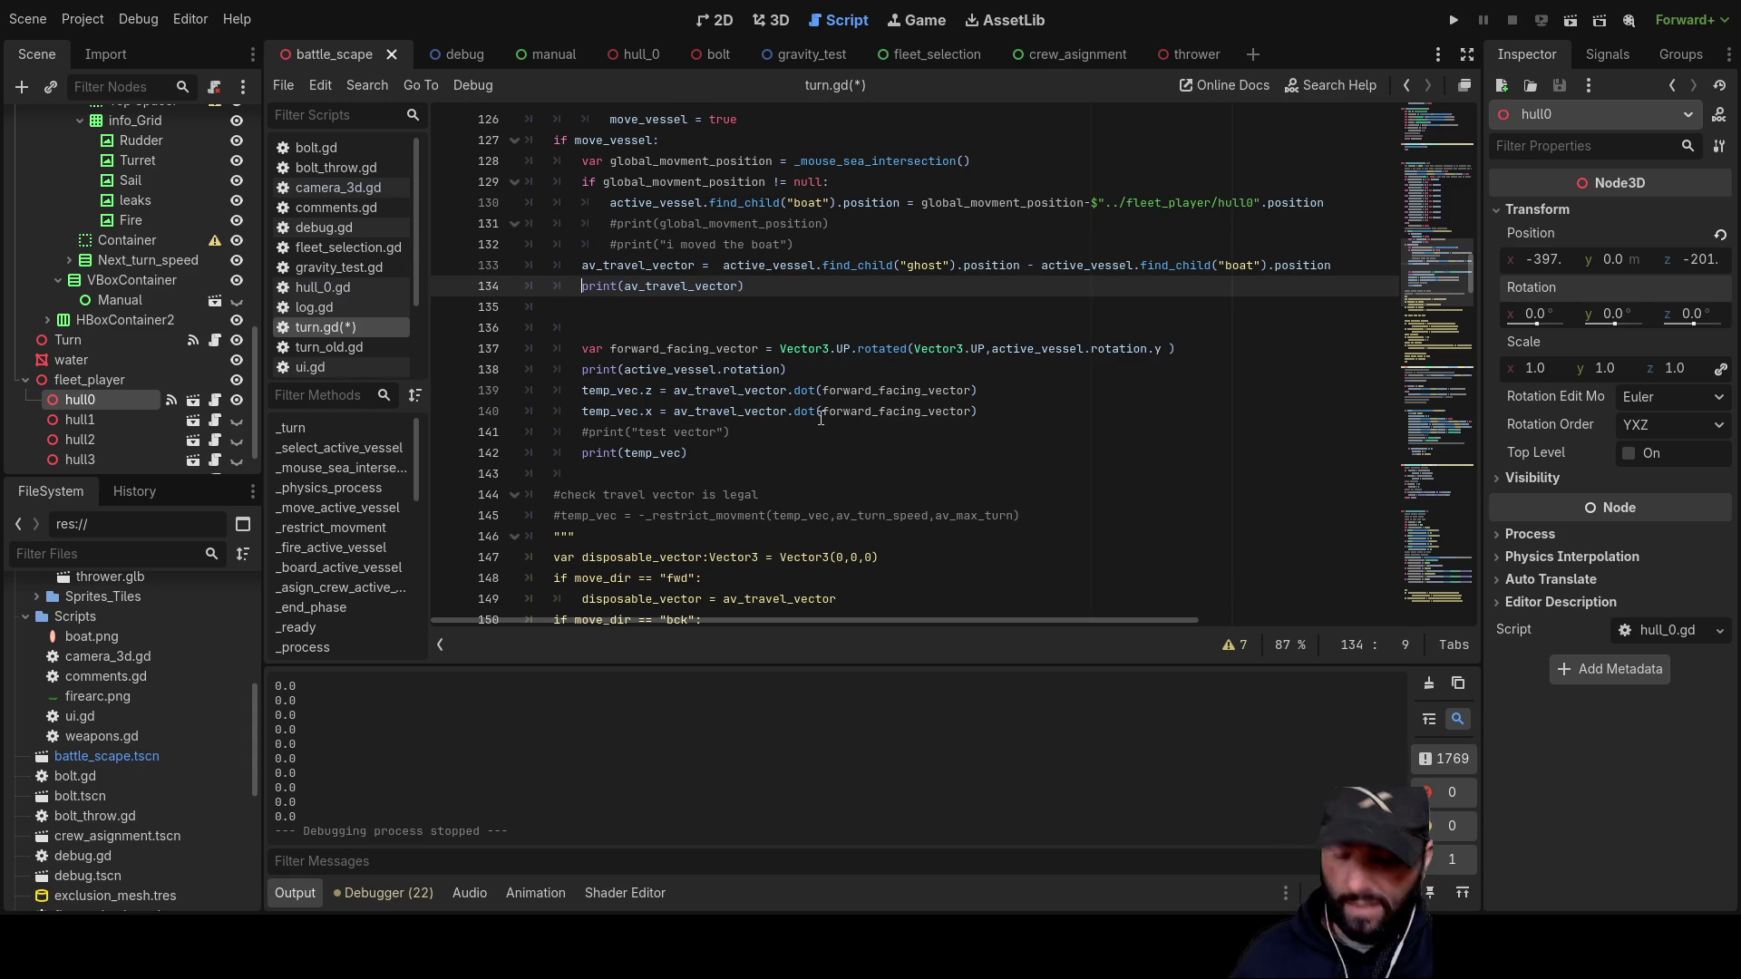
type("#")
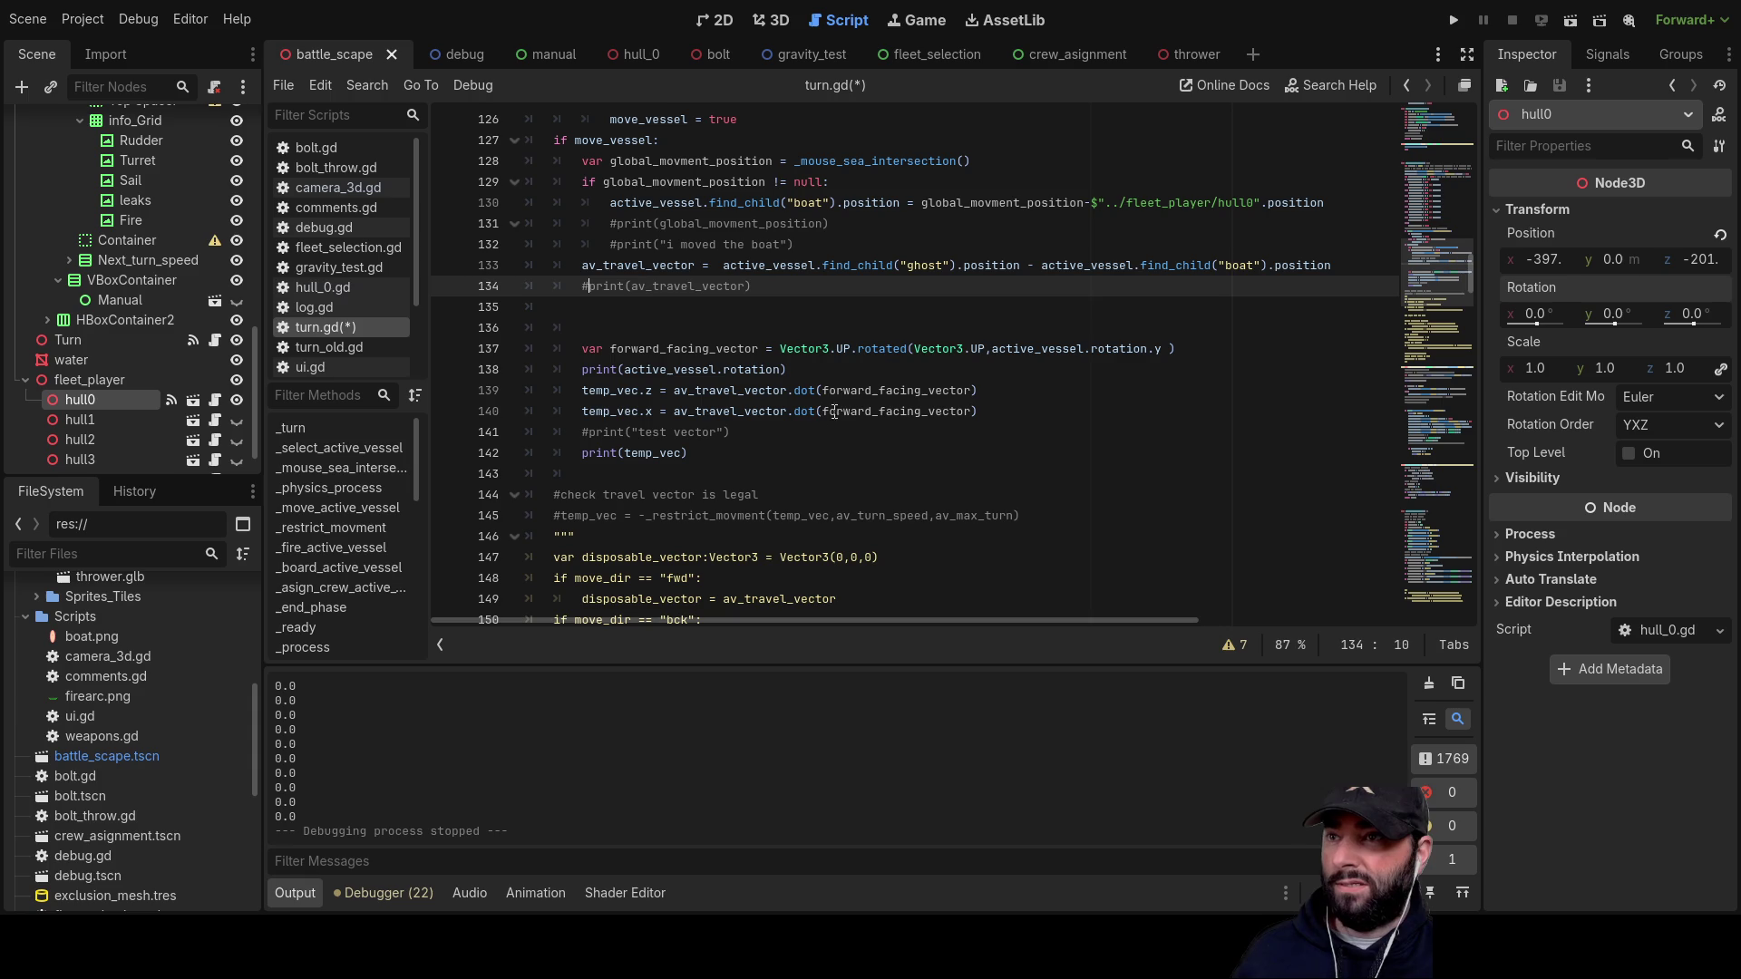
Step: Replace active_vessel.rotation with forward_facing_vector in the line 138 print
double_click(858, 391)
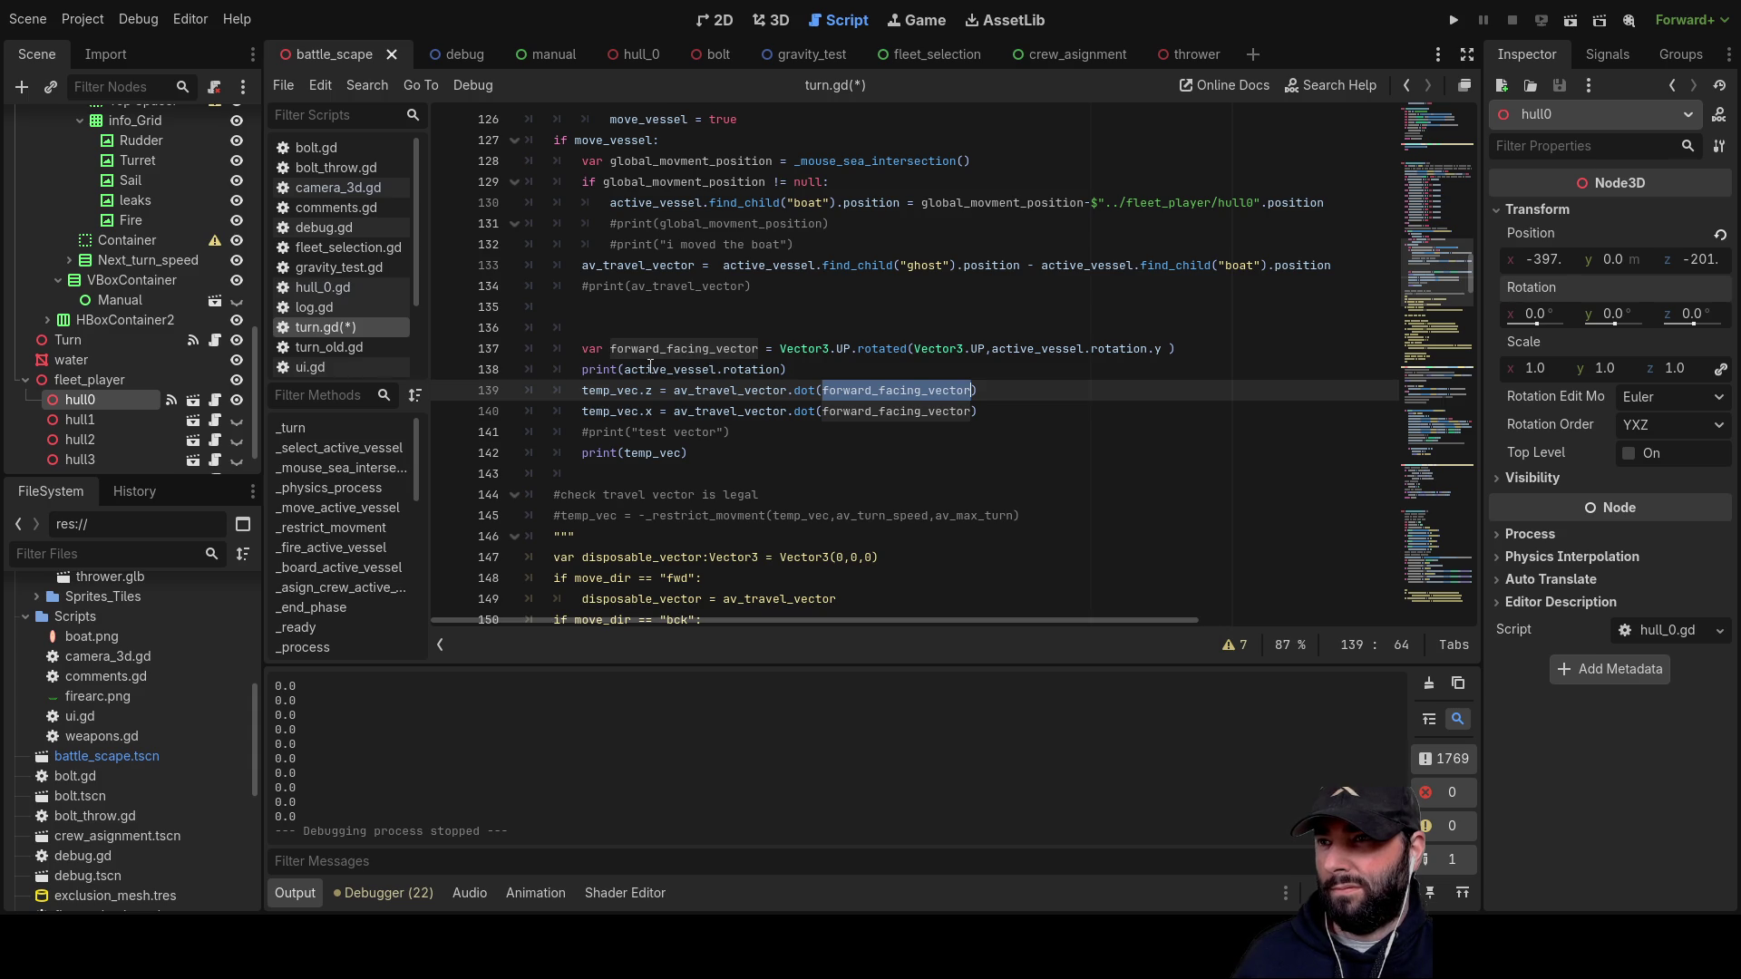
double_click(643, 350)
key("ctrl+c")
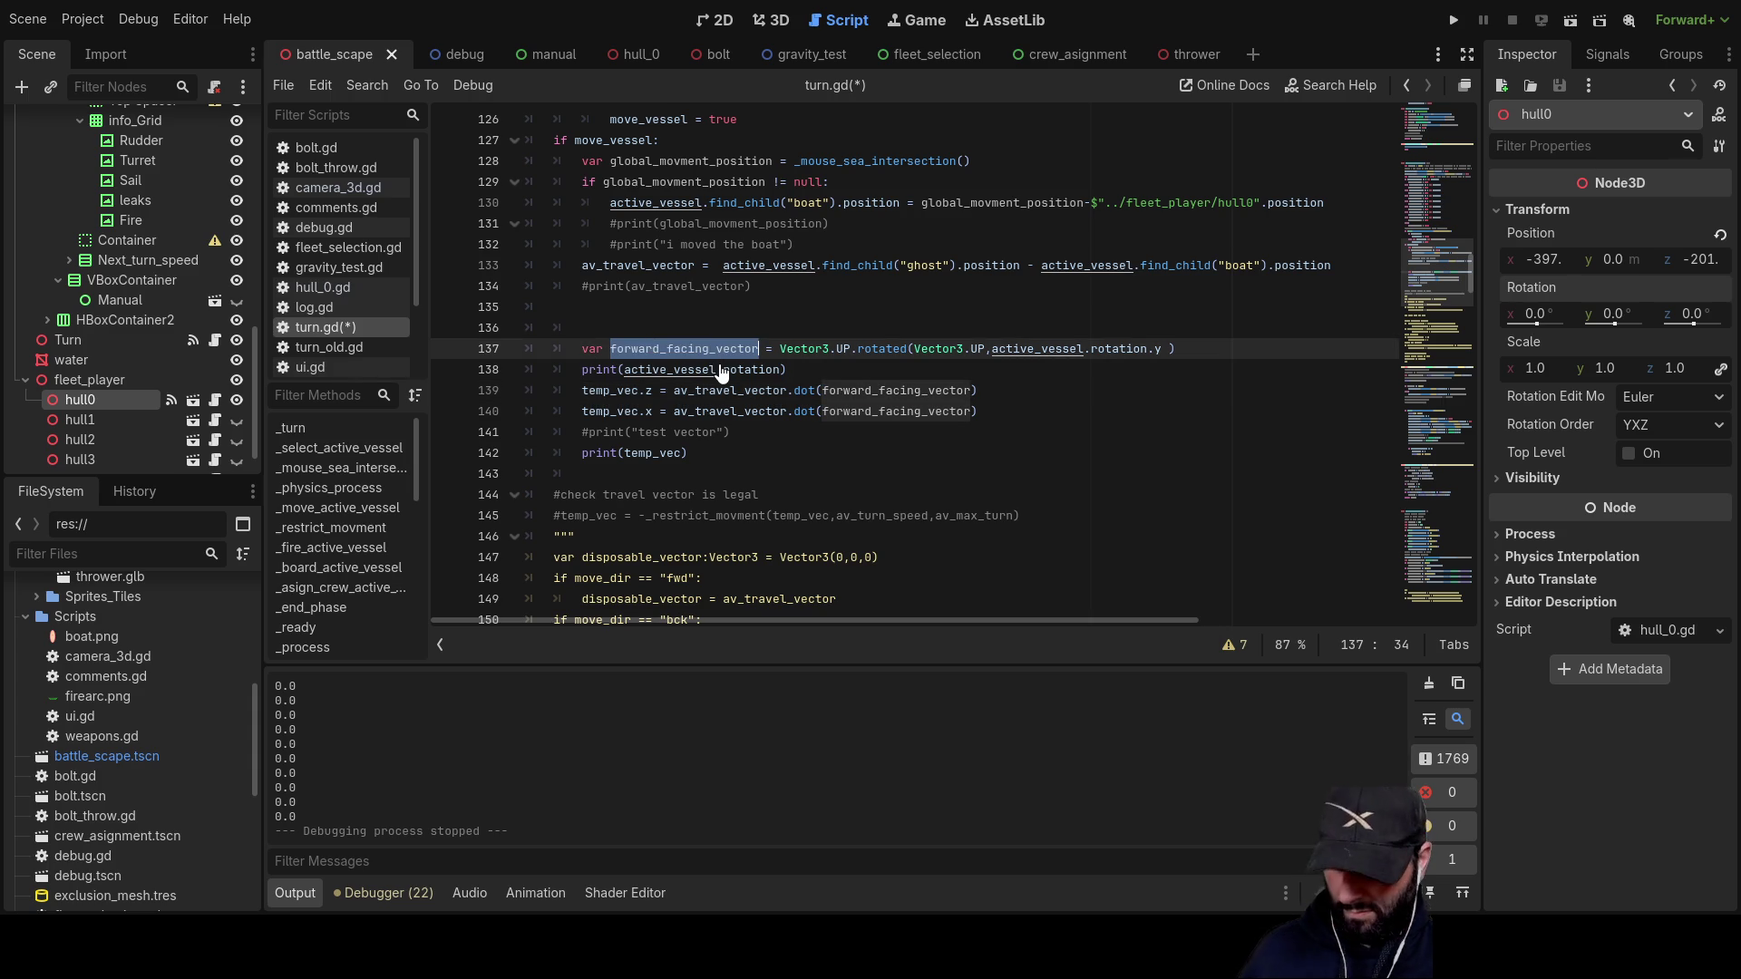
double_click(701, 369)
left_click_drag(780, 371, 633, 374)
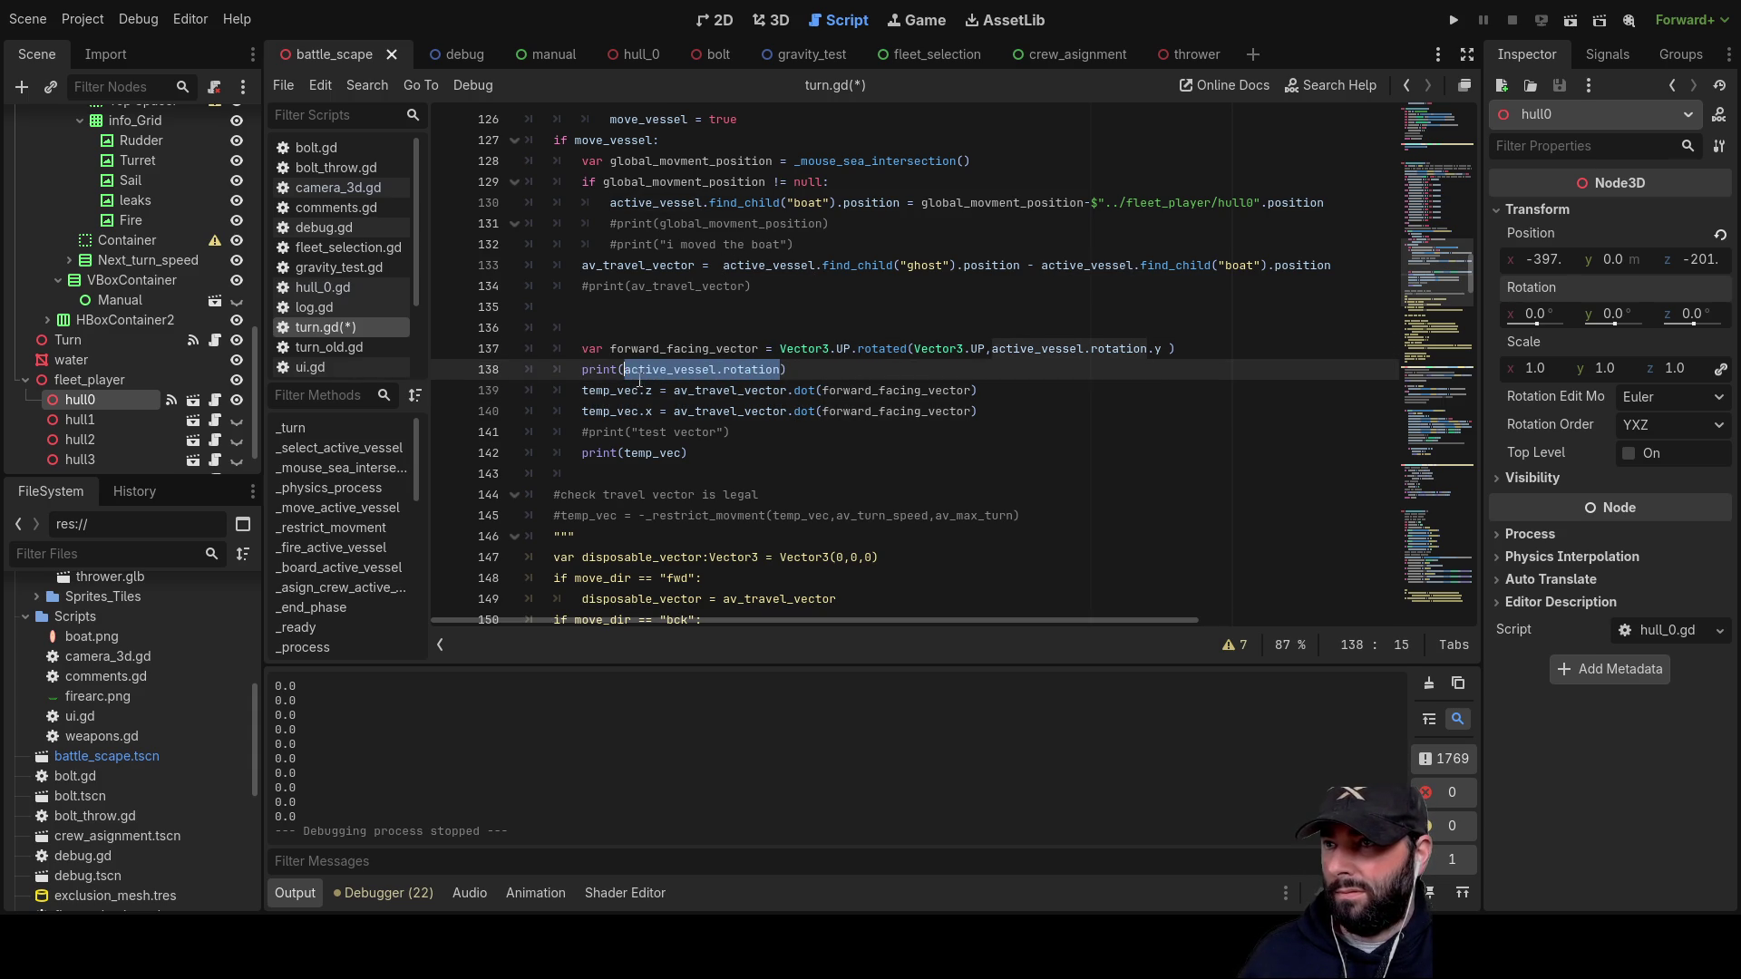
key("ctrl+v")
Step: Comment out the print(temp_vec) line and relaunch the game
left_click(581, 452)
type("#")
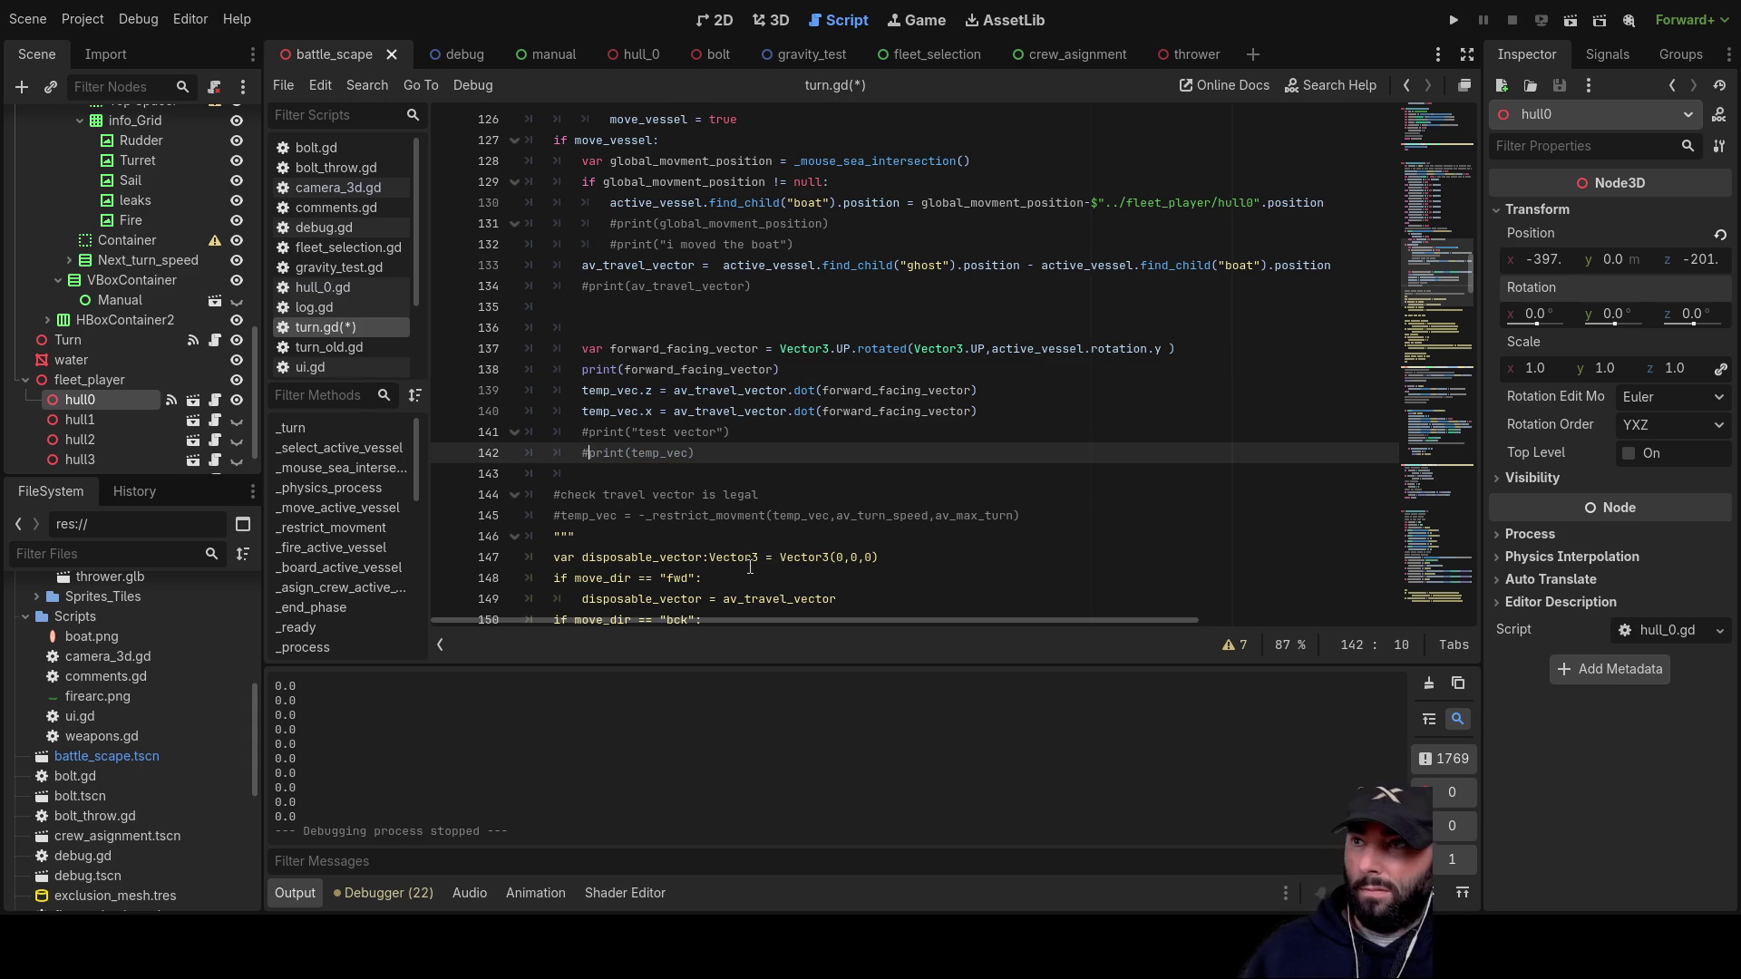
left_click(1454, 19)
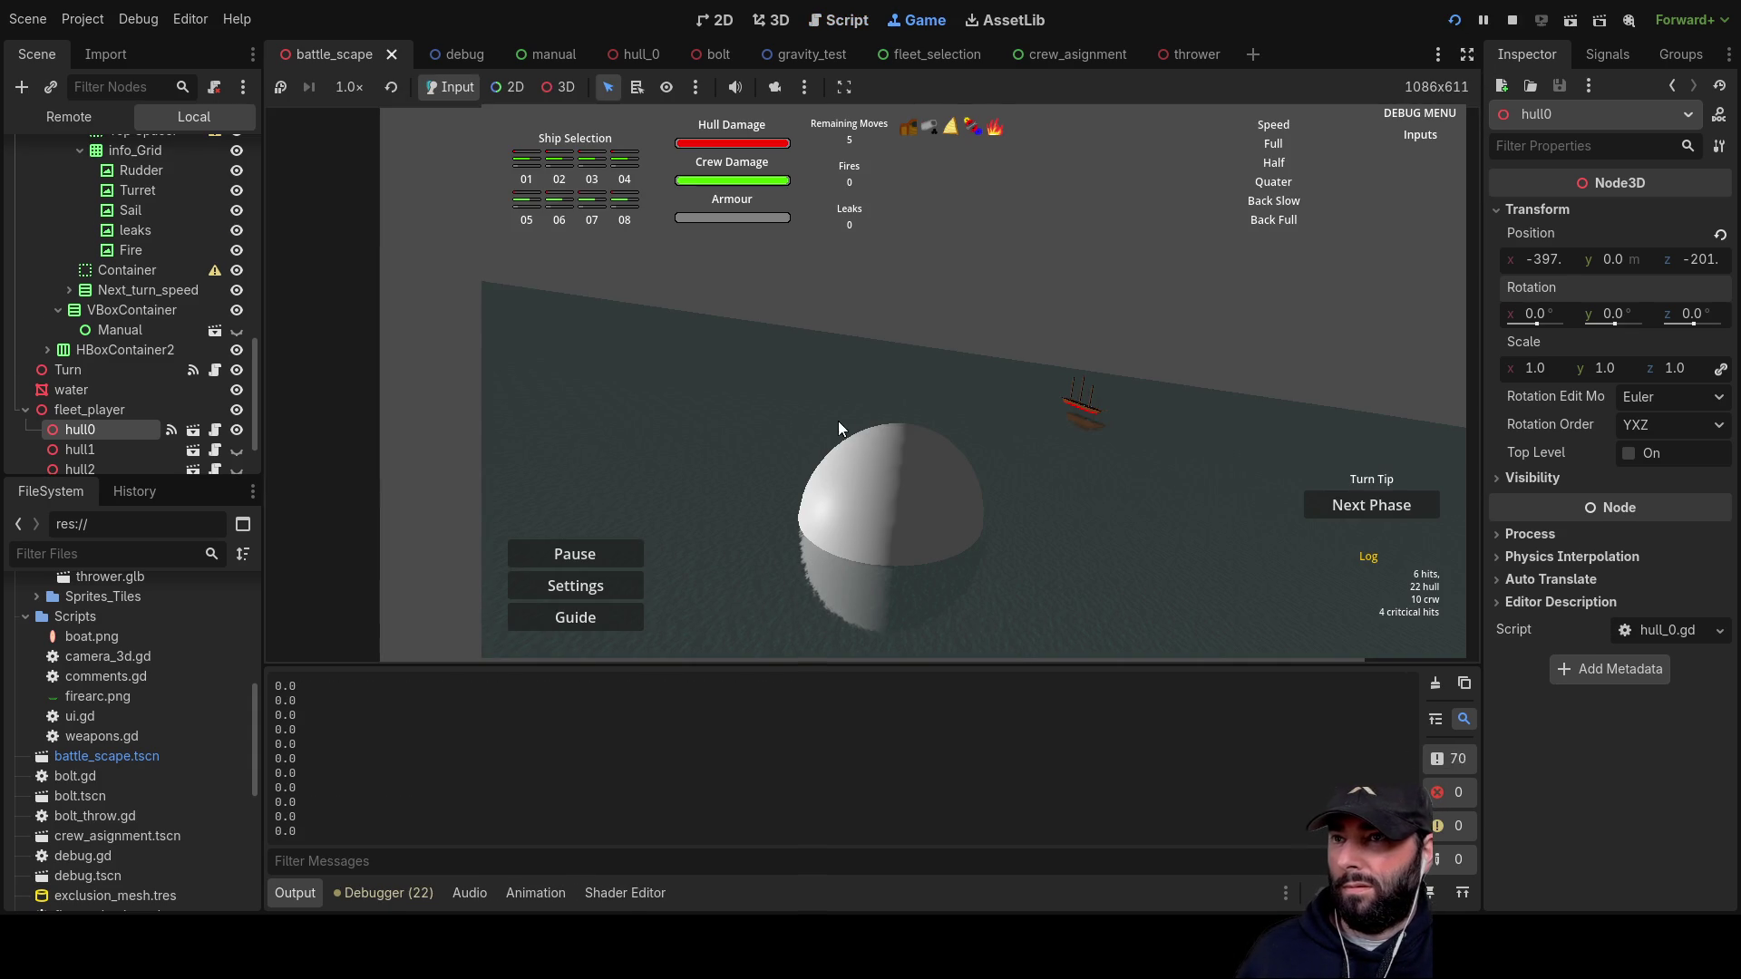
Step: Turn the ship with A, watch the printed vectors, then stop the game with F8
key("a")
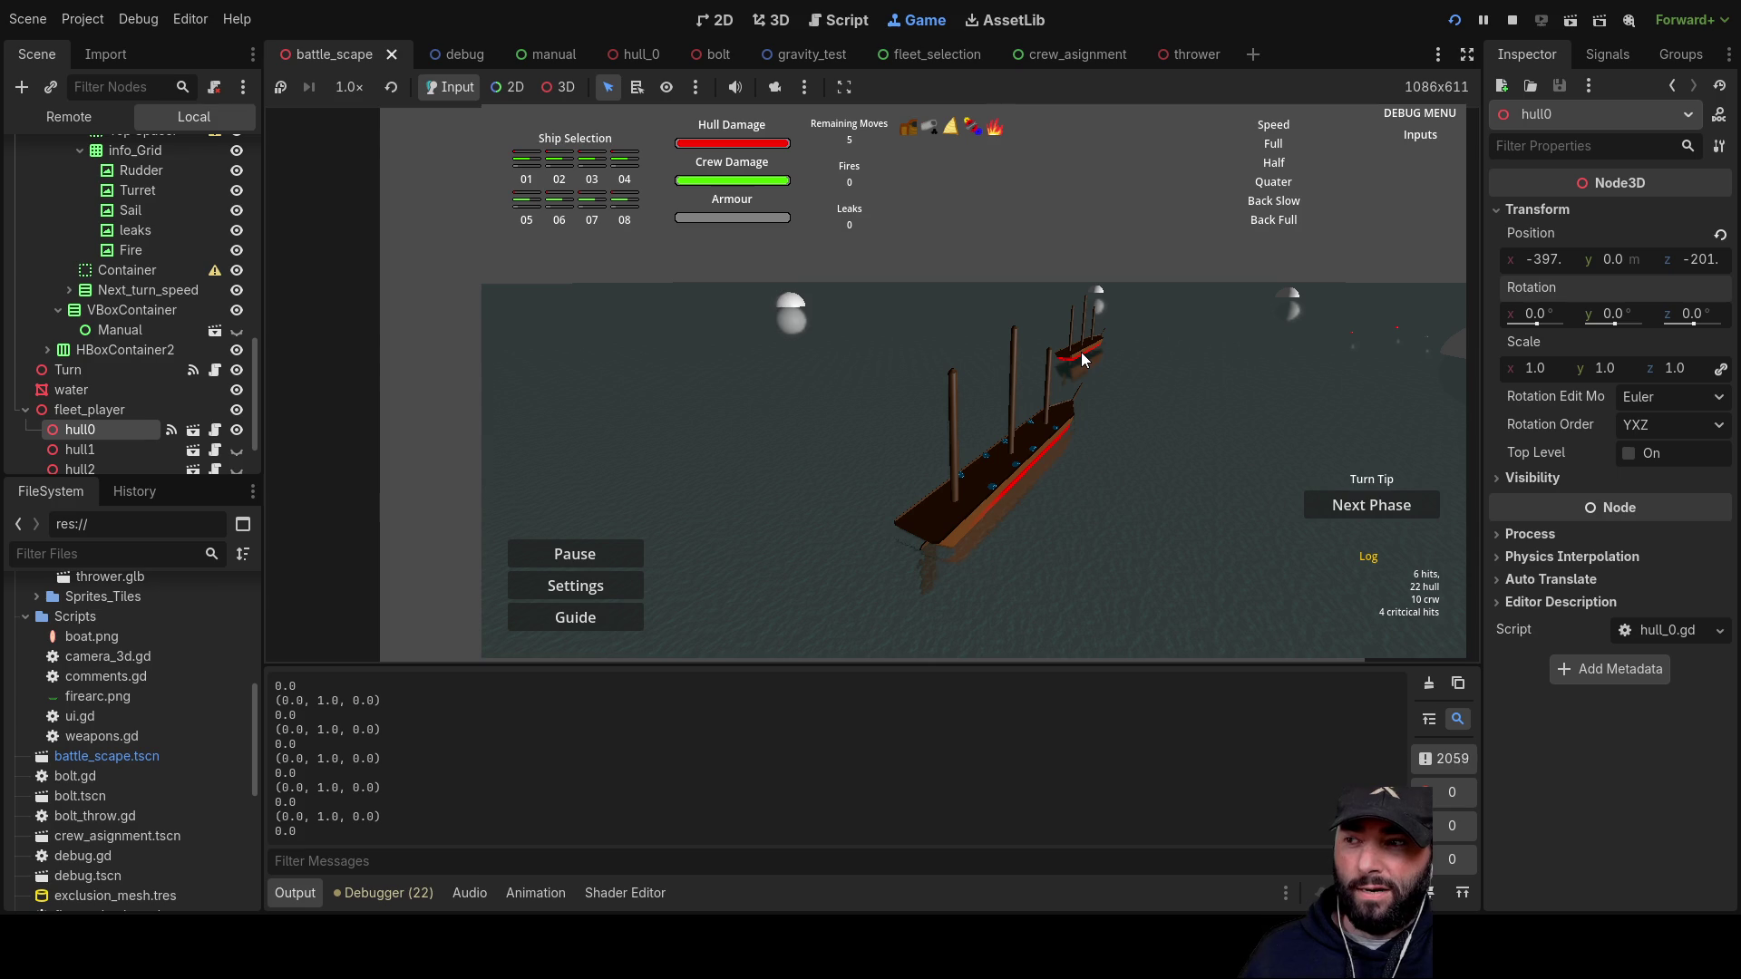
key("F8")
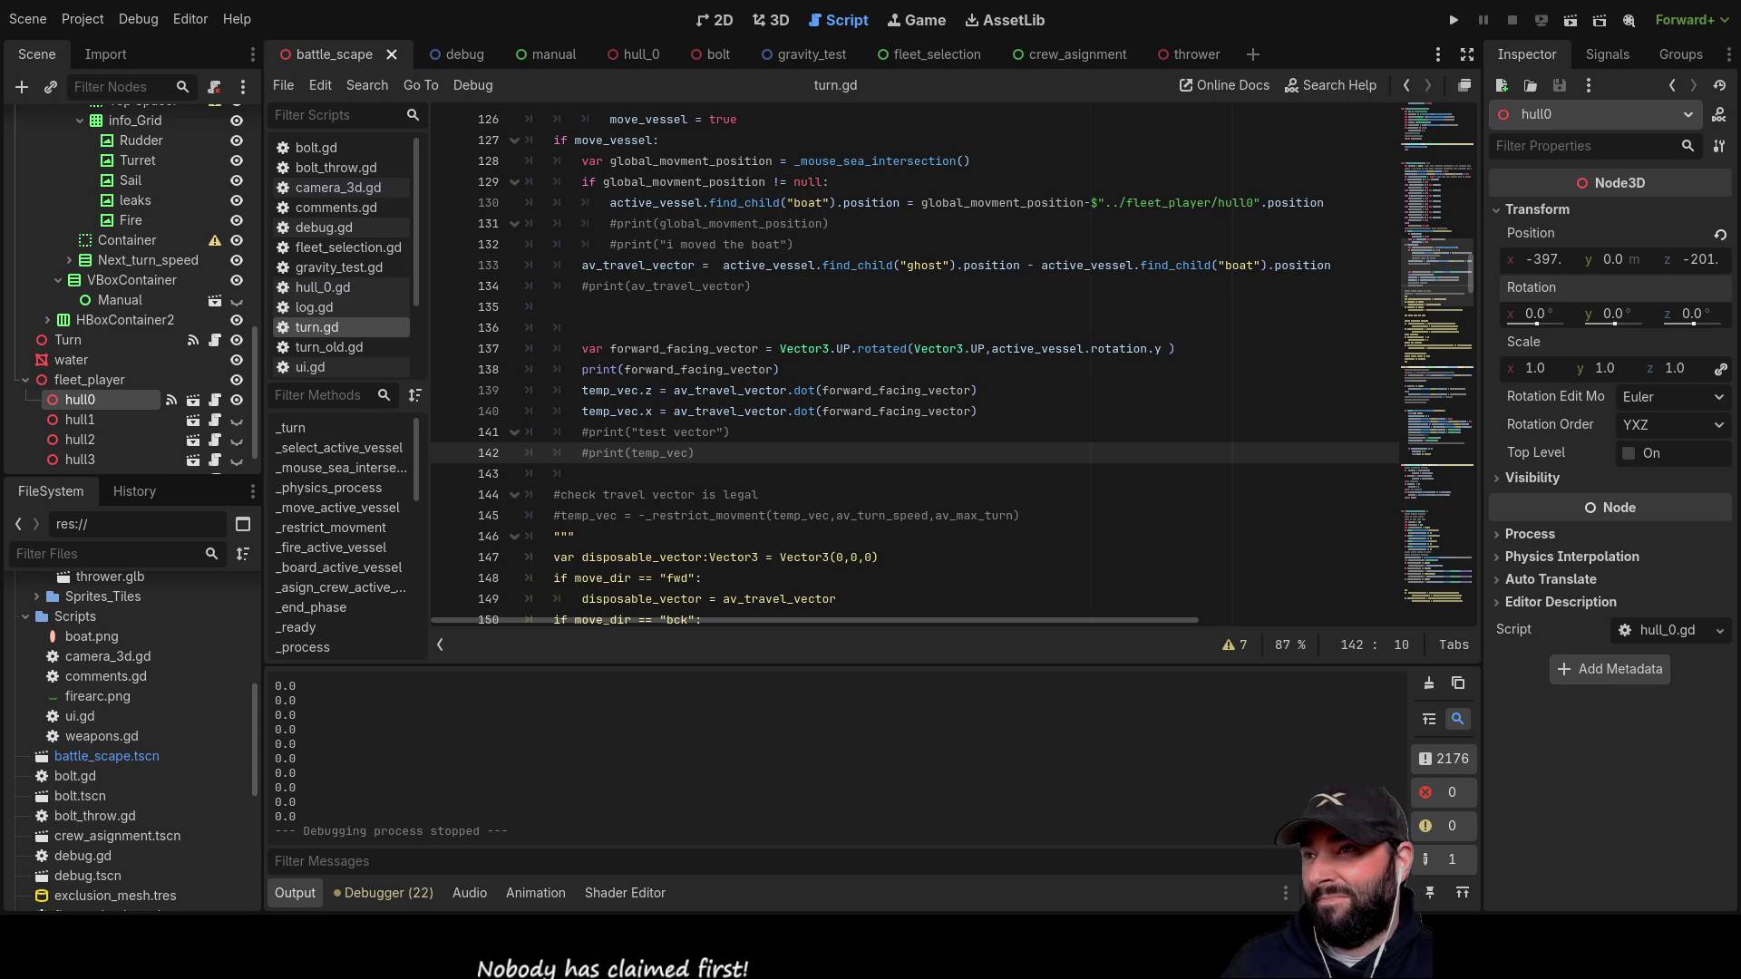
Step: Replace Vector3.UP with Vector3.FORWARD on line 137 and run the project again
left_click(726, 307)
key("Up")
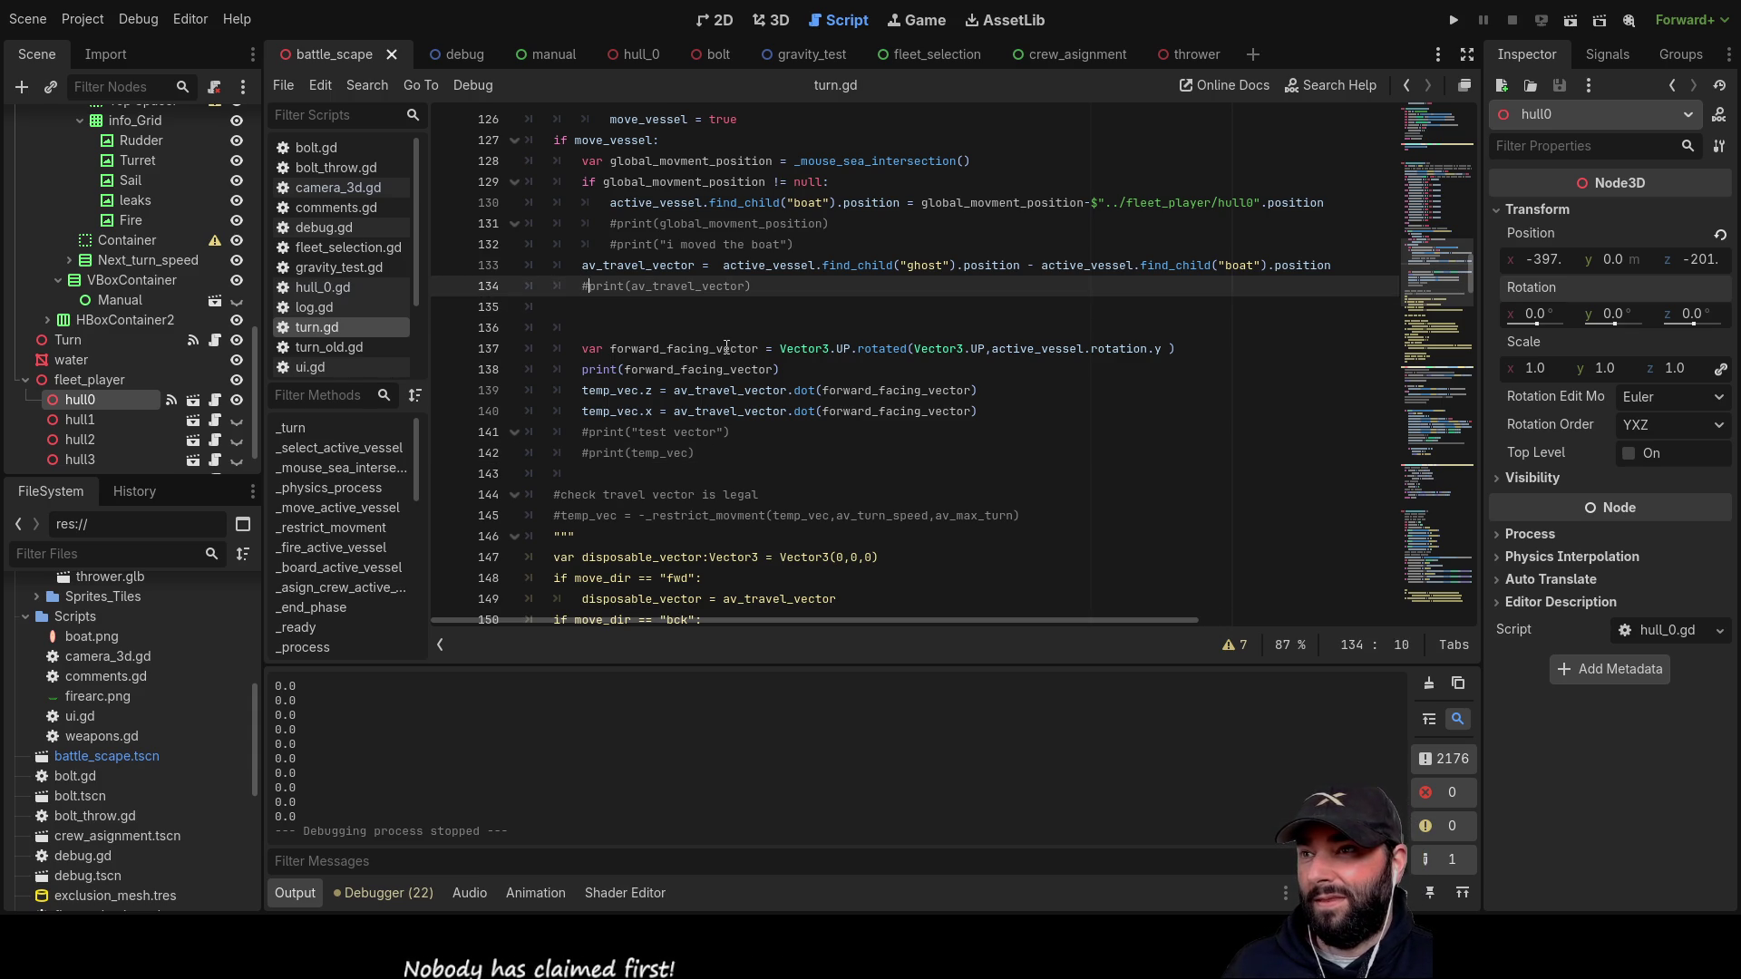
key("Down")
key("Down")
key("Down")
left_click(726, 348)
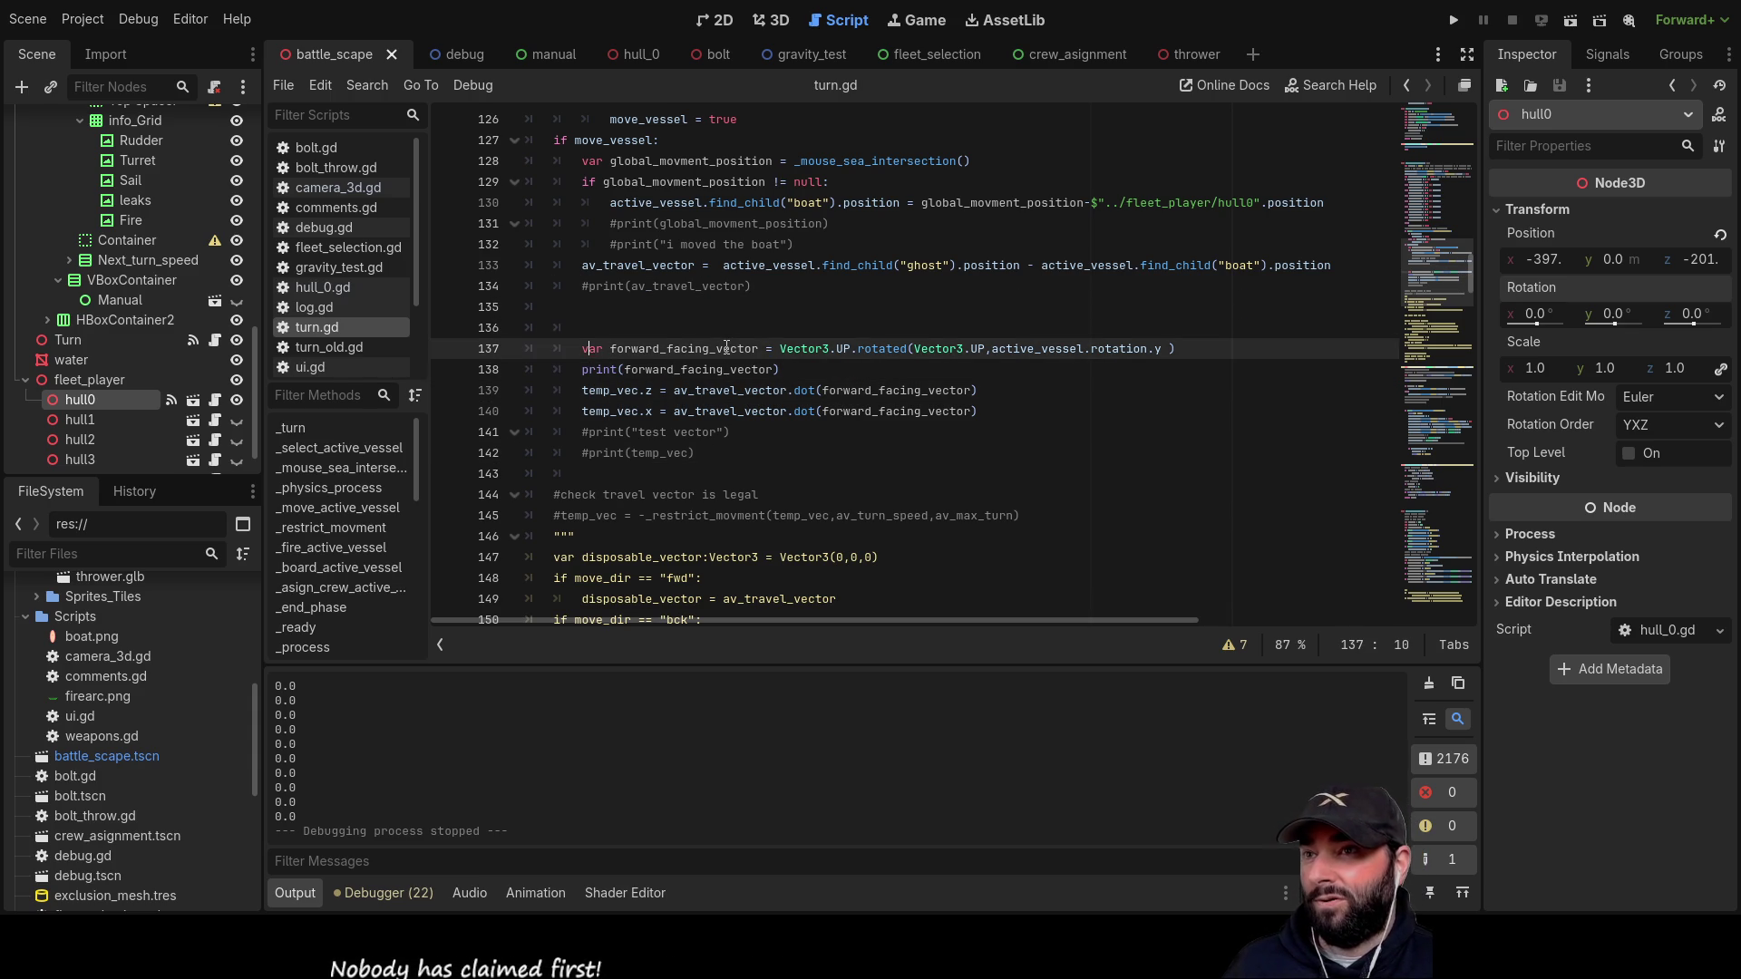
key("ctrl+Right")
key("ctrl+Right")
key("ctrl+Right")
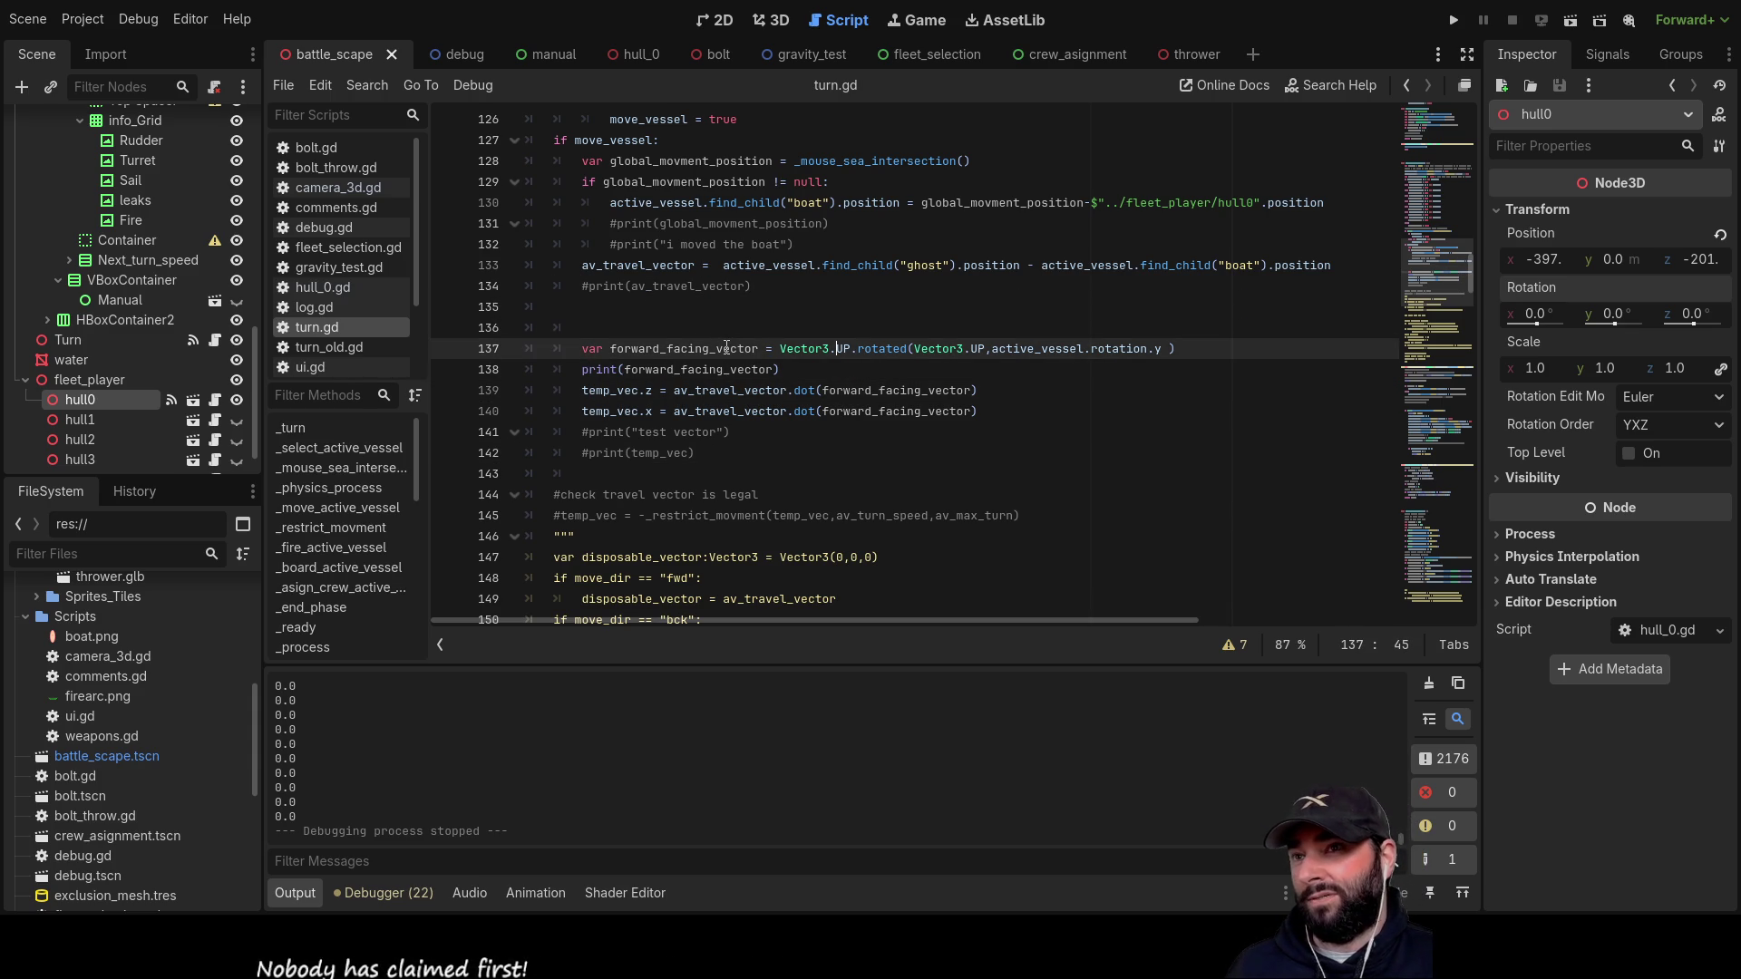
key("ctrl+Right")
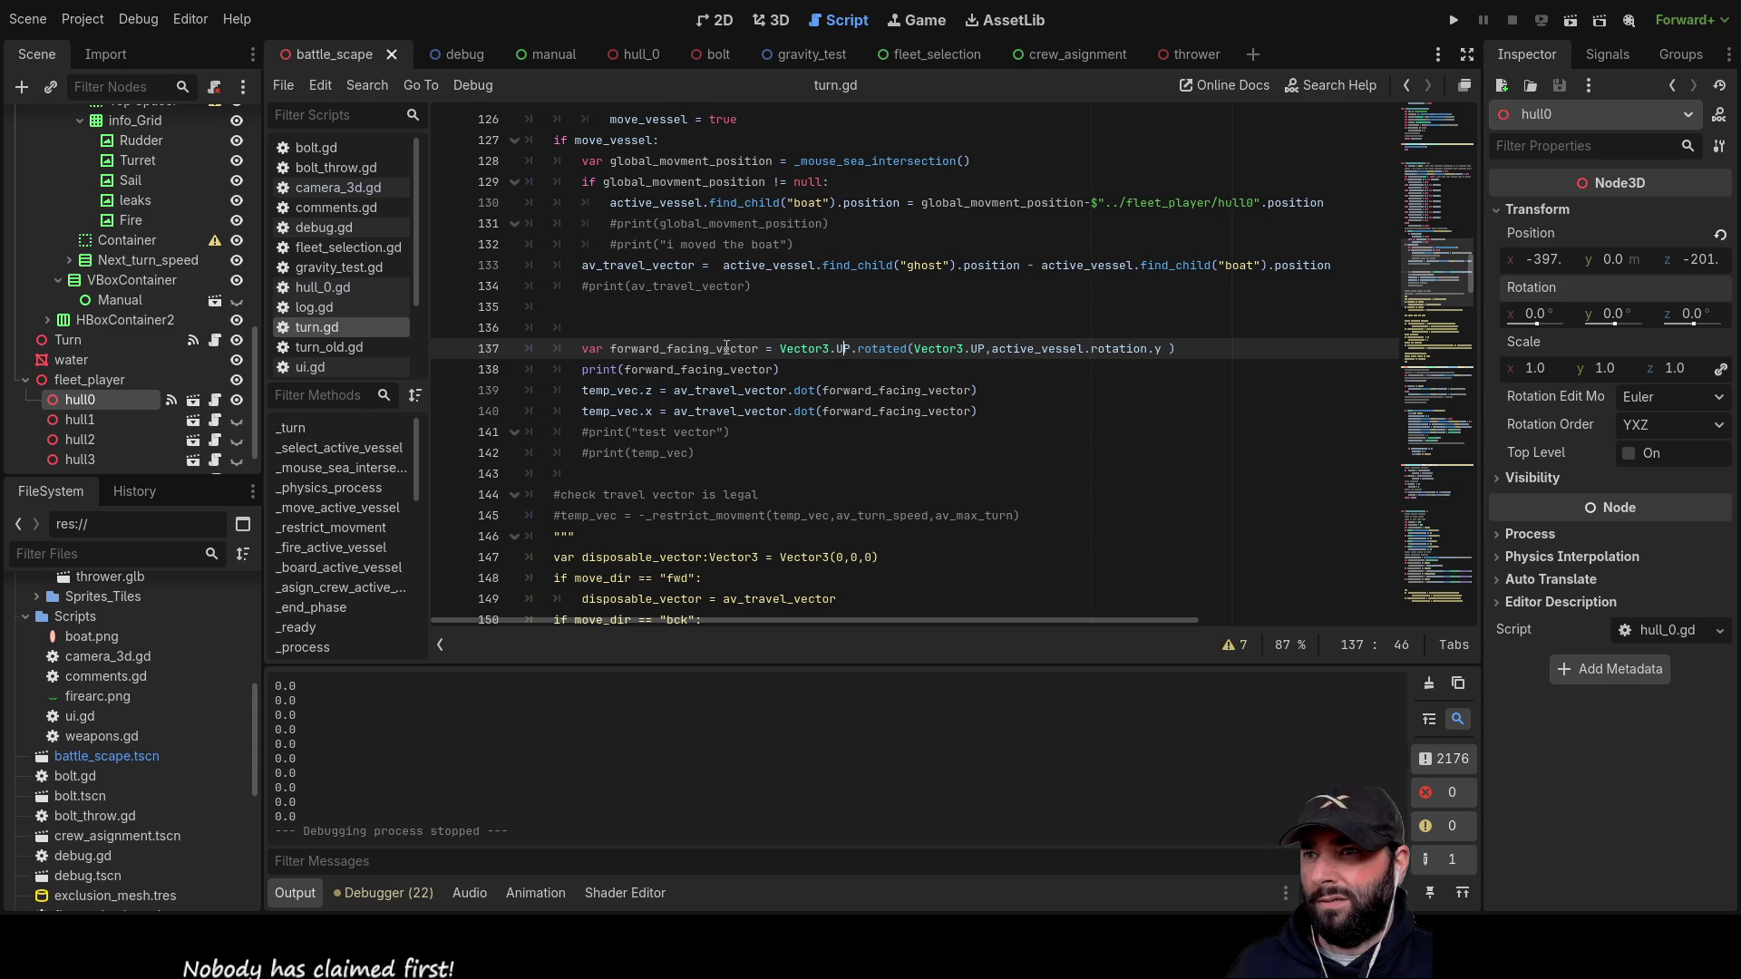
key("BackSpace")
key("BackSpace")
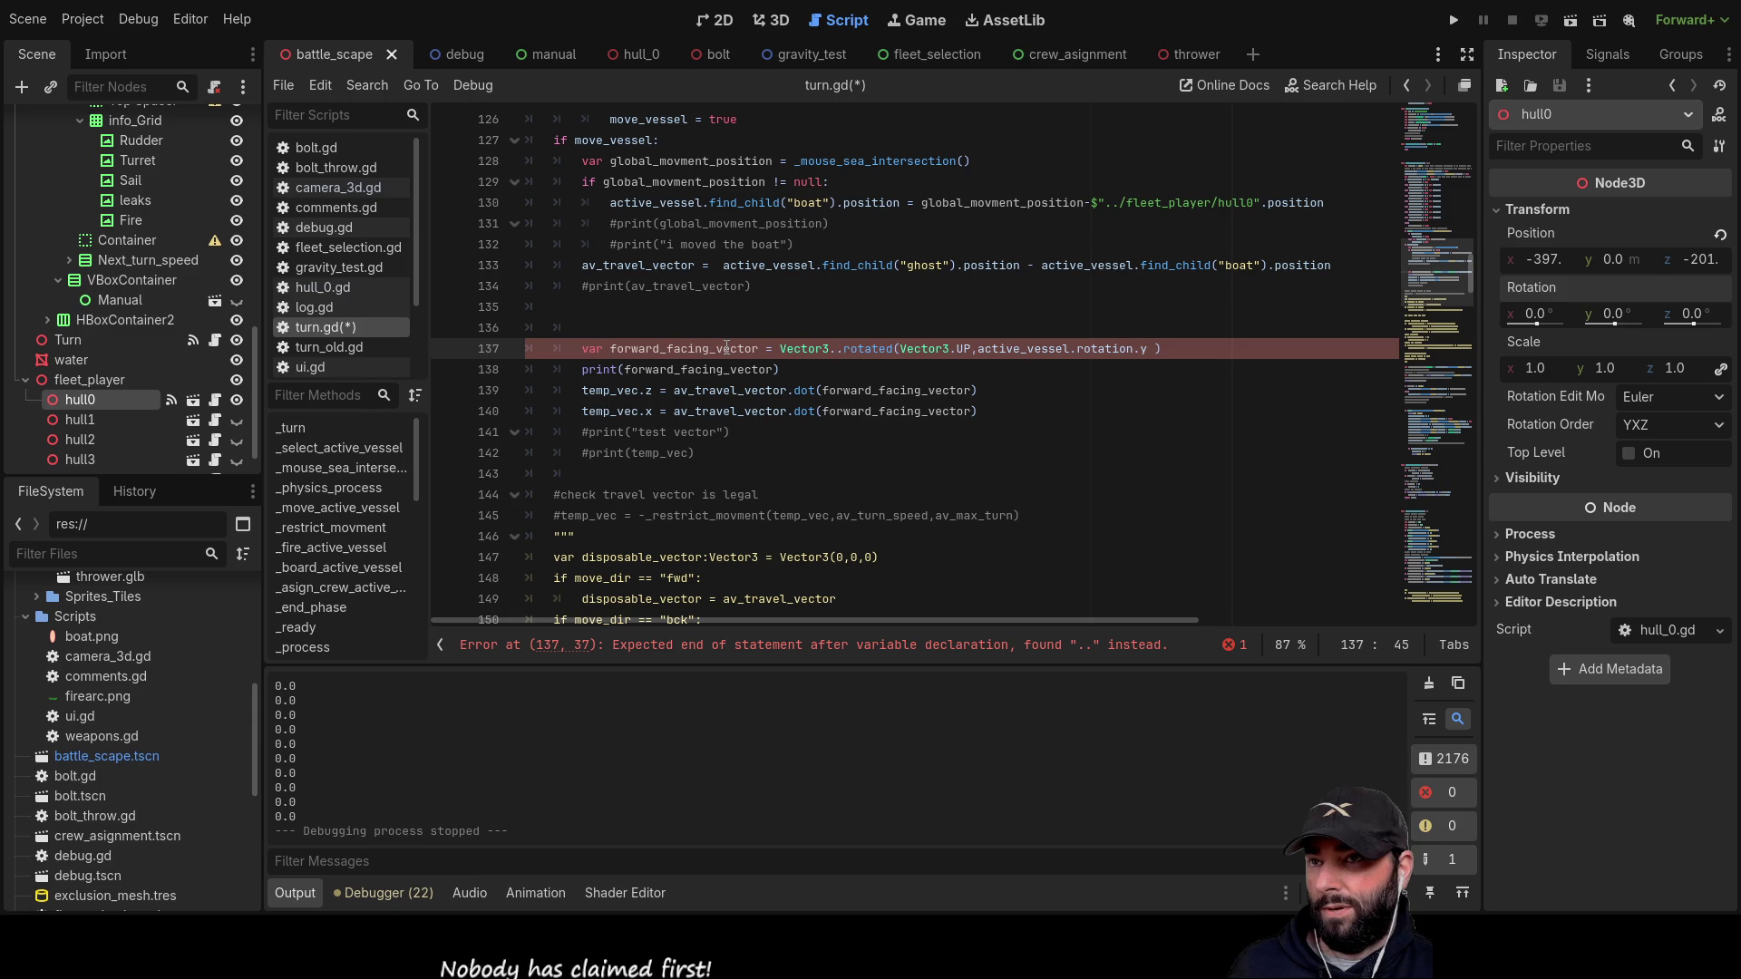
type("for")
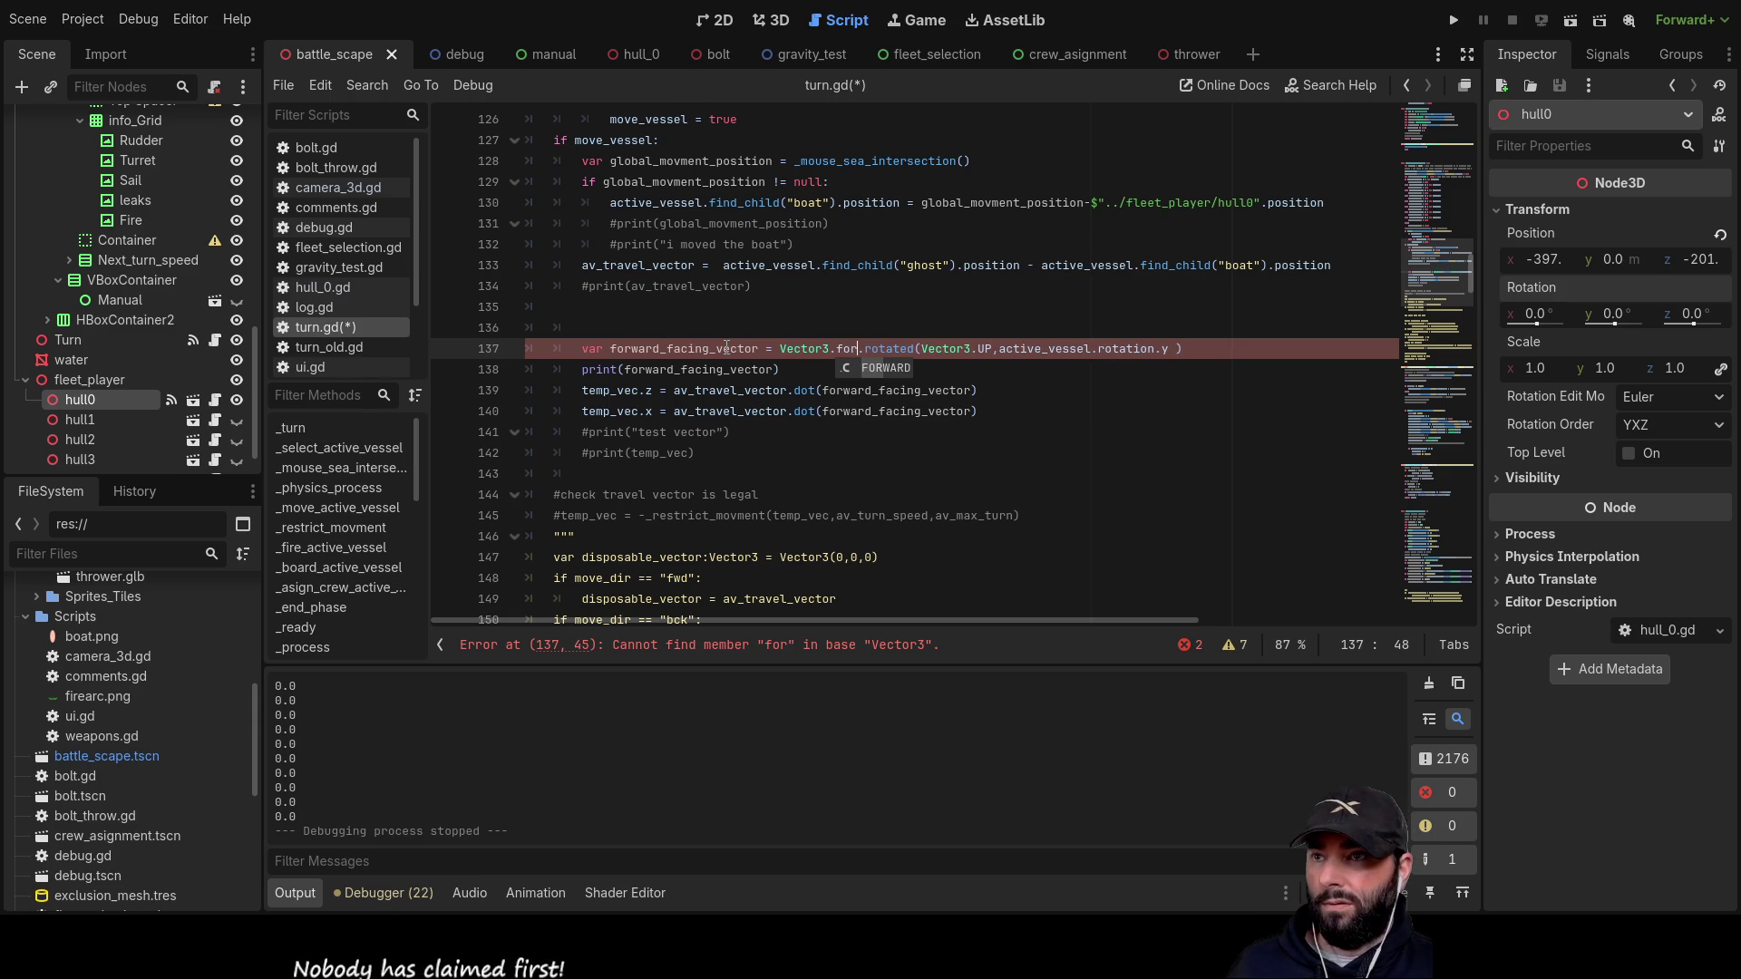
left_click(884, 366)
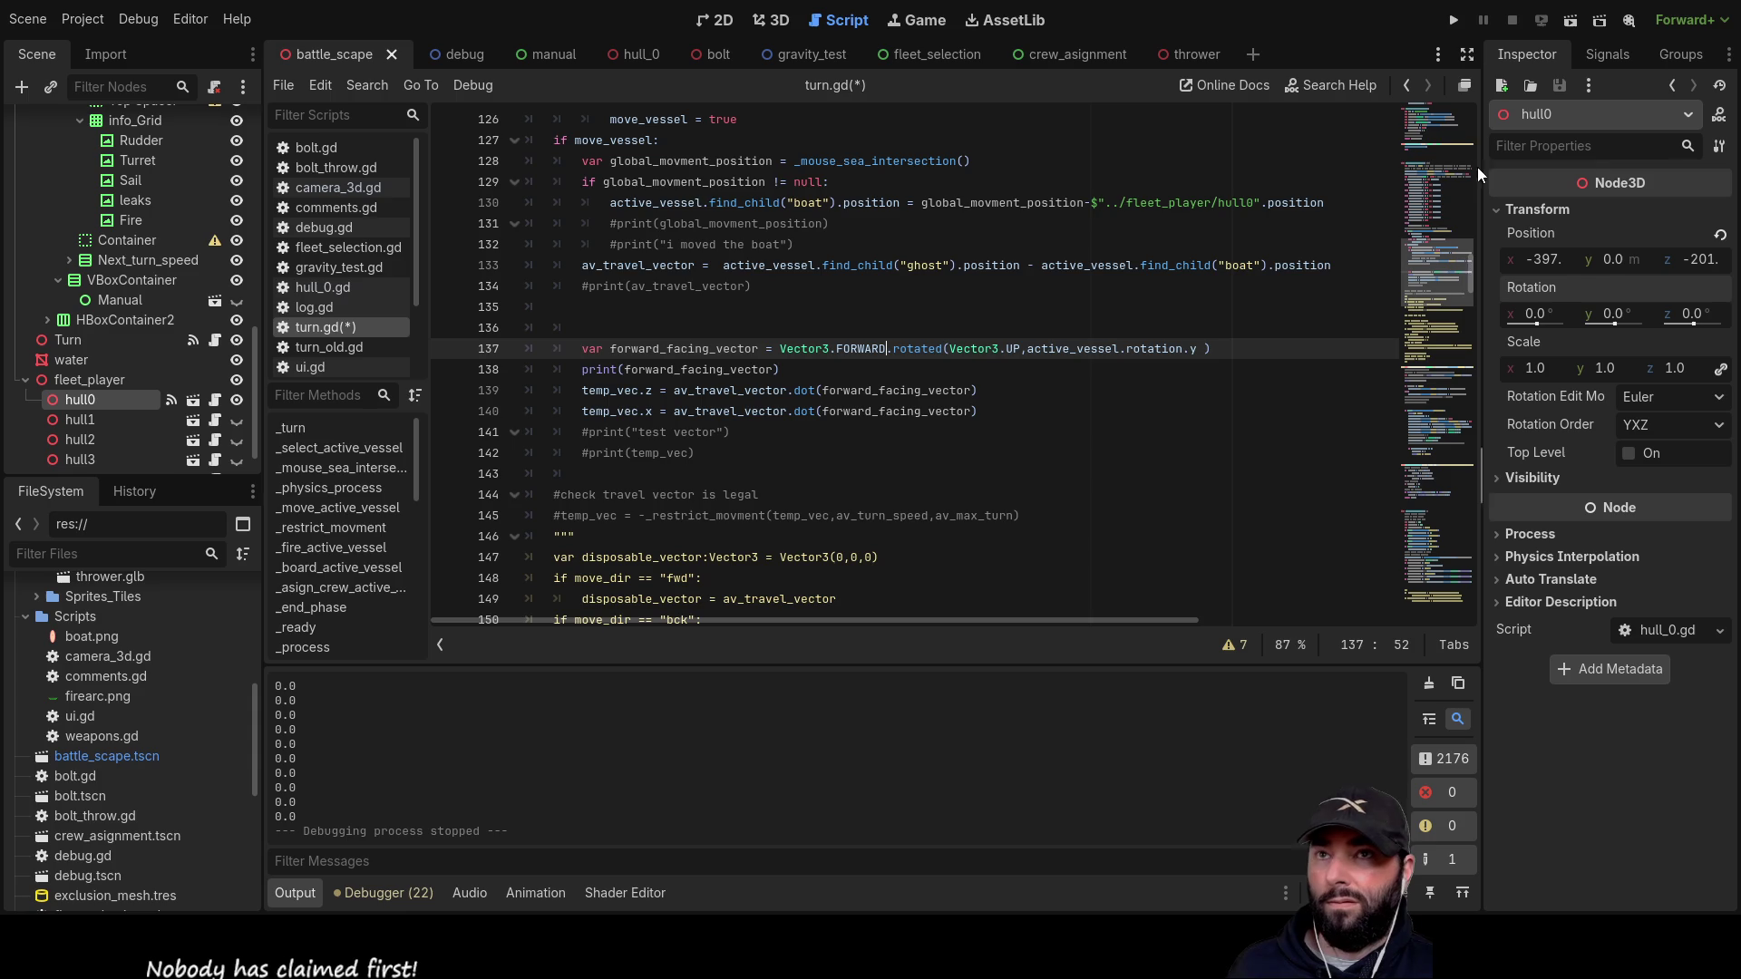
left_click(1453, 20)
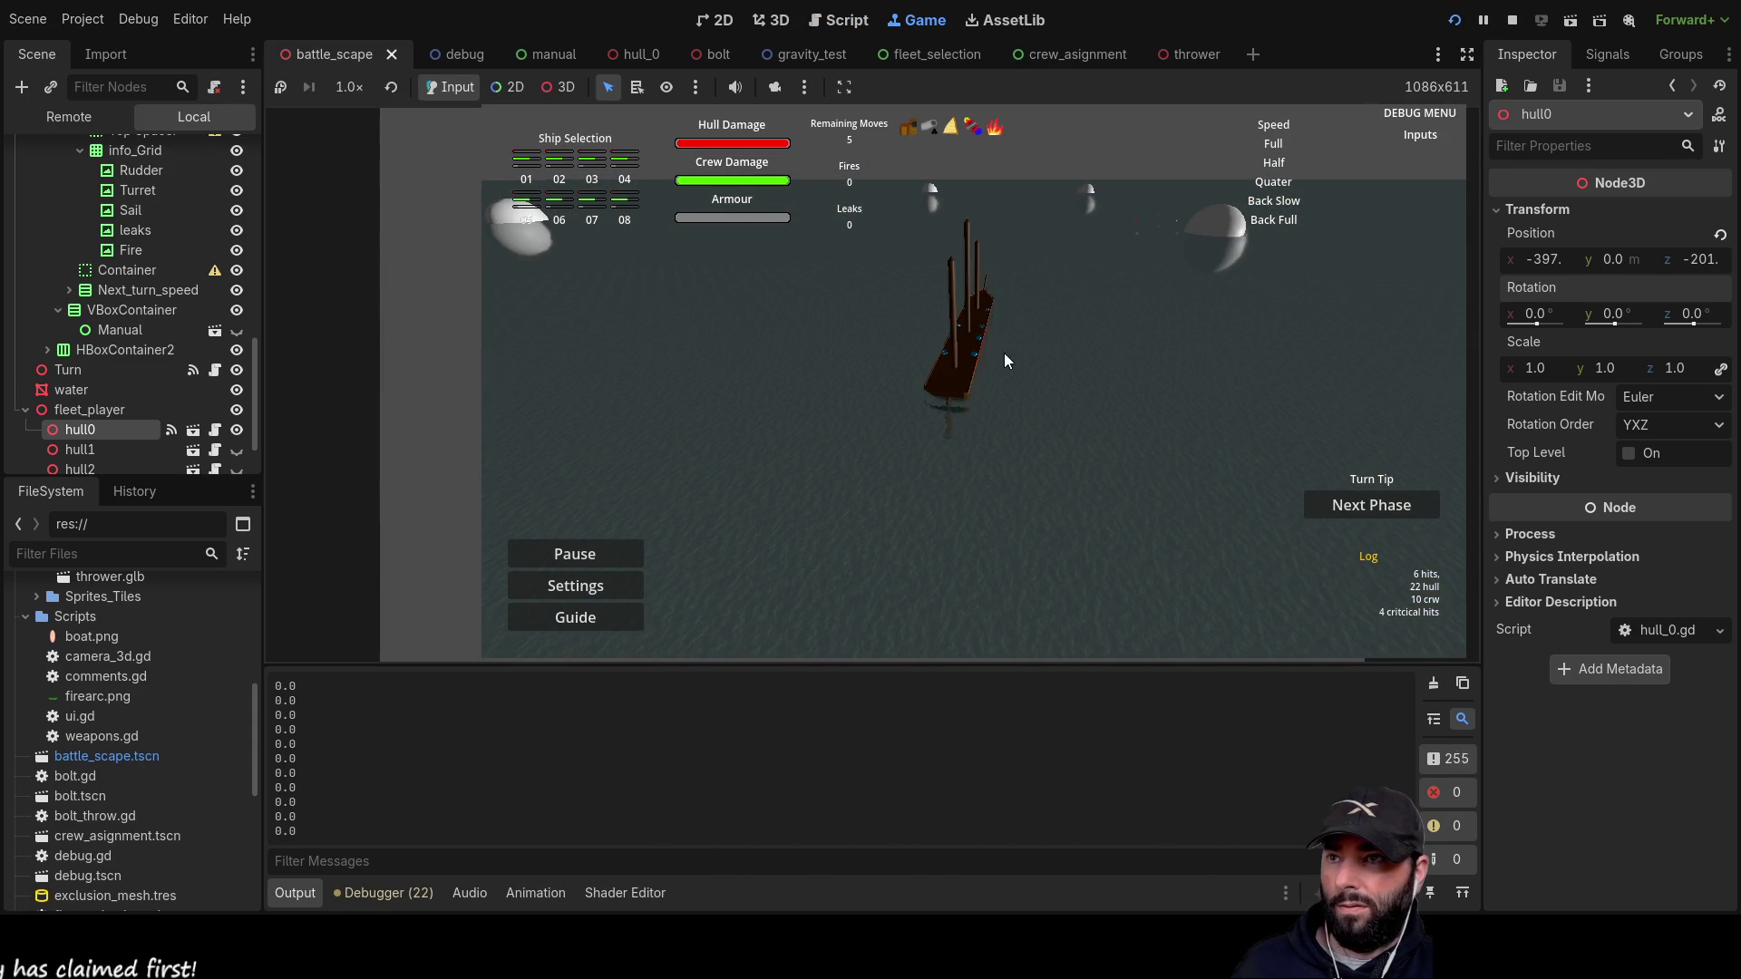
Step: Select the player ship, turn it with A to check the ghost preview, then stop the game
left_click(963, 347)
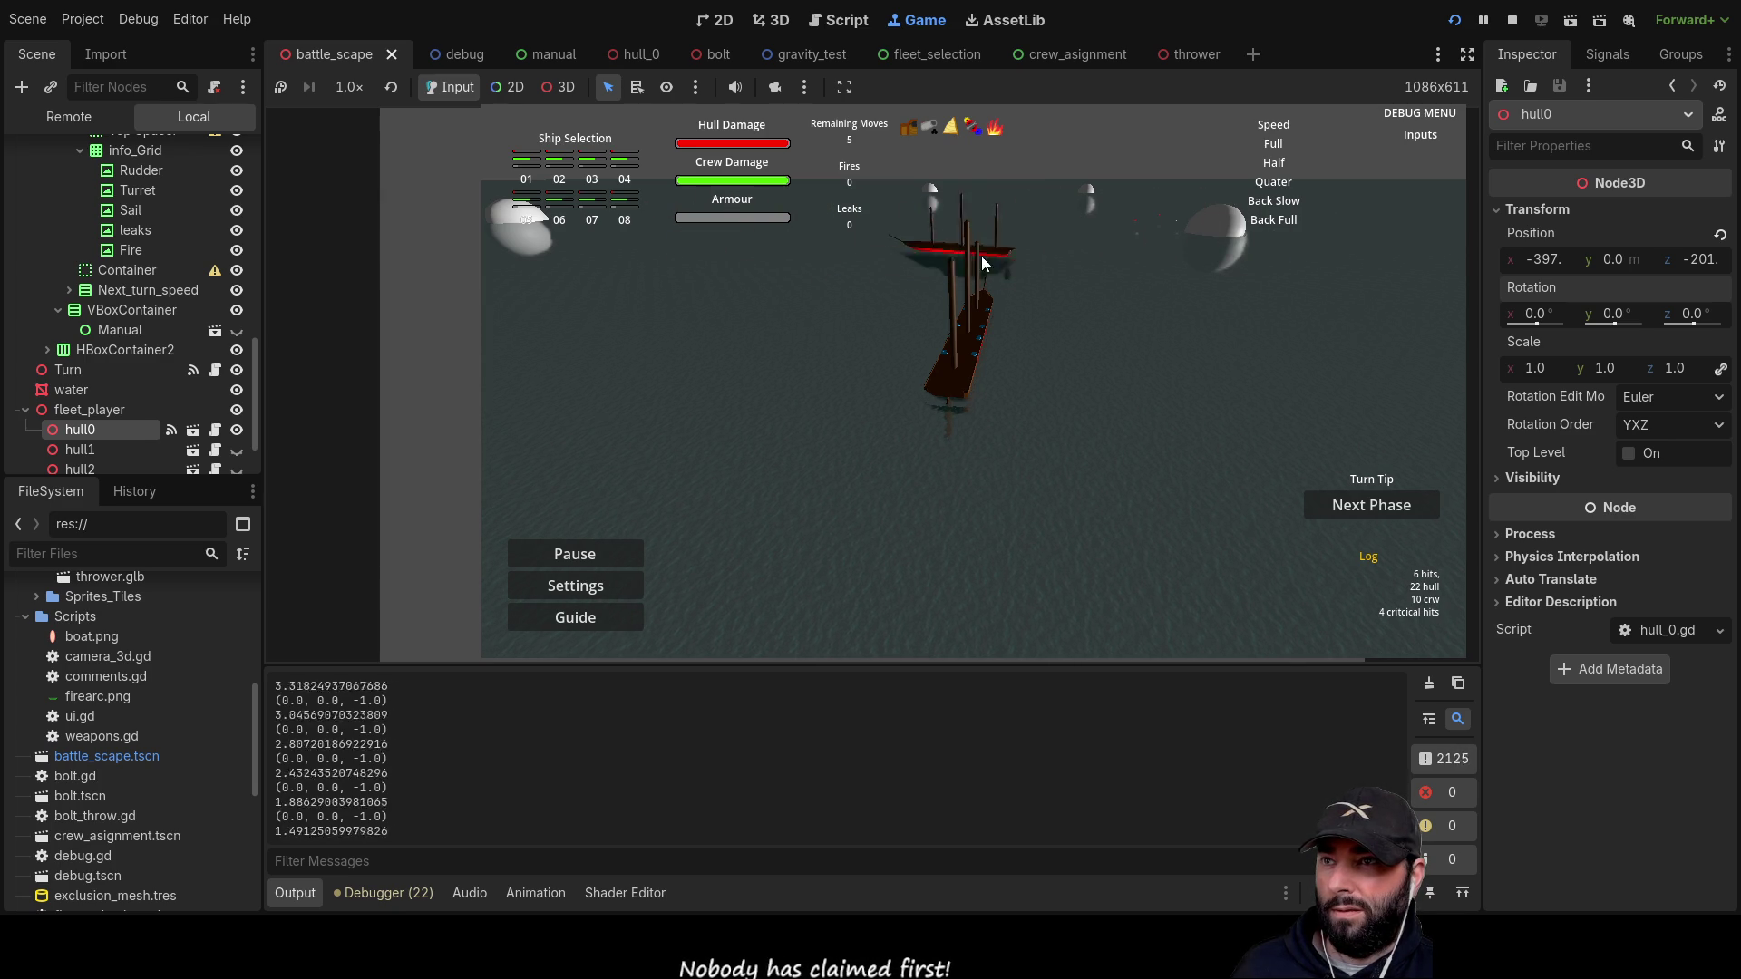
key("a")
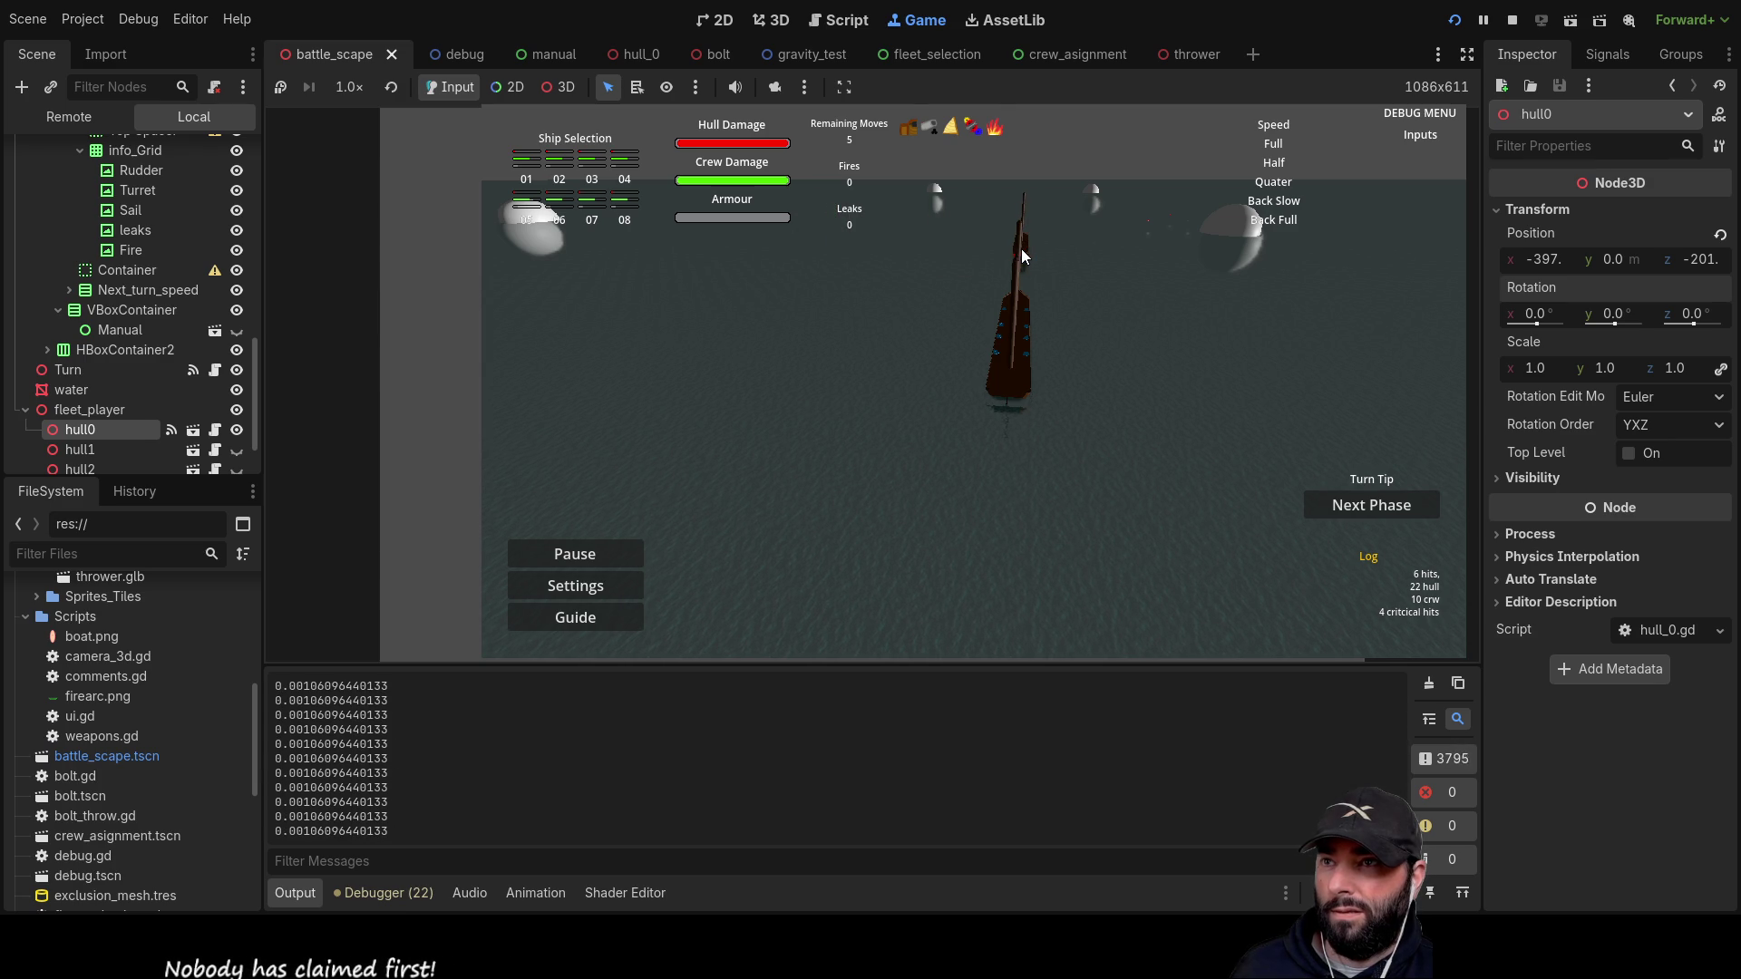
key("F8")
Step: Change av_turn_speed on line 9 of turn.gd from 50 to 500
scroll(786, 413, "up", 15)
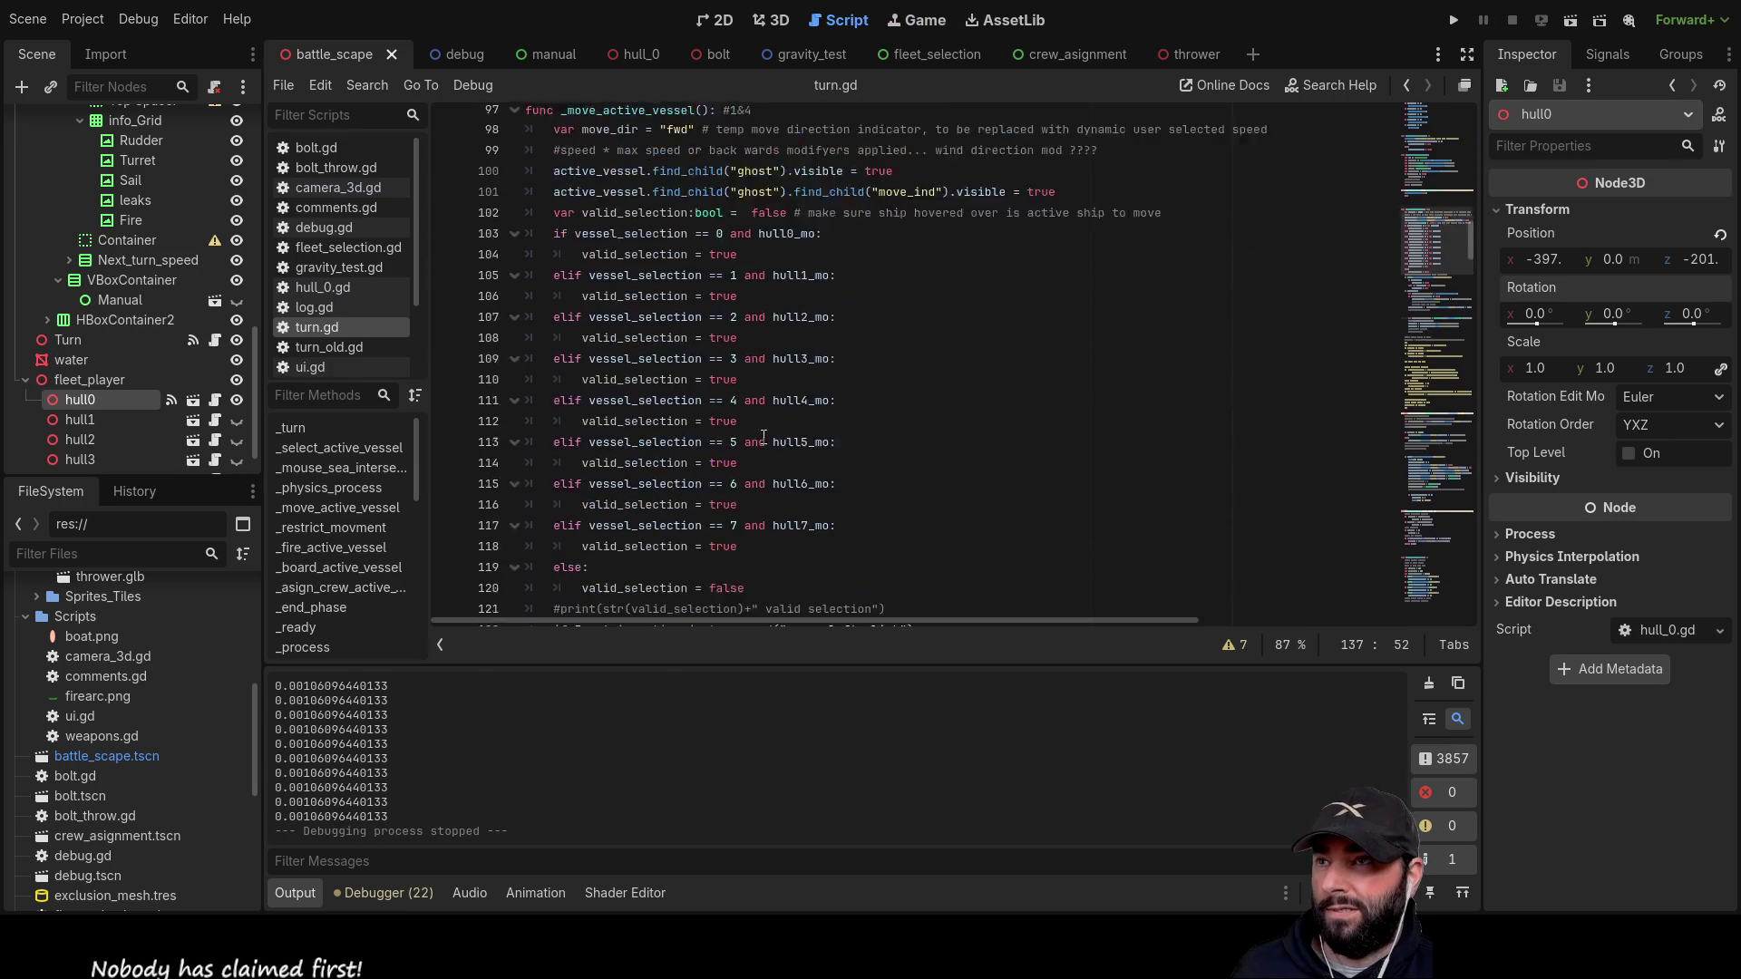
scroll(786, 414, "up", 20)
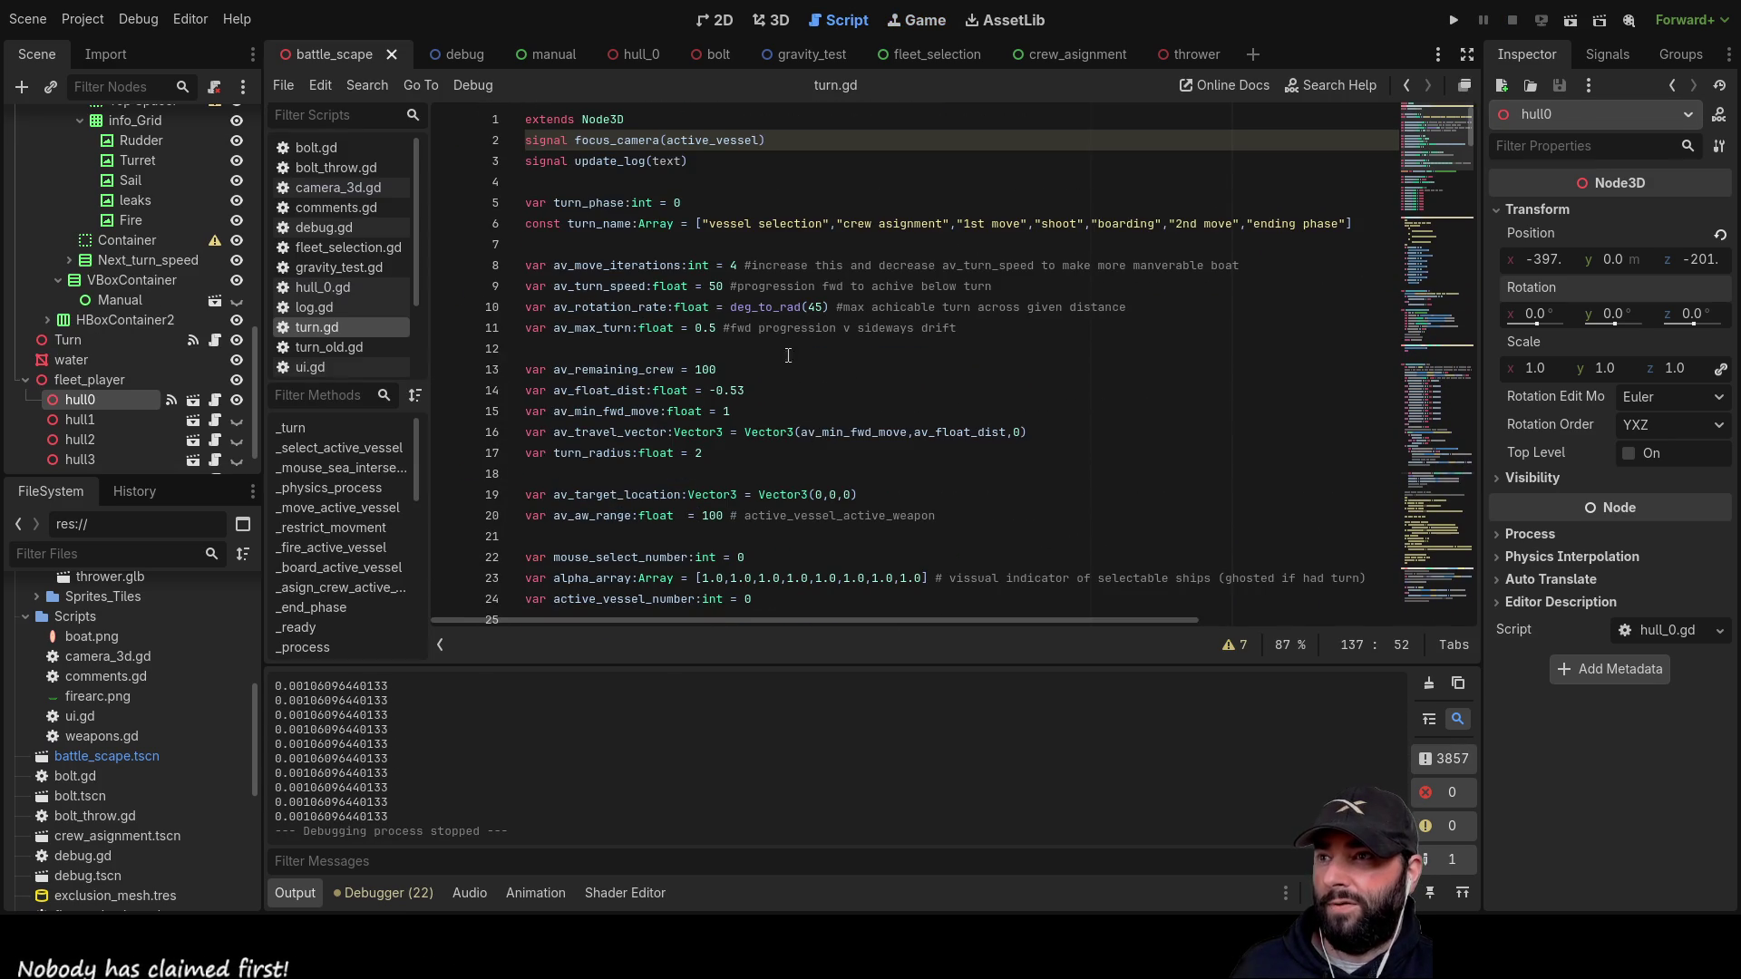
left_click(716, 287)
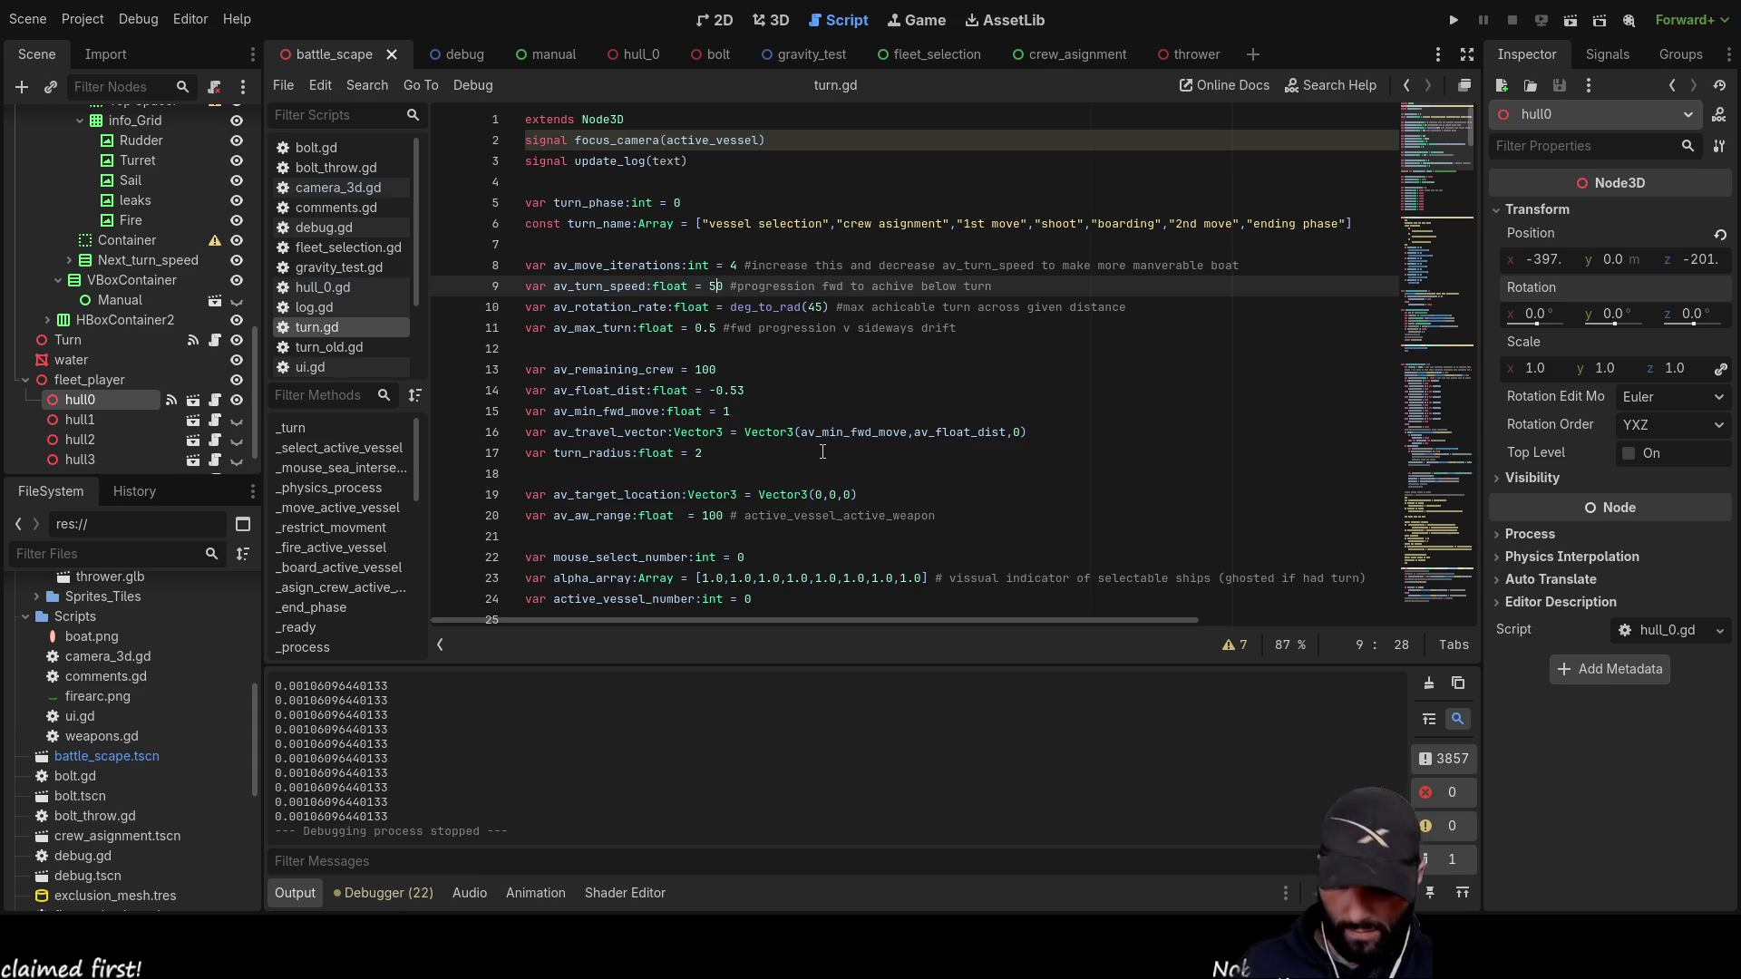
type("0")
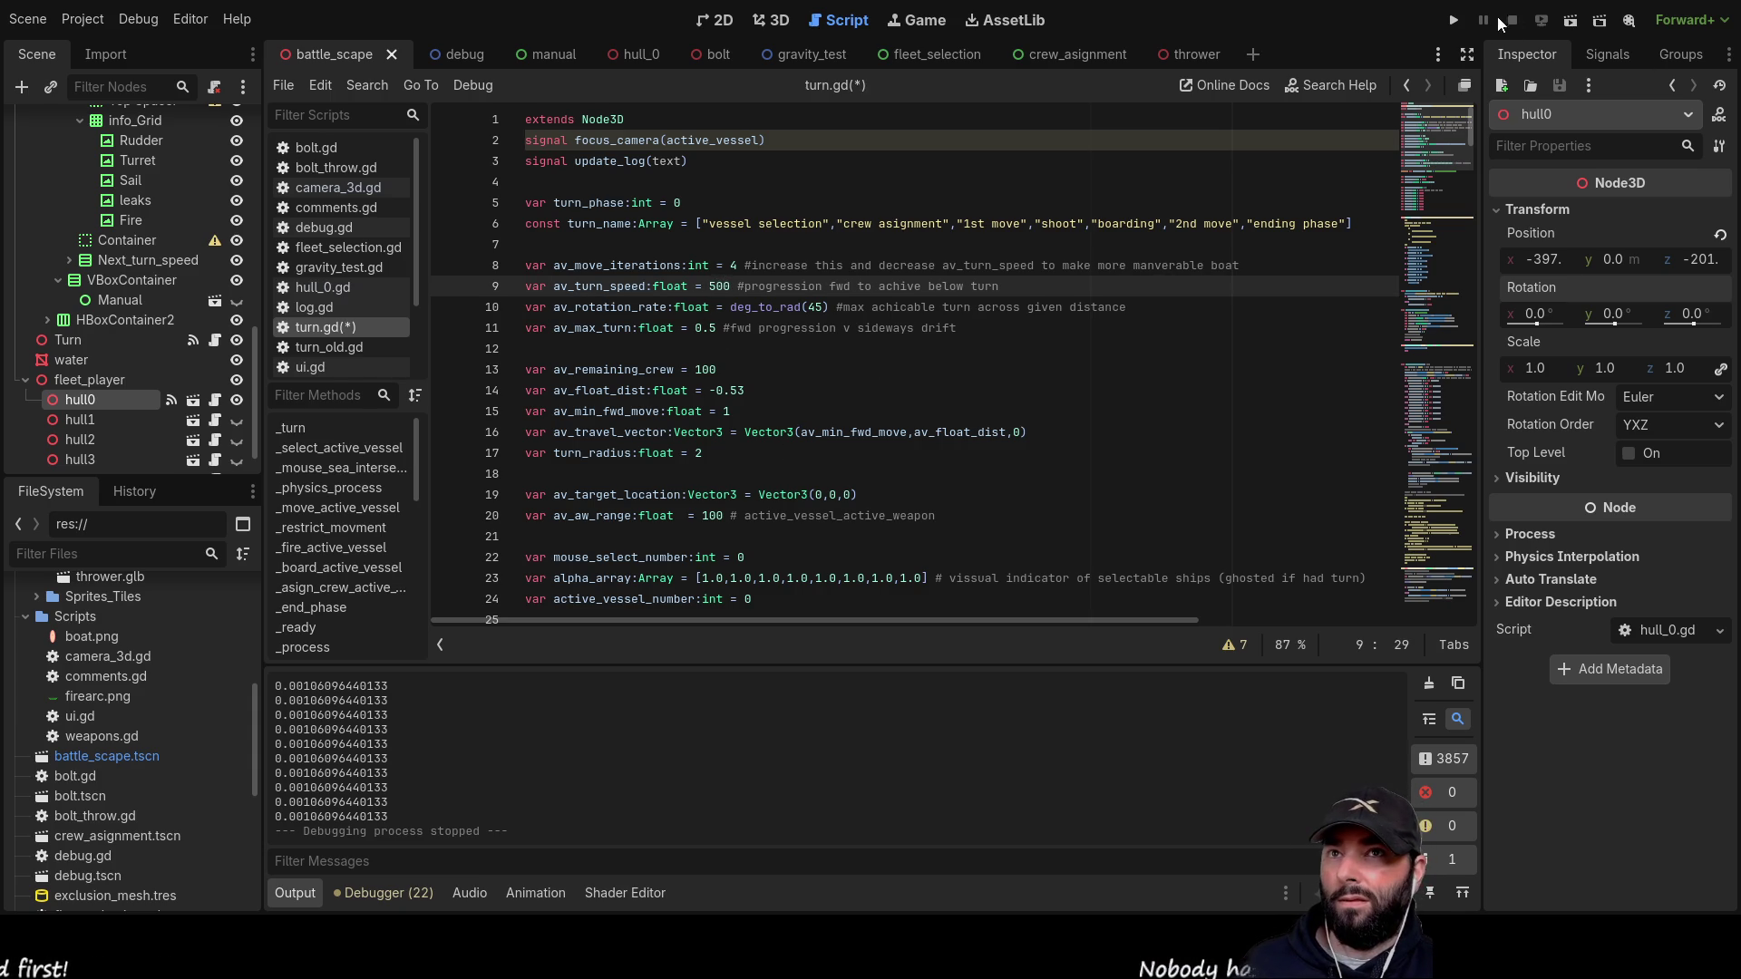